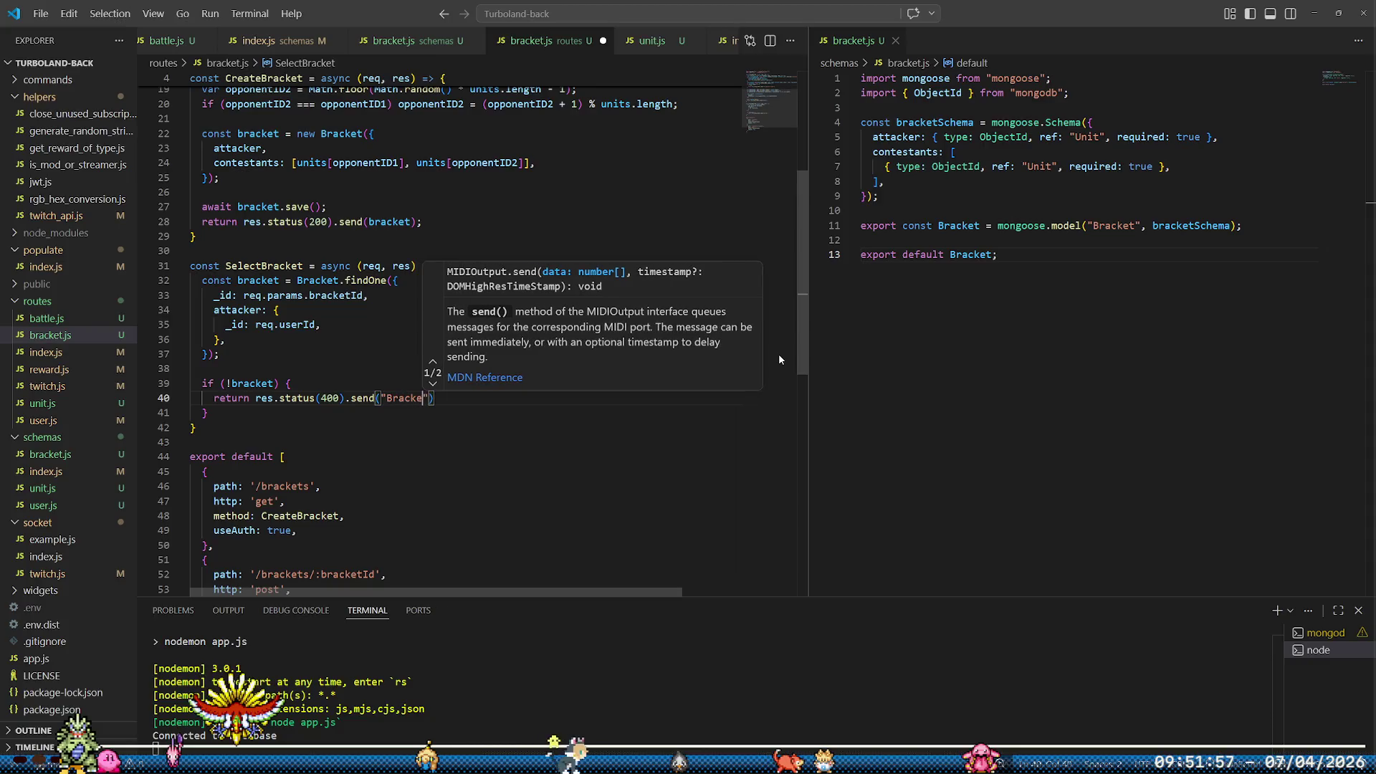
Finish the send() error message so it reads 'Bracket not found'
text(nd)
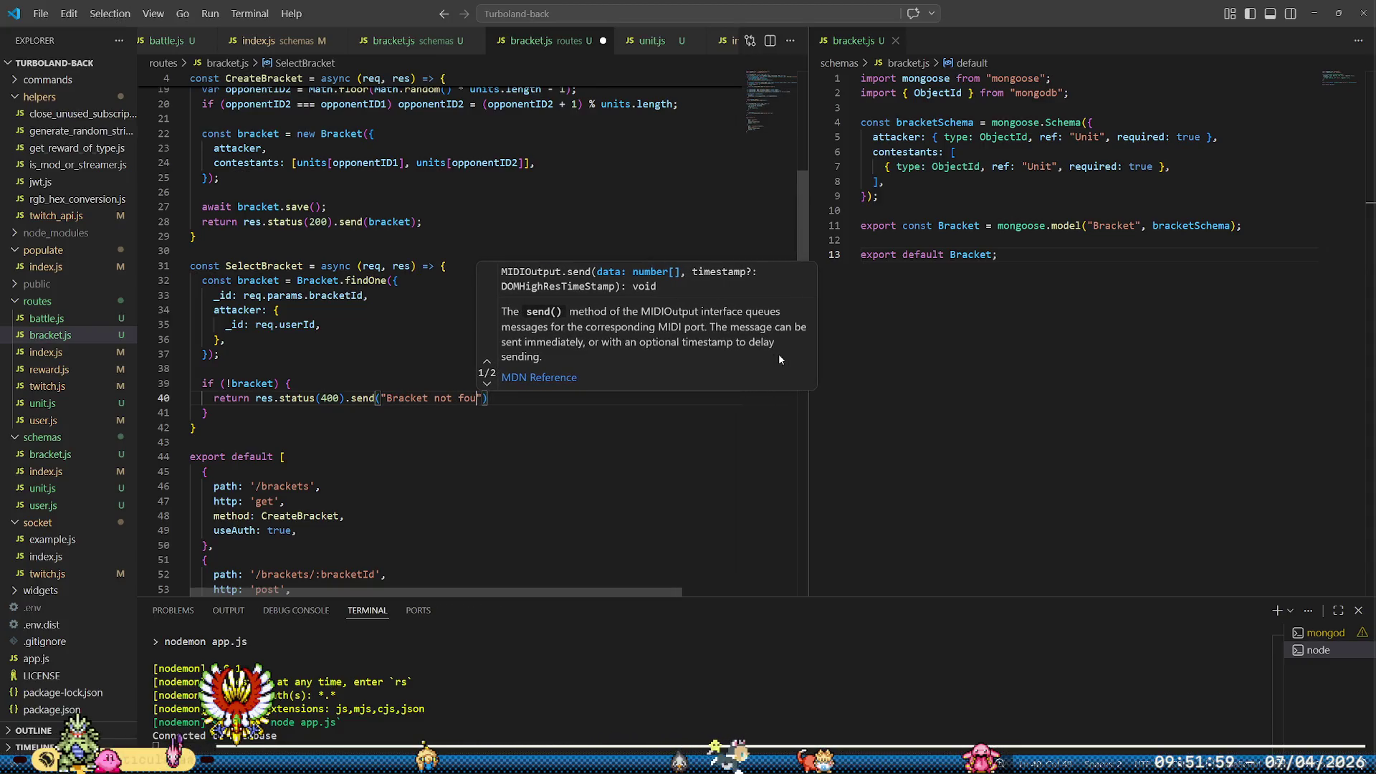
key(Escape)
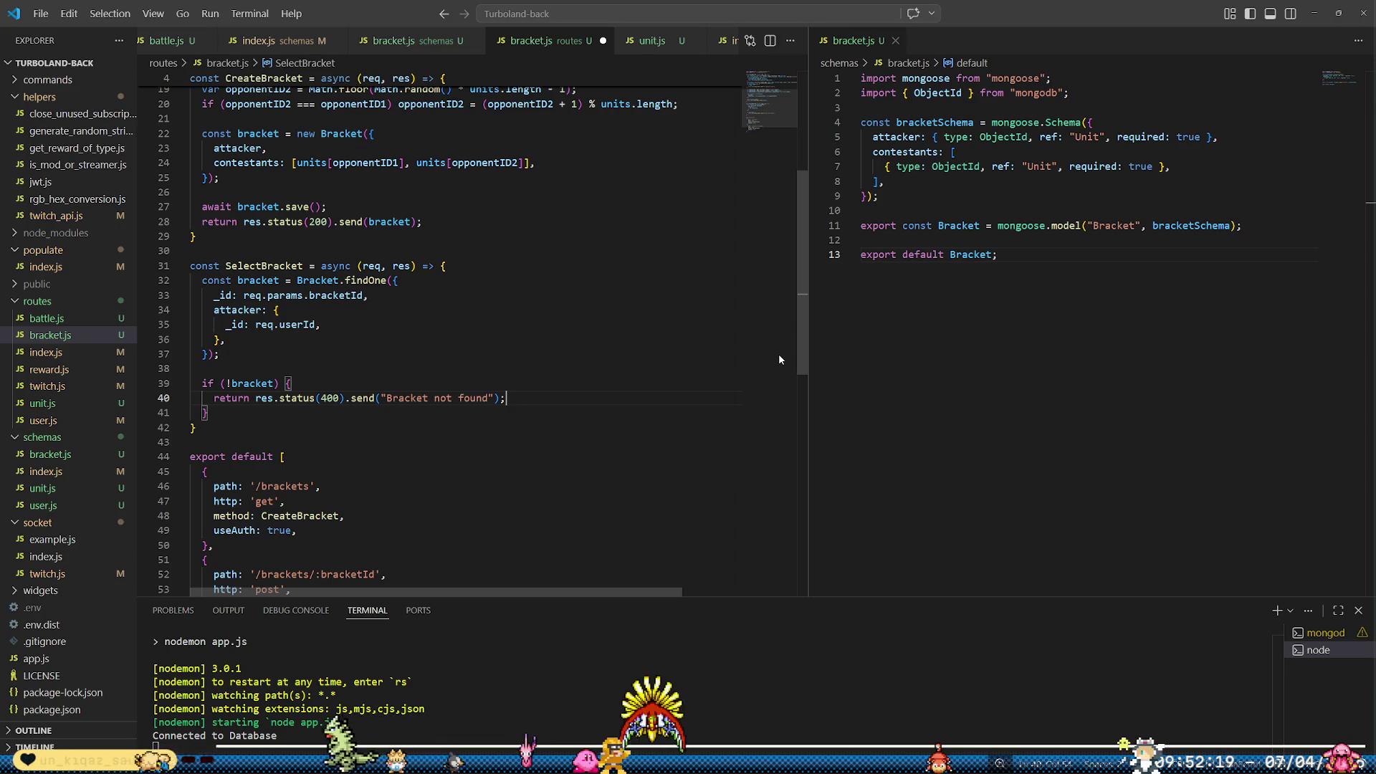
key(Down)
key(Down)
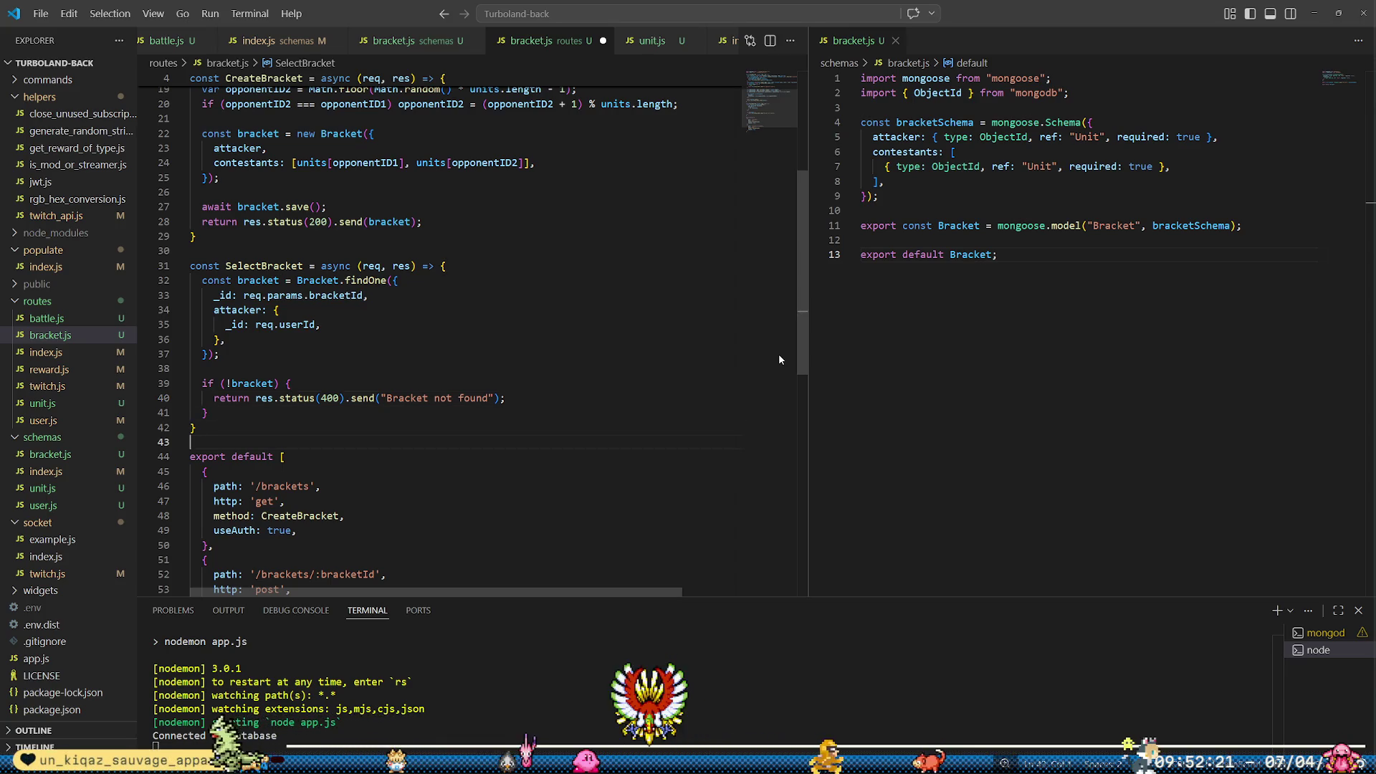
key(Up)
key(Up)
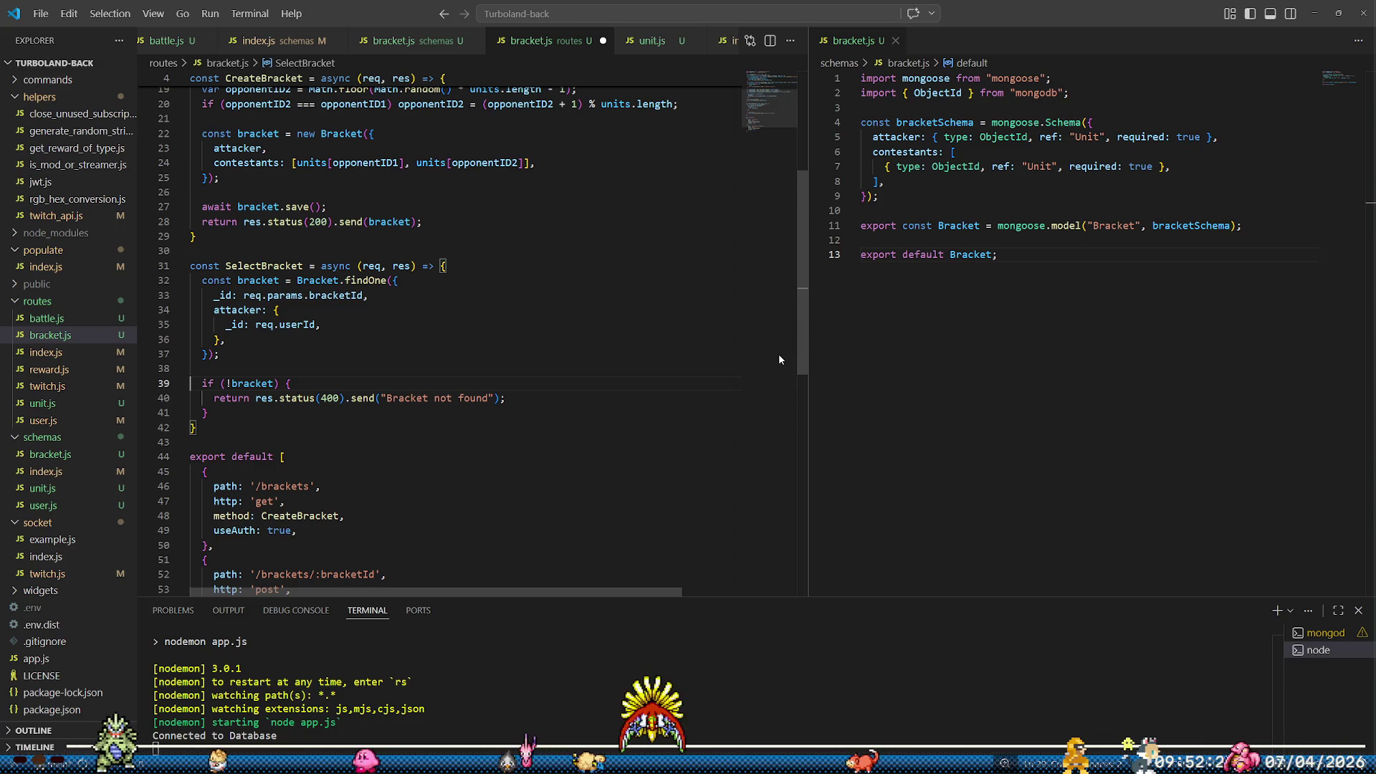
Add a blank line after the if block and begin a second '&&' condition on the check
key(Down)
key(Down)
key(Down)
key(Home)
key(Return)
key(Return)
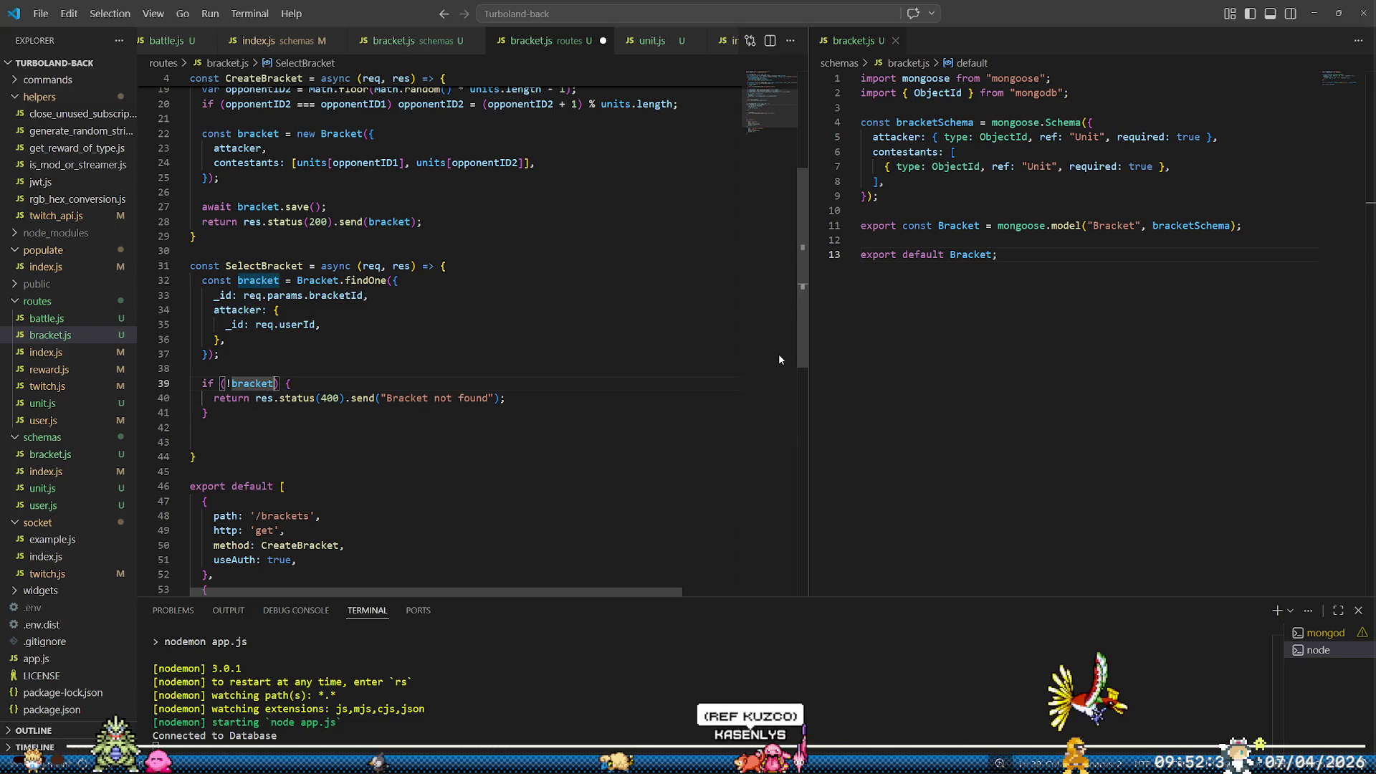
key(Left)
key(Left)
key(Left)
text(&&)
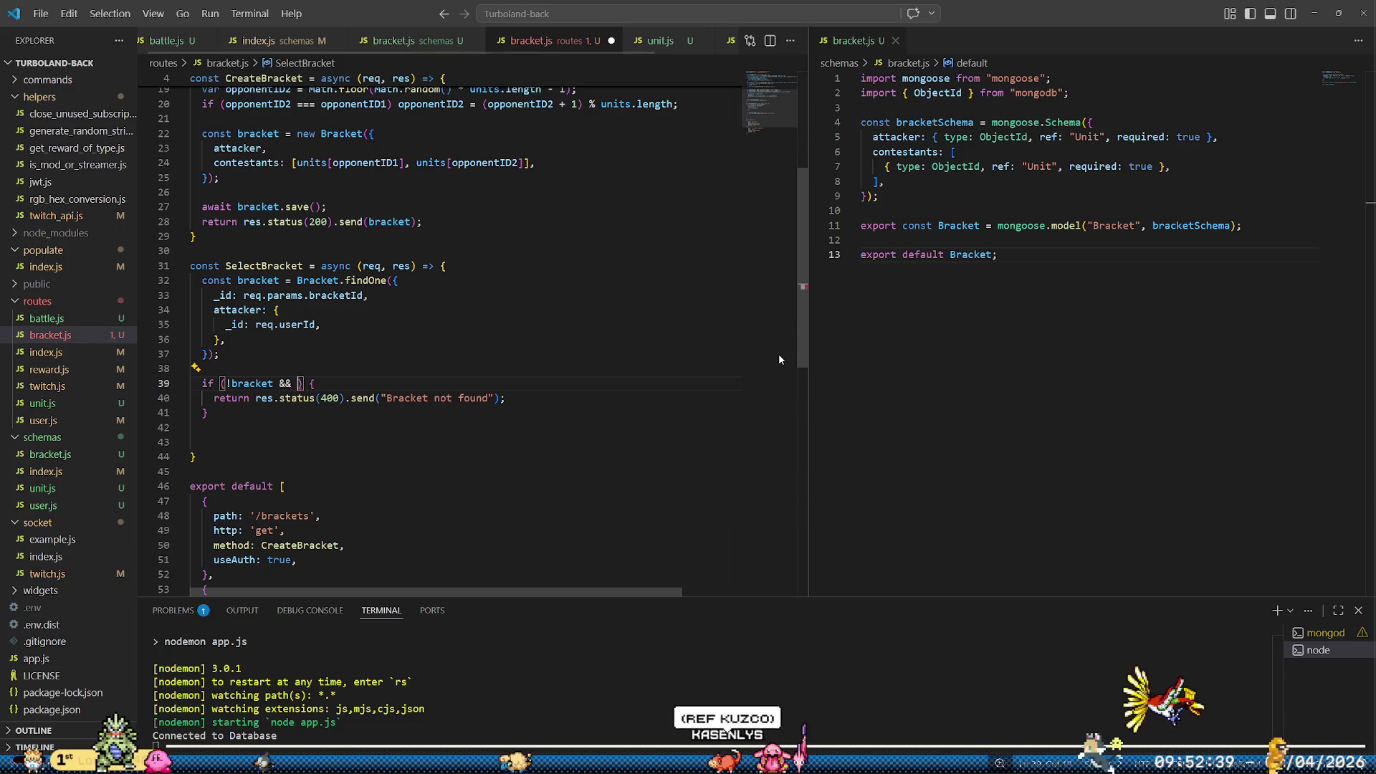
Replace the && operator with '|| (bracket' in the not-found condition
key(BackSpace)
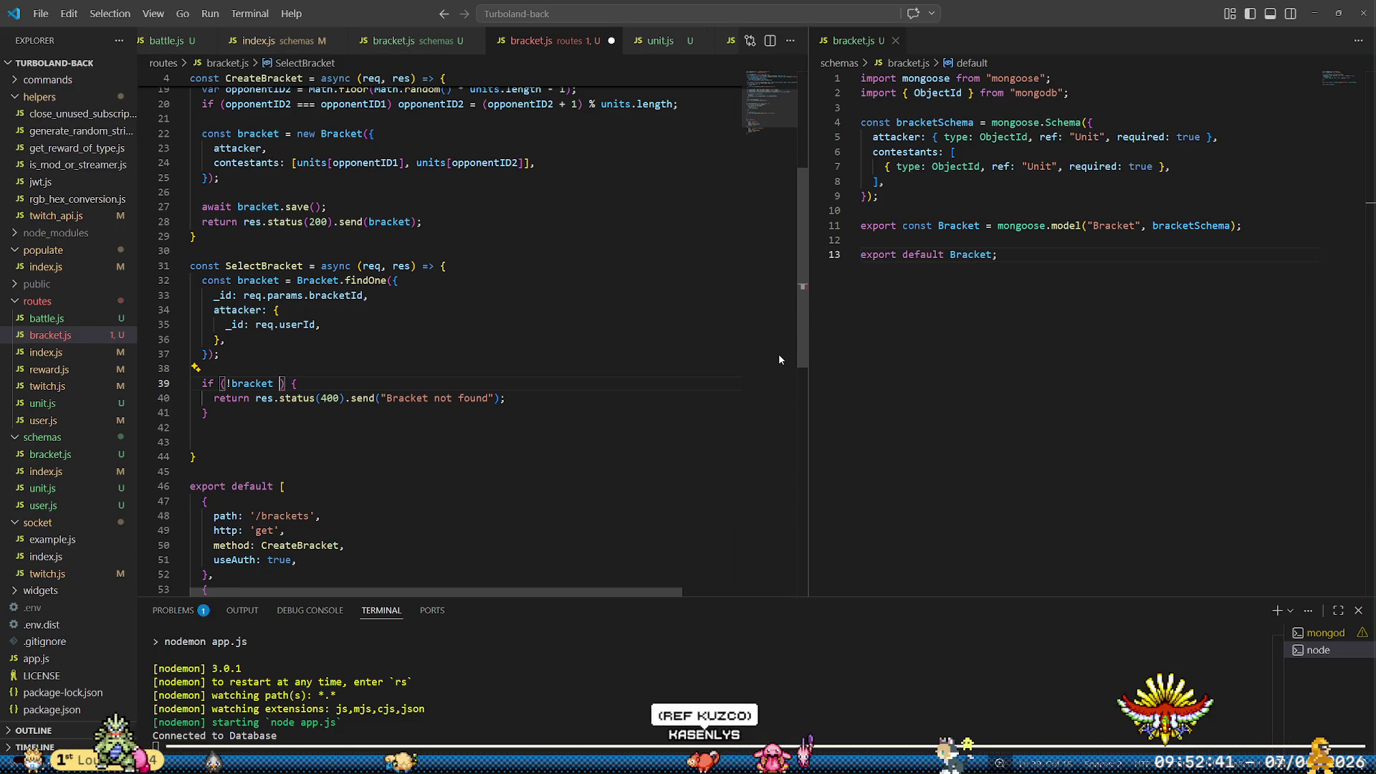
text(|| (b)
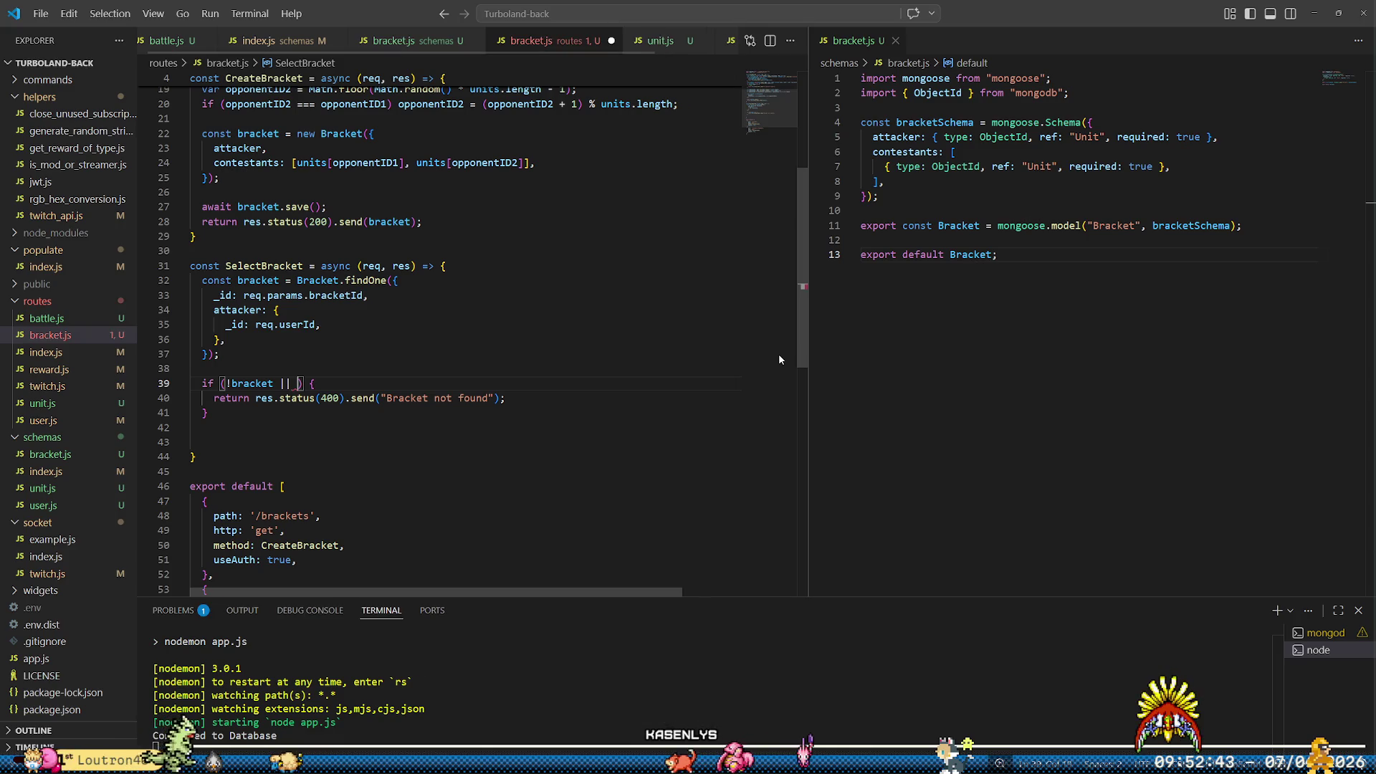
text(racket)
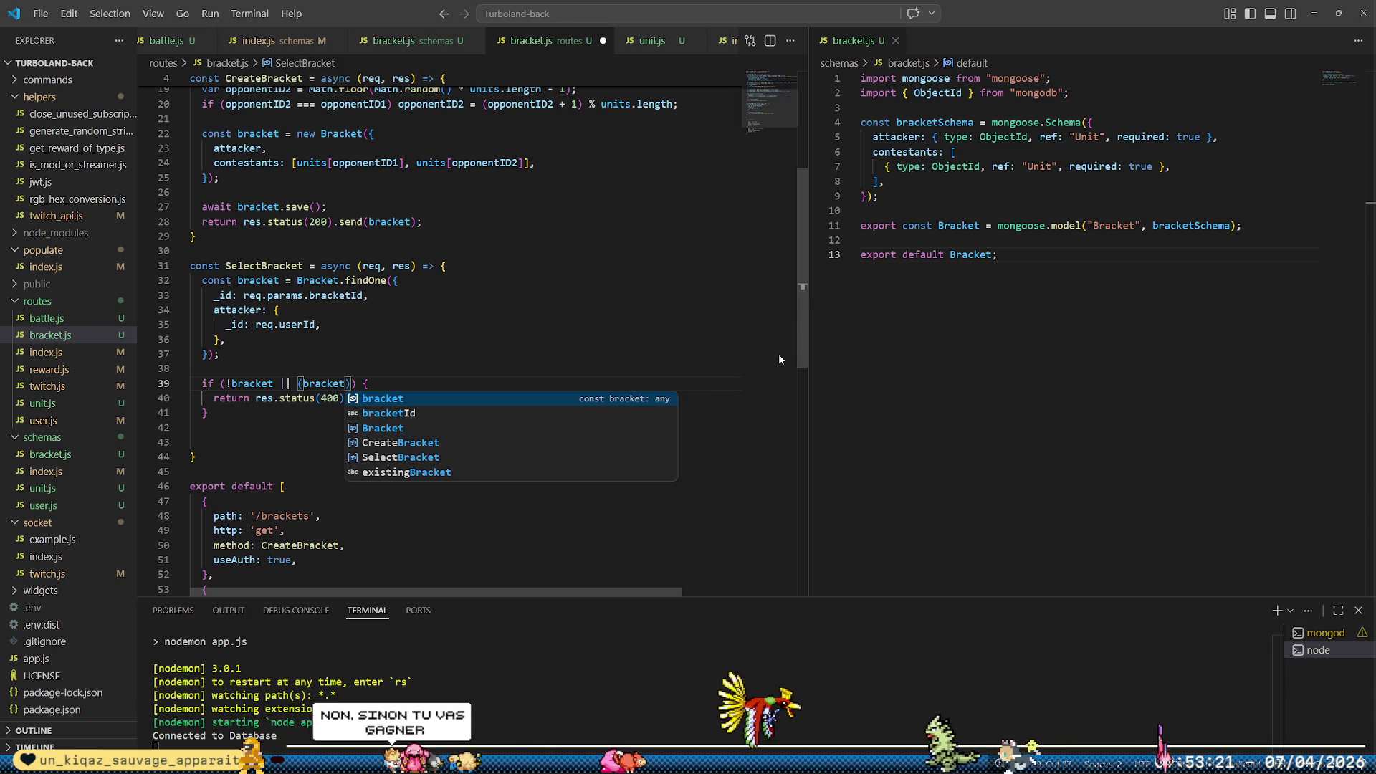
key(Right)
key(Left)
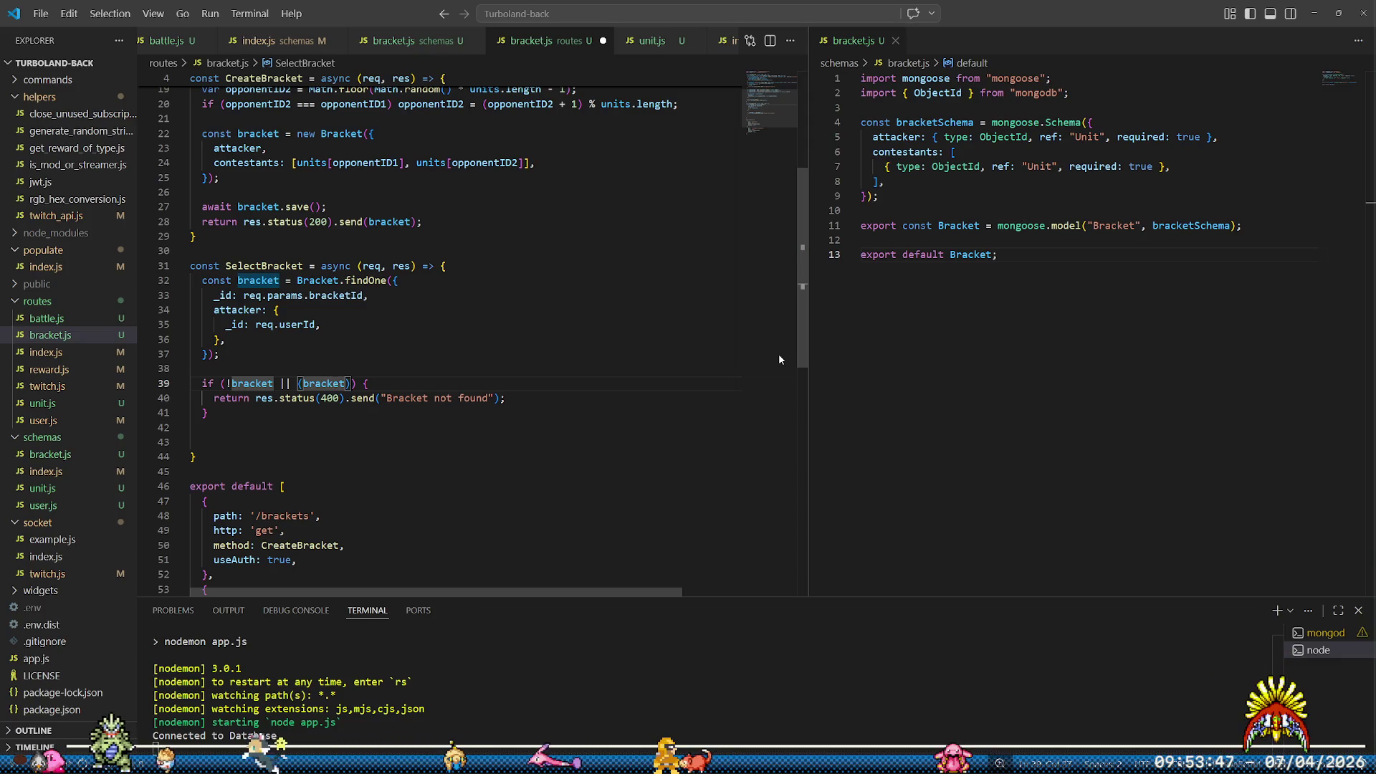
Continue it with '.contestants.find(contestant => contestant._id.equals(req.body.selected)'
text(.contest)
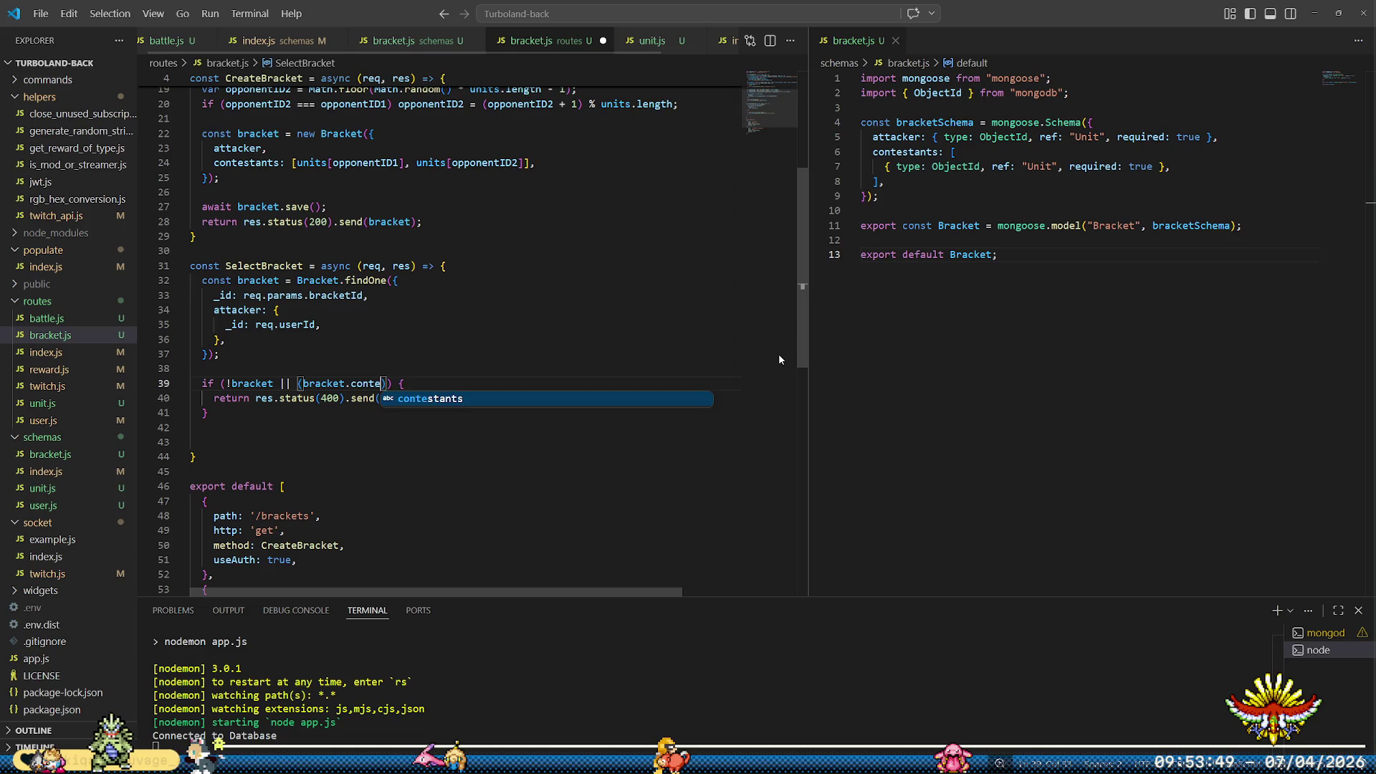
key(Tab)
text(.find()
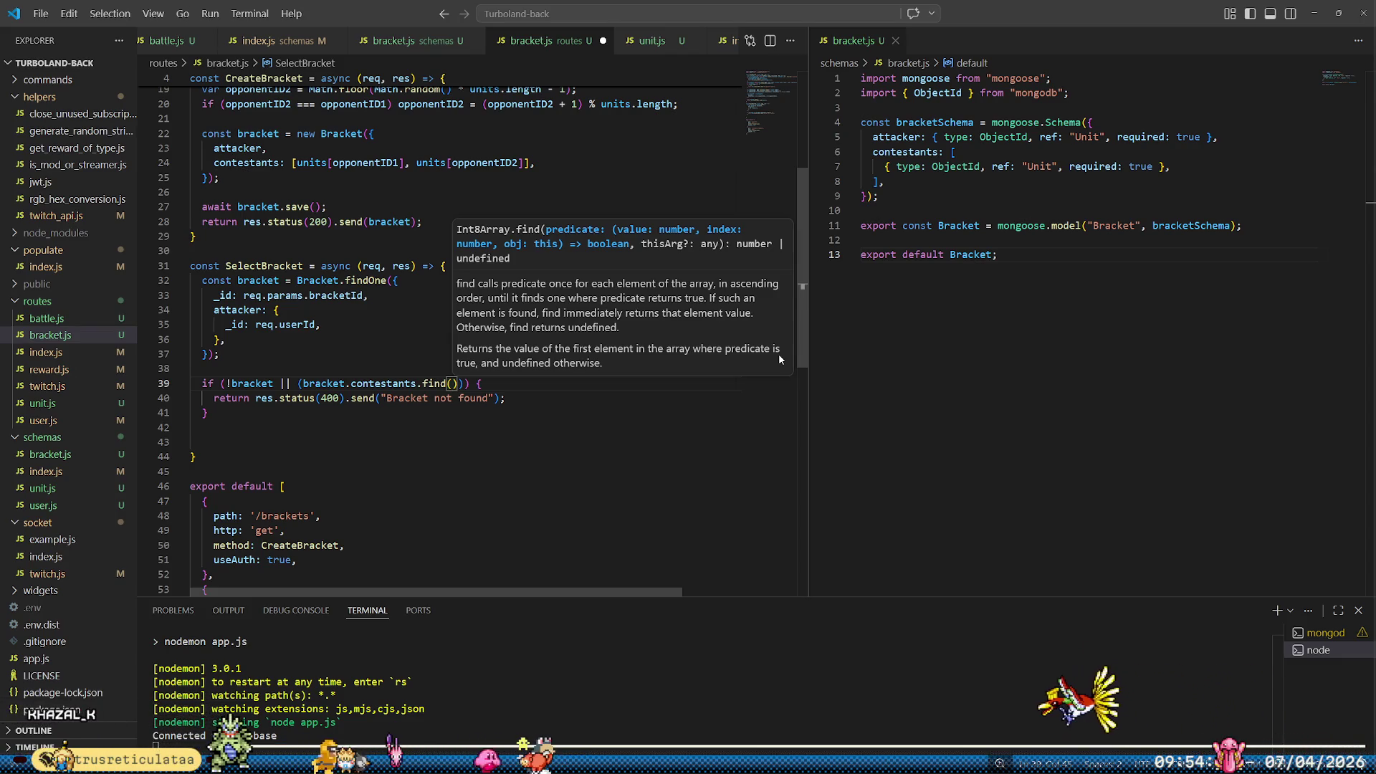
text(contestant => )
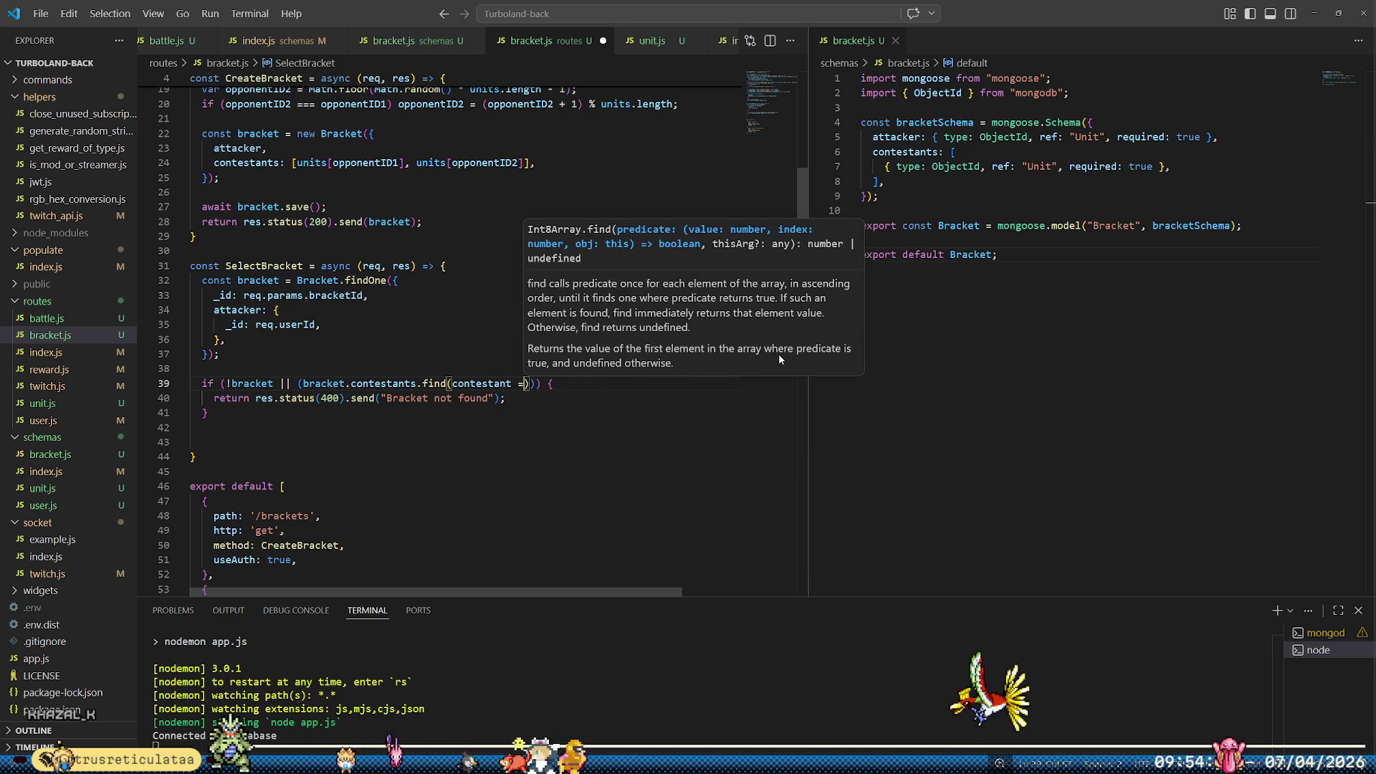
text(contestant.)
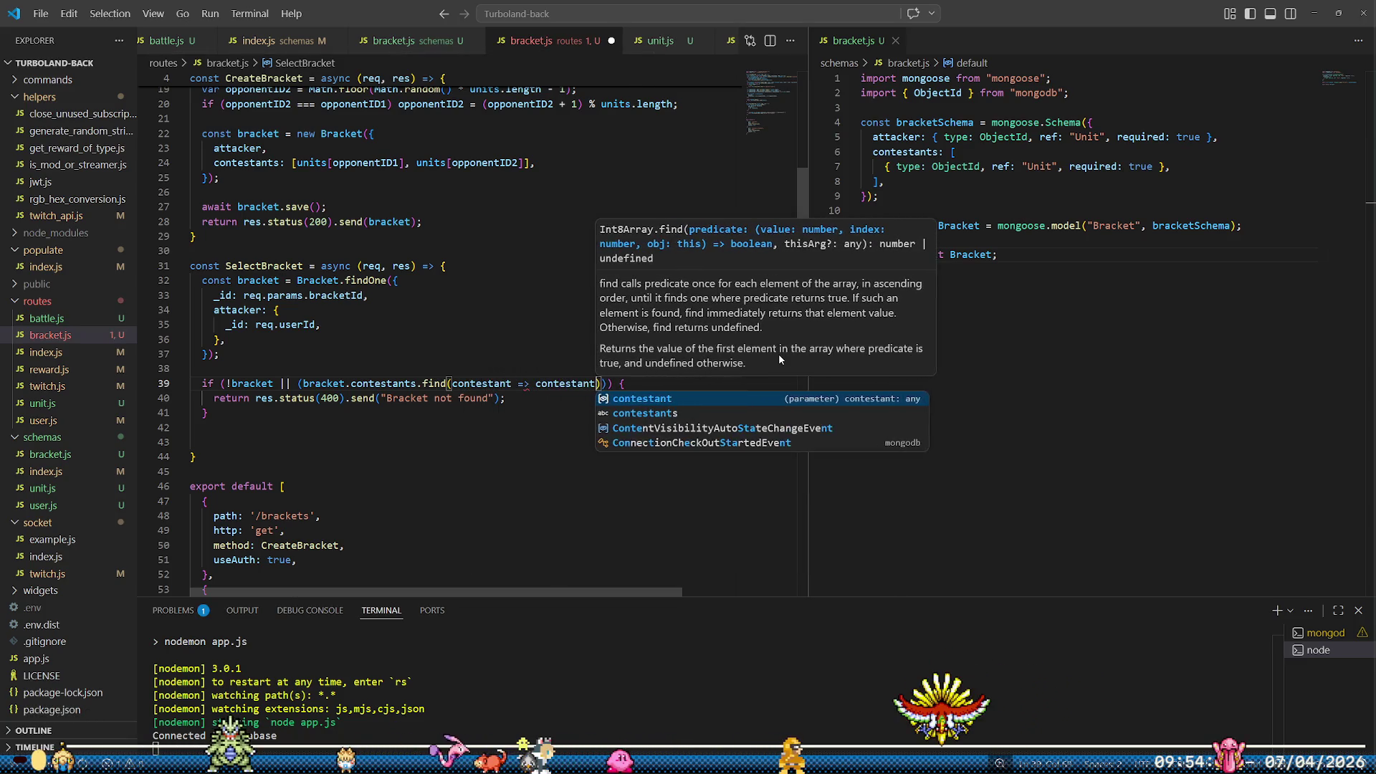
text(_id ===)
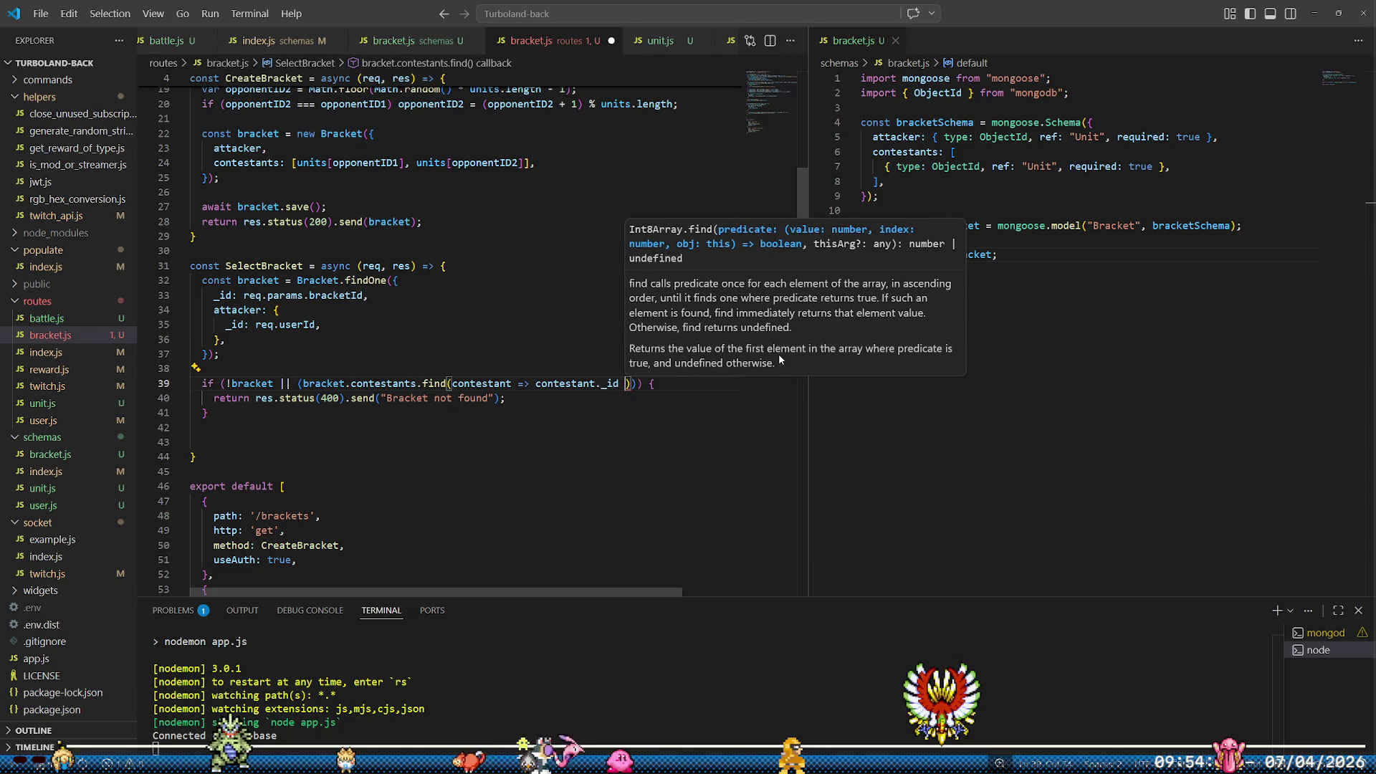
key(BackSpace)
key(BackSpace)
key(BackSpace)
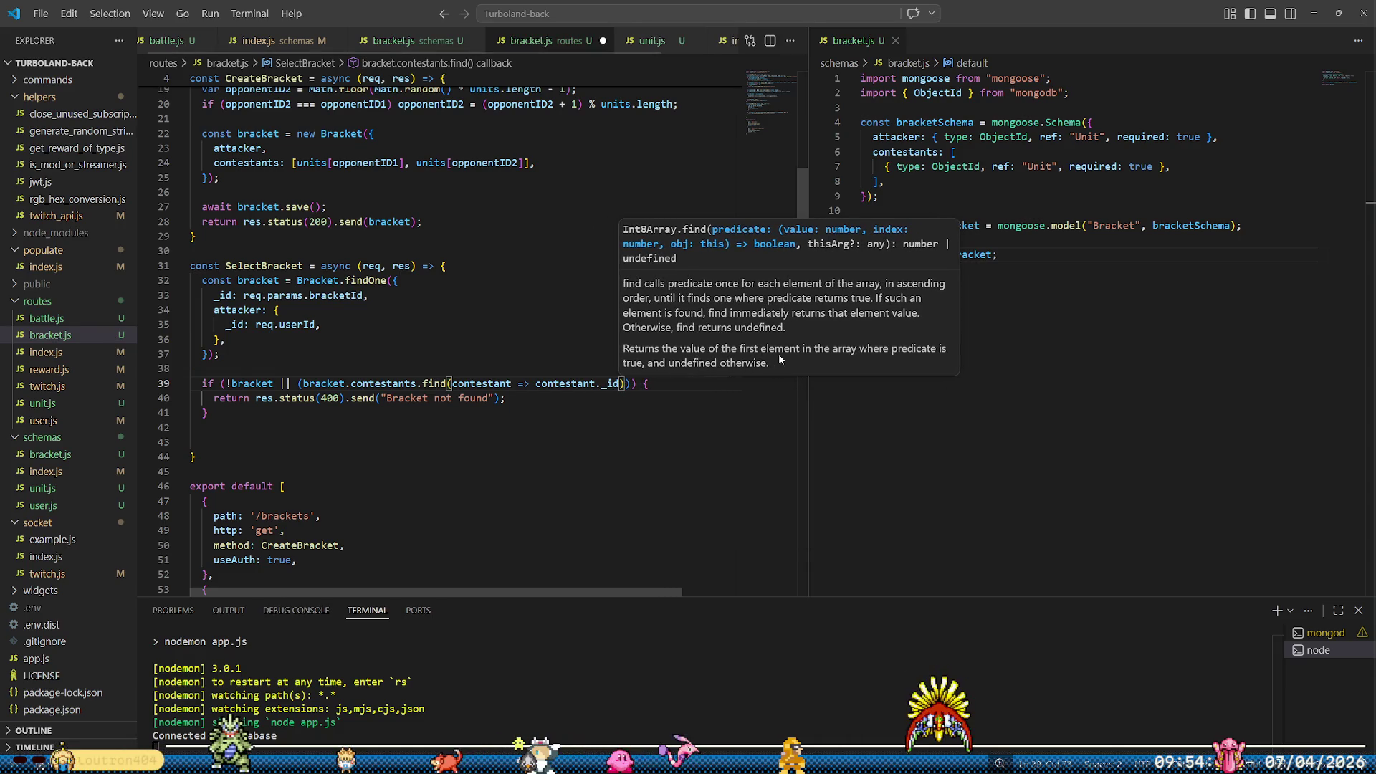
text(.r)
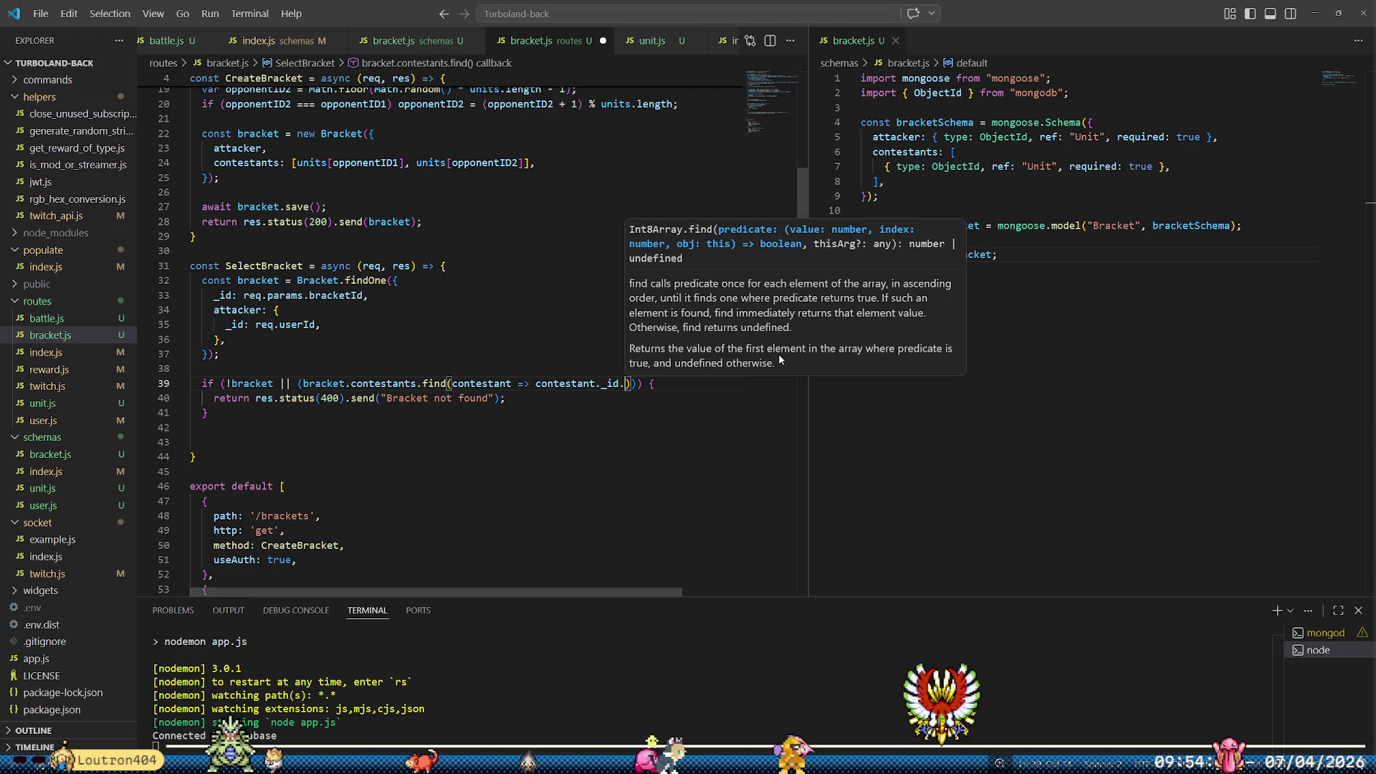
key(BackSpace)
text(equals)
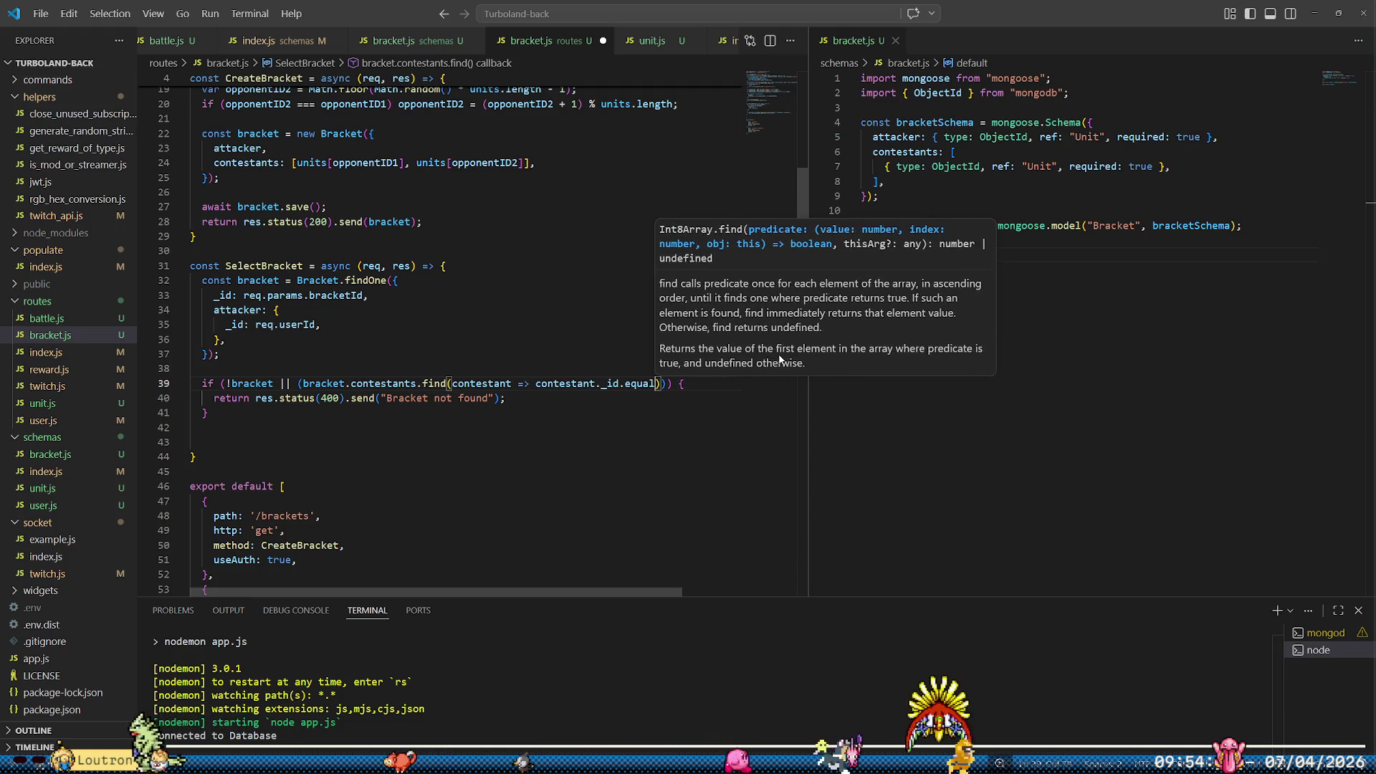
text(()
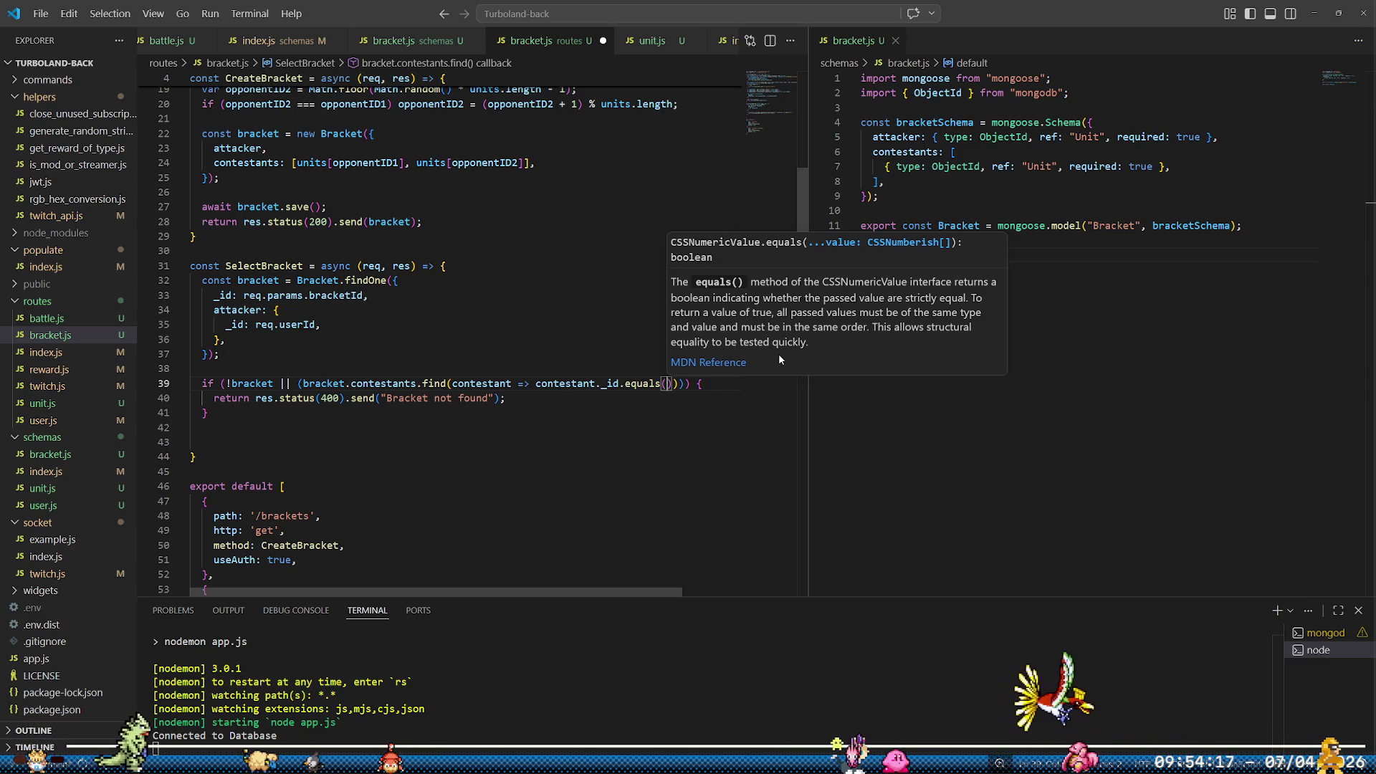
text(req)
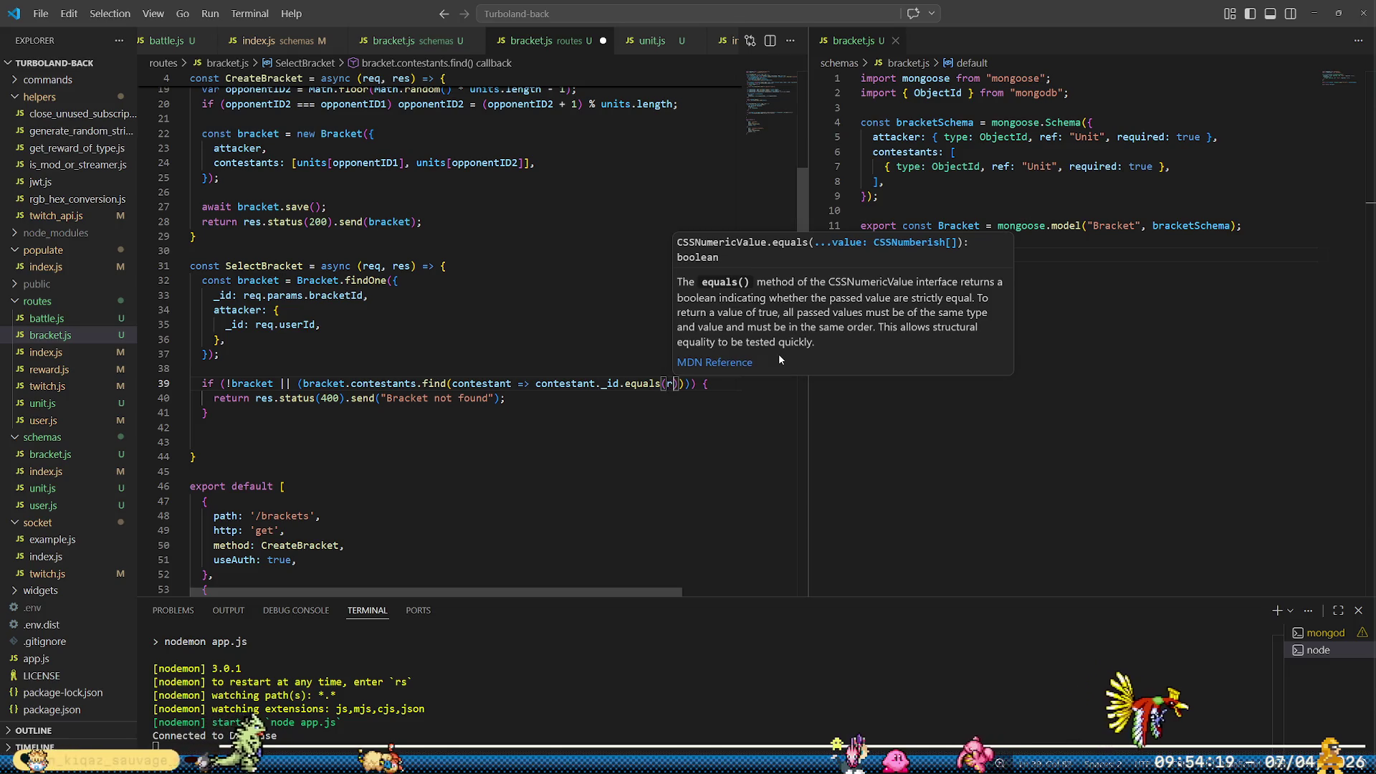
text(.)
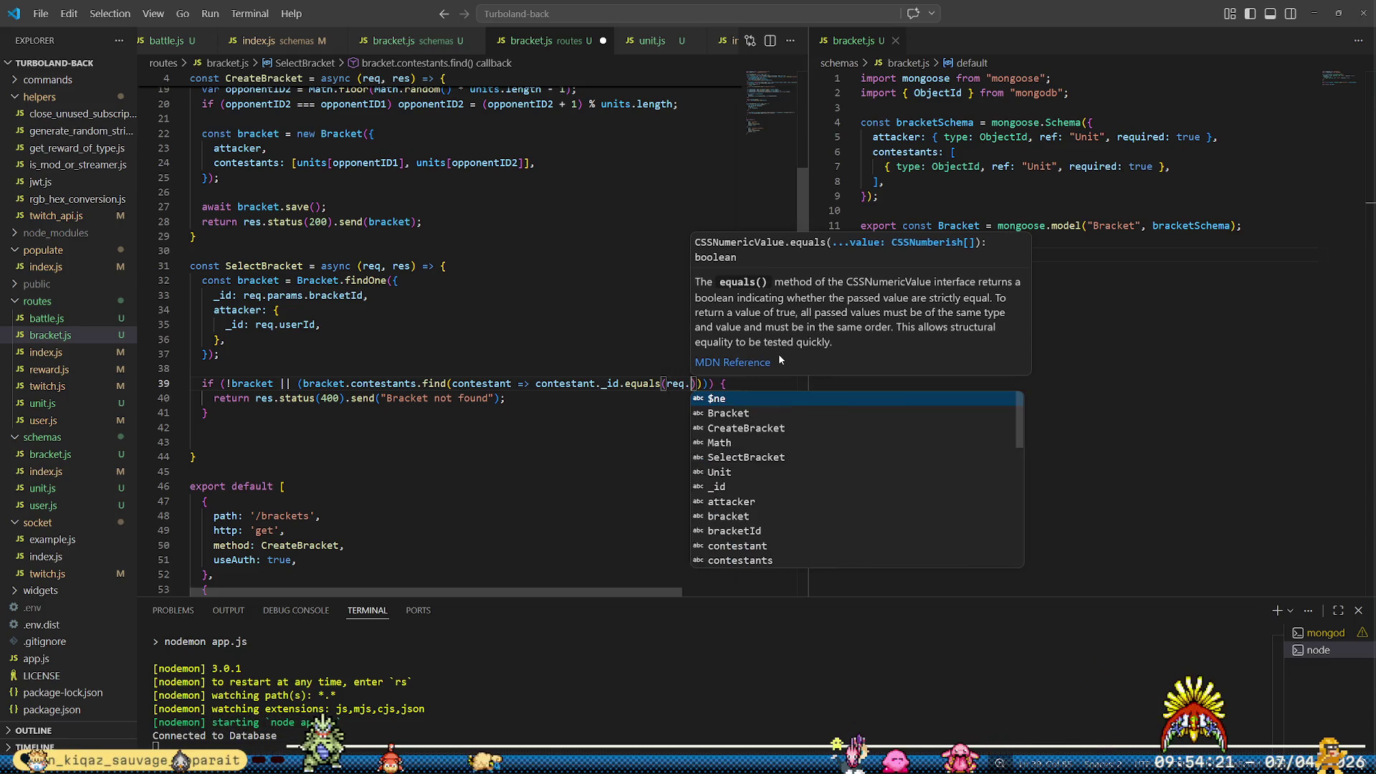
text(body.)
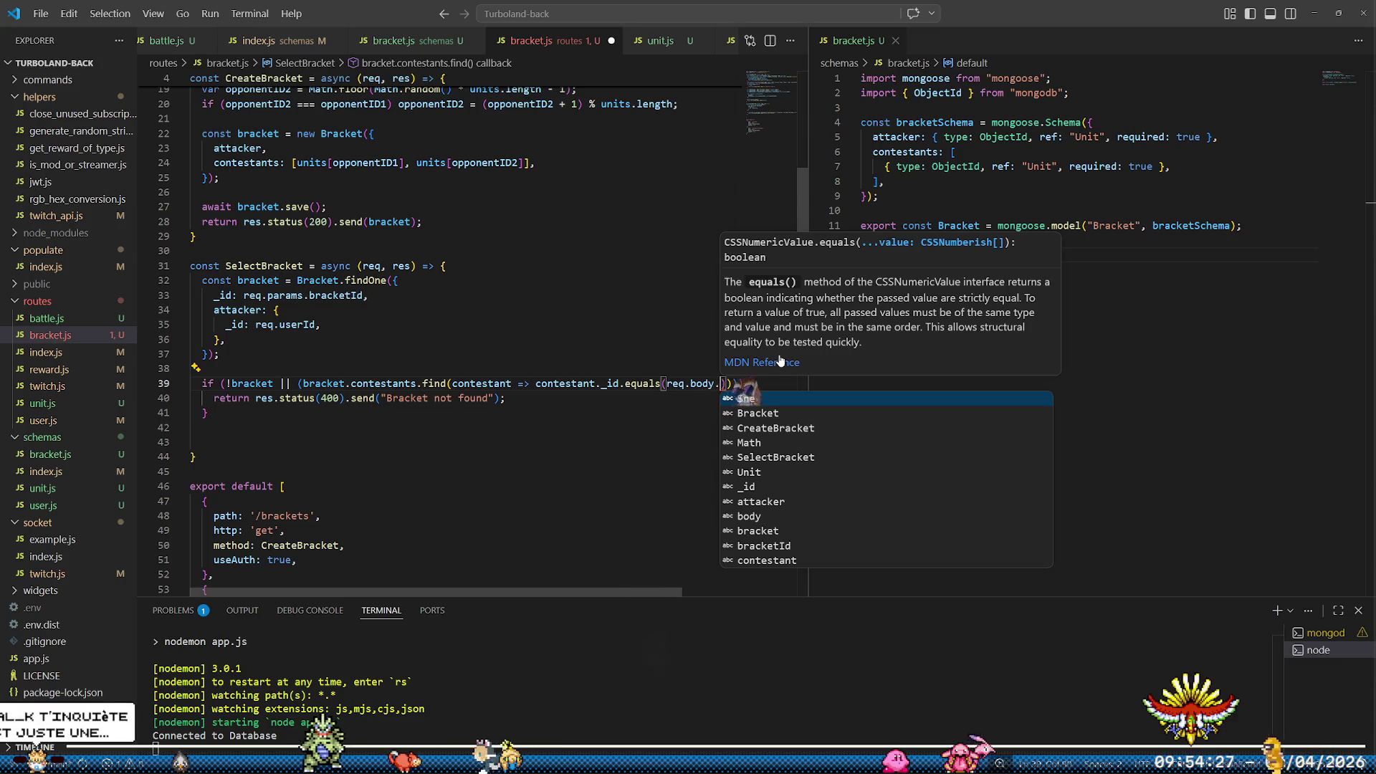
text(selected)
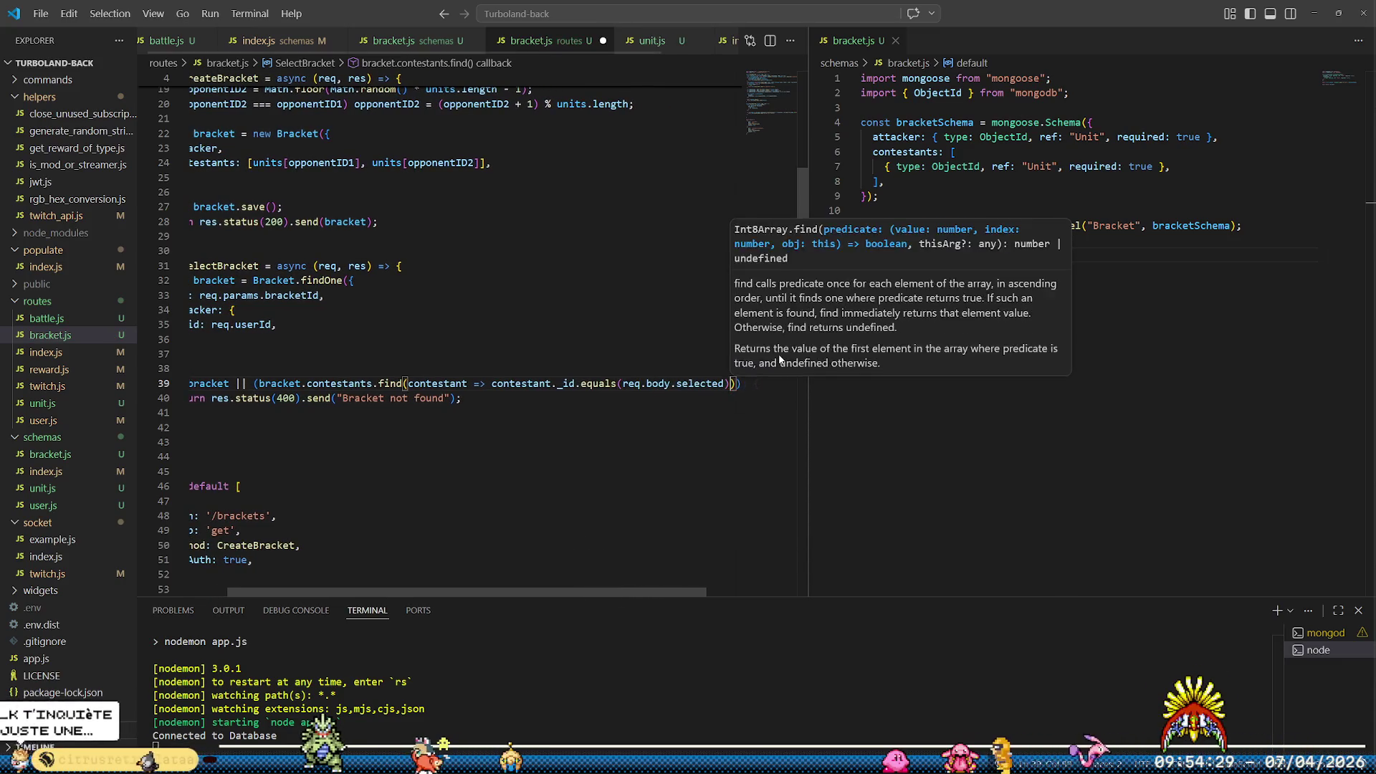
text())
Break the condition onto a new line after || and add the missing closing parenthesis
key(ctrl+shift+Left)
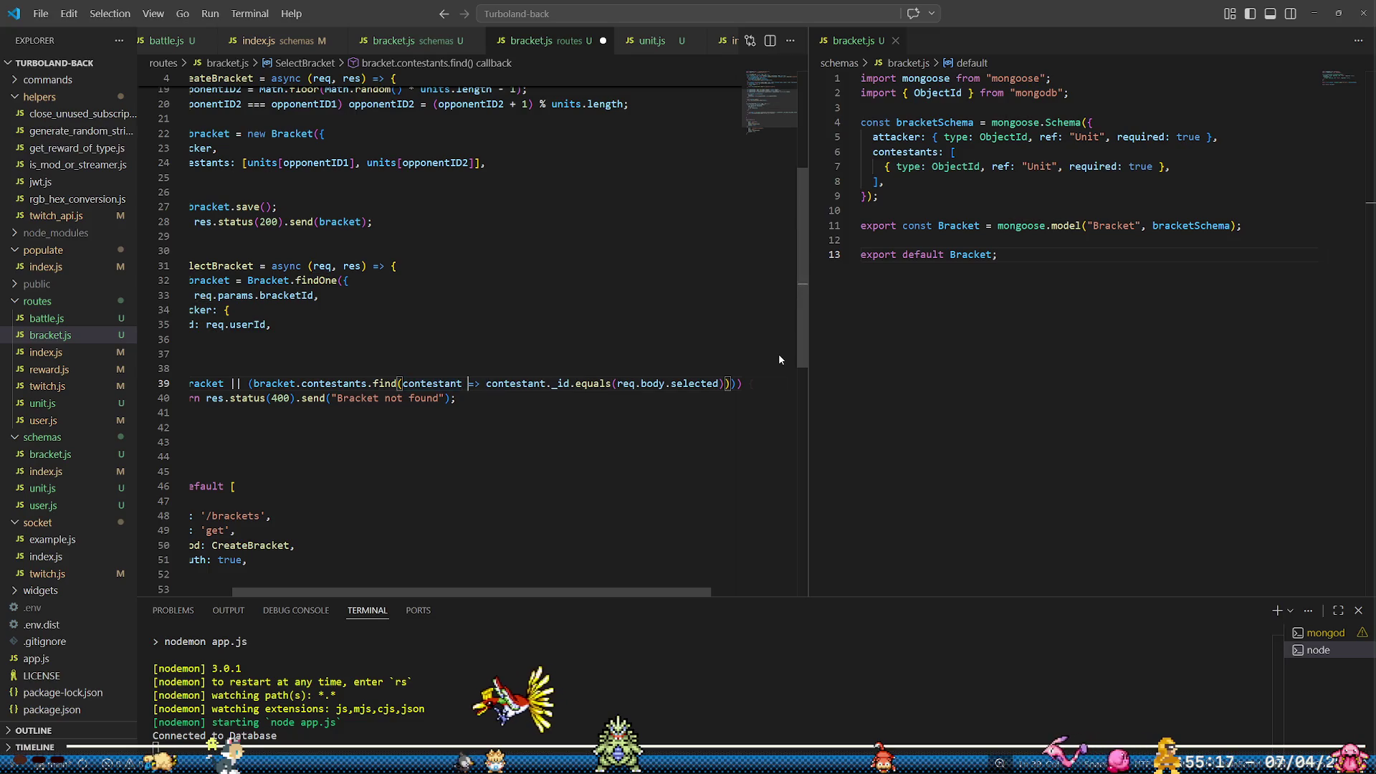
key(ctrl+Left)
key(ctrl+Left)
key(ctrl+Left)
key(BackSpace)
key(Return)
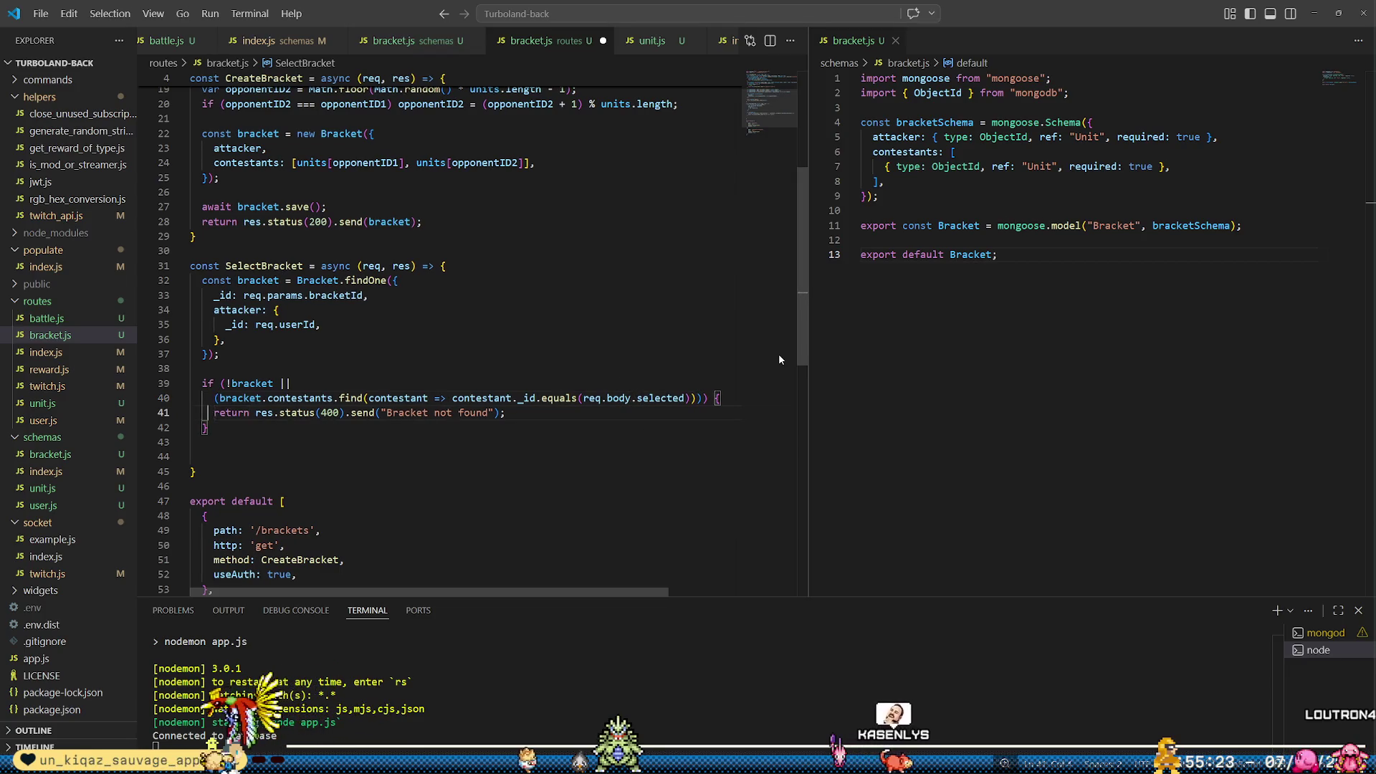
key(Left)
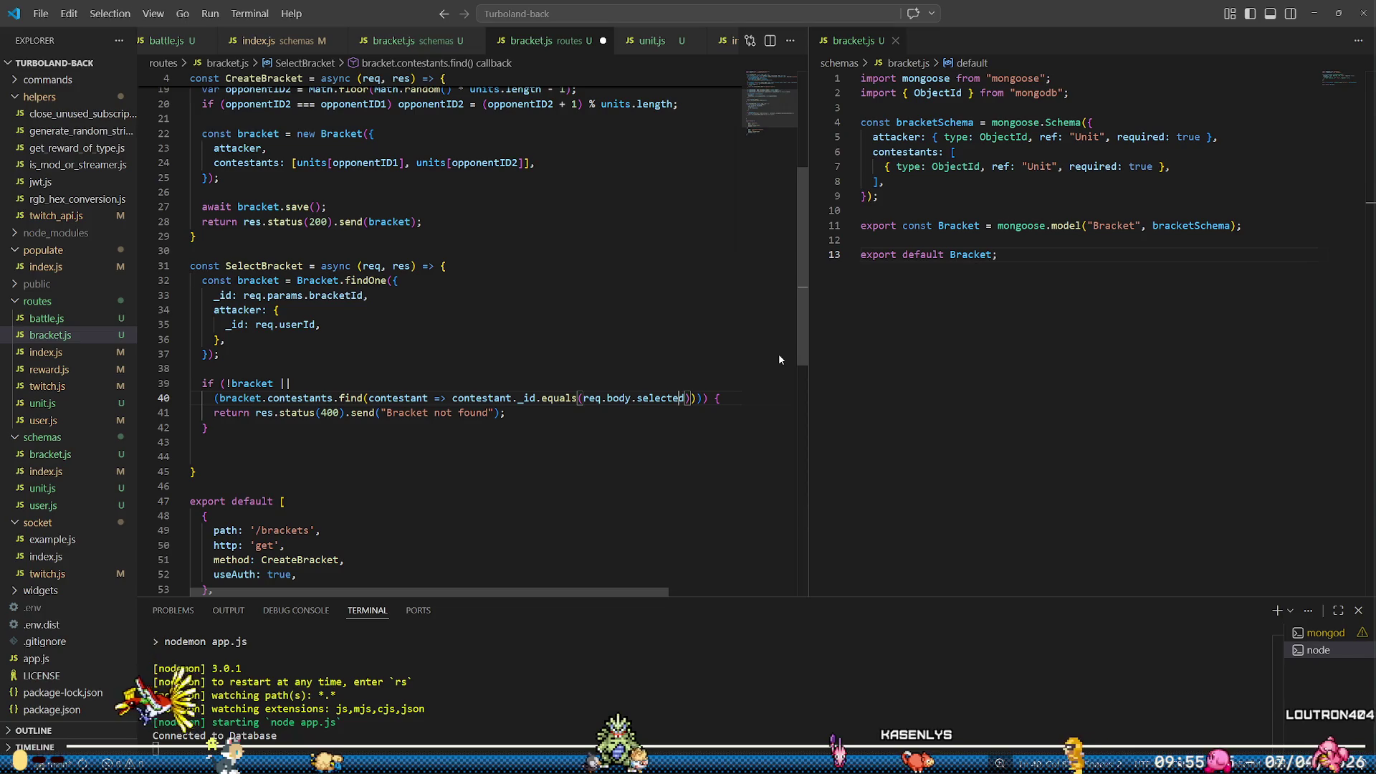
text())
Change req.body.selected to req.body.contestant, save routes/bracket.js, and close the final parenthesis
key(Left)
key(Left)
key(ctrl+shift+Left)
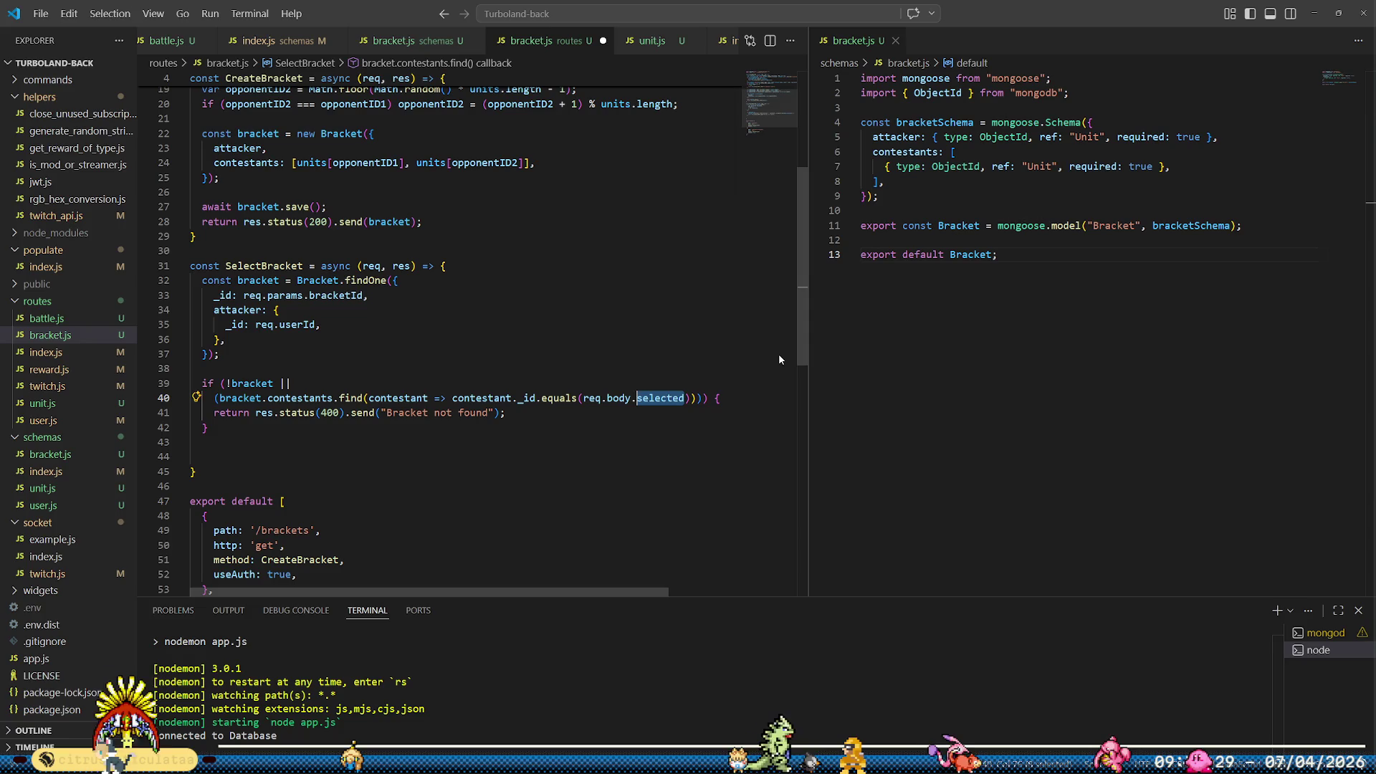
text(con)
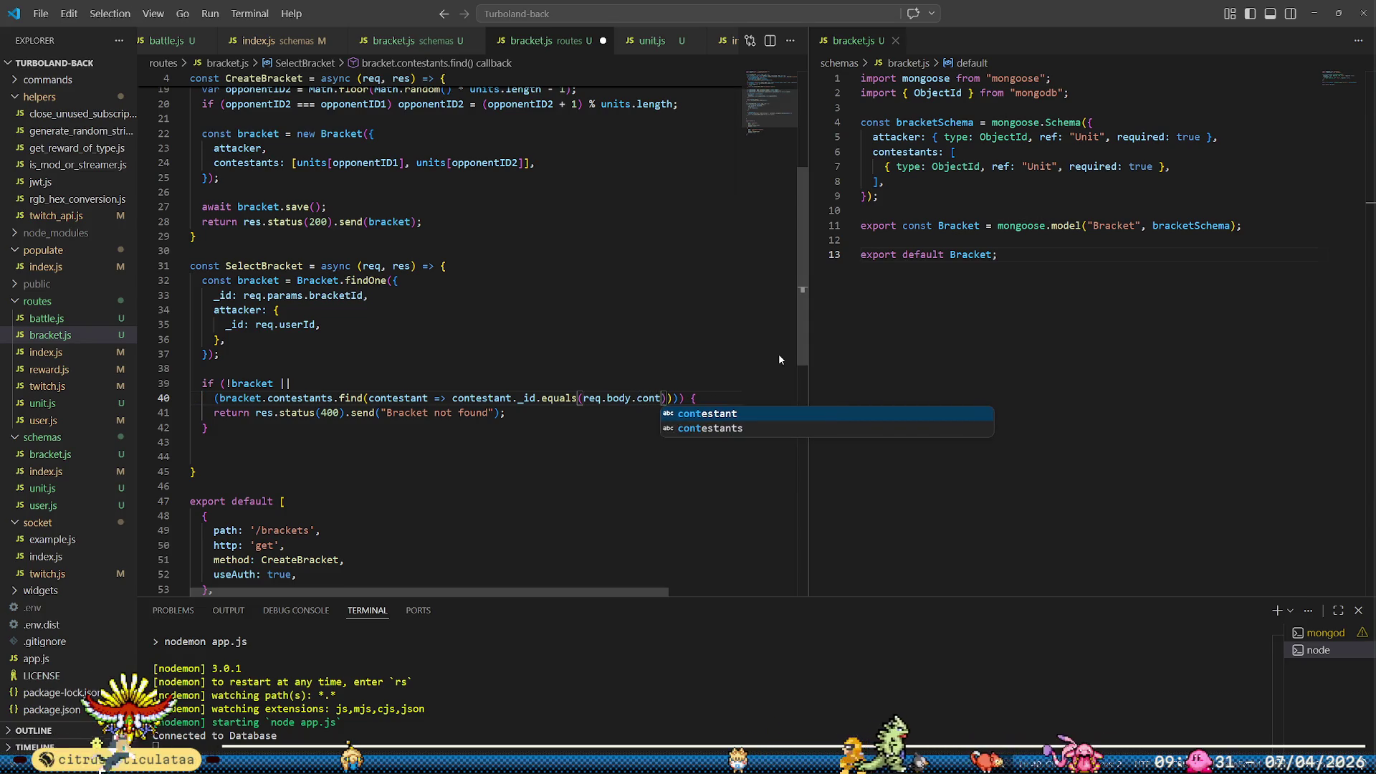
text(test)
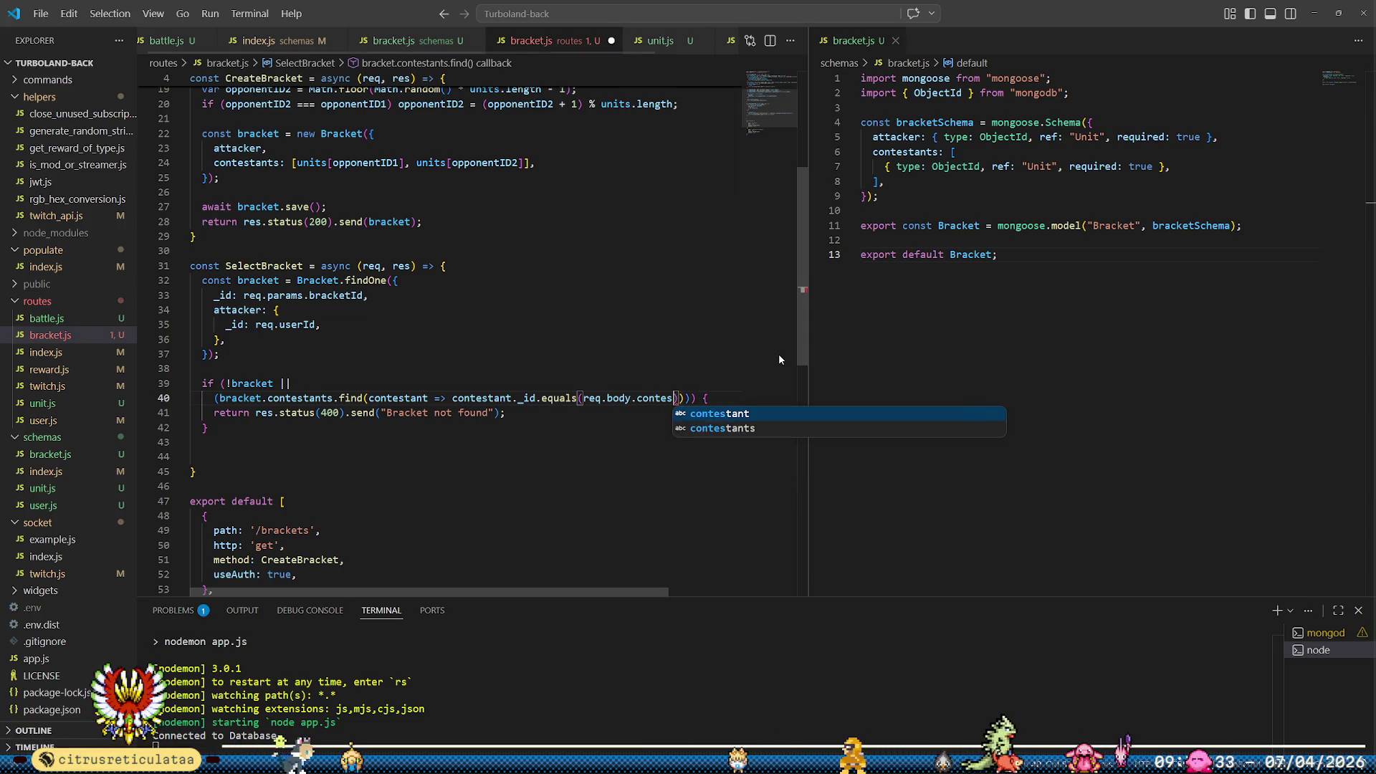
key(Tab)
key(Right)
key(Right)
key(Right)
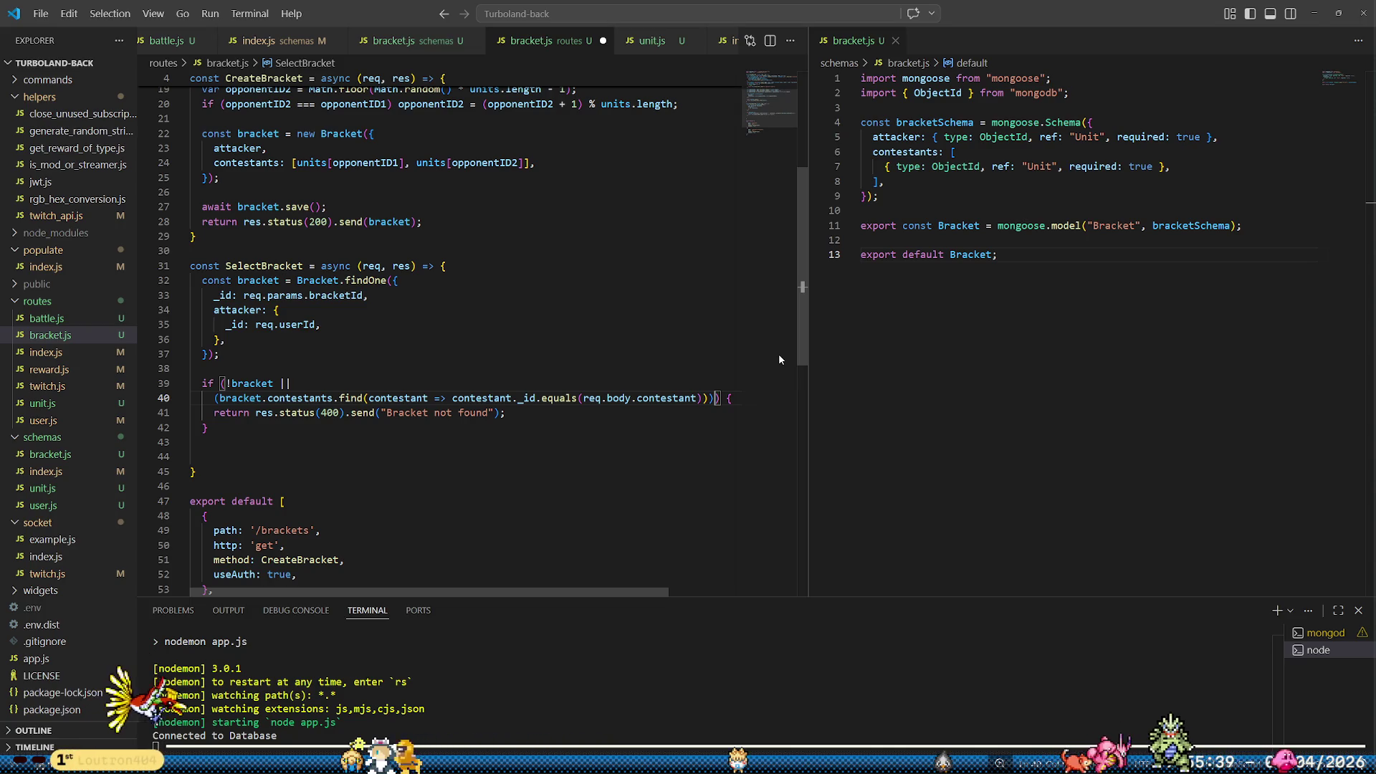
key(ctrl+s)
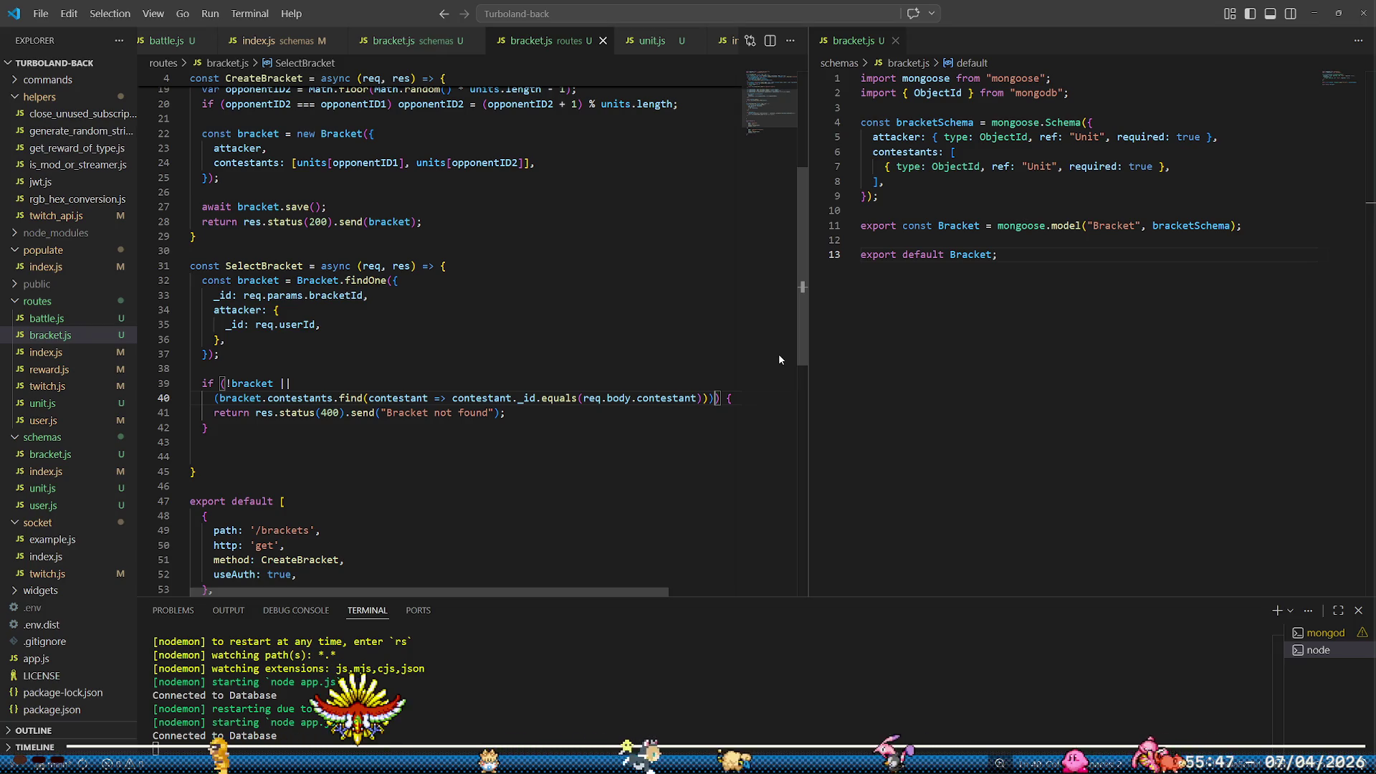
text())
key(Down)
key(Down)
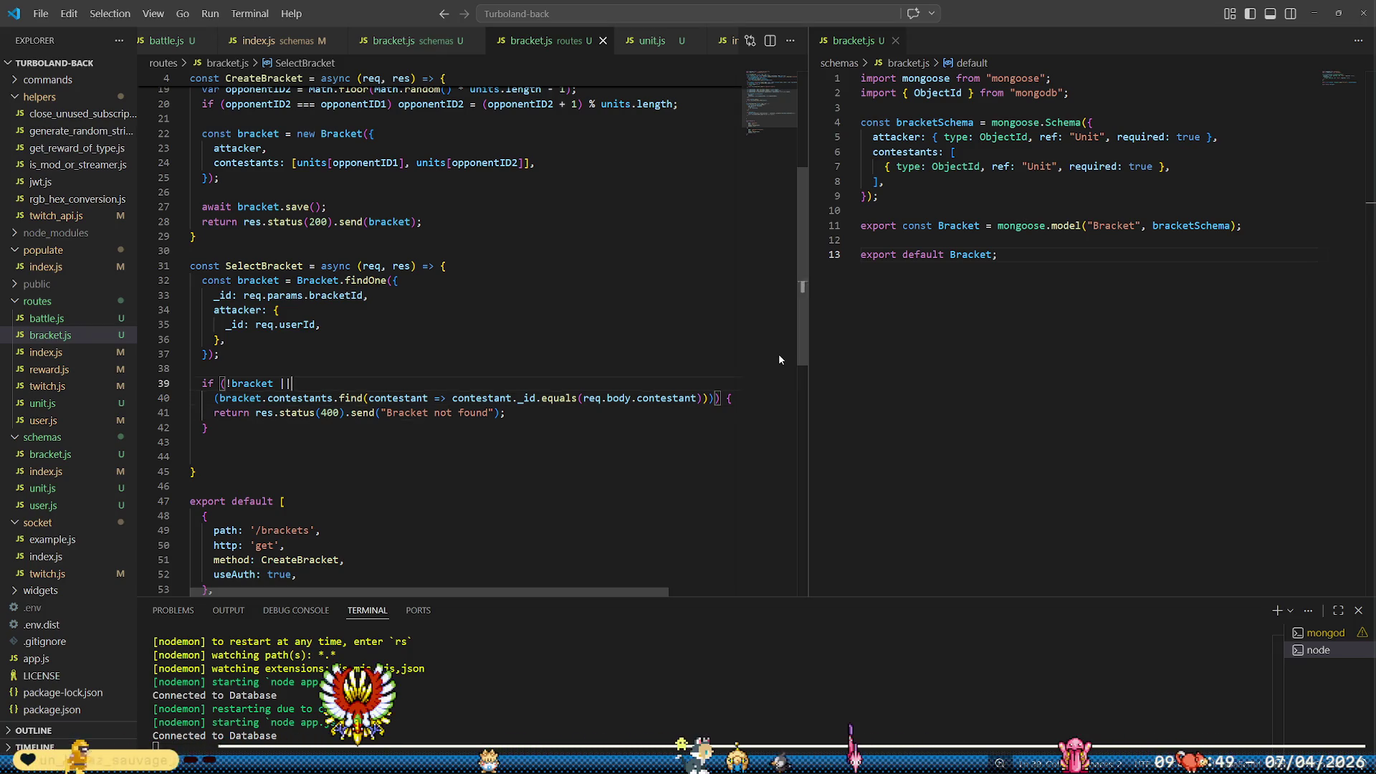
key(Down)
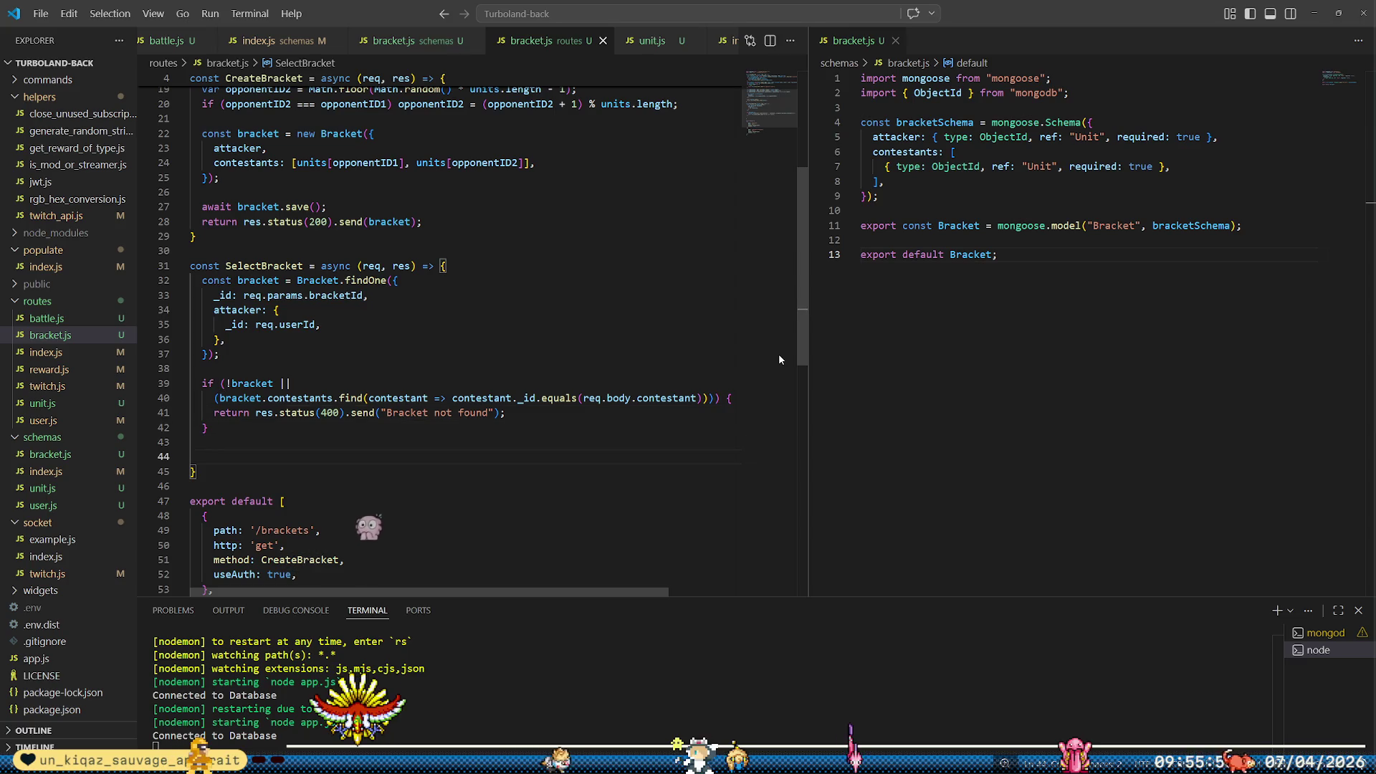
scroll(755, 362, down, 1)
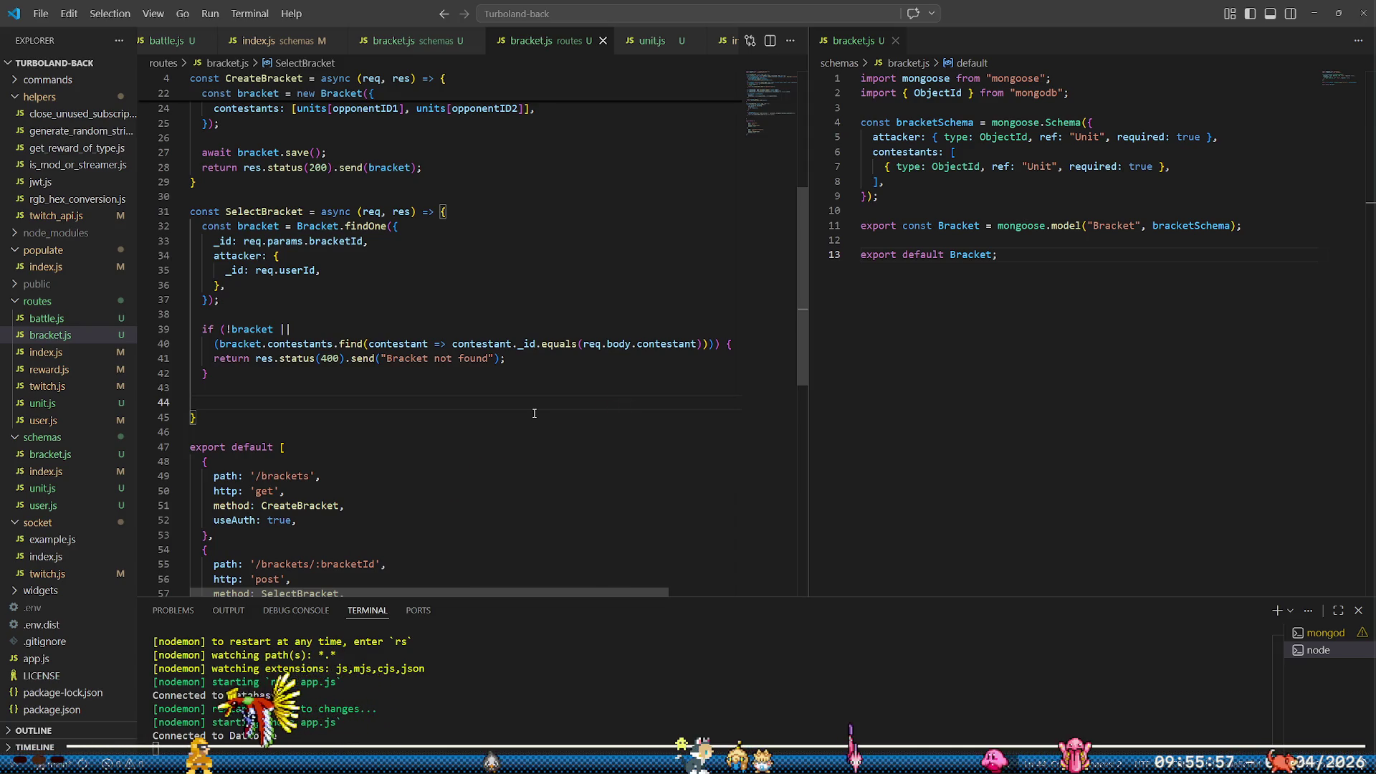
key(Tab)
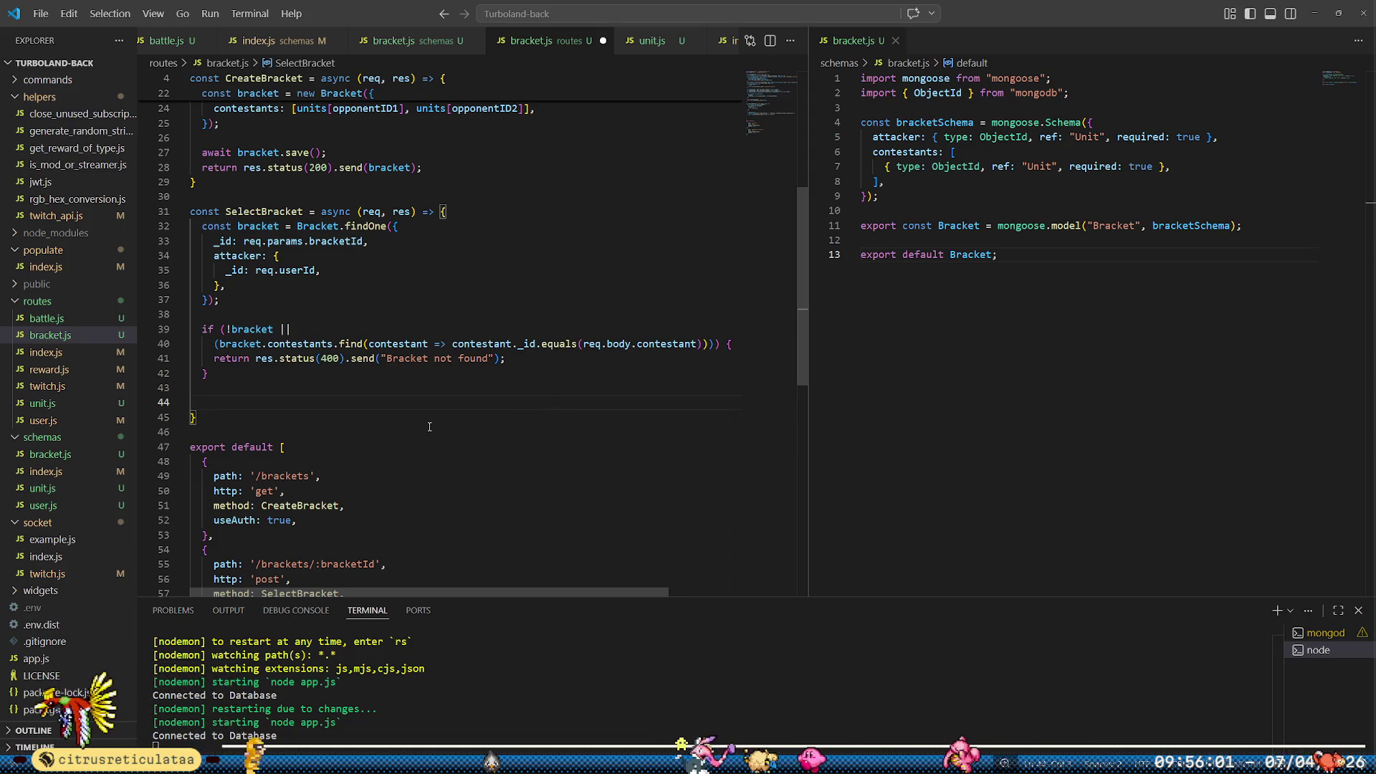
click(85, 322)
scroll(480, 438, up, 6)
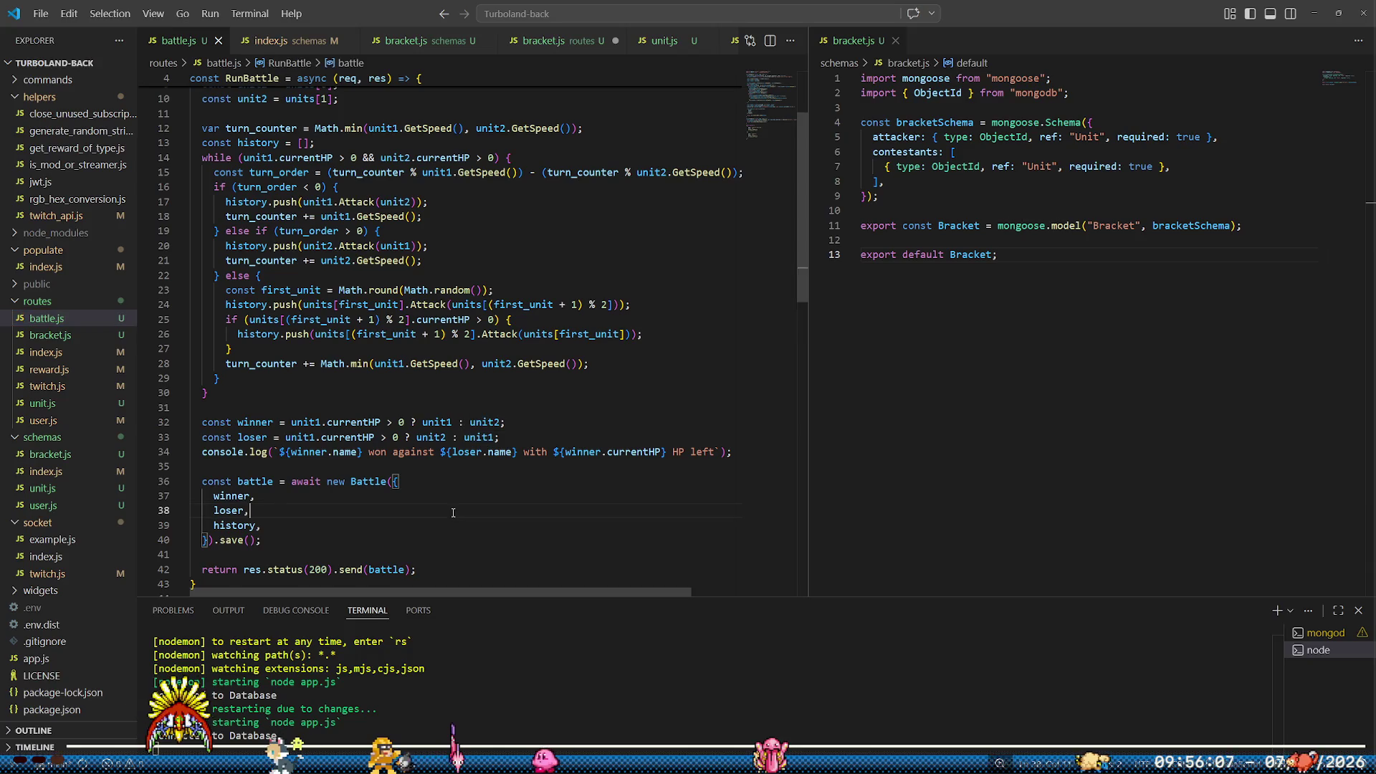
scroll(464, 504, up, 3)
click(557, 188)
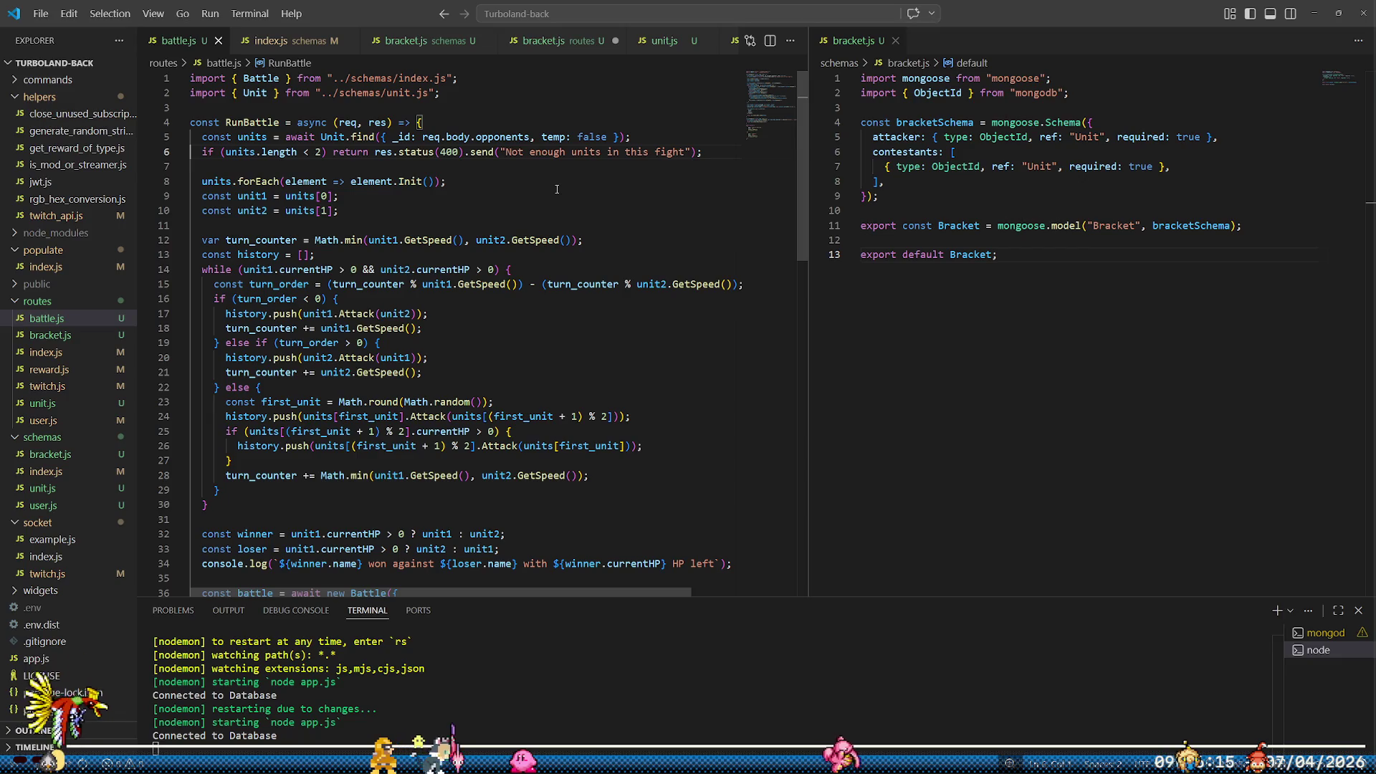
key(Up)
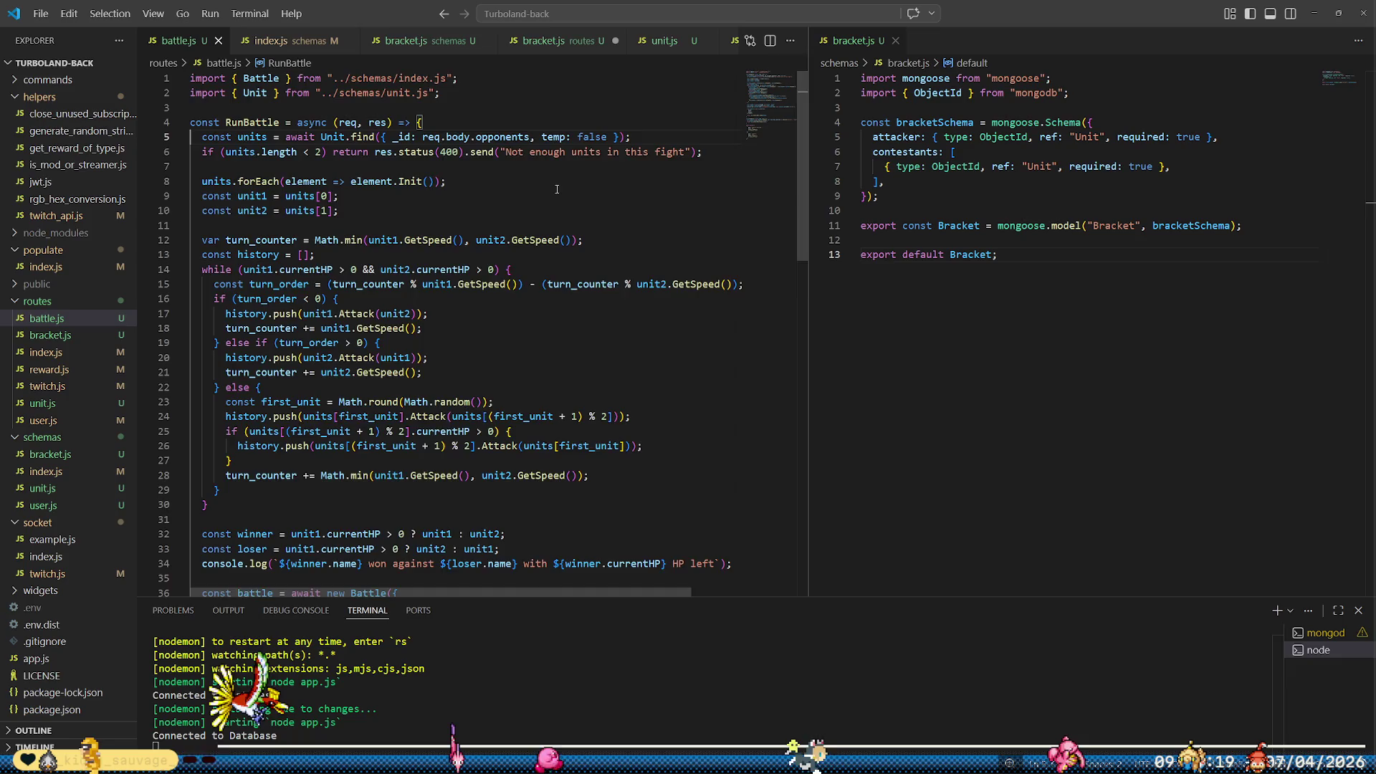
scroll(557, 189, down, 5)
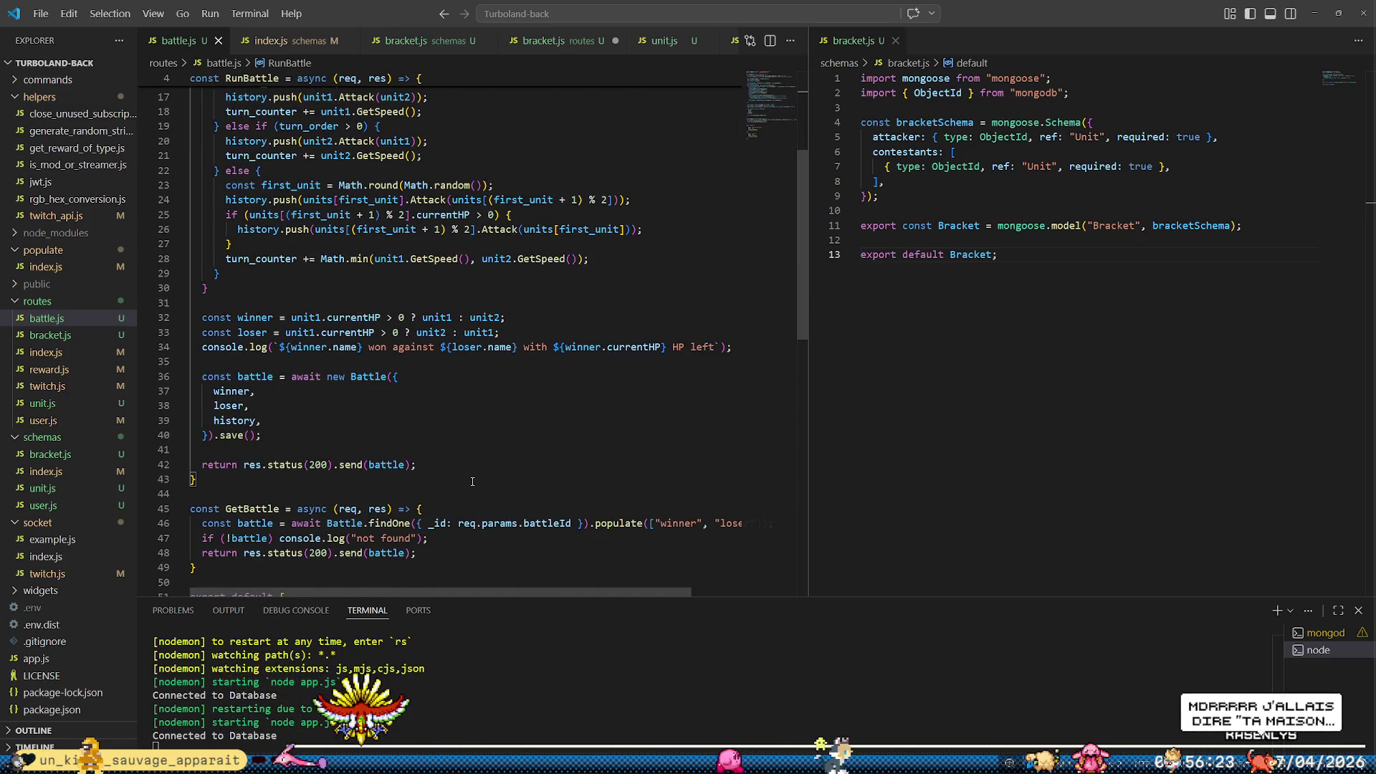
Show routes/bracket.js, then open battle.js scrolled to the top of RunBattle
click(63, 336)
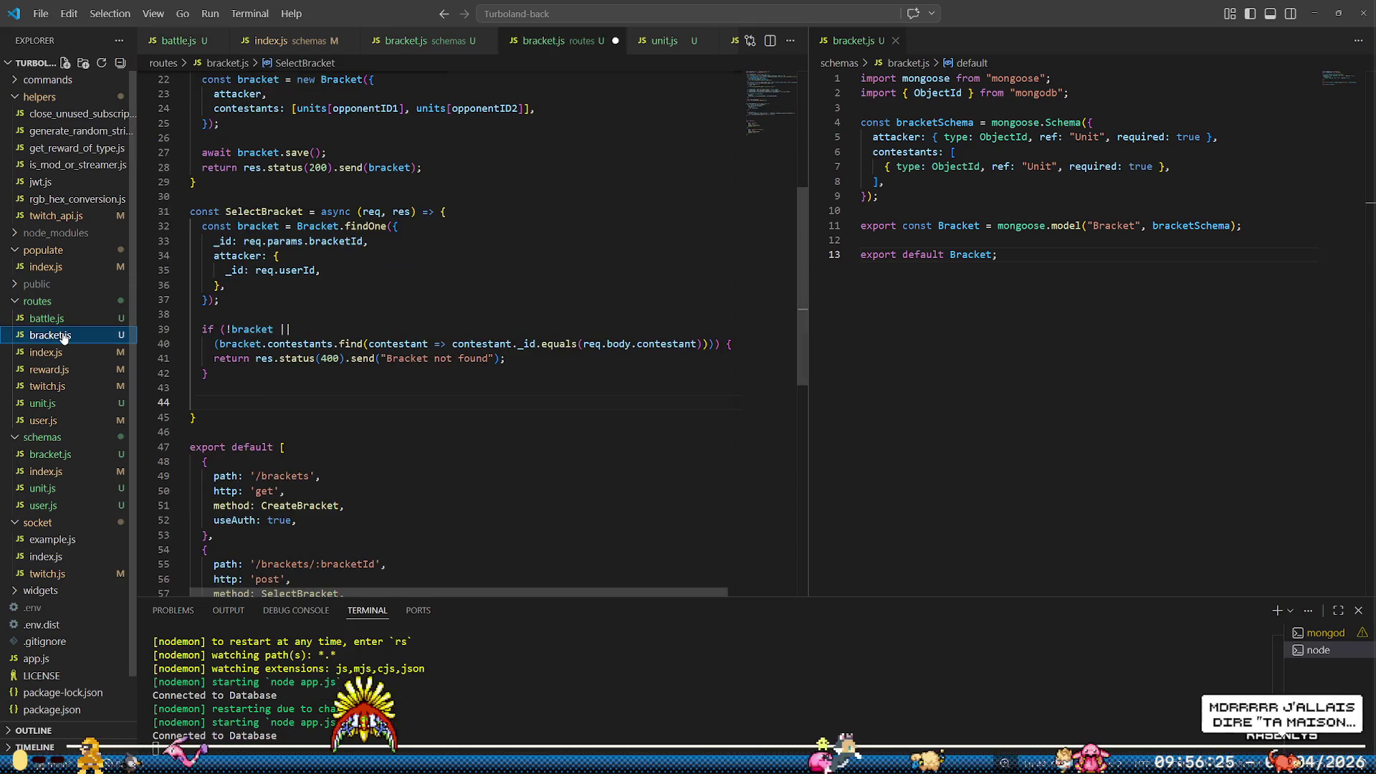
scroll(325, 434, up, 5)
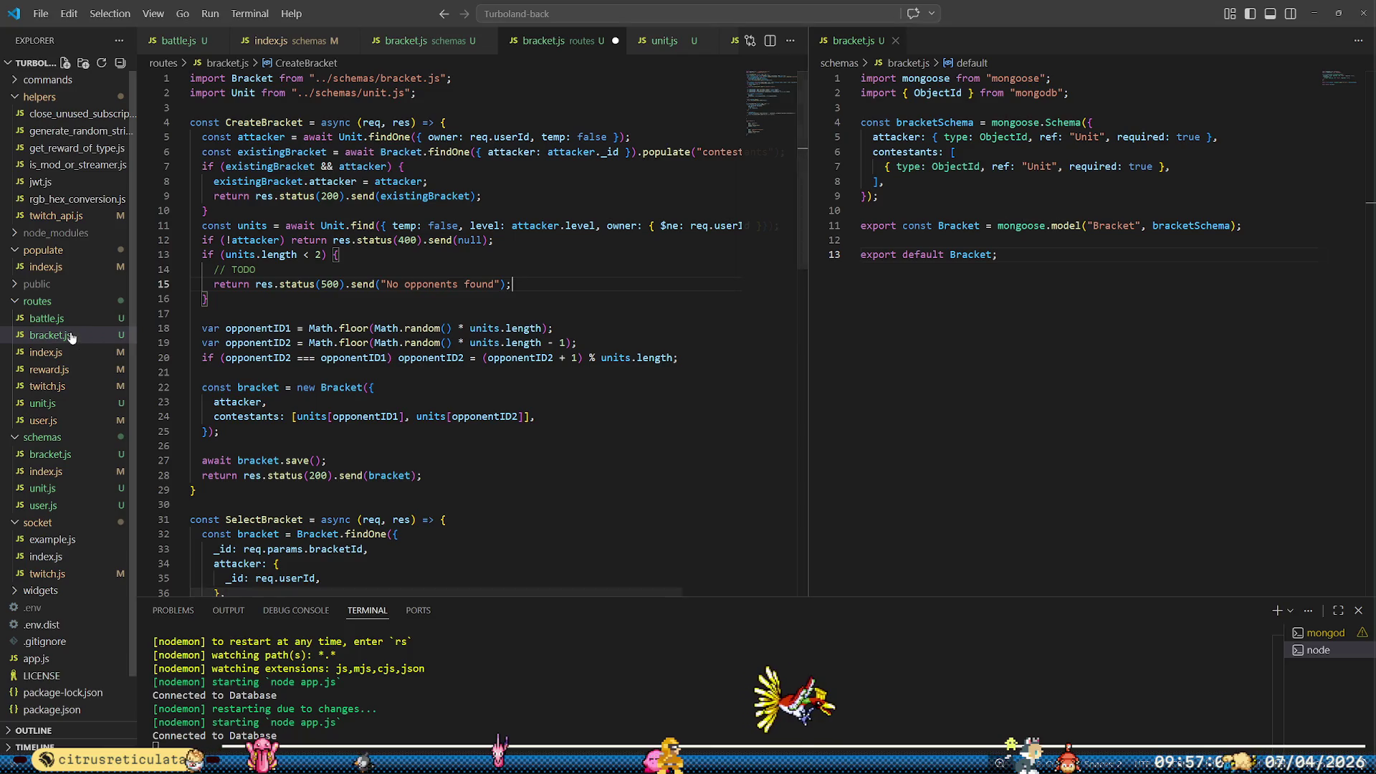
click(46, 318)
scroll(429, 215, up, 5)
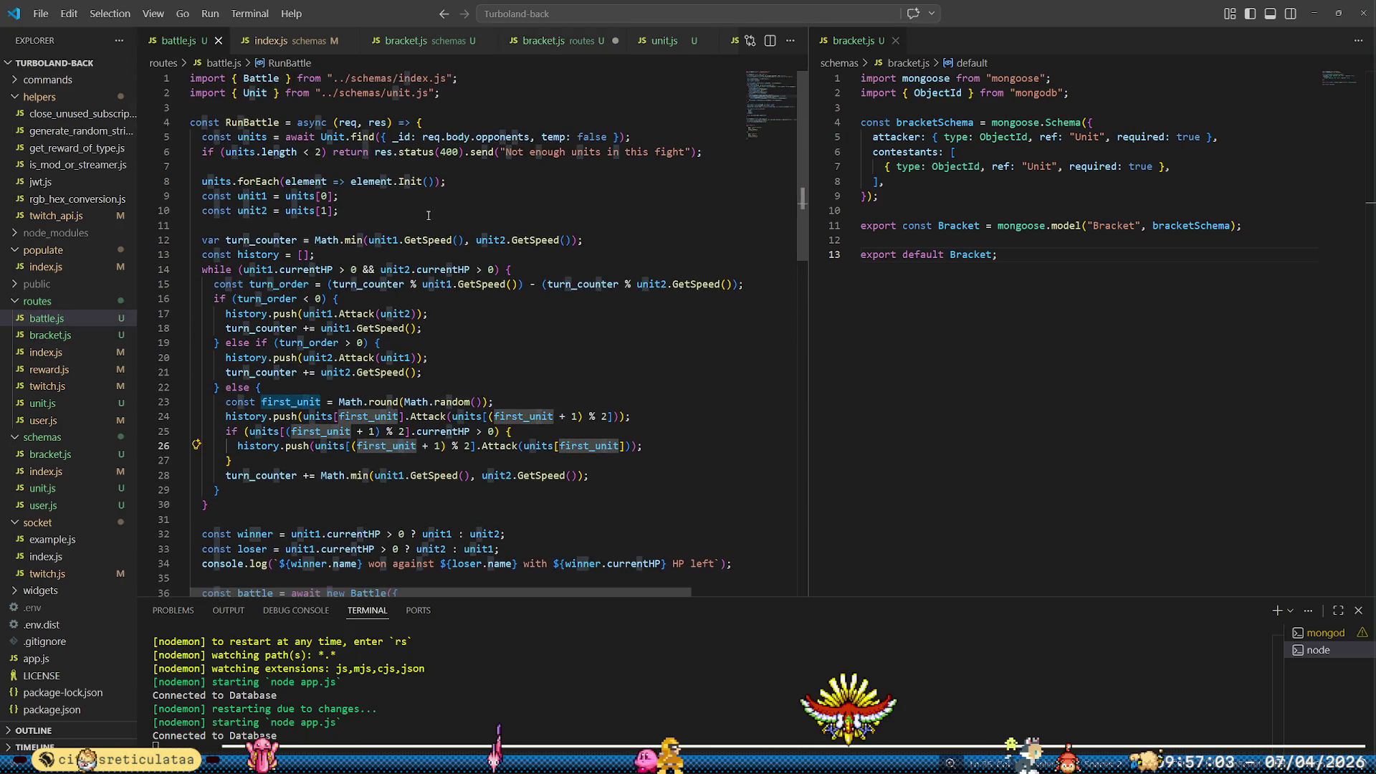
click(495, 117)
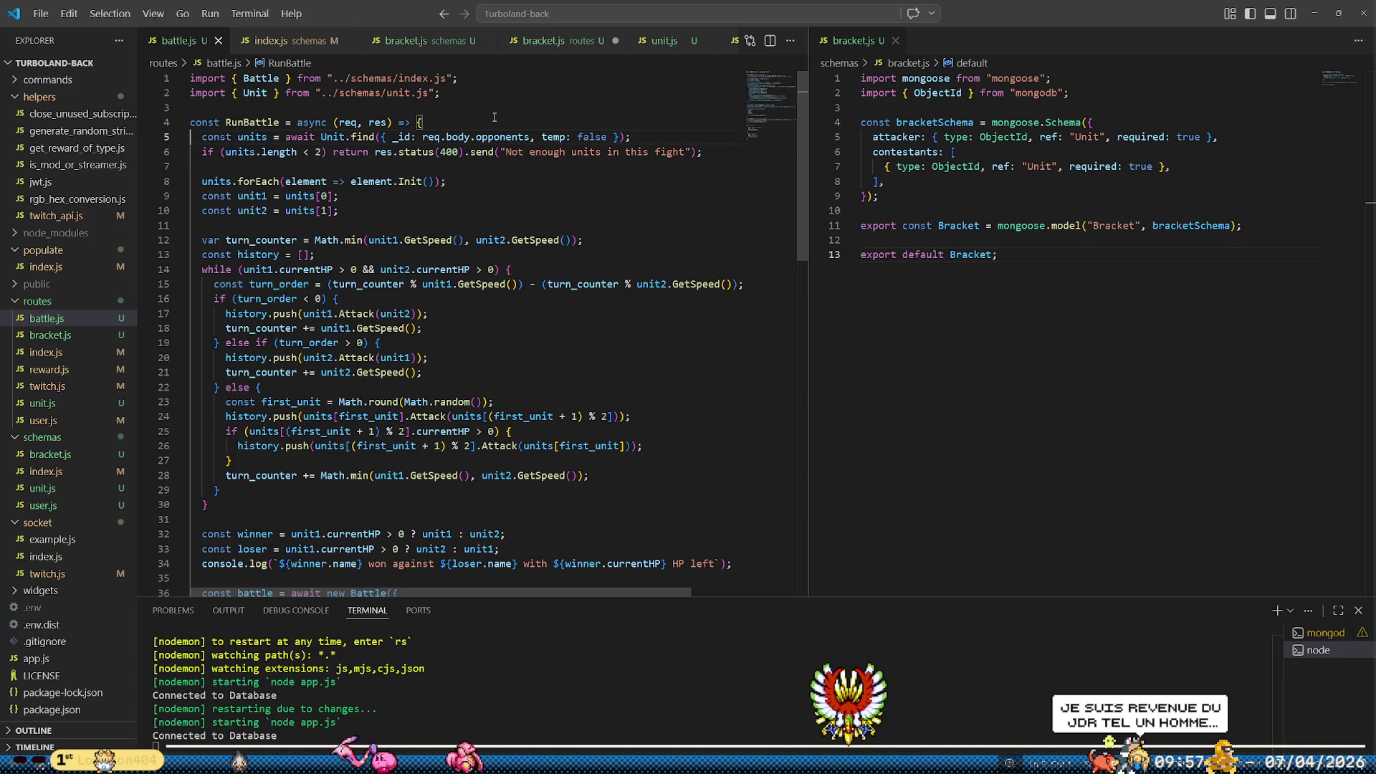
key(Down)
key(Home)
key(Home)
key(shift+Down)
key(shift+Down)
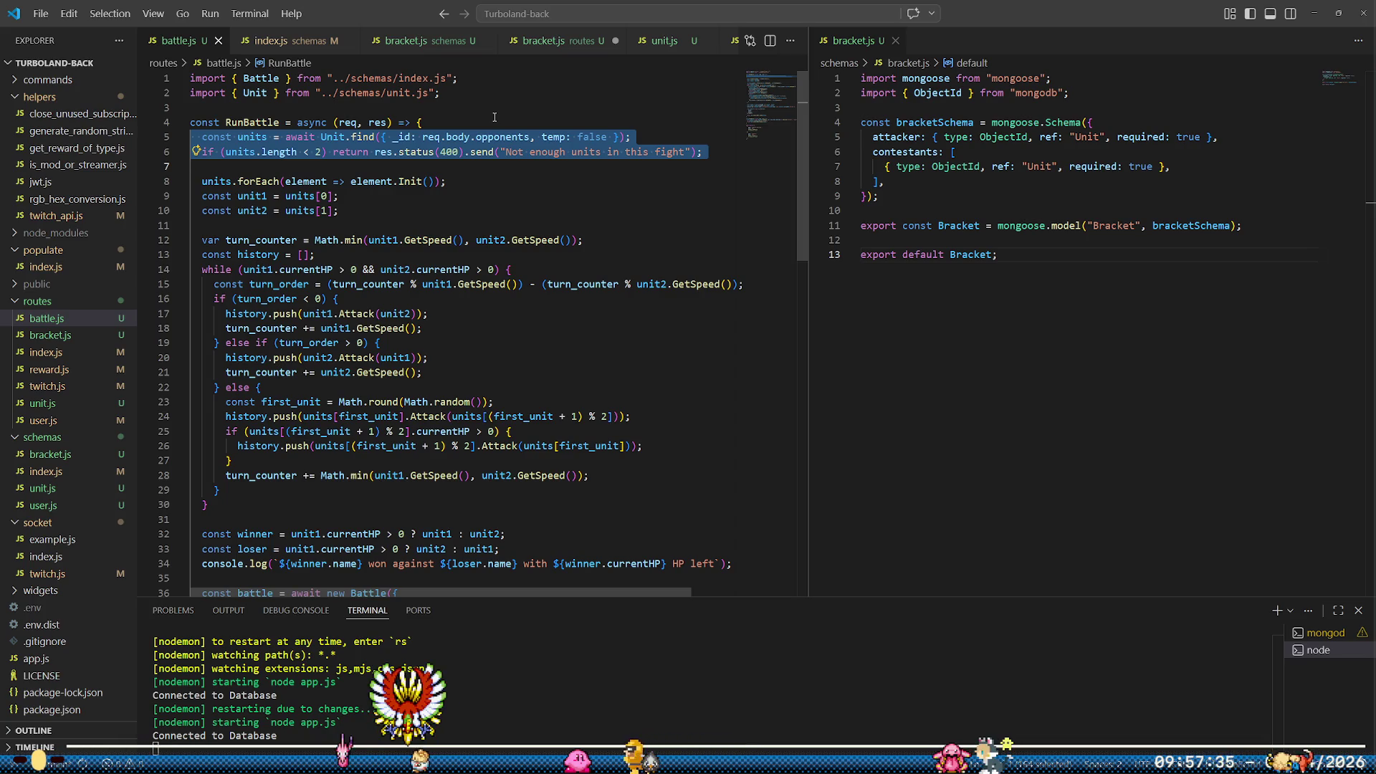
key(Down)
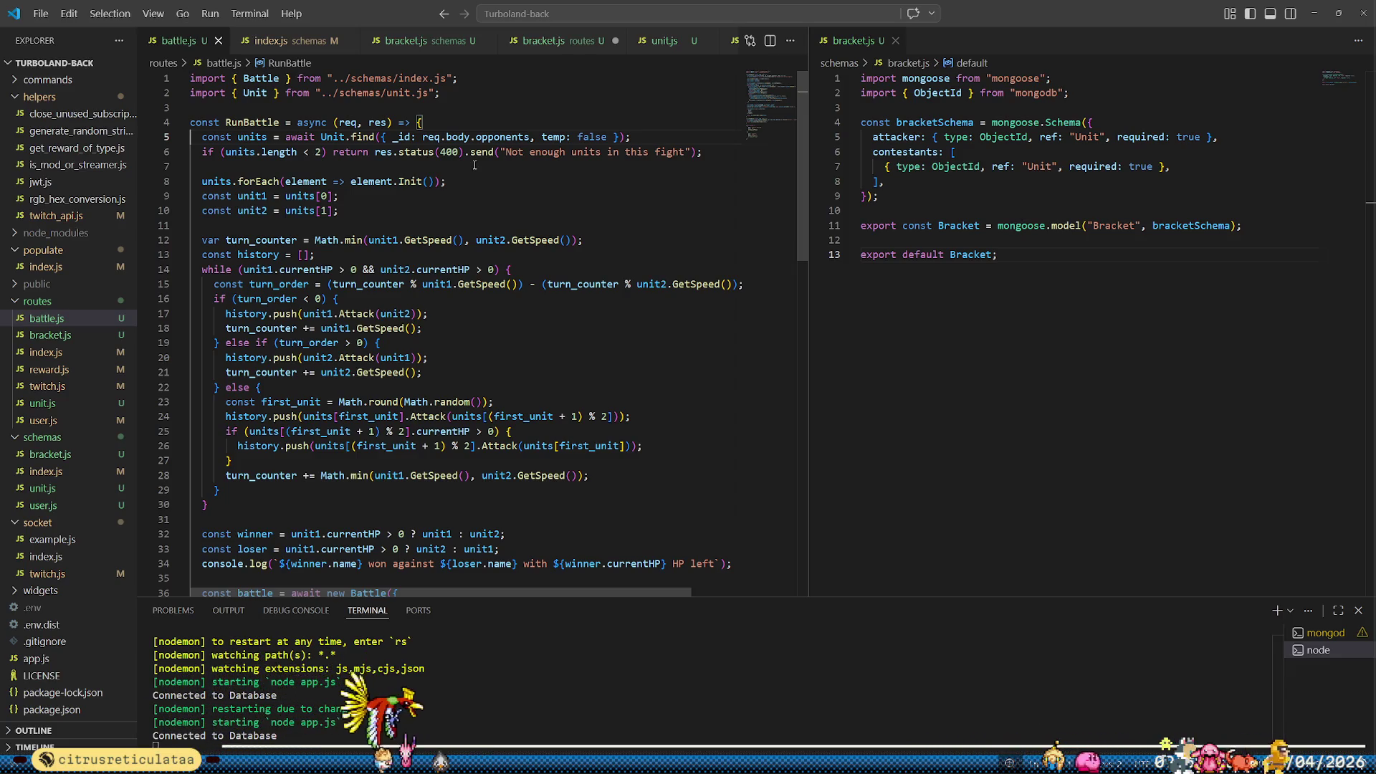
Export RunBattle, delete its units query lines, add a units parameter, and save battle.js
click(475, 165)
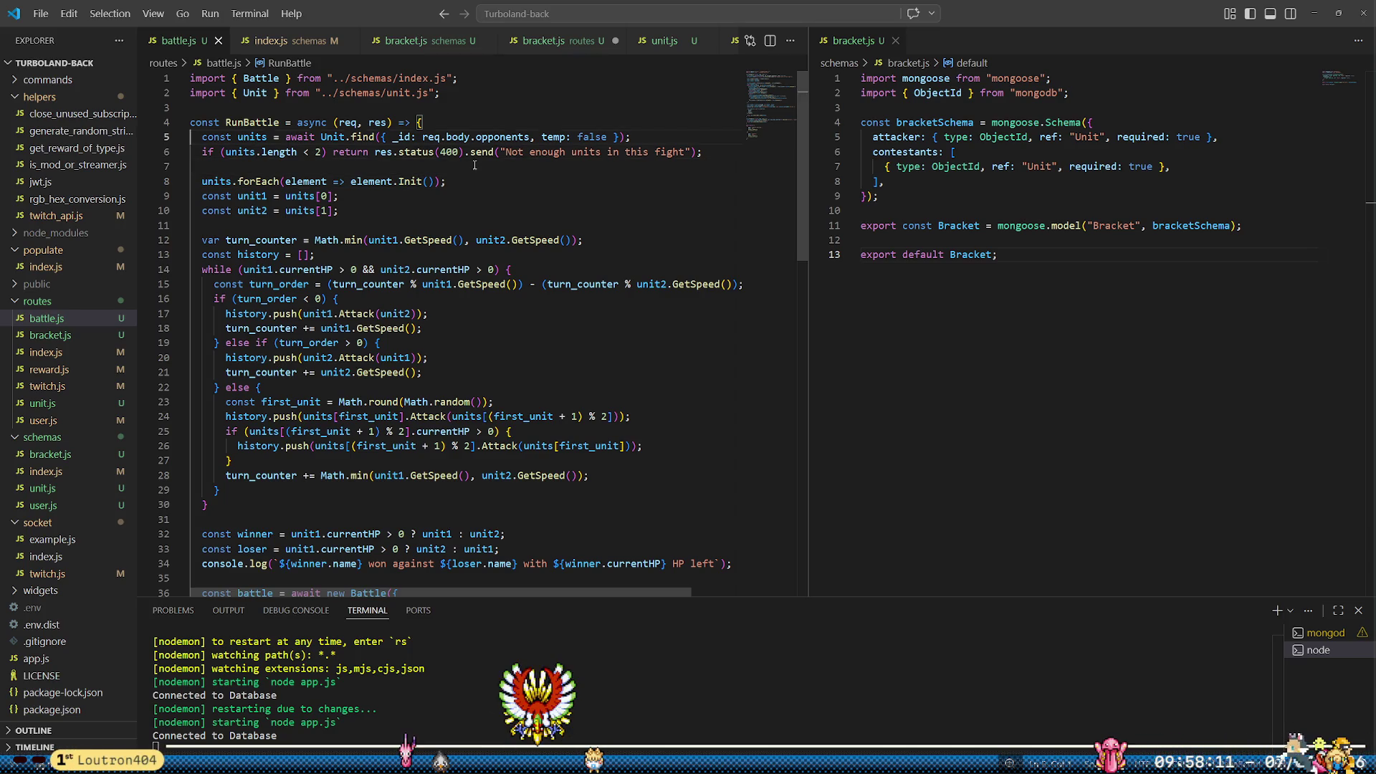
text(export)
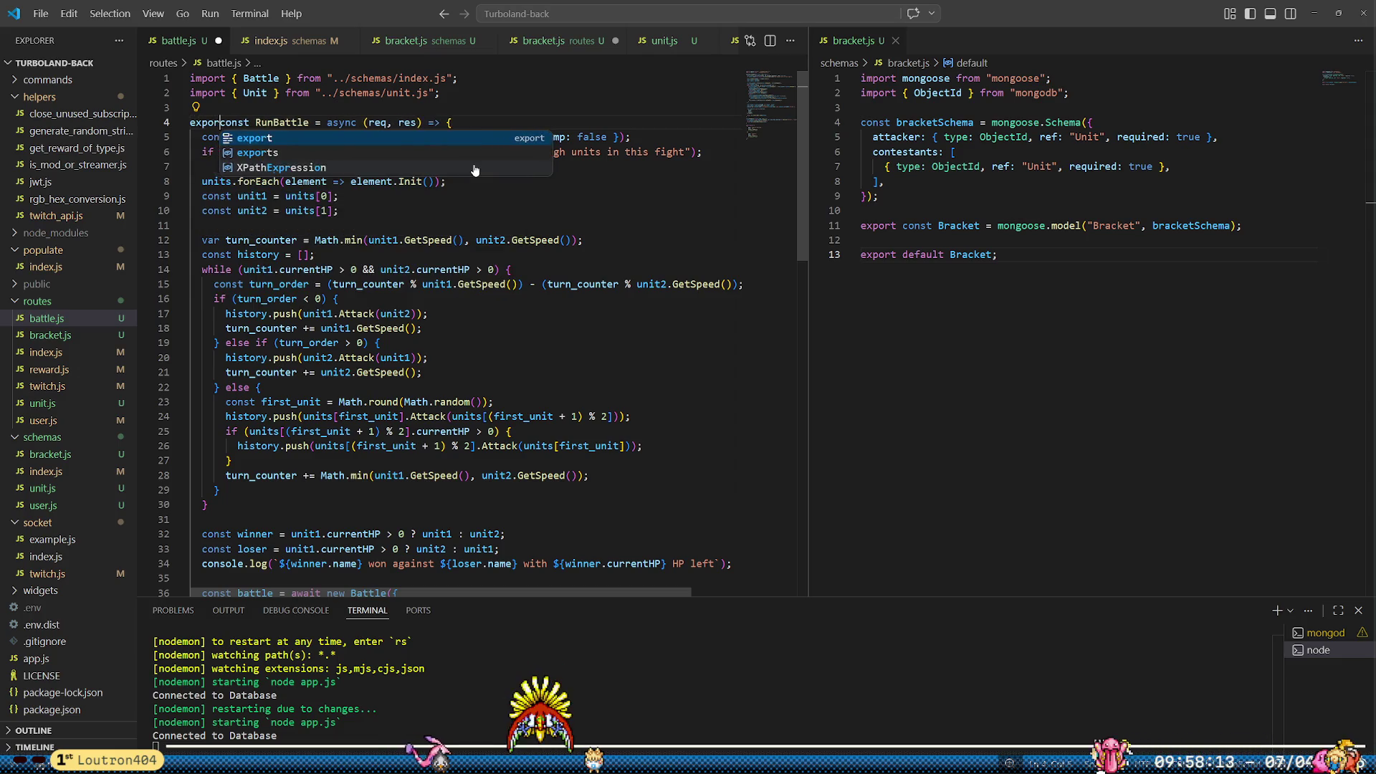
key(Down)
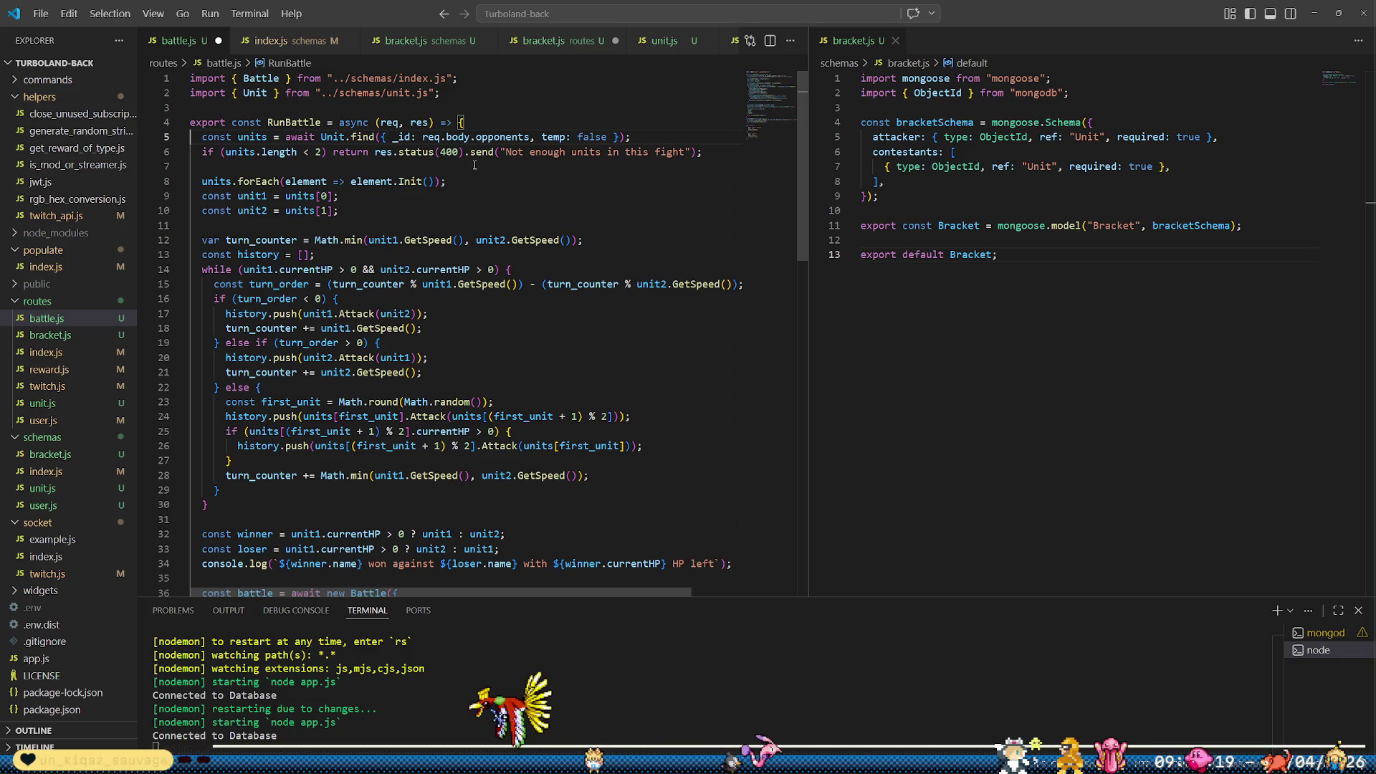
key(shift+Down)
key(shift+Down)
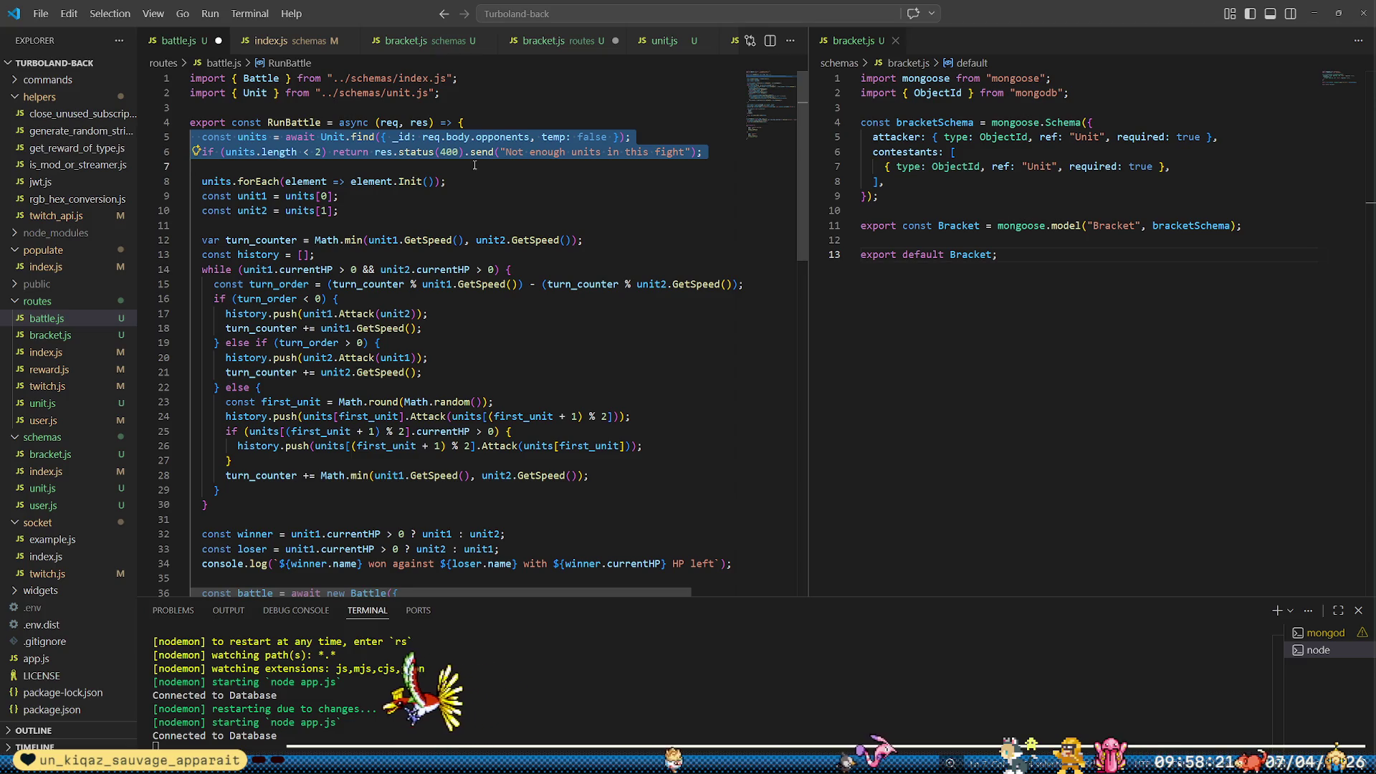
key(BackSpace)
key(BackSpace)
key(Left)
key(Left)
key(Left)
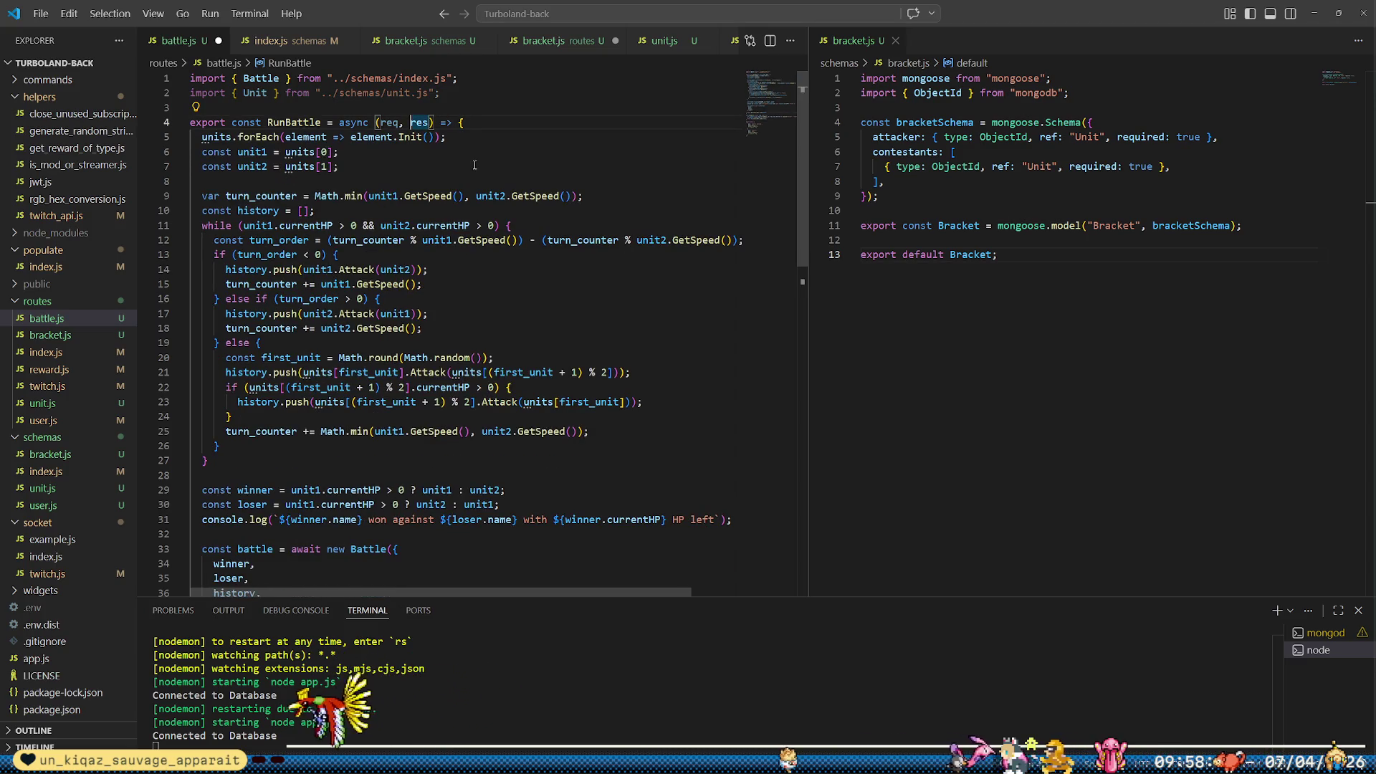
text(,)
text( units)
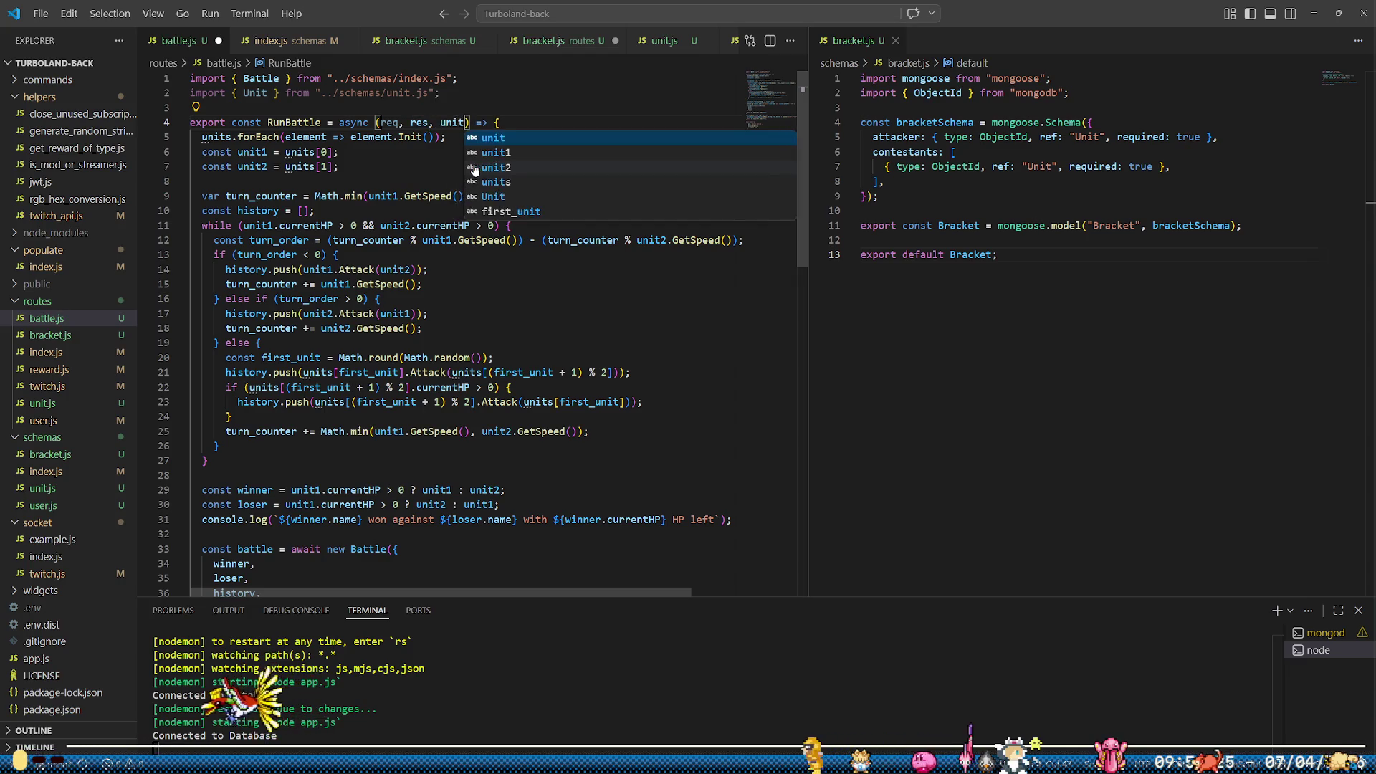
key(ctrl+s)
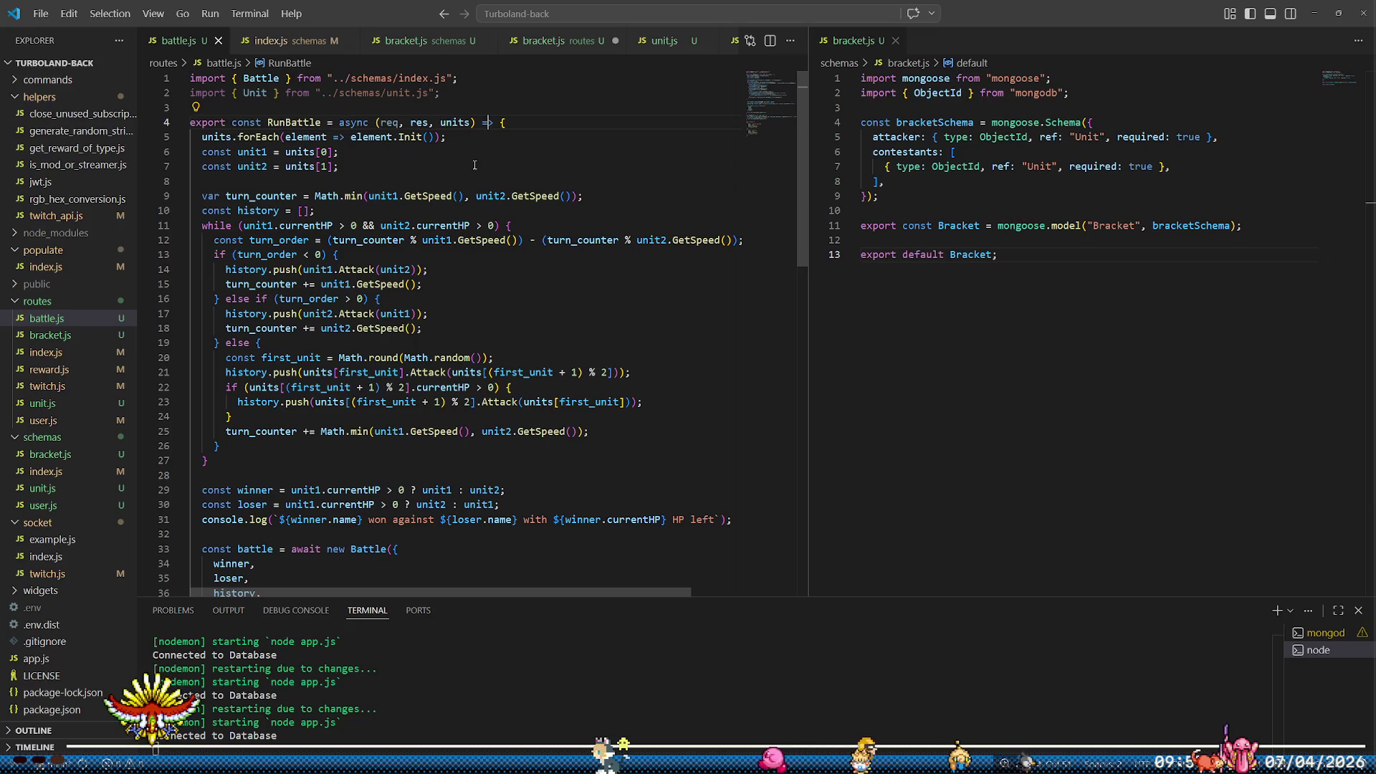
In routes/bracket.js, add 'import { RunBattle }' from ./battle.js below the first import
click(79, 332)
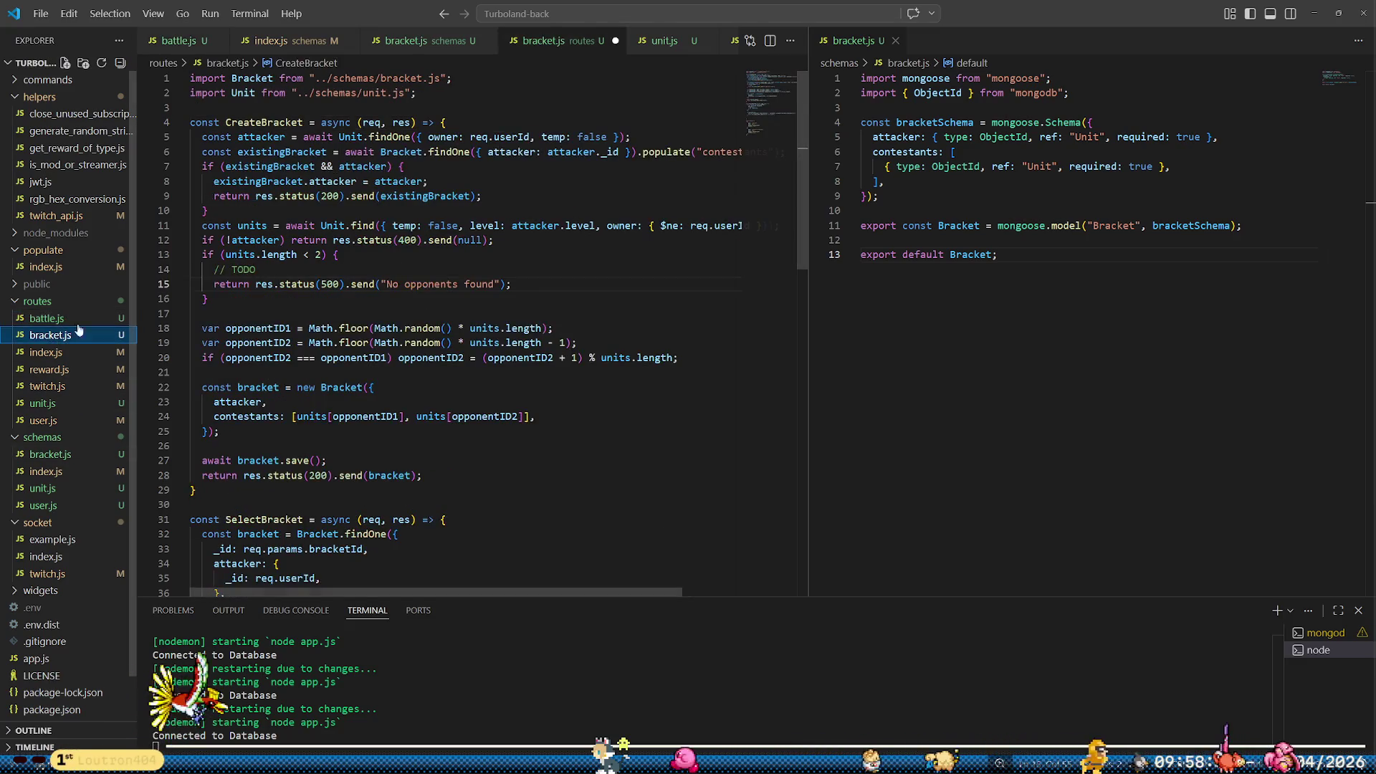
scroll(579, 432, down, 6)
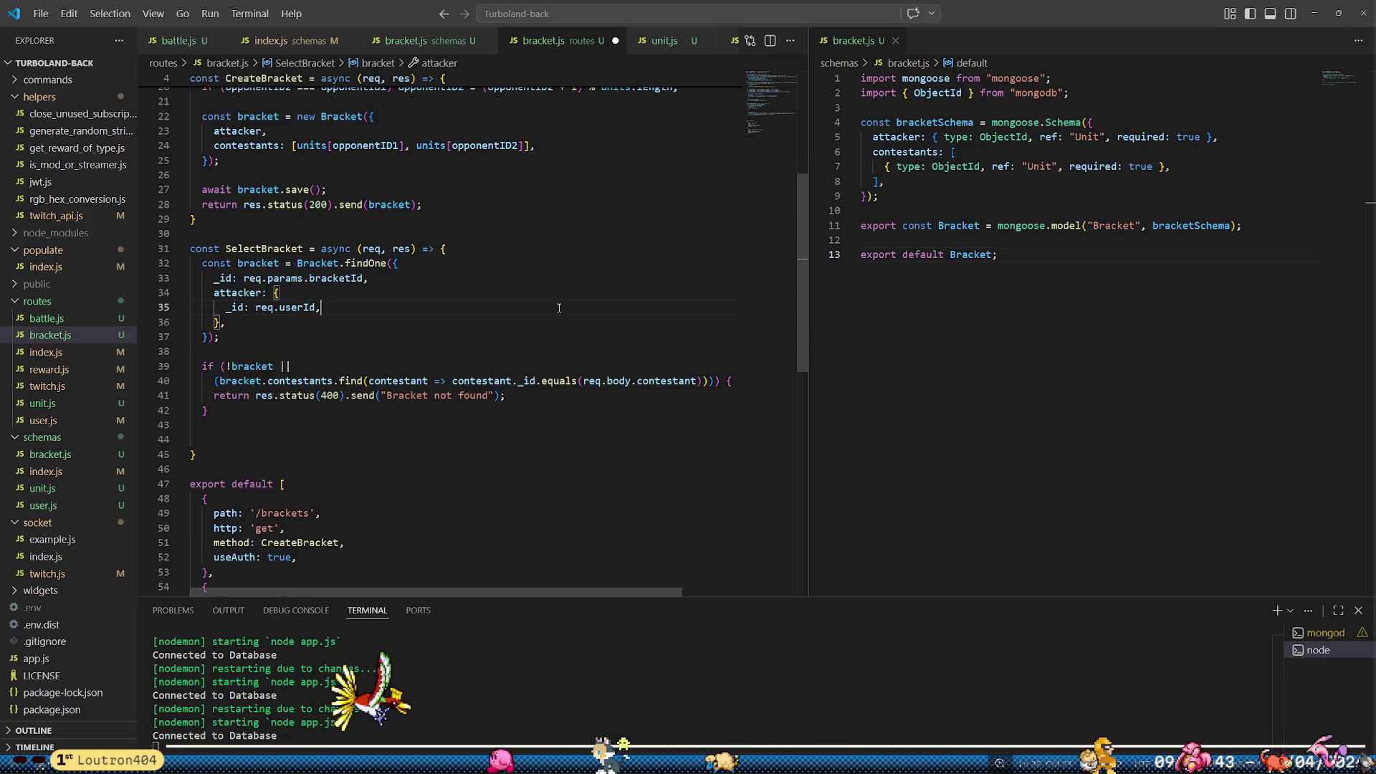
key(Down)
key(Down)
key(Down)
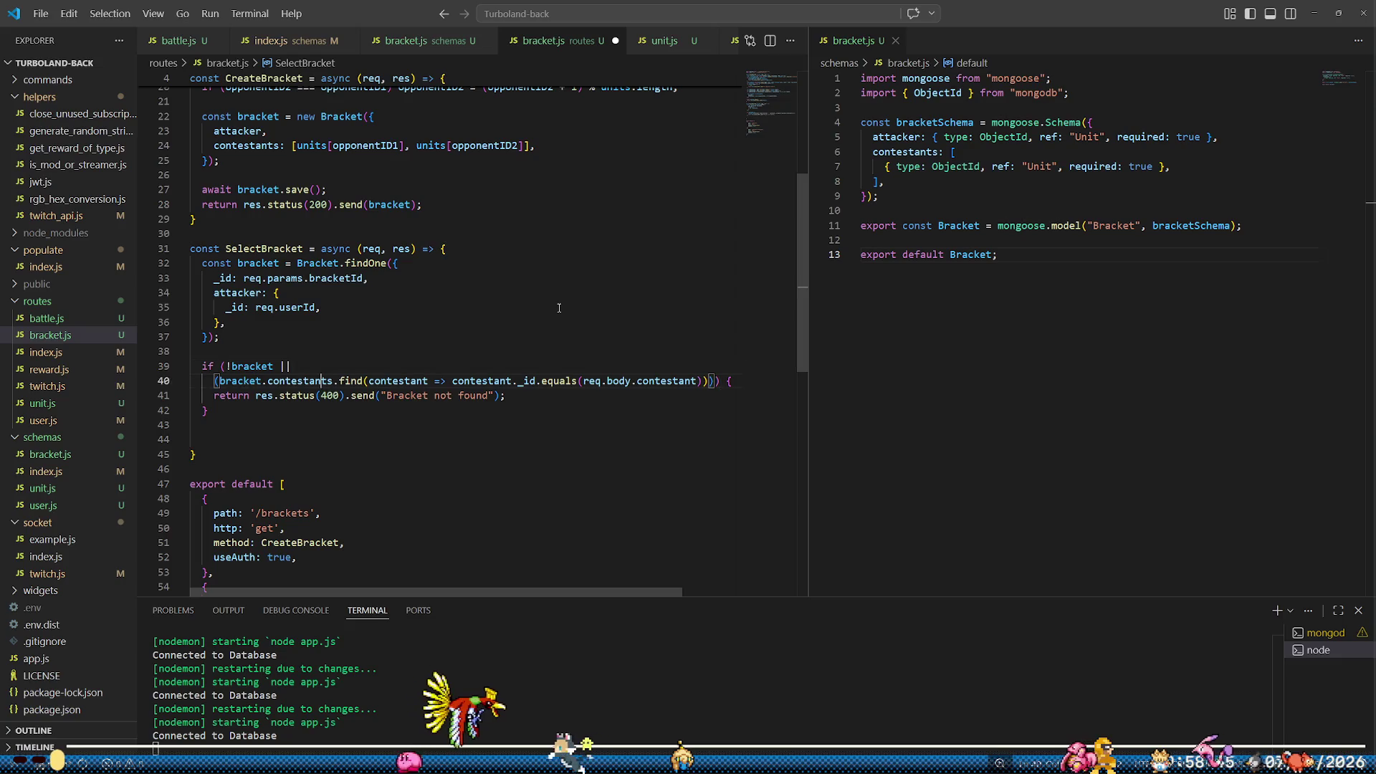
scroll(559, 308, up, 6)
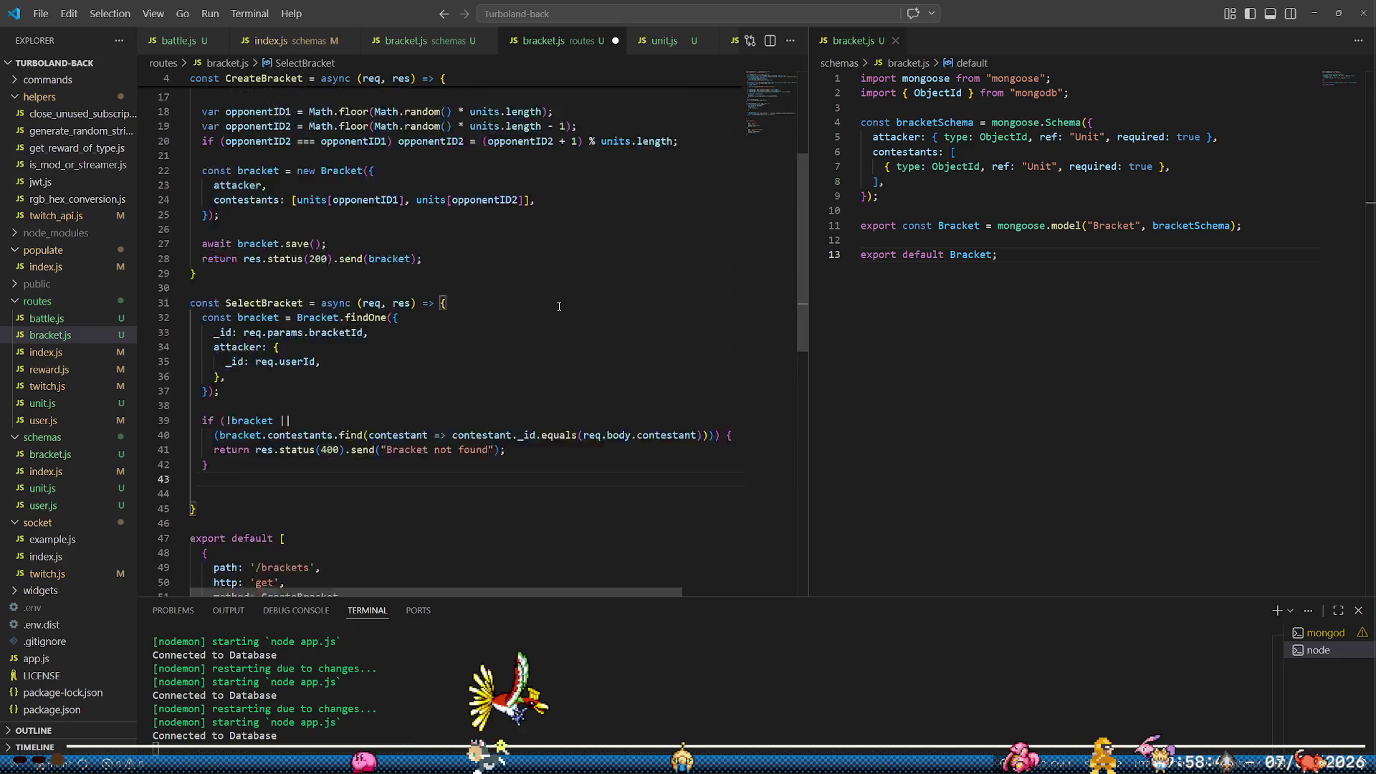
click(547, 73)
key(Return)
text(import { )
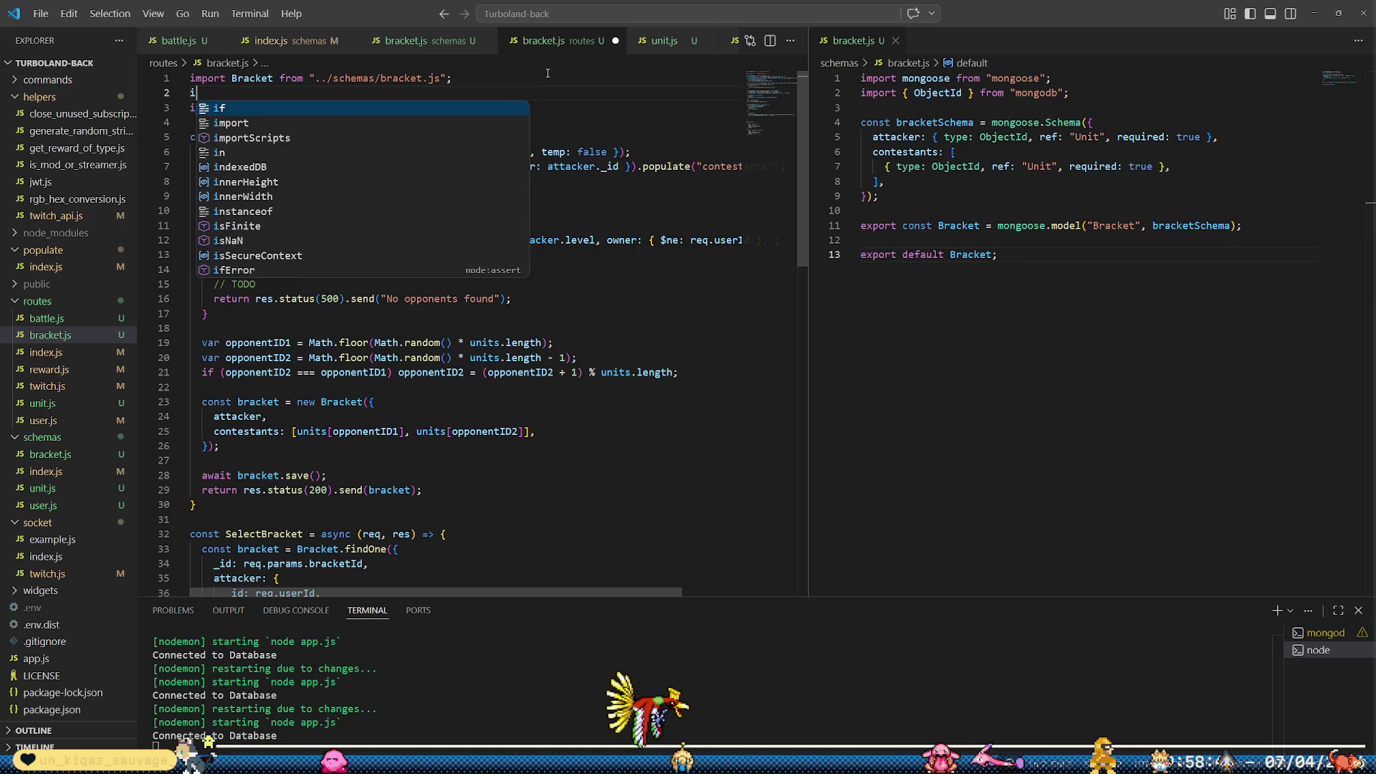
text(RunBattle)
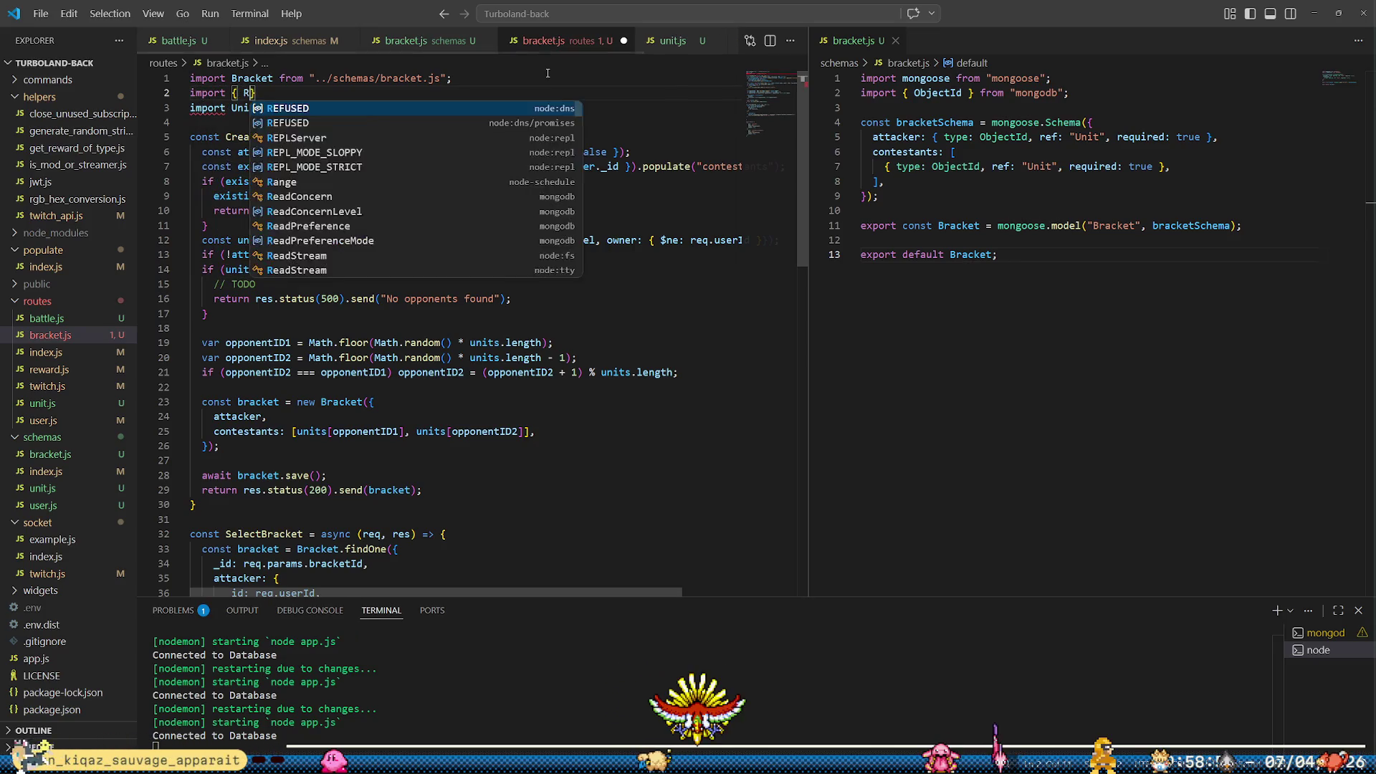
key(Return)
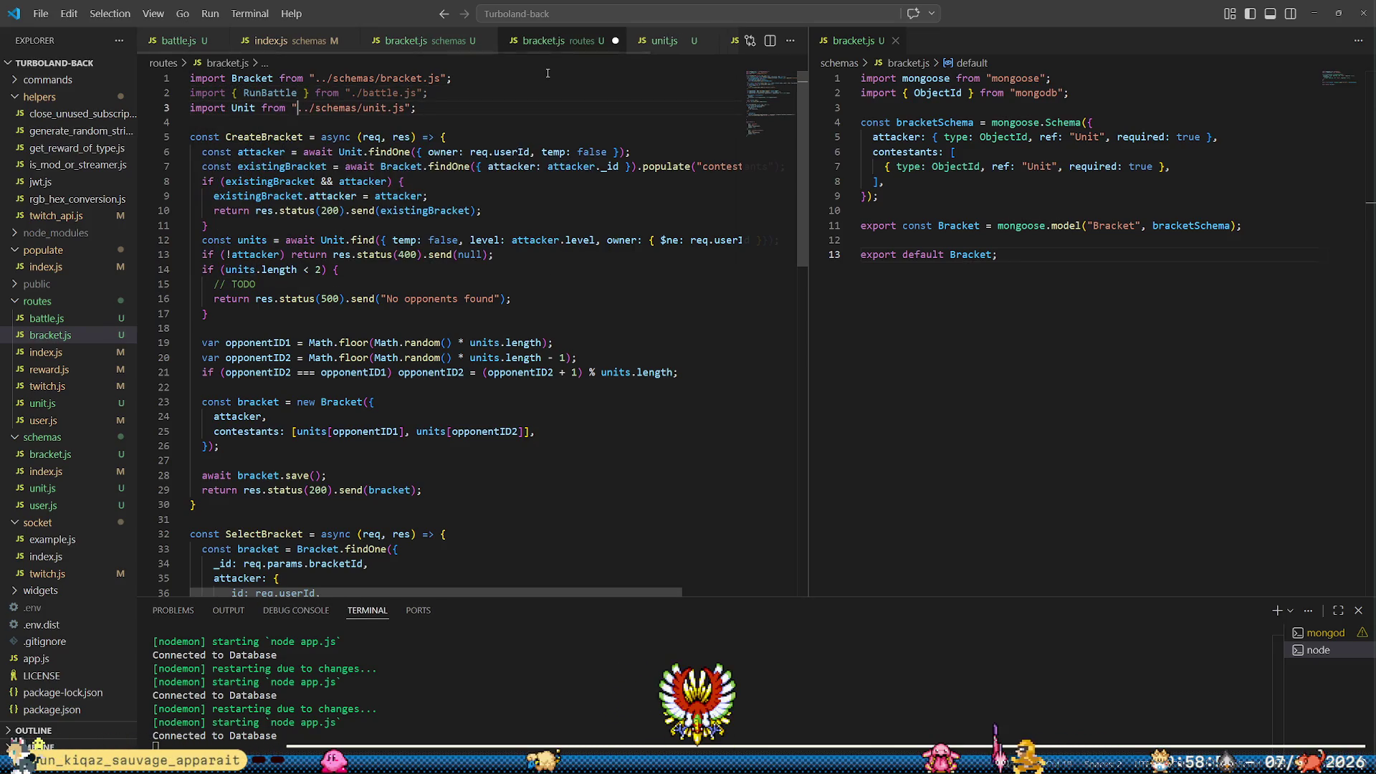
Add a 'const units = Unit.find(' line after SelectBracket's contestant check
scroll(404, 329, down, 7)
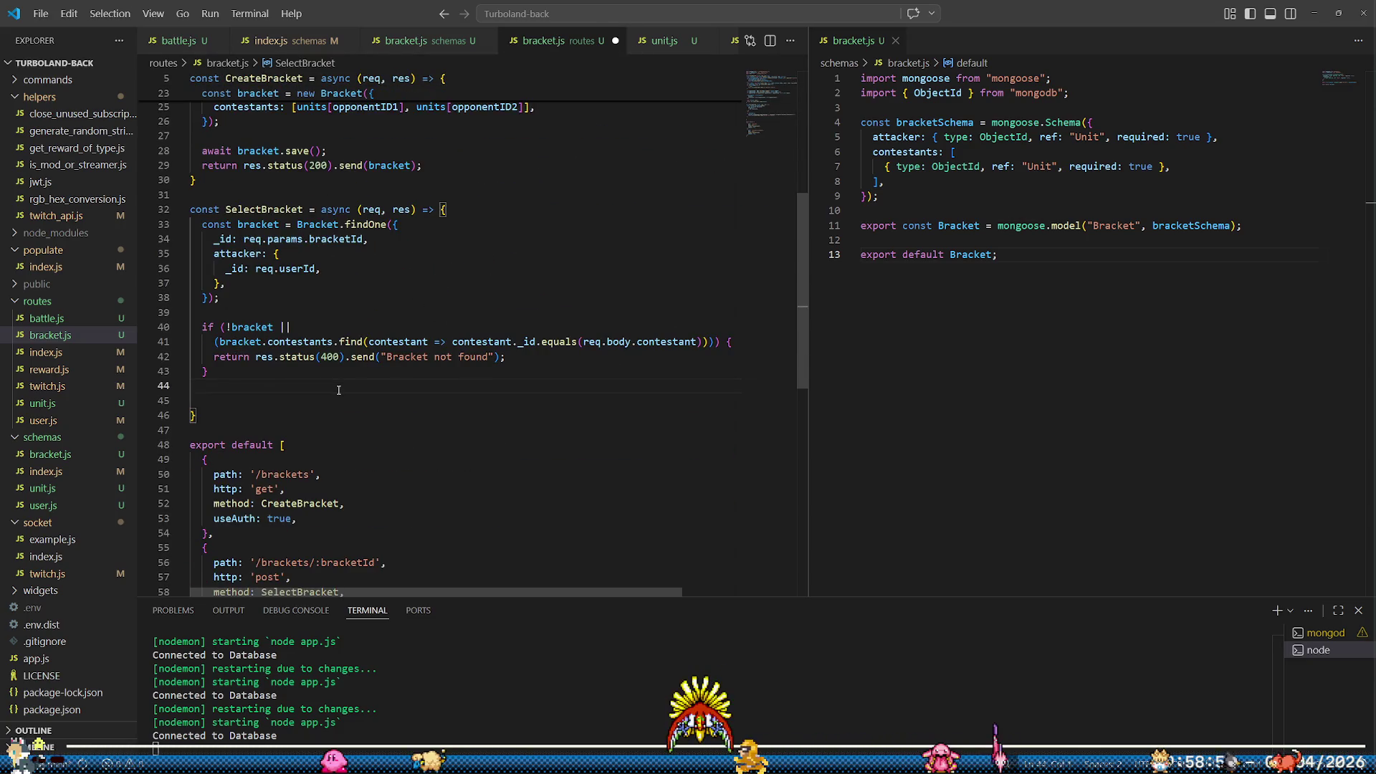
key(Return)
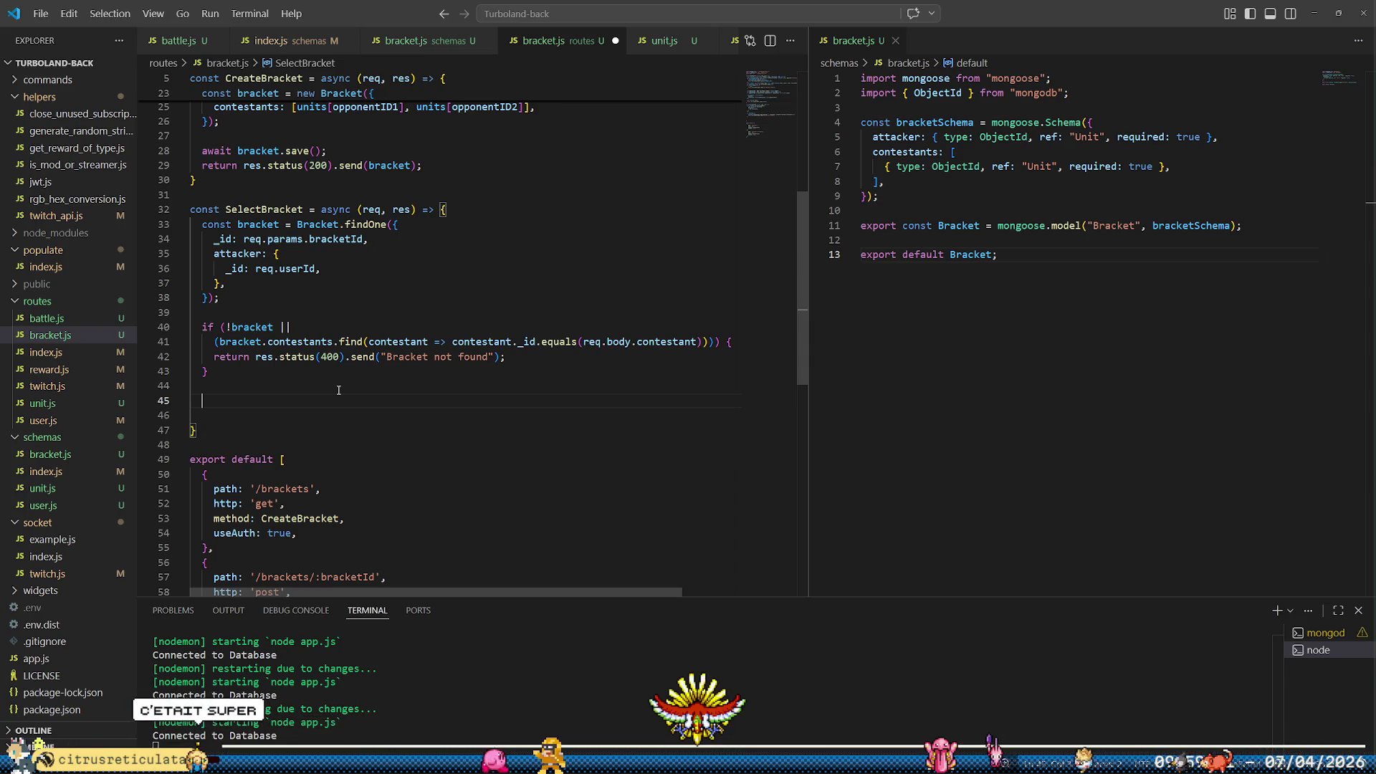
text(co)
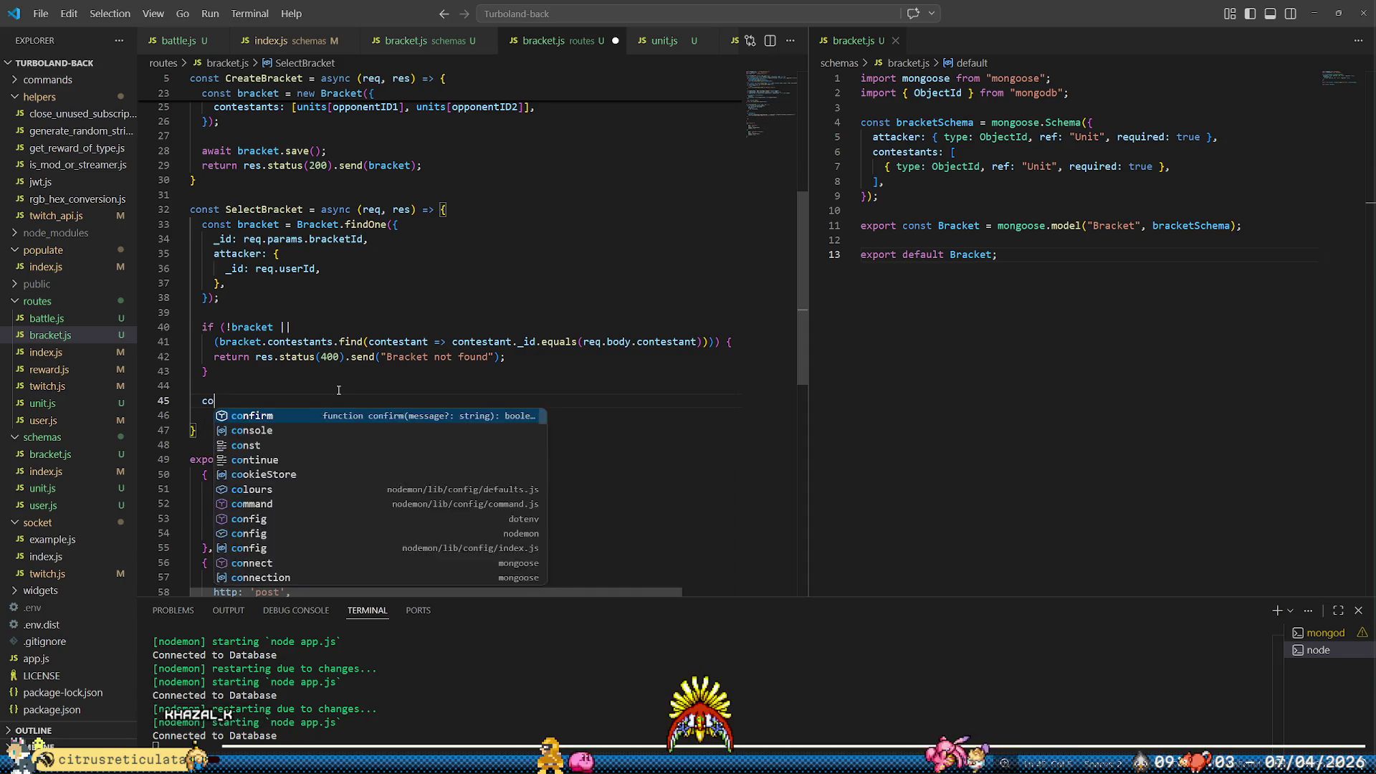
text(nst units = find()
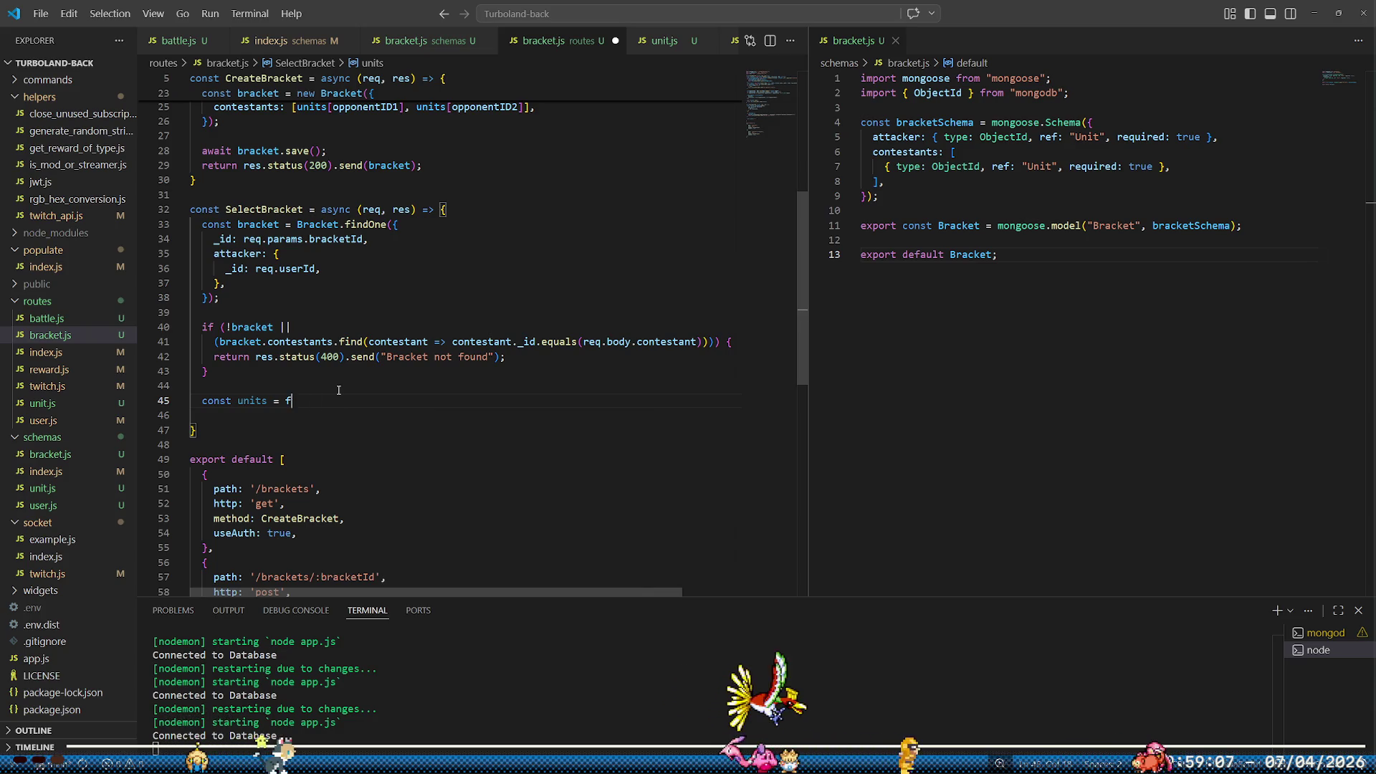
key(BackSpace)
text(Unit.fin)
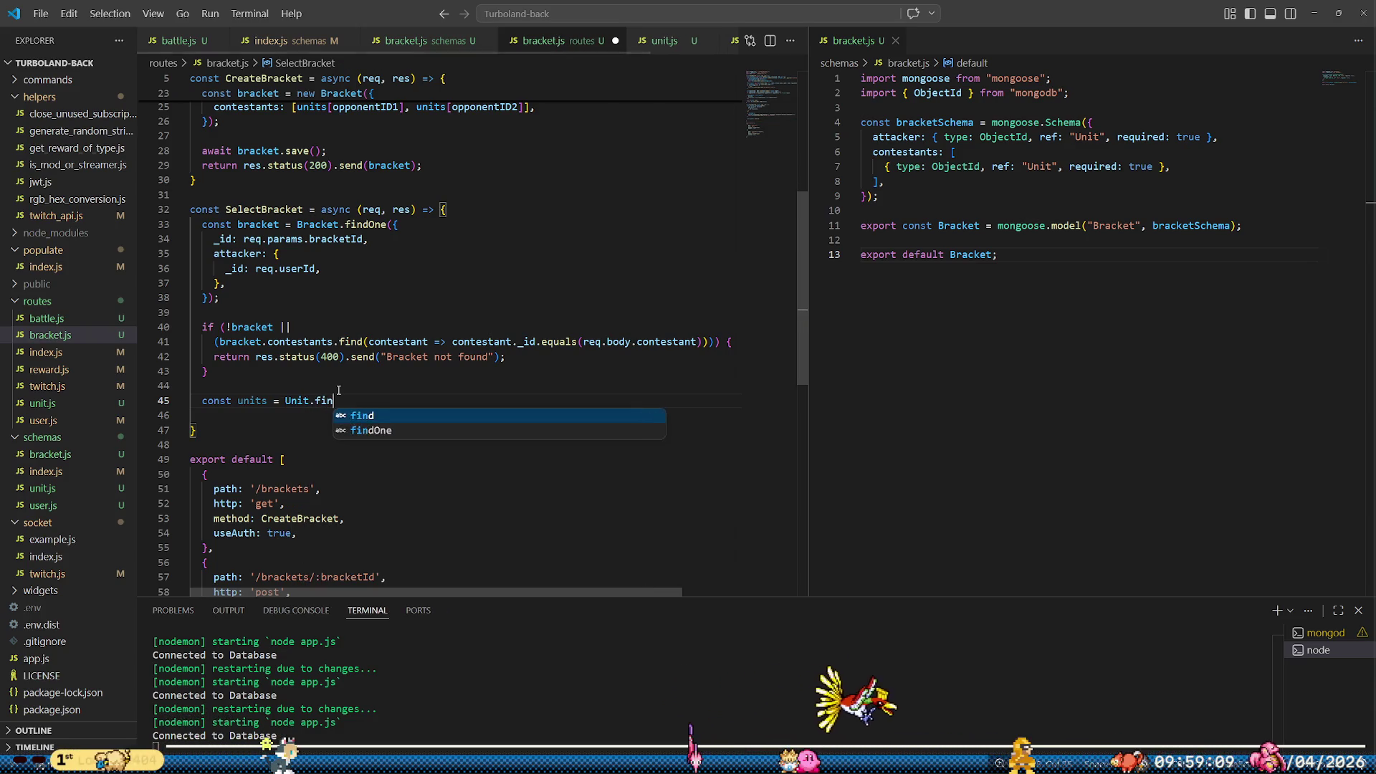
text(d()
scroll(584, 197, up, 5)
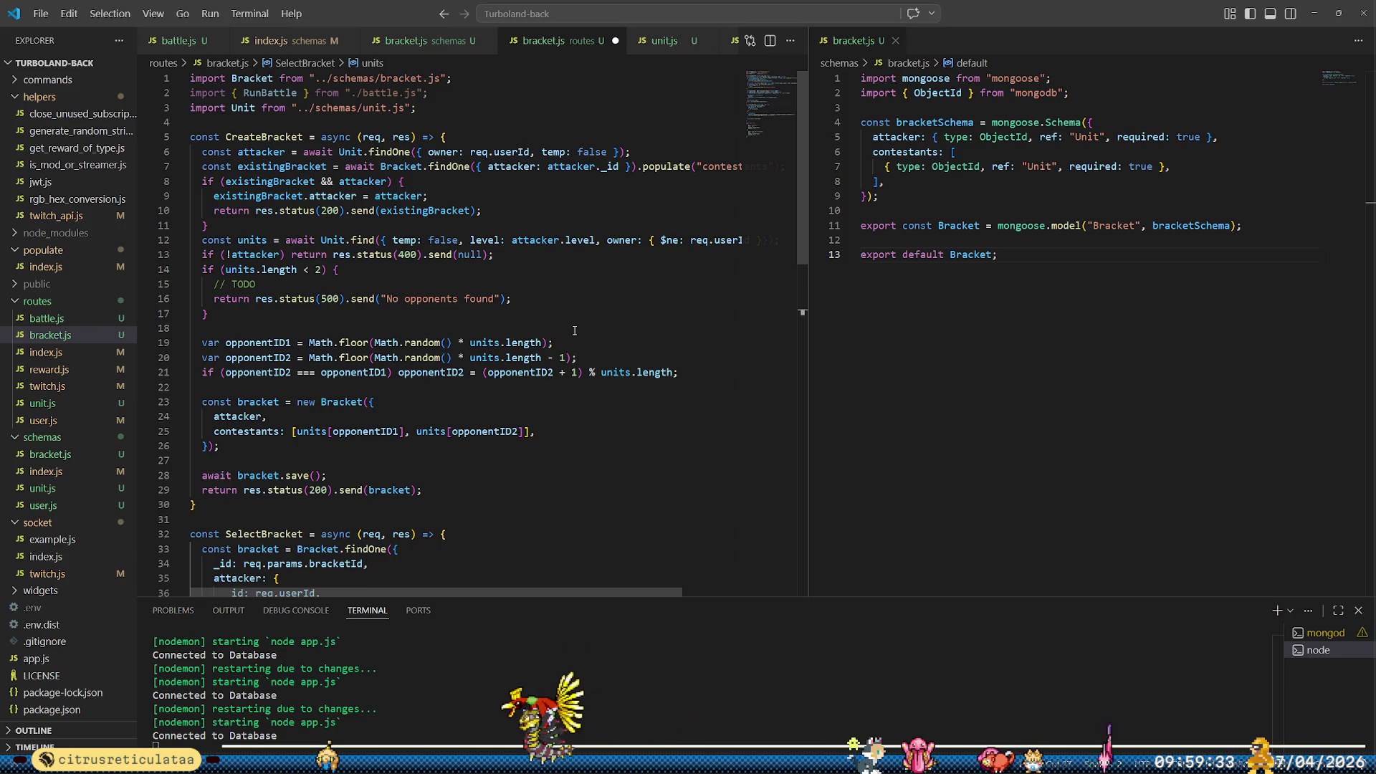
text(()
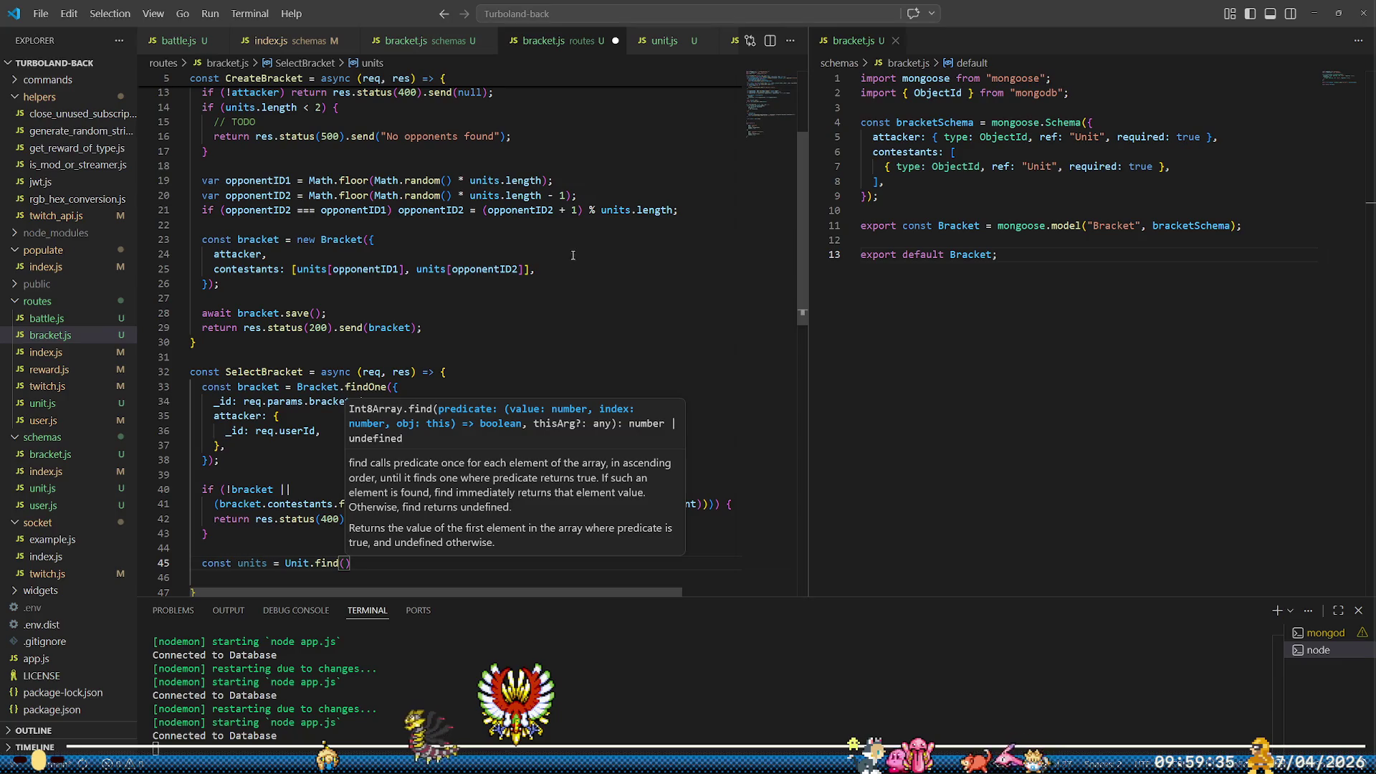
key(Escape)
scroll(458, 398, down, 3)
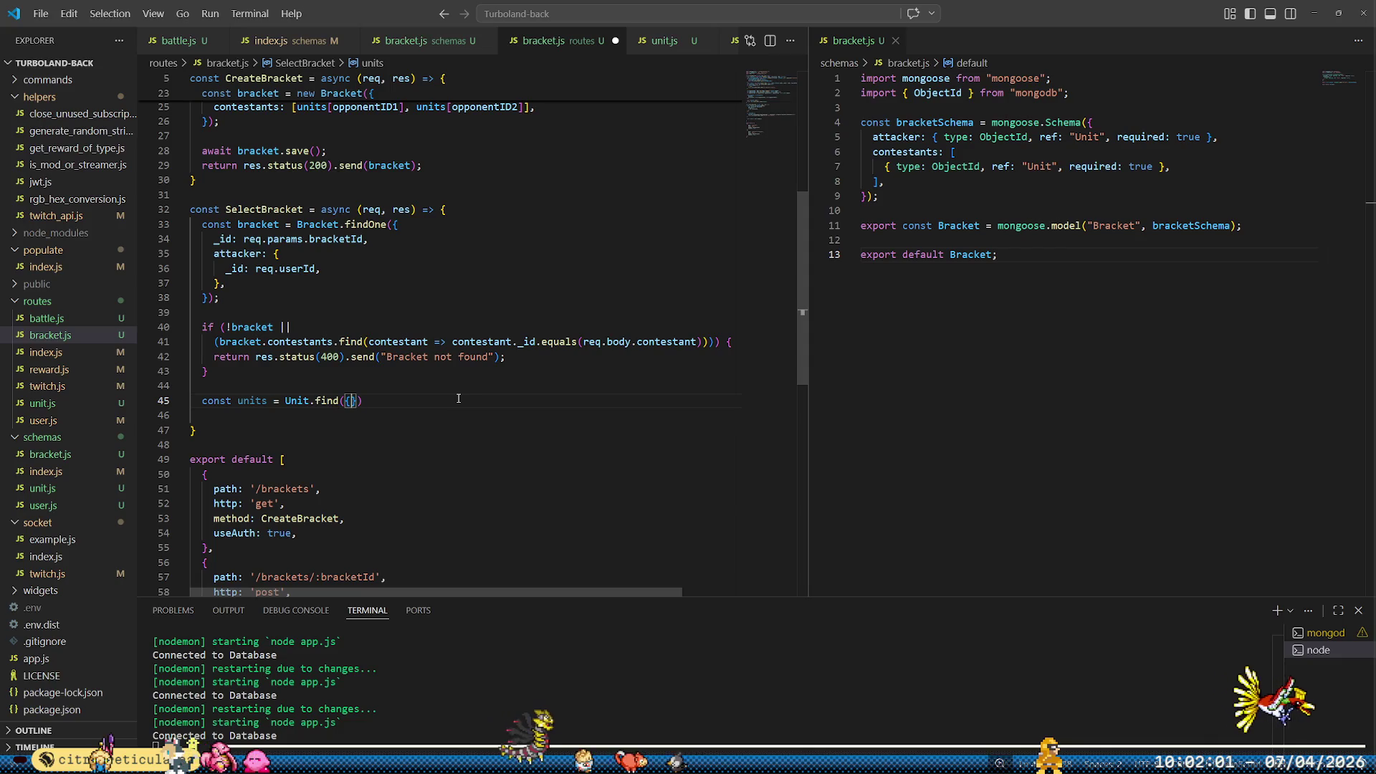
Fill the units query as Unit.find({ _id: [bracket.attacker, req.body.contestant] })
text({ _id: [)
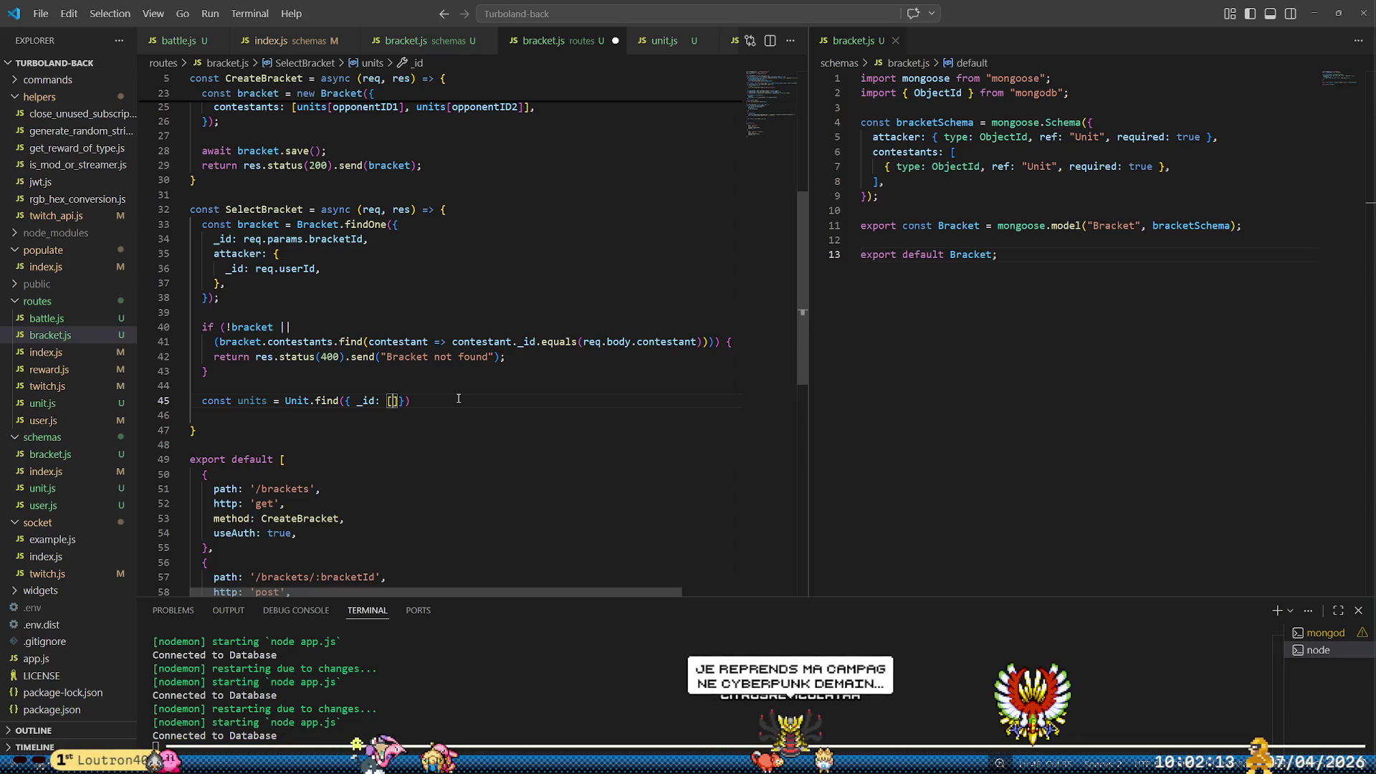
key(ctrl+space)
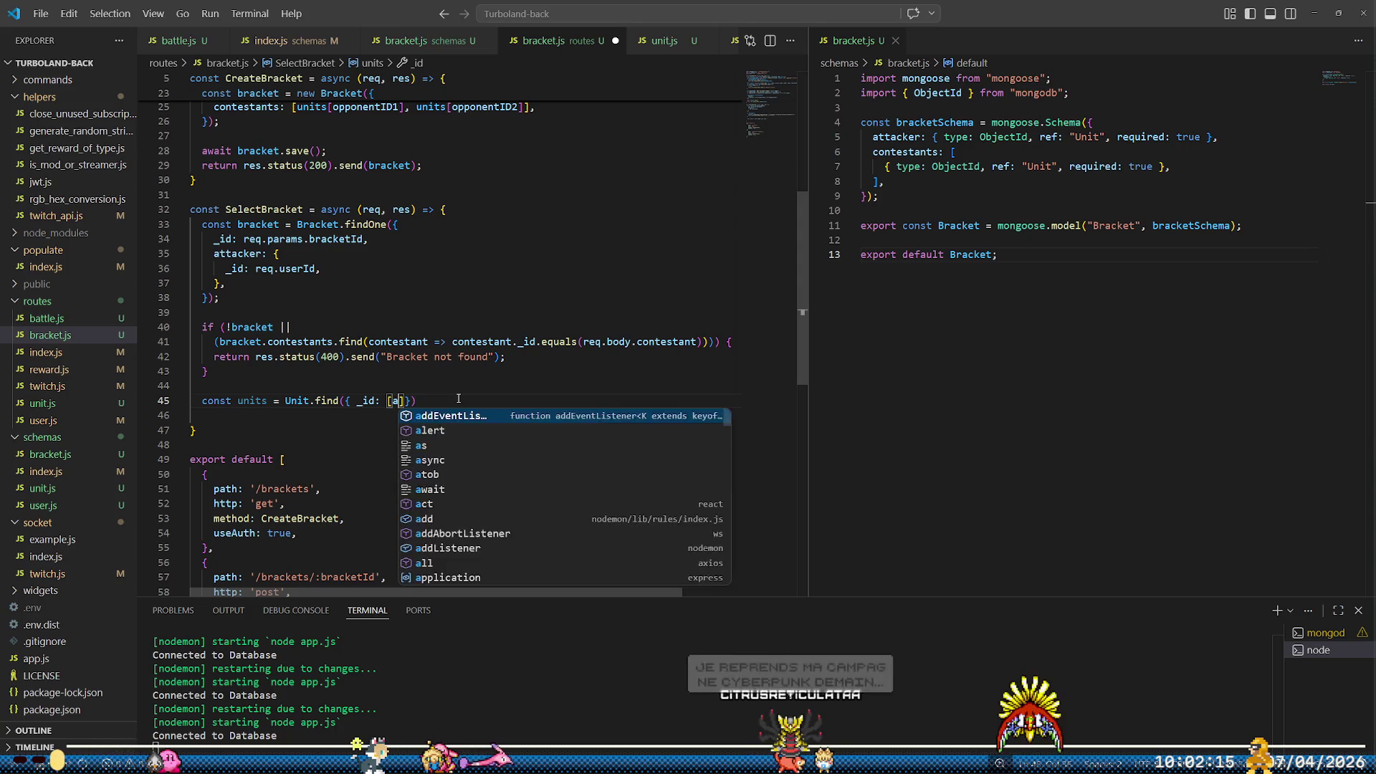
key(Escape)
text(bracket)
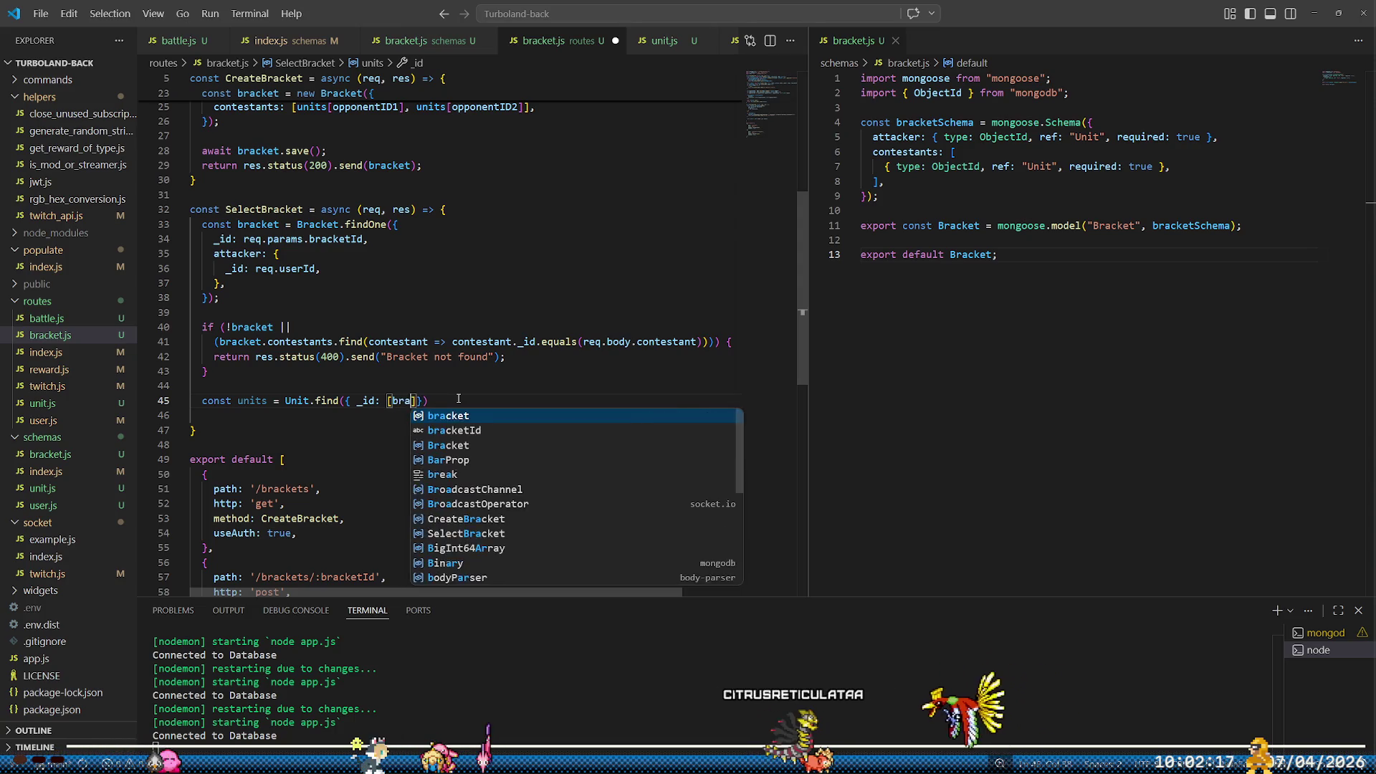
text(.atta)
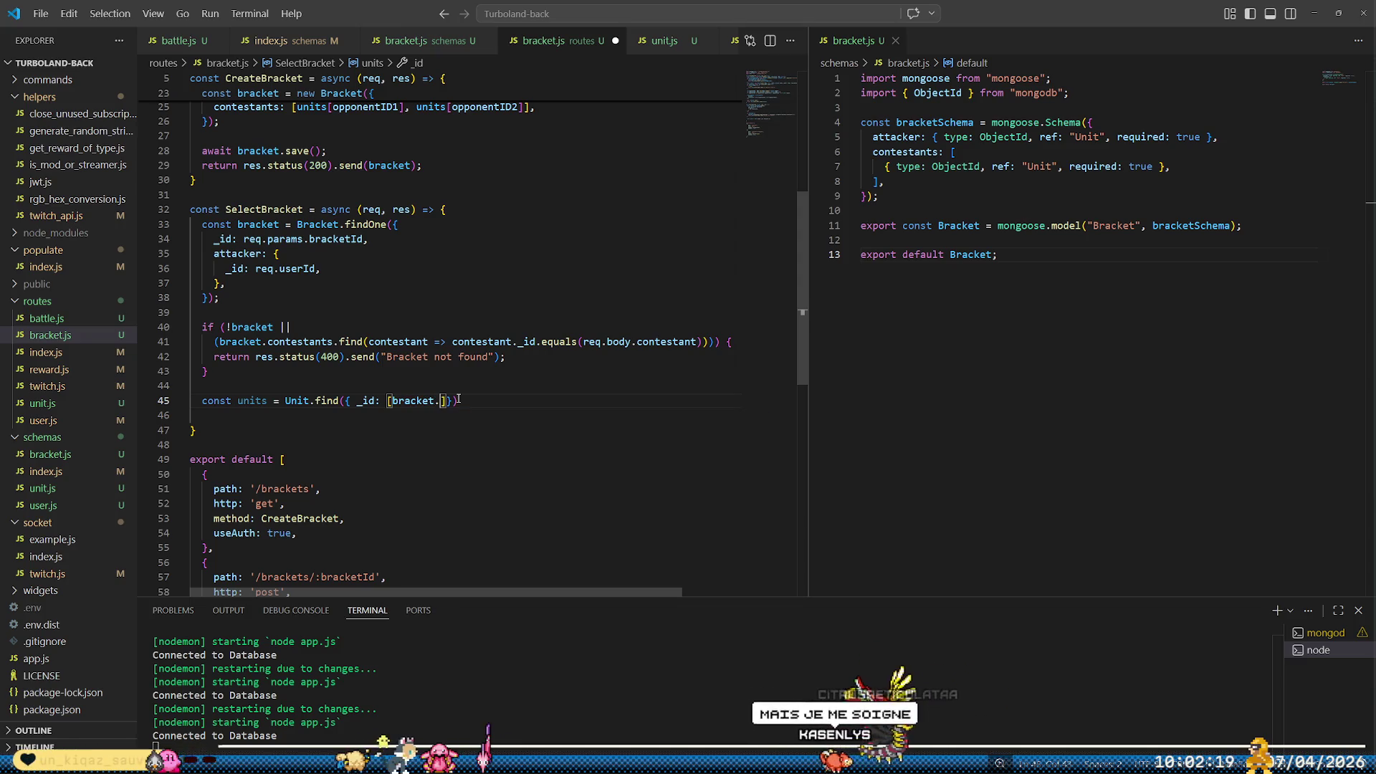
text(r, req.)
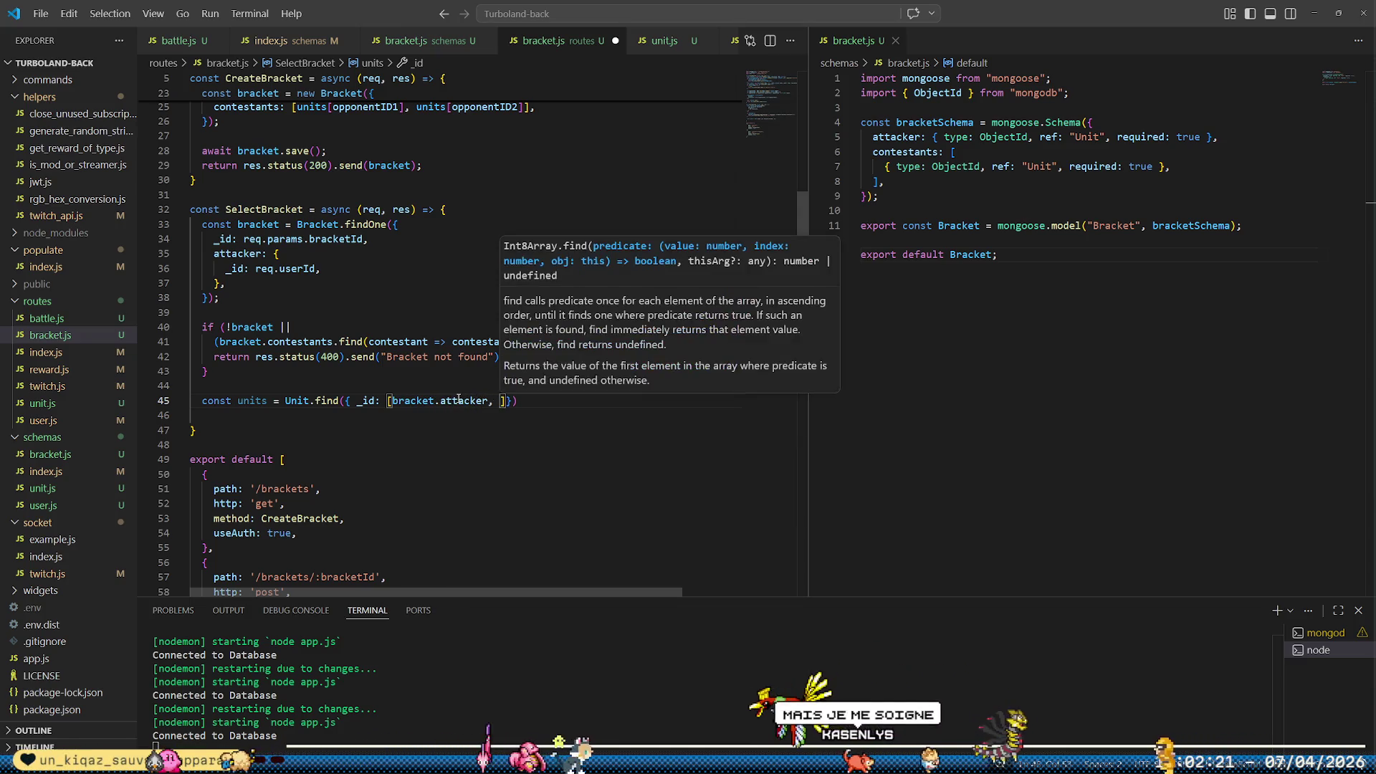
text(body.const)
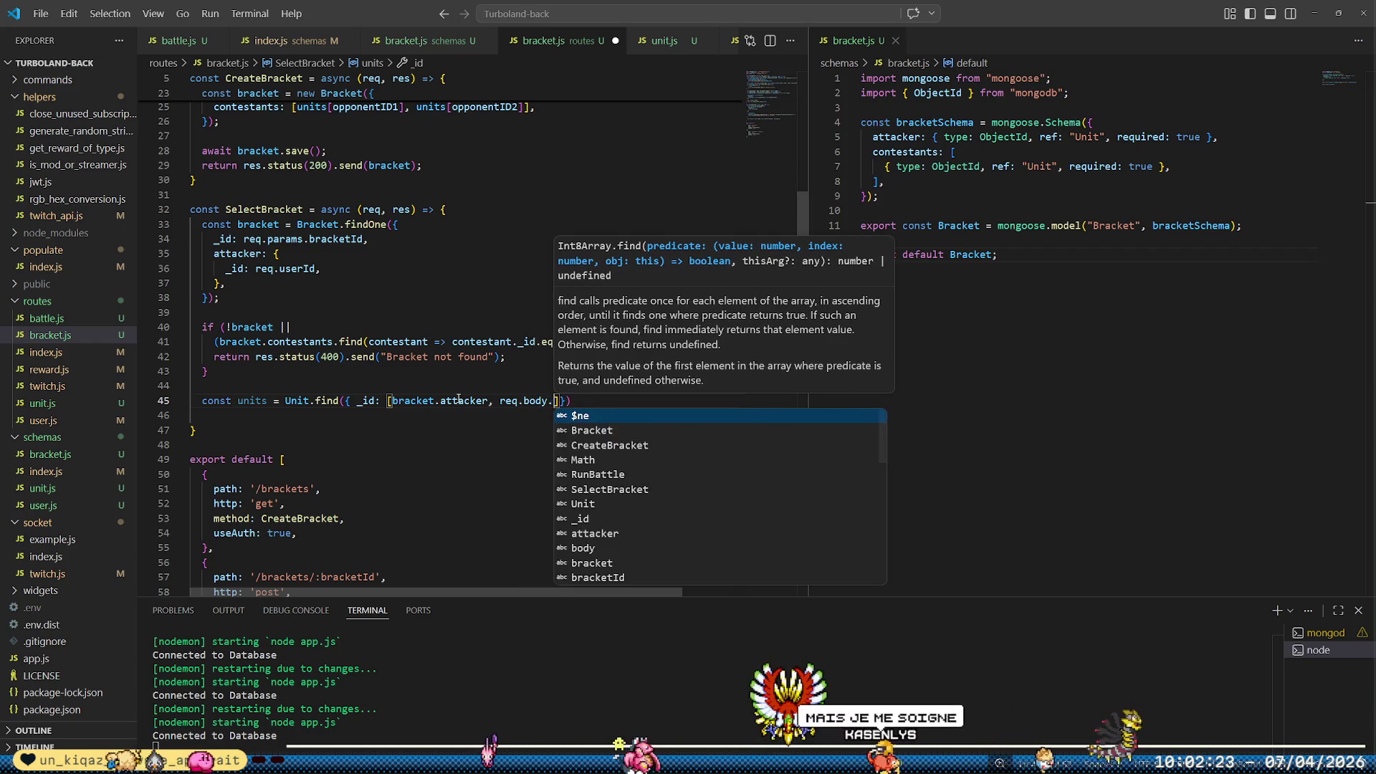
text(estant)
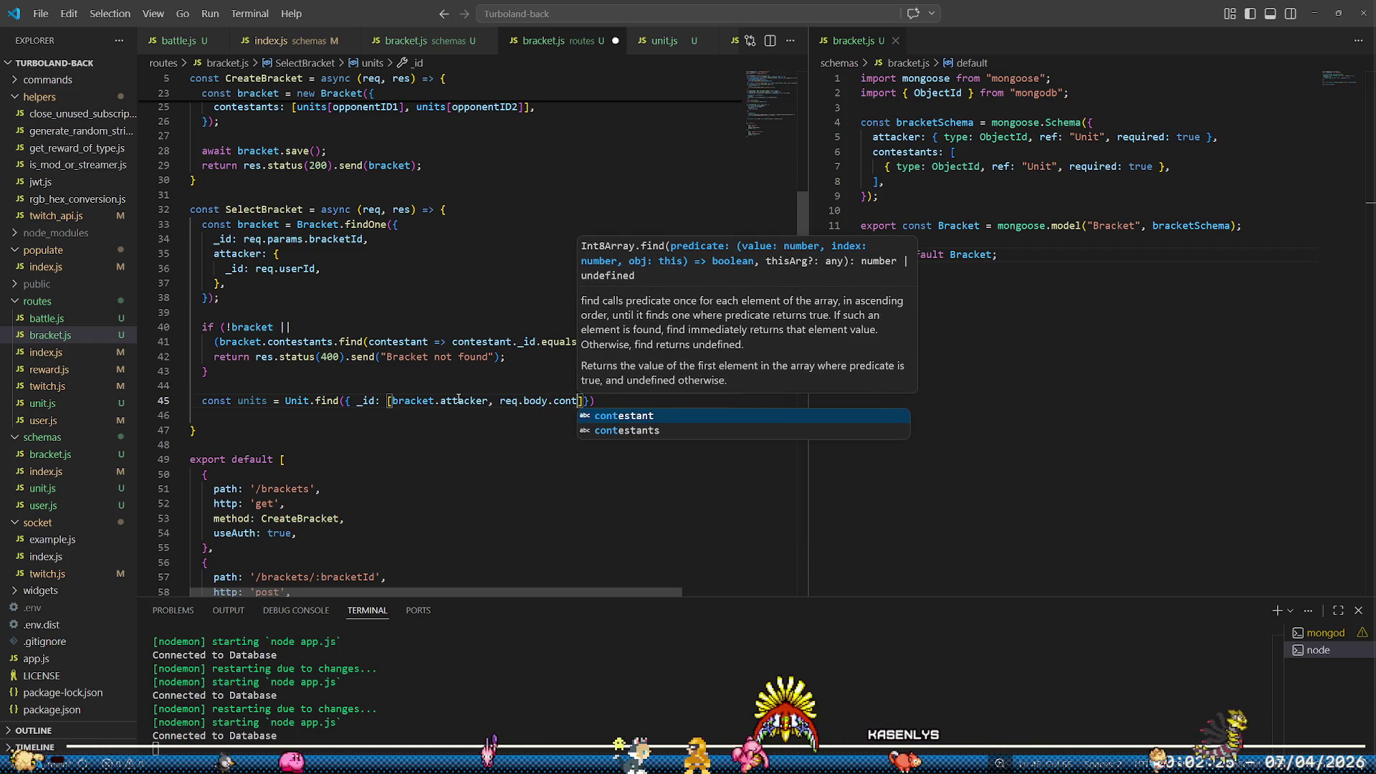
key(BackSpace)
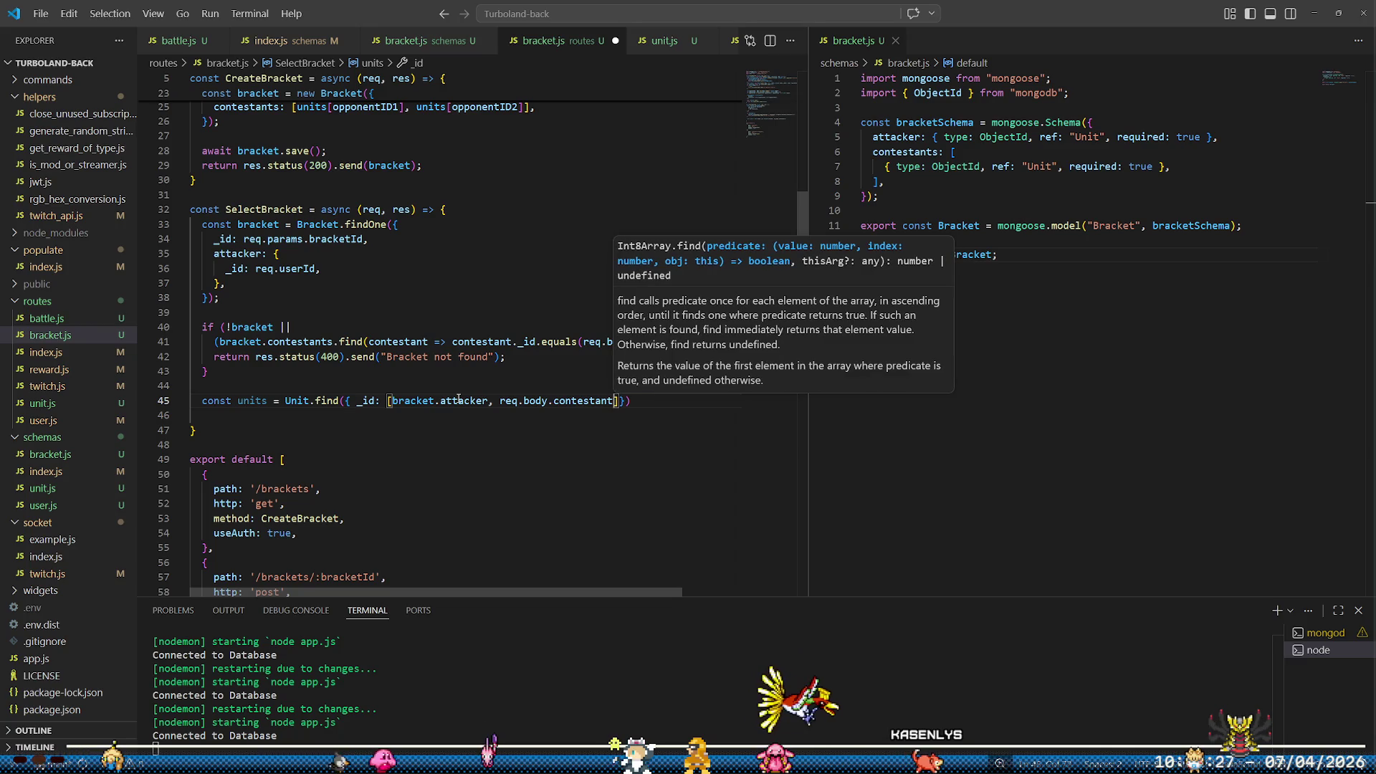
text(] });)
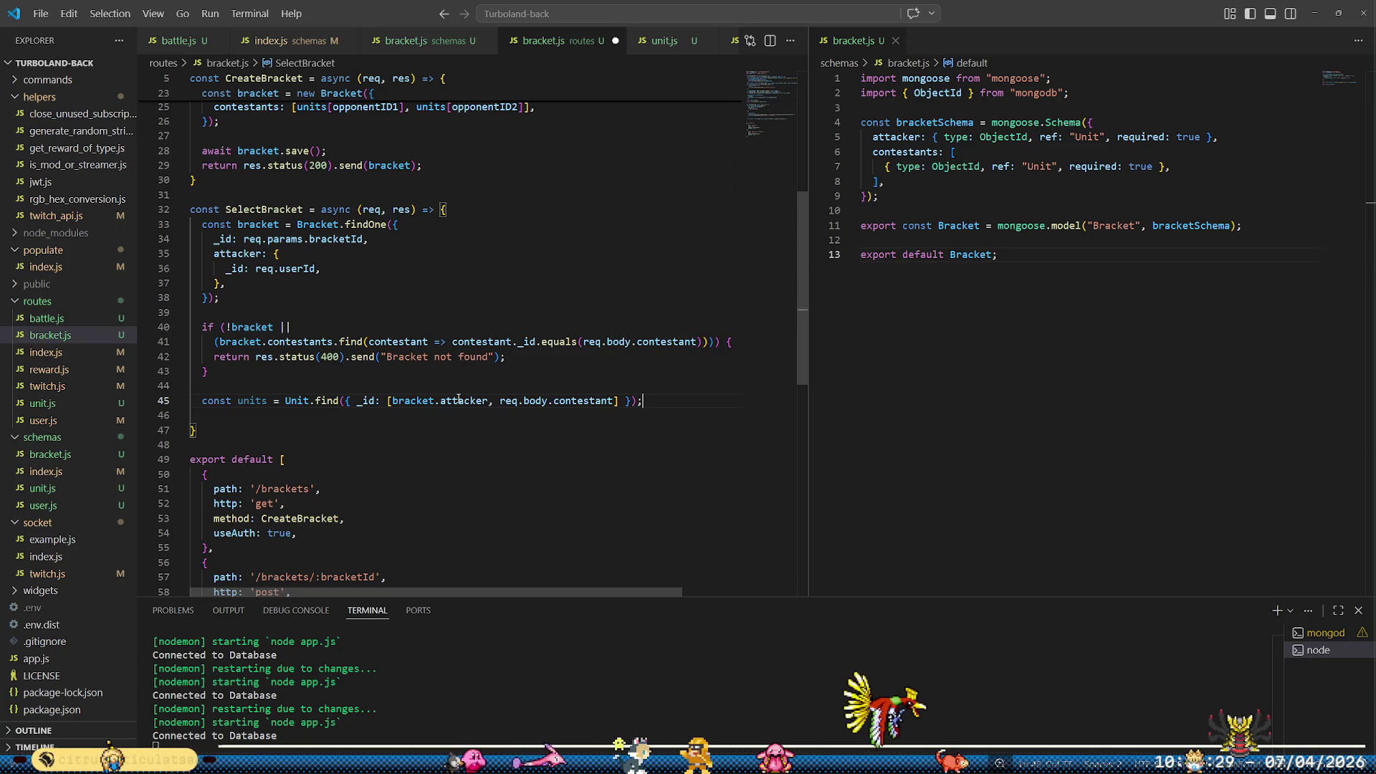
Add 'return RunBattle(req, res, units);' below the query and save routes/bracket.js
key(Return)
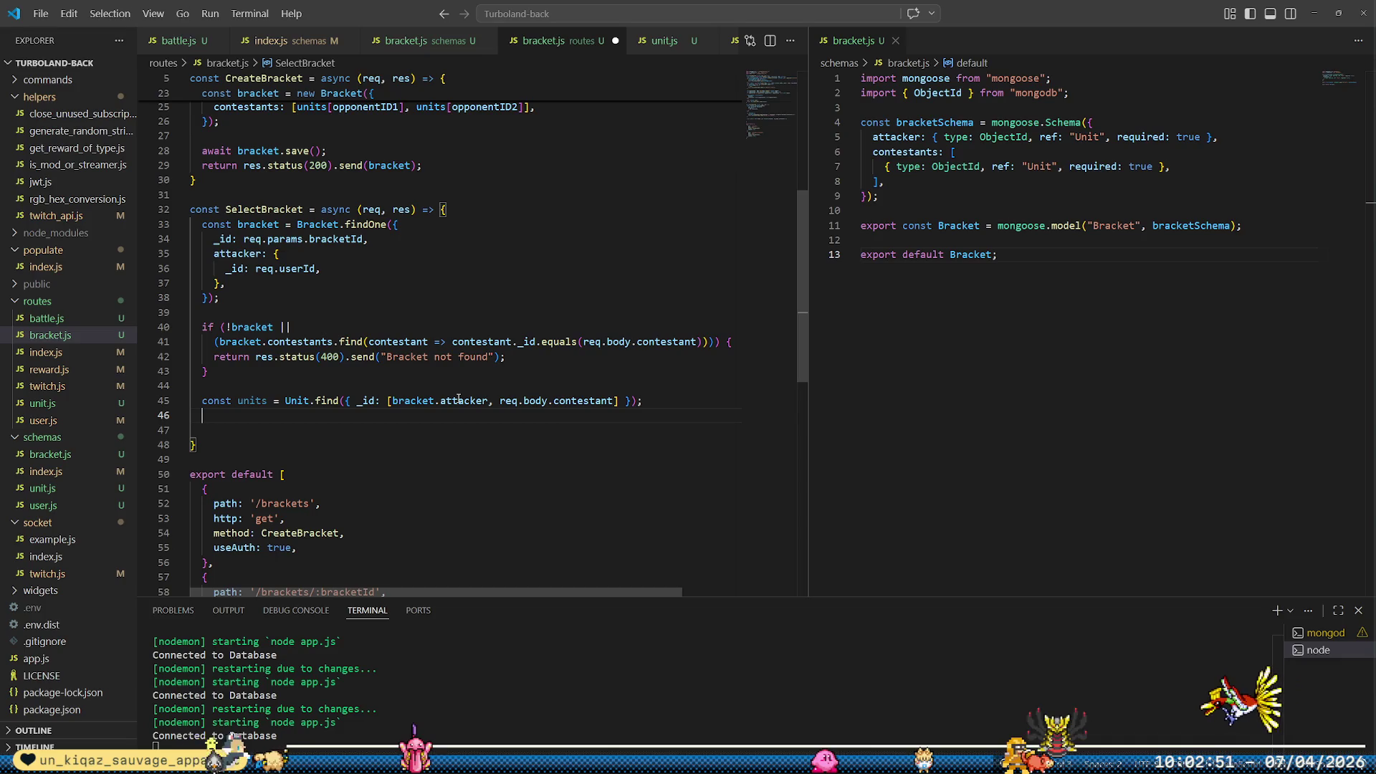
key(Return)
key(BackSpace)
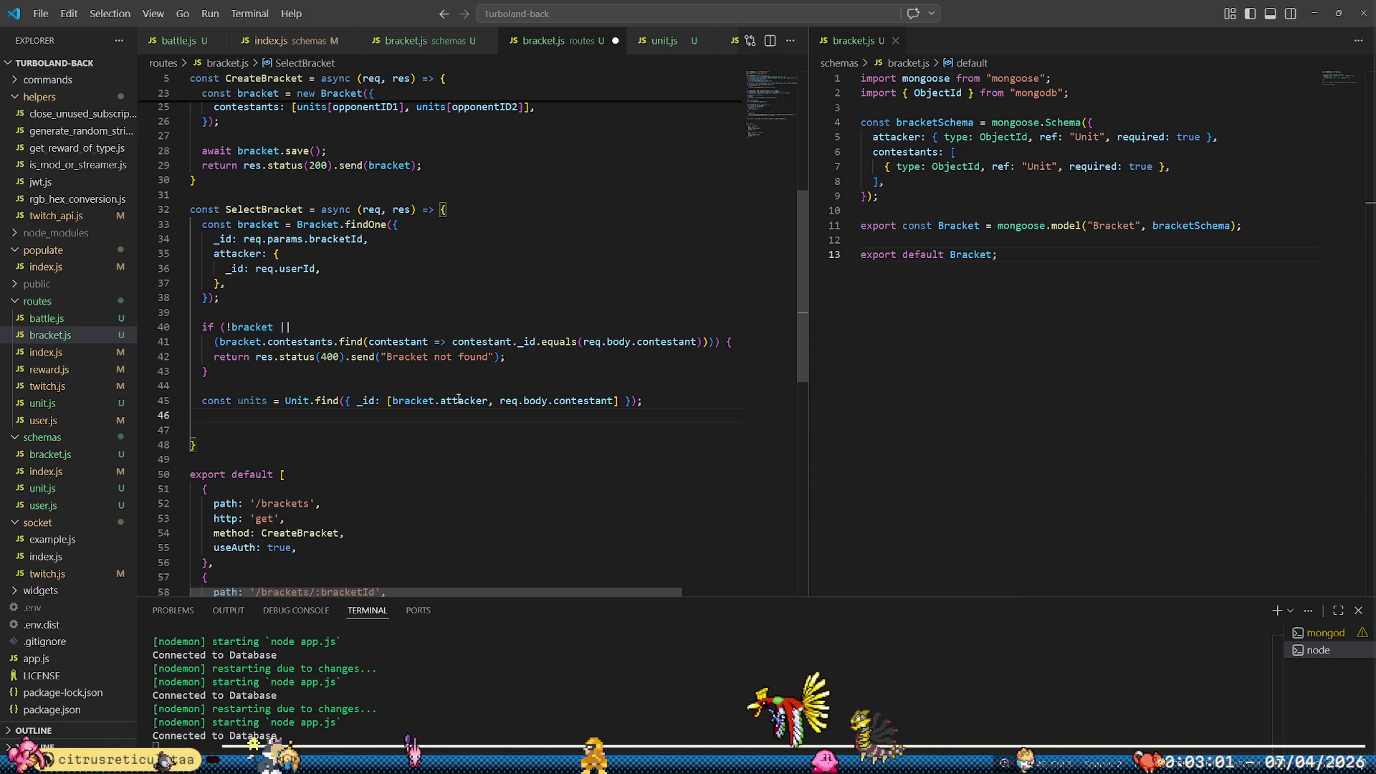
text(re)
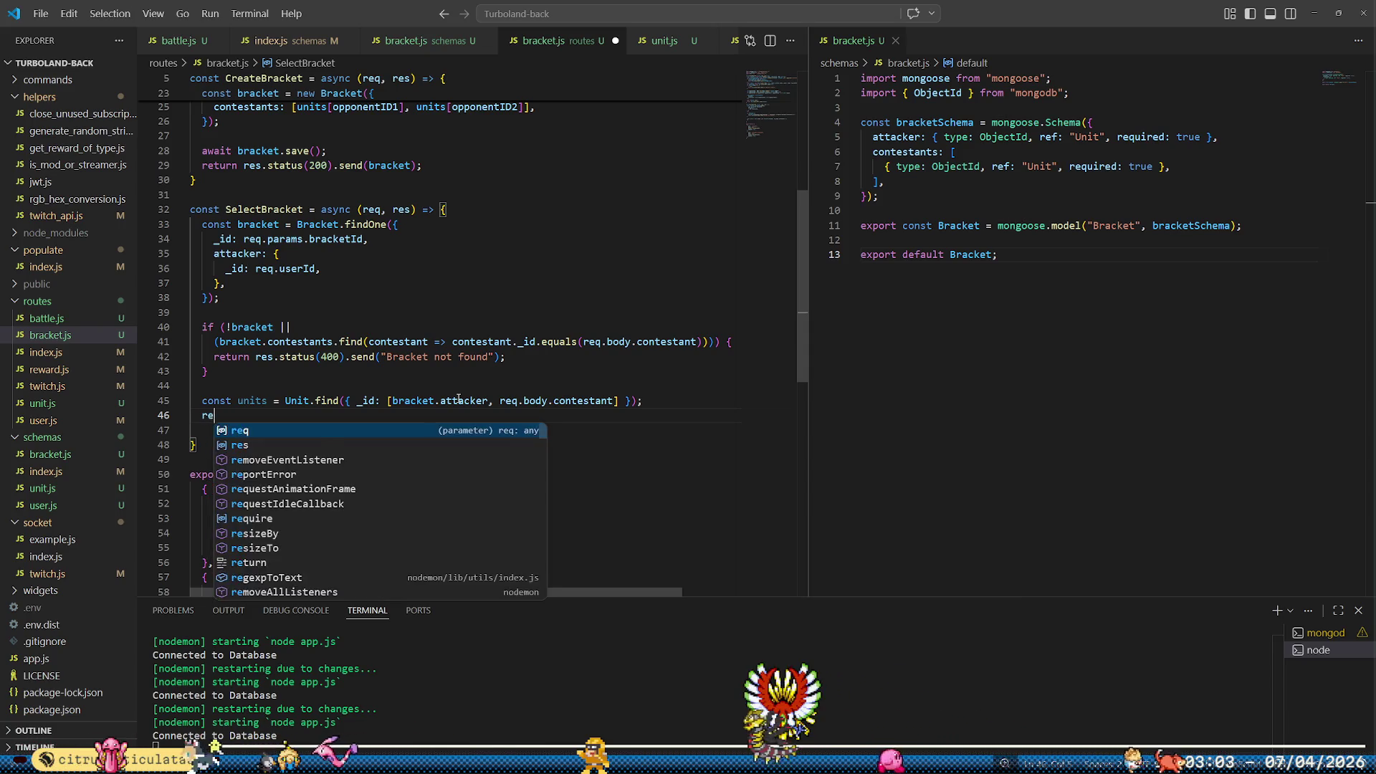
text(turn RunBattle()
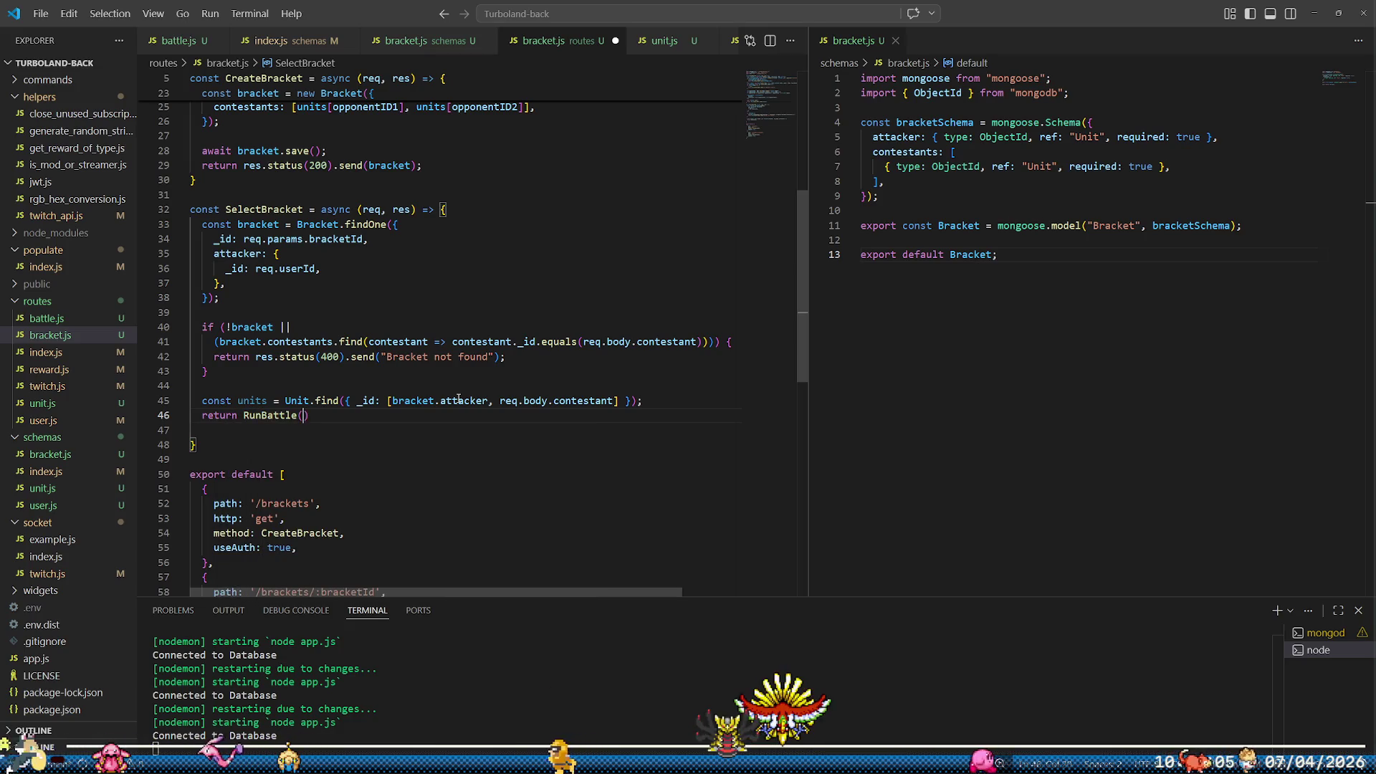
text(req, res, un)
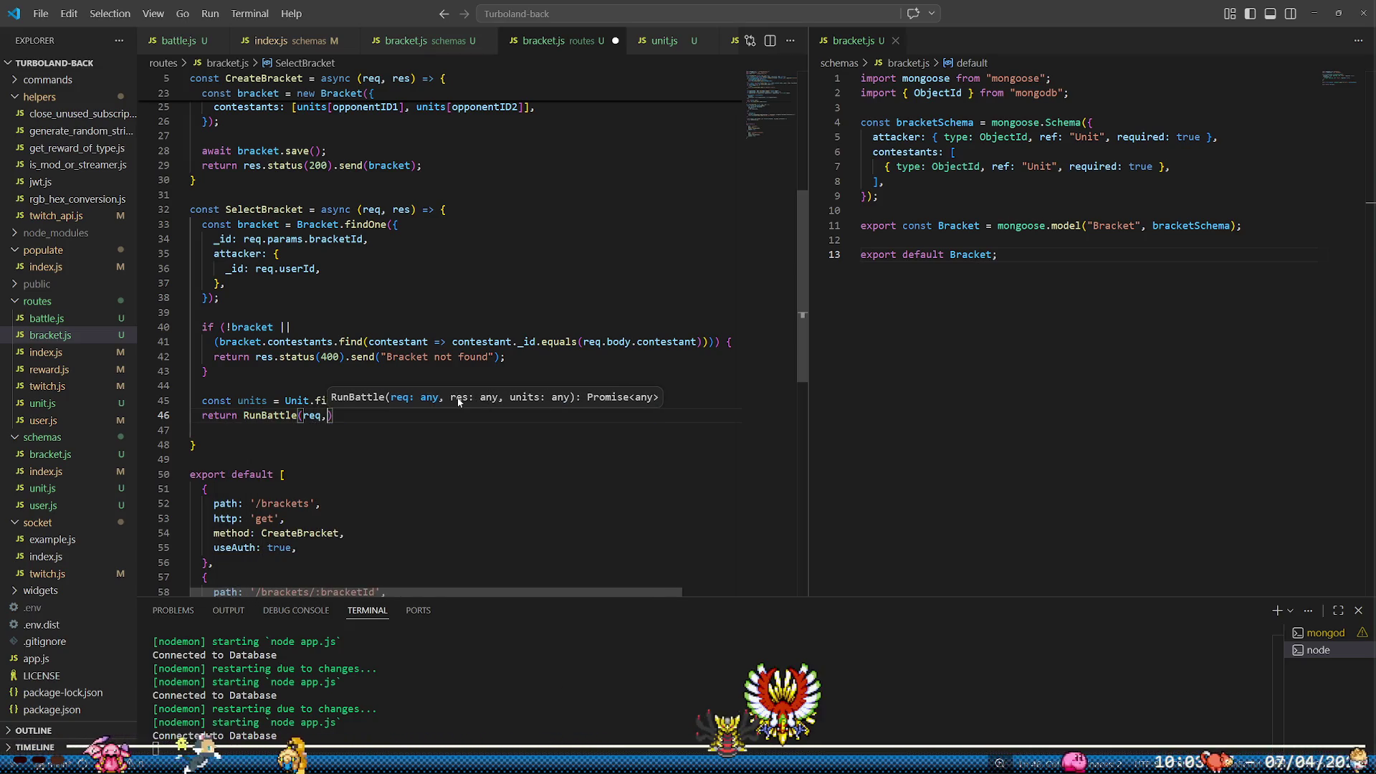
text(its)
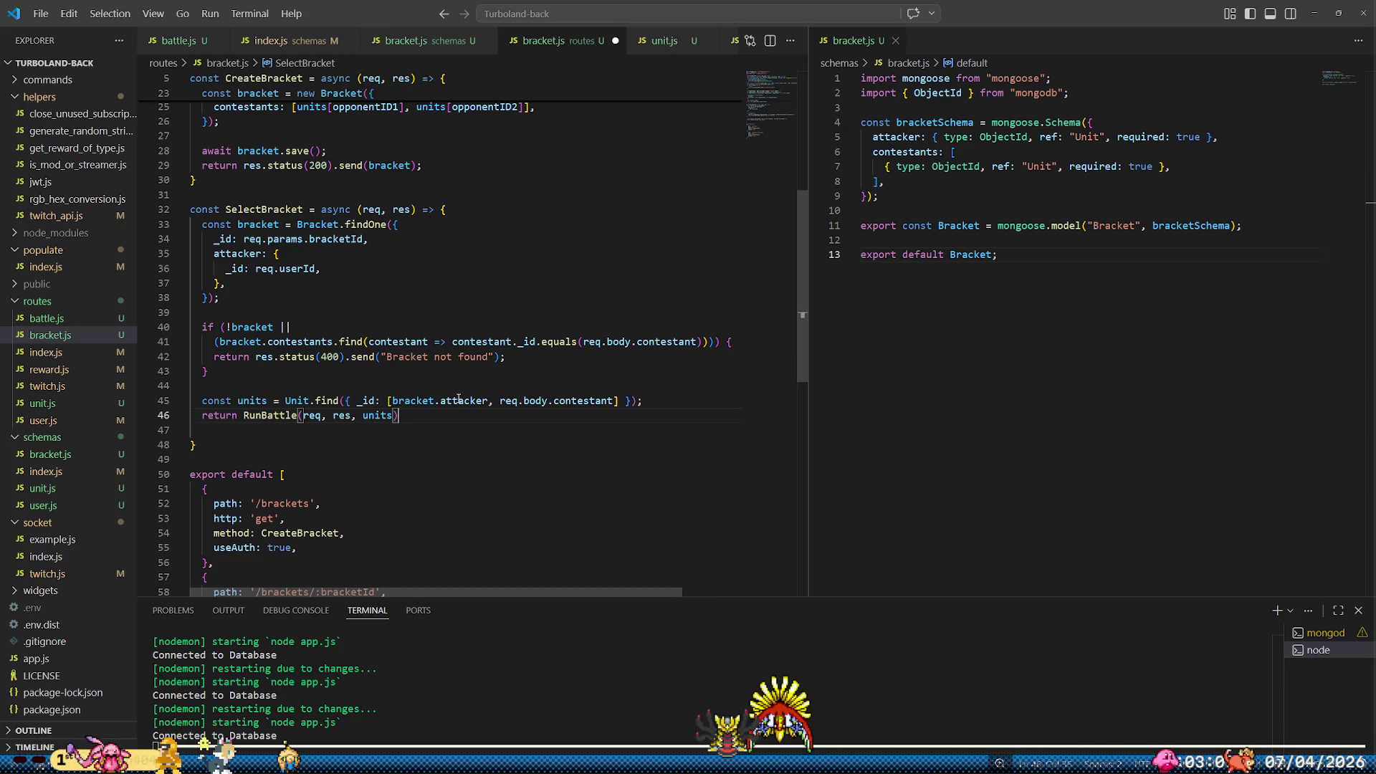
key(ctrl+s)
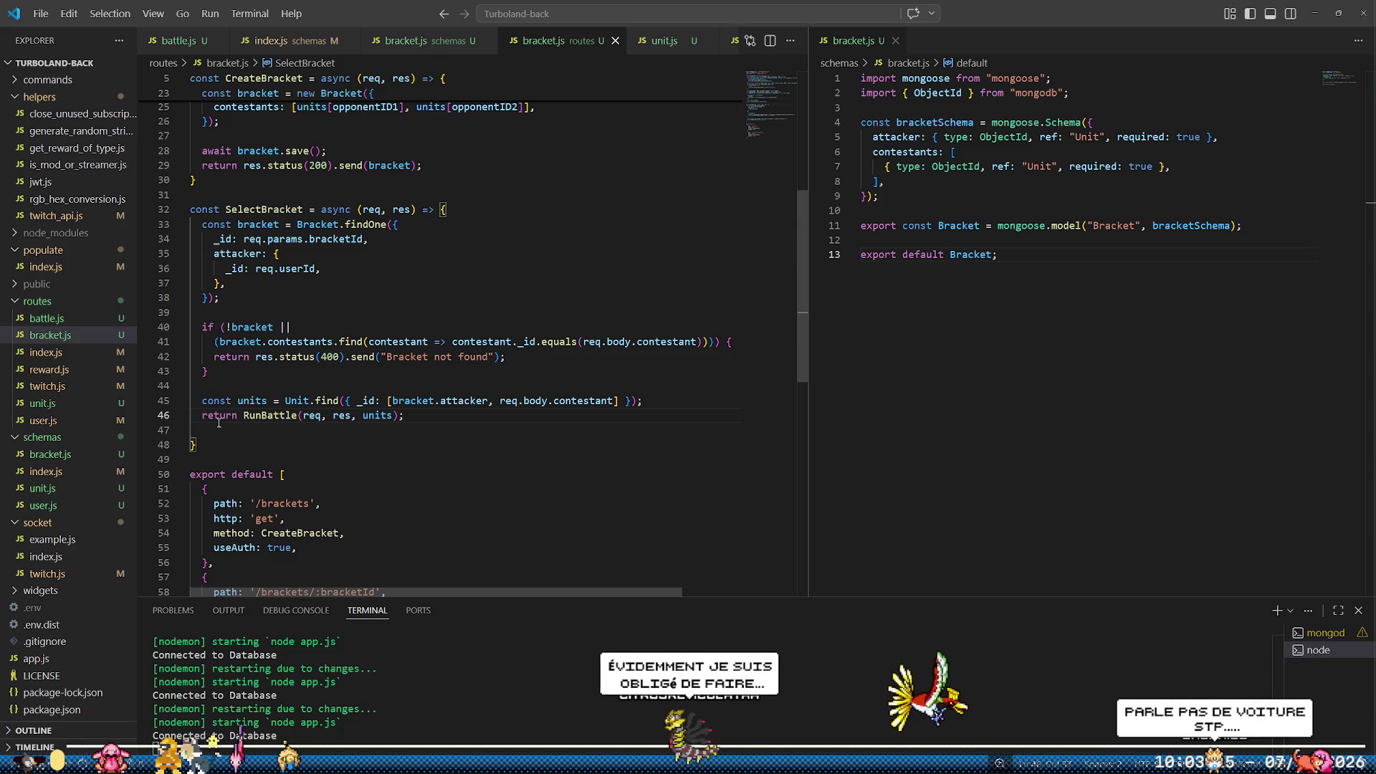
key(Return)
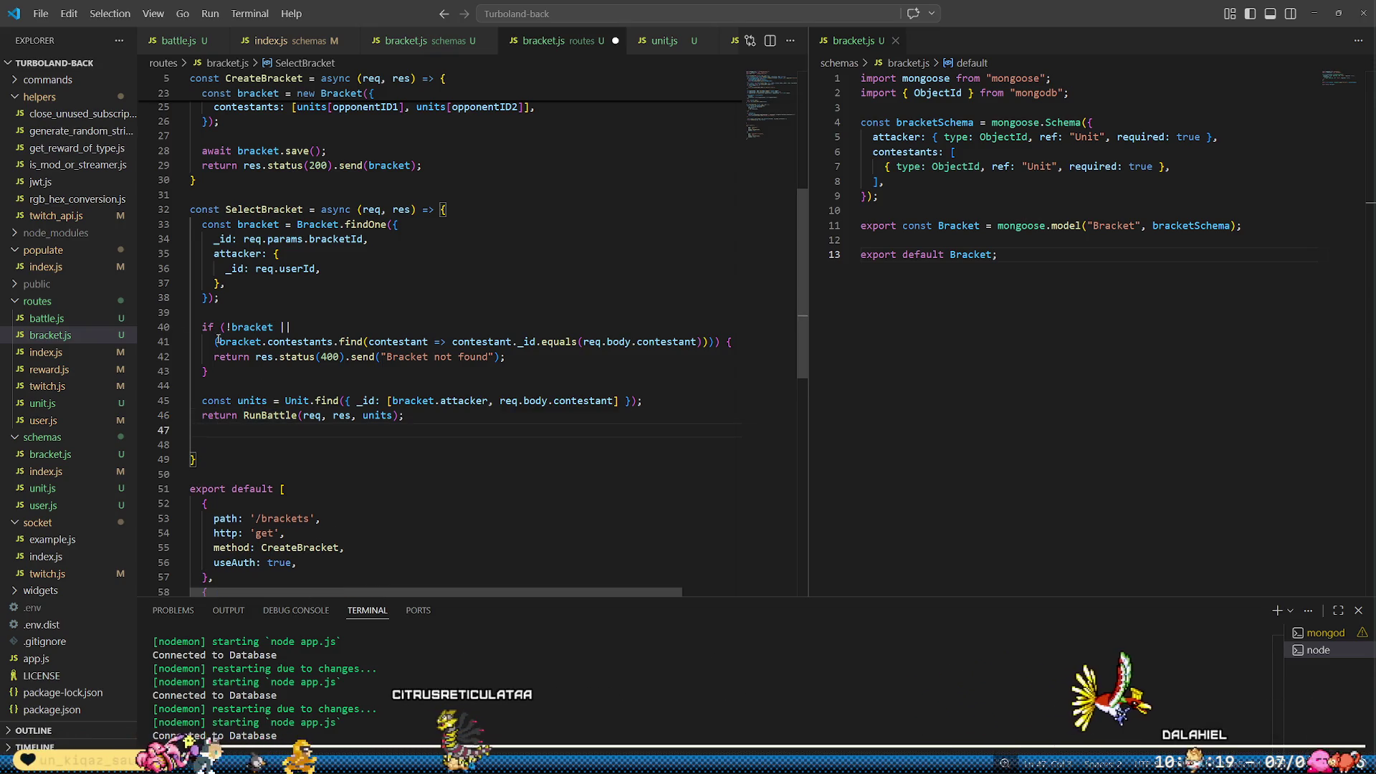
click(98, 323)
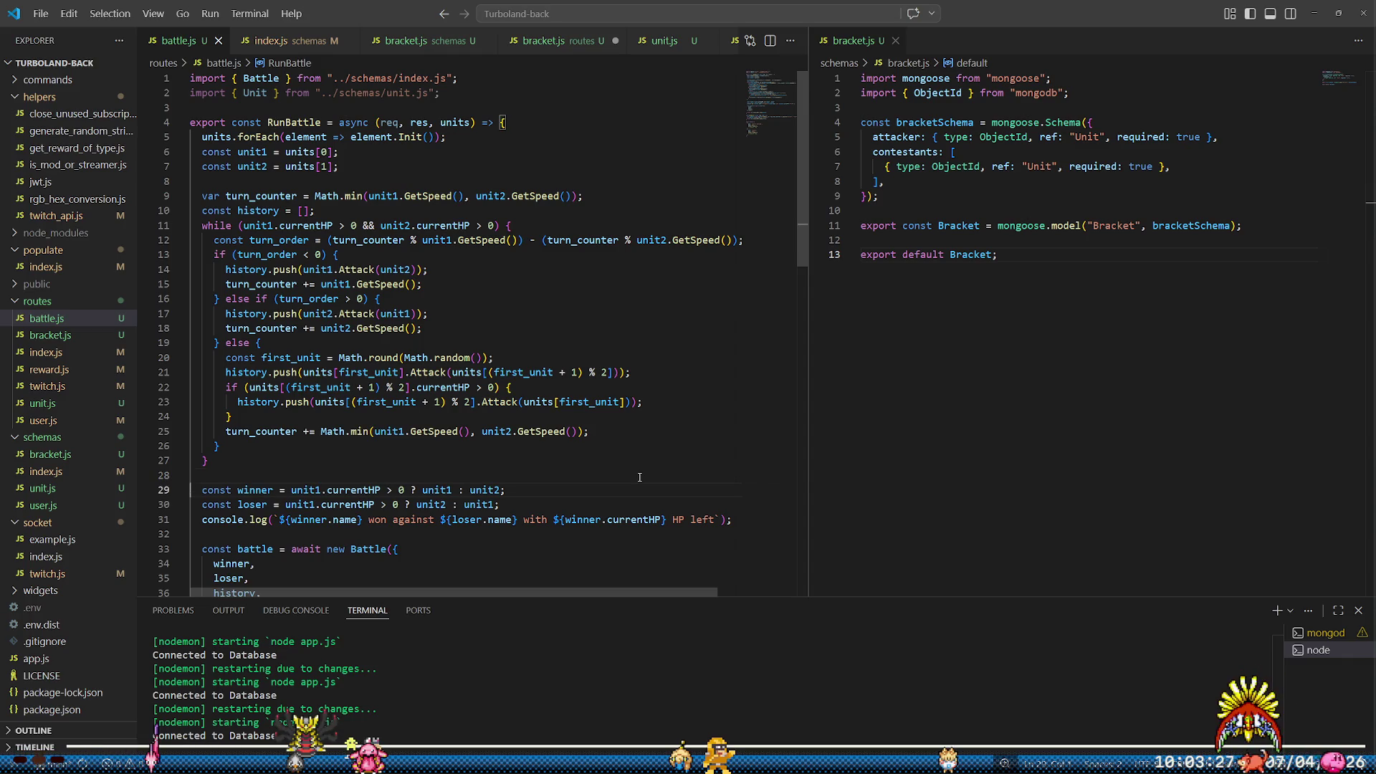
Make RunBattle return the battle directly instead of sending a response, and save battle.js
key(Down)
key(Down)
key(Down)
key(Down)
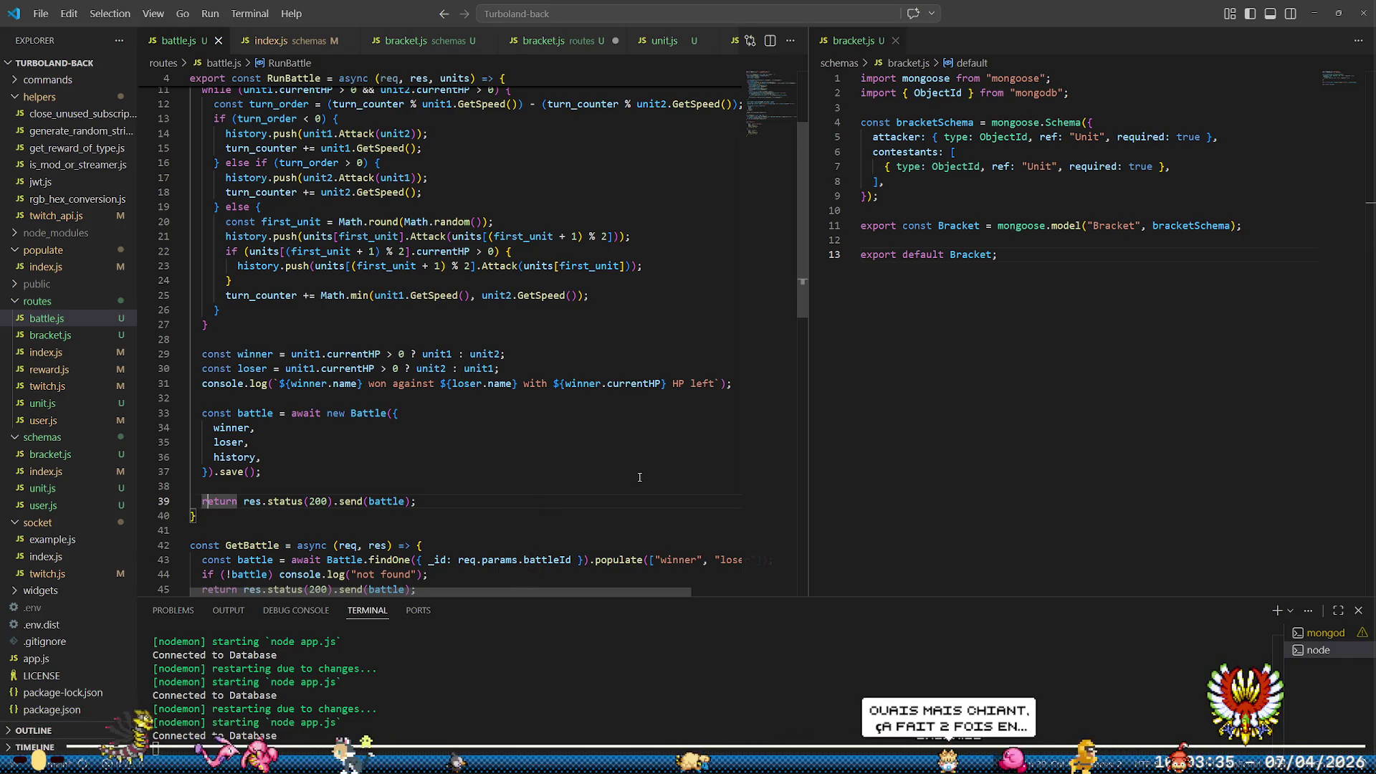
key(ctrl+Right)
key(Right)
key(ctrl+shift+Right)
key(ctrl+shift+Right)
key(ctrl+shift+Right)
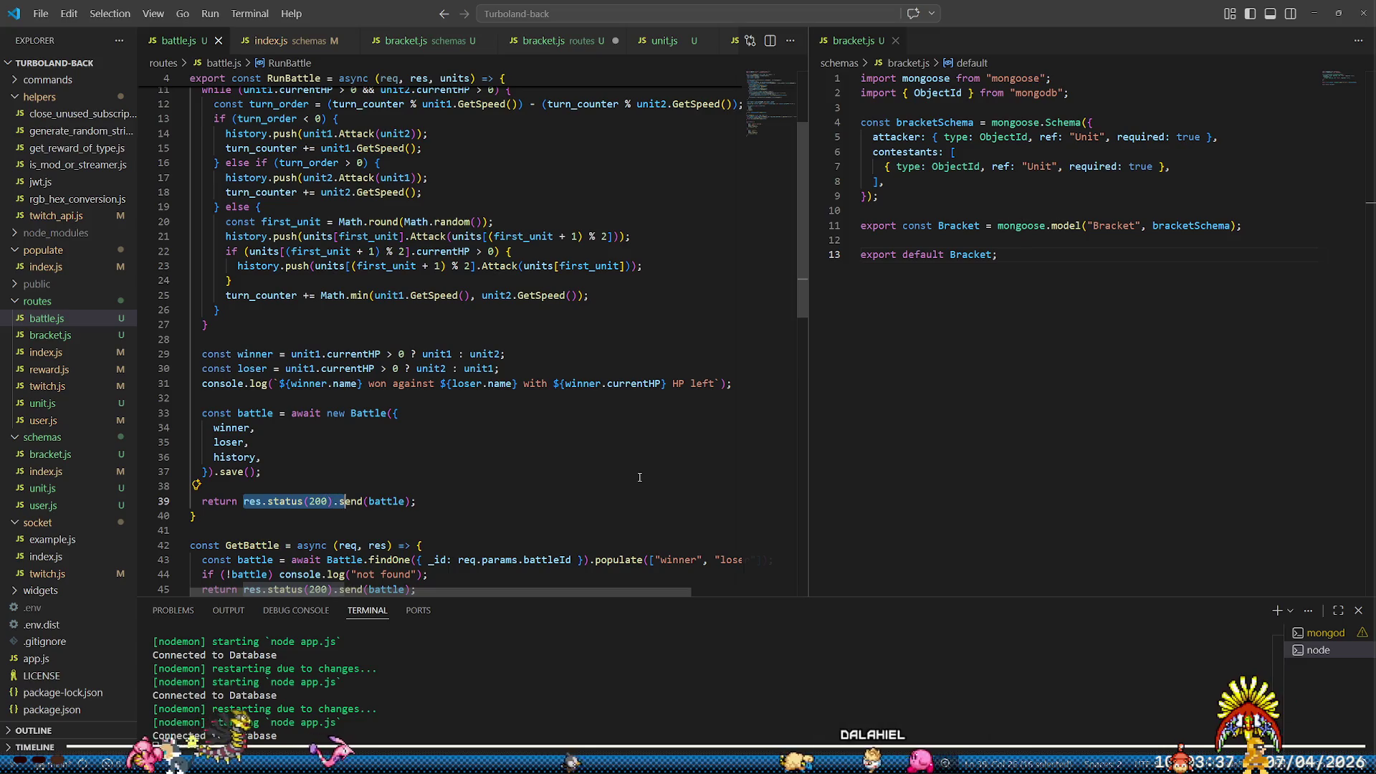
key(Delete)
key(Delete)
key(ctrl+Right)
key(Delete)
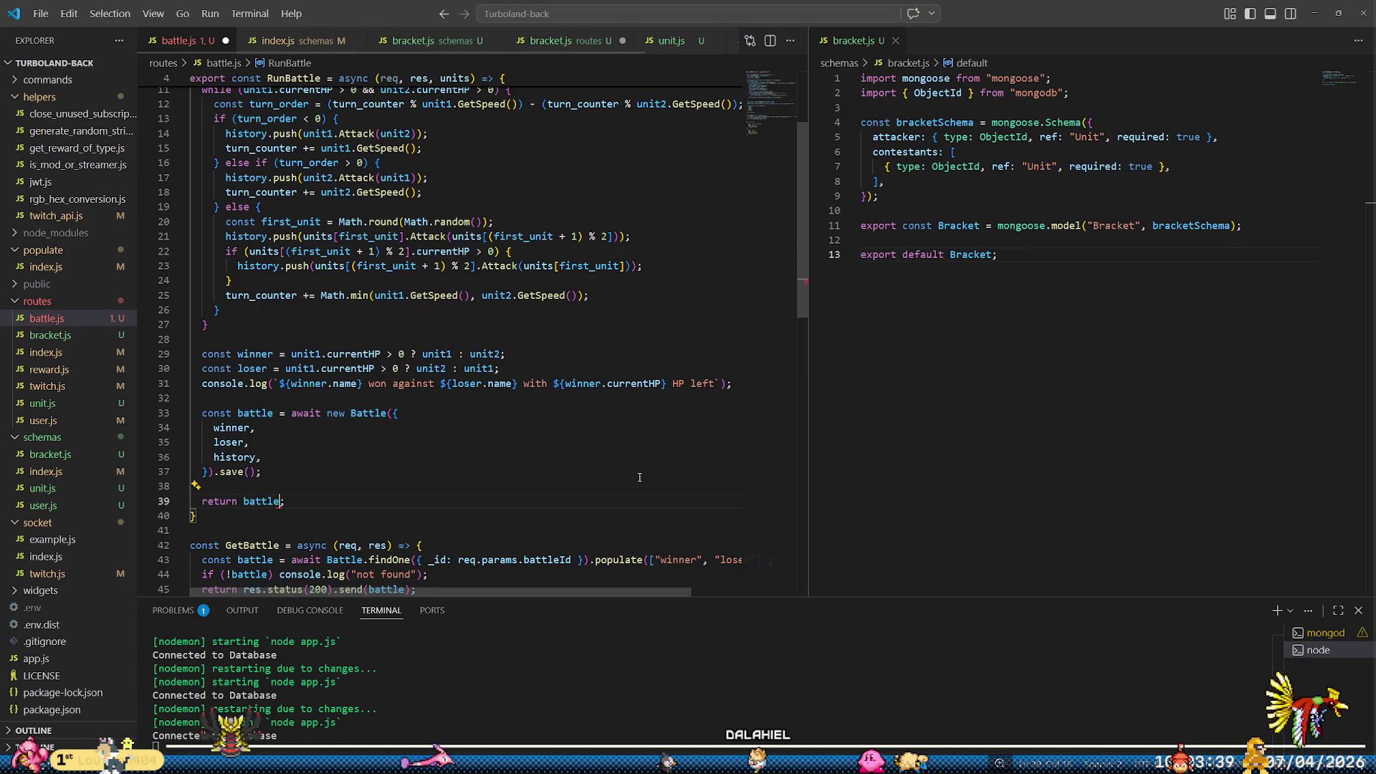
key(ctrl+s)
scroll(658, 442, up, 3)
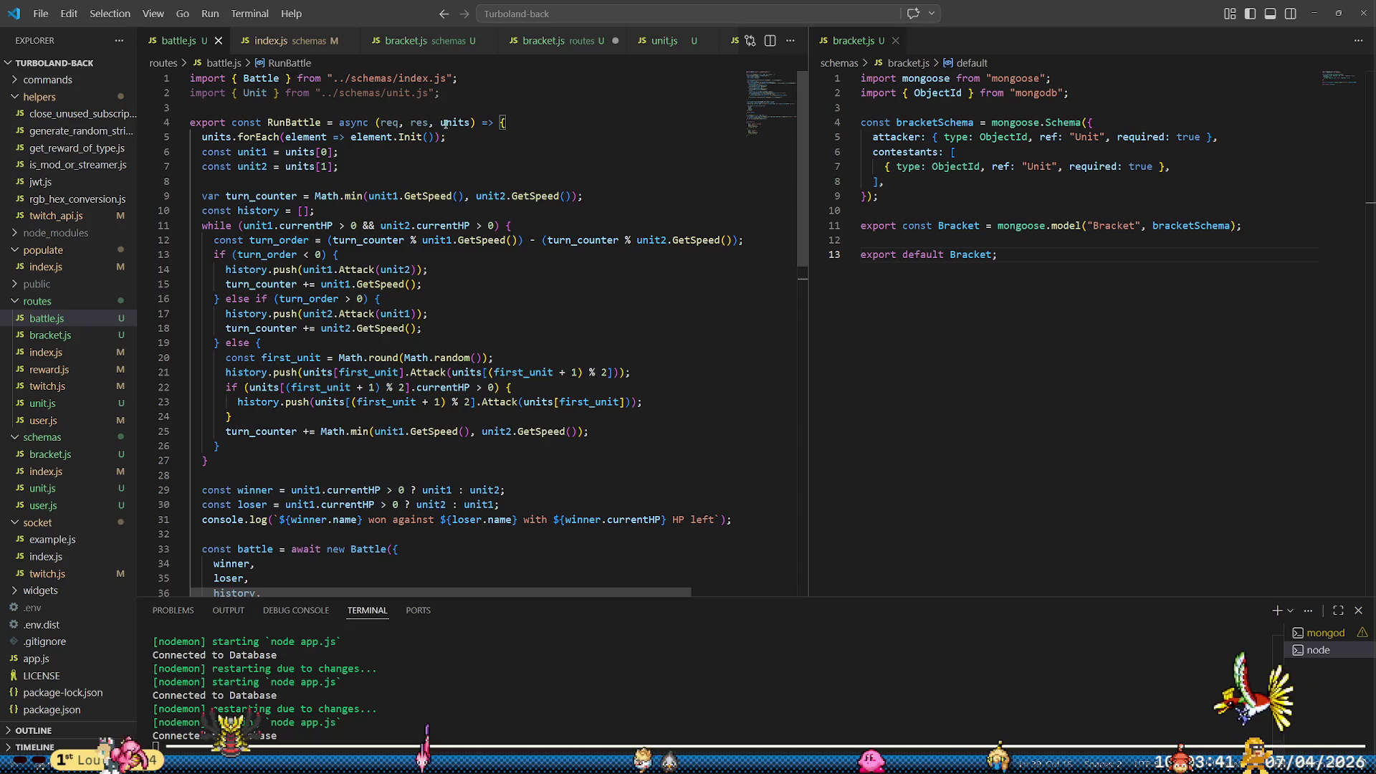
Remove req and res so RunBattle takes only units
click(444, 123)
key(ctrl+shift+Left)
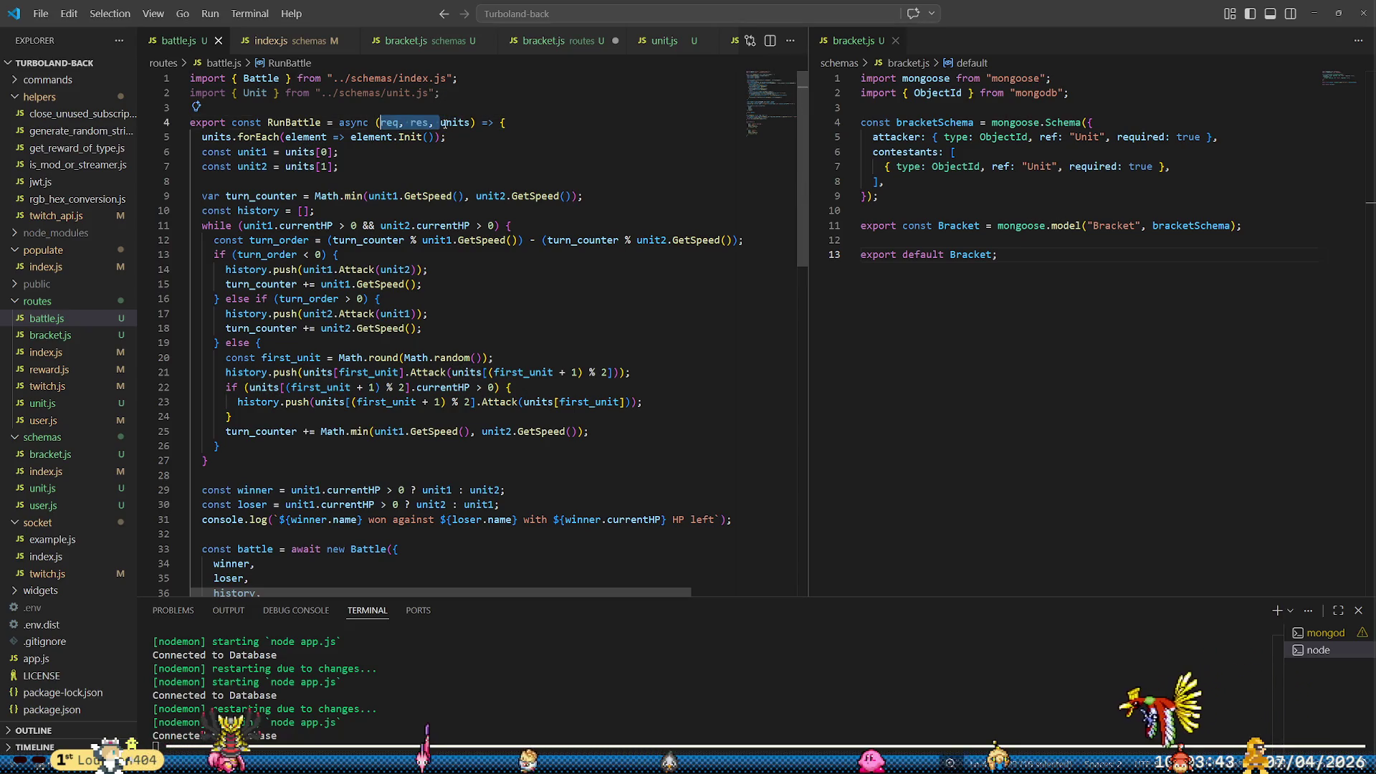
key(BackSpace)
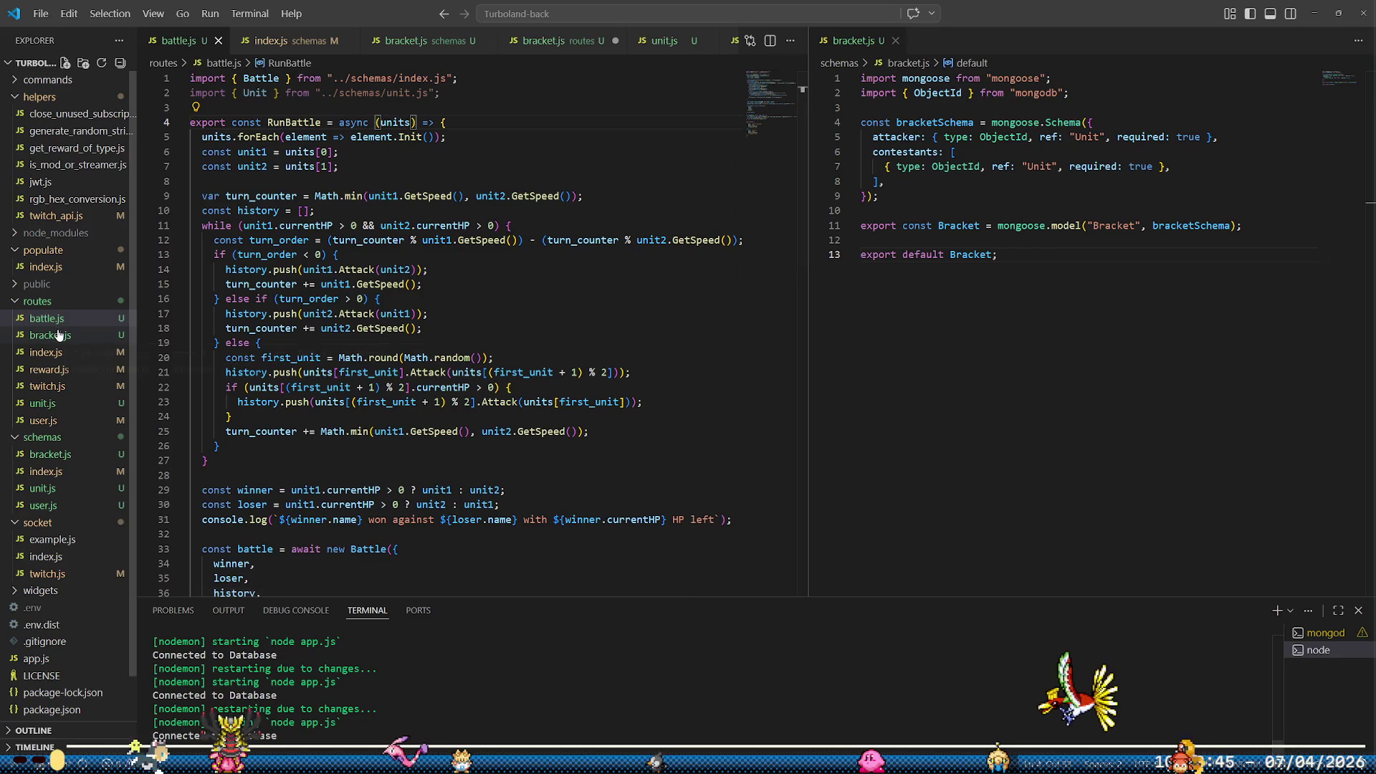
click(59, 335)
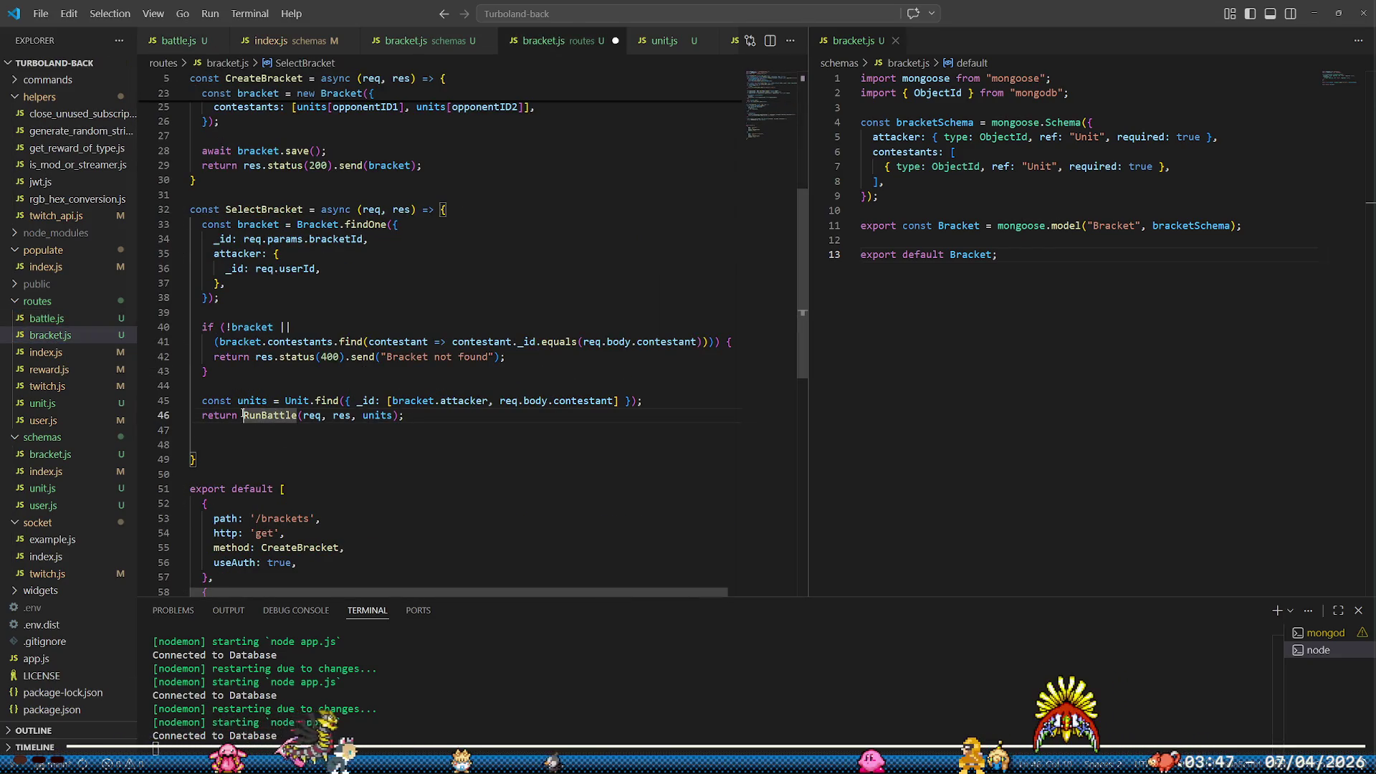
Change line 46 to 'const battle = await RunBattle(units);'
text(await)
key(Home)
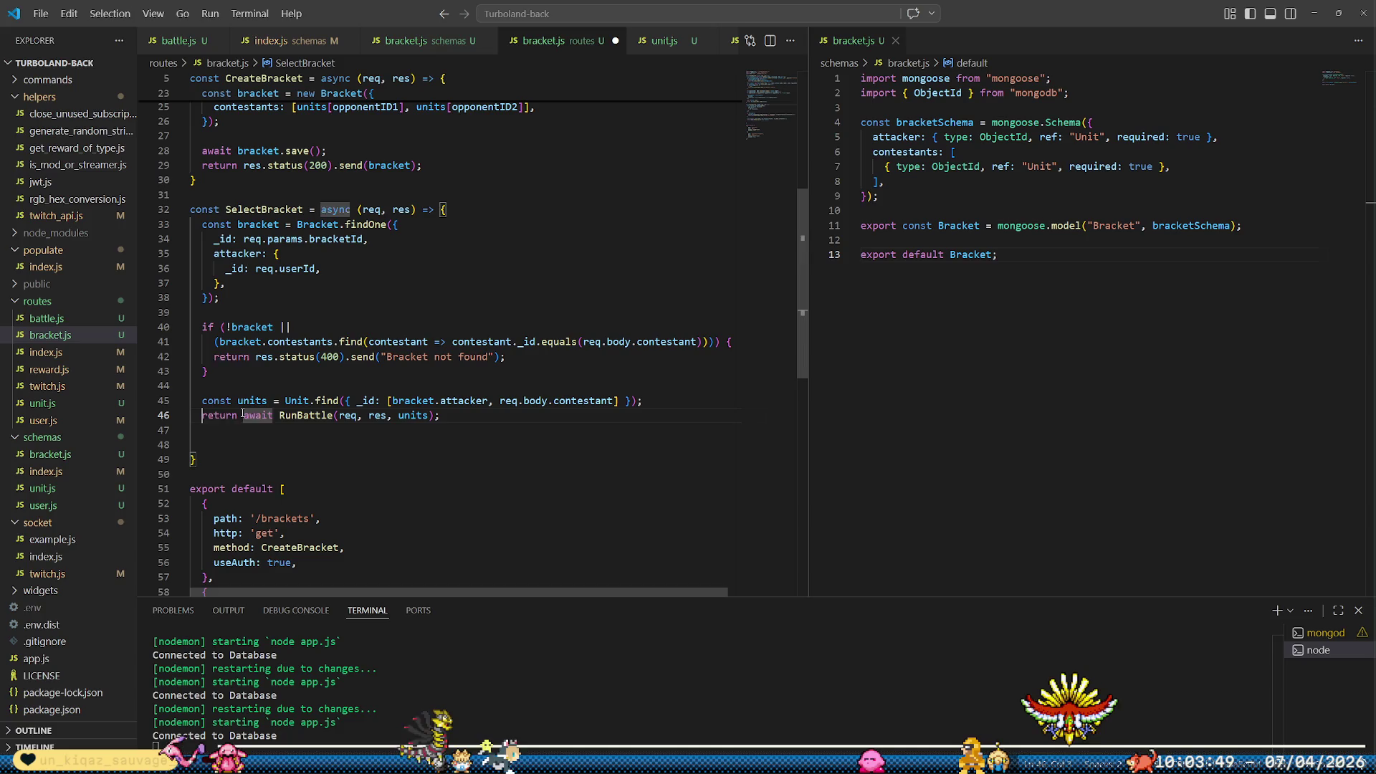
key(ctrl+shift+Right)
text(const )
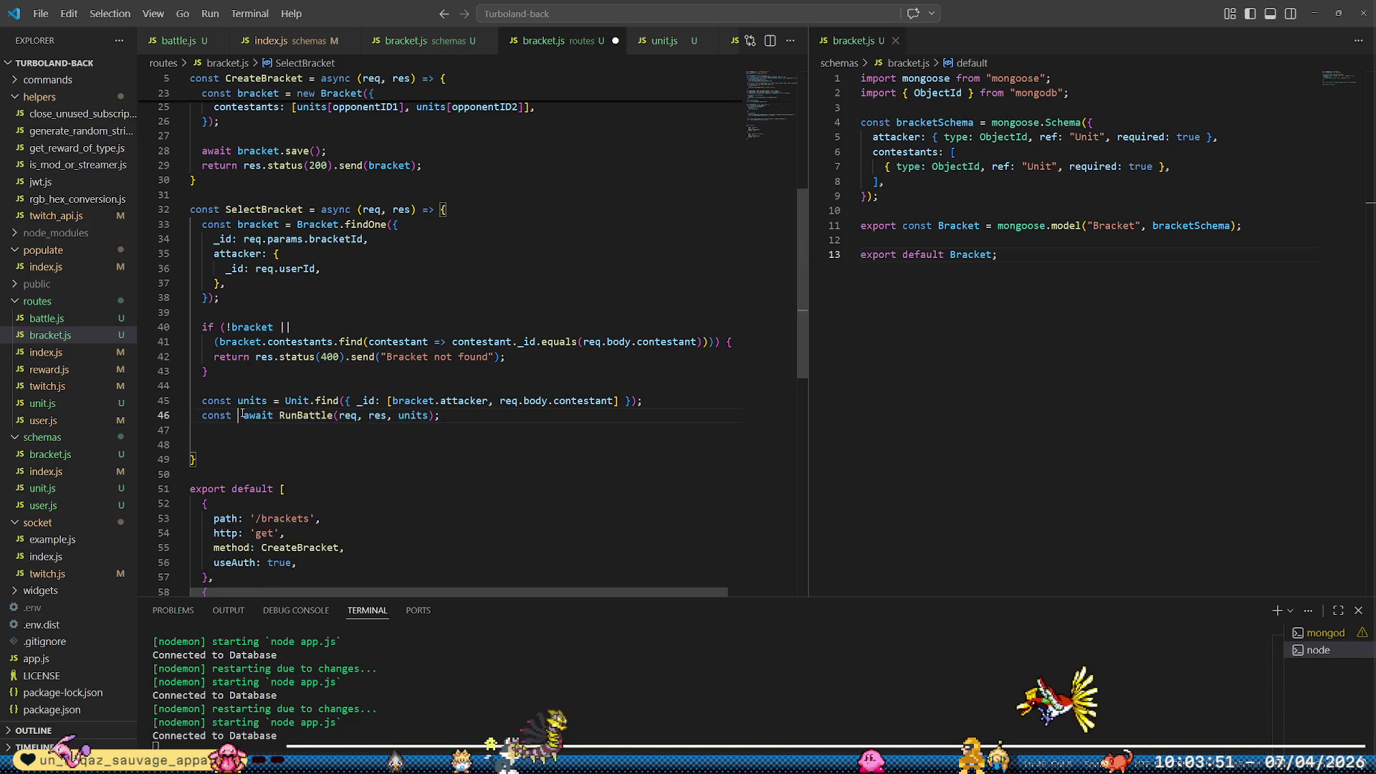
text(battle =)
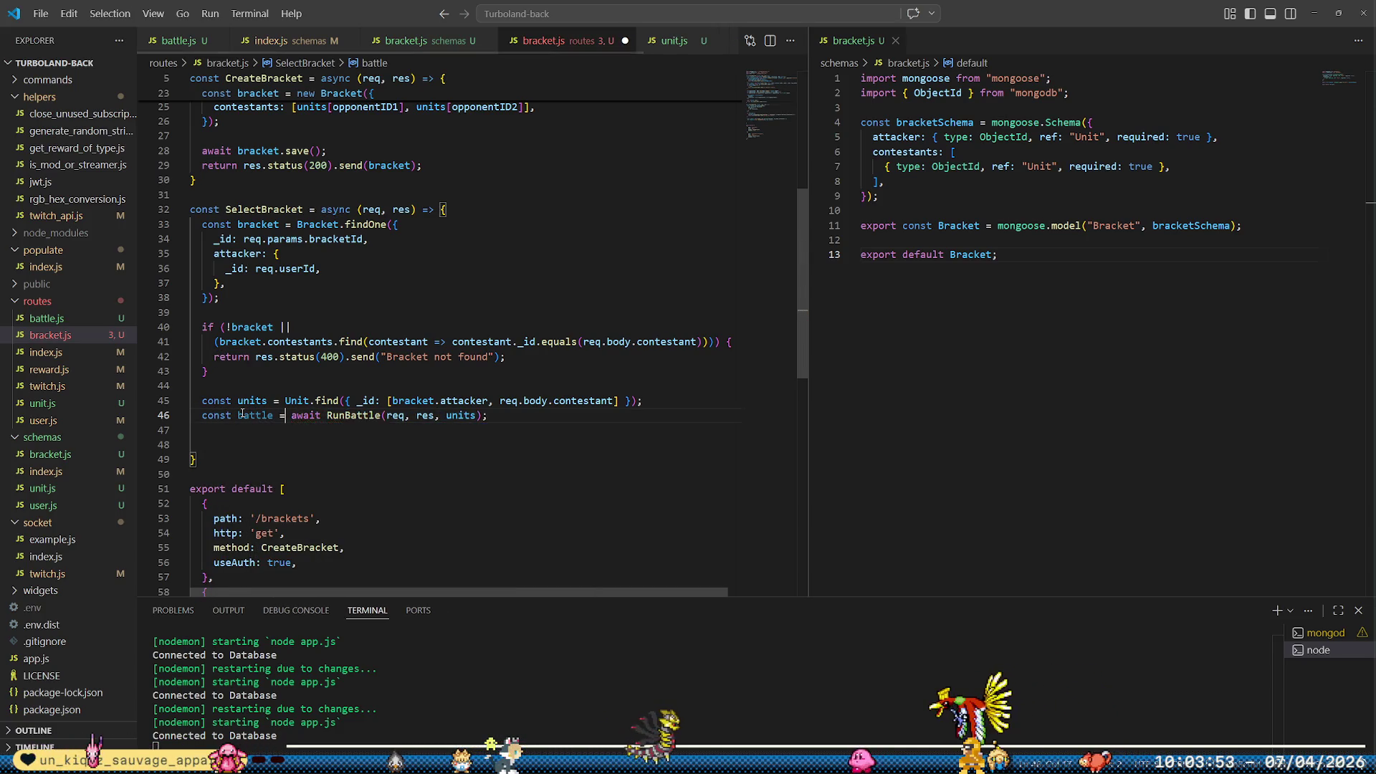
key(End)
key(ctrl+Left)
key(ctrl+Left)
key(ctrl+shift+Left)
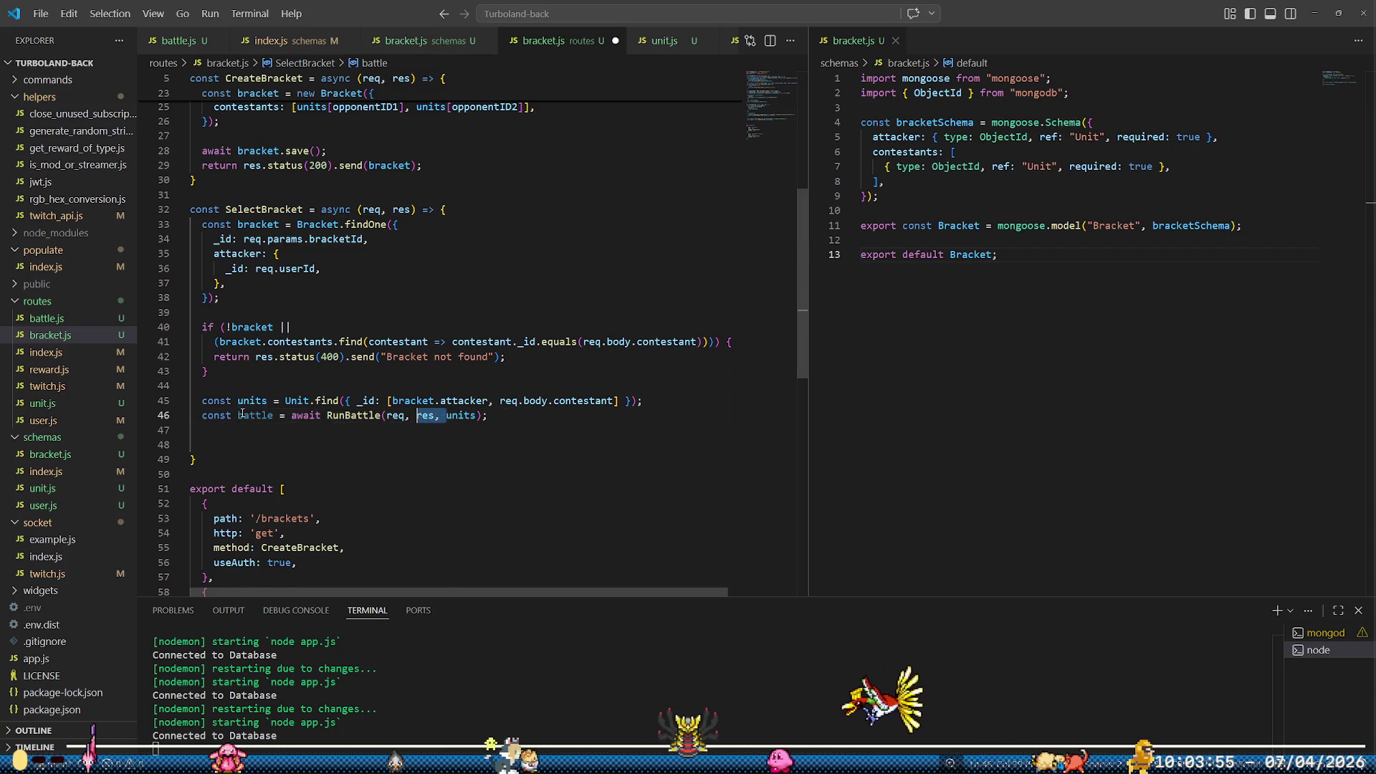
key(ctrl+shift+Left)
key(BackSpace)
Add 'return res.status(200).send(battle);' on line 48 and save routes/bracket.js
key(Down)
key(Down)
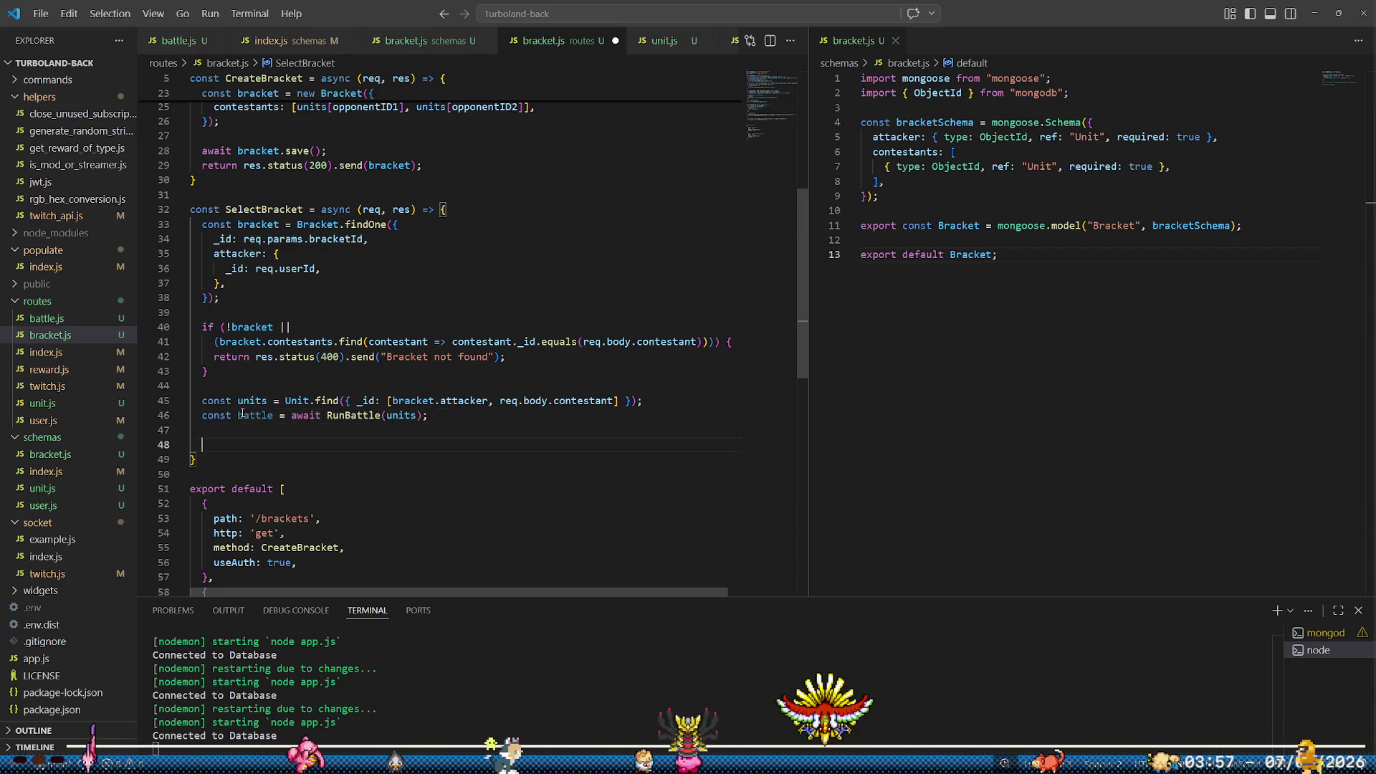
text(return res.s)
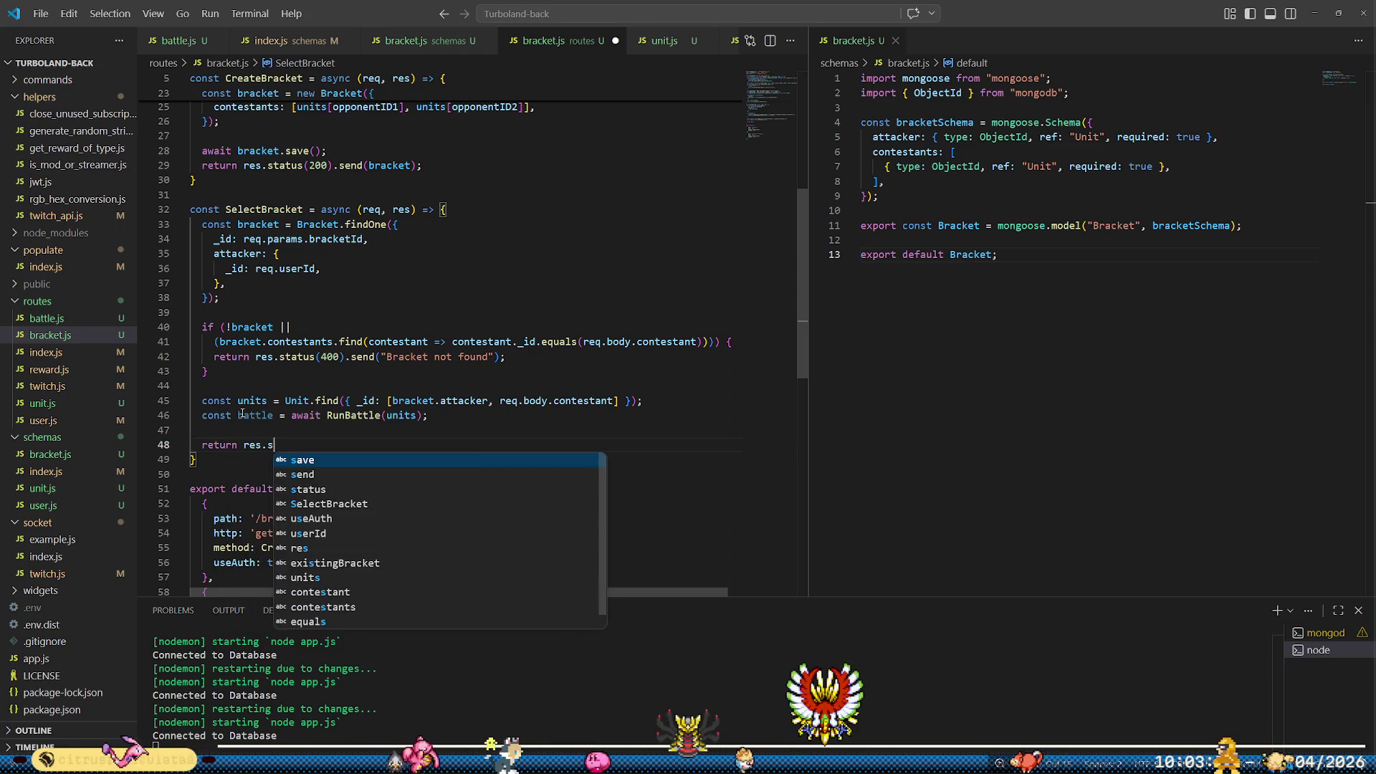
text(tatus(200)
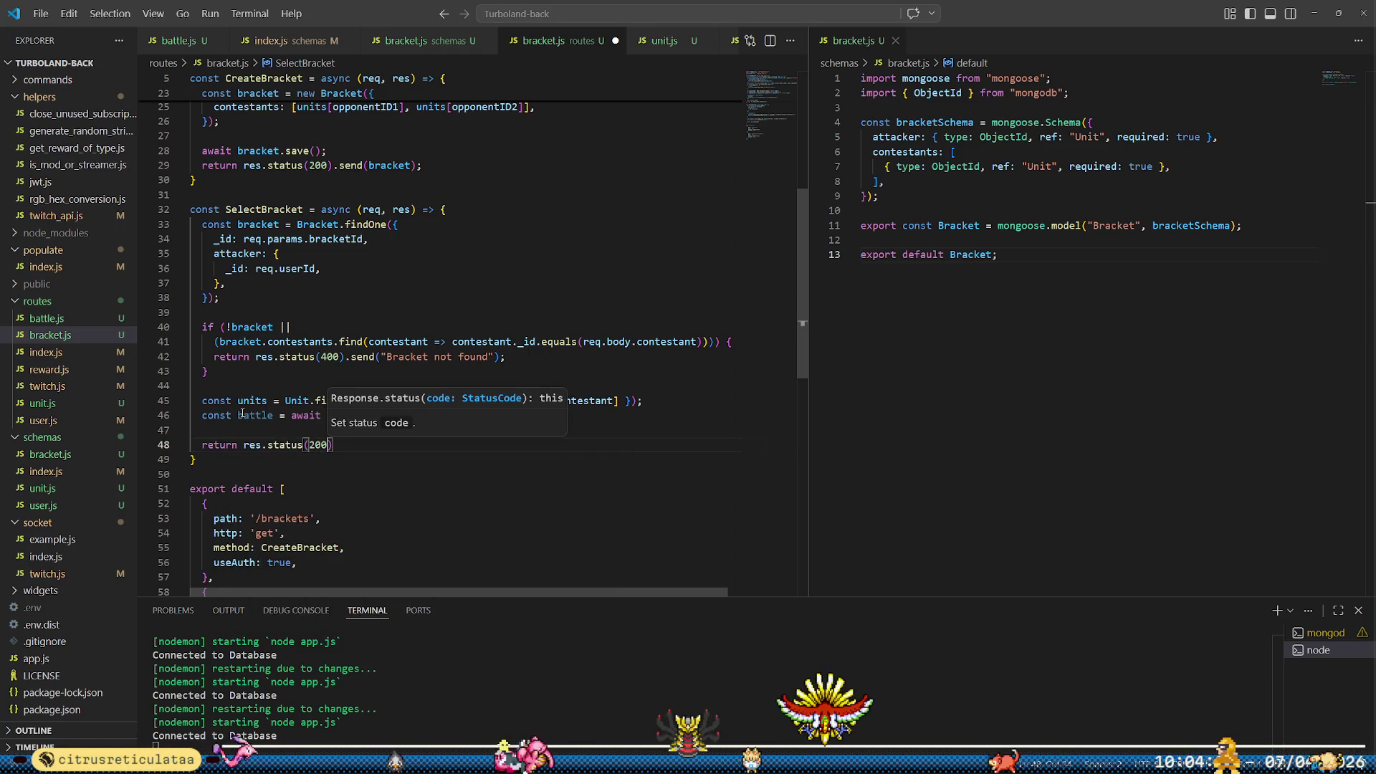
text().send(ba)
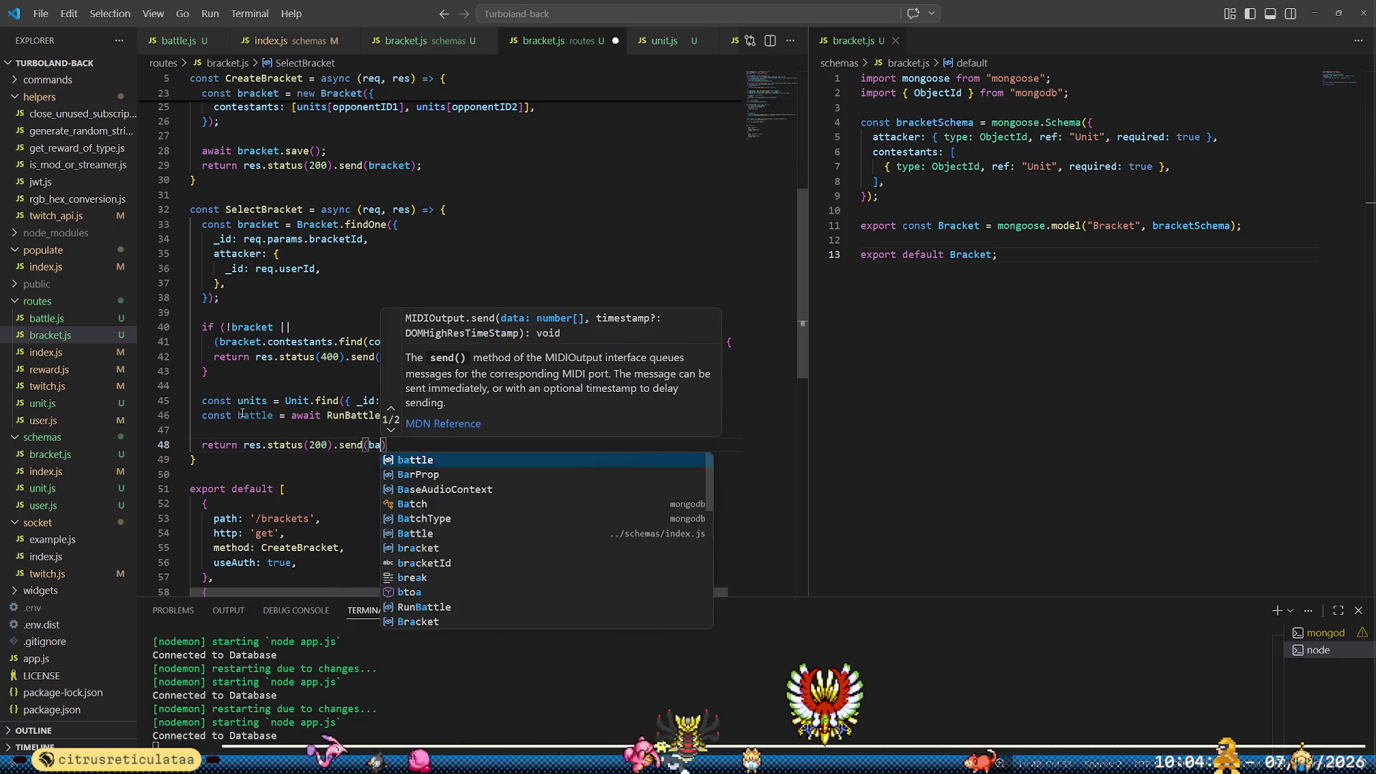
text(ttle)
key(Tab)
text();)
key(ctrl+s)
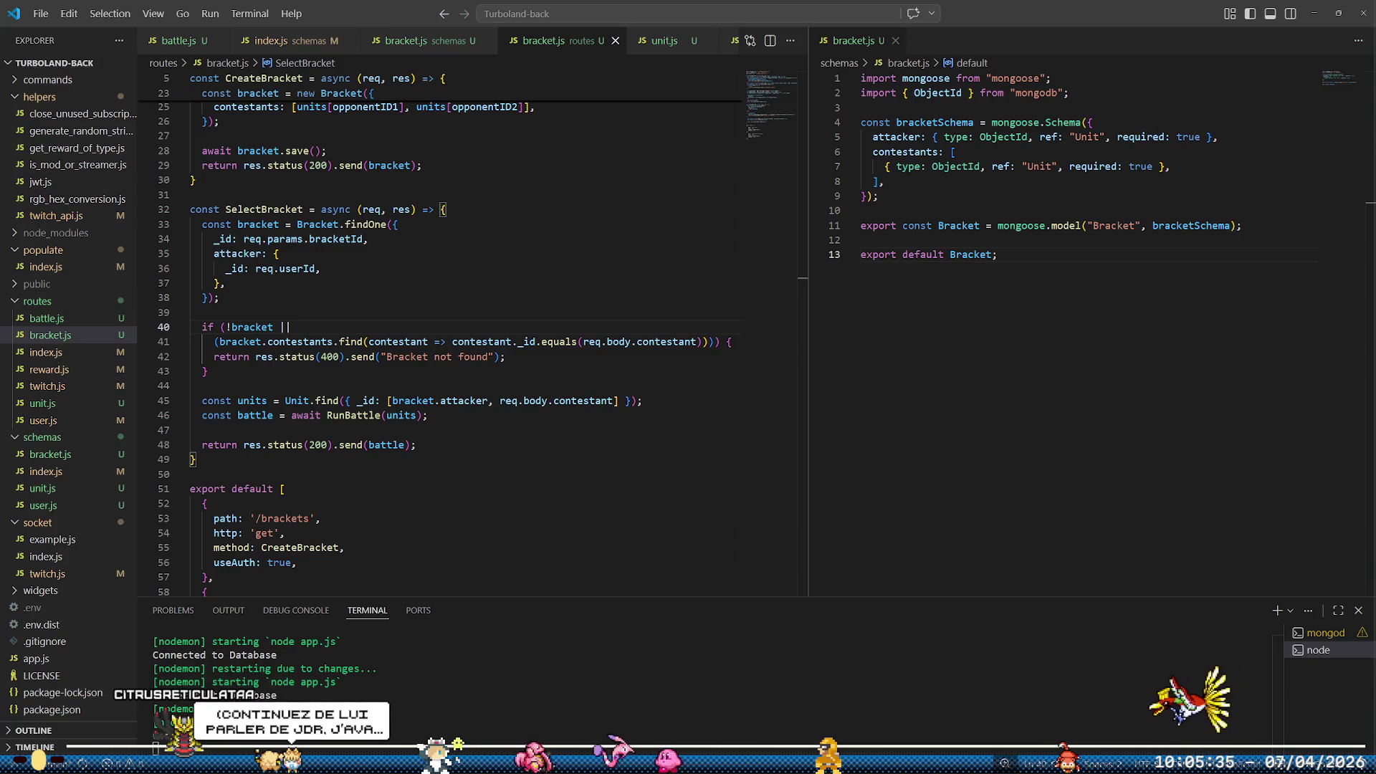
Switch from VS Code to the Godot Engine editor showing main_menu.gd
key(alt+Tab)
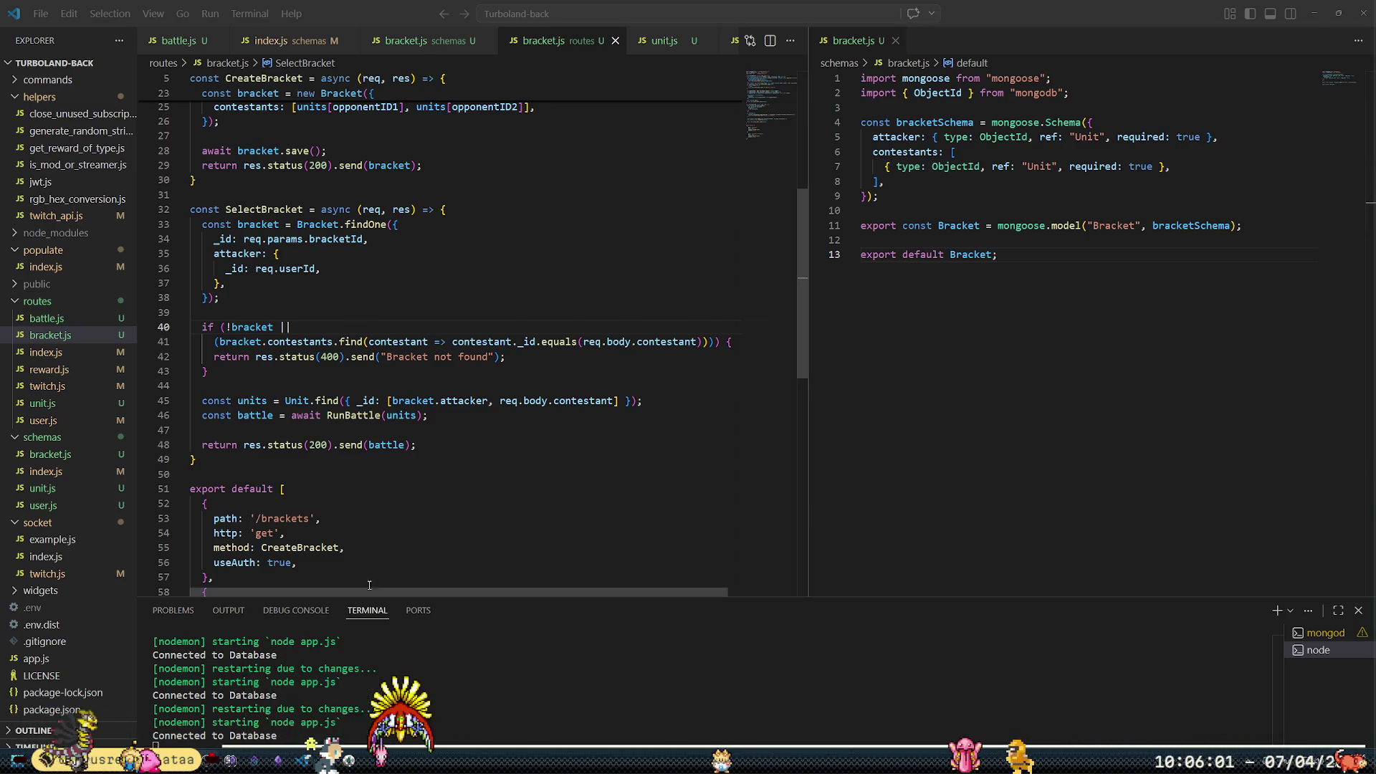
click(342, 704)
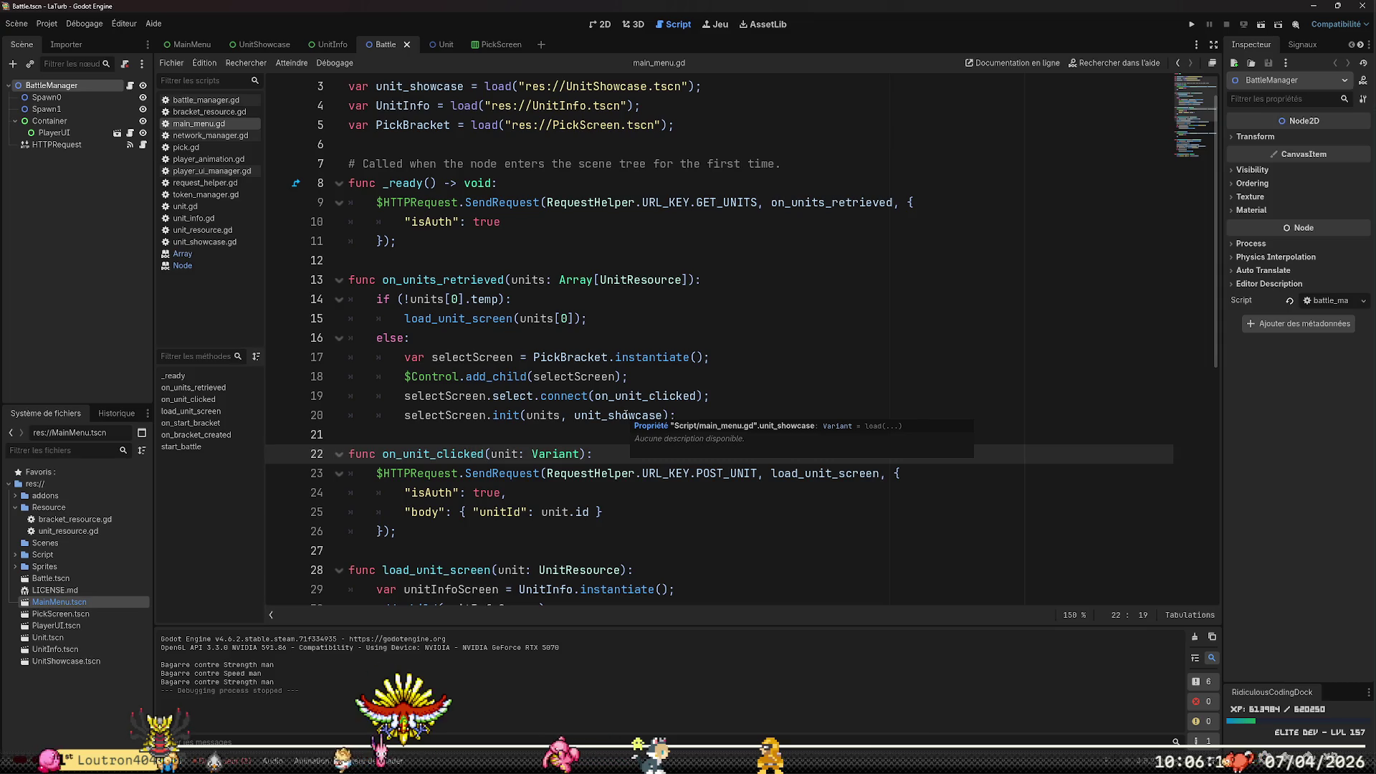
Create a Node-based battle_resource.gd script in the Resource folder
key(Up)
key(Up)
key(Up)
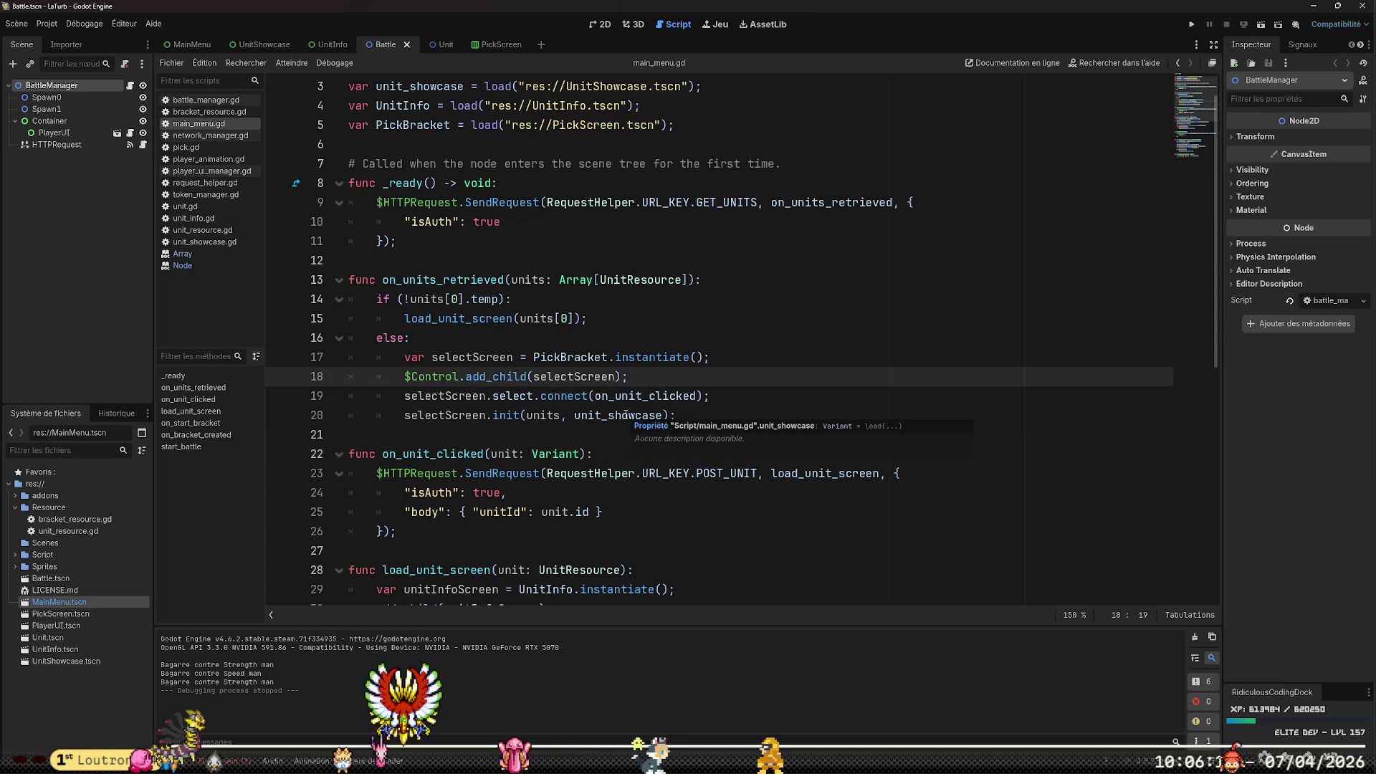
key(Up)
key(Up)
key(Up)
key(Down)
key(Down)
key(Up)
key(Up)
key(Up)
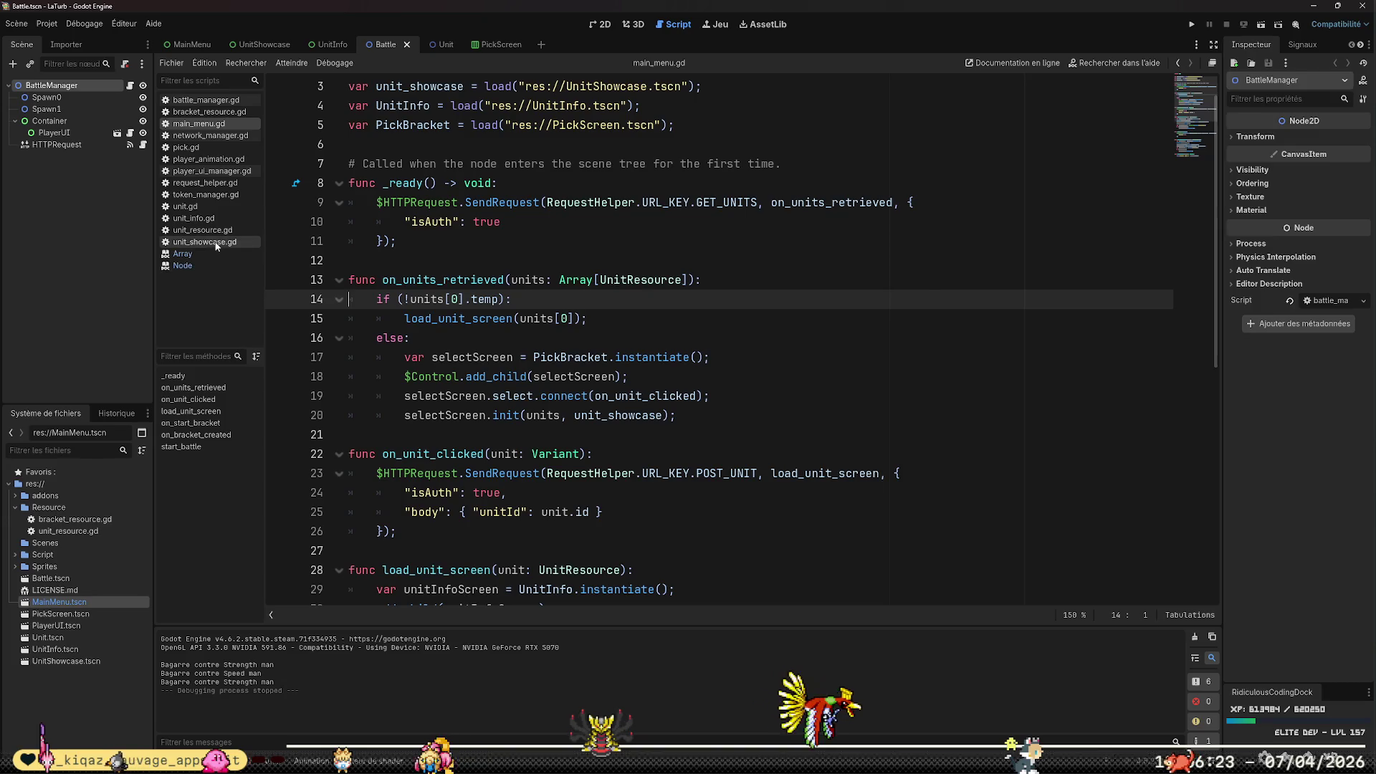
right_click(84, 508)
mouse_move(283, 514)
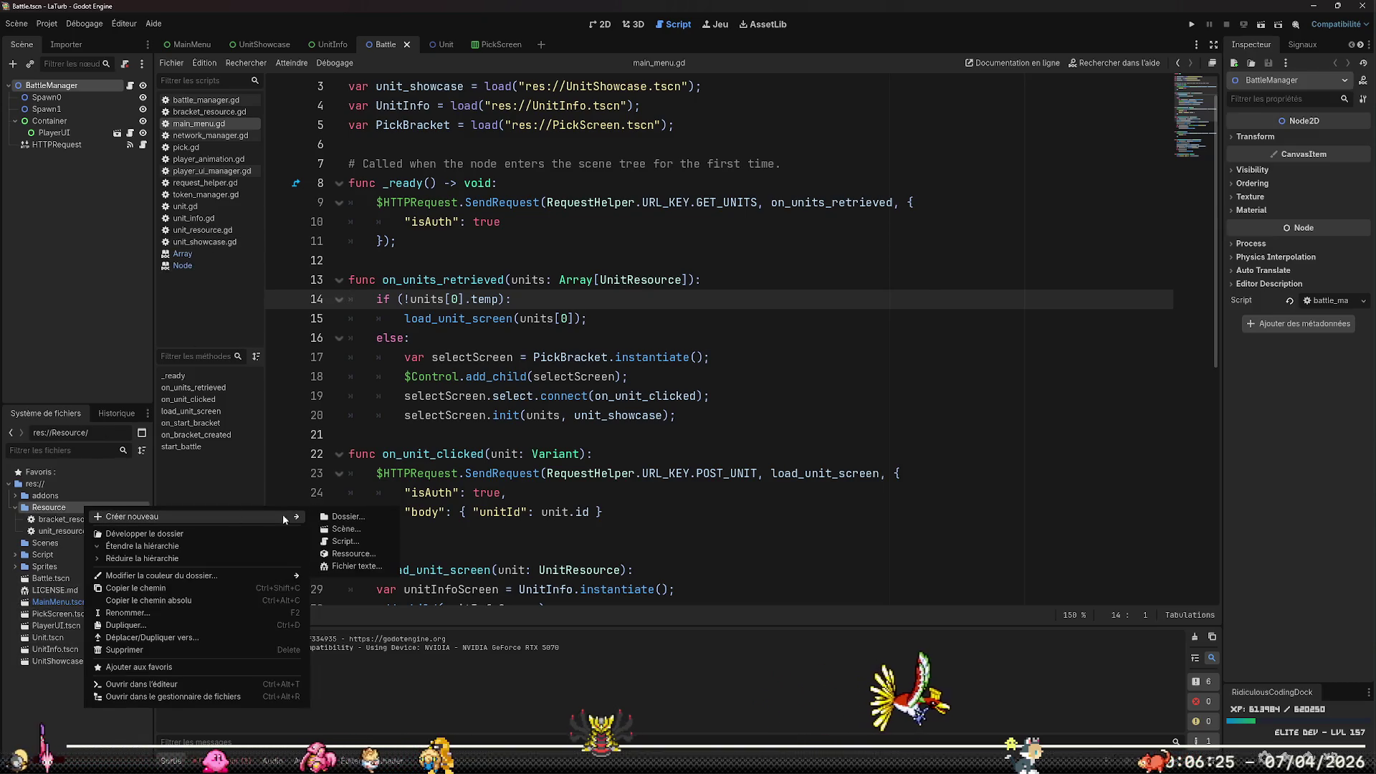
click(354, 542)
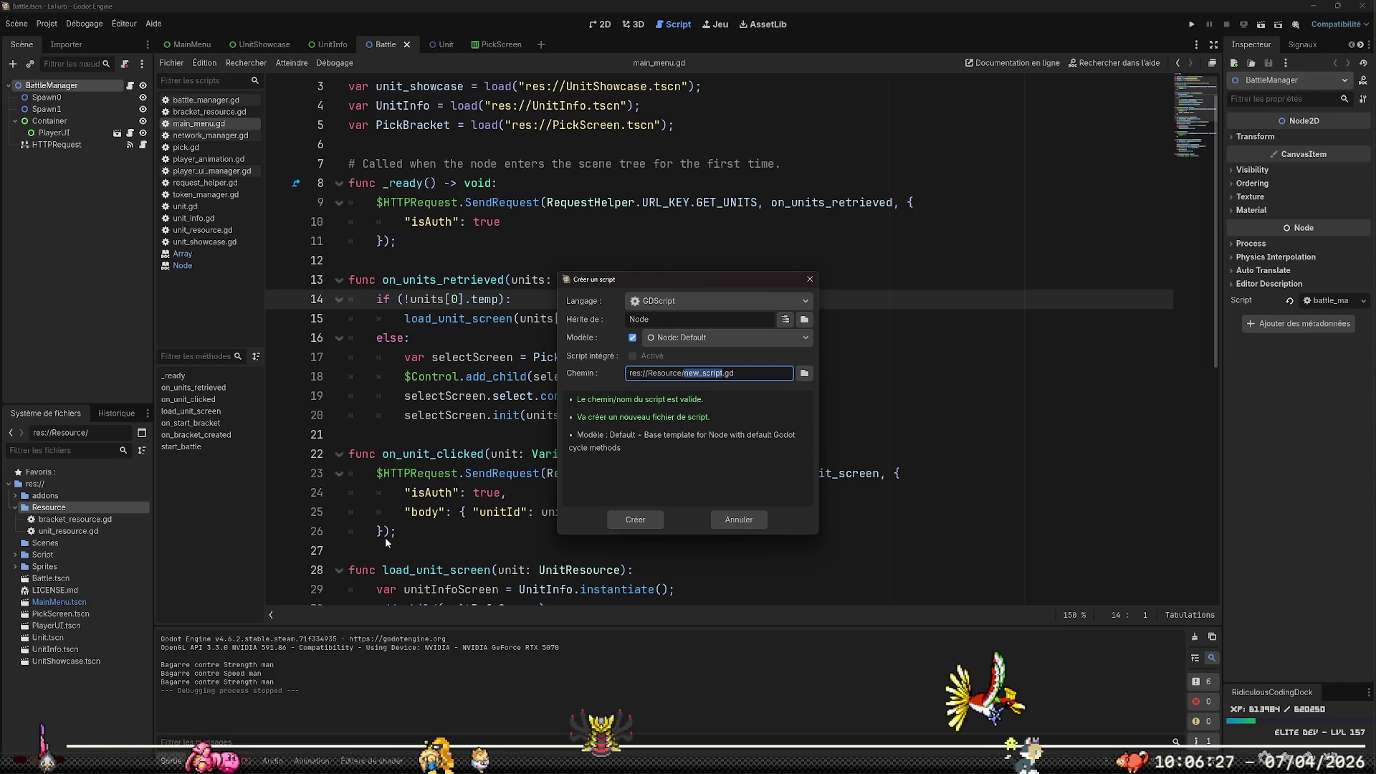
text(battle)
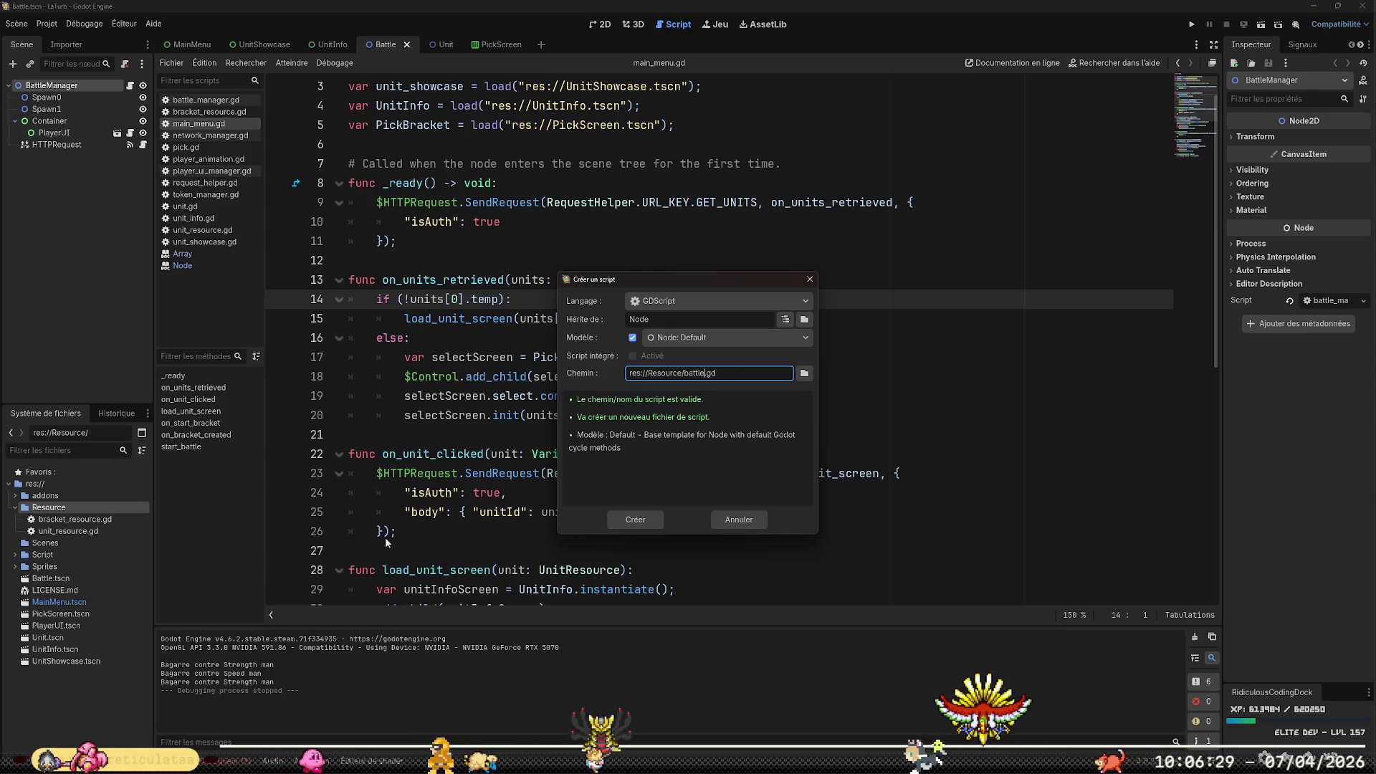
text(_resource)
key(Return)
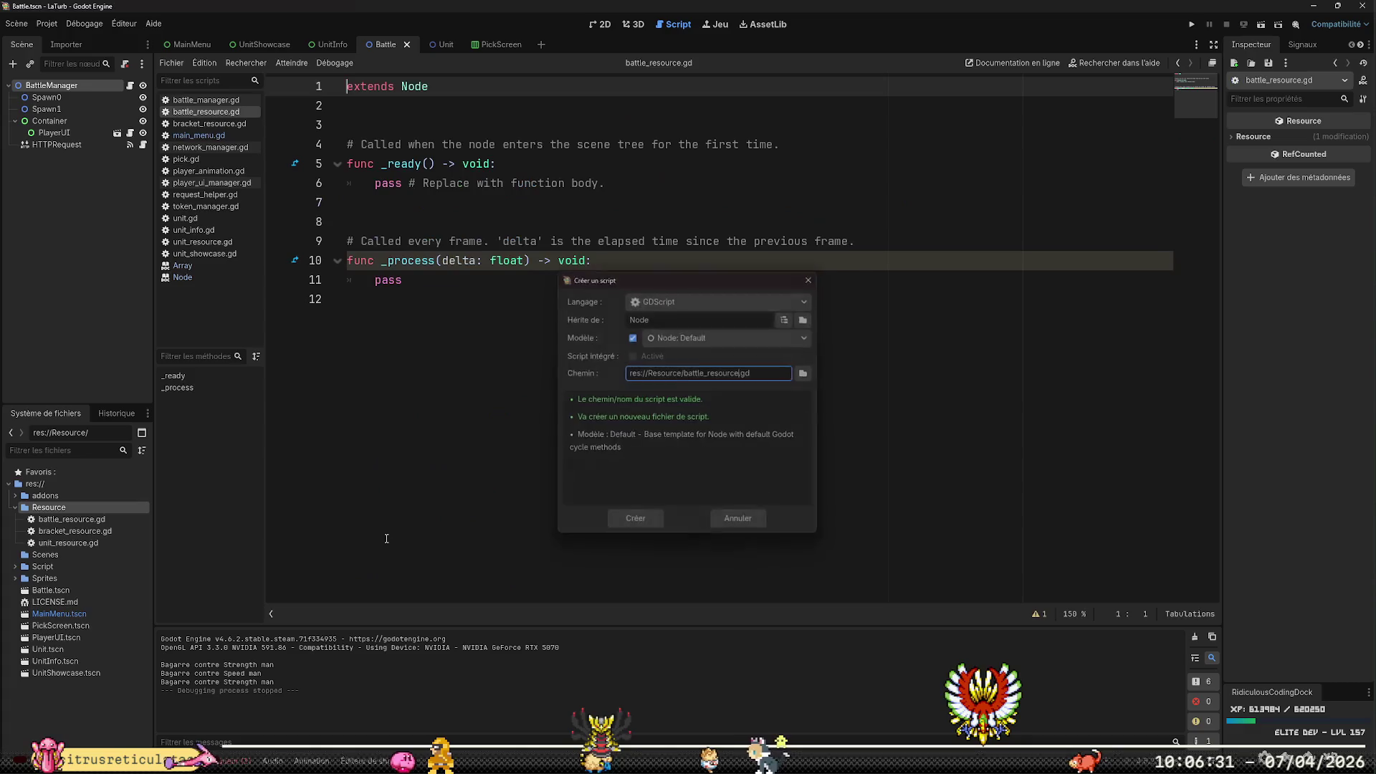
key(Down)
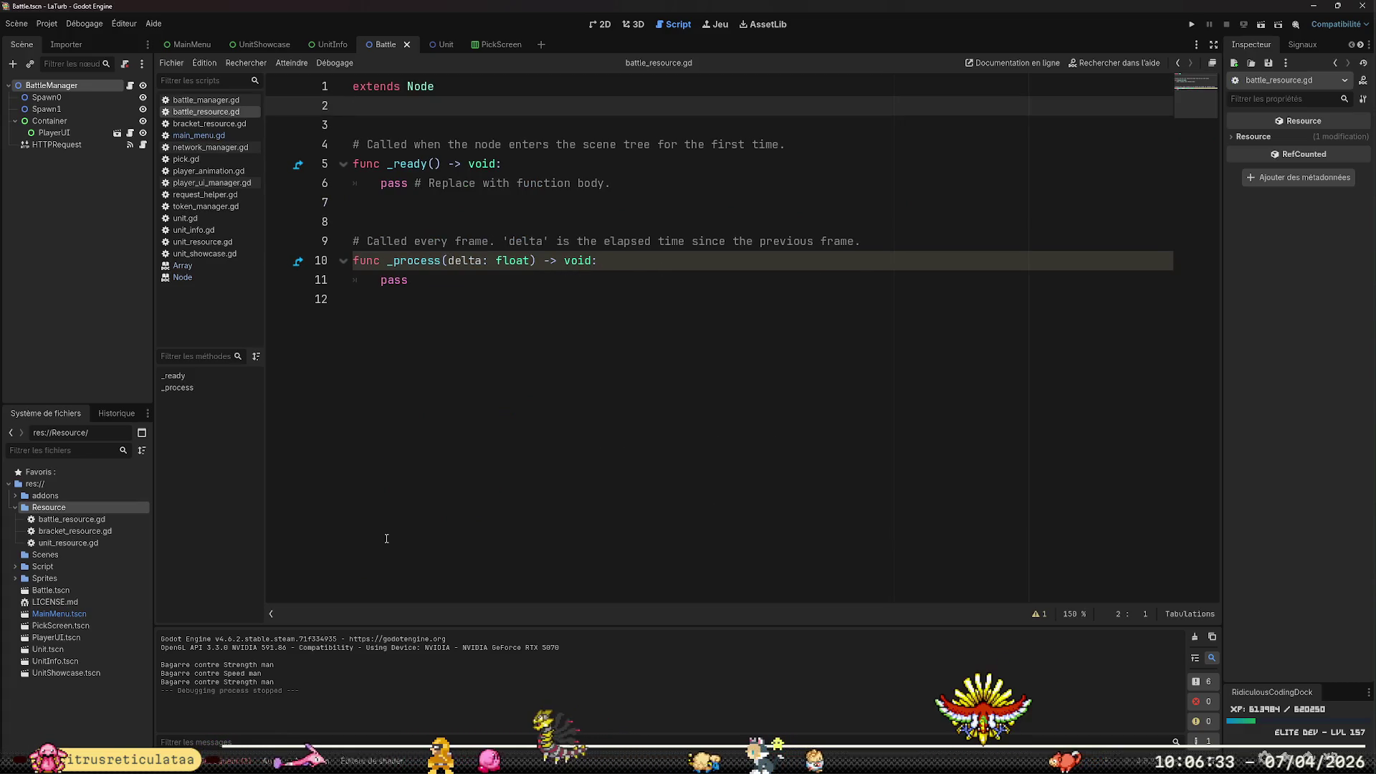
key(Up)
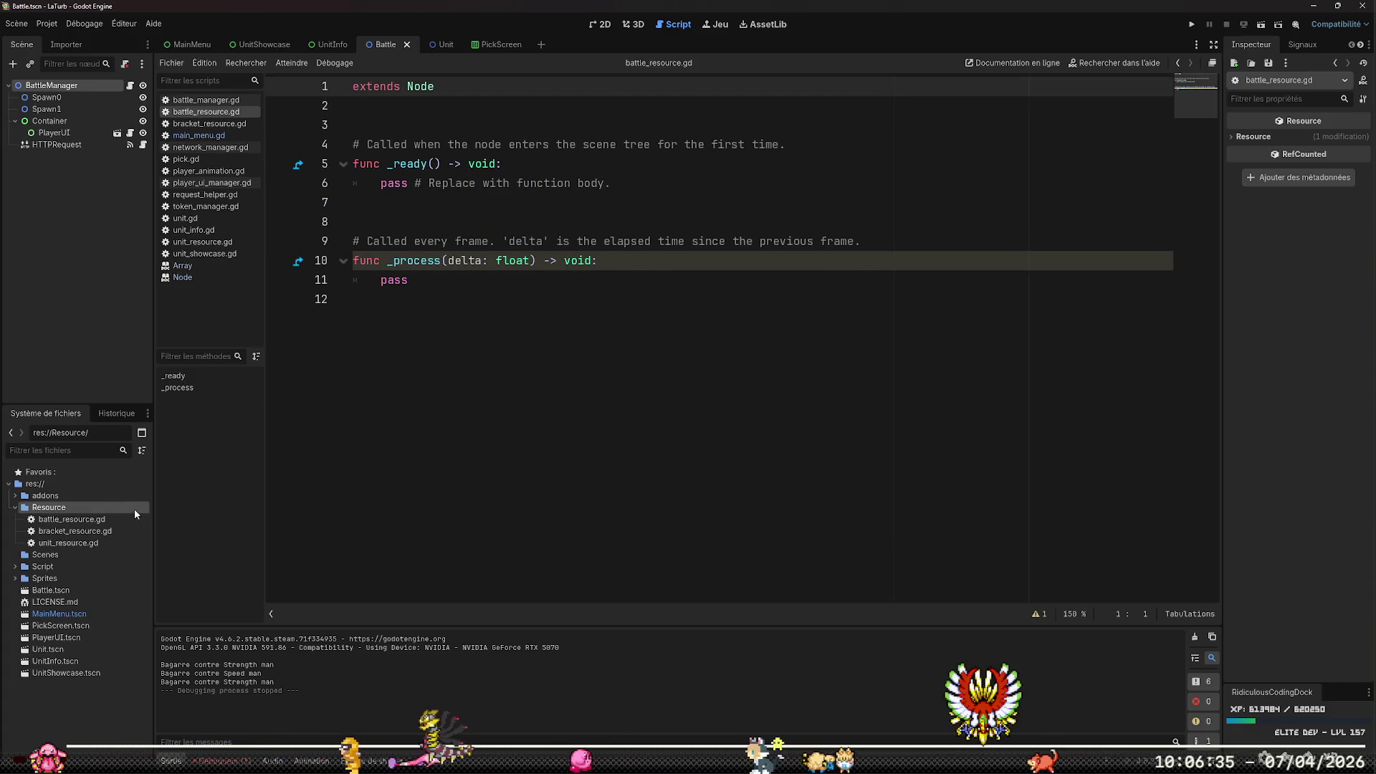
Delete the Node-based battle_resource.gd script
right_click(120, 519)
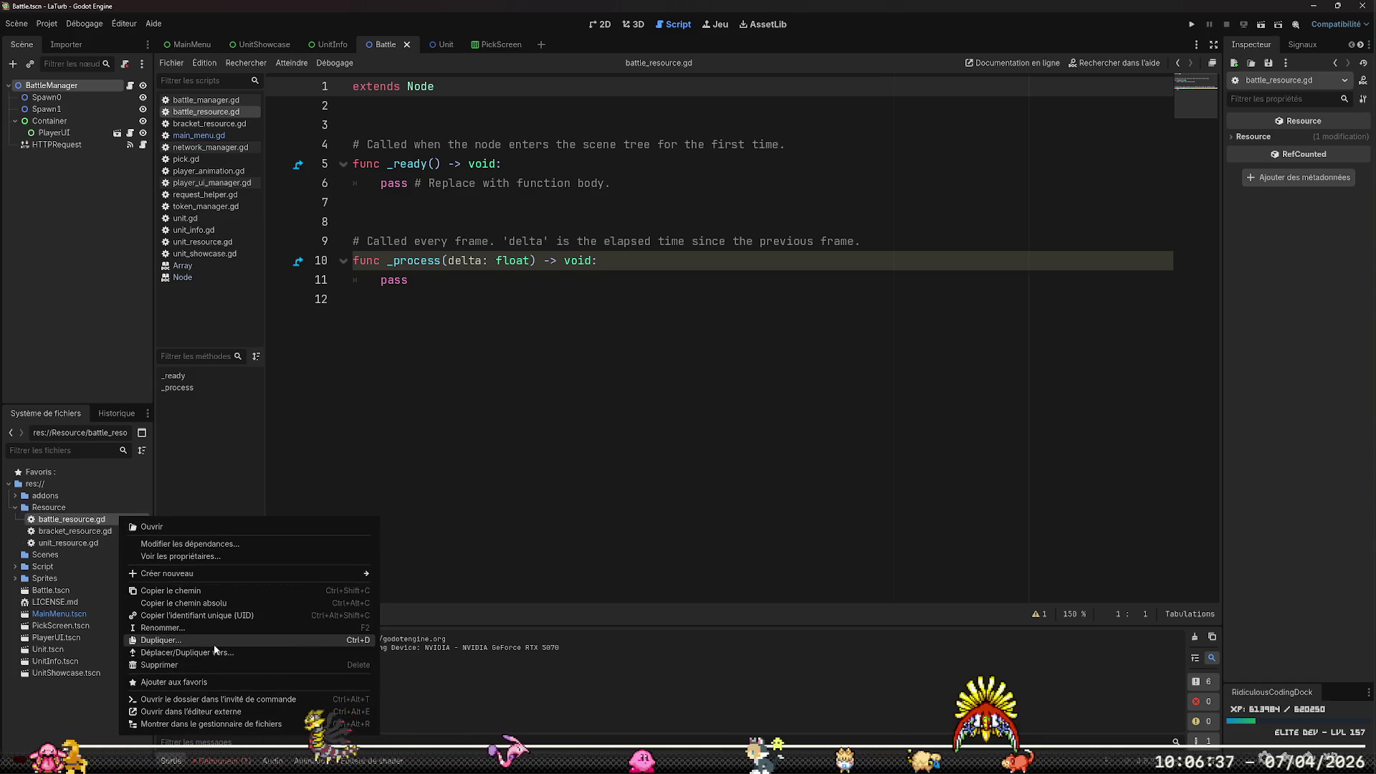
click(205, 665)
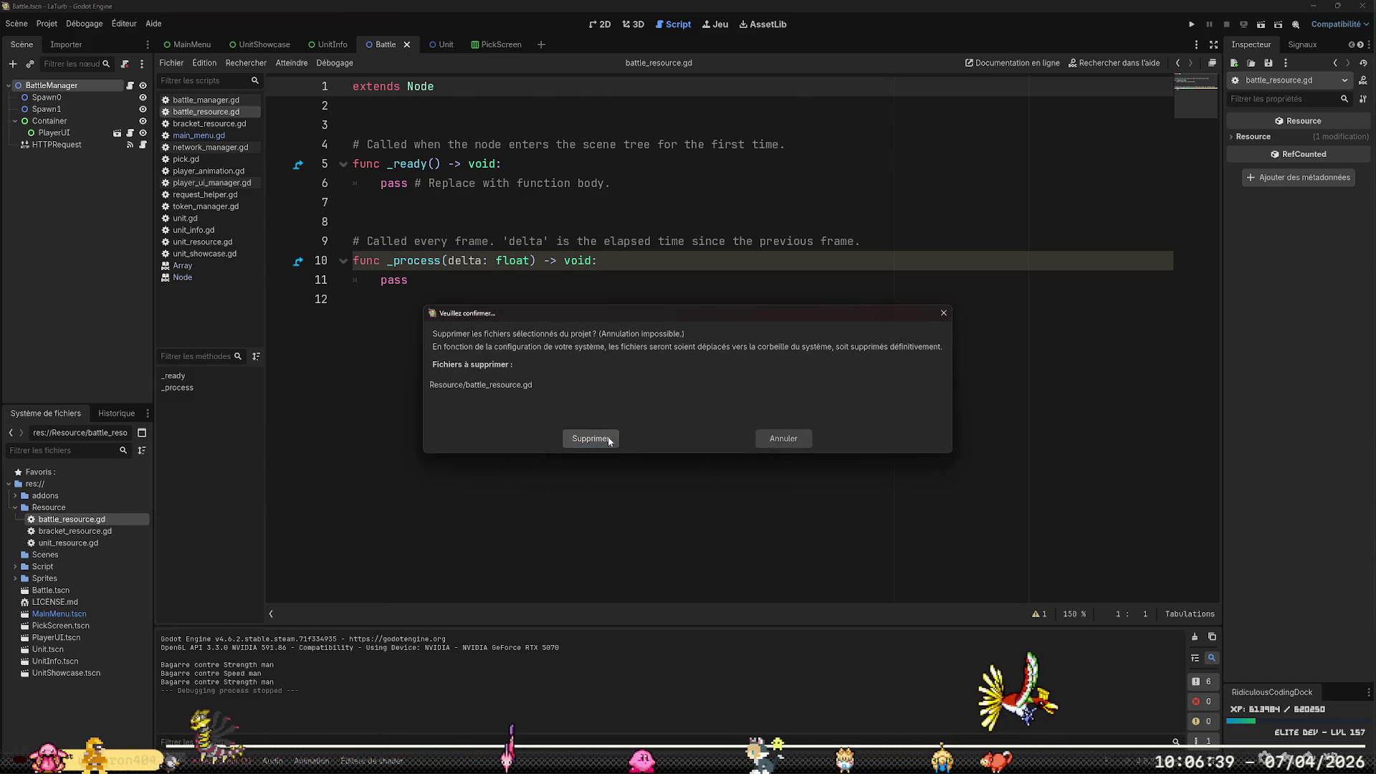
click(610, 441)
Set up a new battle_resource.gd script in Resource that inherits from Resource instead of Node
right_click(85, 508)
mouse_move(199, 522)
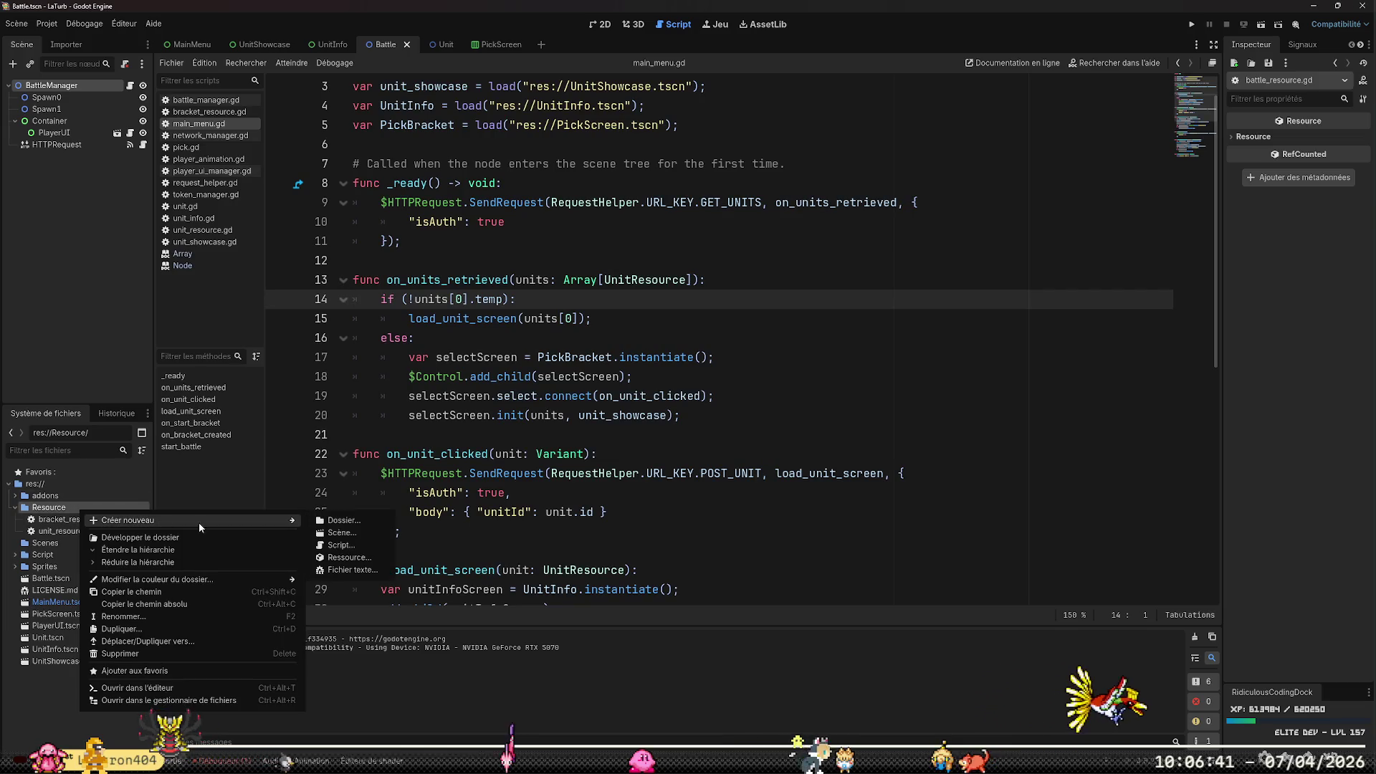
click(368, 546)
text(ba)
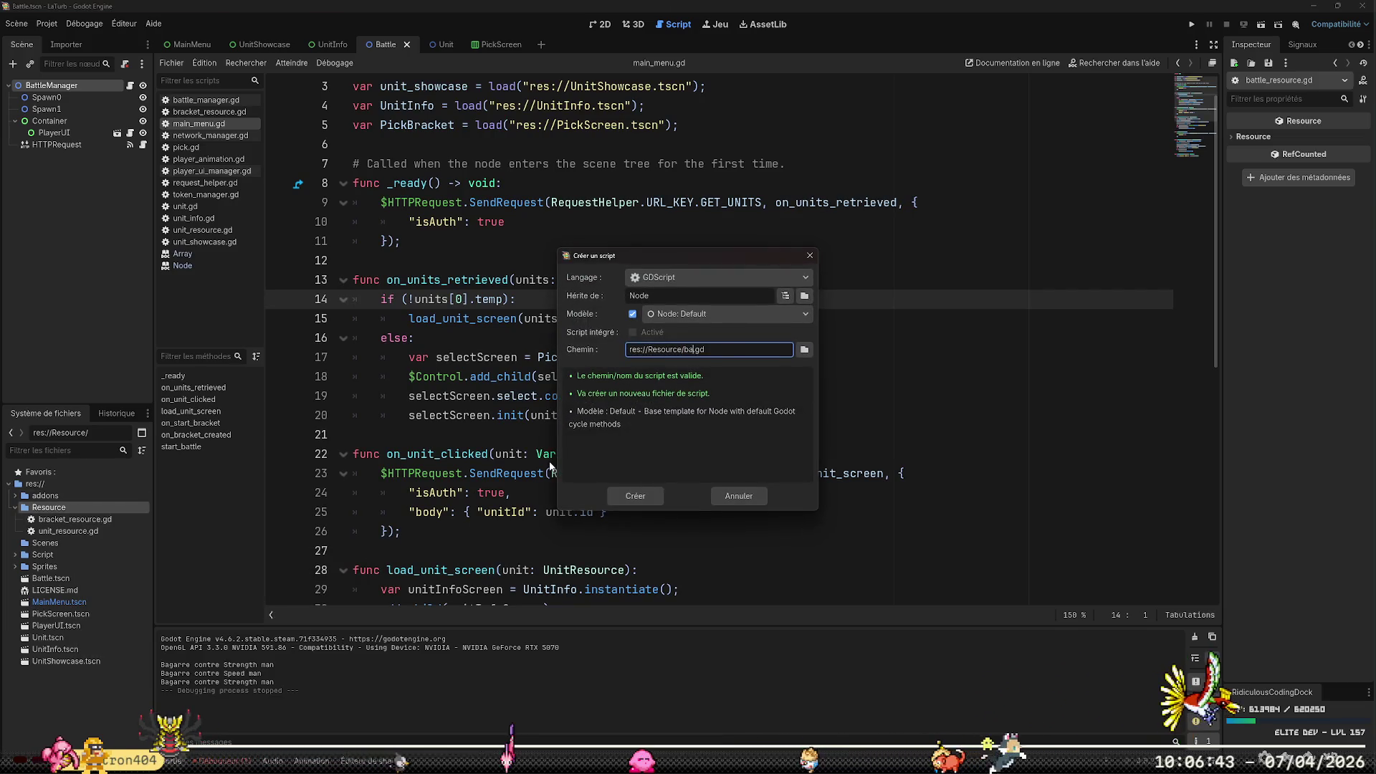
text(ttle_resourc)
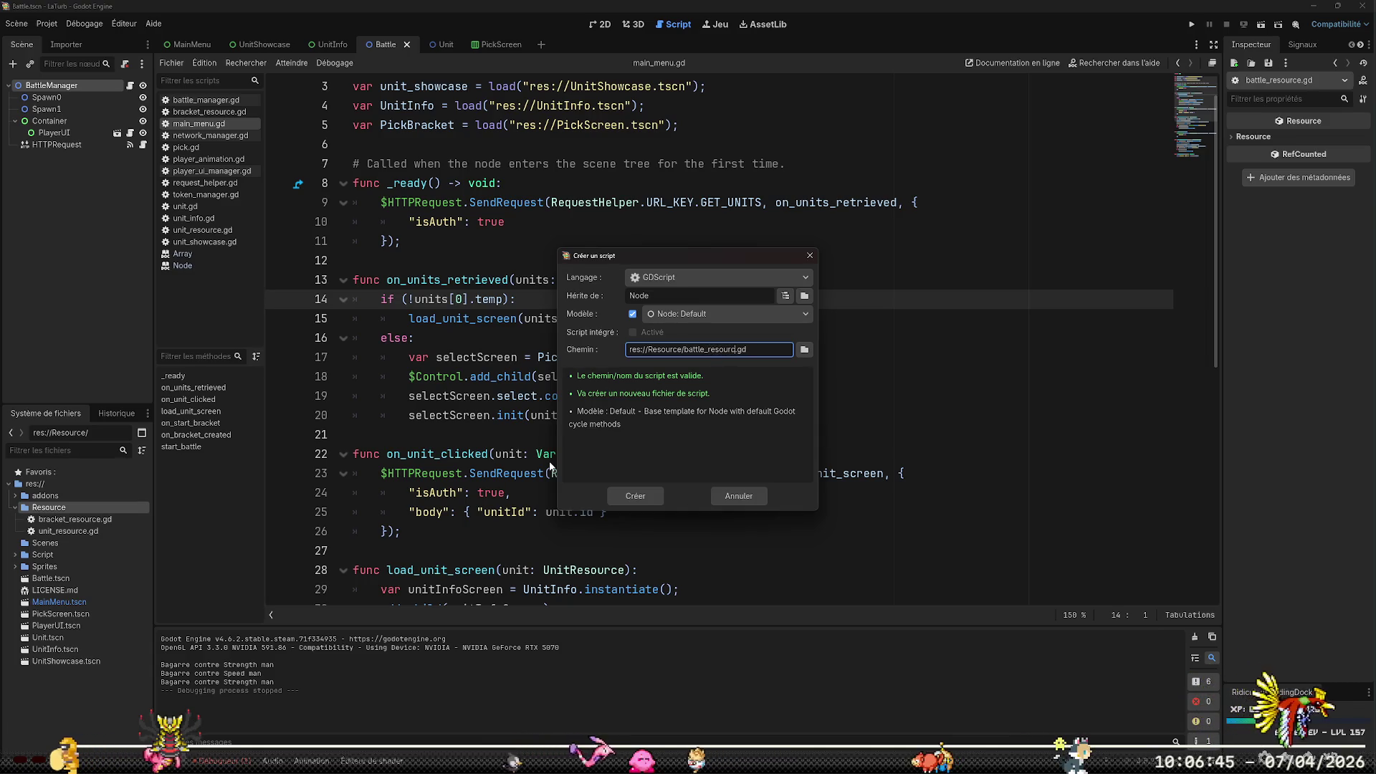
text(e)
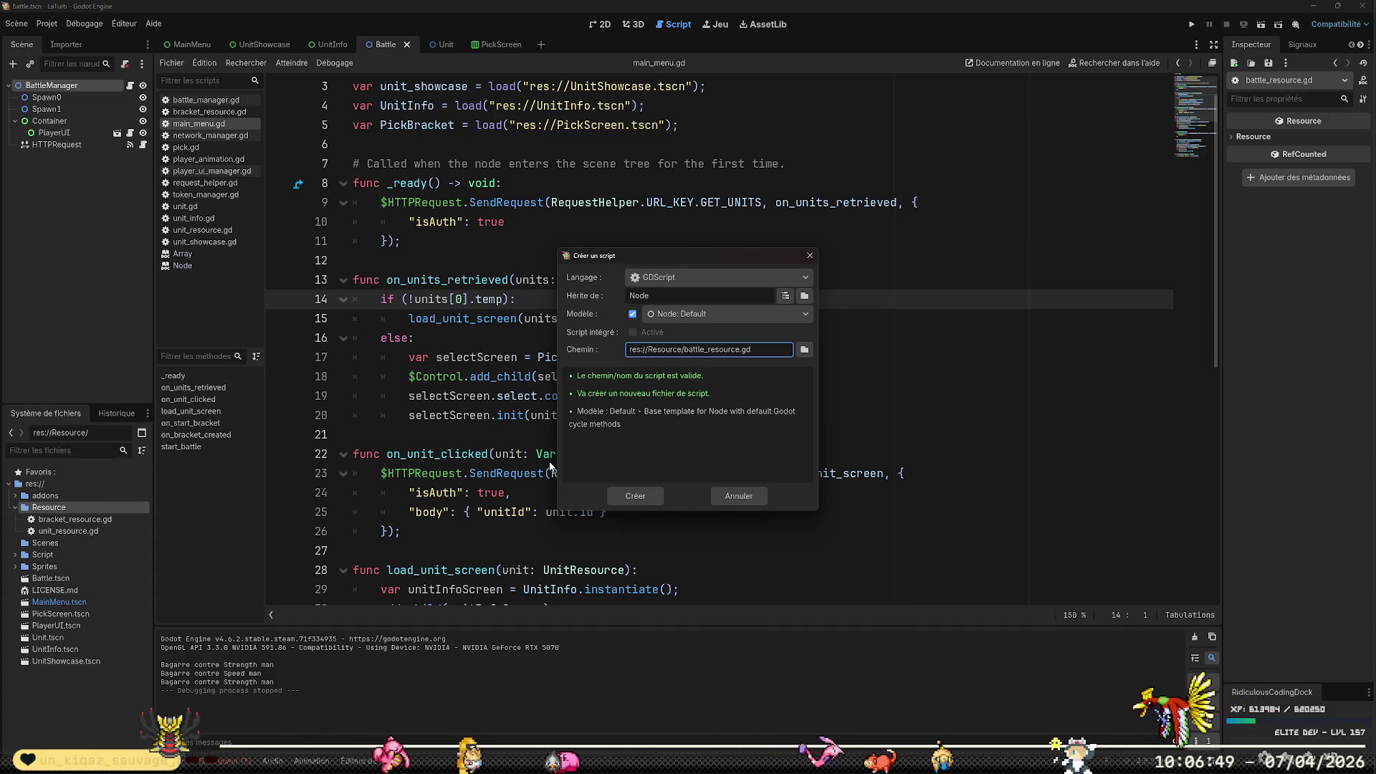
double_click(683, 296)
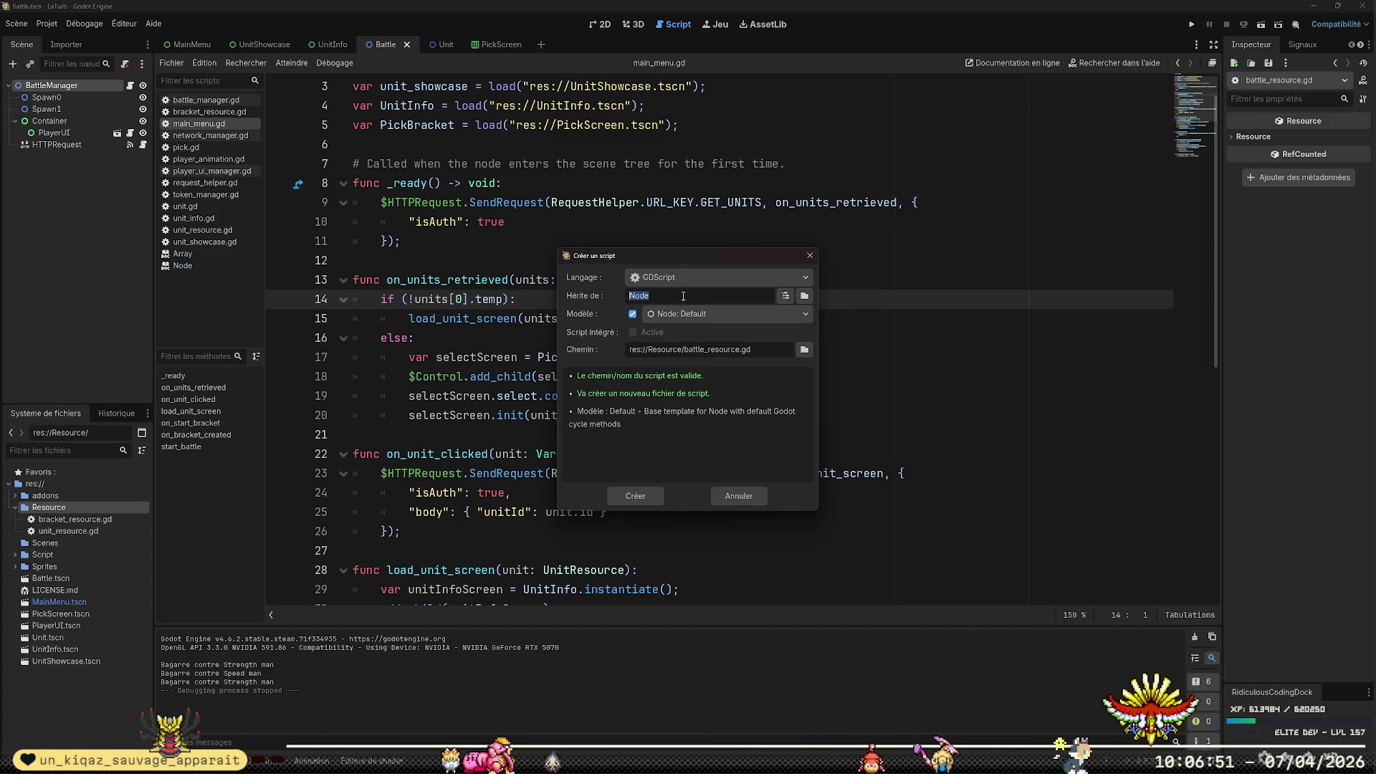
text(Resource)
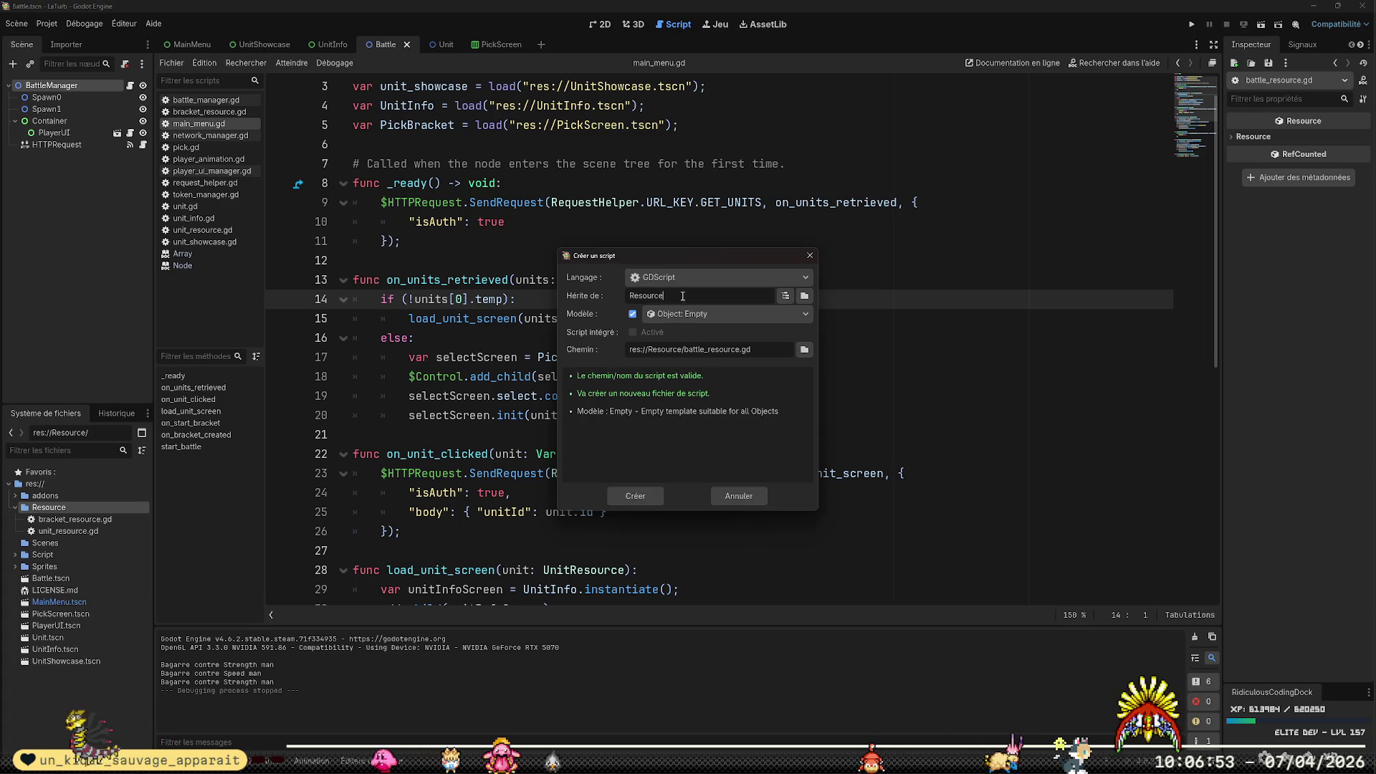
Create the script and add 'class_name BattleResource' below the extends line, with blank lines after it
click(634, 496)
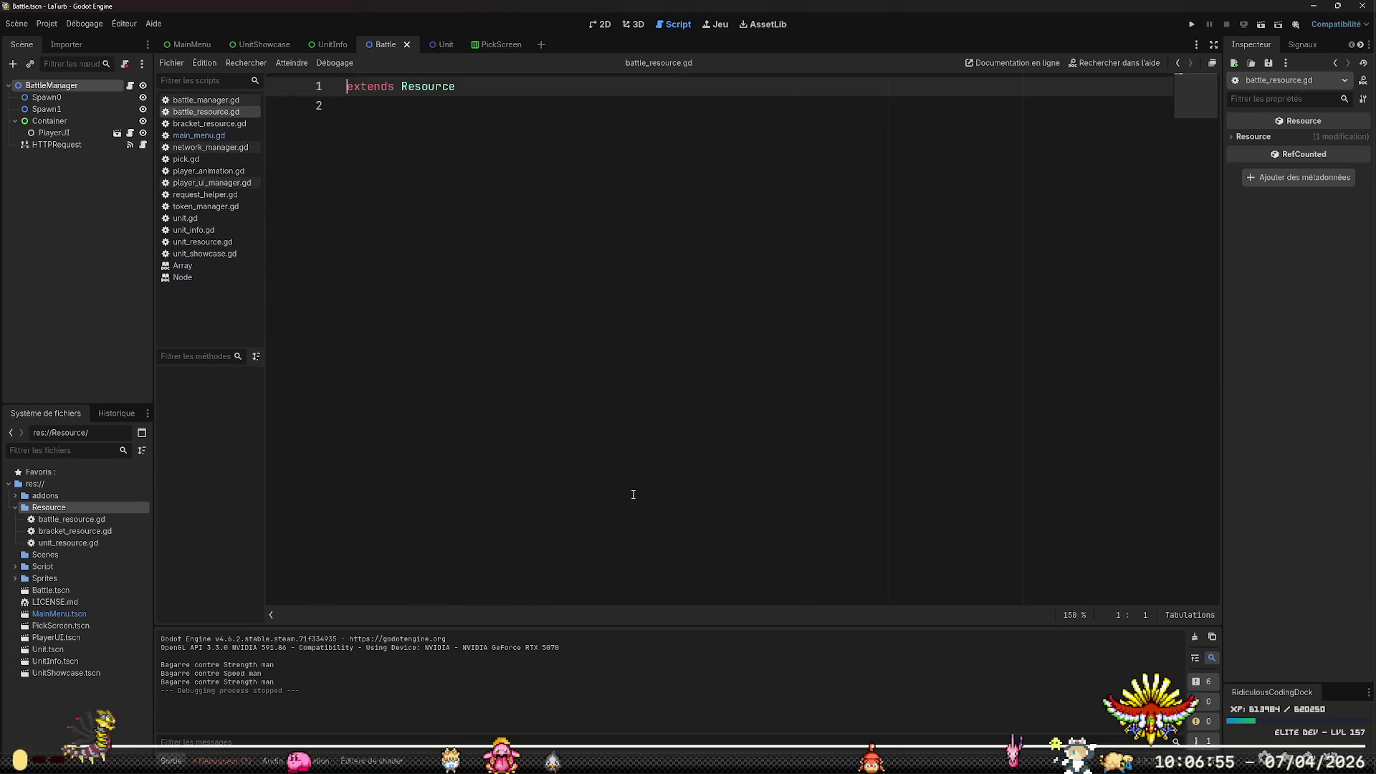
key(Return)
text(class)
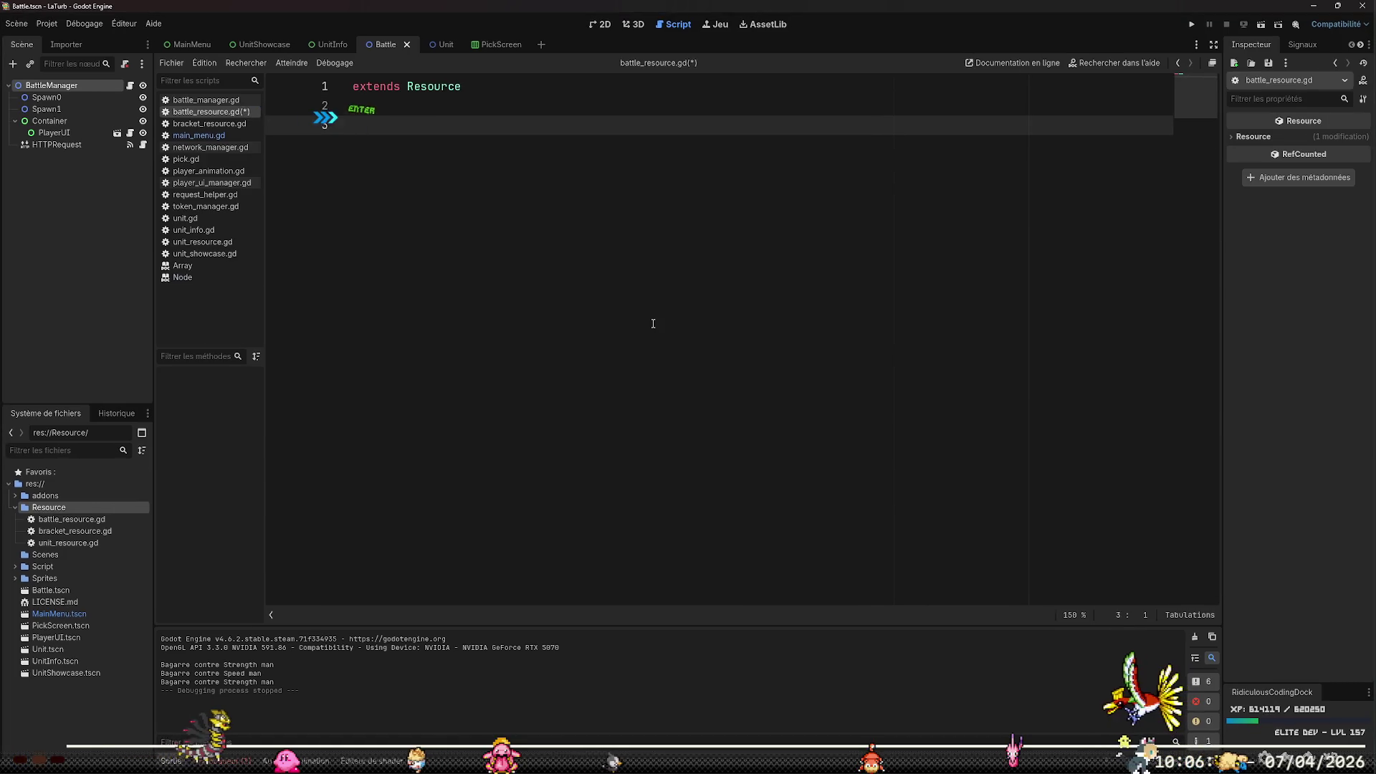
text(_na)
key(Return)
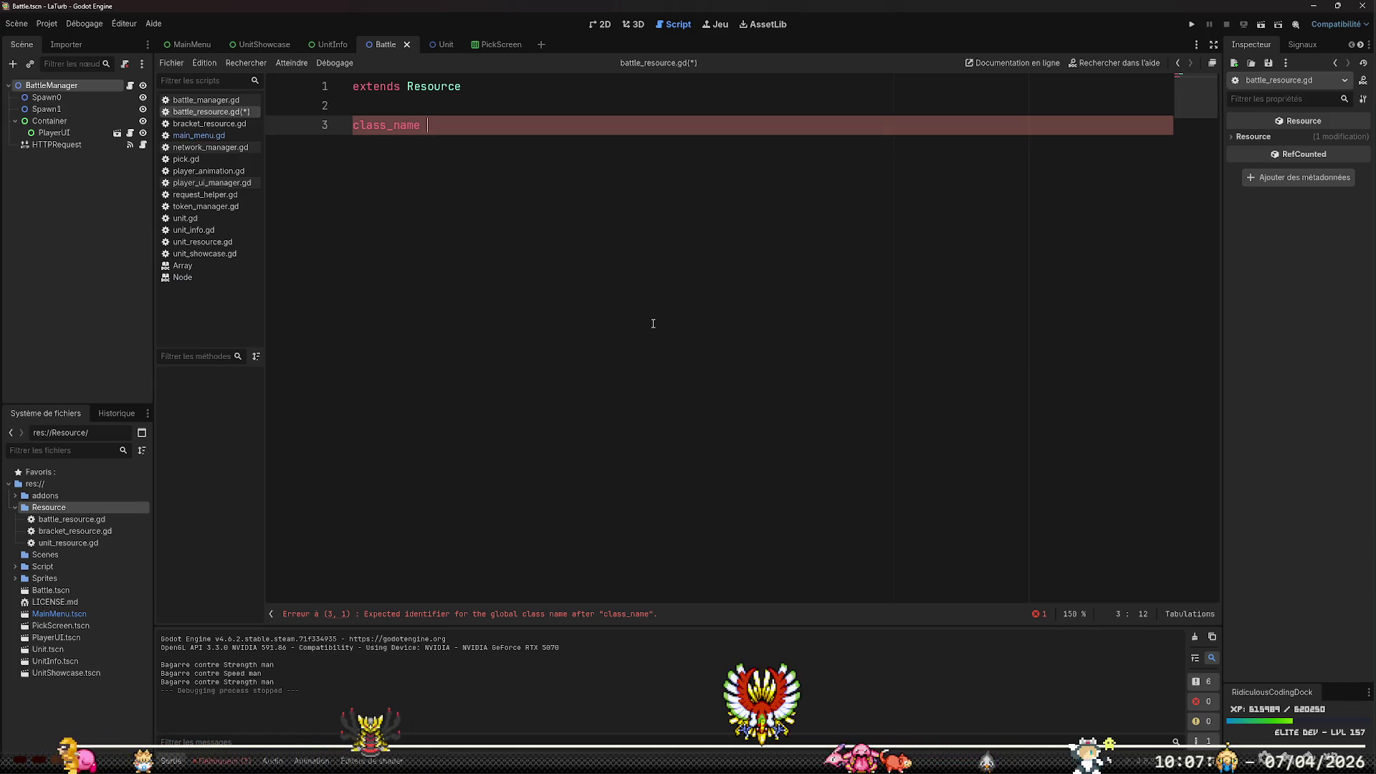
text(Bat)
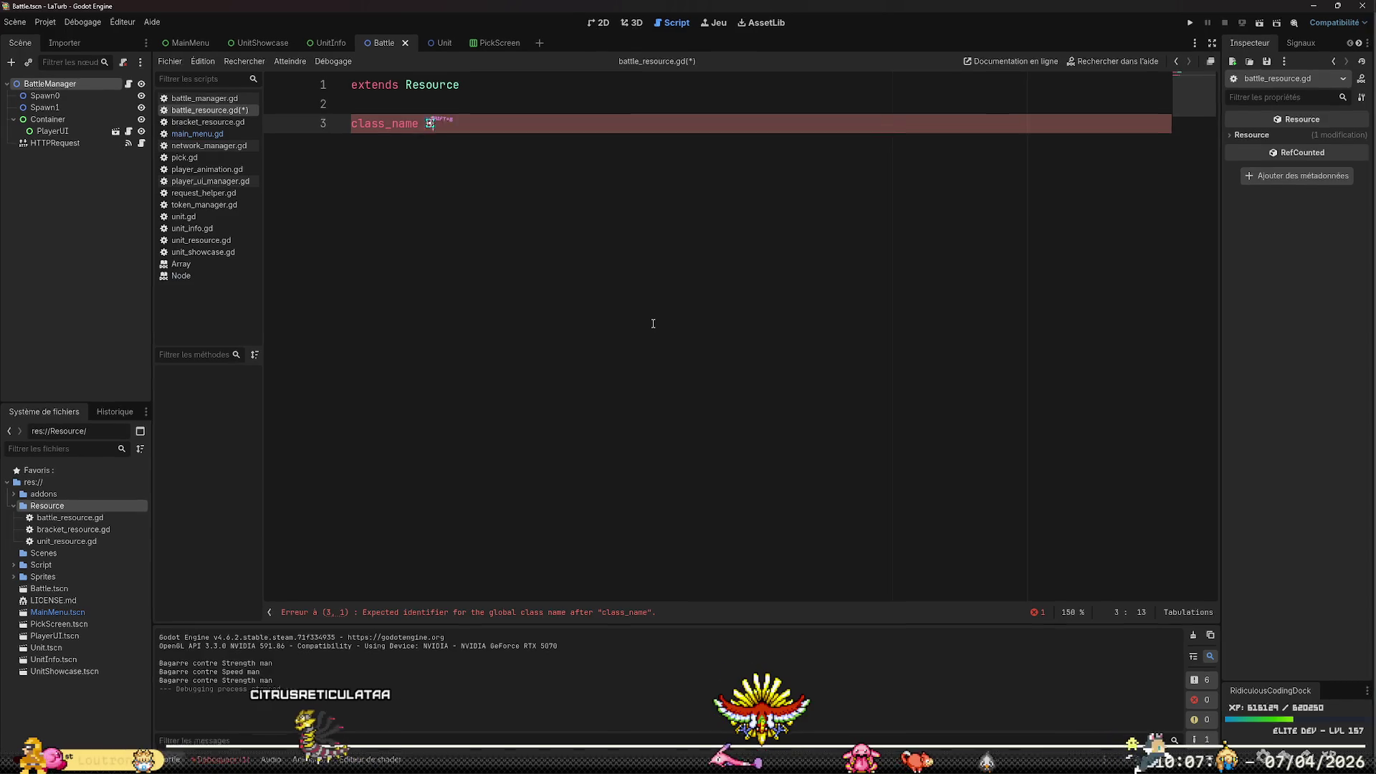
text(tle)
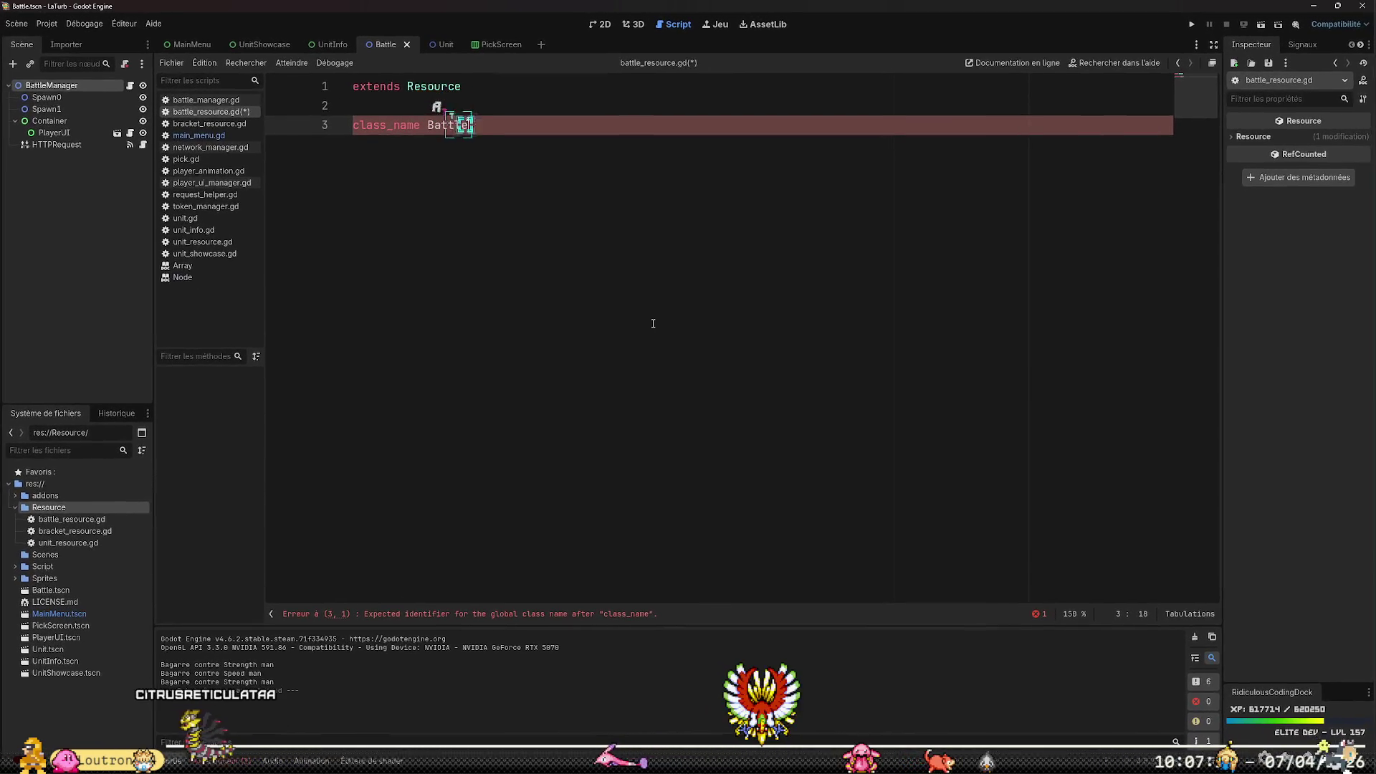
text(Resource)
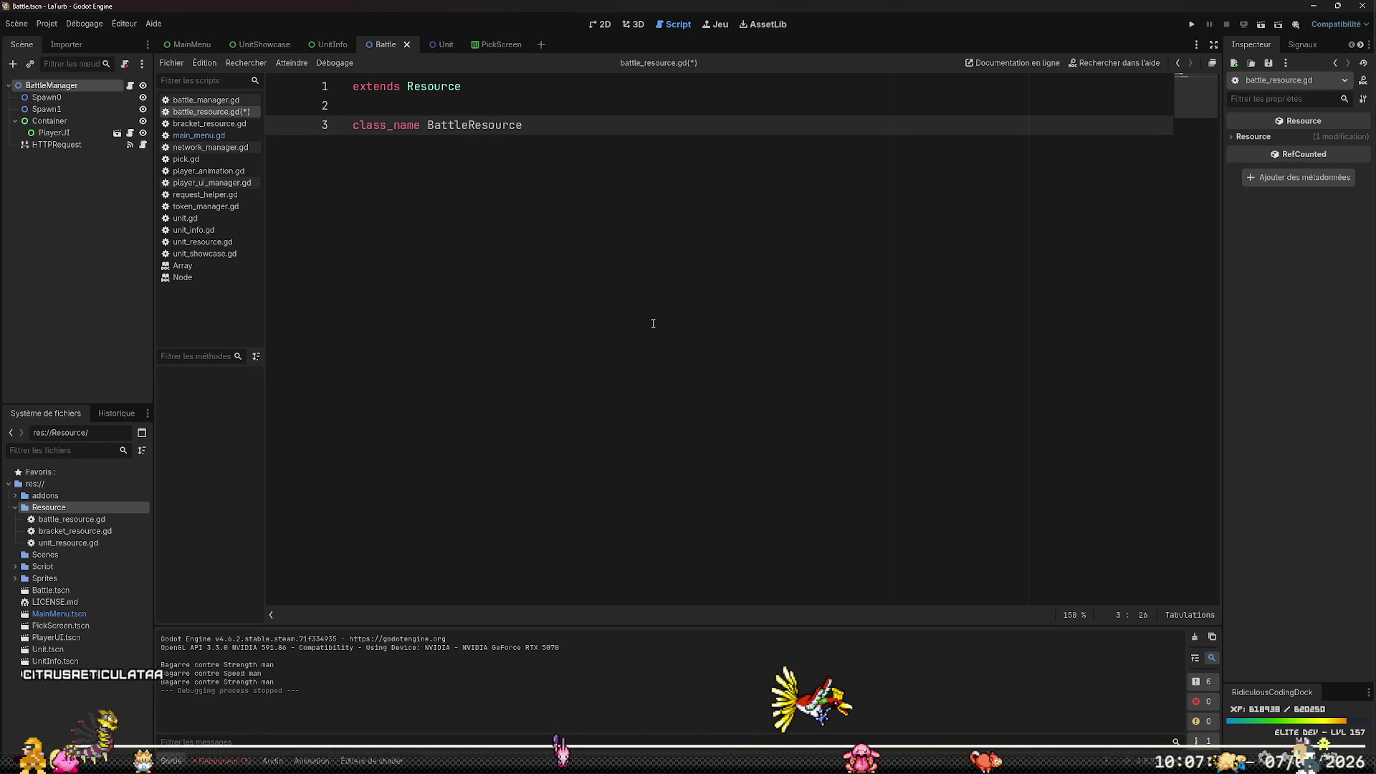
key(Return)
key(Return)
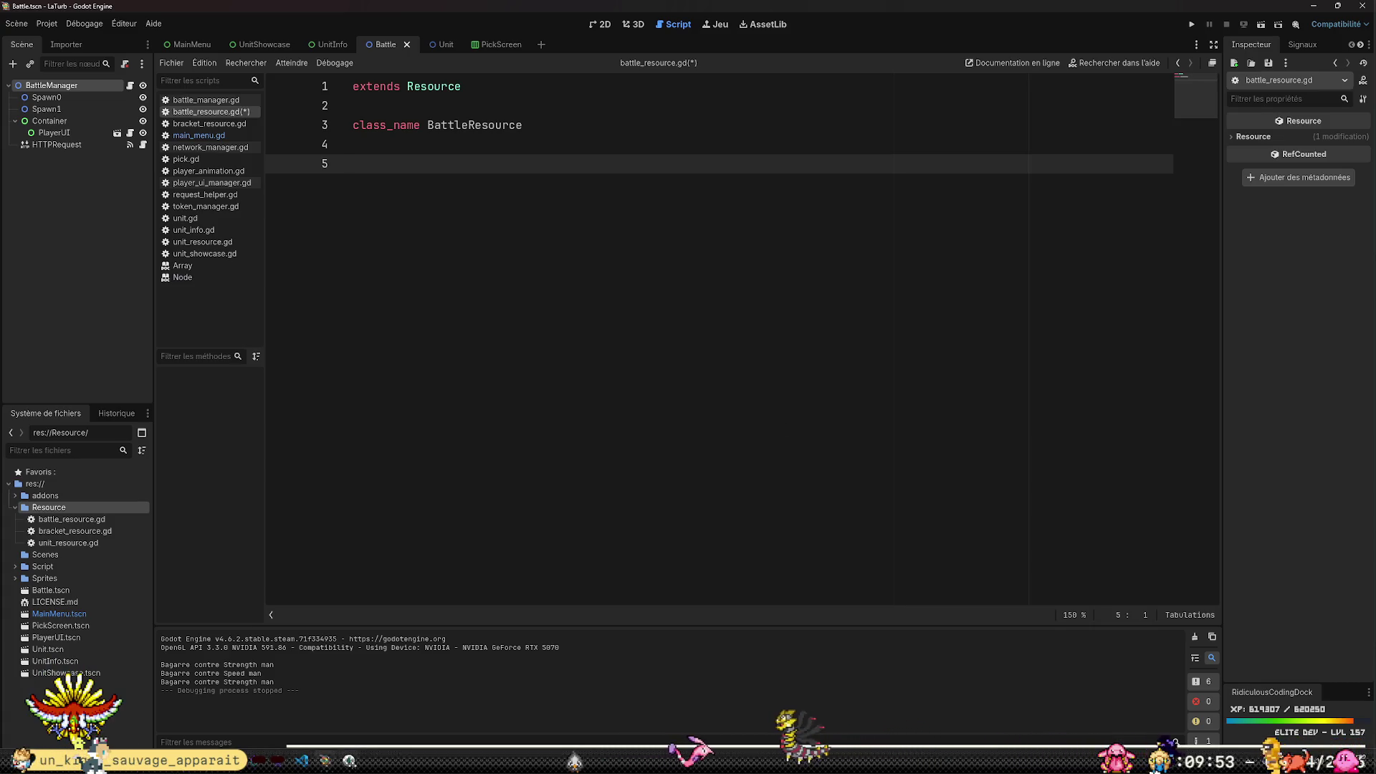
Look up the battles collection in the database browser, then return to the script
key(alt+Tab)
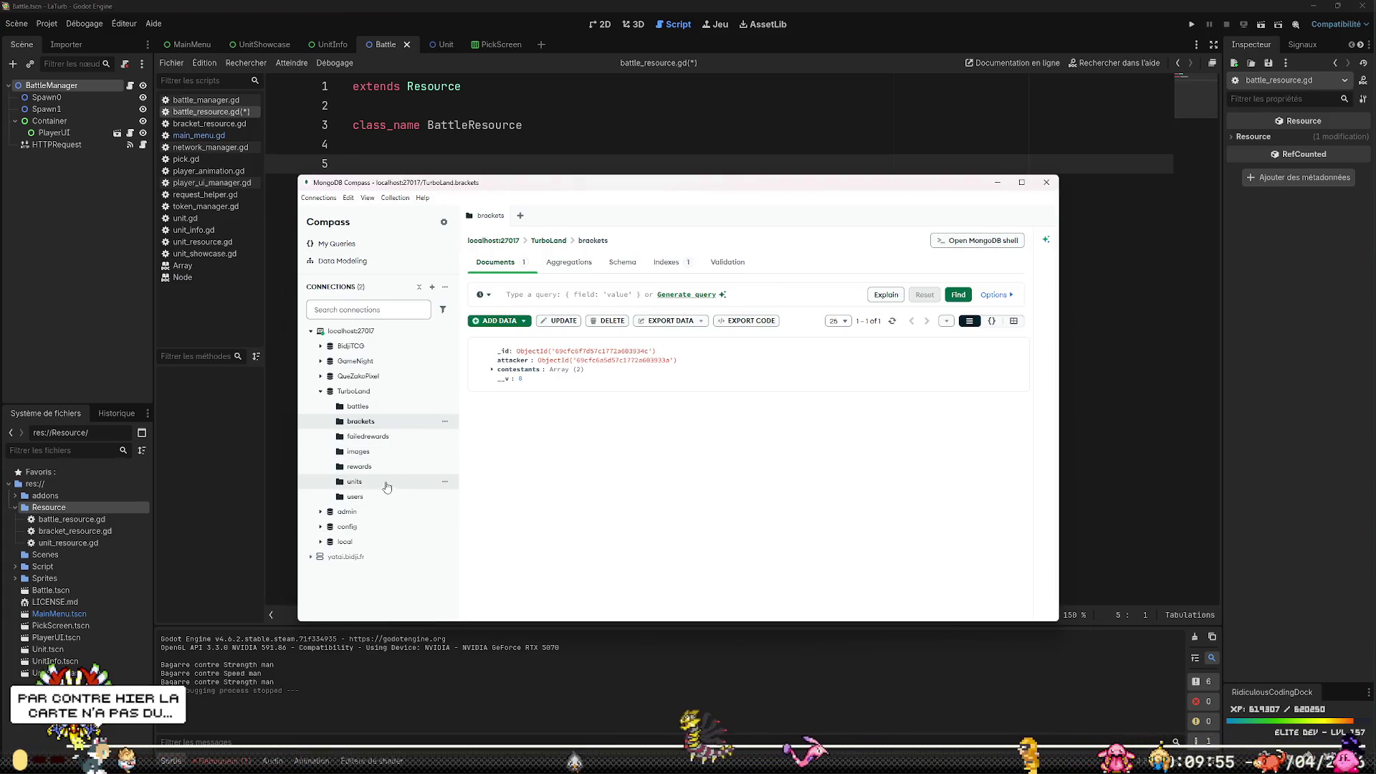
click(393, 406)
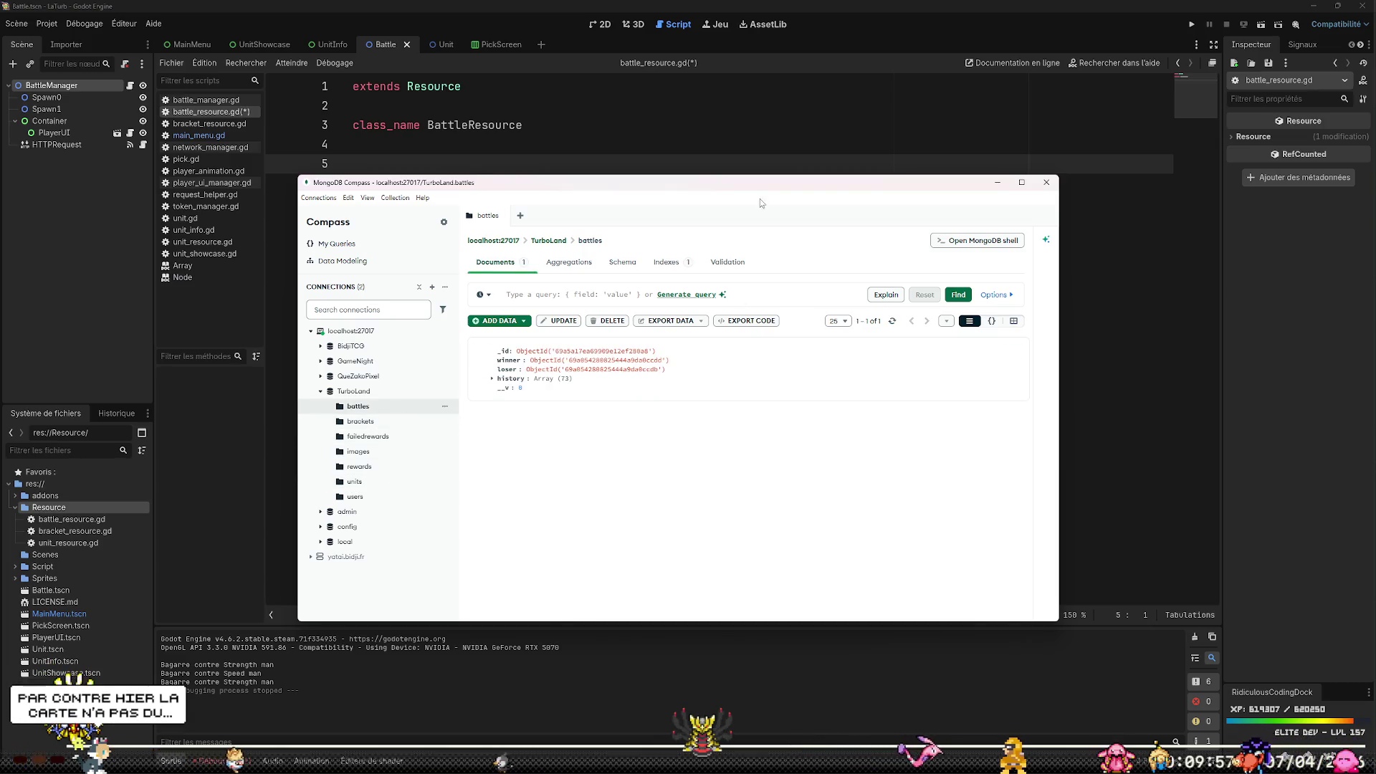
drag(760, 199, 834, 264)
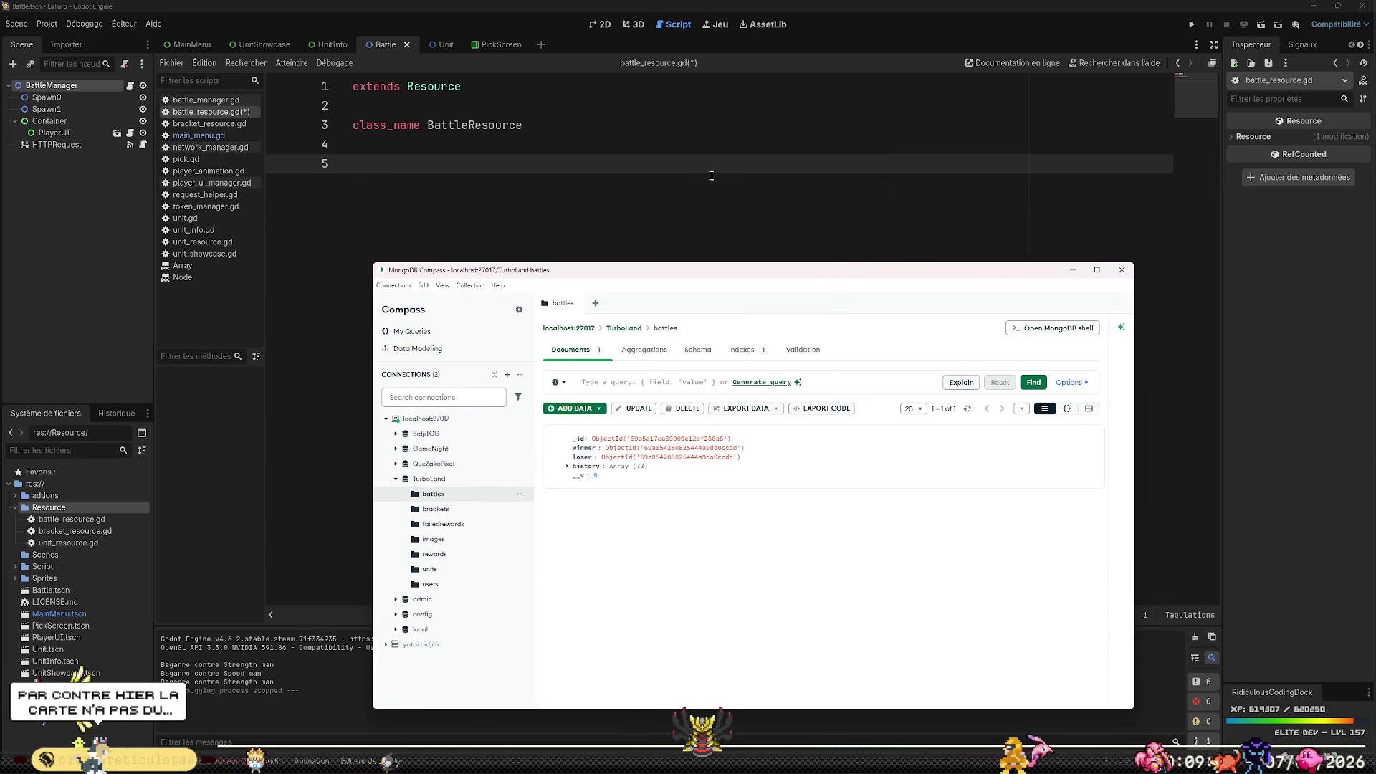
click(679, 156)
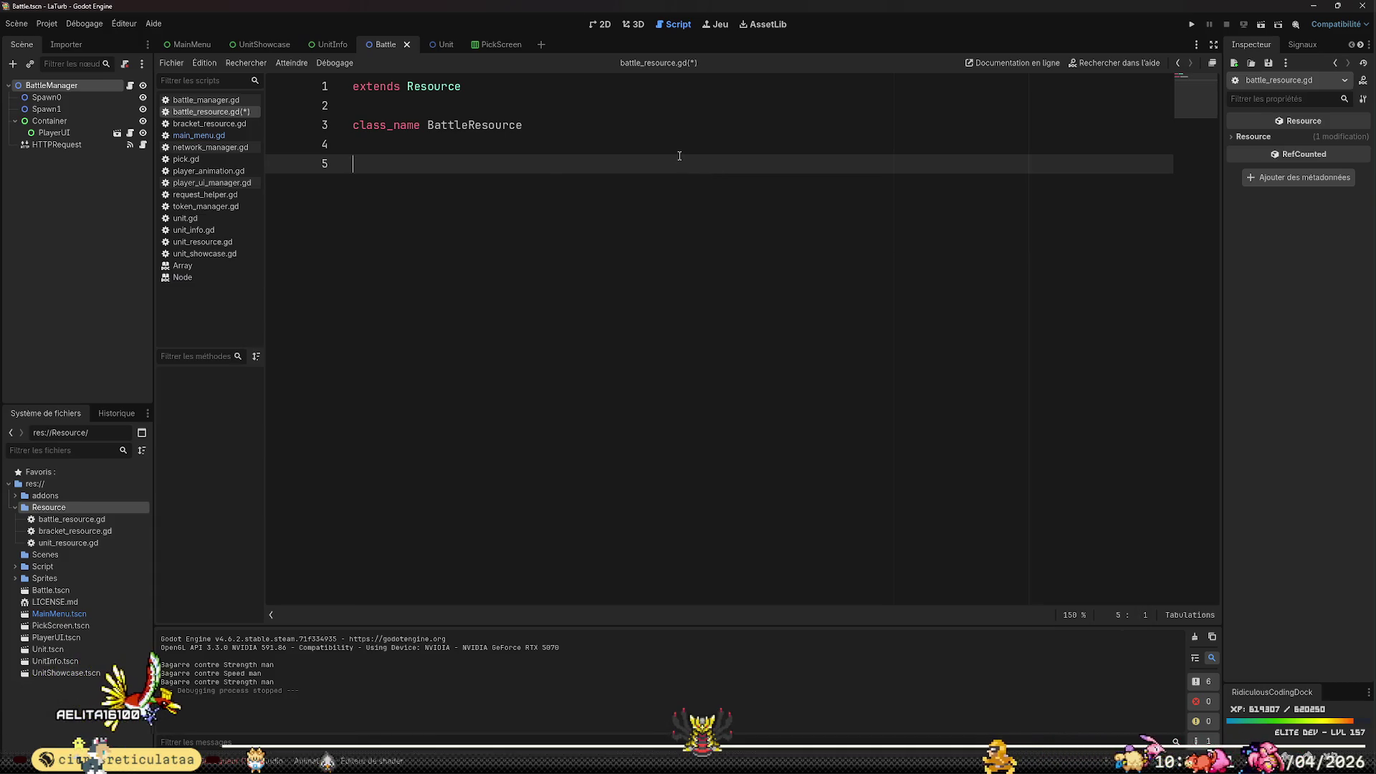
Declare 'var id: String;' and 'var winner: UnitResource'
text(var id:)
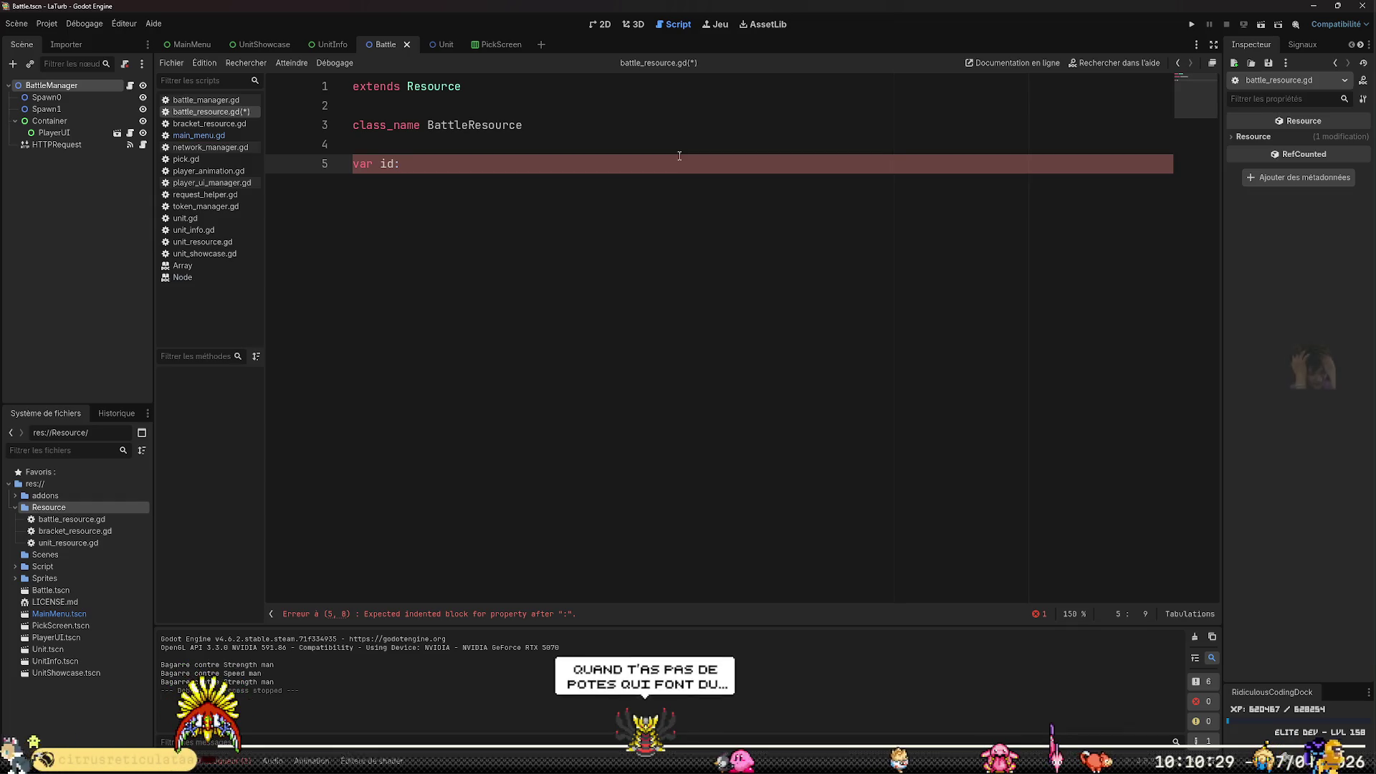
text(String;)
key(Return)
text(var)
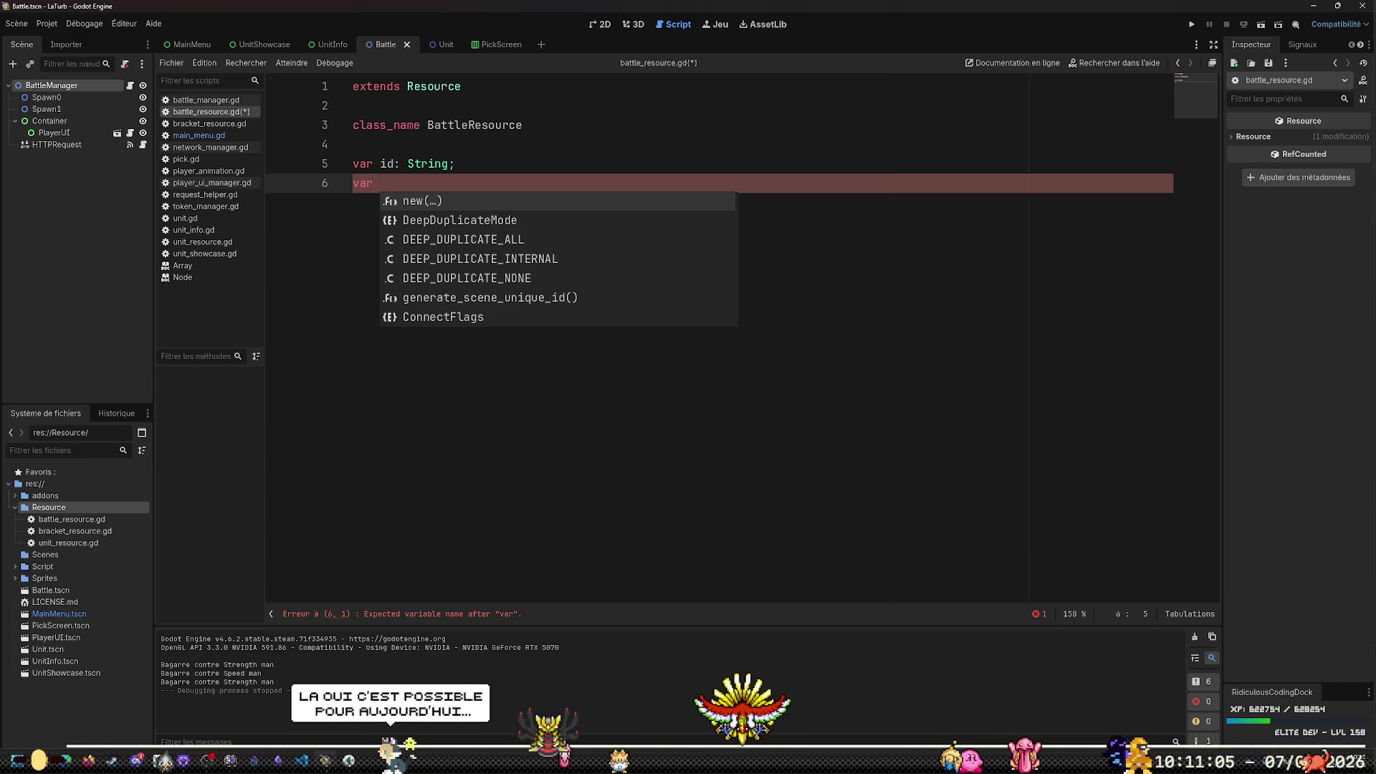
key(alt+Tab)
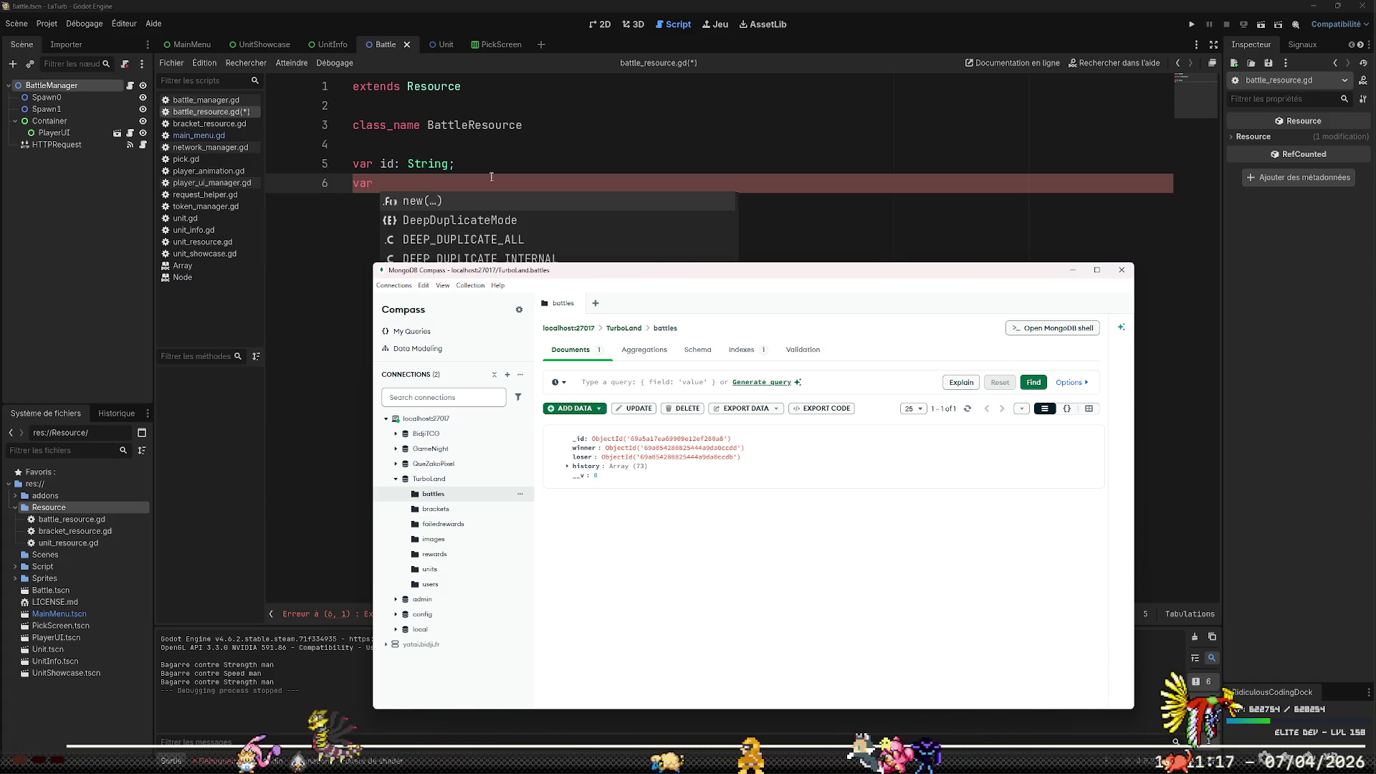
click(491, 176)
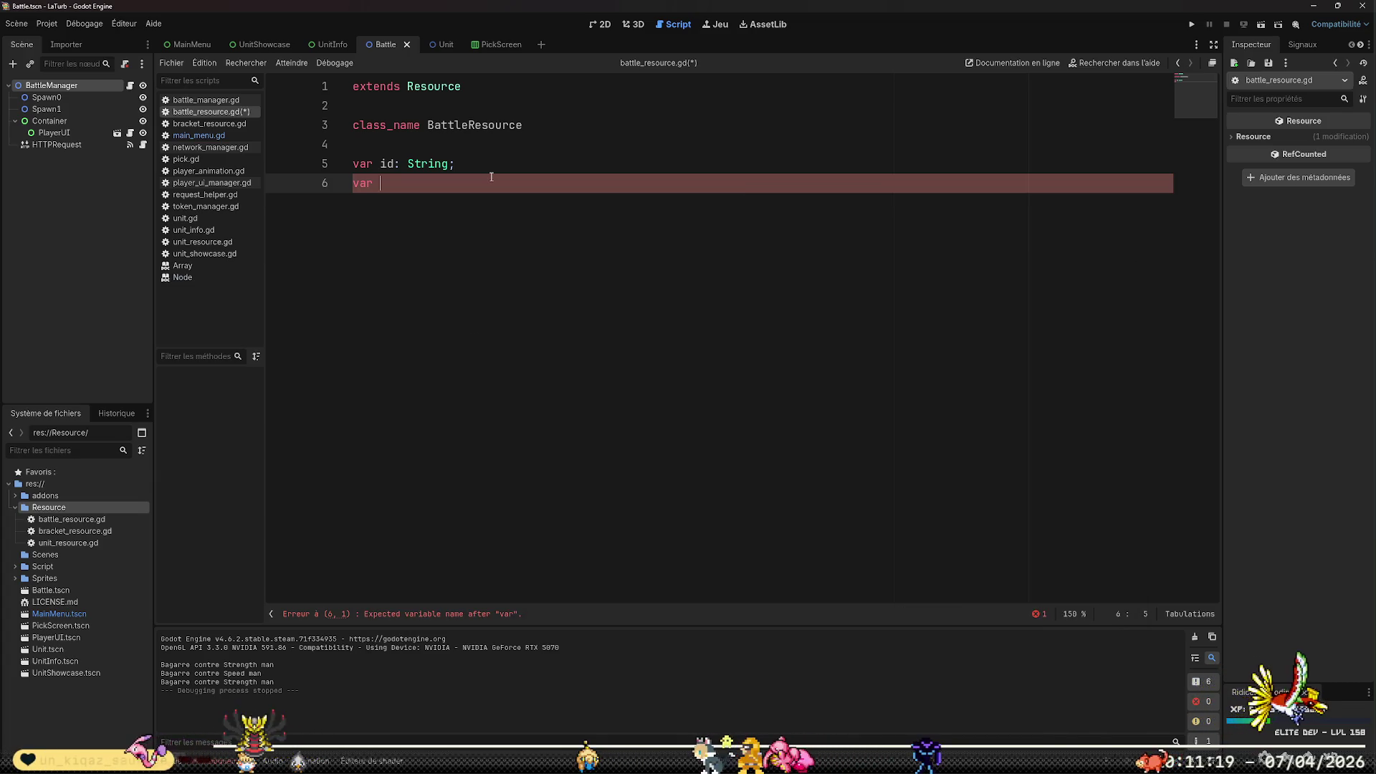
text(winner: U)
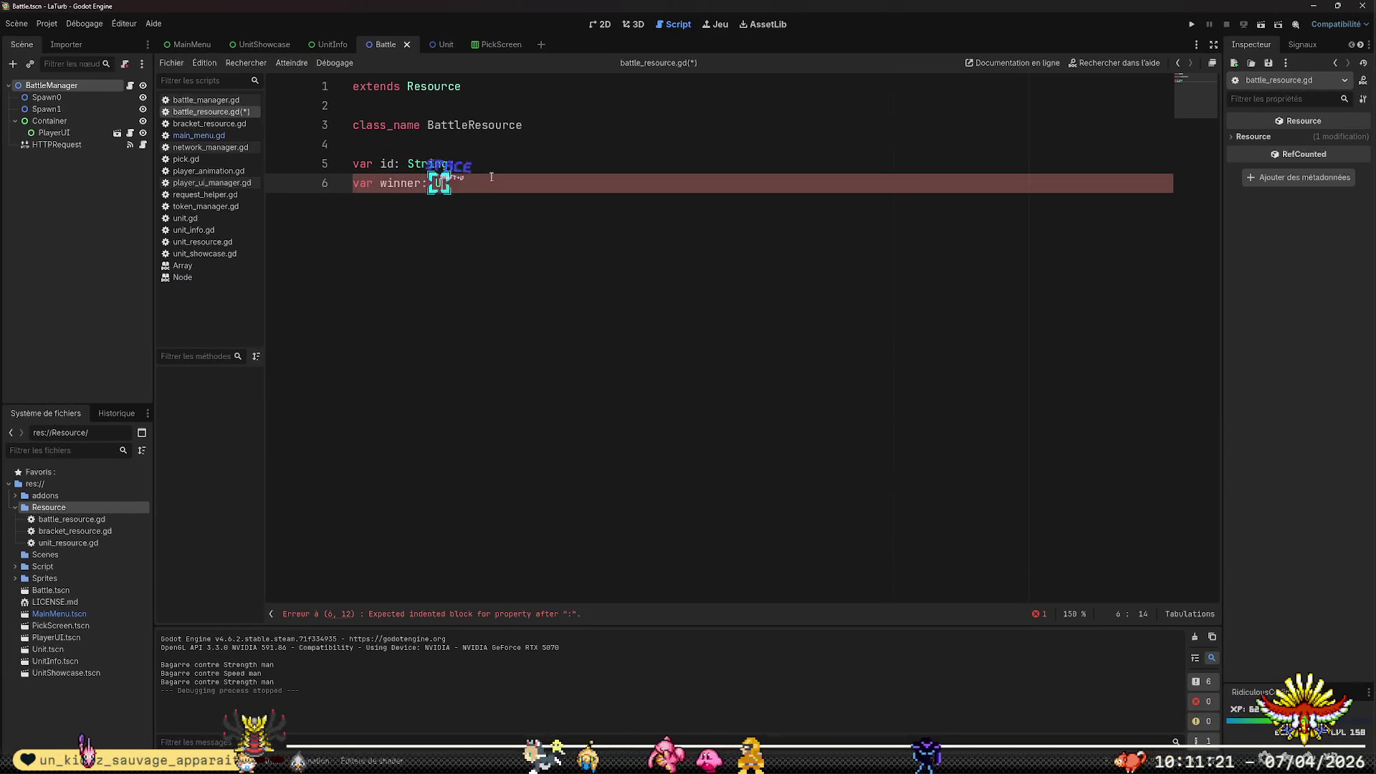
text(nitRe)
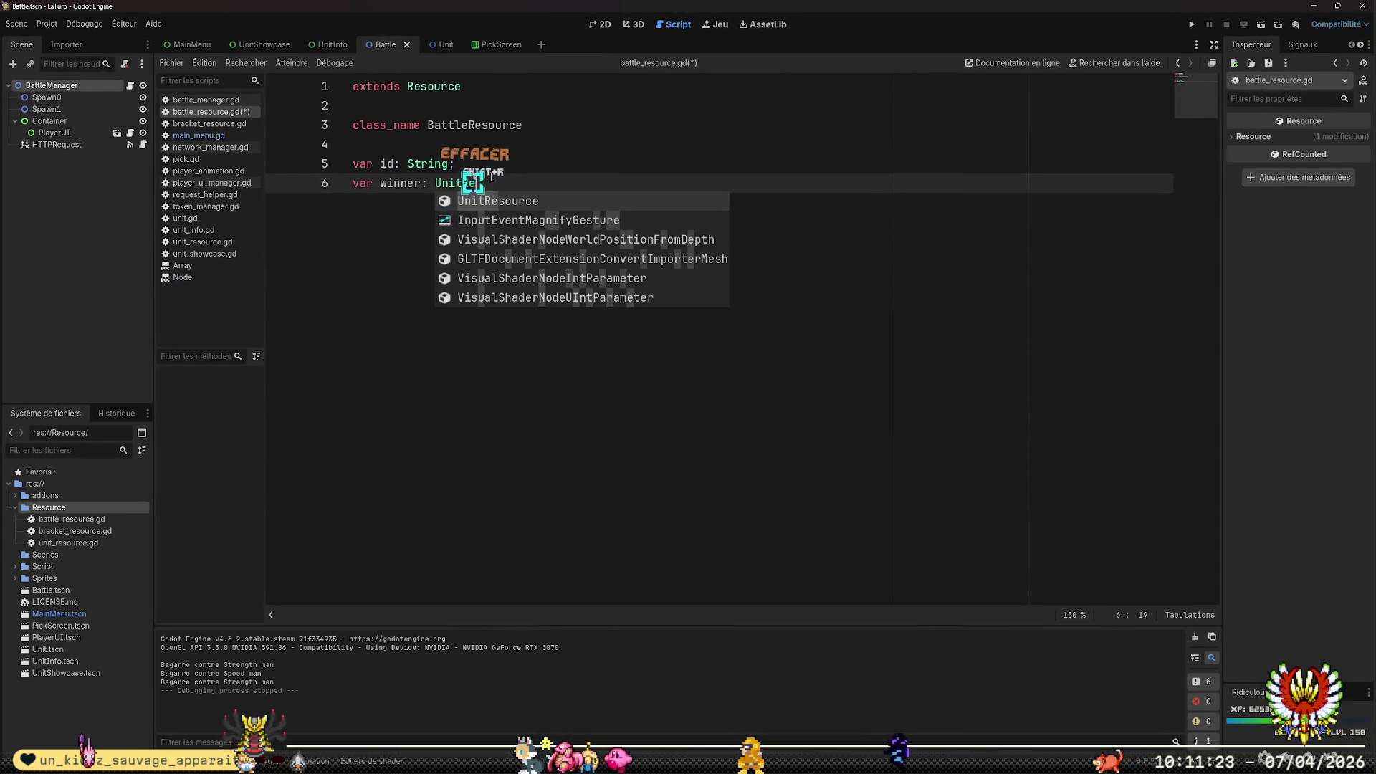
key(Tab)
key(Return)
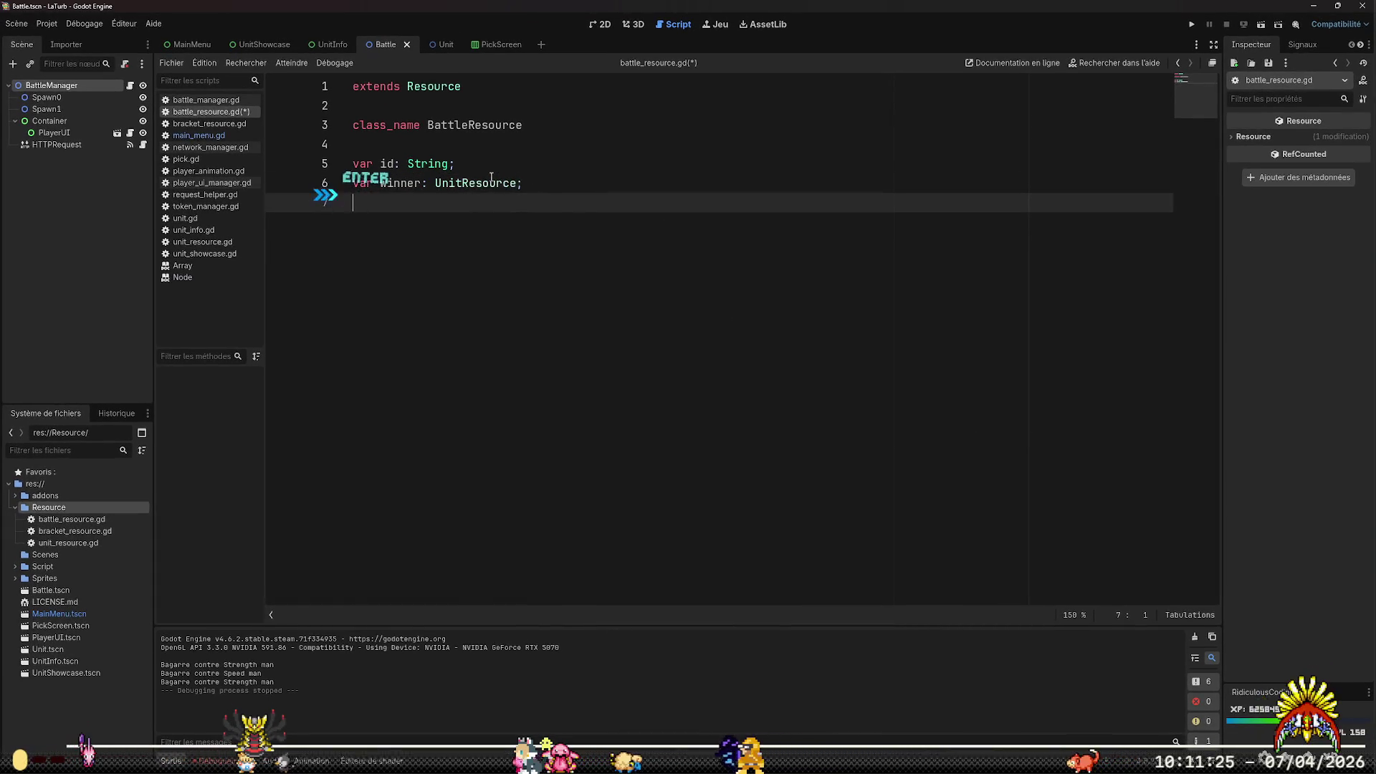
Declare 'var loser: UnitResource;' and begin a 'var history:' line below it
text(var loser :)
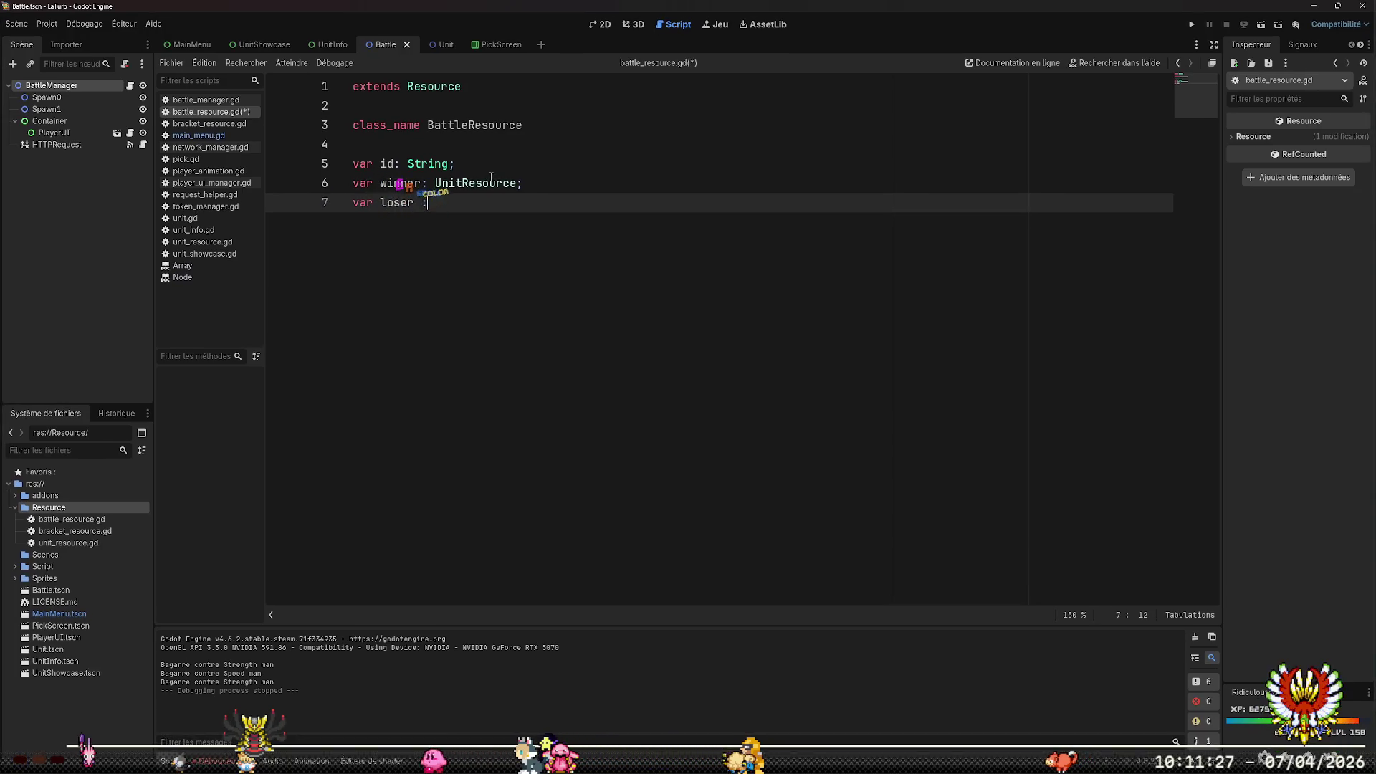
key(BackSpace)
key(BackSpace)
text(: Unit)
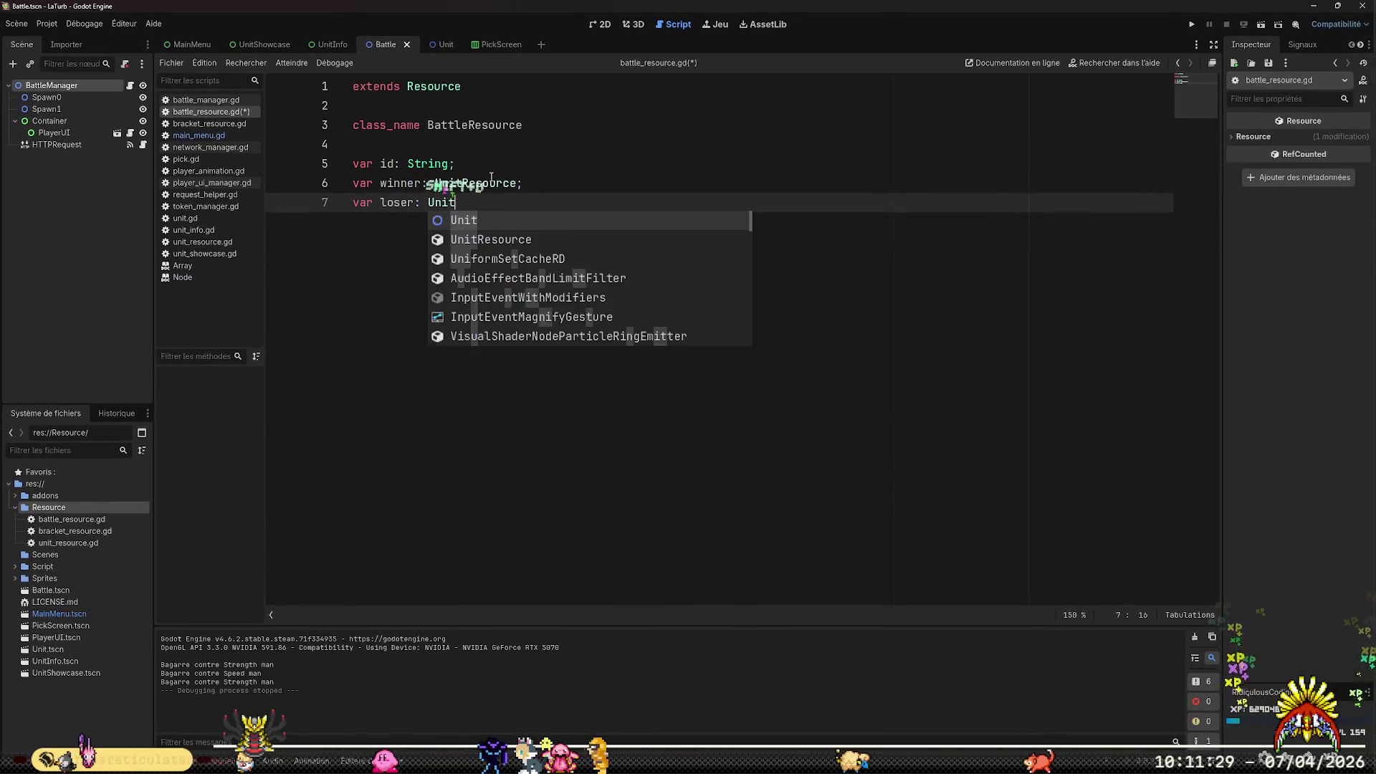
text(Re)
key(Return)
text(;)
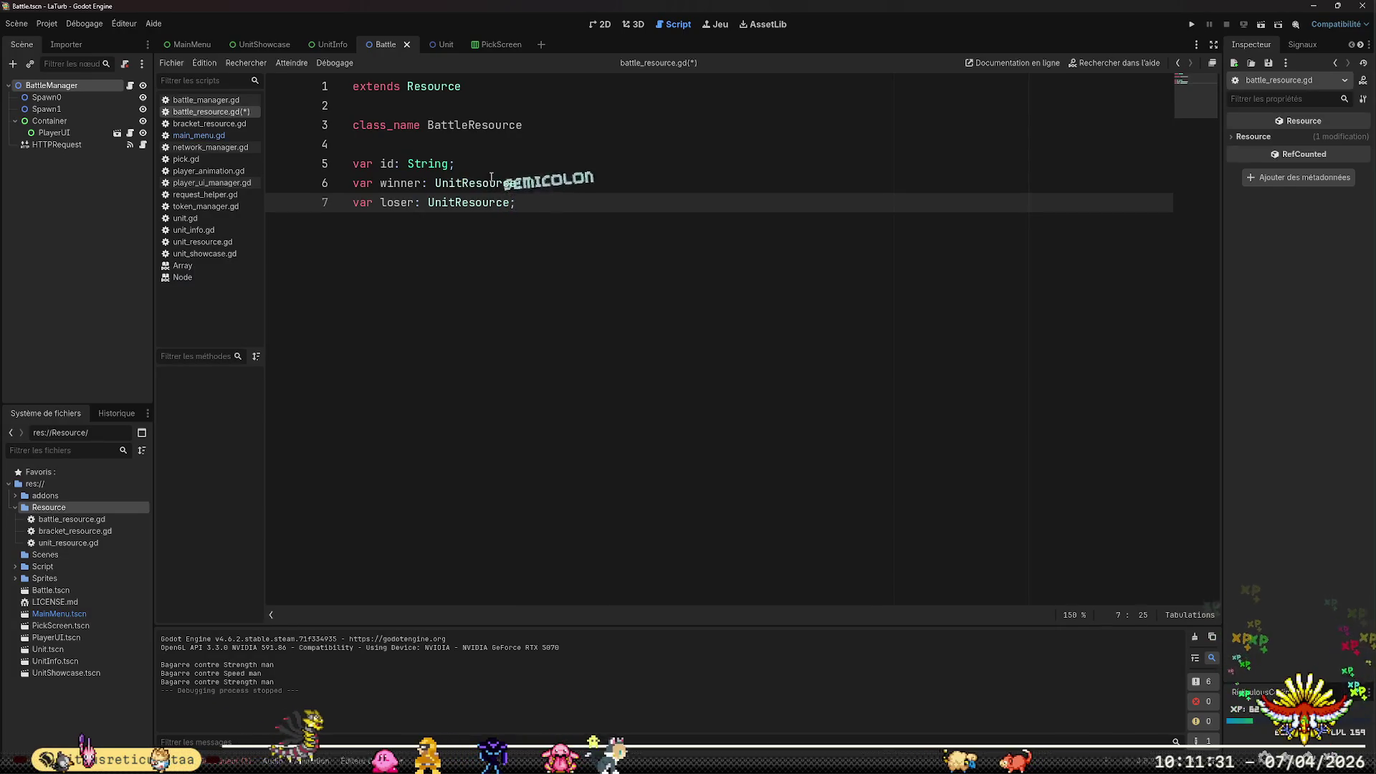
key(Return)
key(Return)
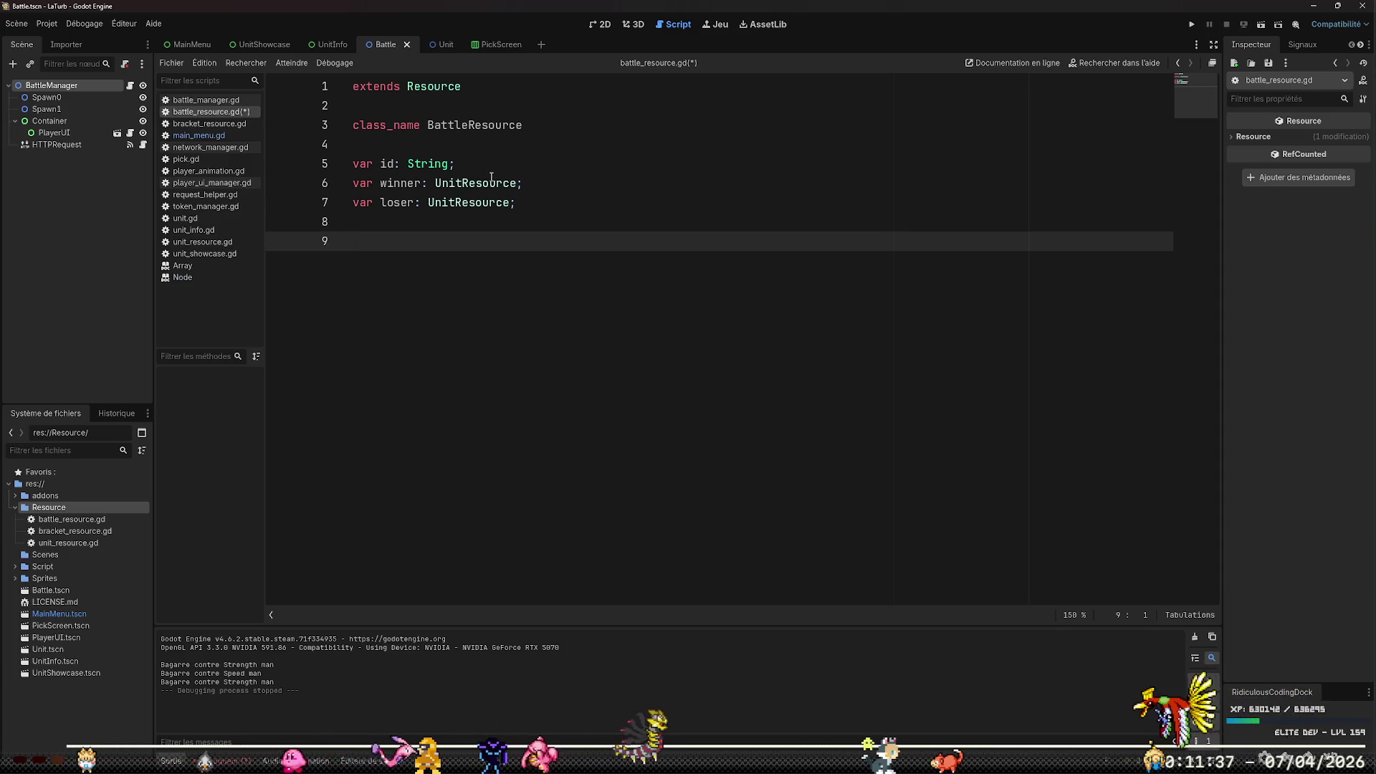
key(Up)
key(Up)
key(End)
key(Return)
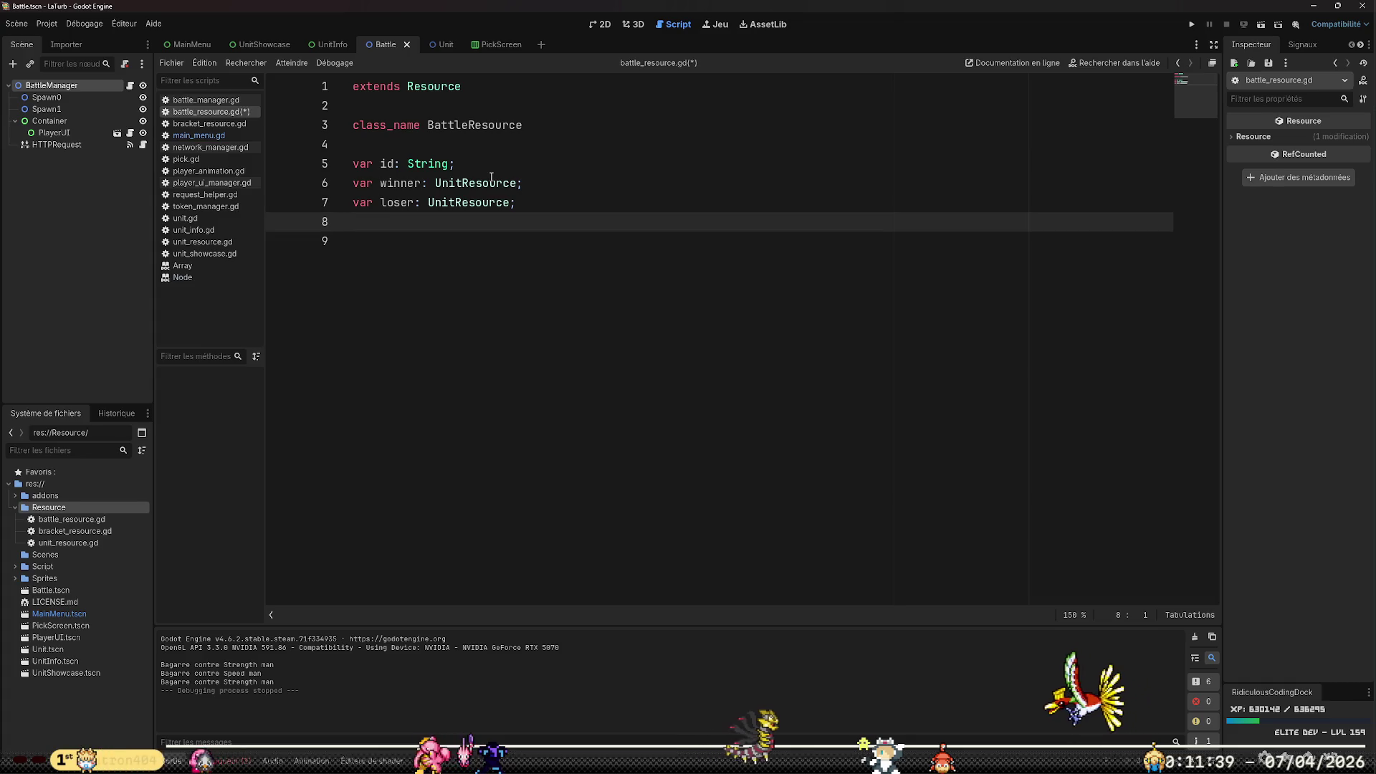
text(var history:)
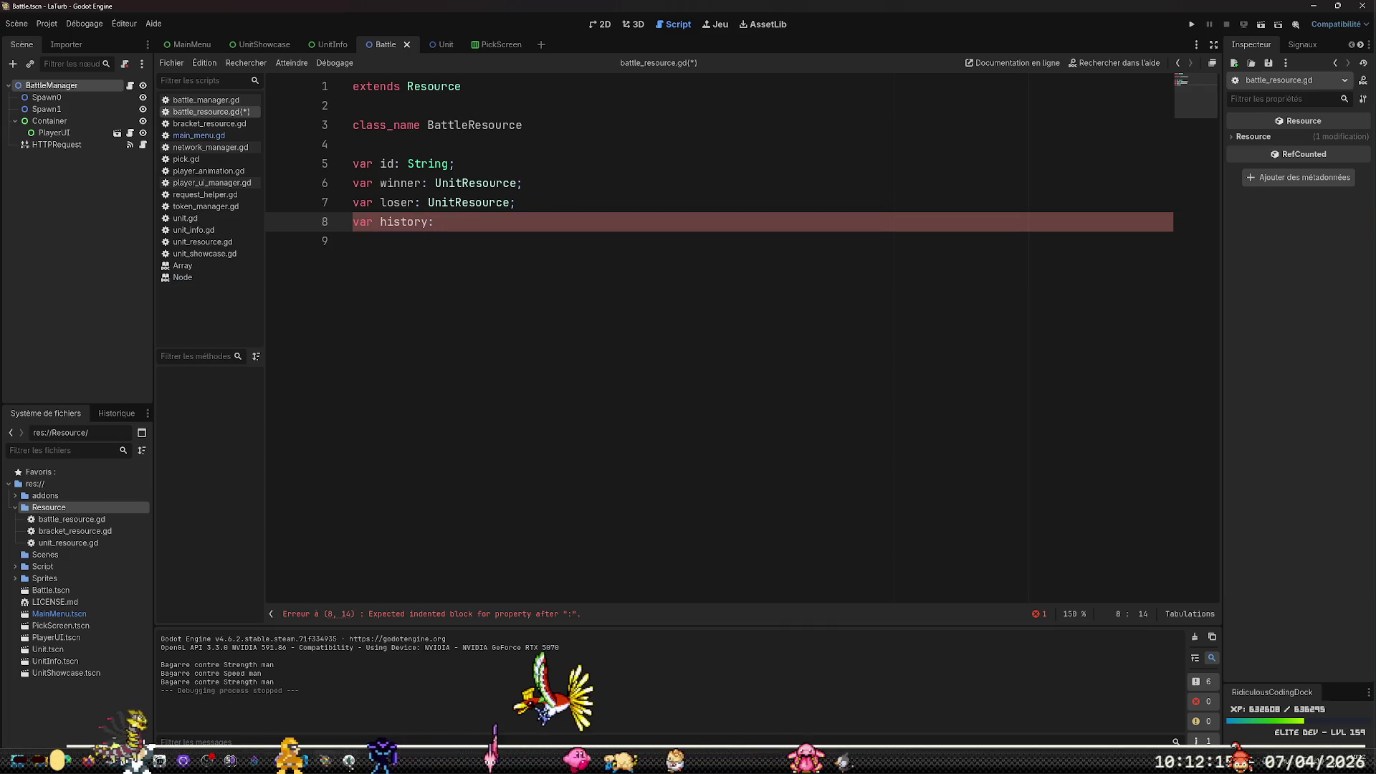
mouse_move(349, 760)
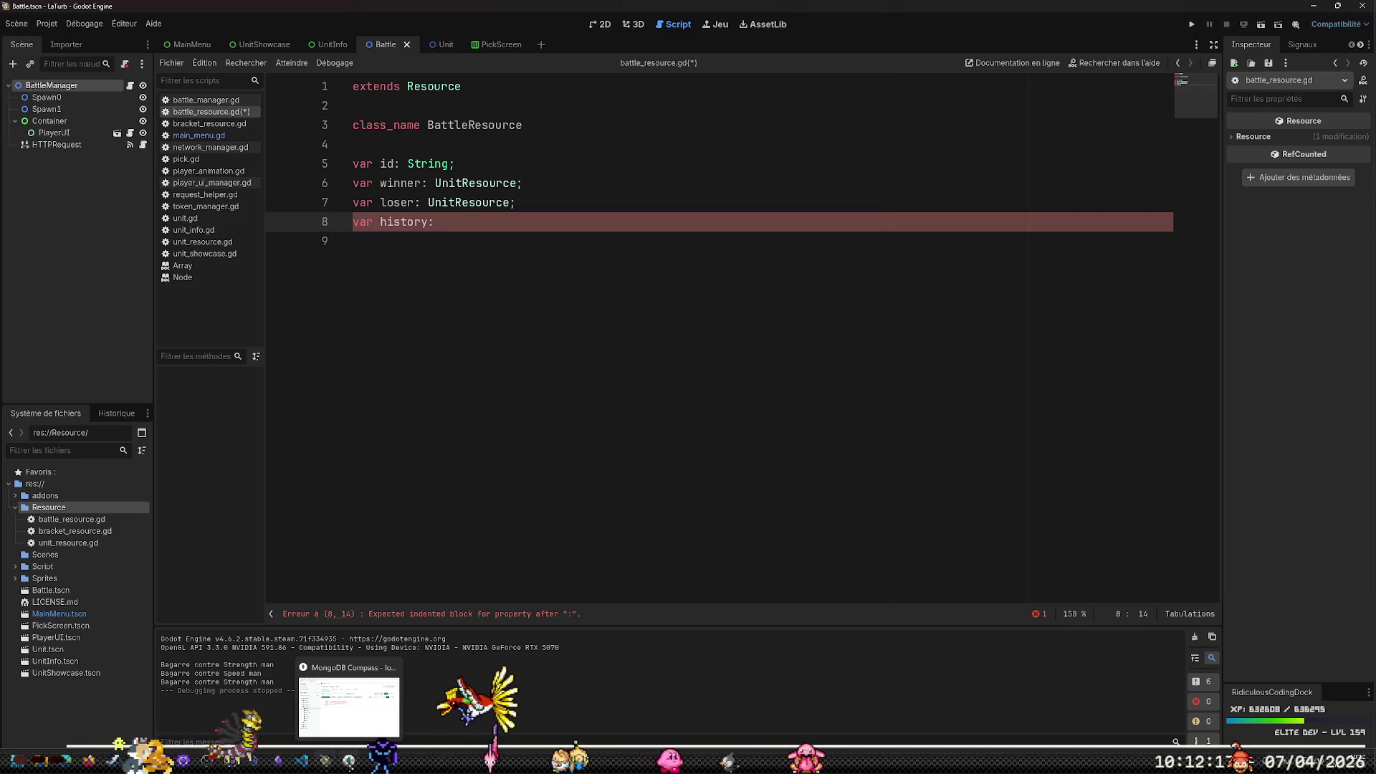
click(349, 759)
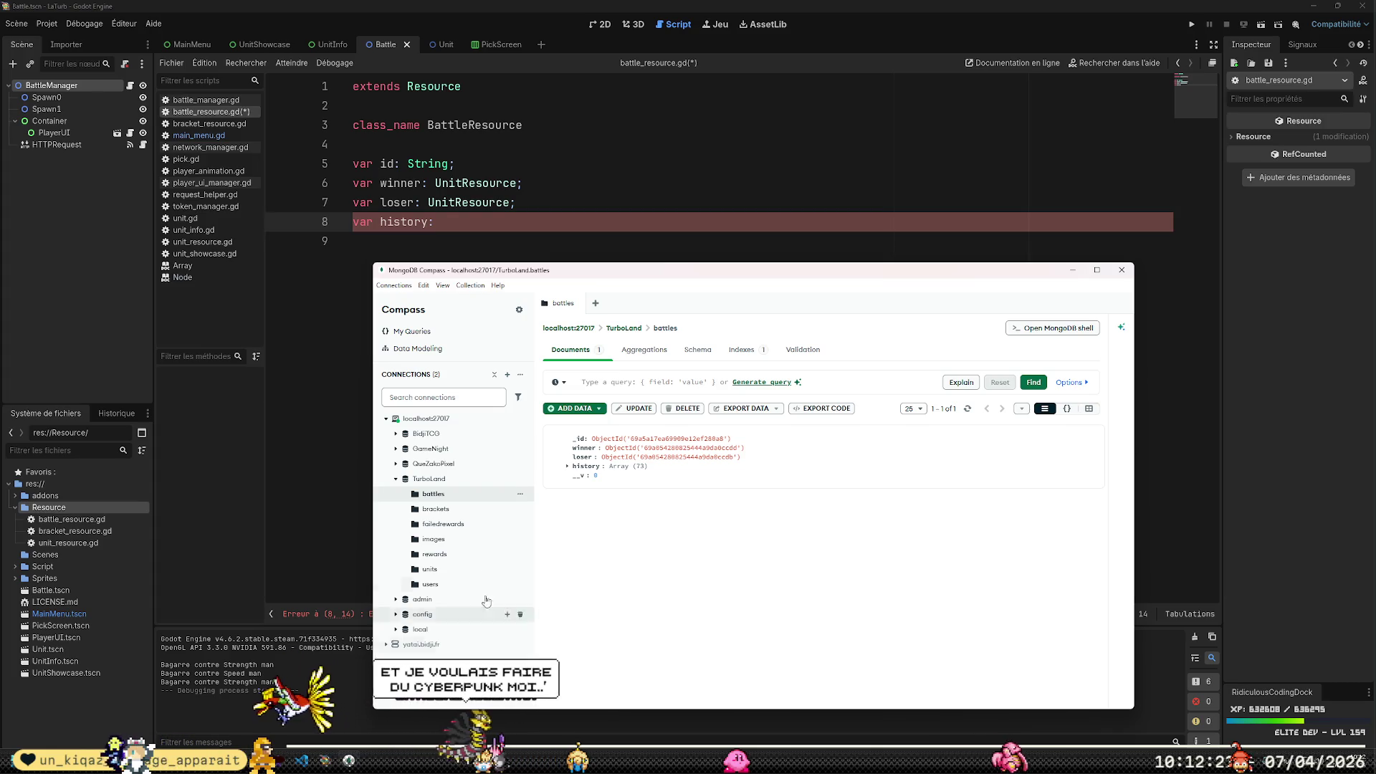
click(567, 466)
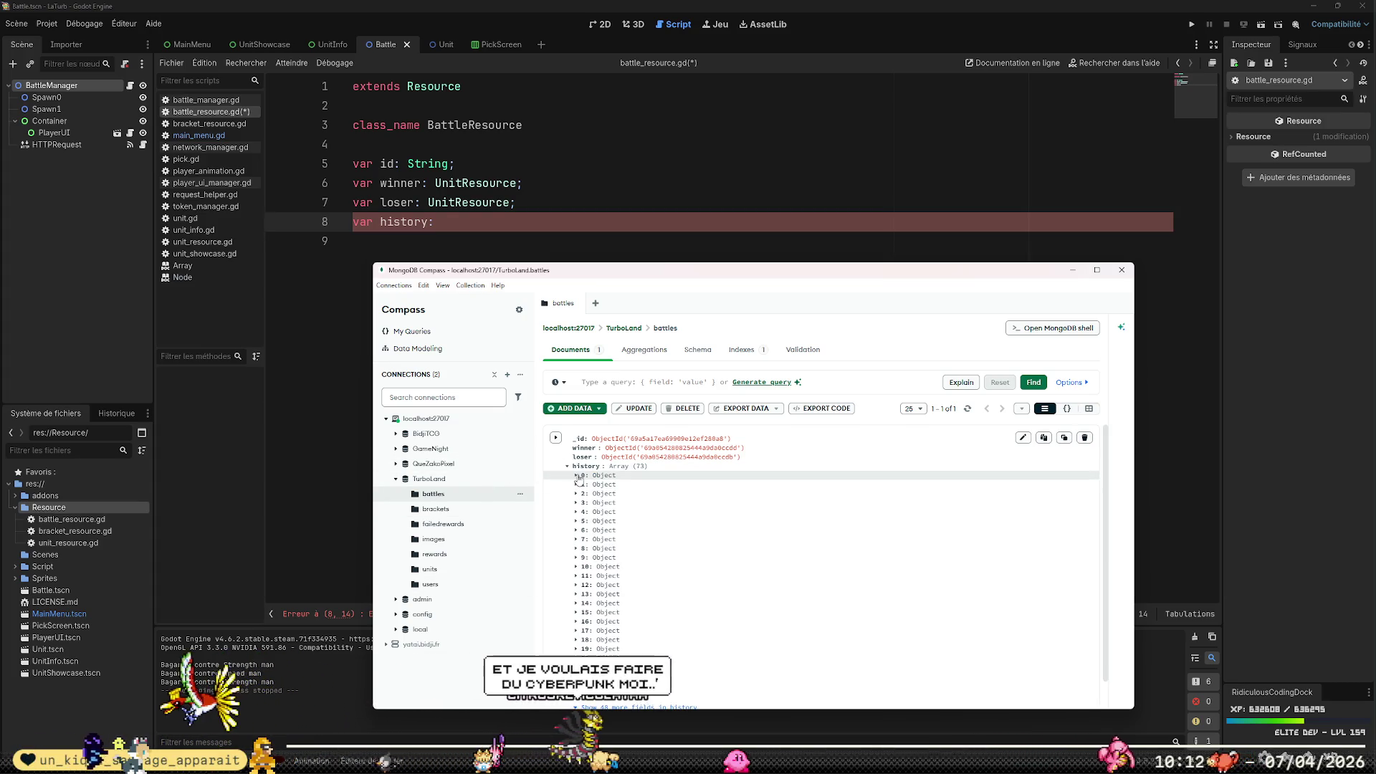
click(575, 475)
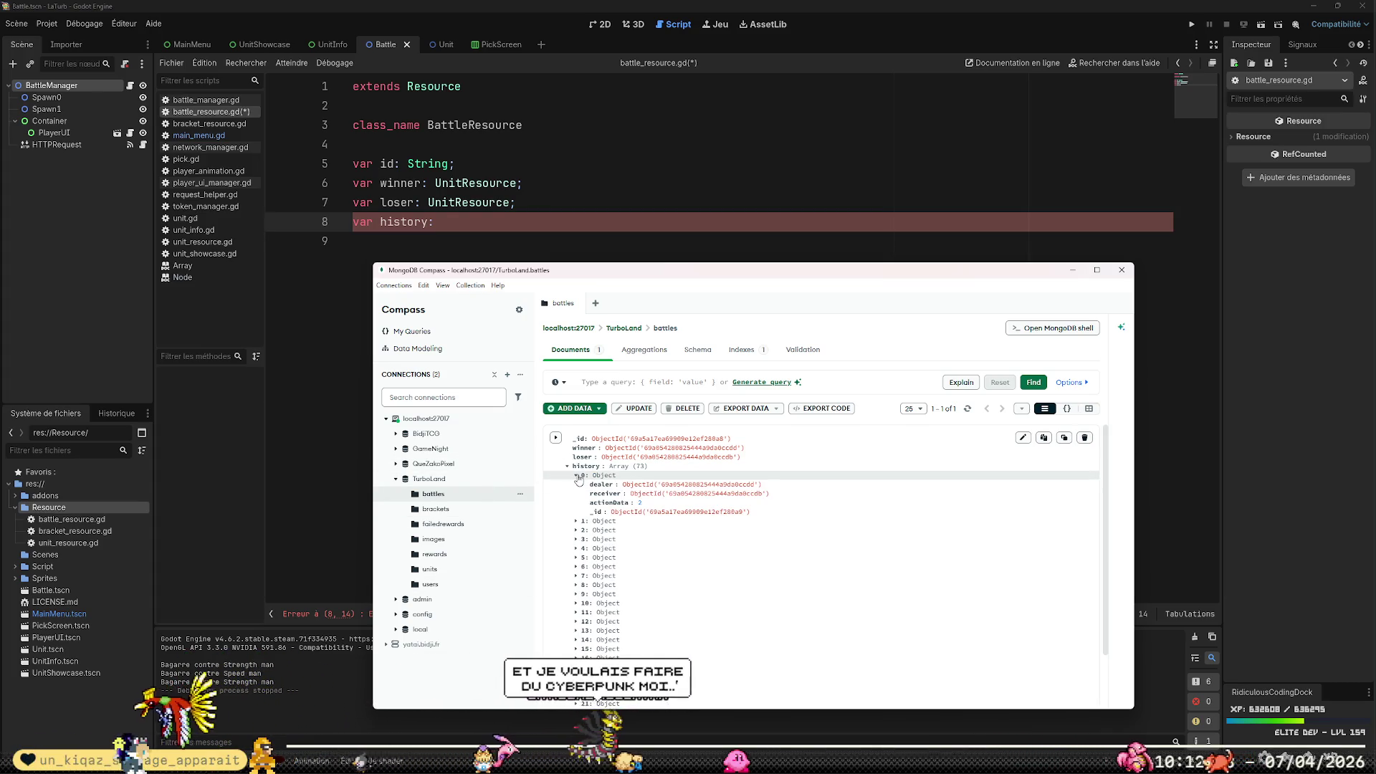
click(573, 222)
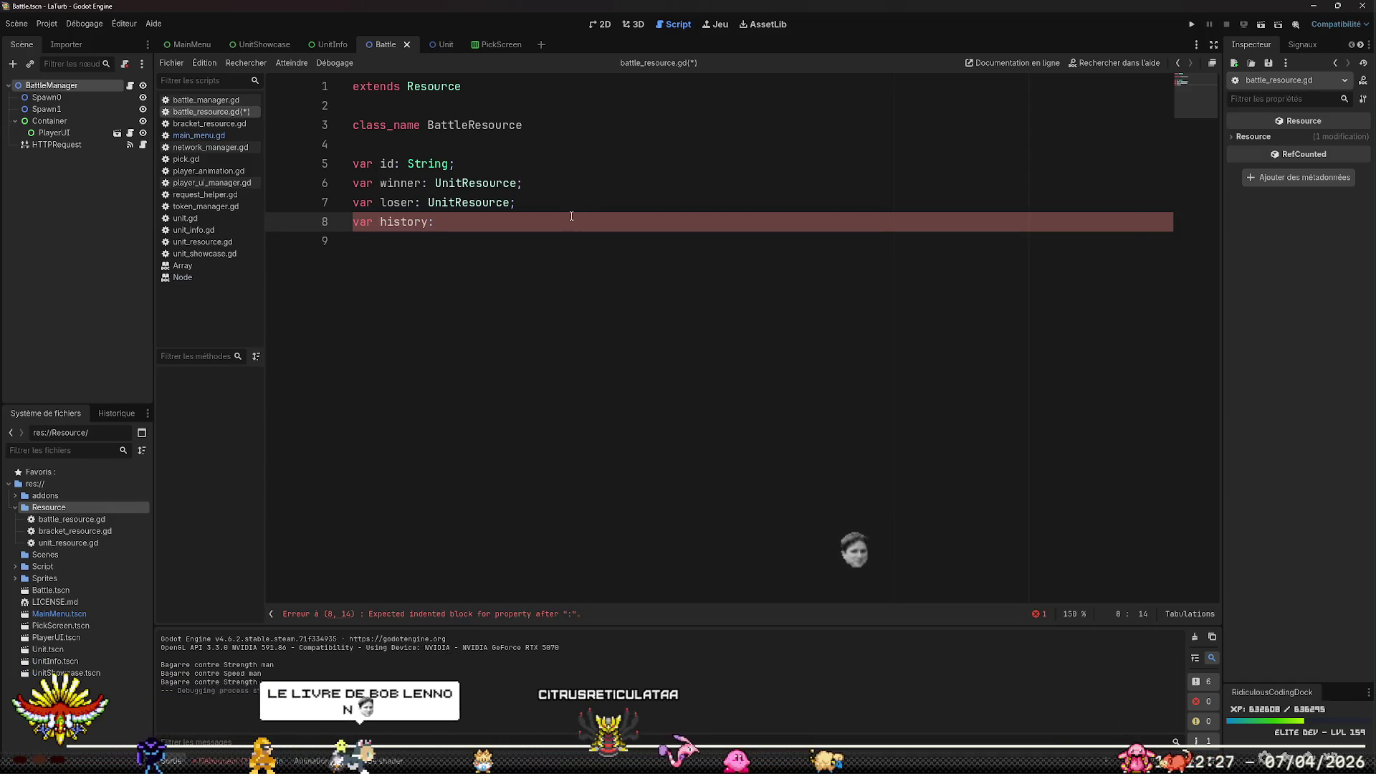
Type history as 'Array[];', strip the brackets to plain Array, and add a blank line below
text(Array[)
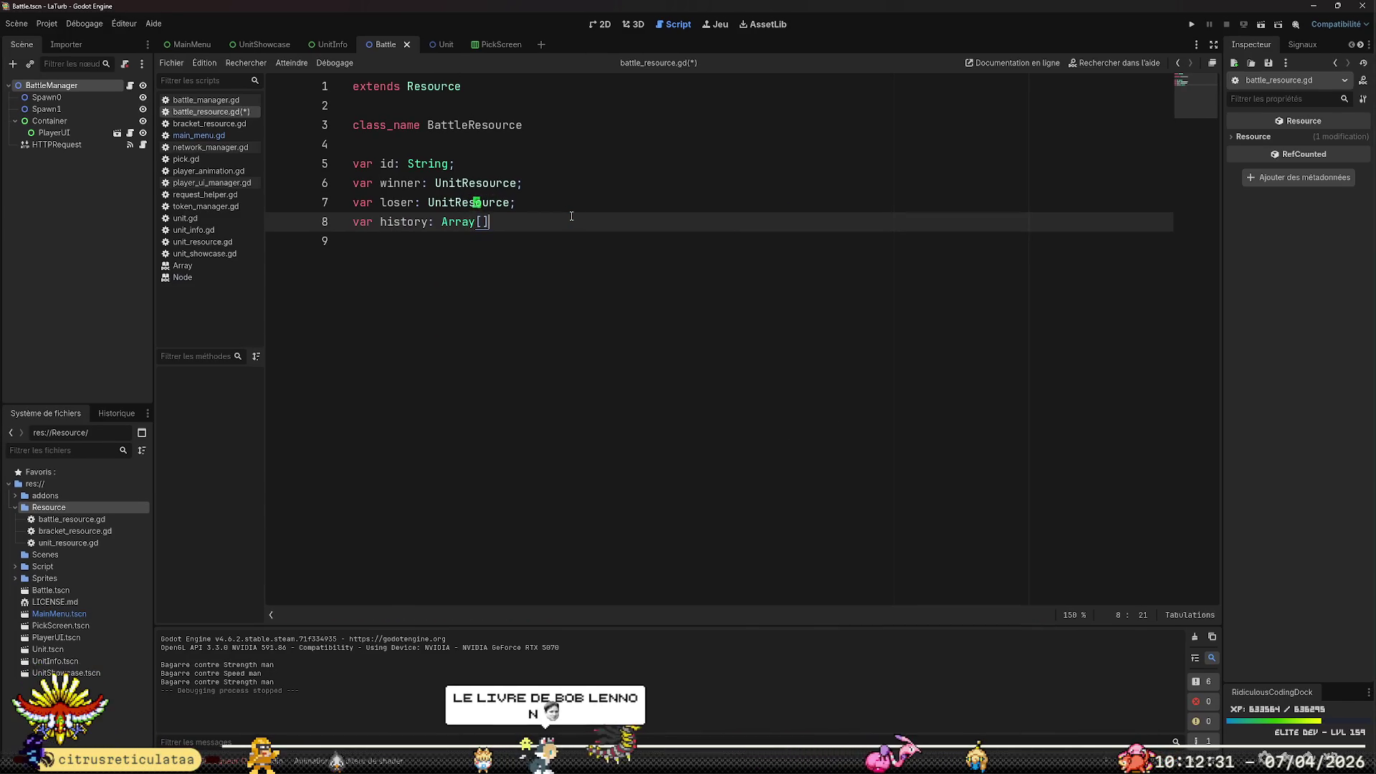
text(];)
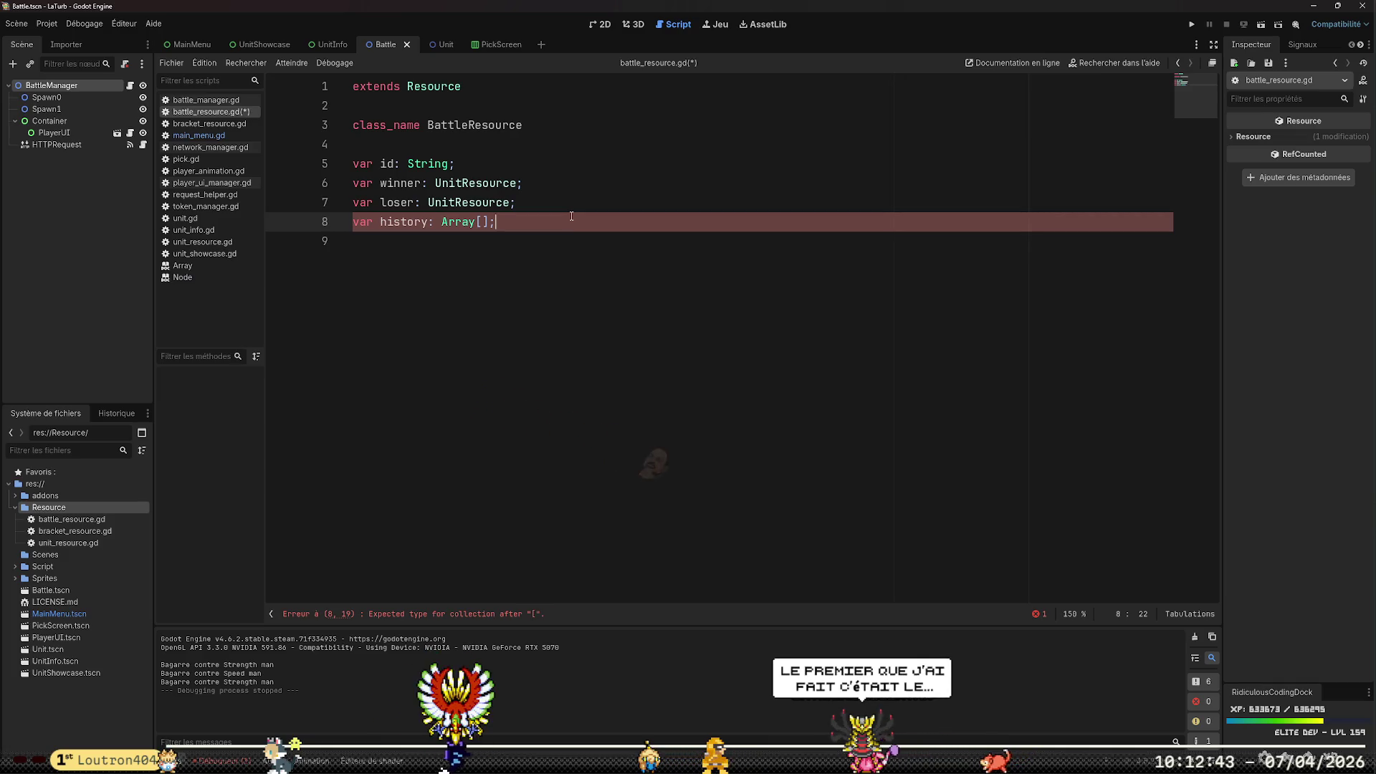
key(Left)
key(BackSpace)
key(BackSpace)
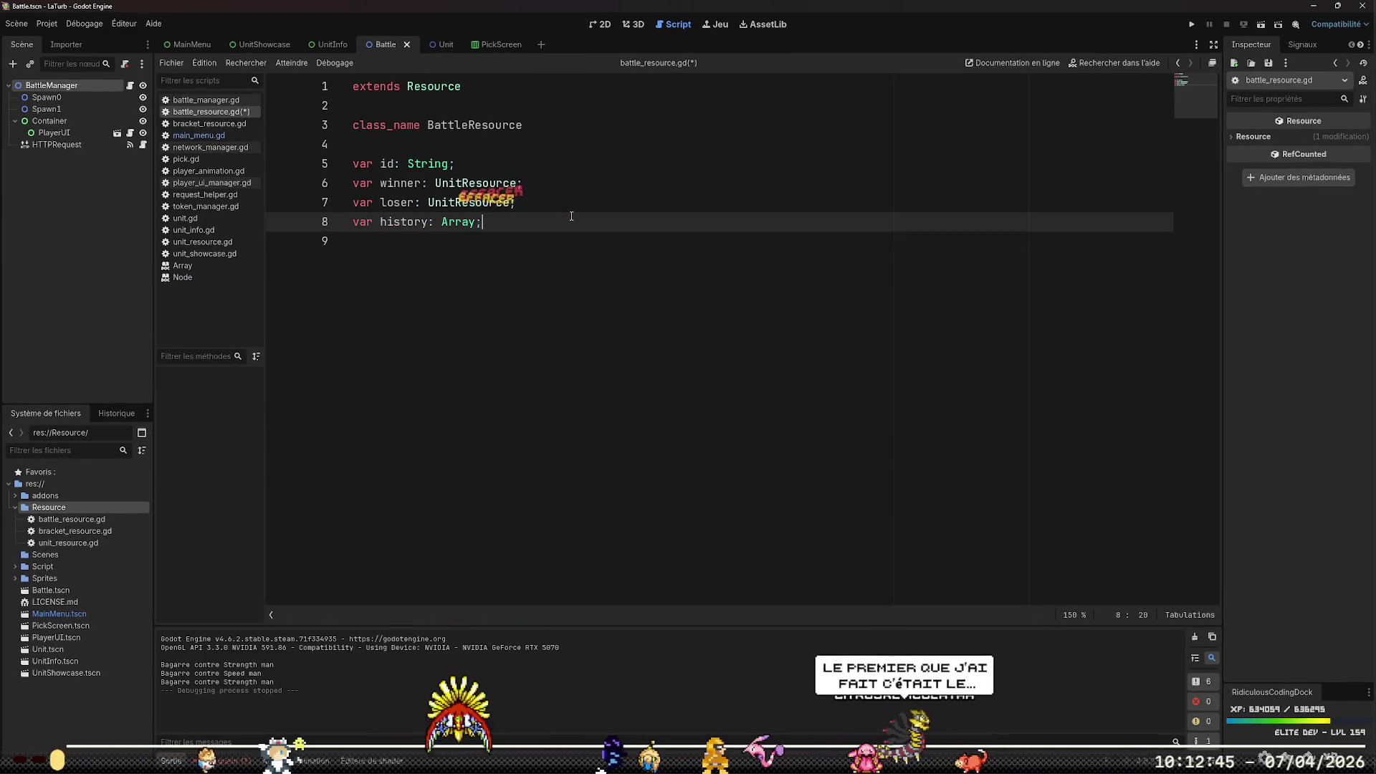
key(Down)
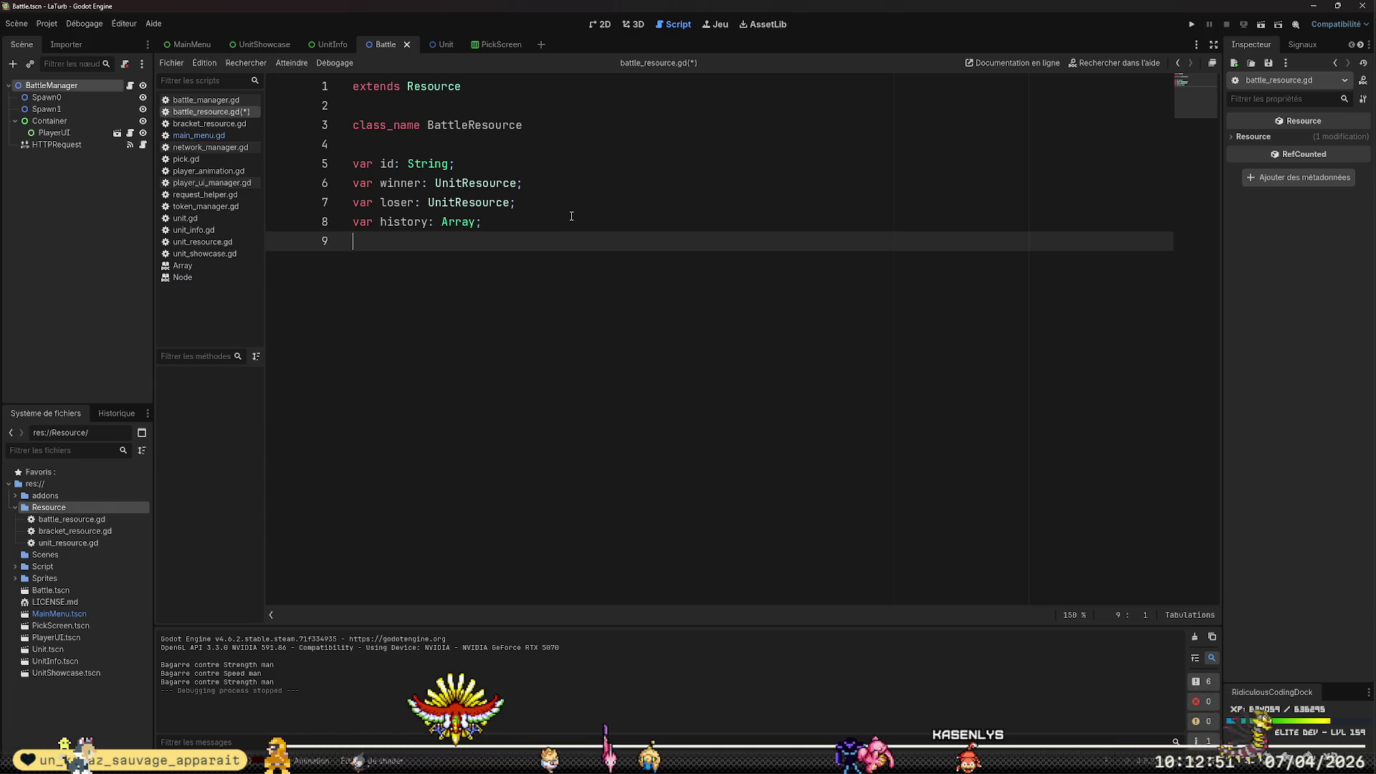
key(Return)
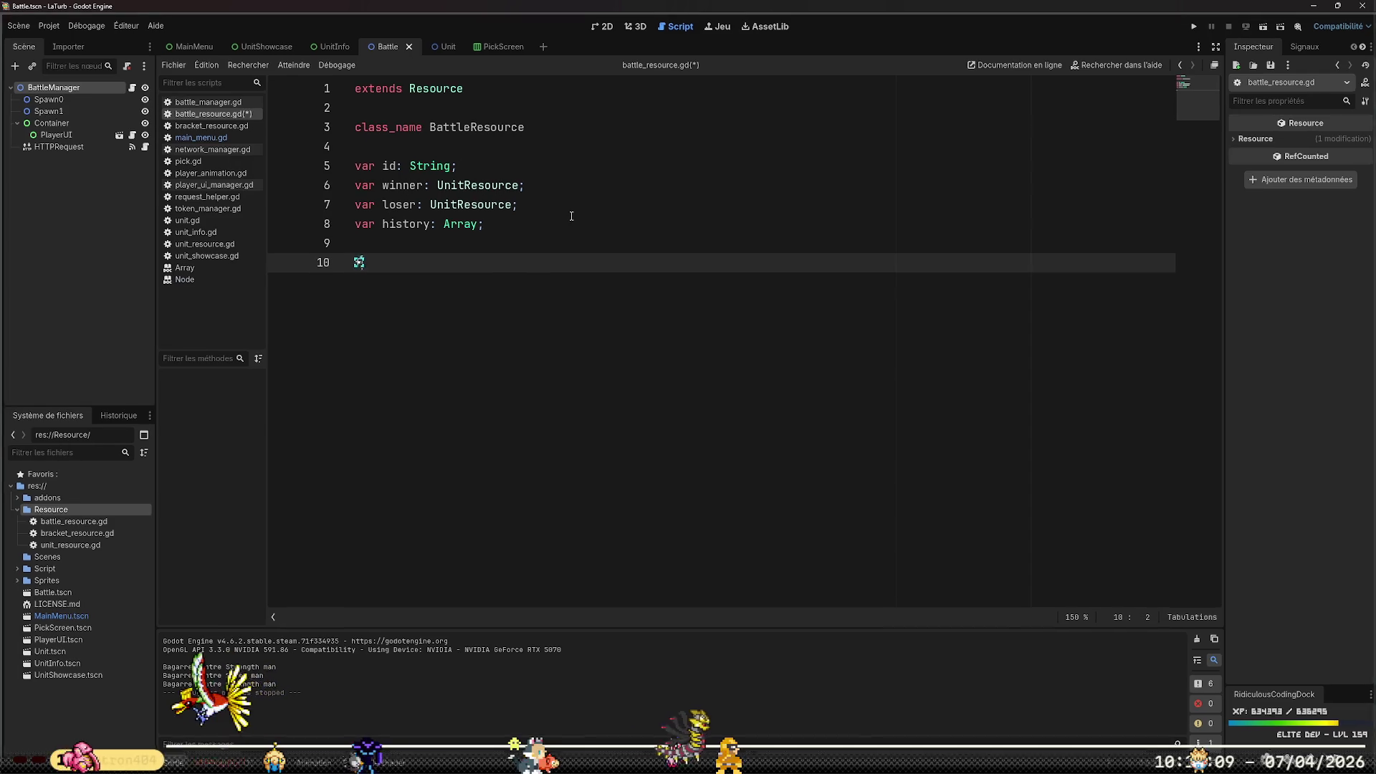
Write the static one_from_json(data: Variant) -> BattleResource header and an if data.has("_id") check
text(func one_from_json)
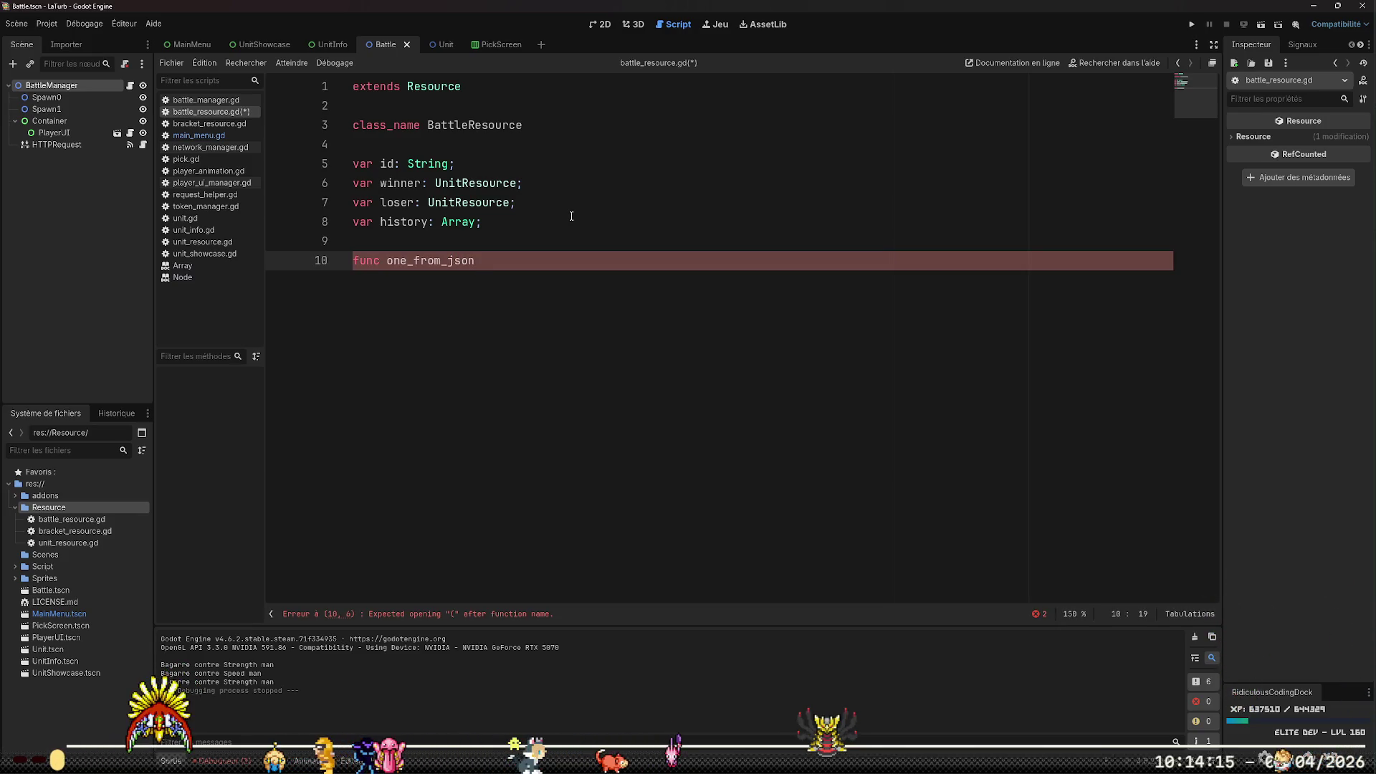
text(()
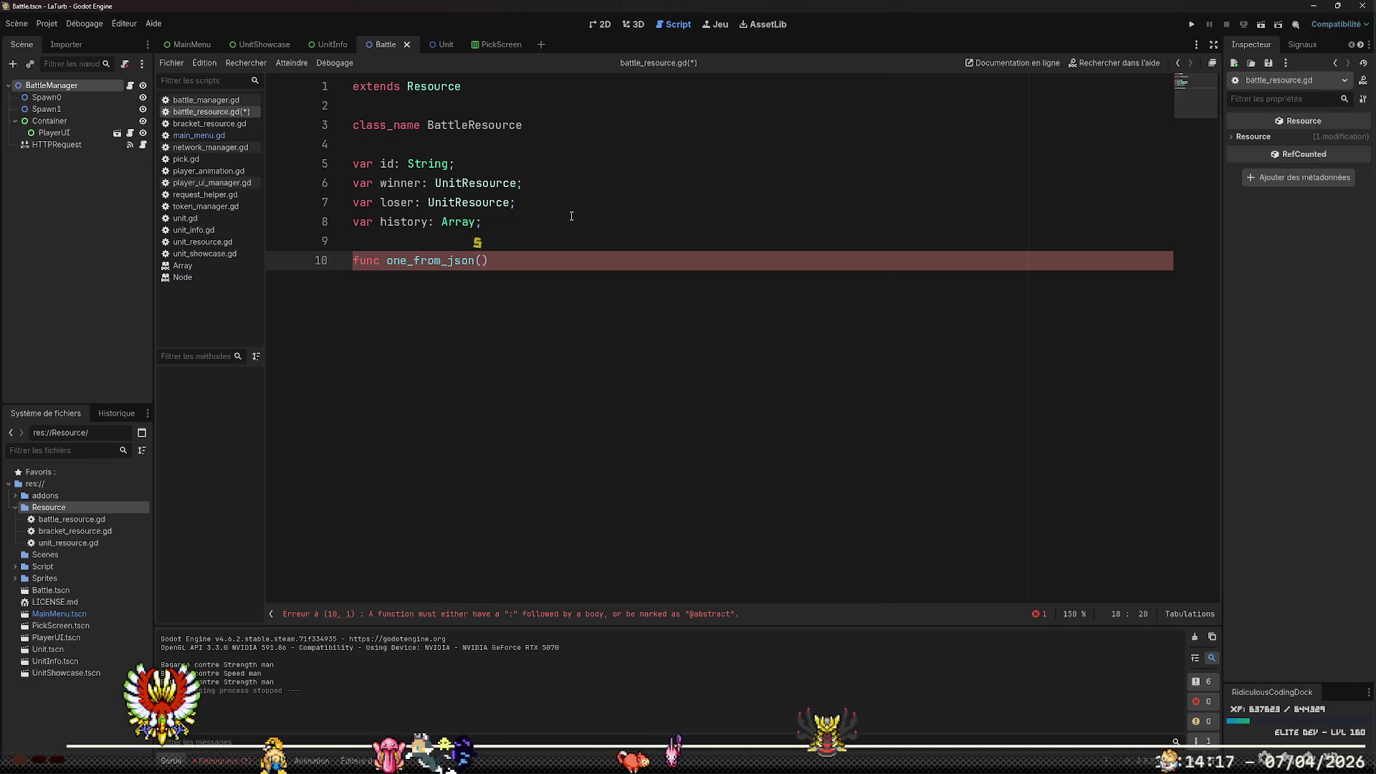
text(data: V)
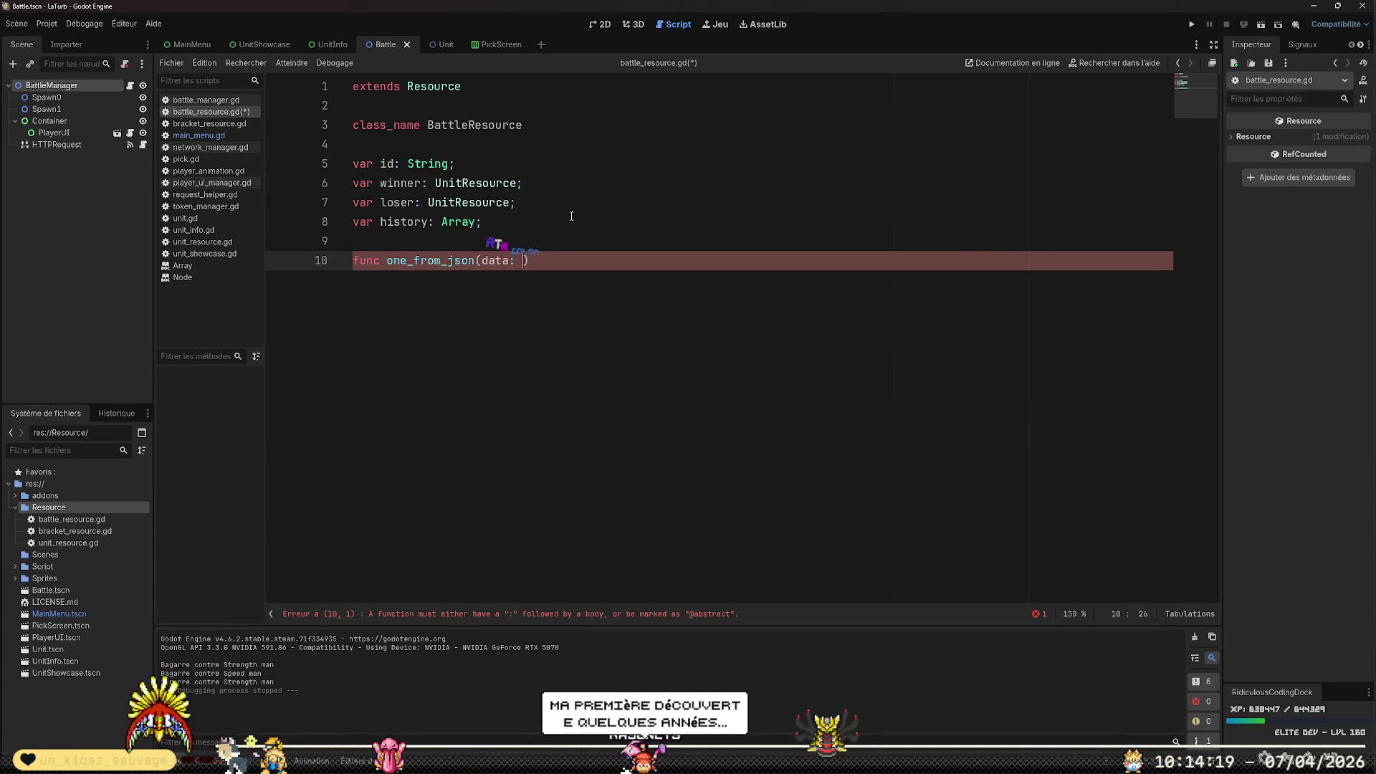
text(ariant))
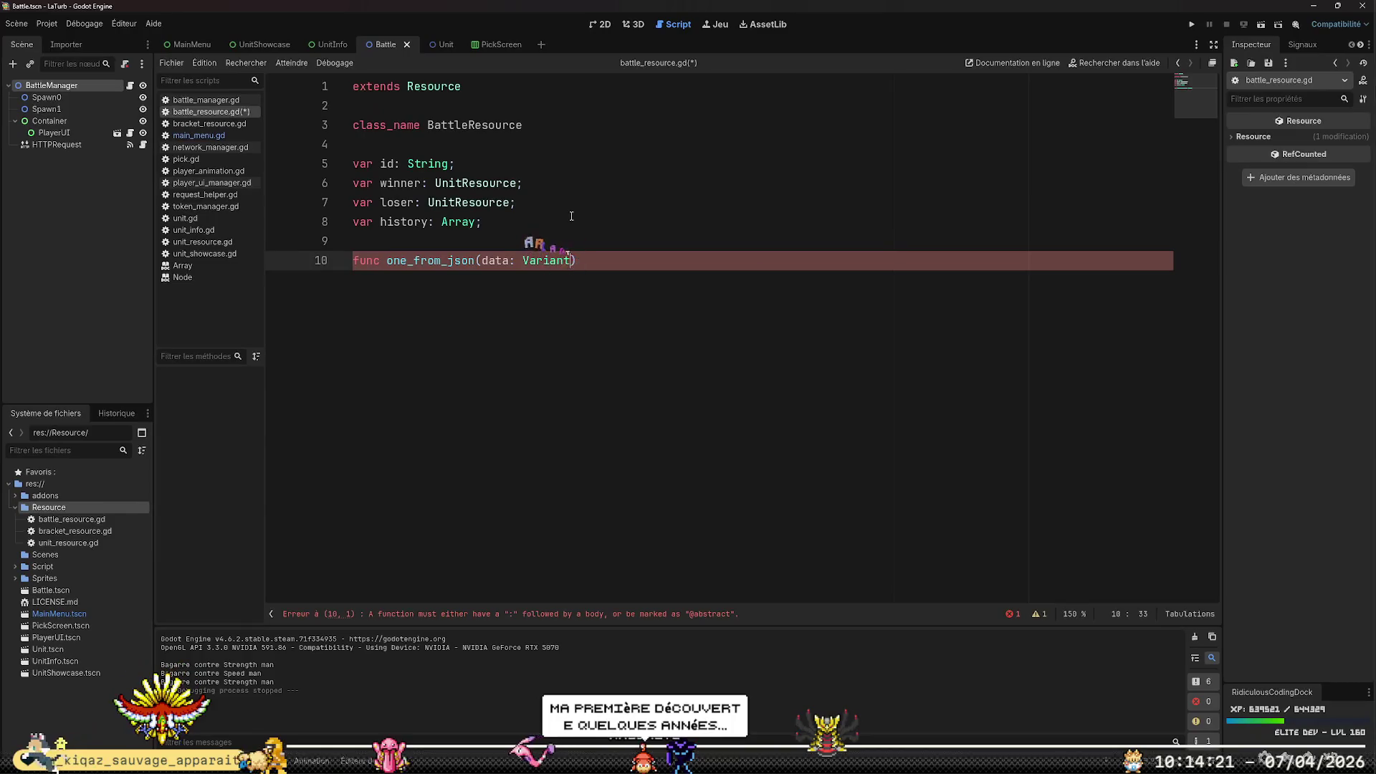
text( ->  BattleResou)
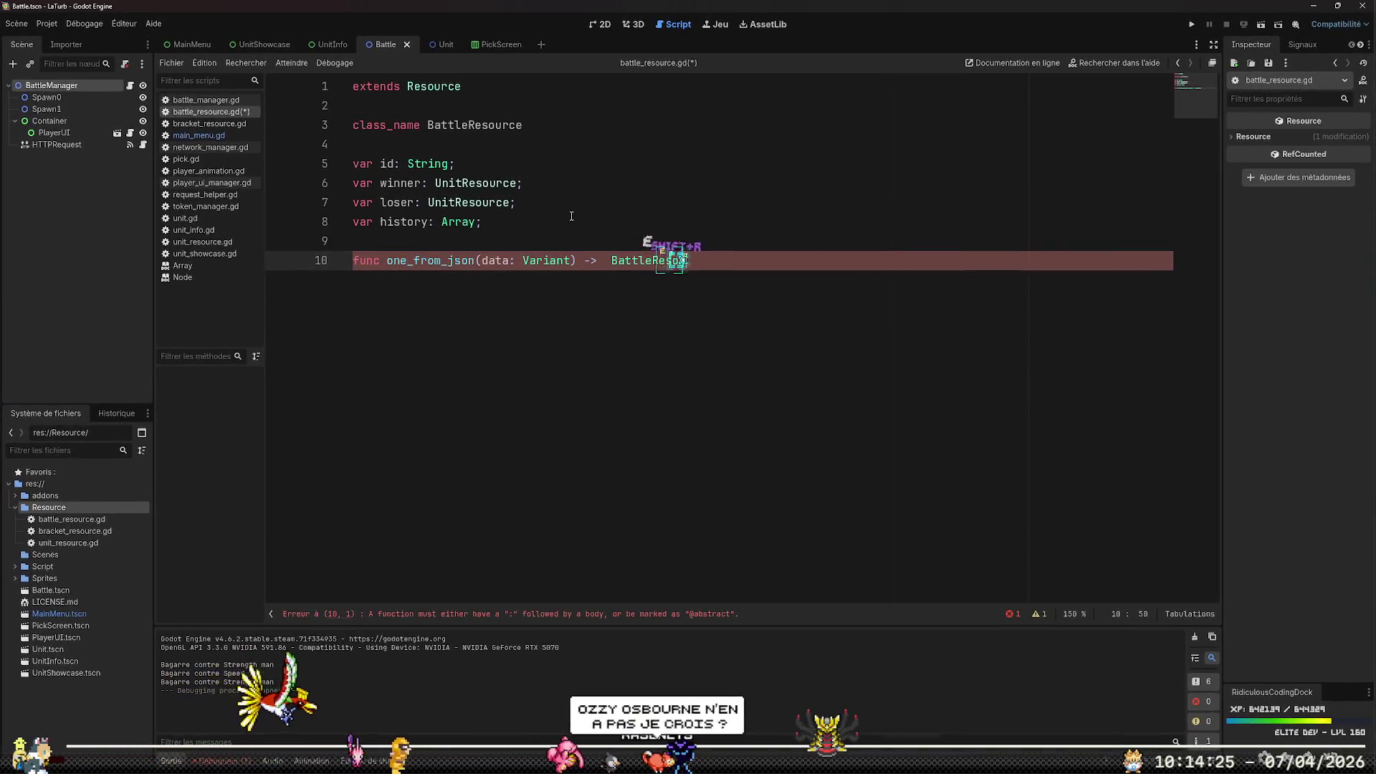
text(rce)
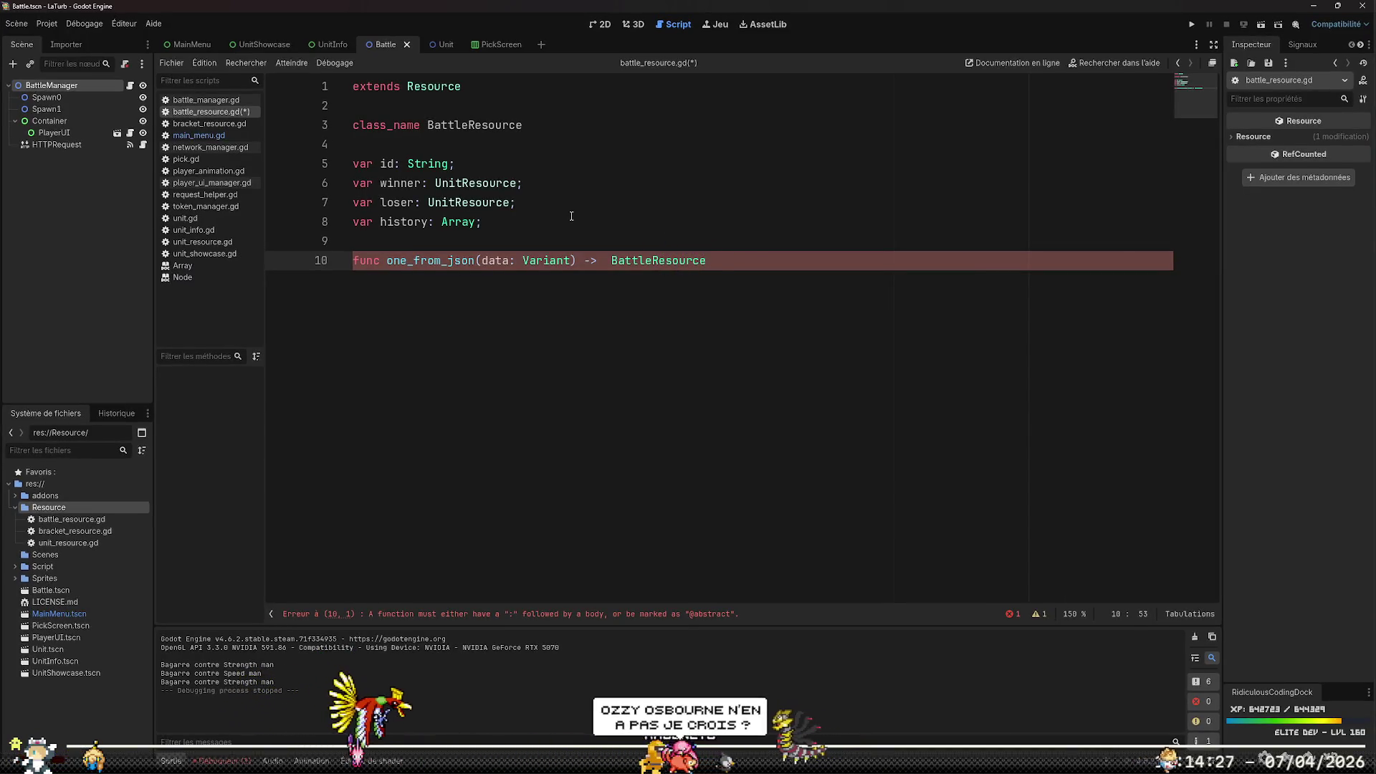
text(:)
key(Return)
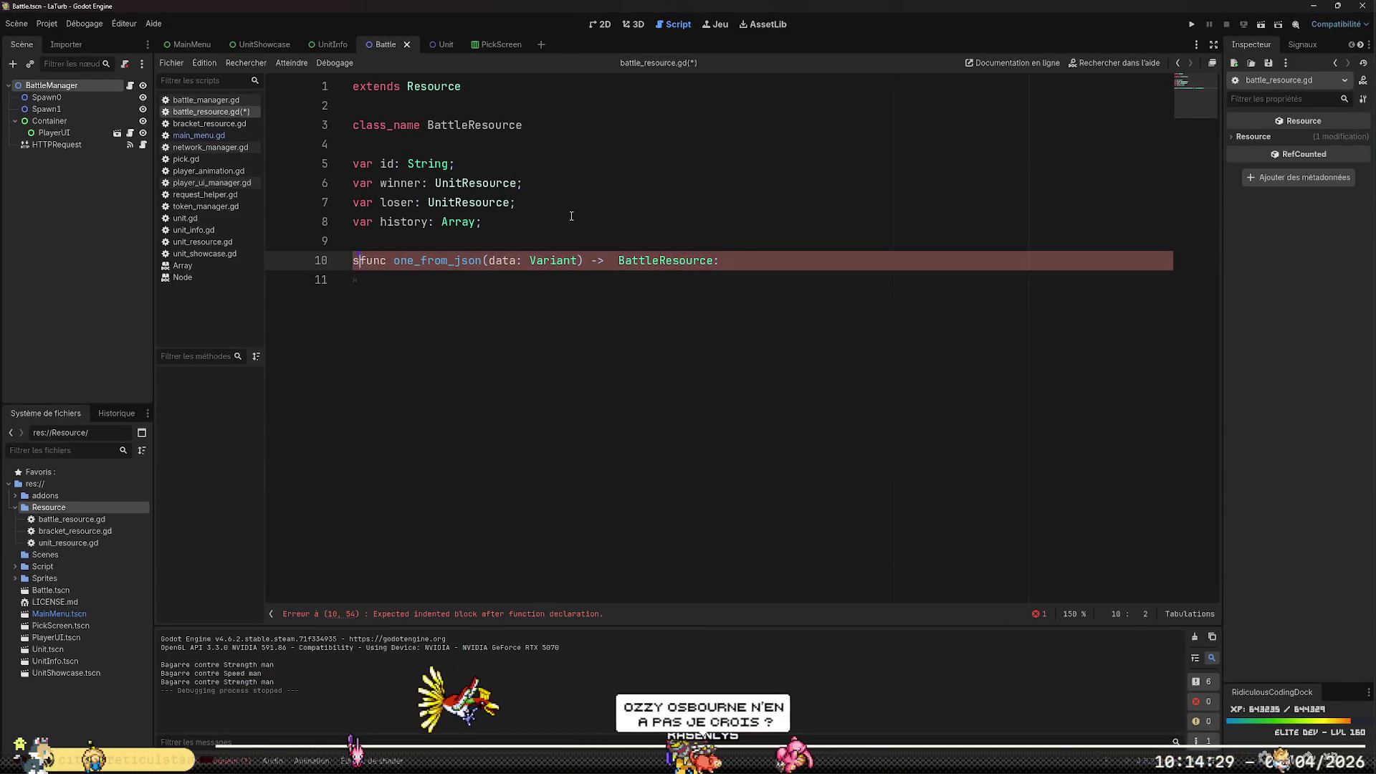
text(static)
key(Right)
key(Right)
key(Right)
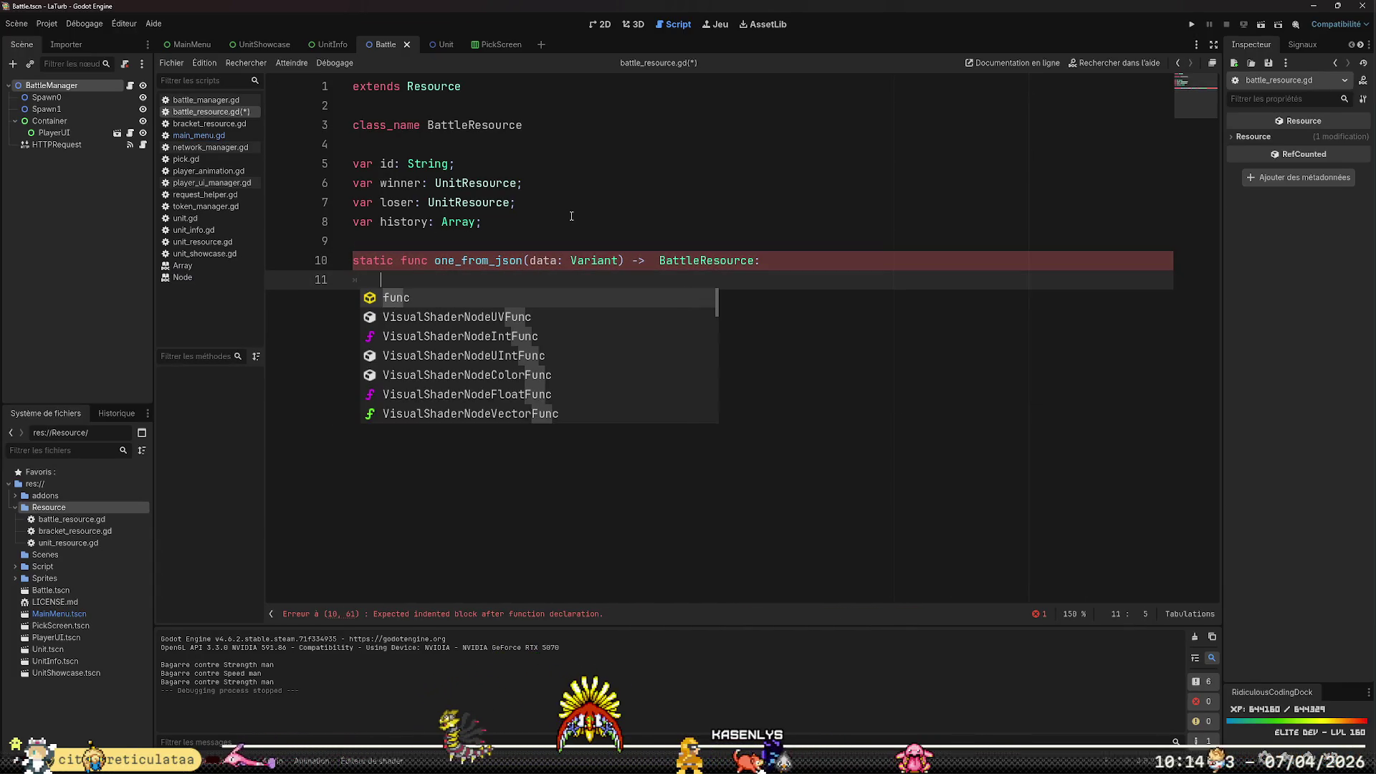
key(Tab)
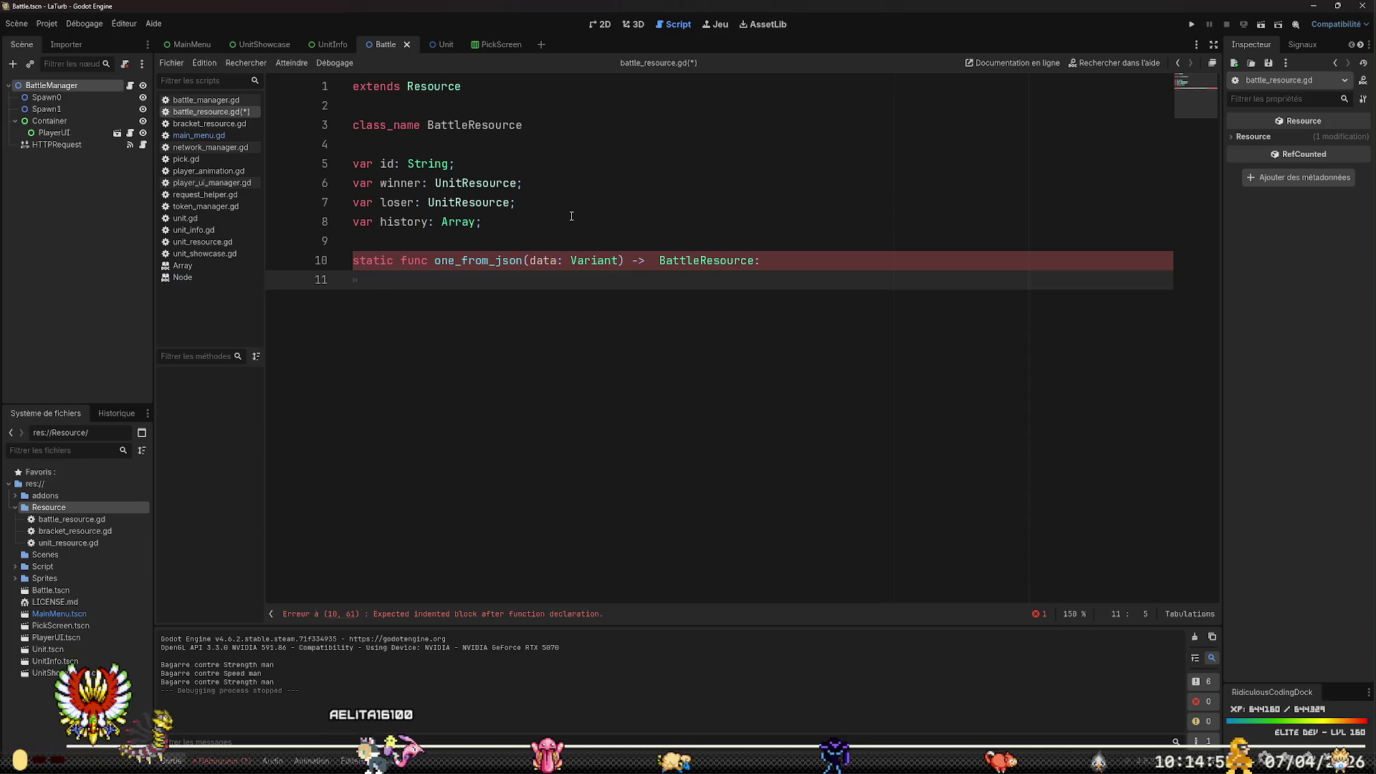
key(BackSpace)
text({)
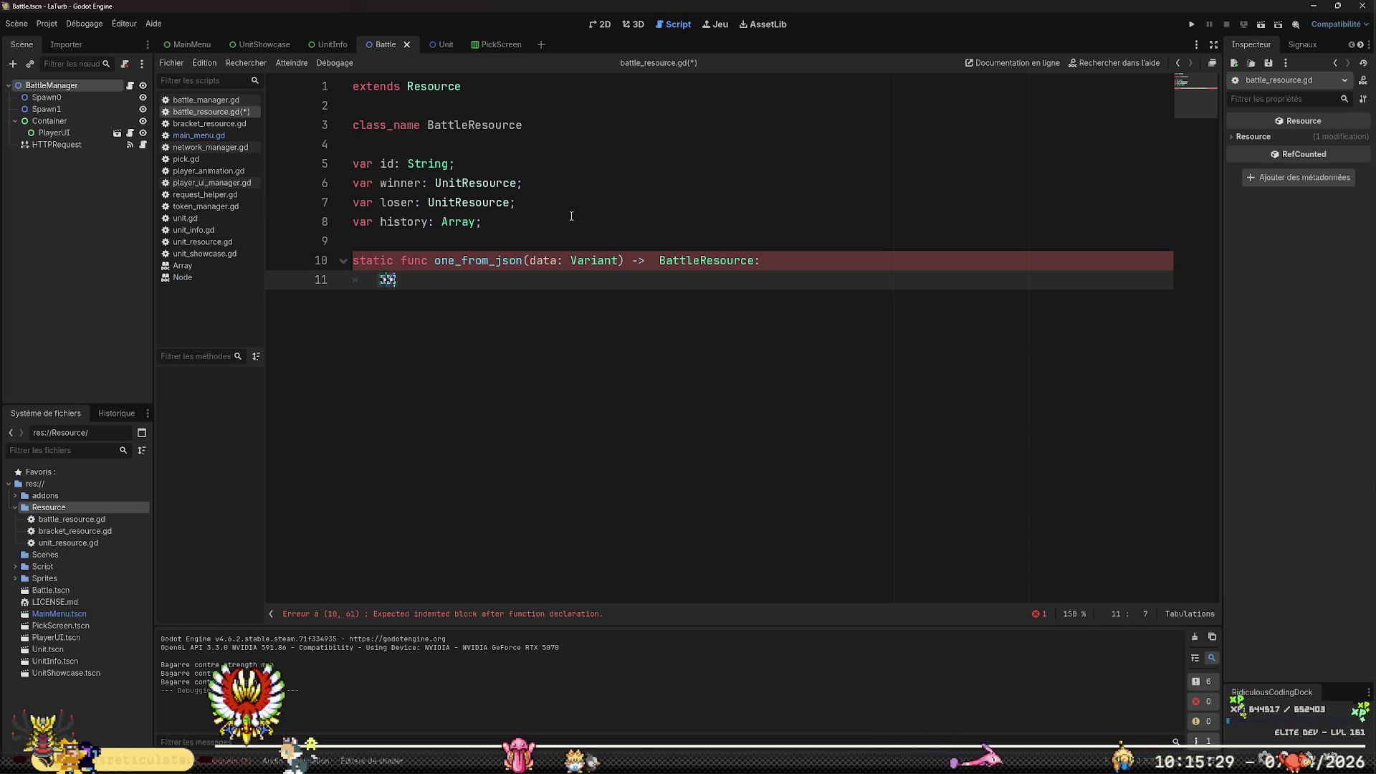
text(if (data))
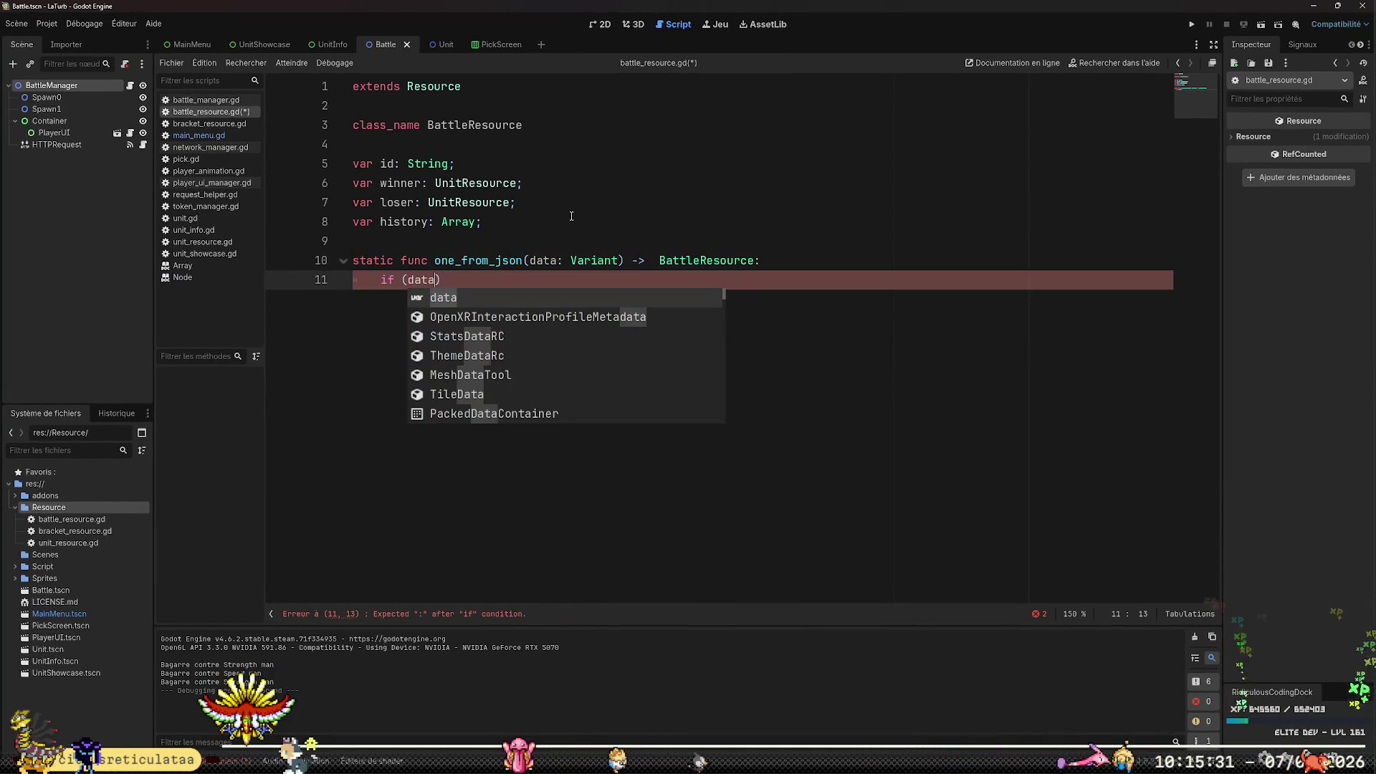
text(.has(")
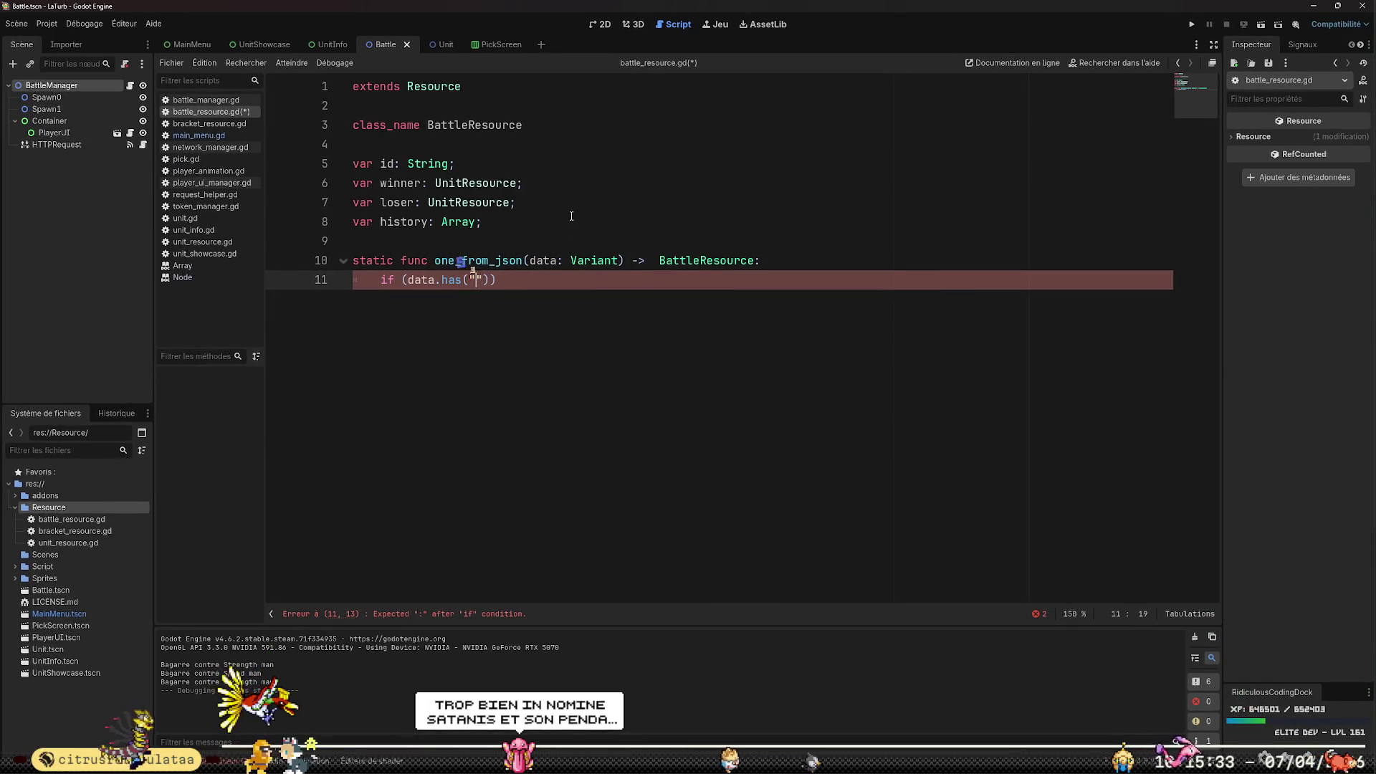
text(_id)
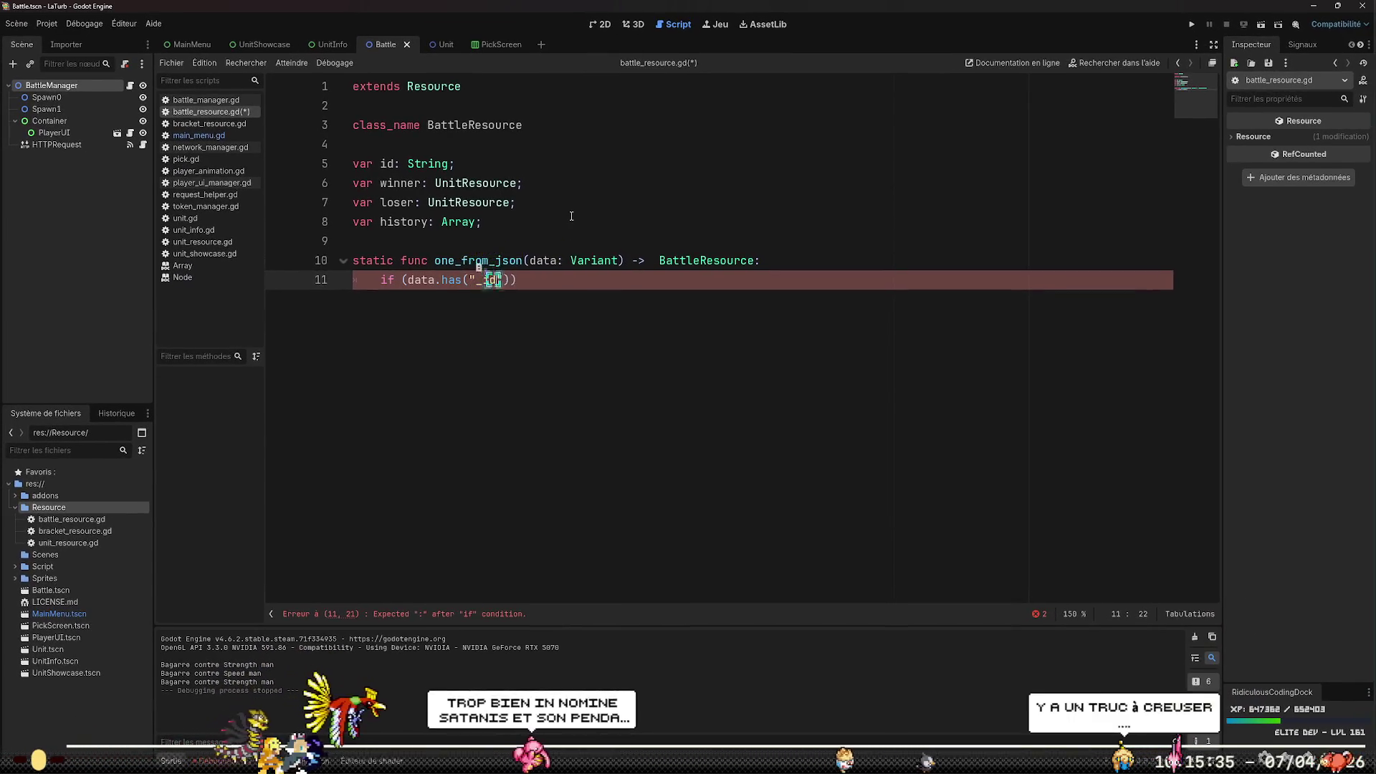
key(End)
text(:)
key(Return)
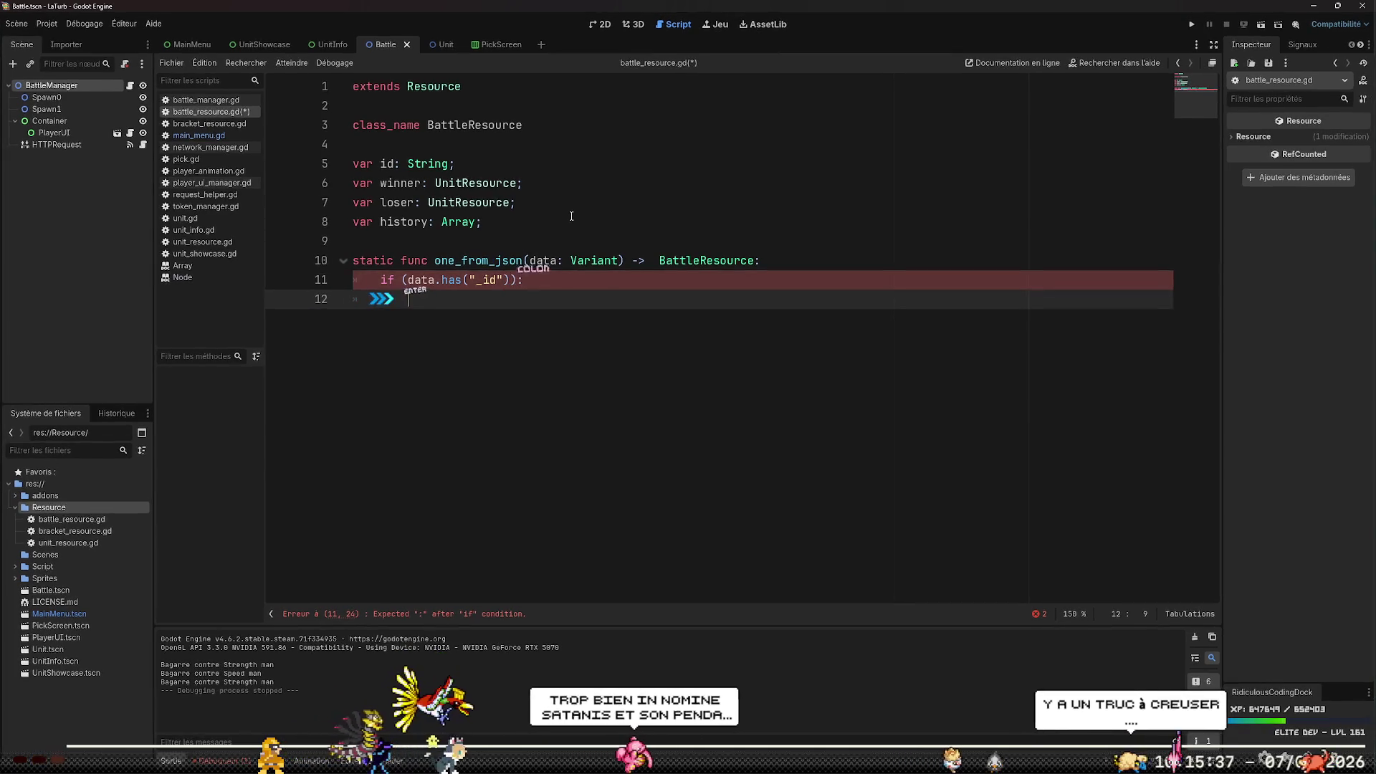
text(data)
key(BackSpace)
key(BackSpace)
key(BackSpace)
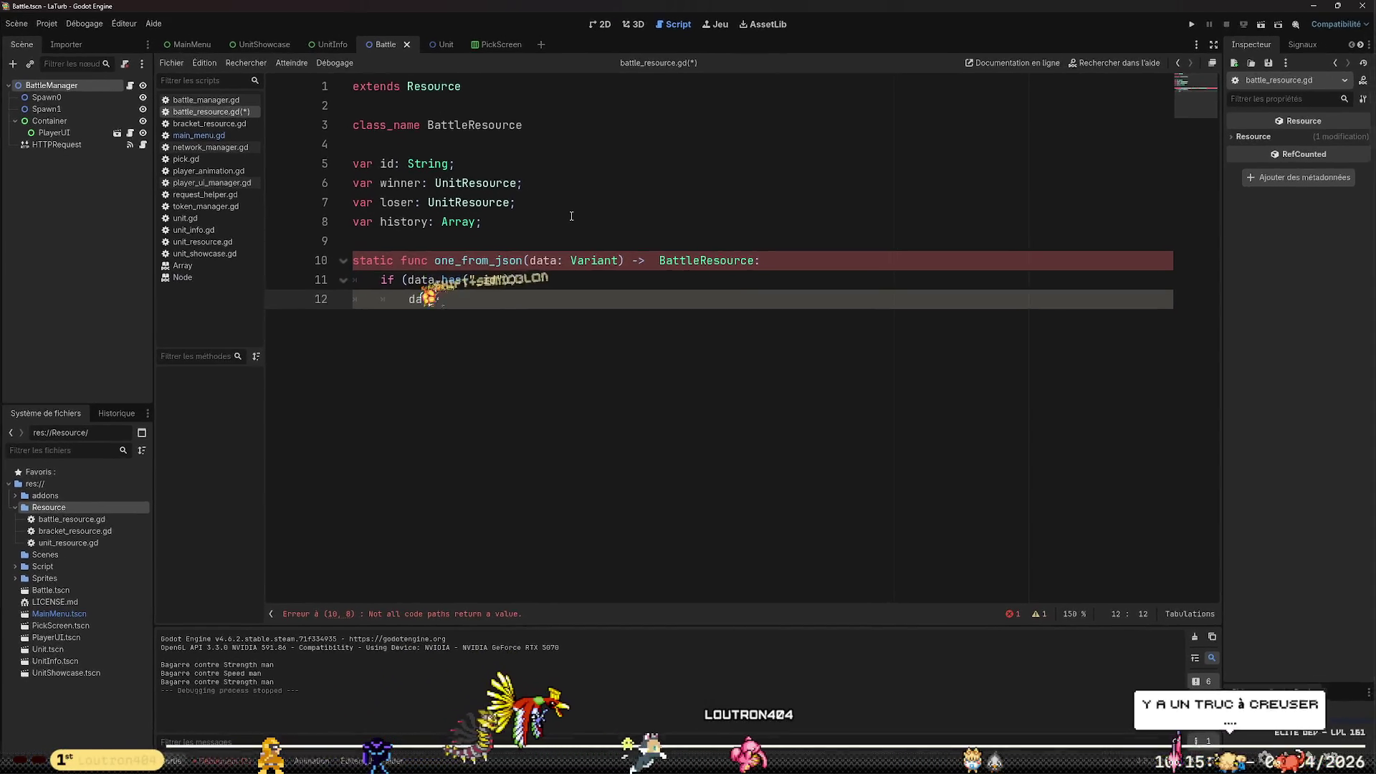
key(Return)
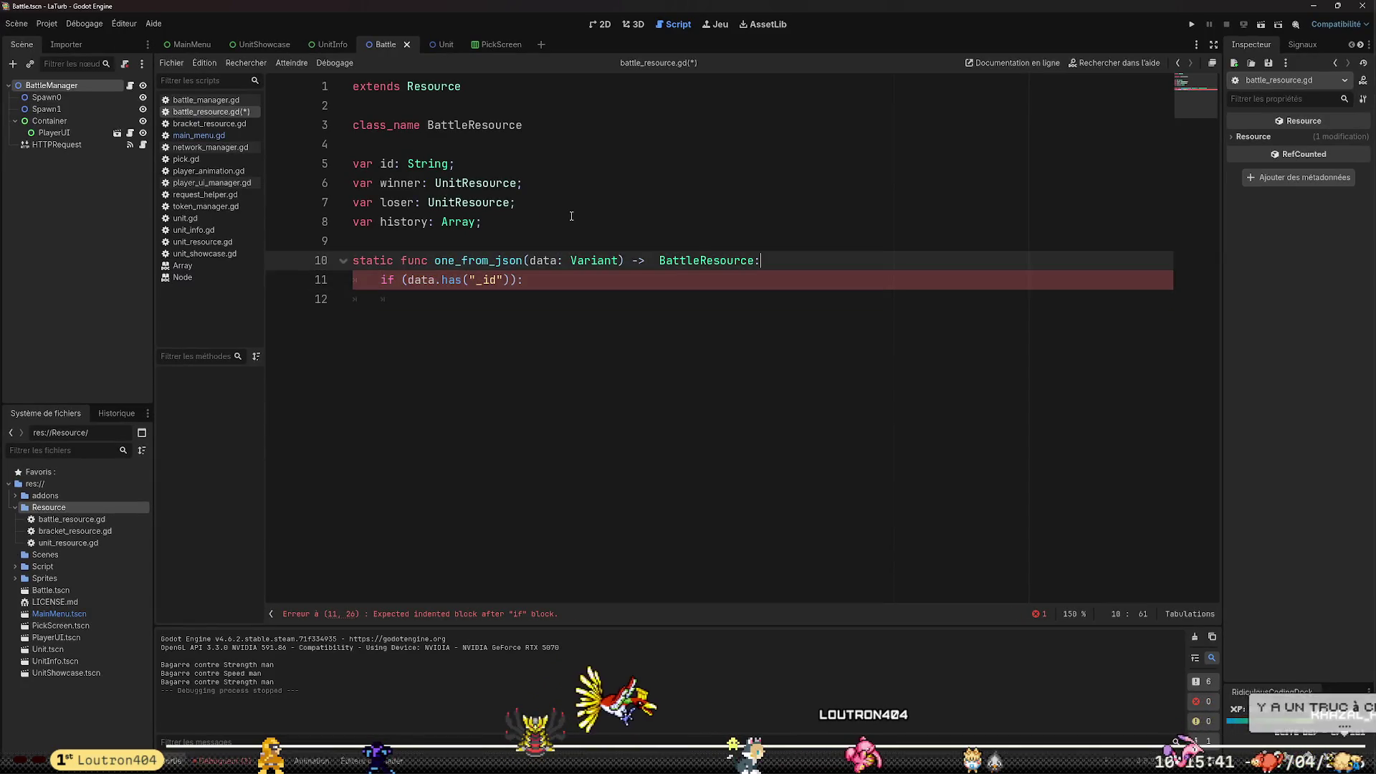
Create result as BattleResource.new() and assign data["_id"] to result.id inside the if block
text(va)
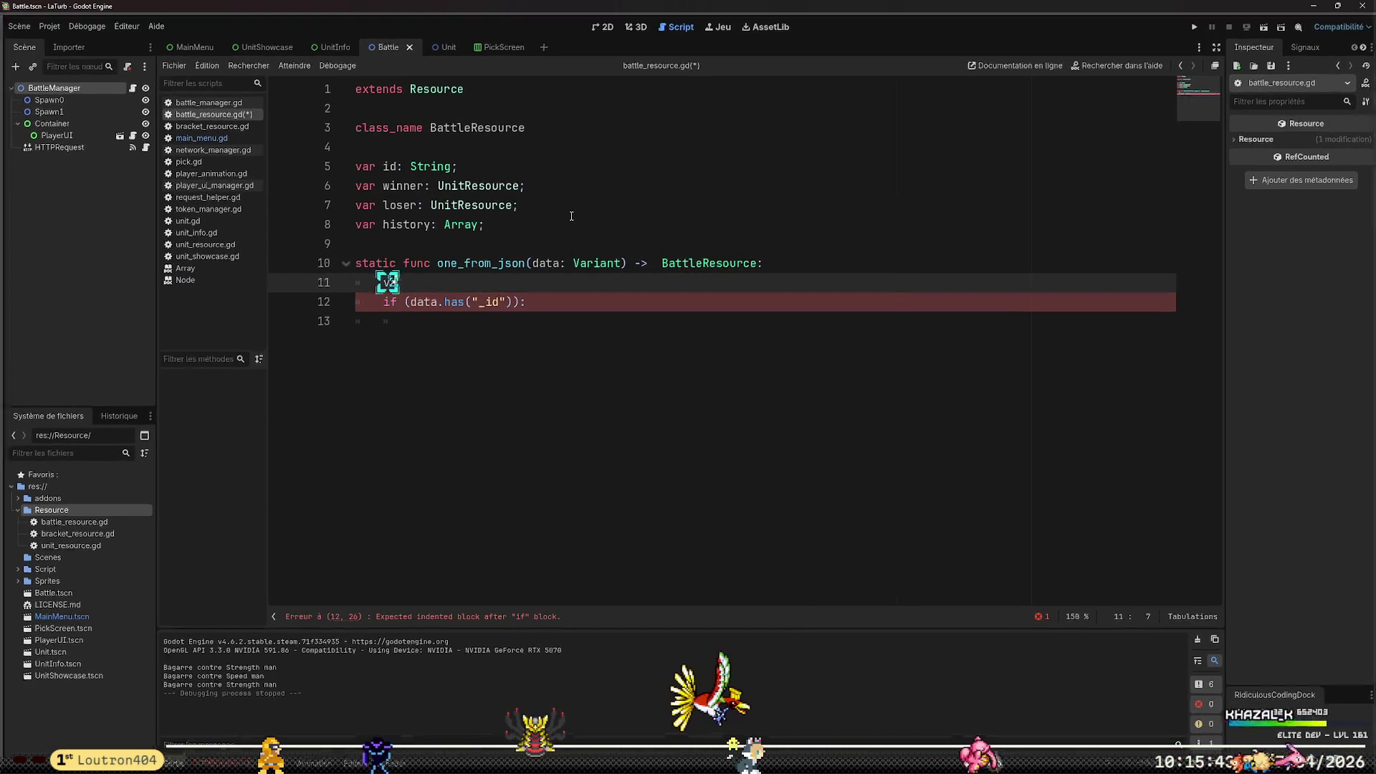
text(r result = )
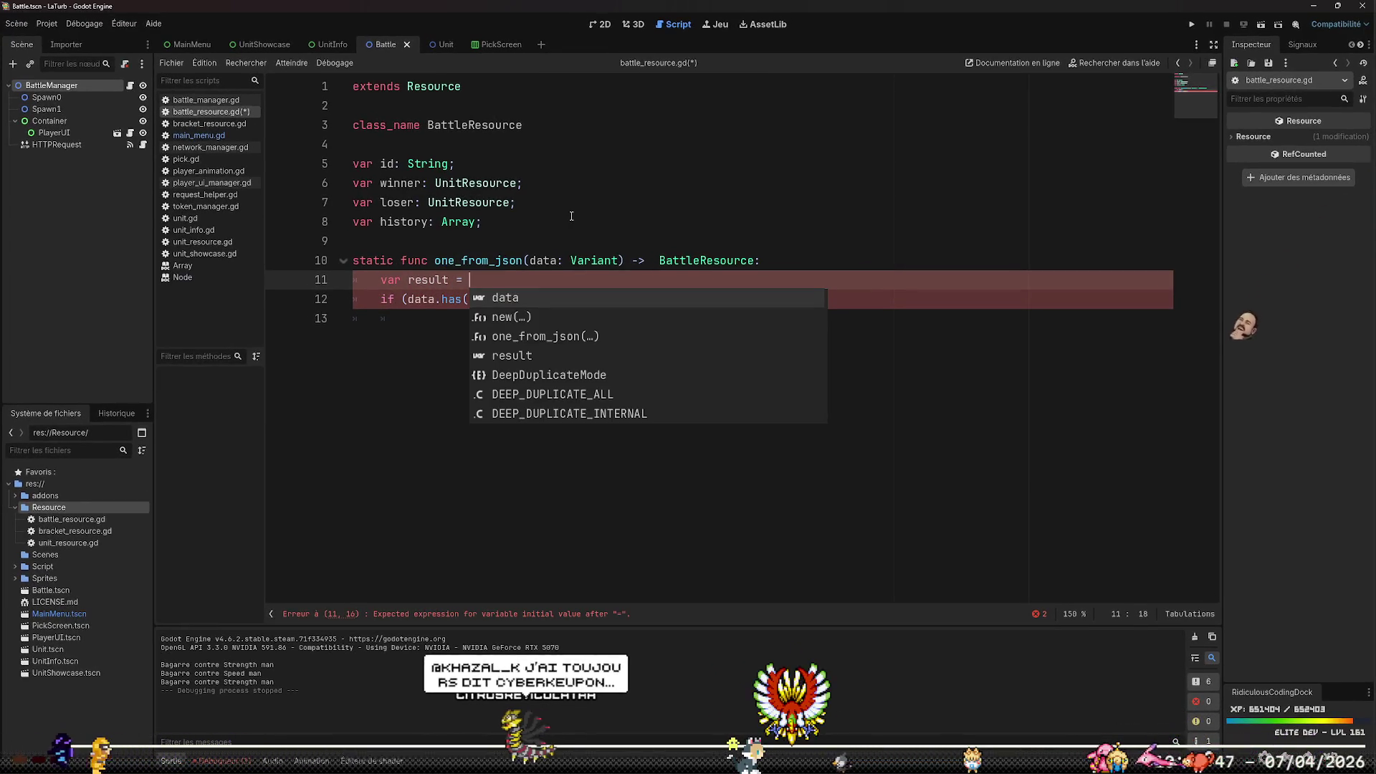
text(Ba)
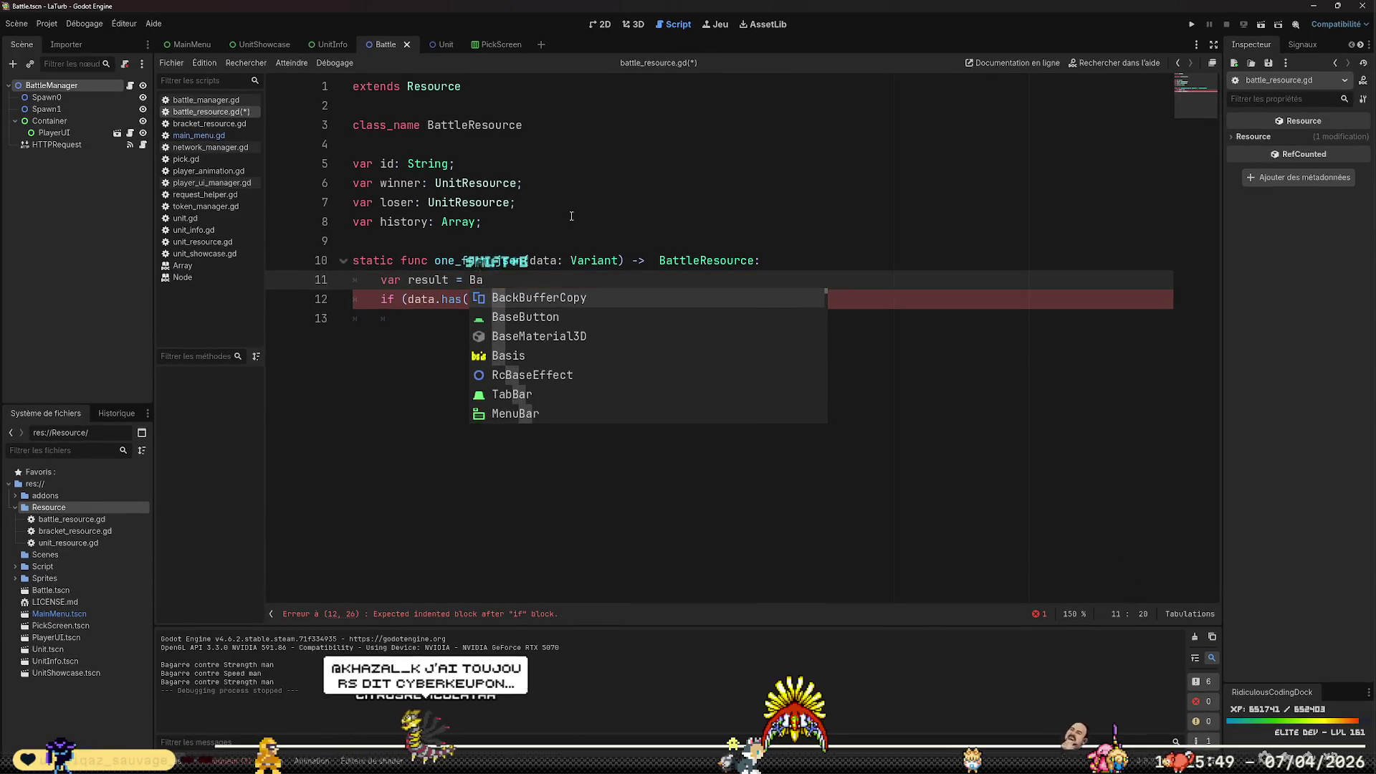
text(ttleResource.new()
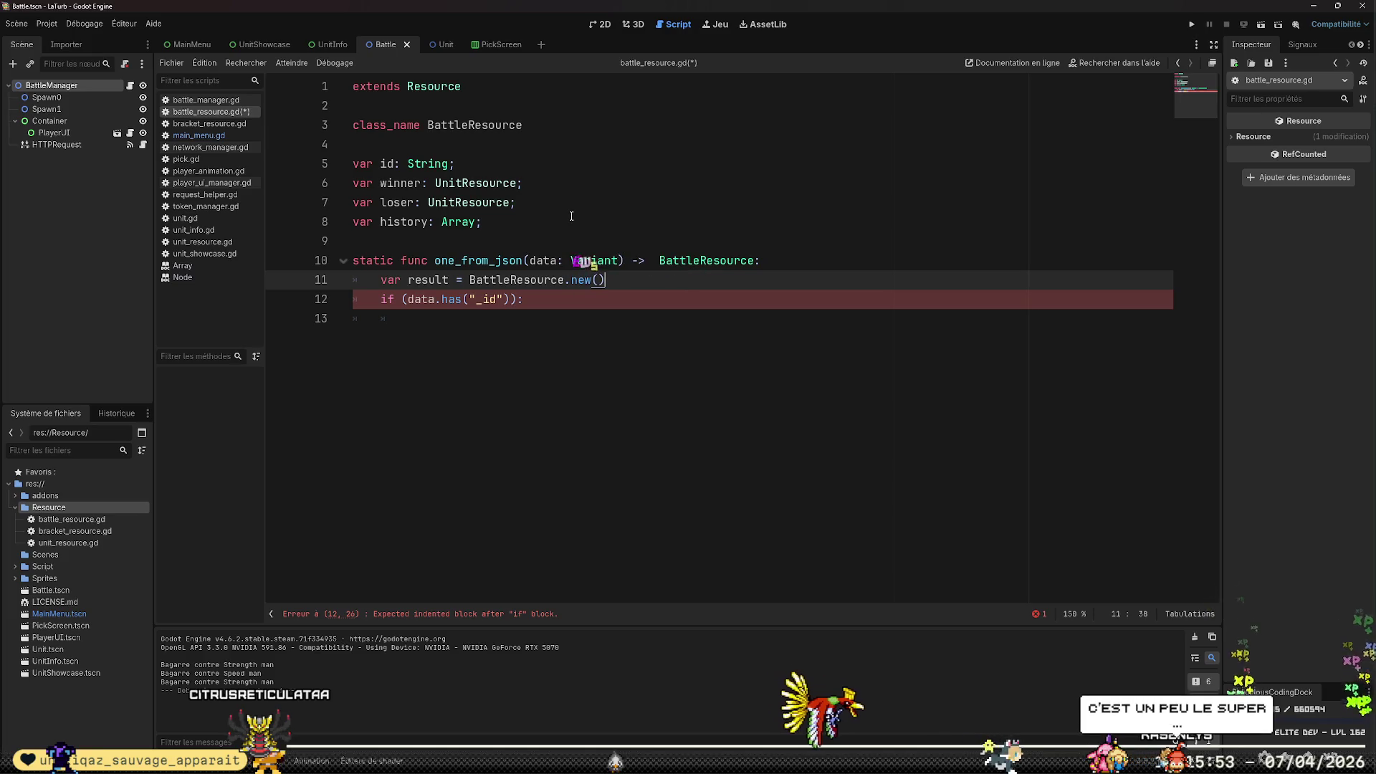
key(Right)
text(;)
key(Right)
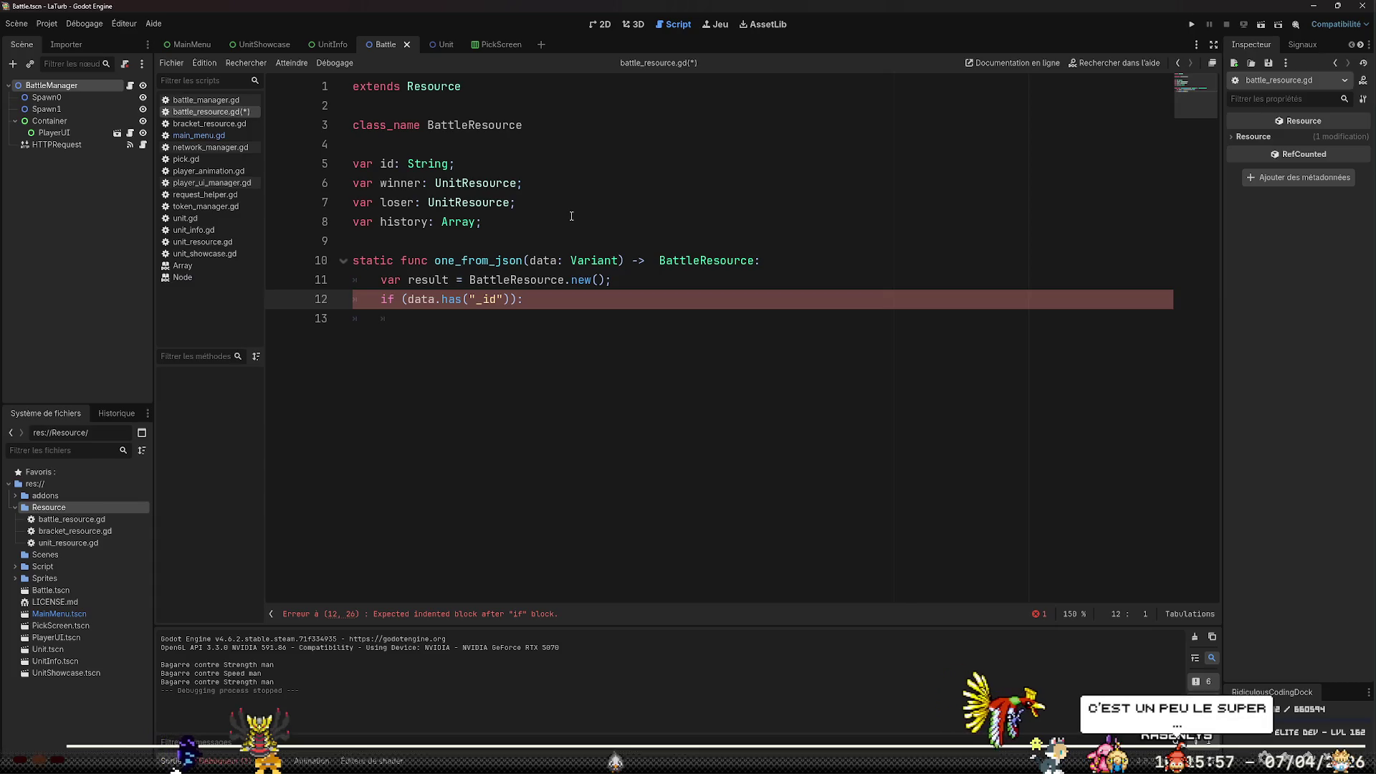
key(Down)
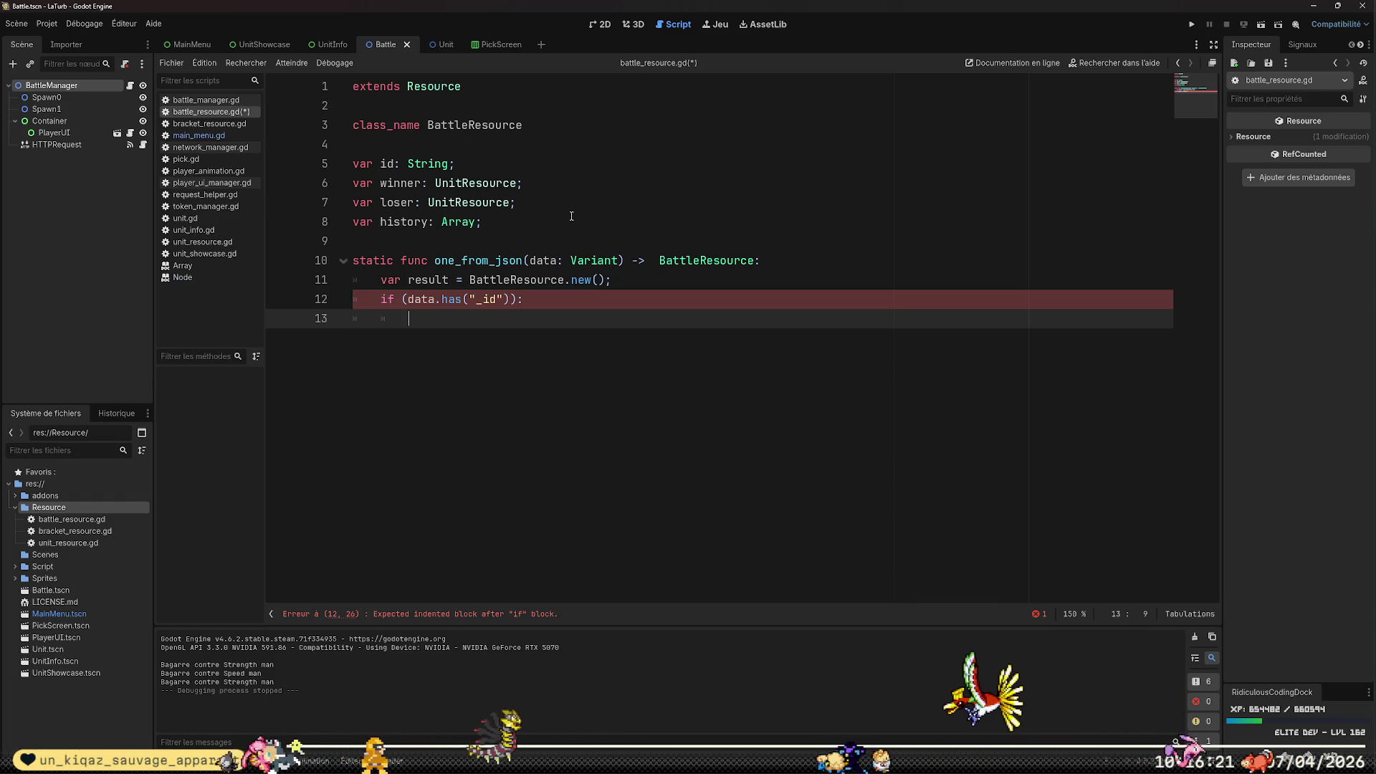
text(re)
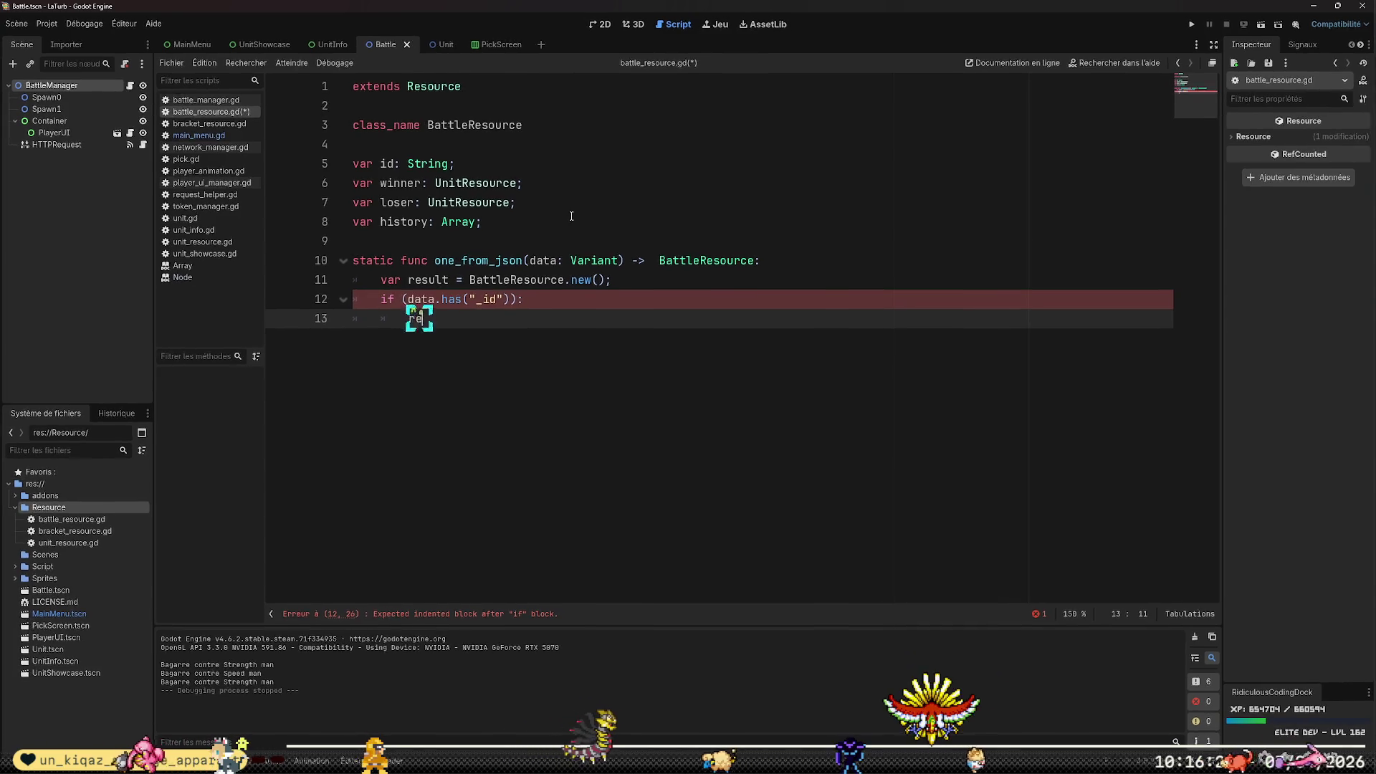
text(sult.id =)
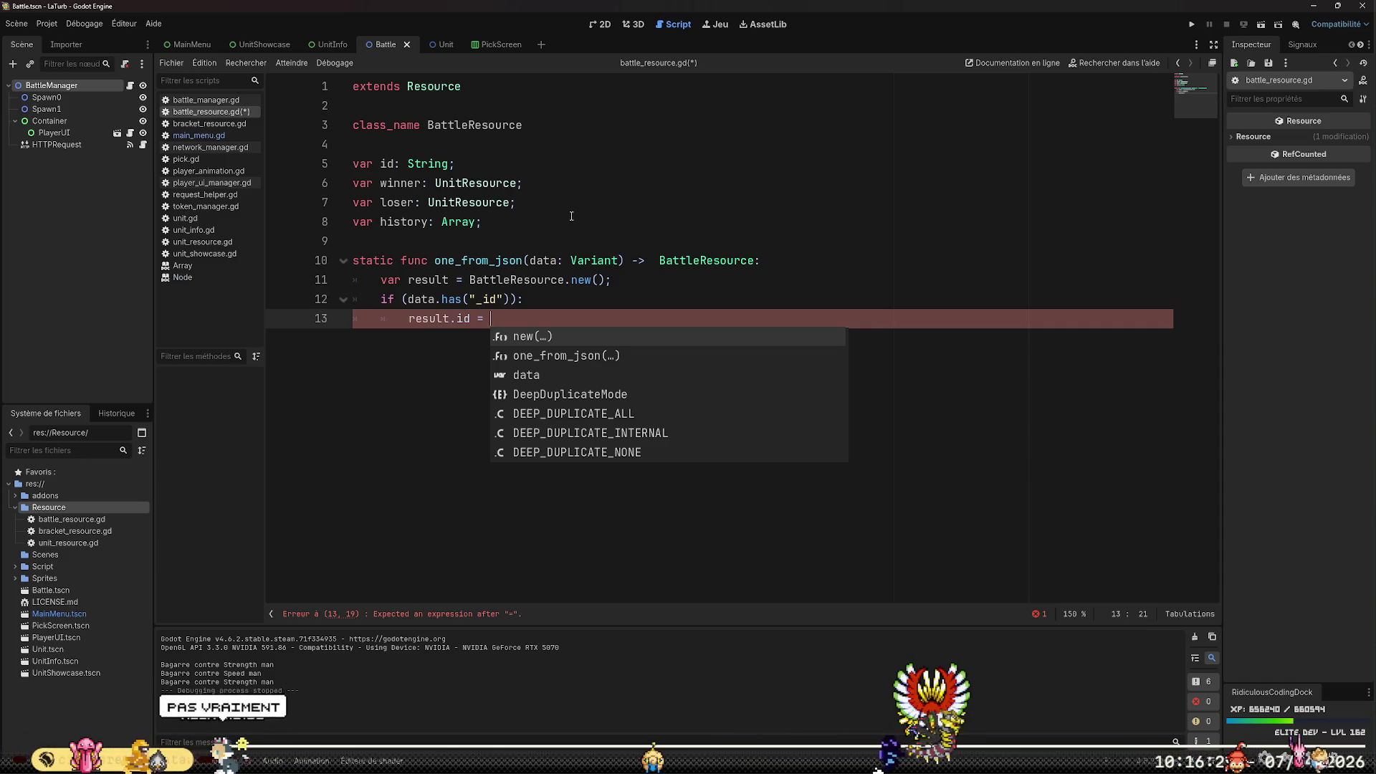
text(data)
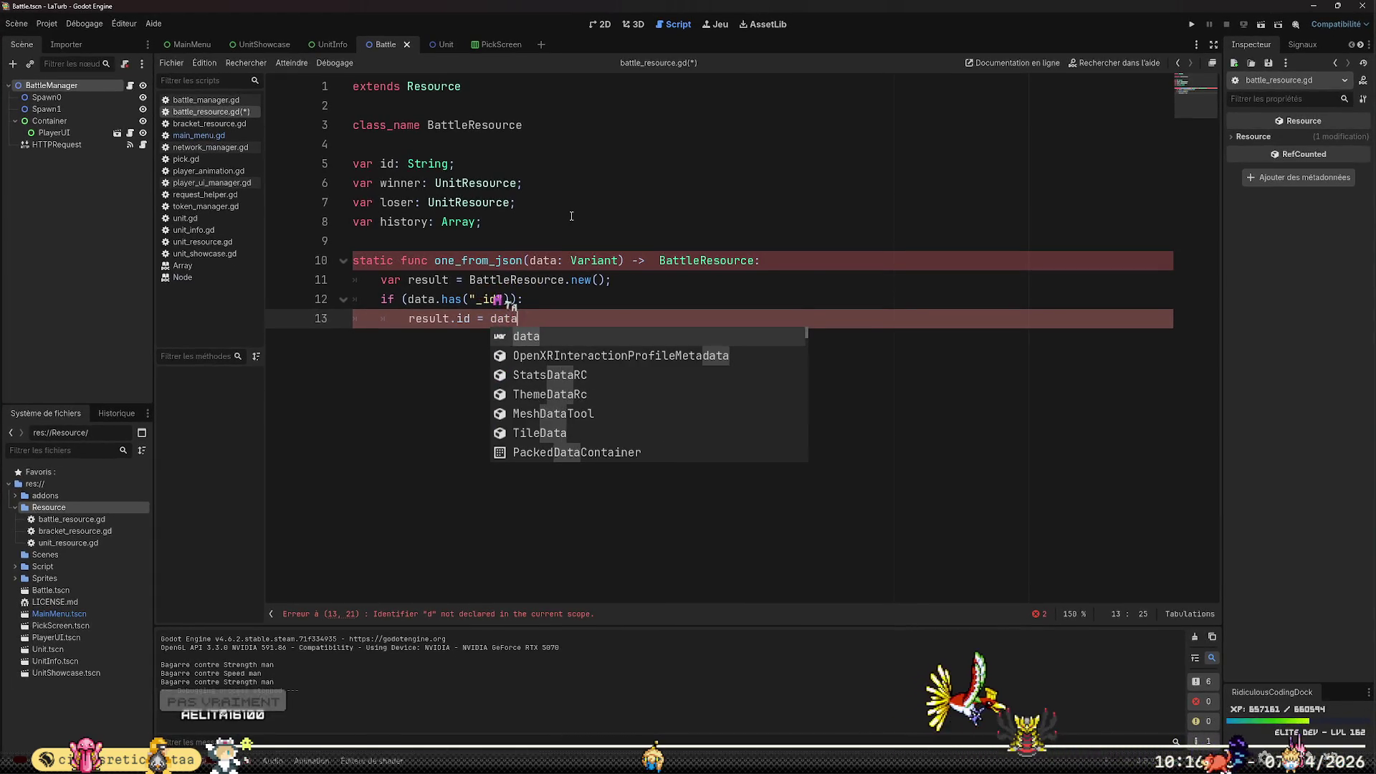
text(["_id"])
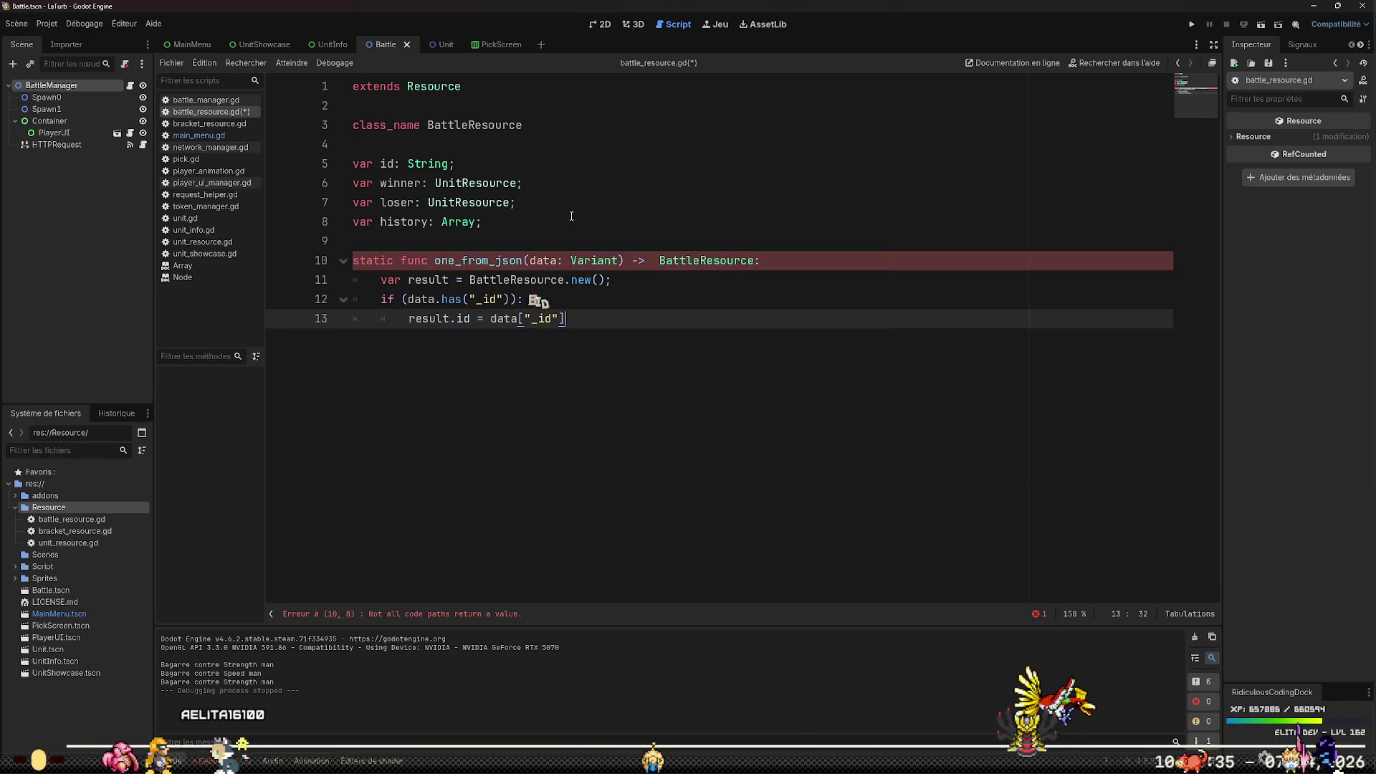
text(;)
key(Return)
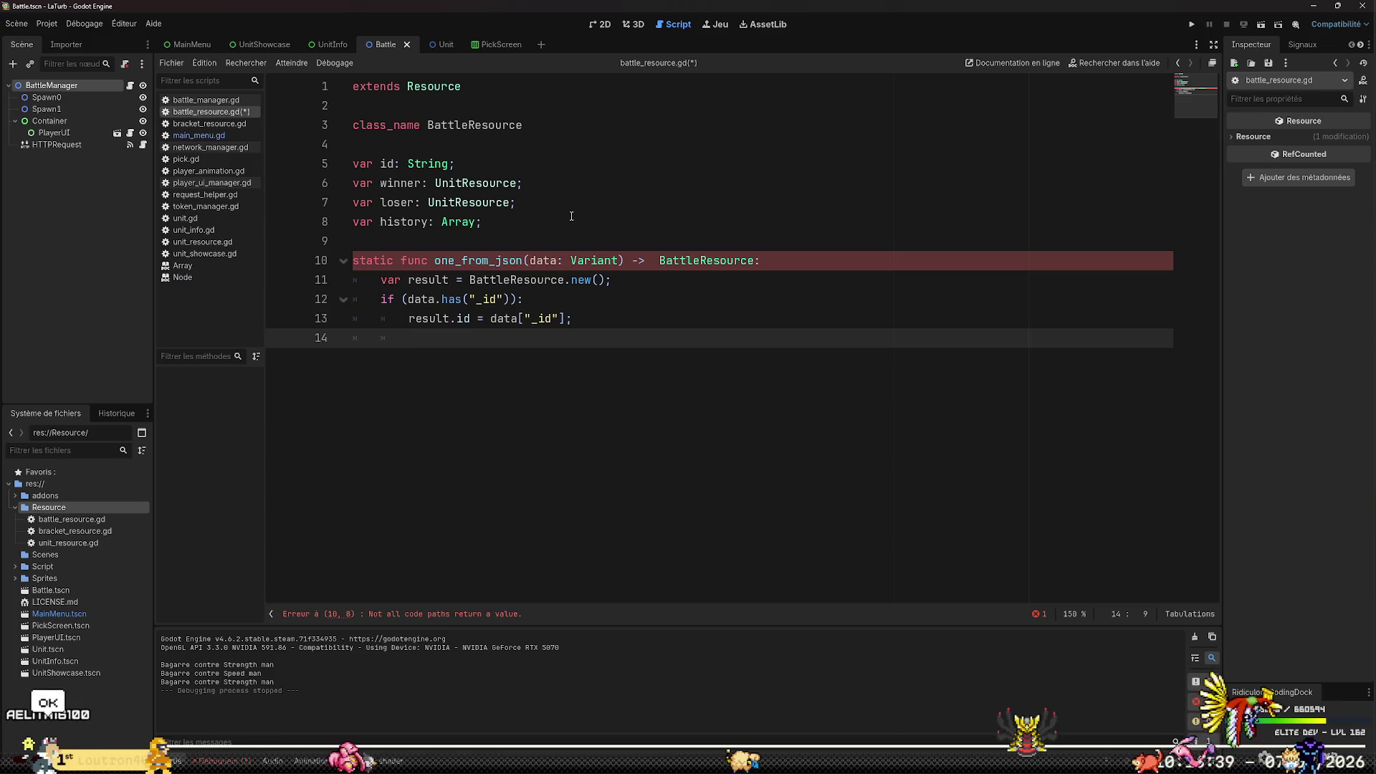
End the function with 'return result', leaving a blank line above it
key(BackSpace)
text(return)
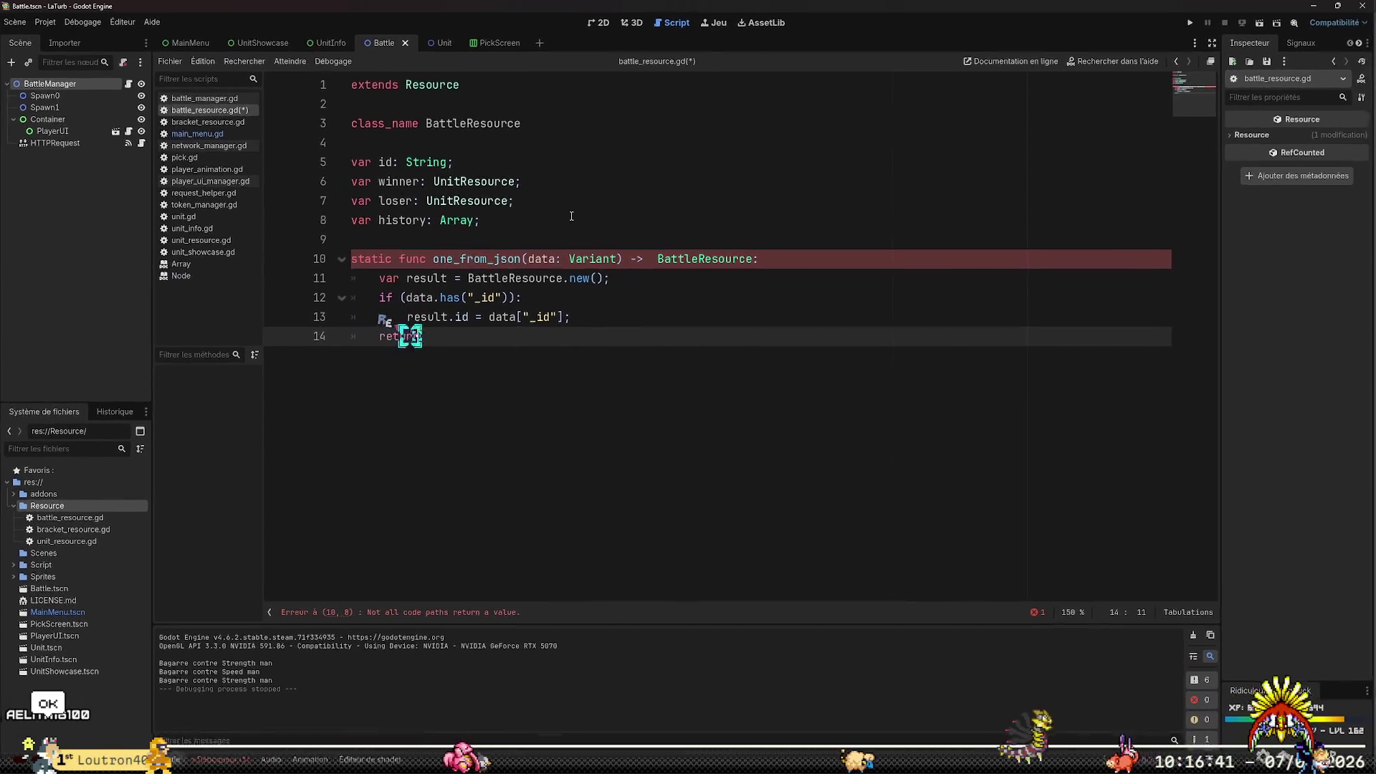
text( result;)
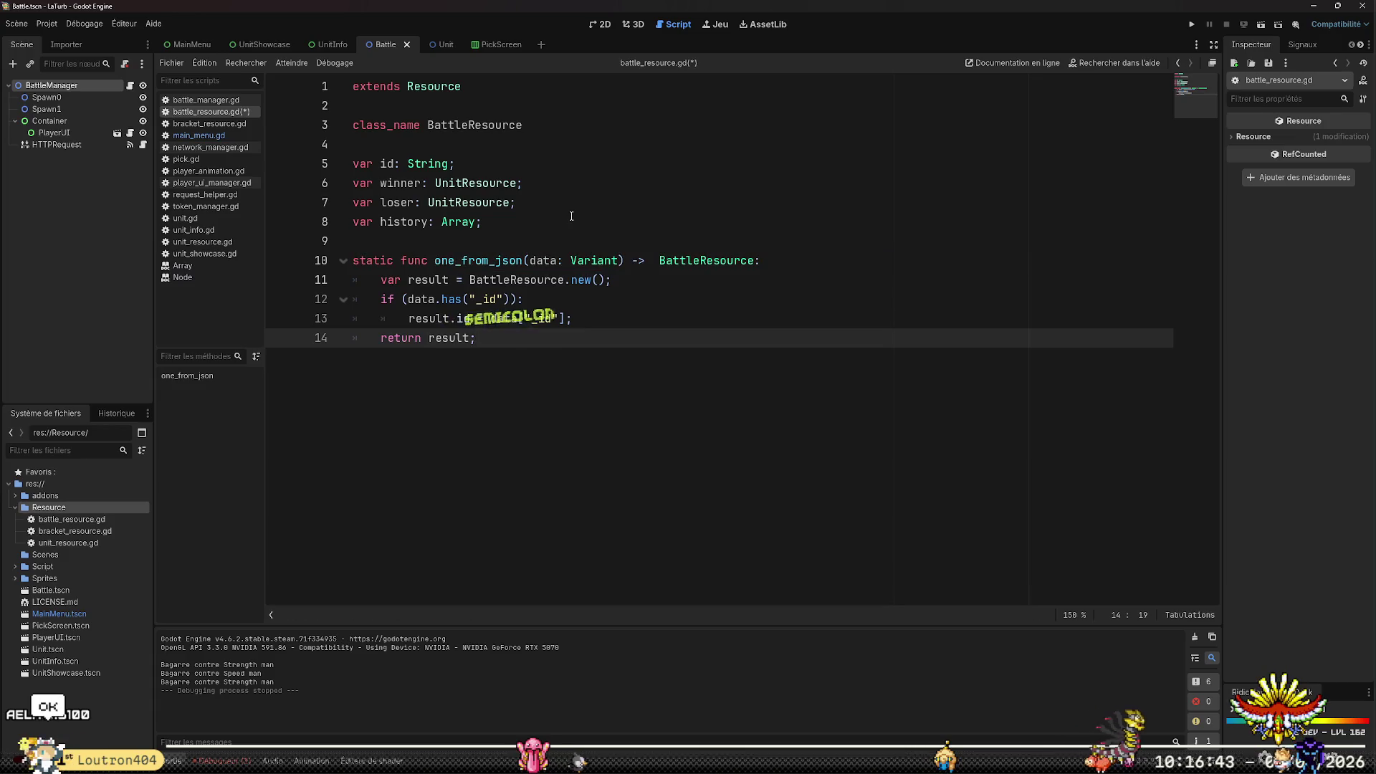
key(Up)
key(Up)
key(Up)
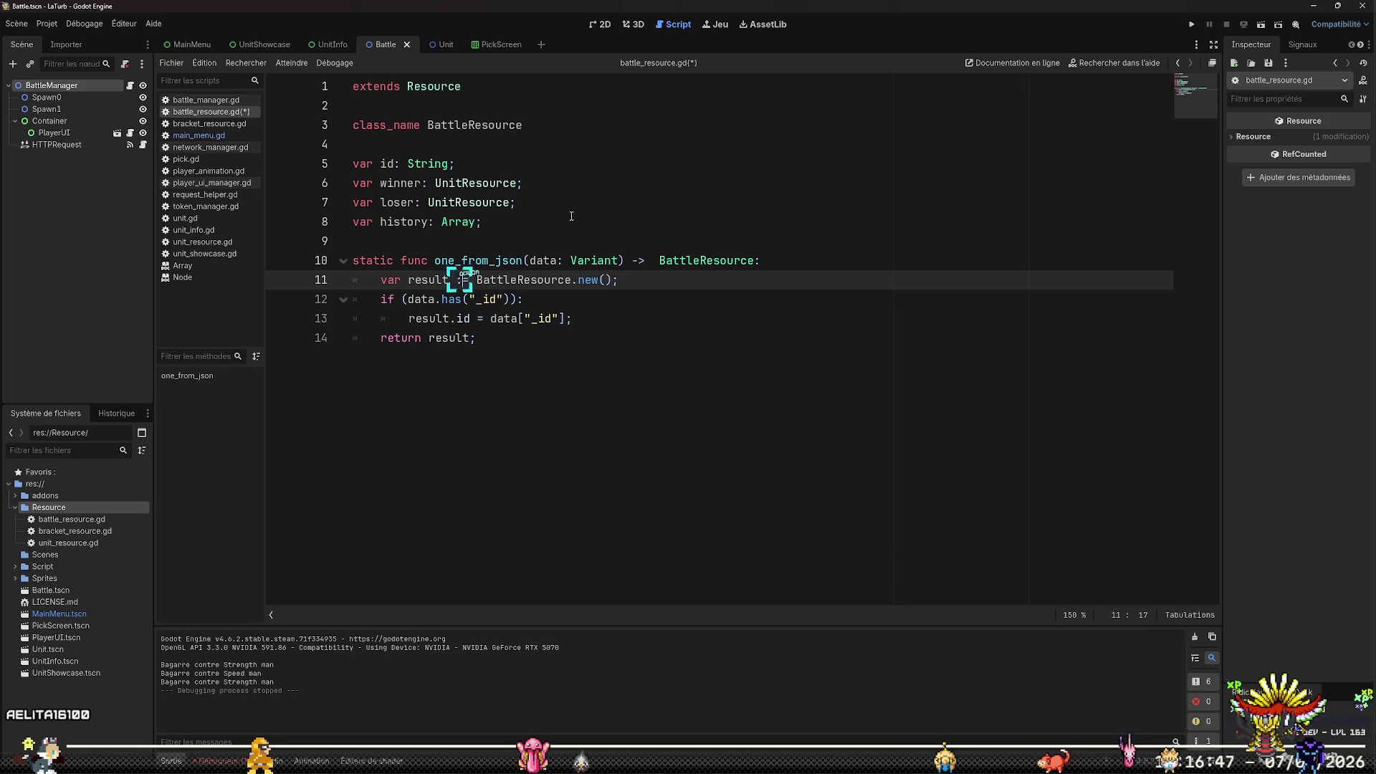
key(Down)
key(Down)
key(Down)
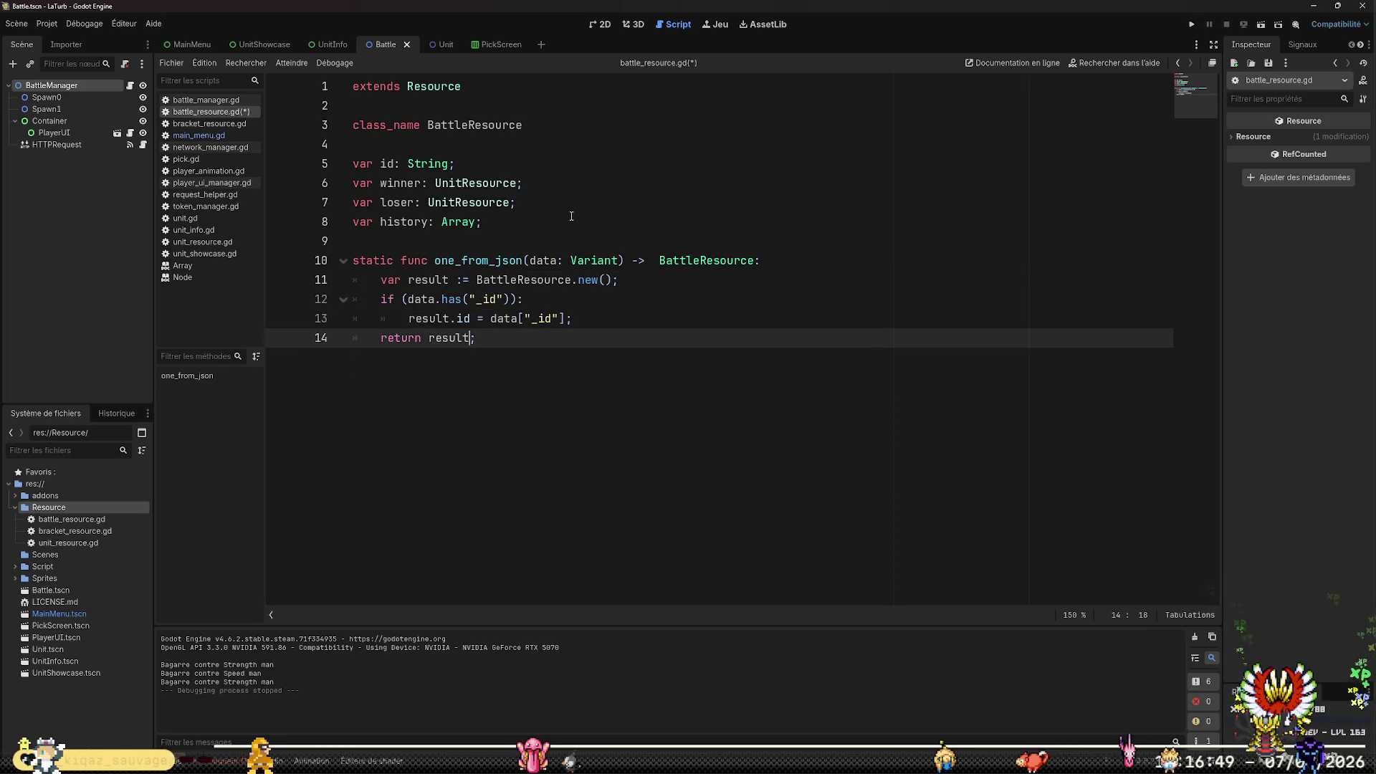
key(Left)
key(Return)
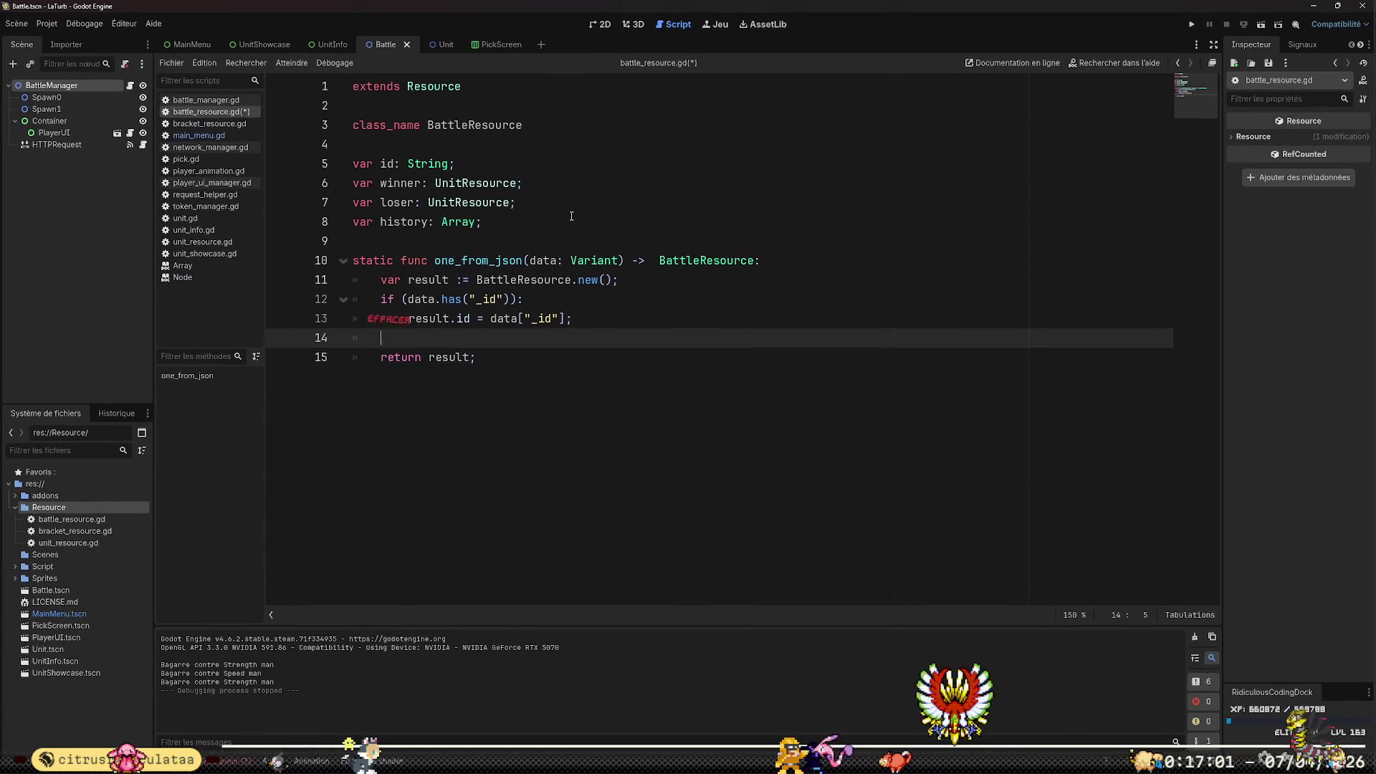
Add an if data.has("winner") check whose body assigns result.winner = data
text(if ()
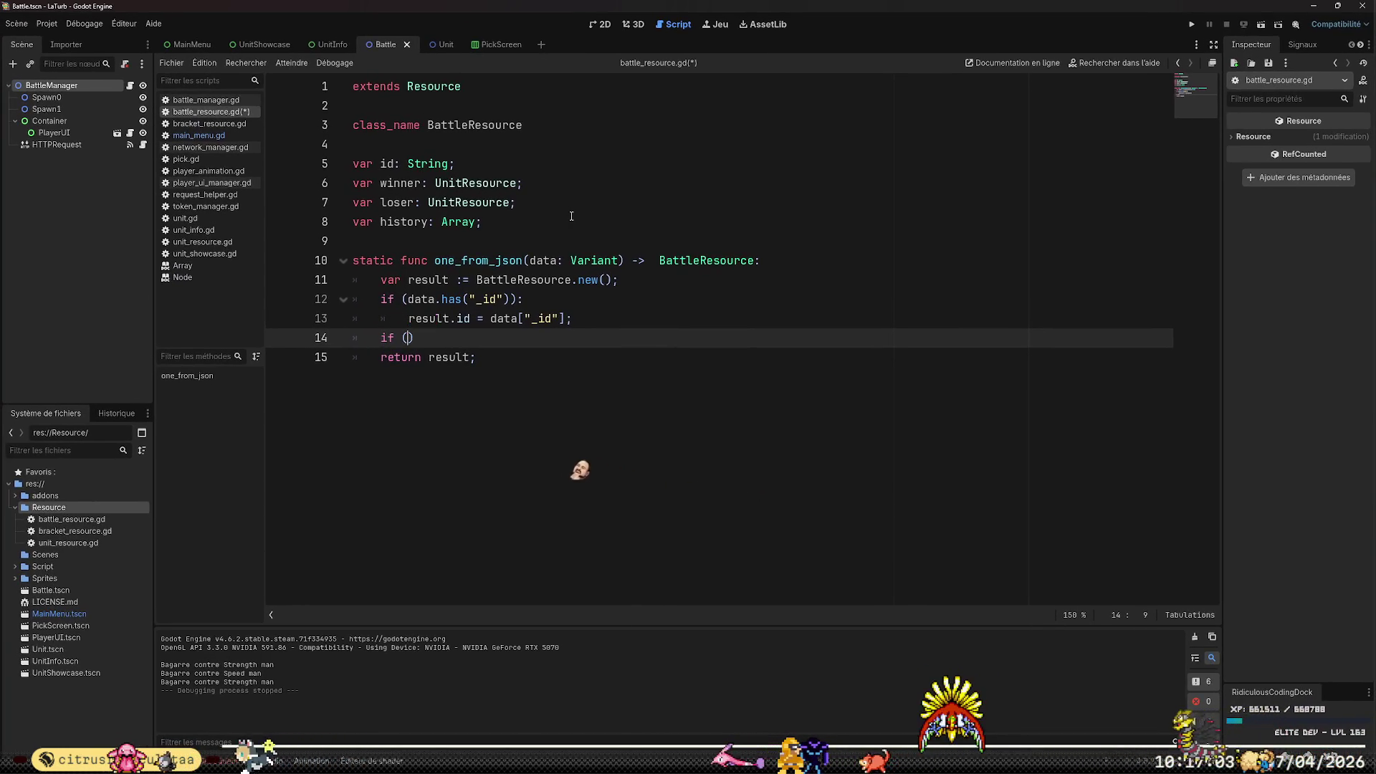
text(data.has("winner)
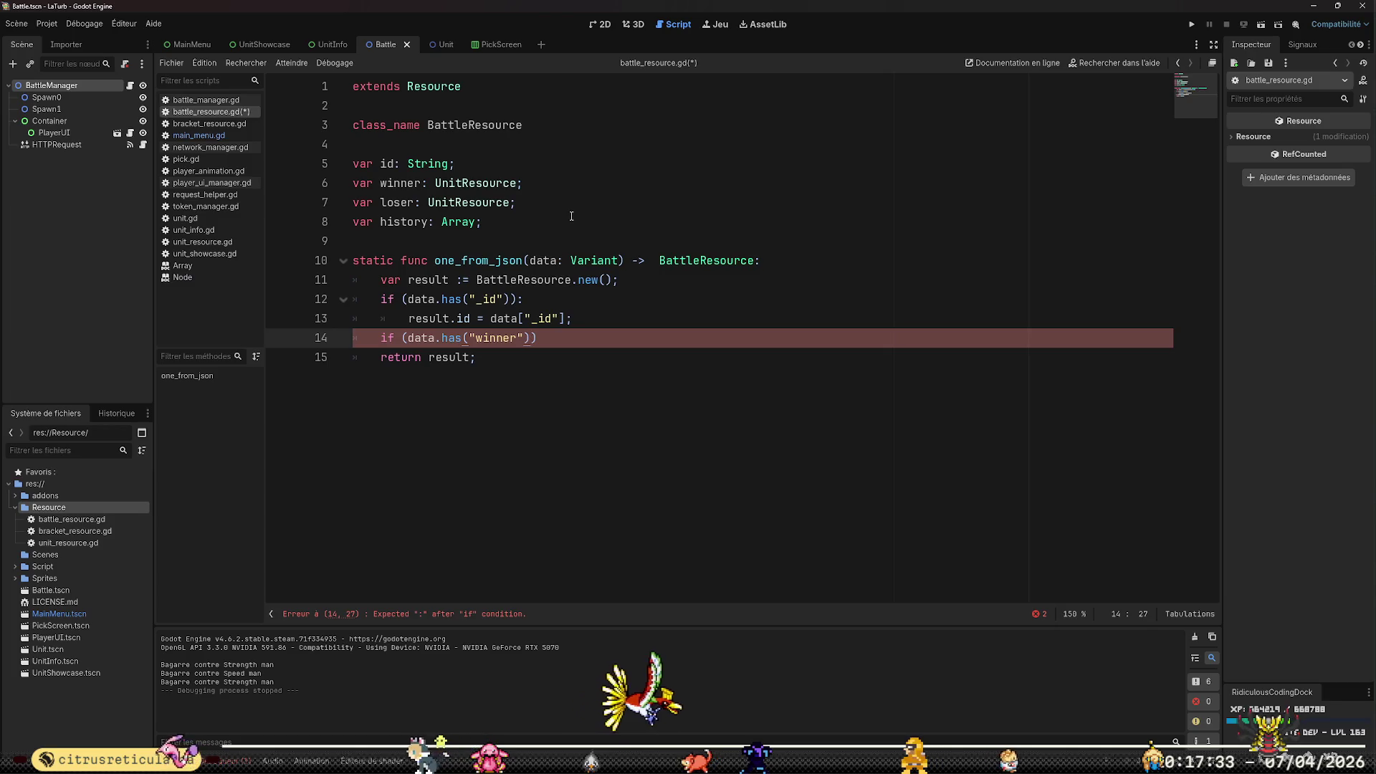
key(Right)
key(Return)
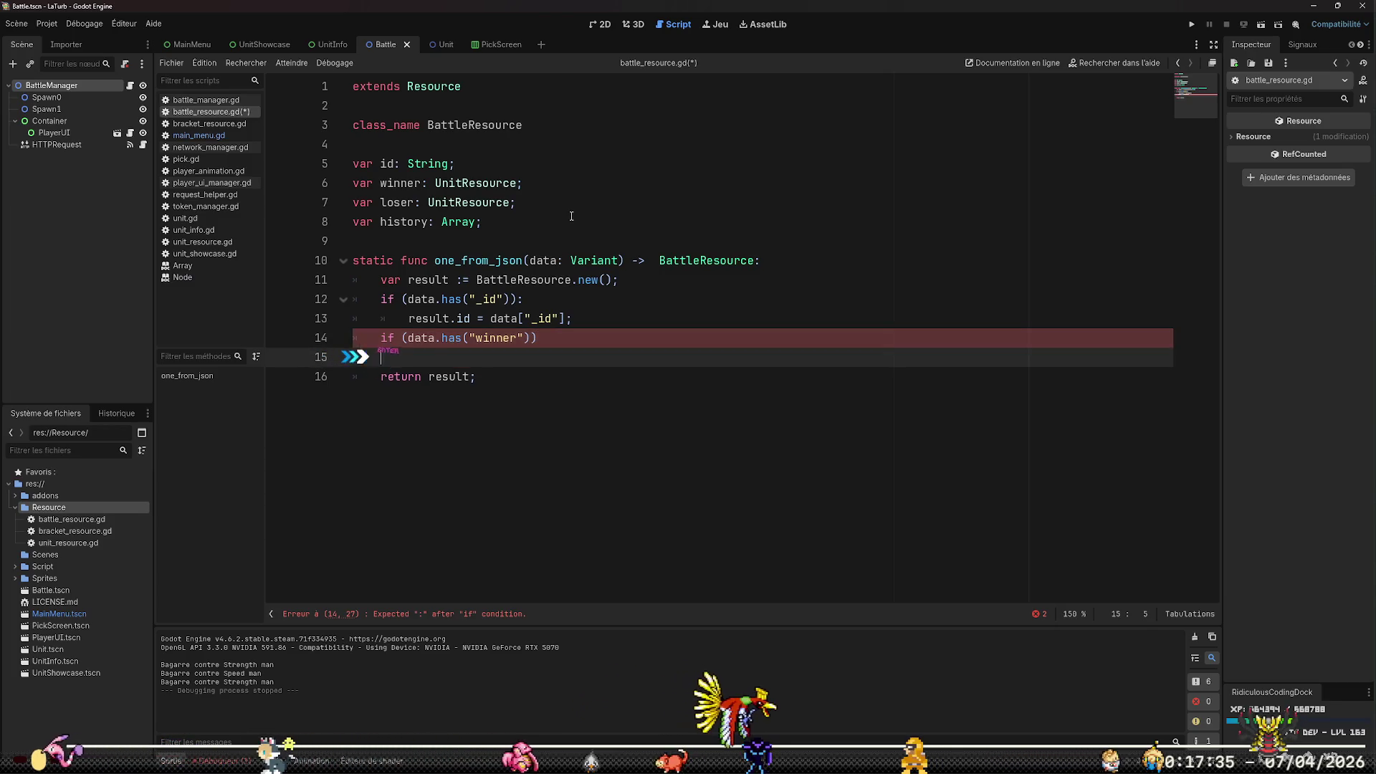
key(Tab)
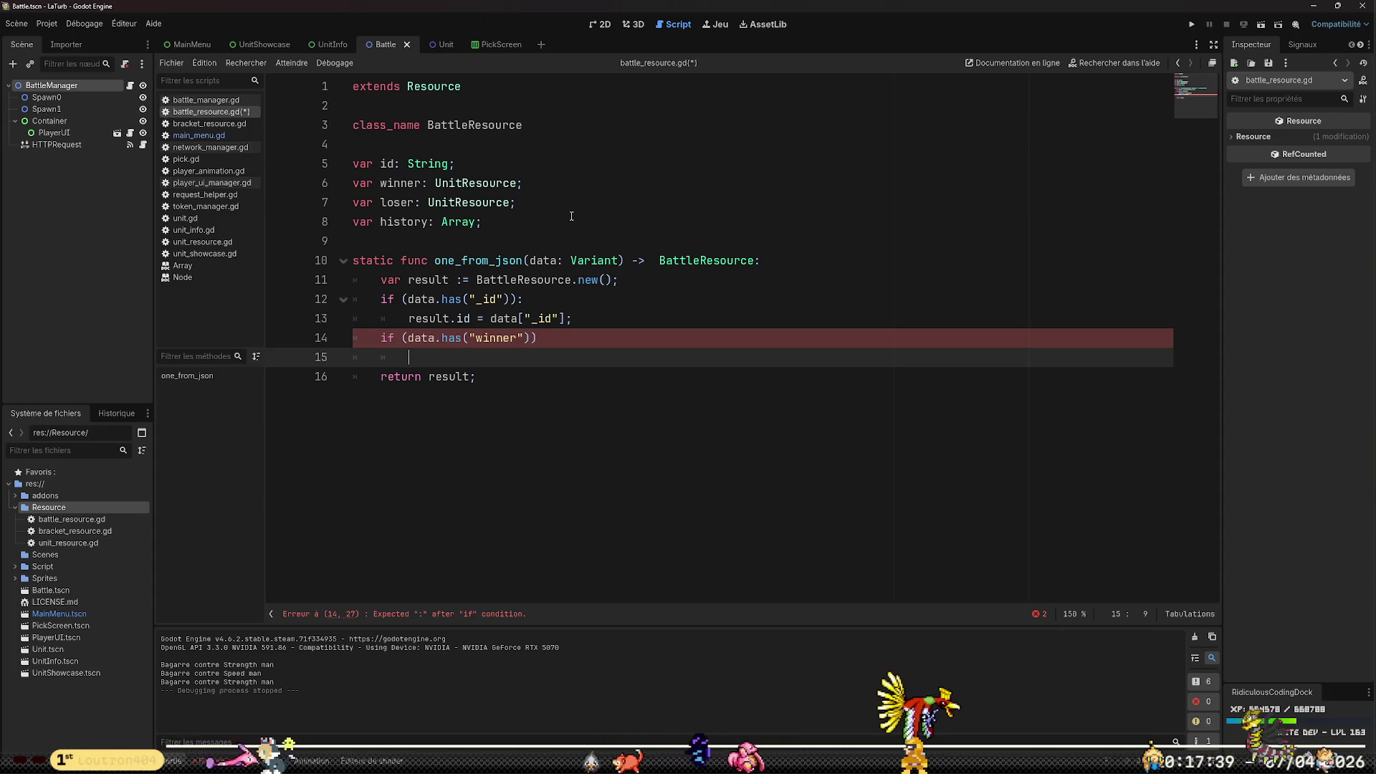
text(resul)
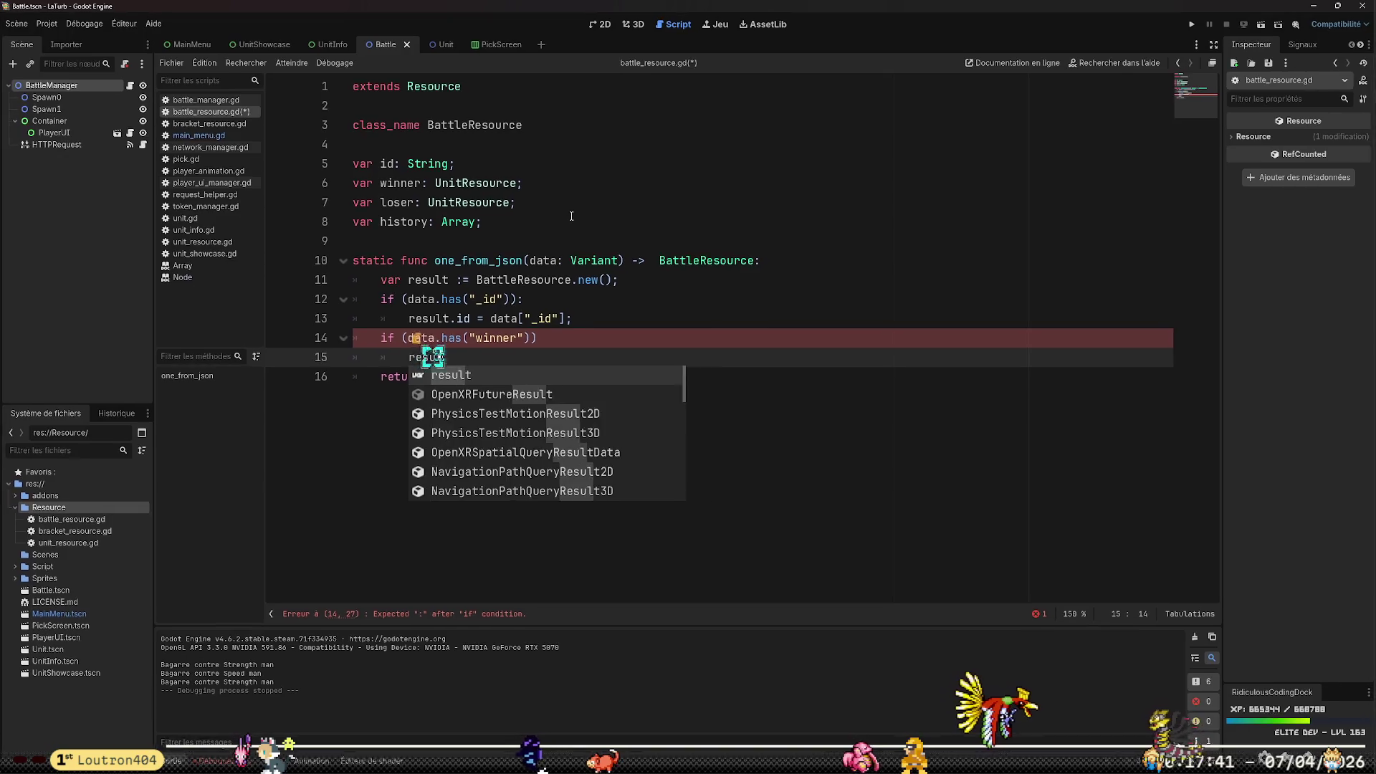
text(t.winner = fa)
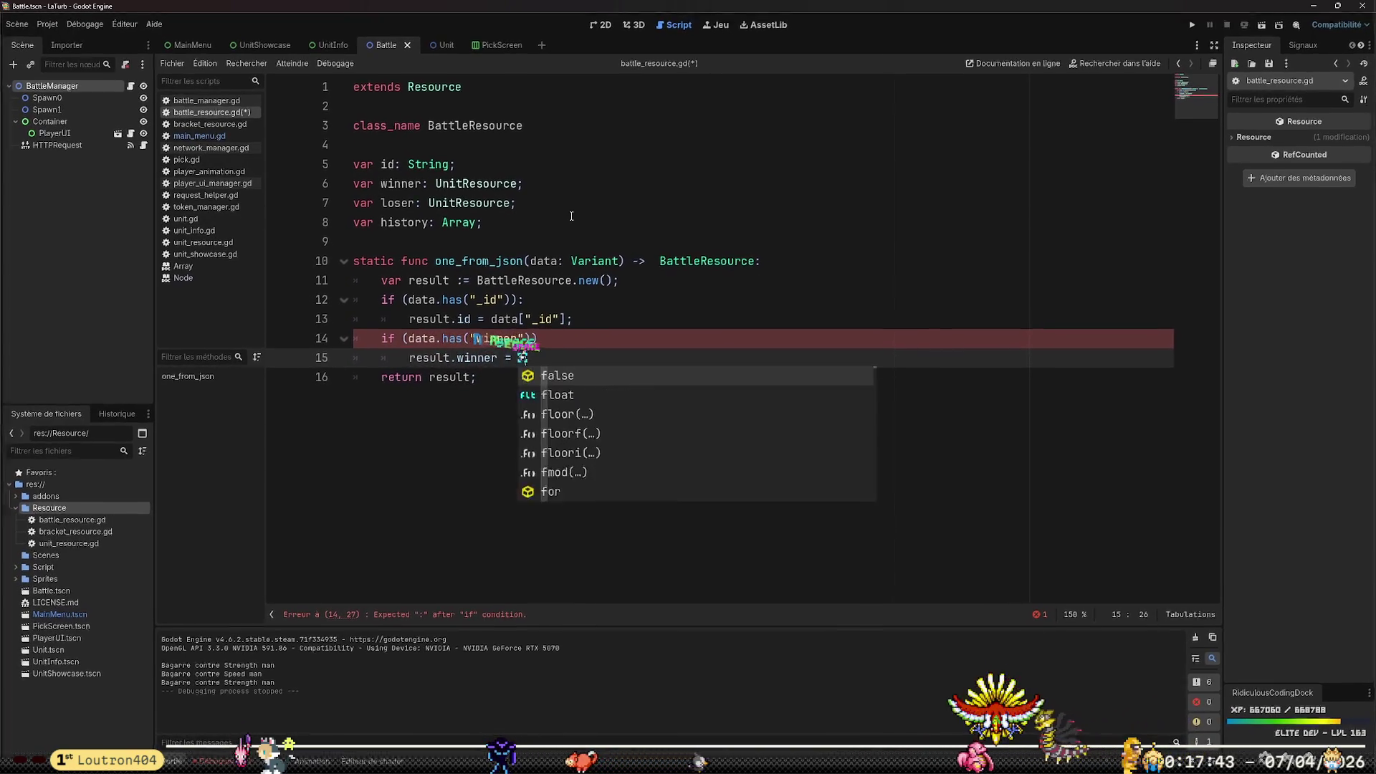
key(BackSpace)
key(BackSpace)
key(BackSpace)
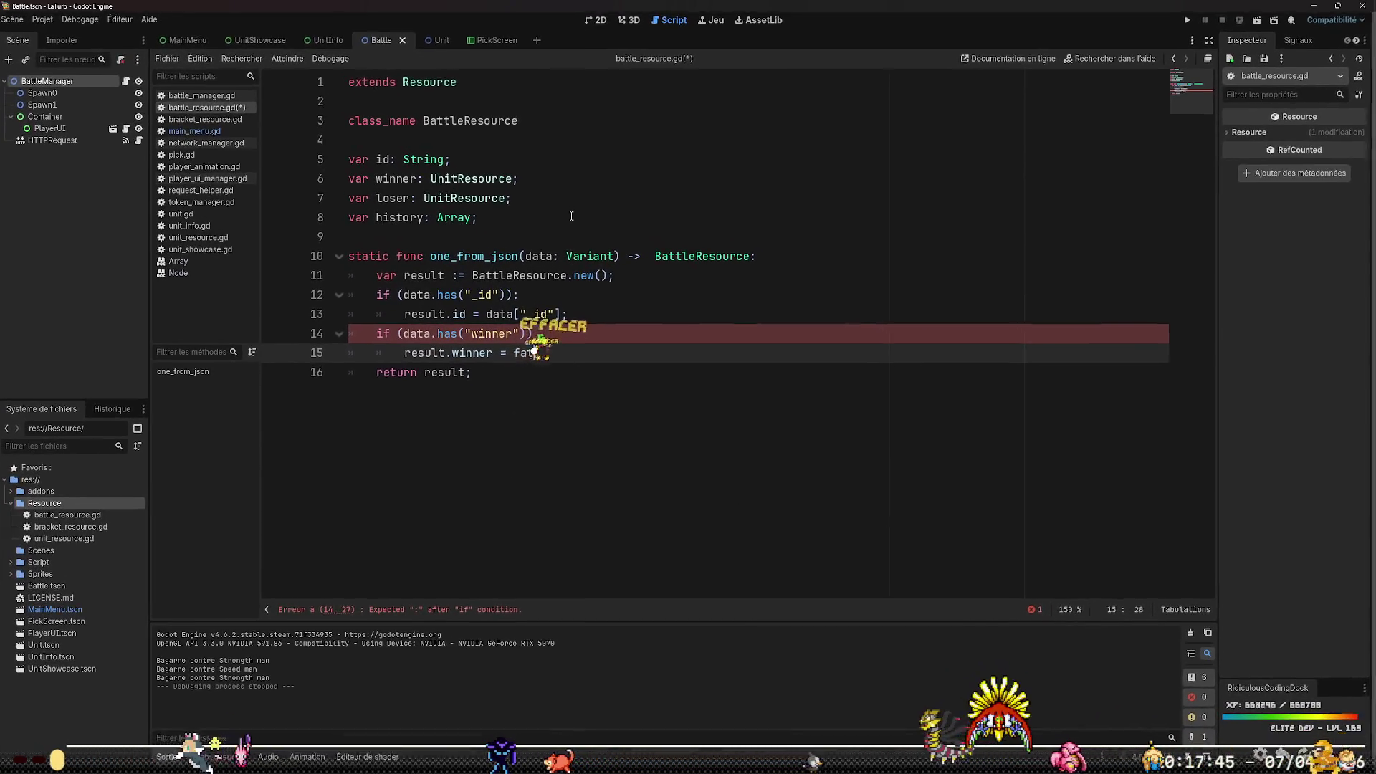
text(data)
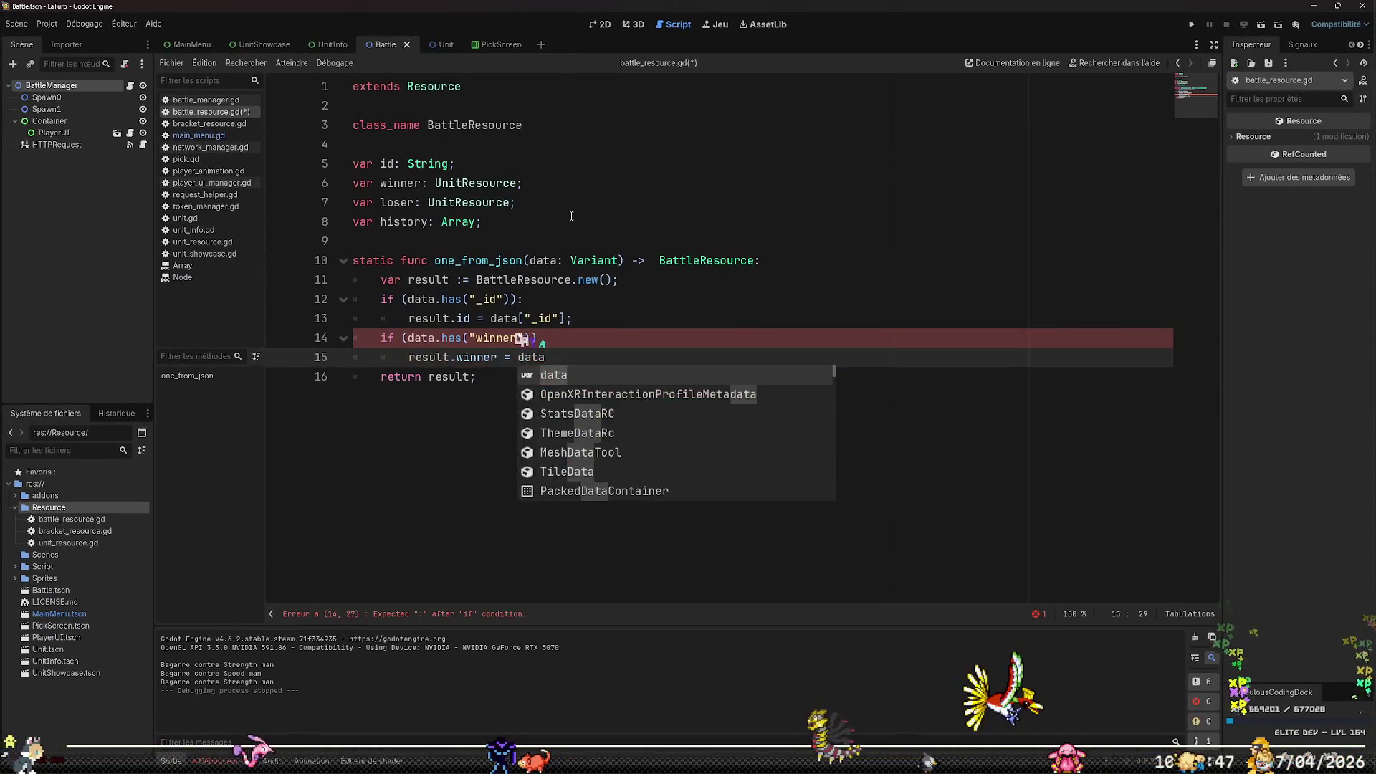
key(Escape)
Fill in the "winner" key and end the winner condition with a colon
key(Down)
key(Home)
key(Up)
key(Up)
key(Up)
key(Down)
key(Down)
key(Down)
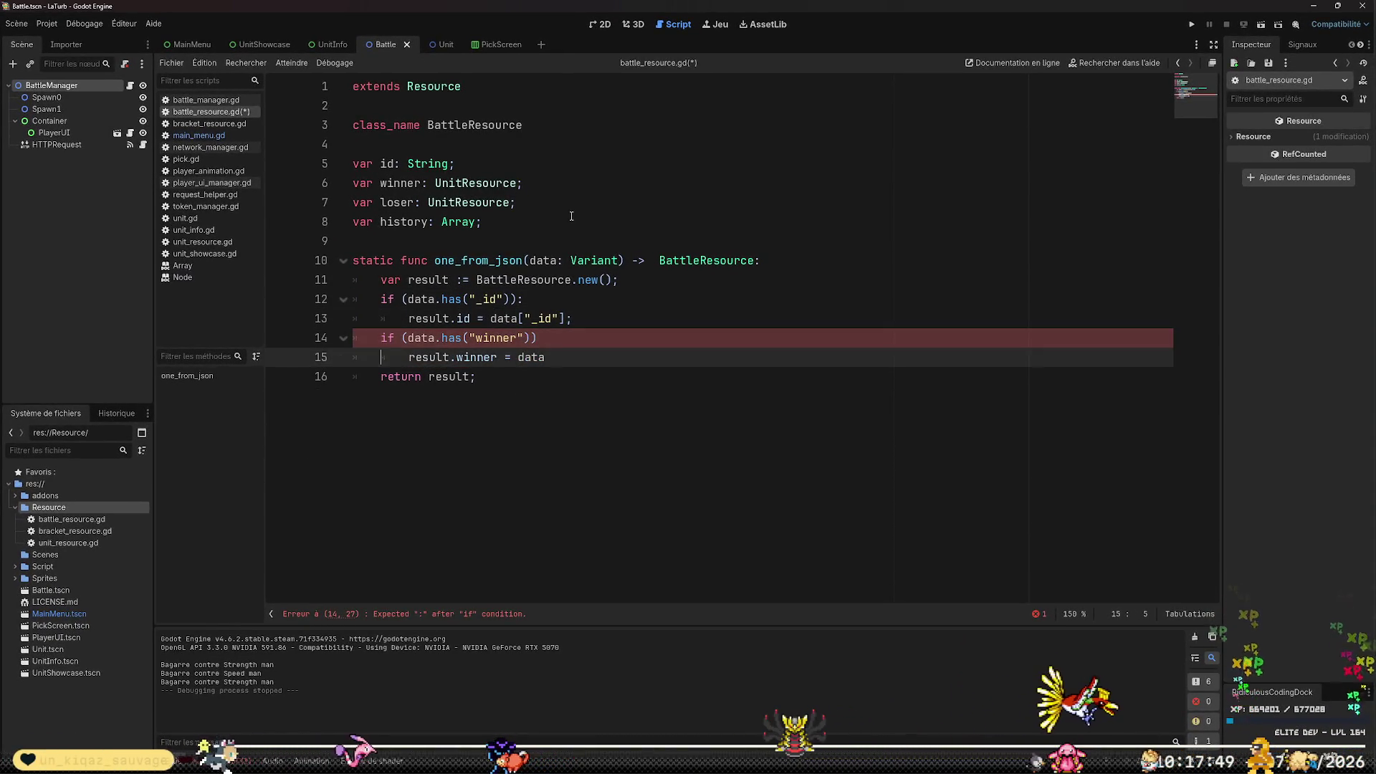
key(Up)
key(End)
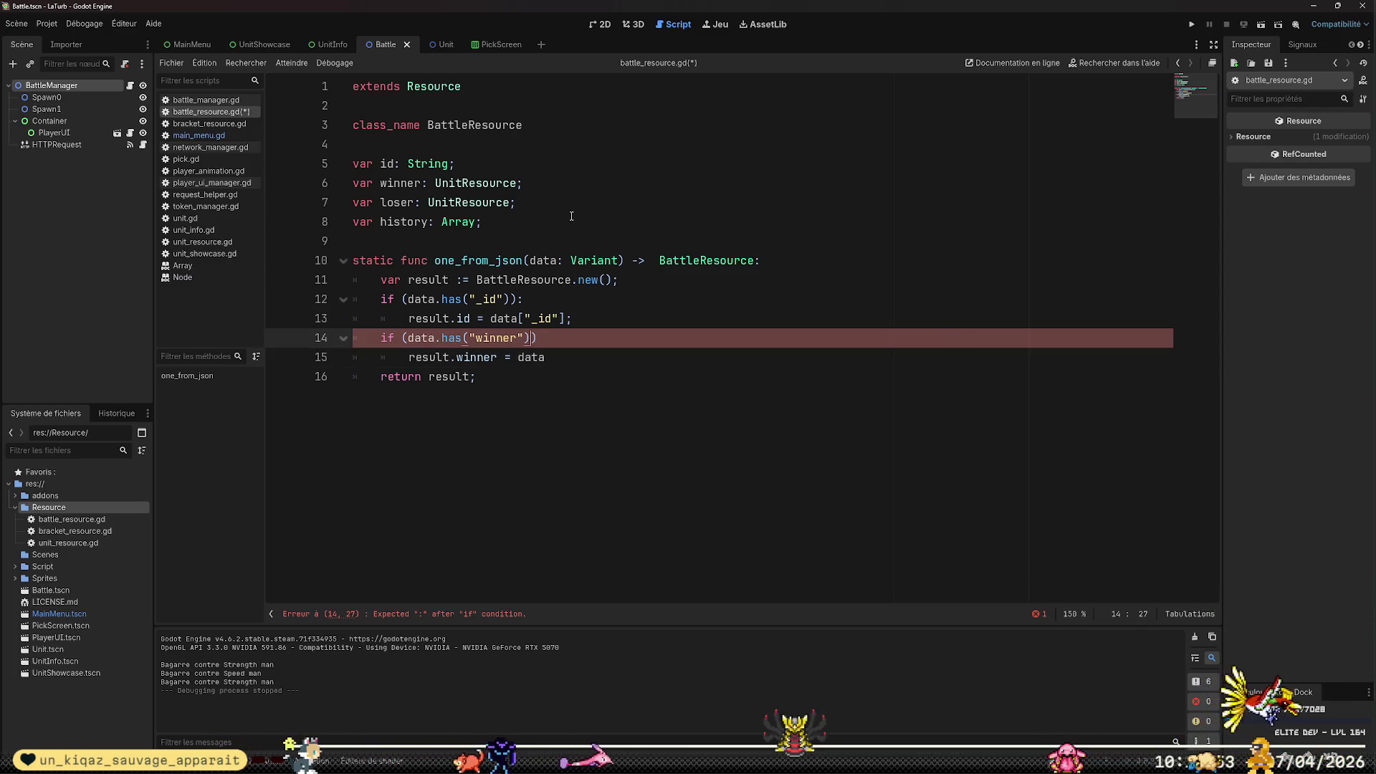
key(Down)
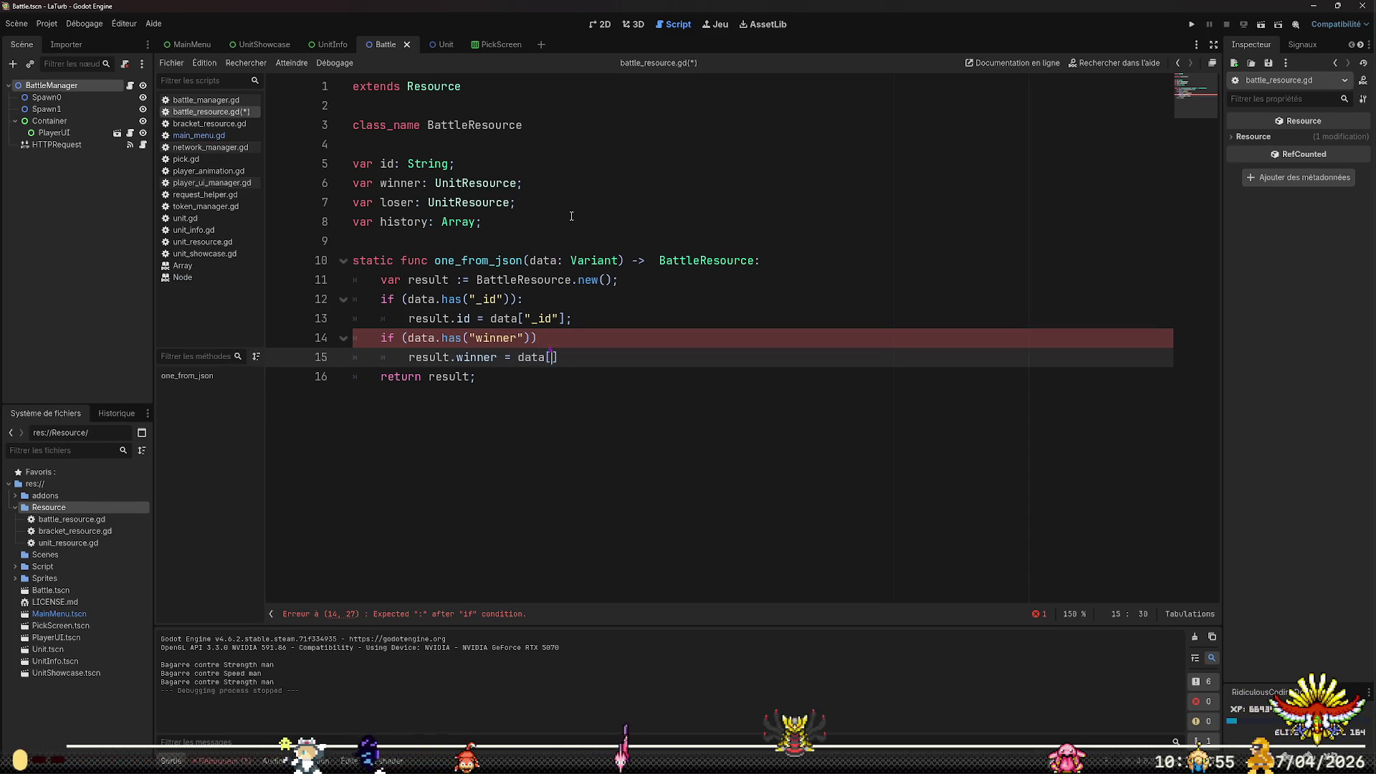
text("winner")
key(Down)
key(Home)
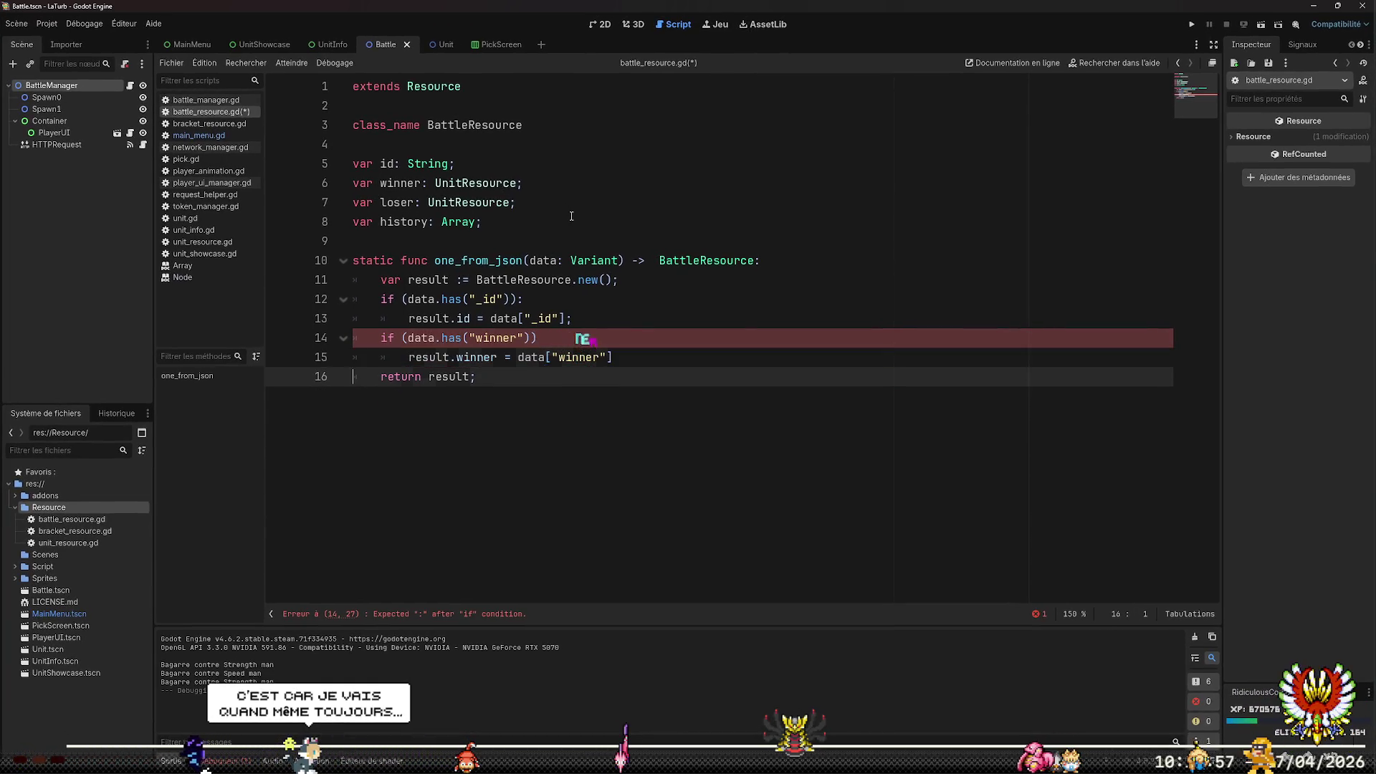
key(Left)
key(Up)
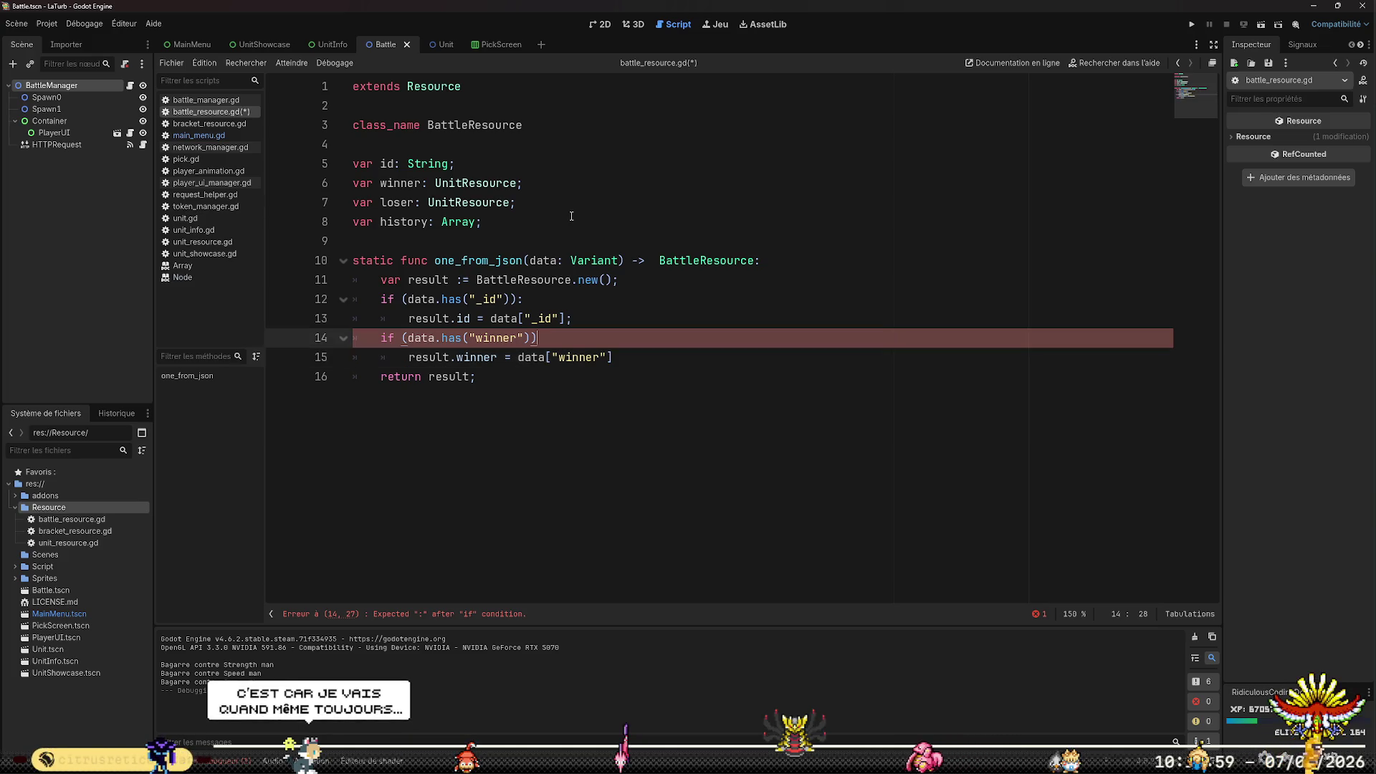
text(:)
Terminate the winner assignment with a semicolon and save battle_resource.gd
key(Down)
key(Down)
key(Up)
key(End)
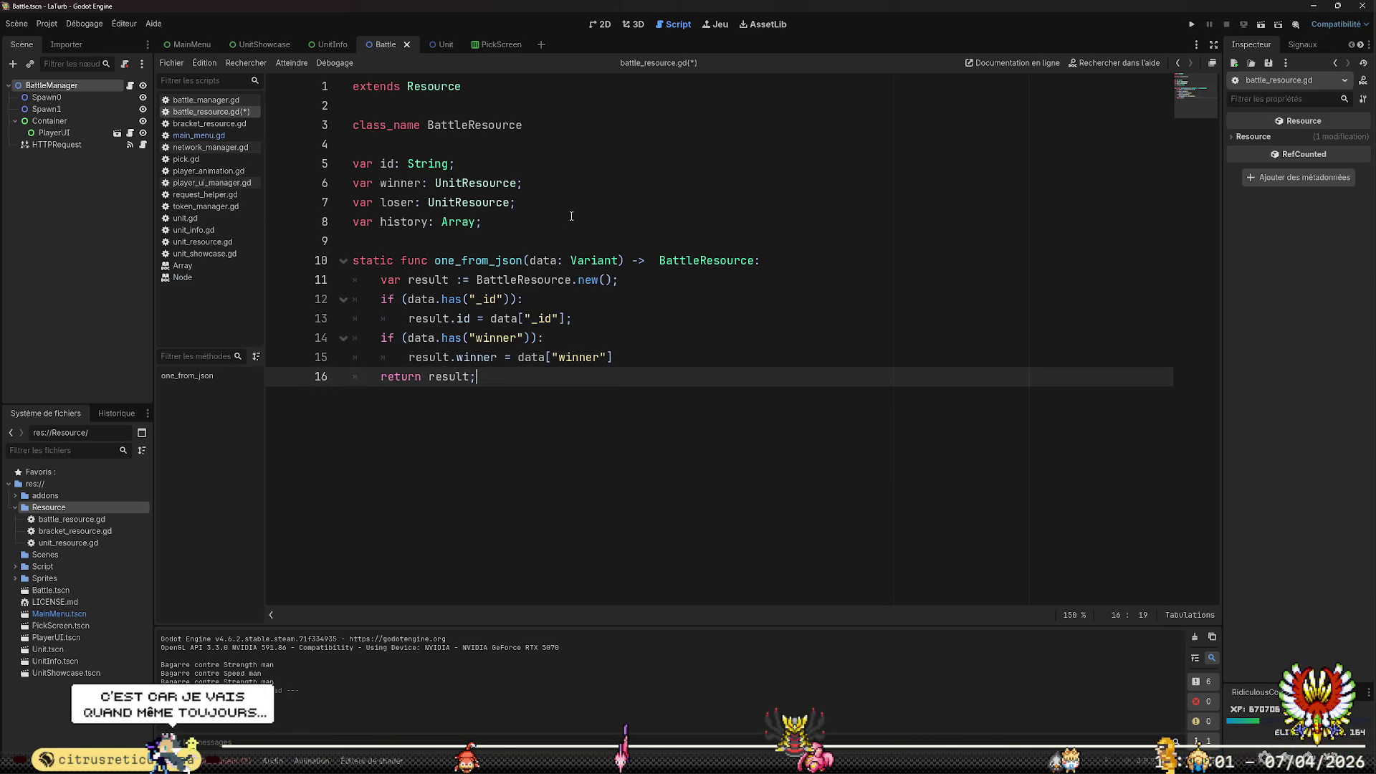
key(Left)
key(Left)
key(Left)
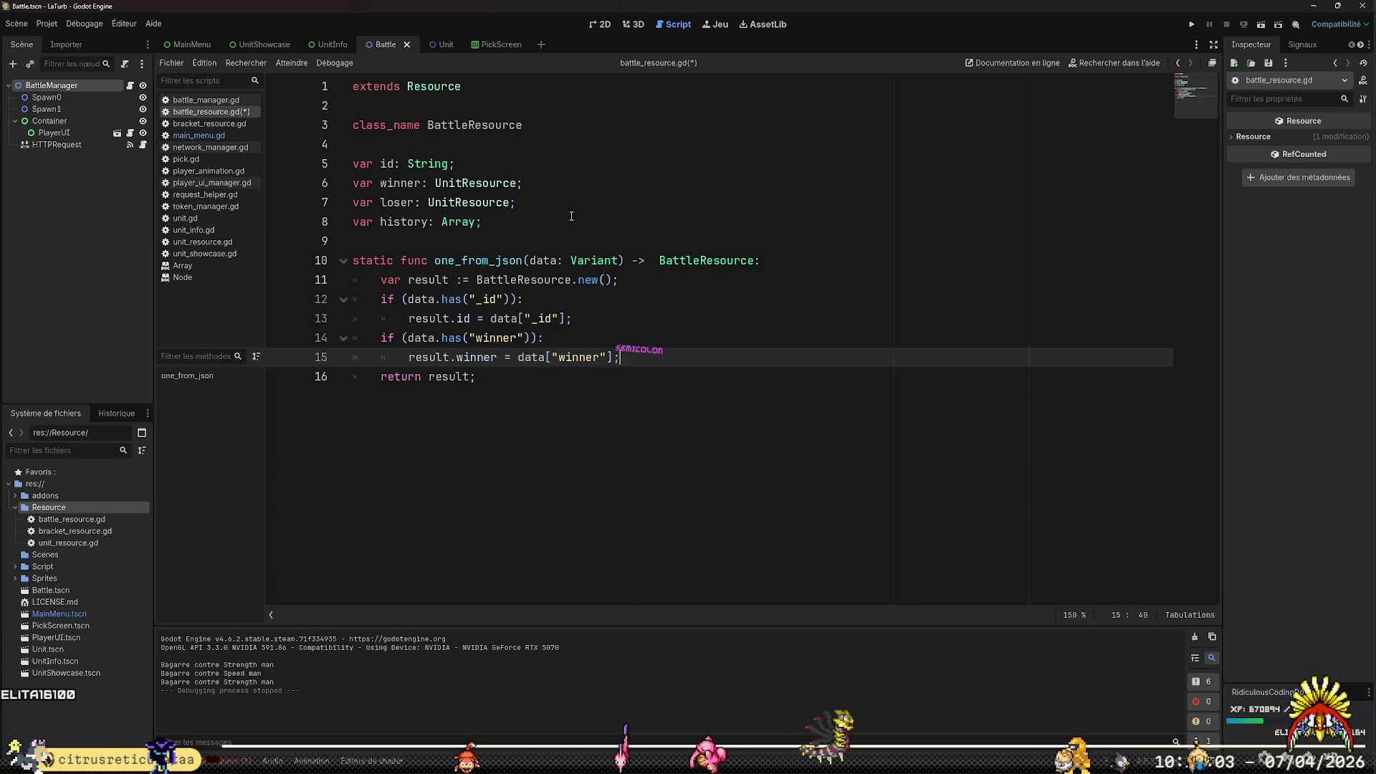
text(;)
key(ctrl+s)
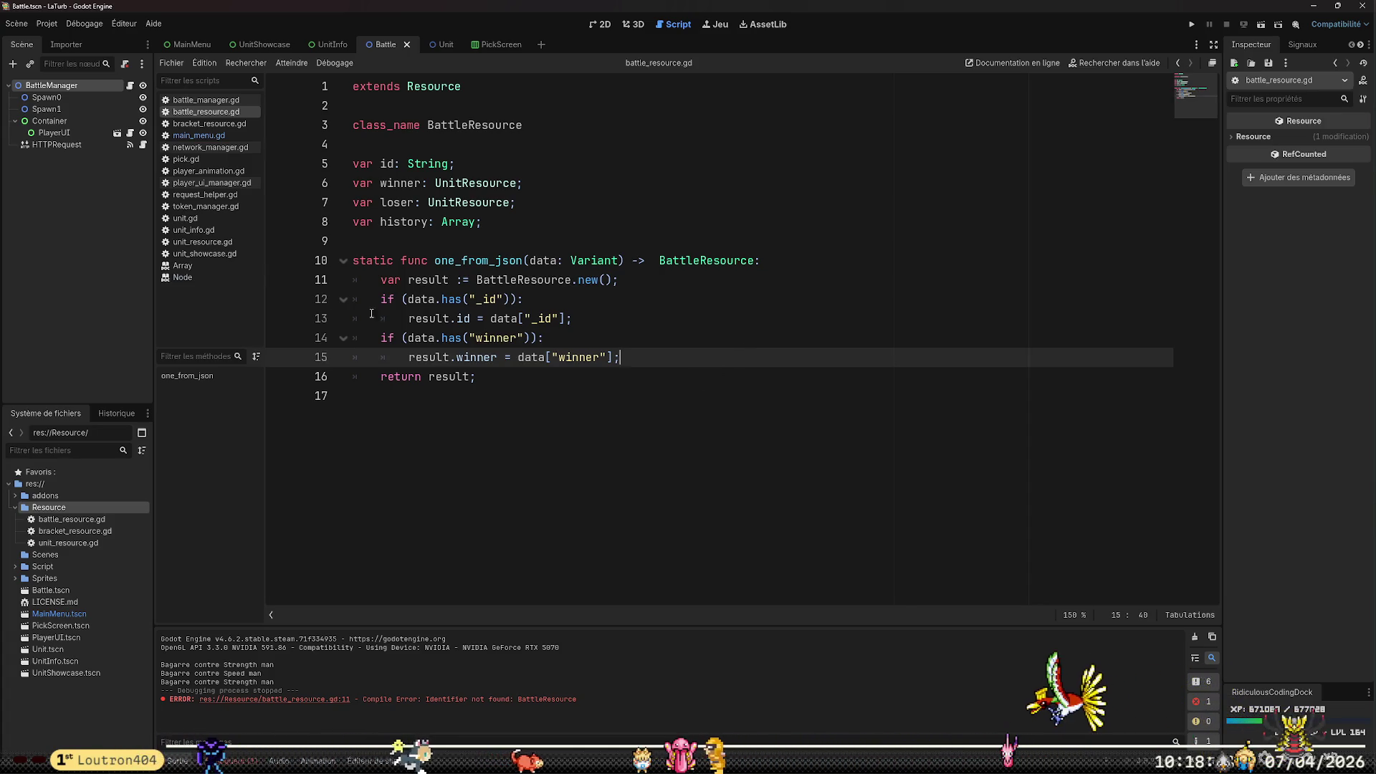
Select the BattleResource identifier, look through main_menu.gd, then switch to network_manager.gd
click(663, 453)
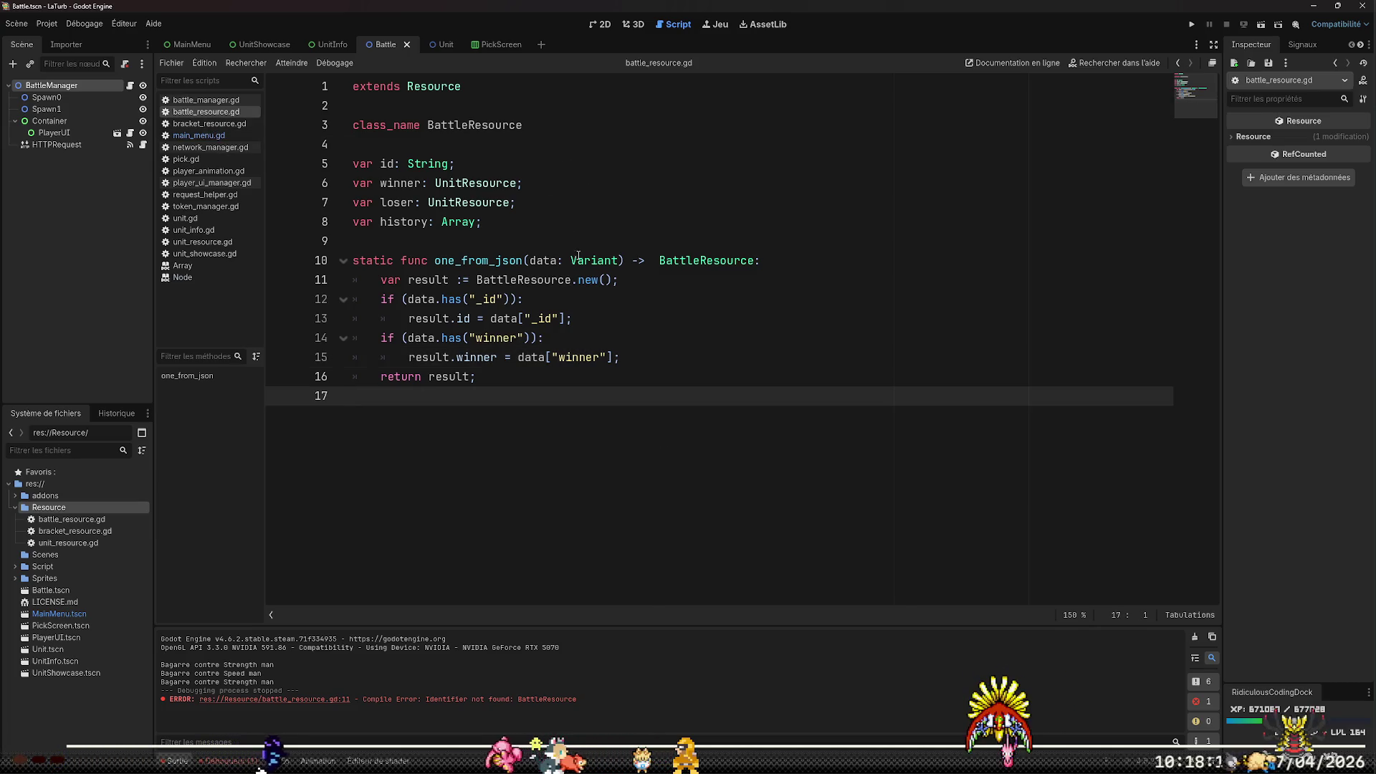
double_click(567, 279)
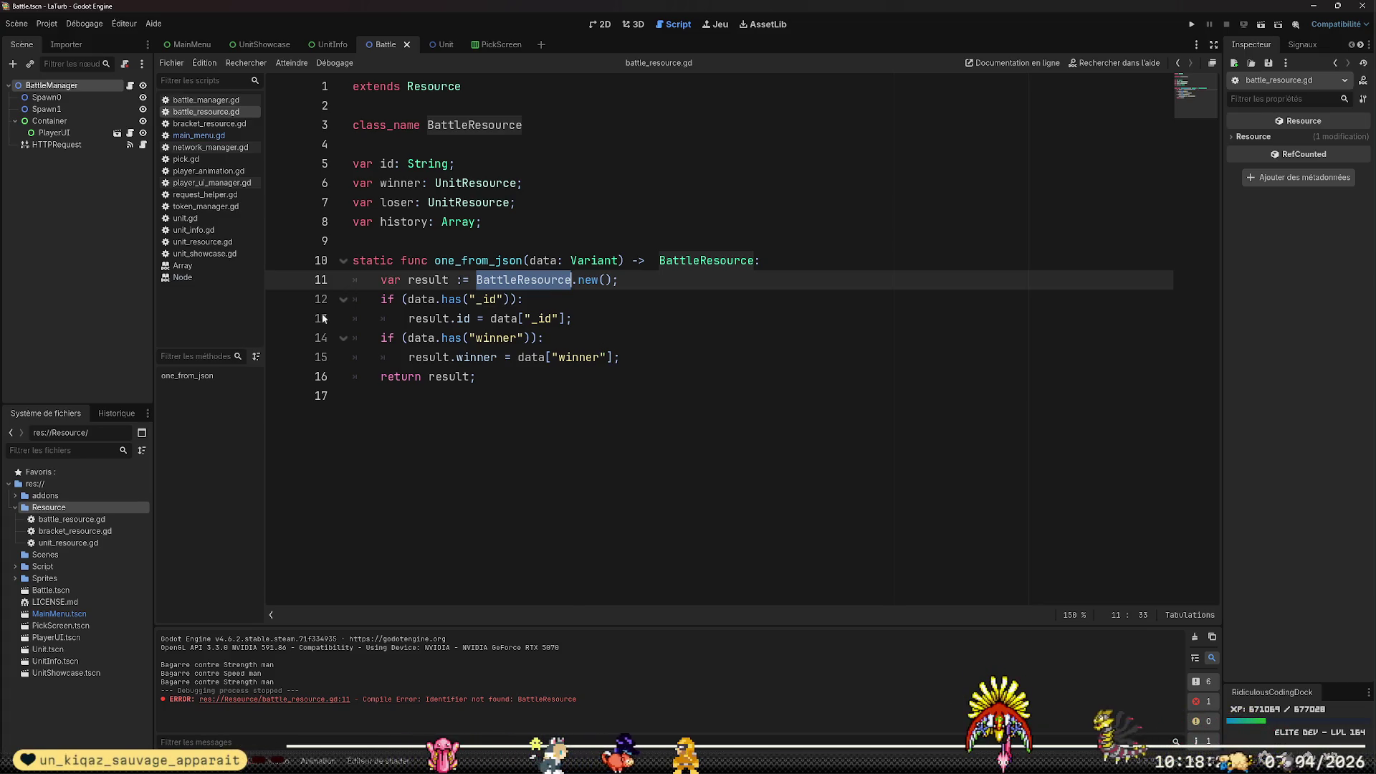
click(199, 136)
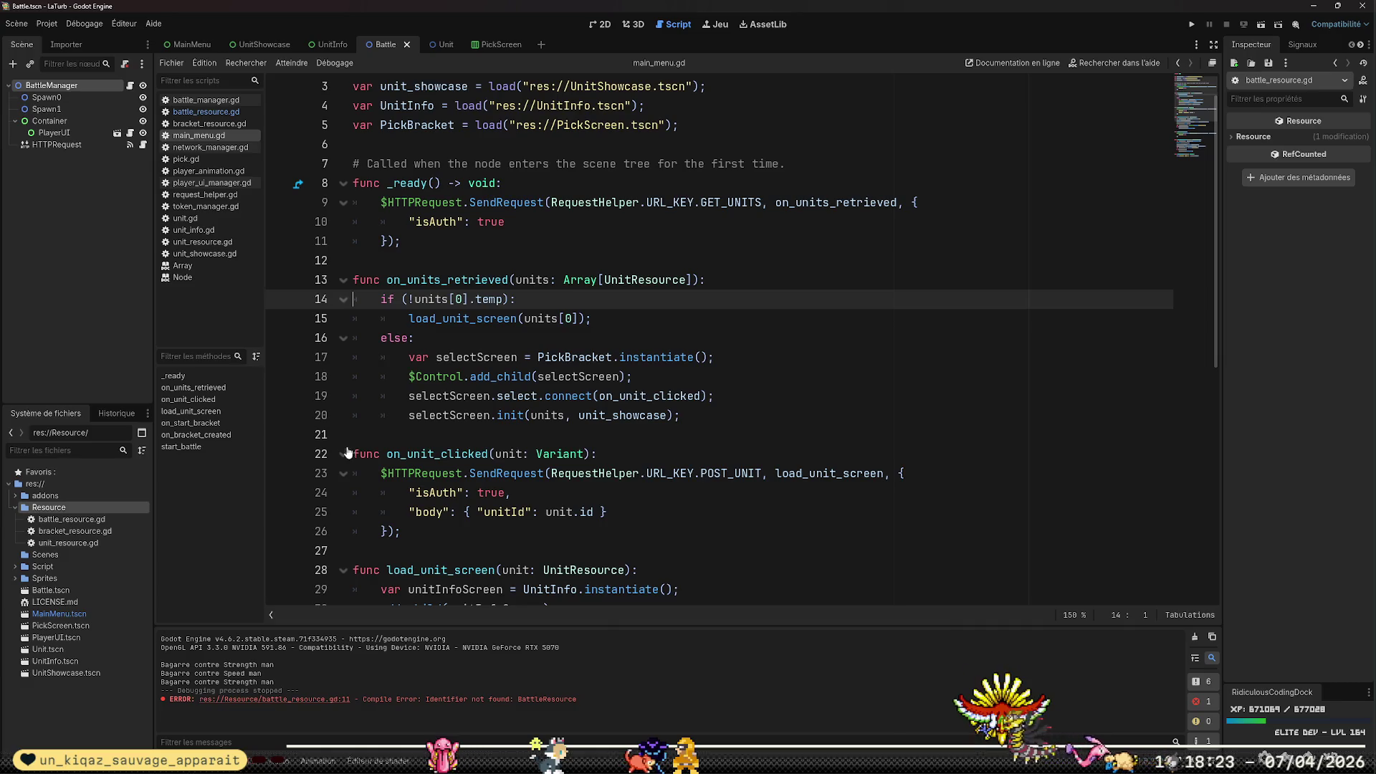
click(586, 260)
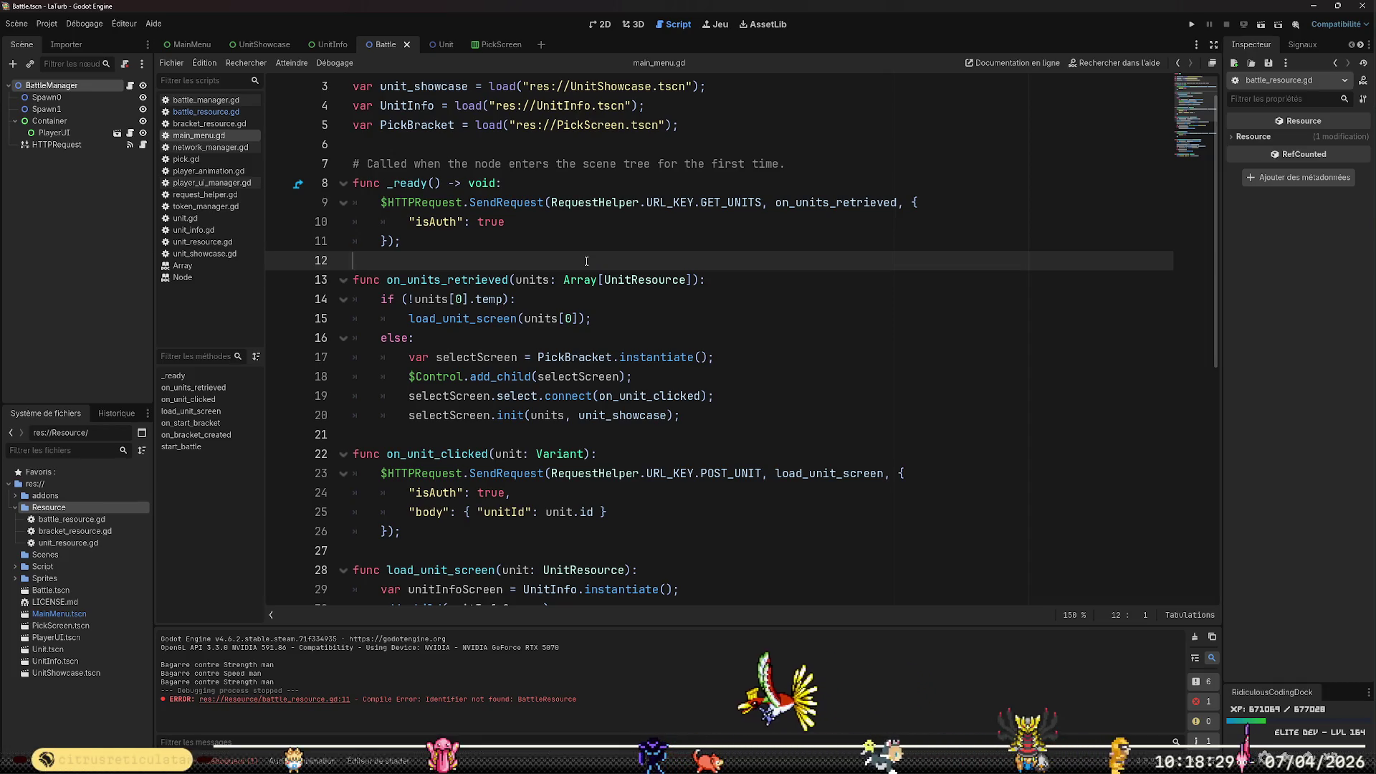
click(207, 147)
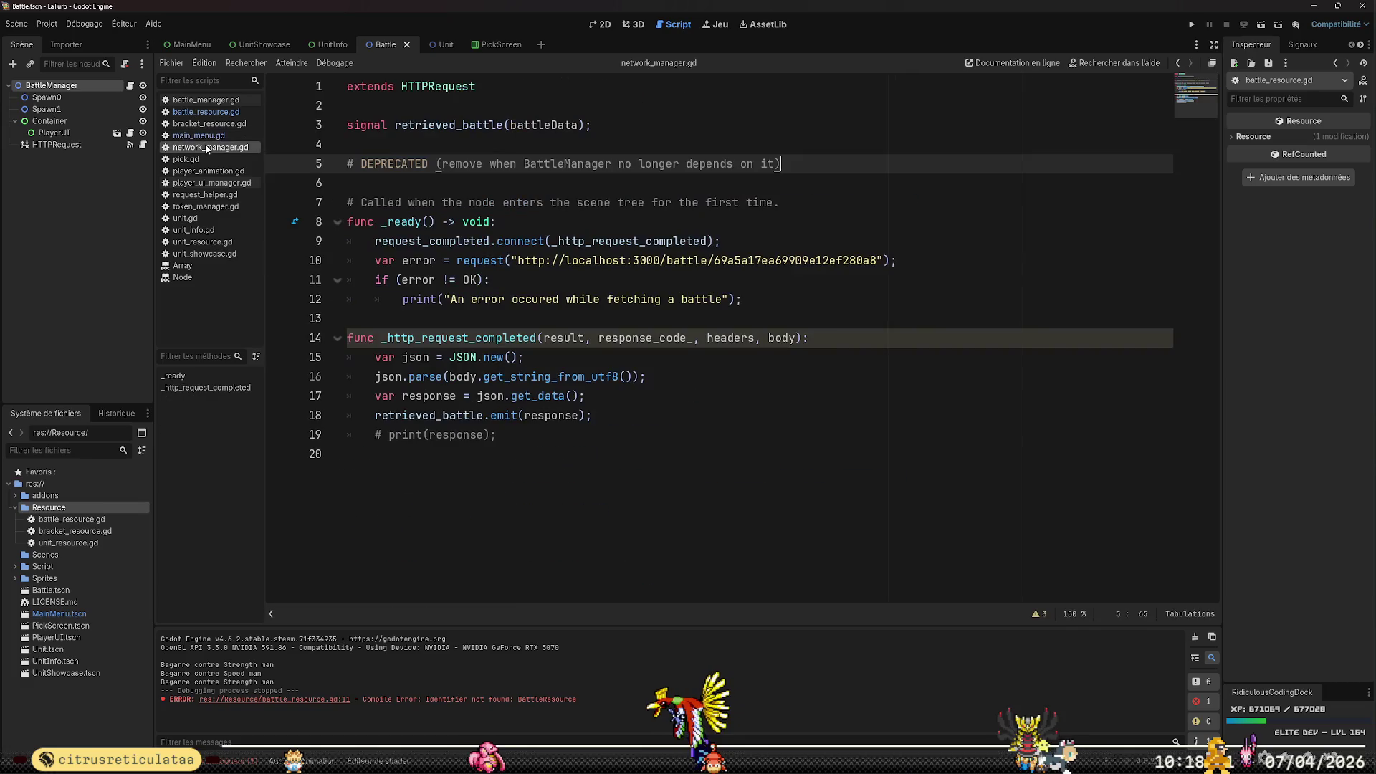
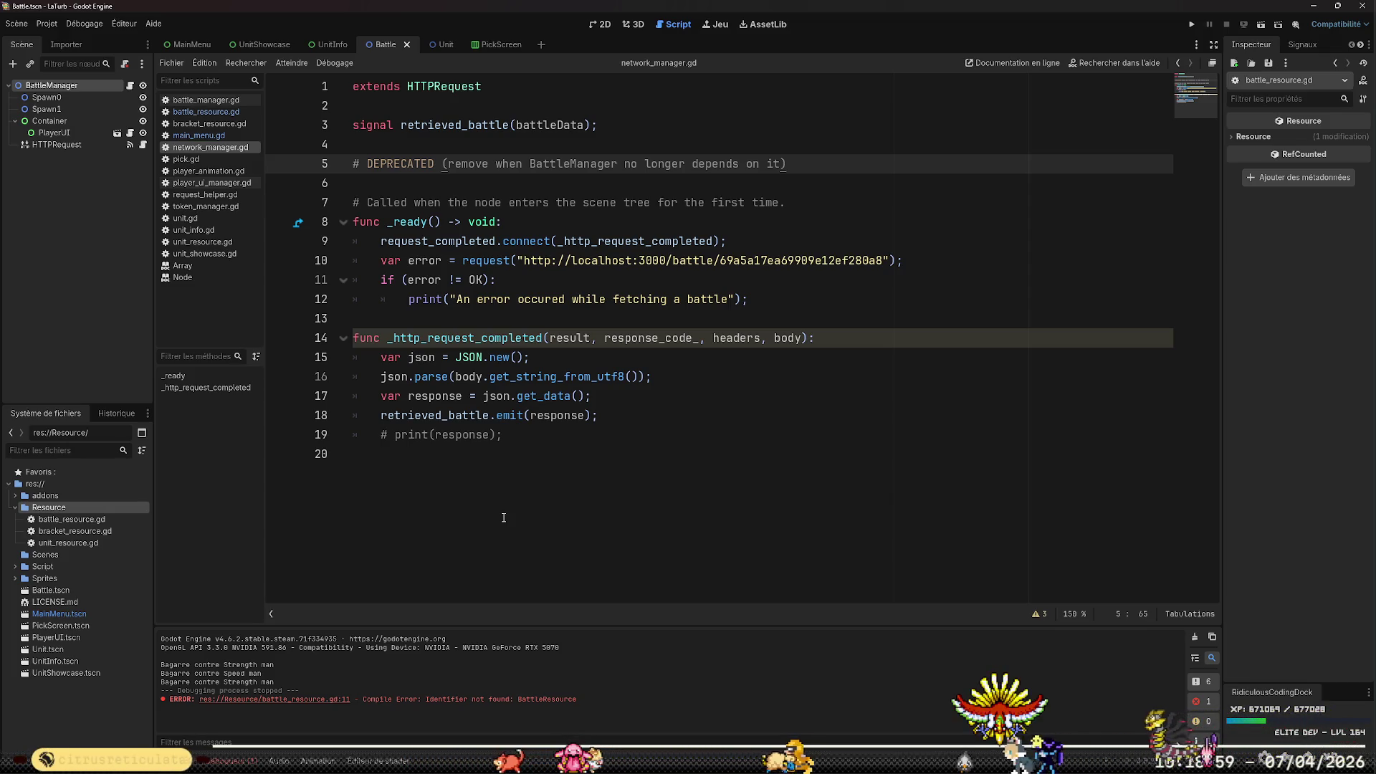
Open request_helper.gd and insert a blank line before the closing brace of _routes
click(205, 194)
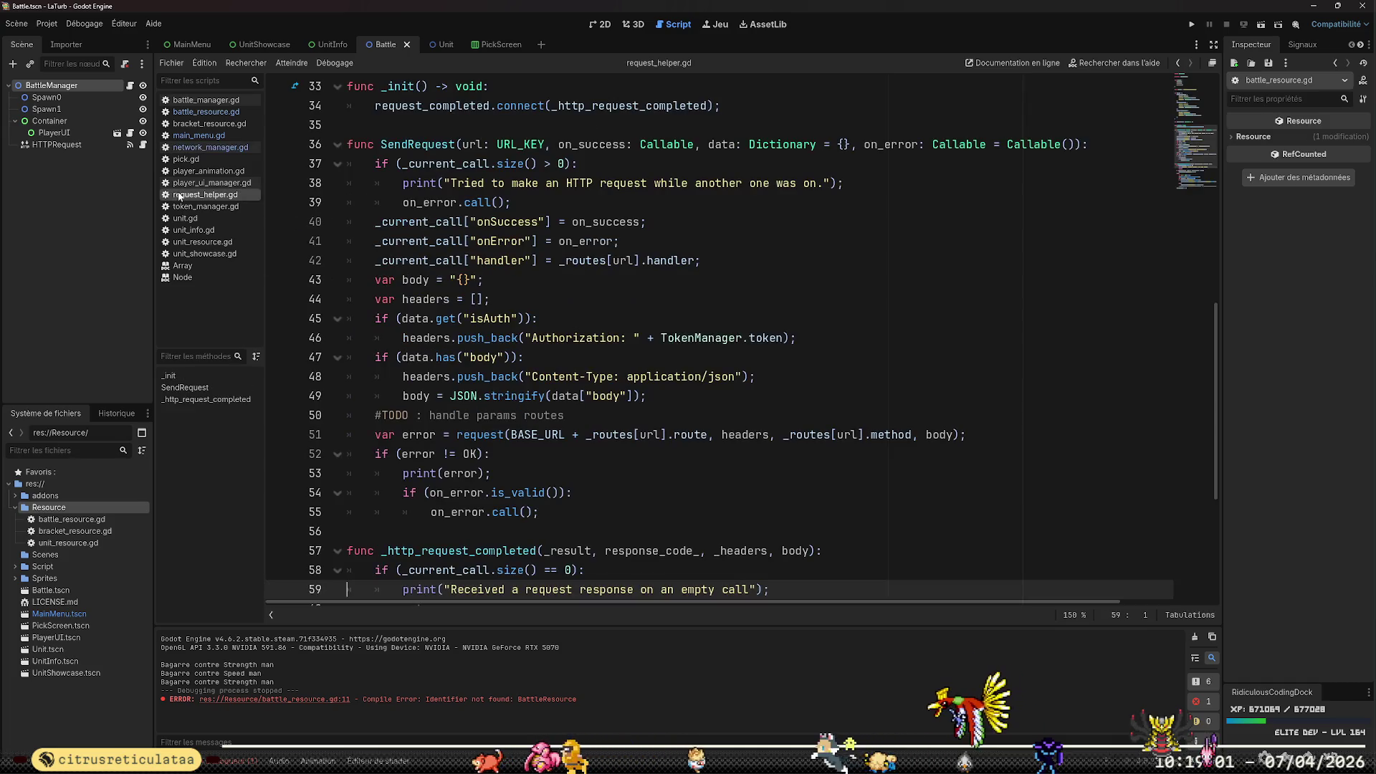
scroll(606, 414, up, 10)
scroll(606, 414, down, 5)
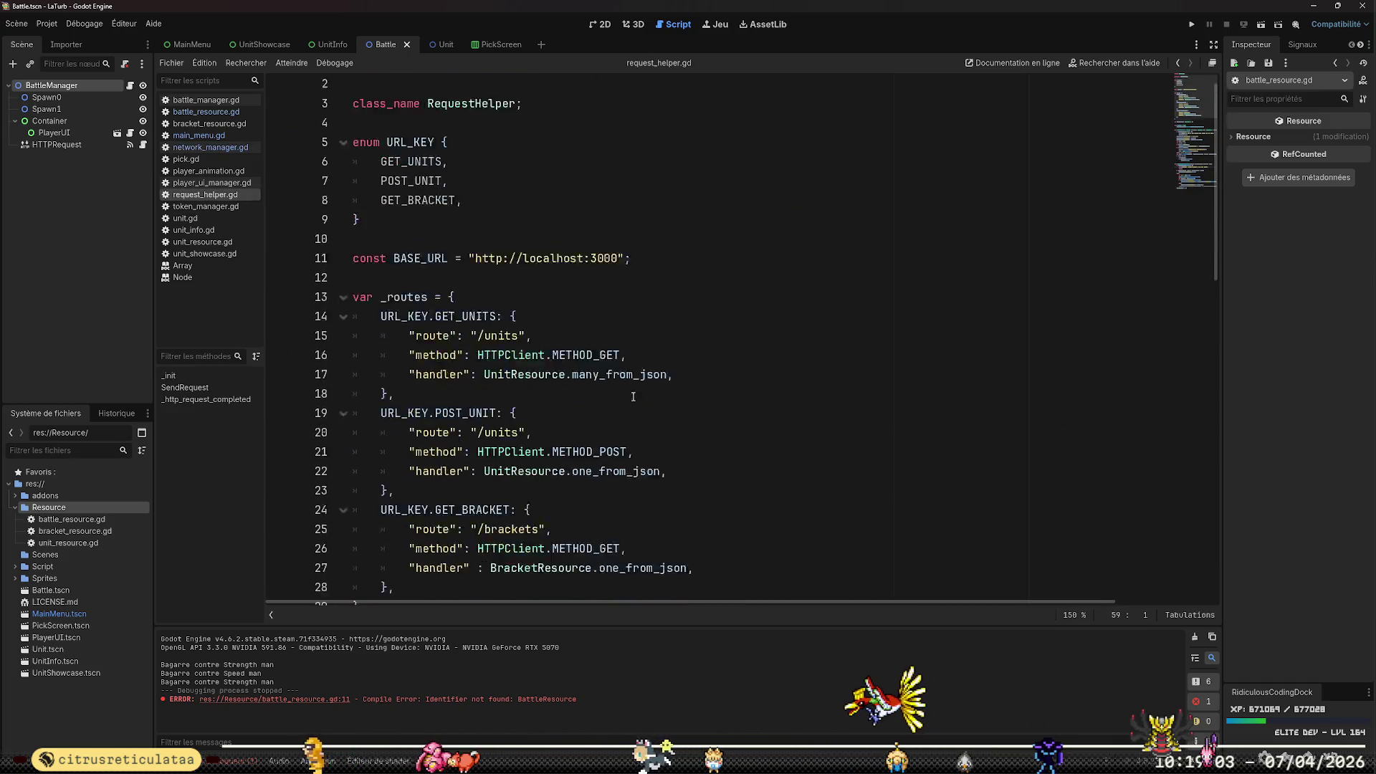
click(652, 336)
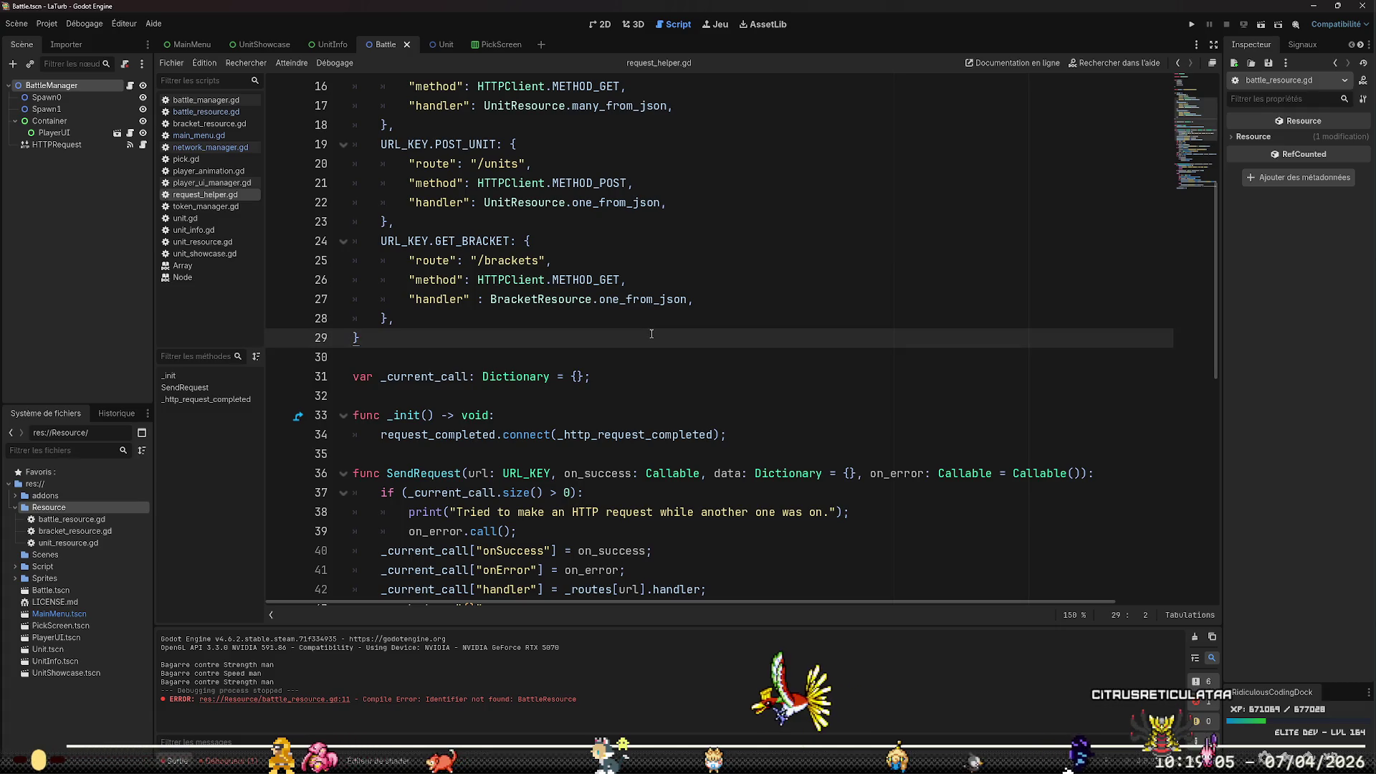
key(ctrl+shift+Return)
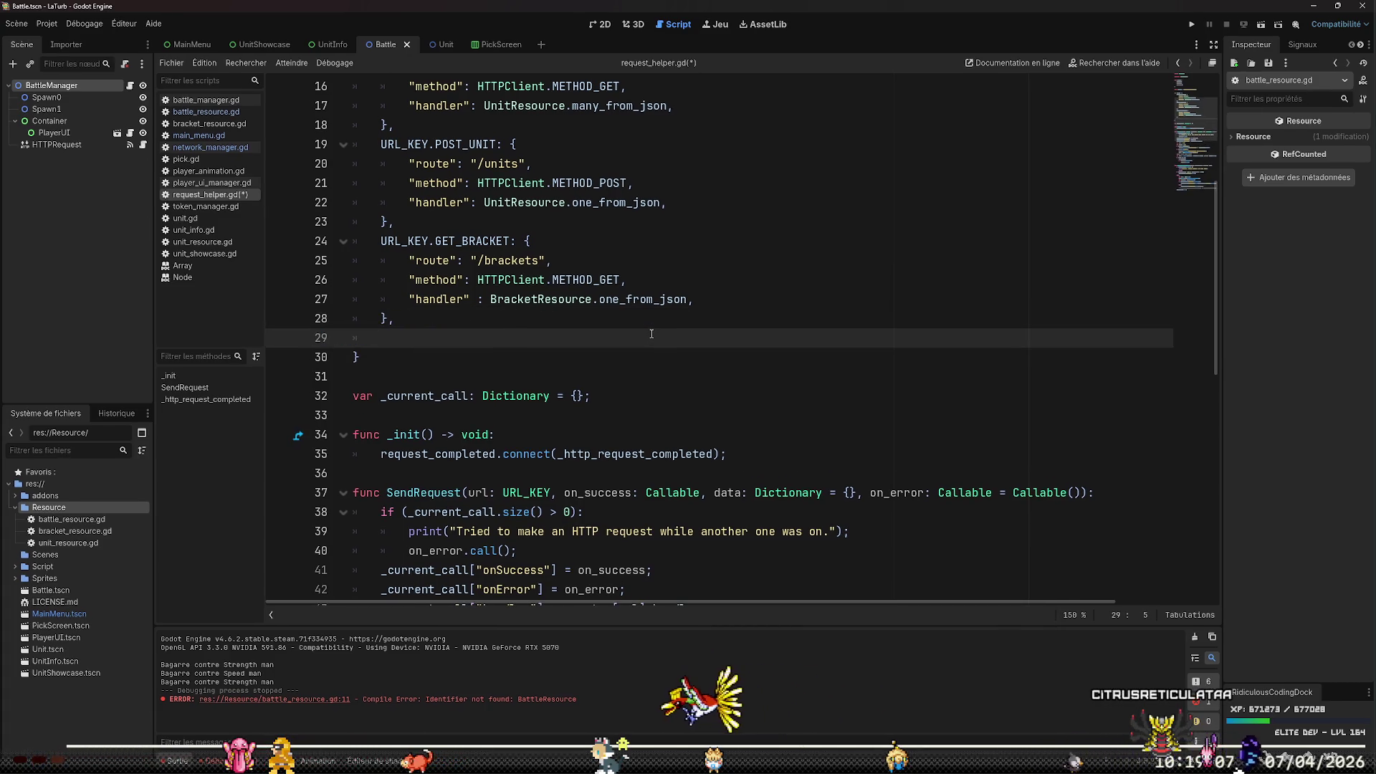
scroll(654, 301, up, 5)
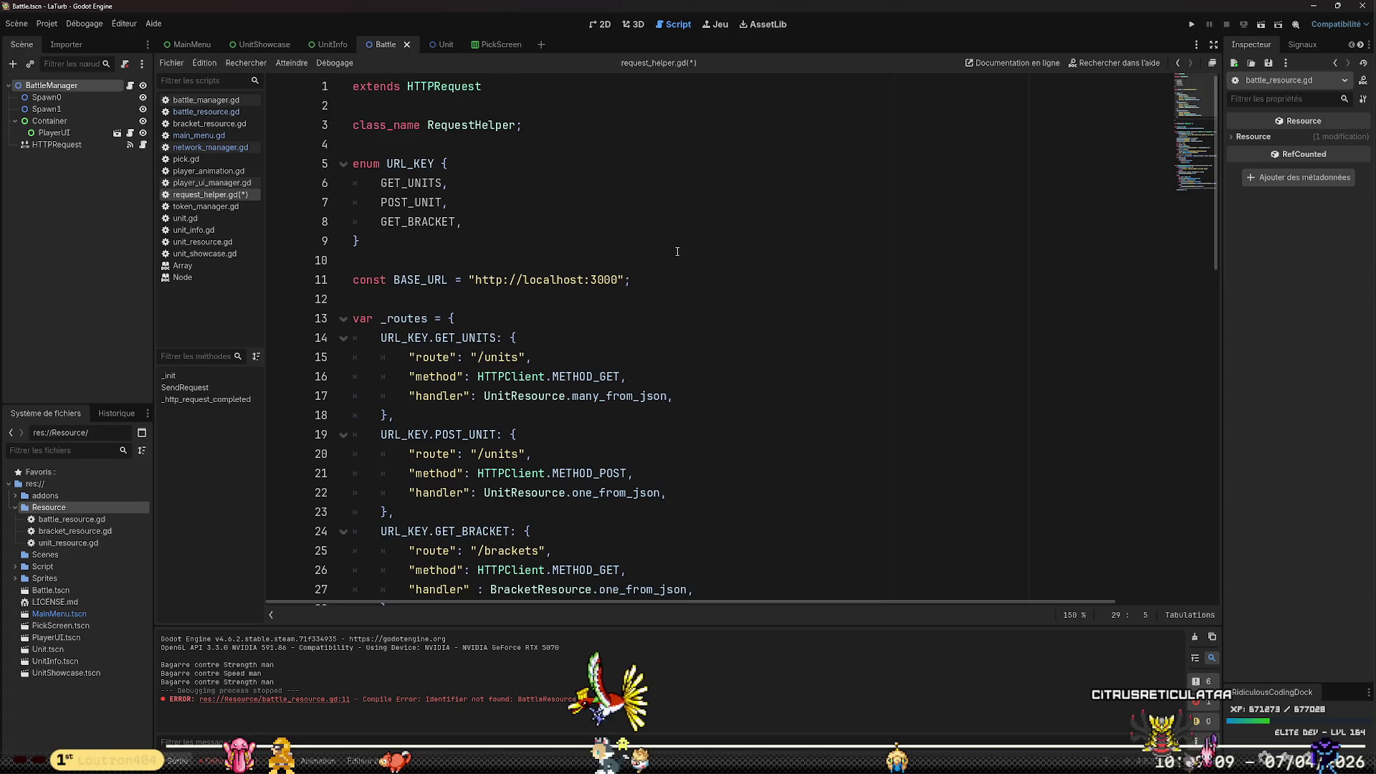
click(660, 215)
Add POST_BRACKET after GET_BRACKET in the URL_KEY enum, then move to the blank routes line
key(Return)
text(POS)
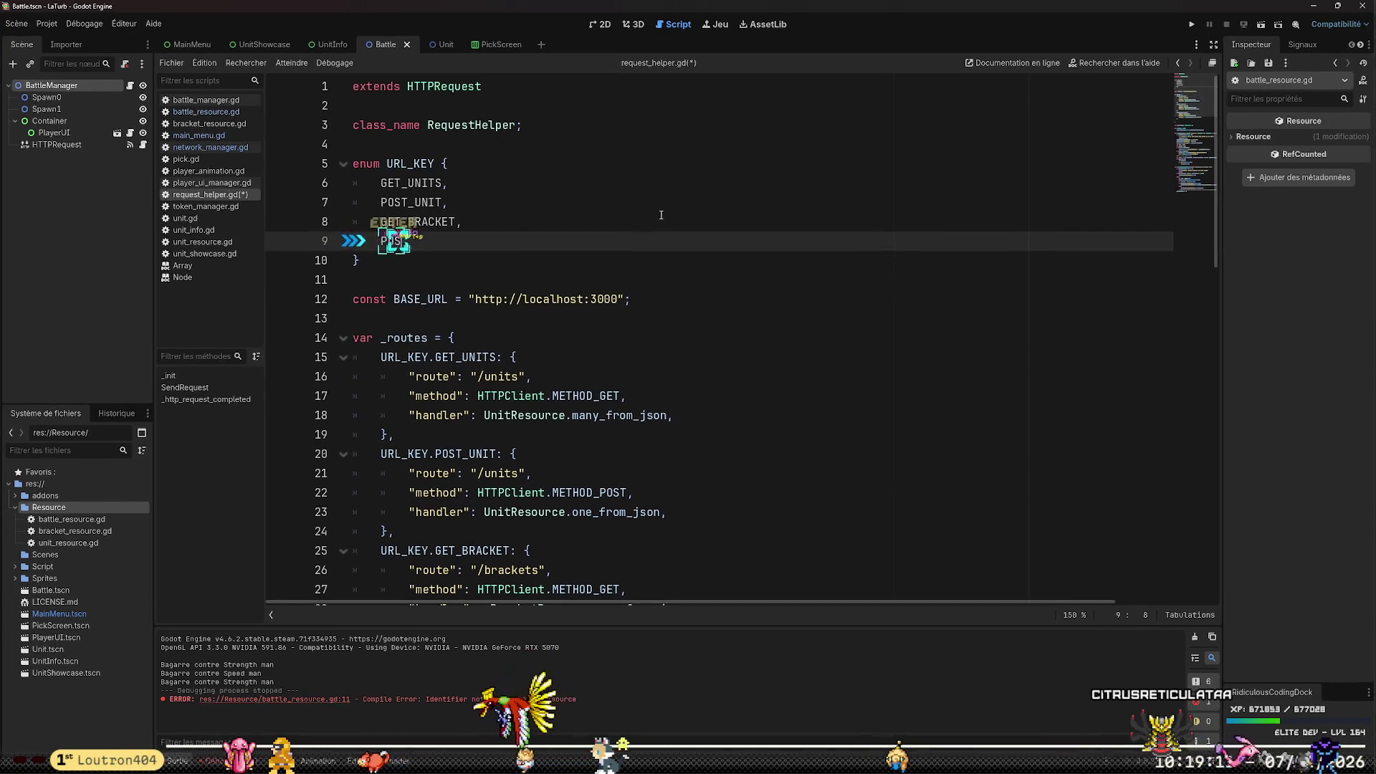
text(T_BRACKET,)
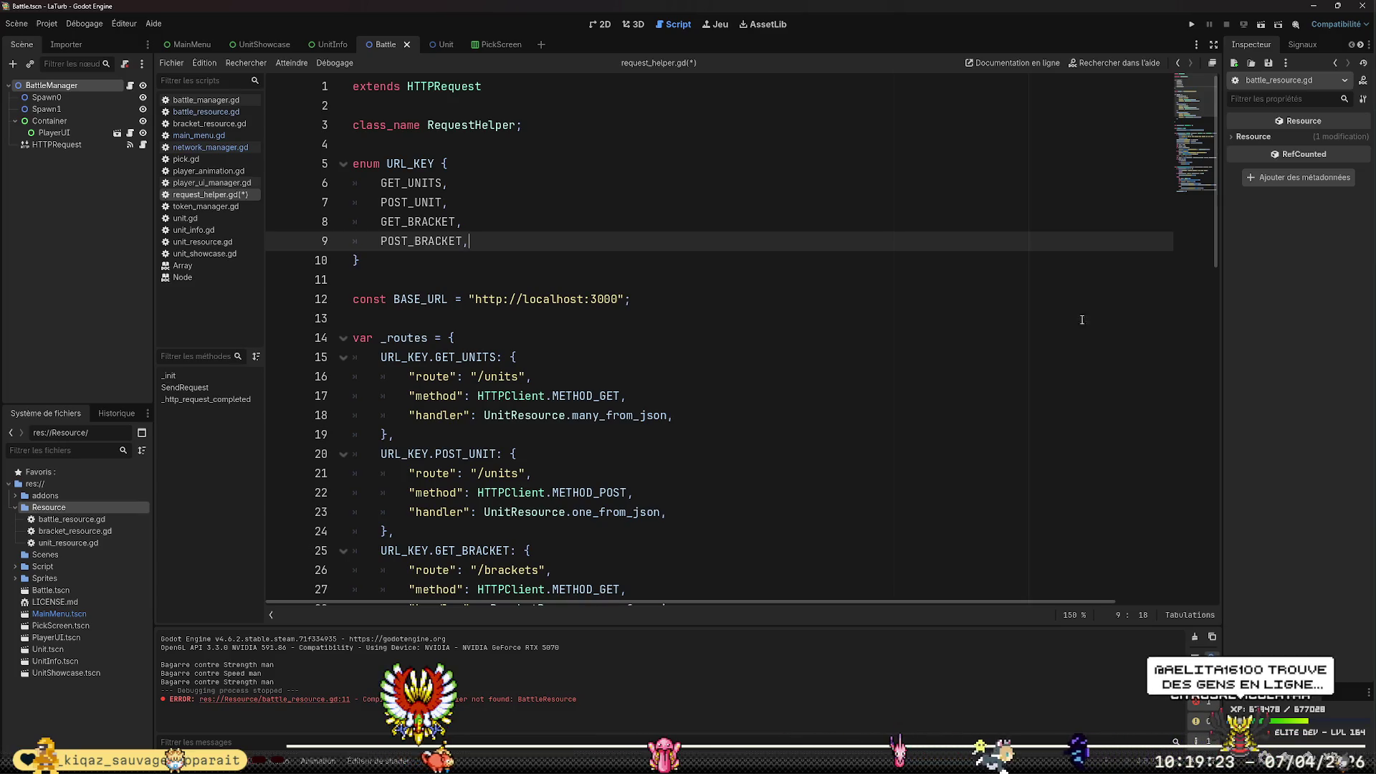
click(824, 261)
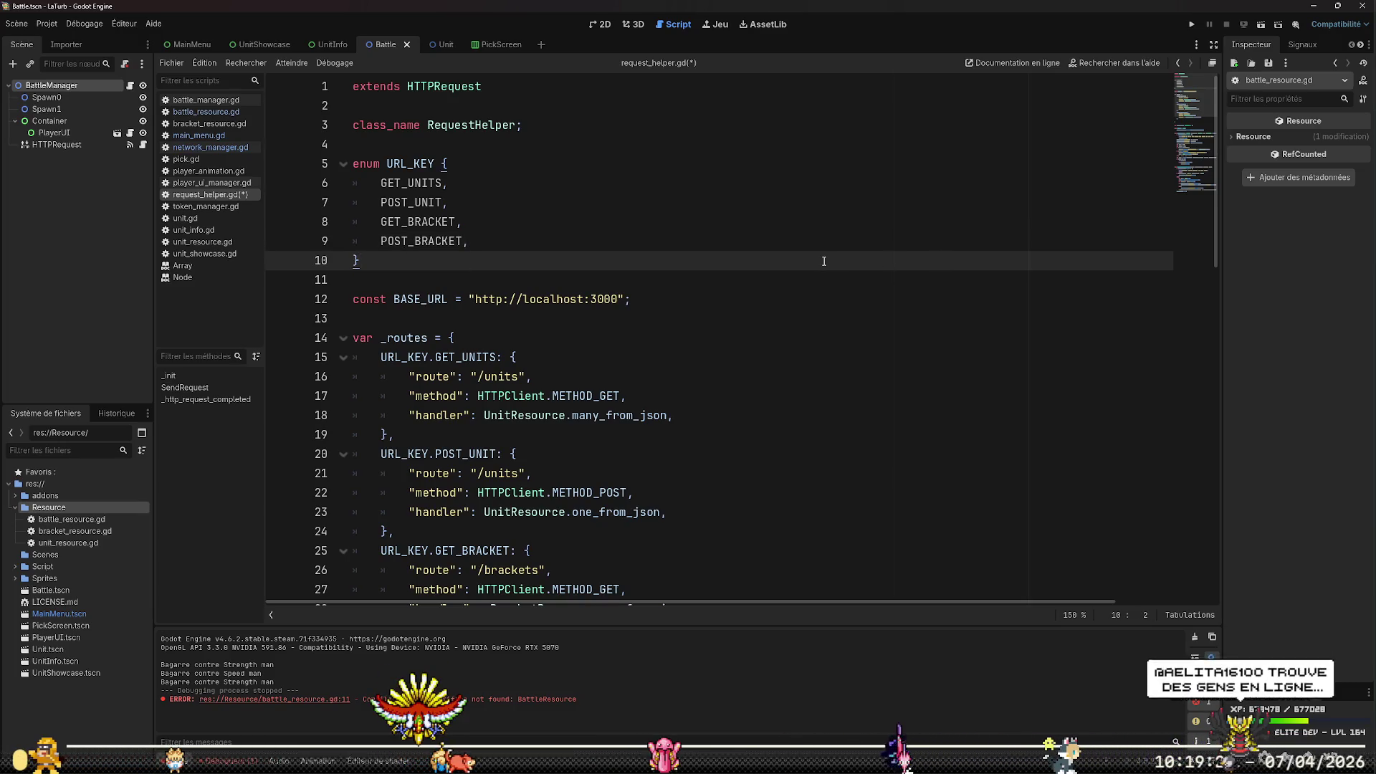
key(Down)
key(Down)
key(Down)
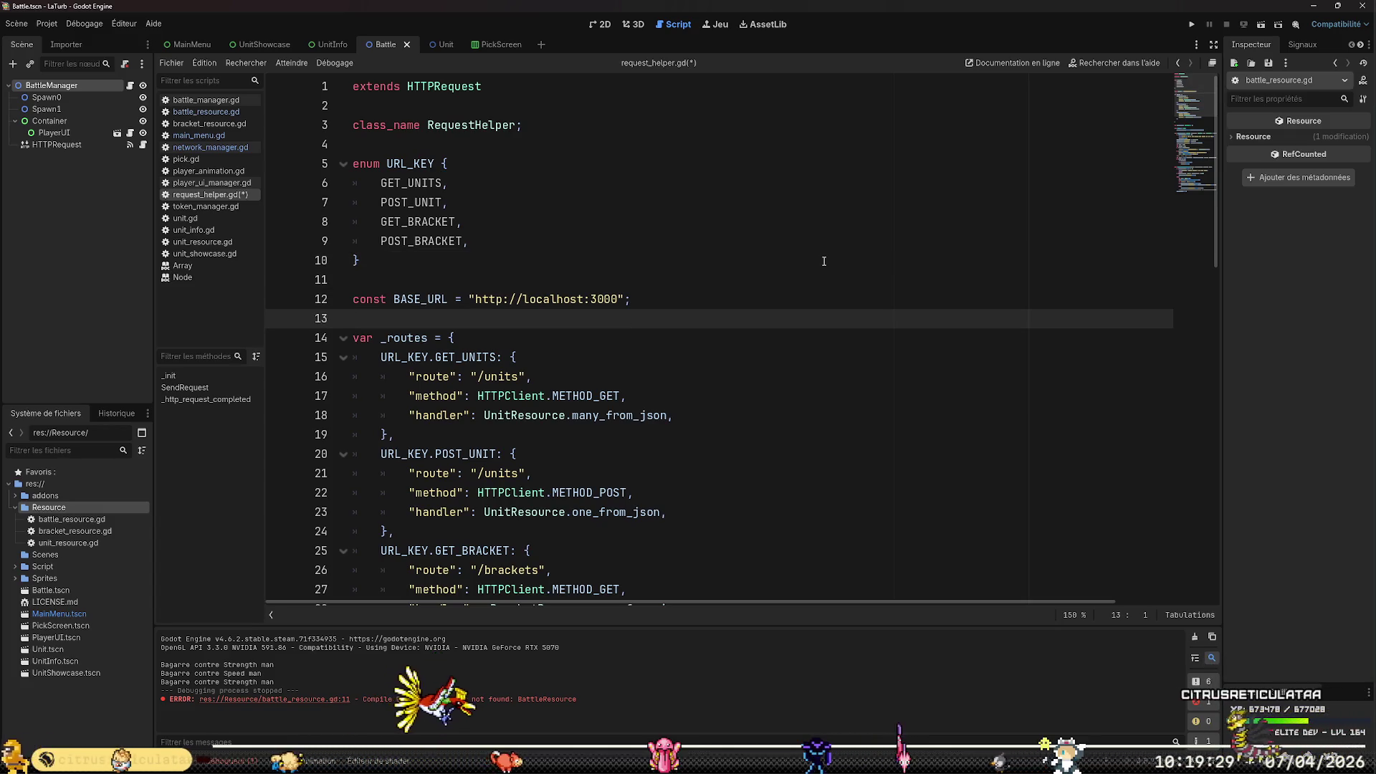
key(Down)
key(Down)
key(Down)
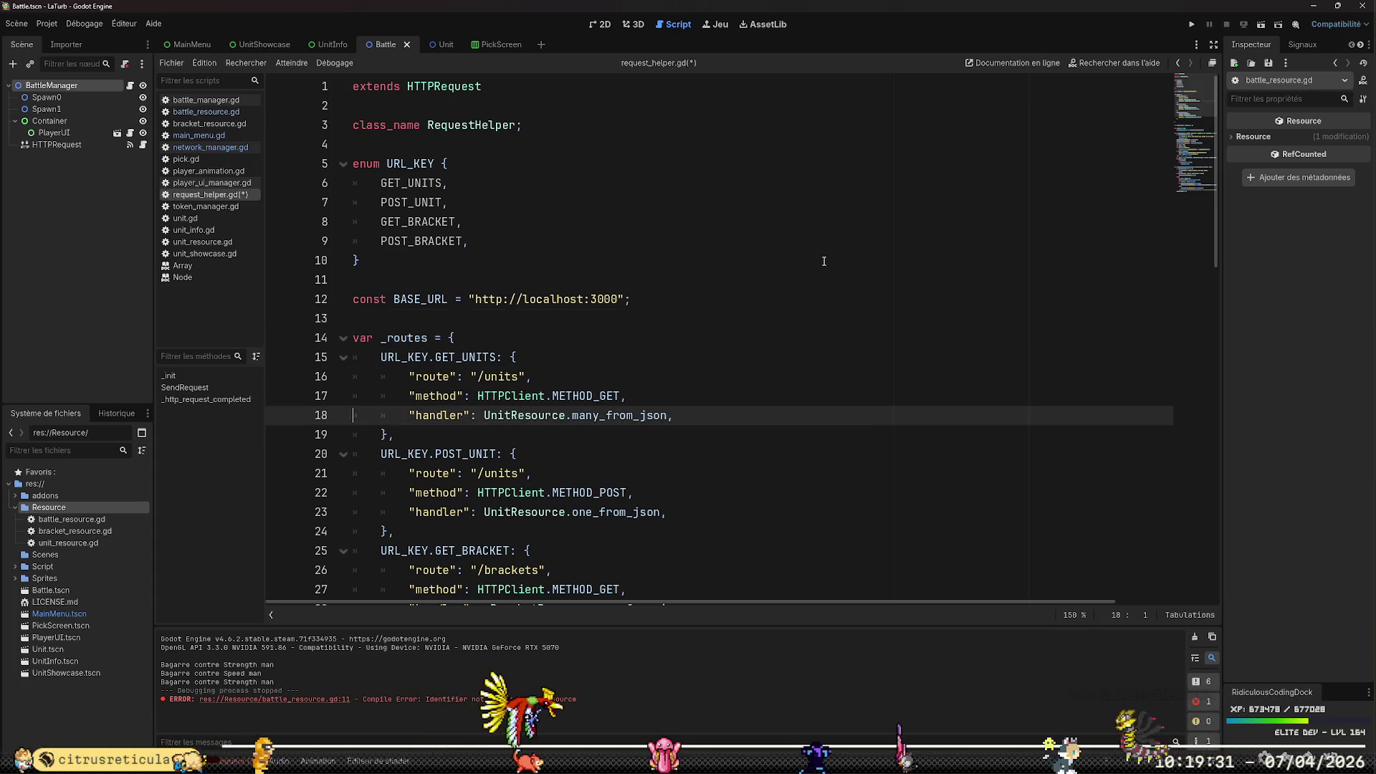
key(Down)
key(Down)
key(Down)
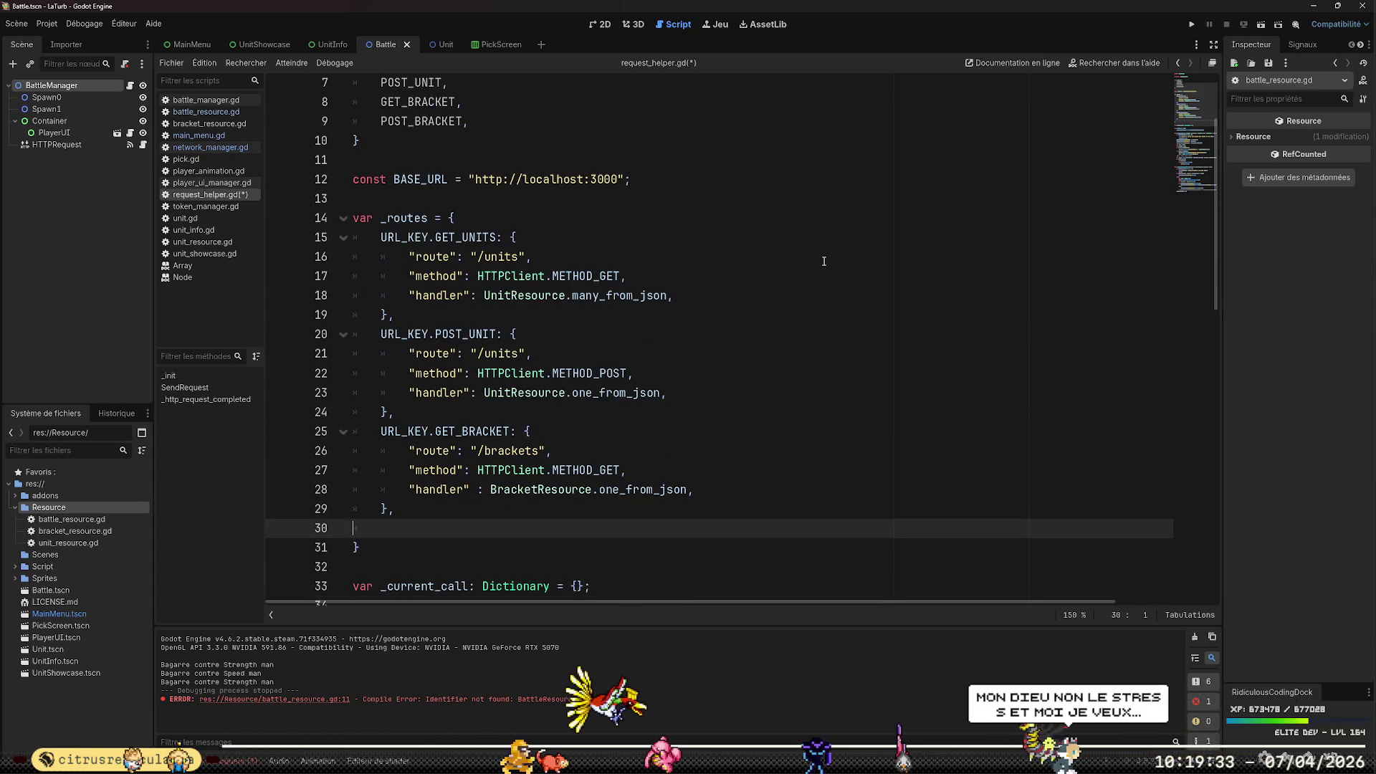
key(Tab)
Start a URL_KEY.POST_BRACKET: { block in the _routes dictionary
text(UR)
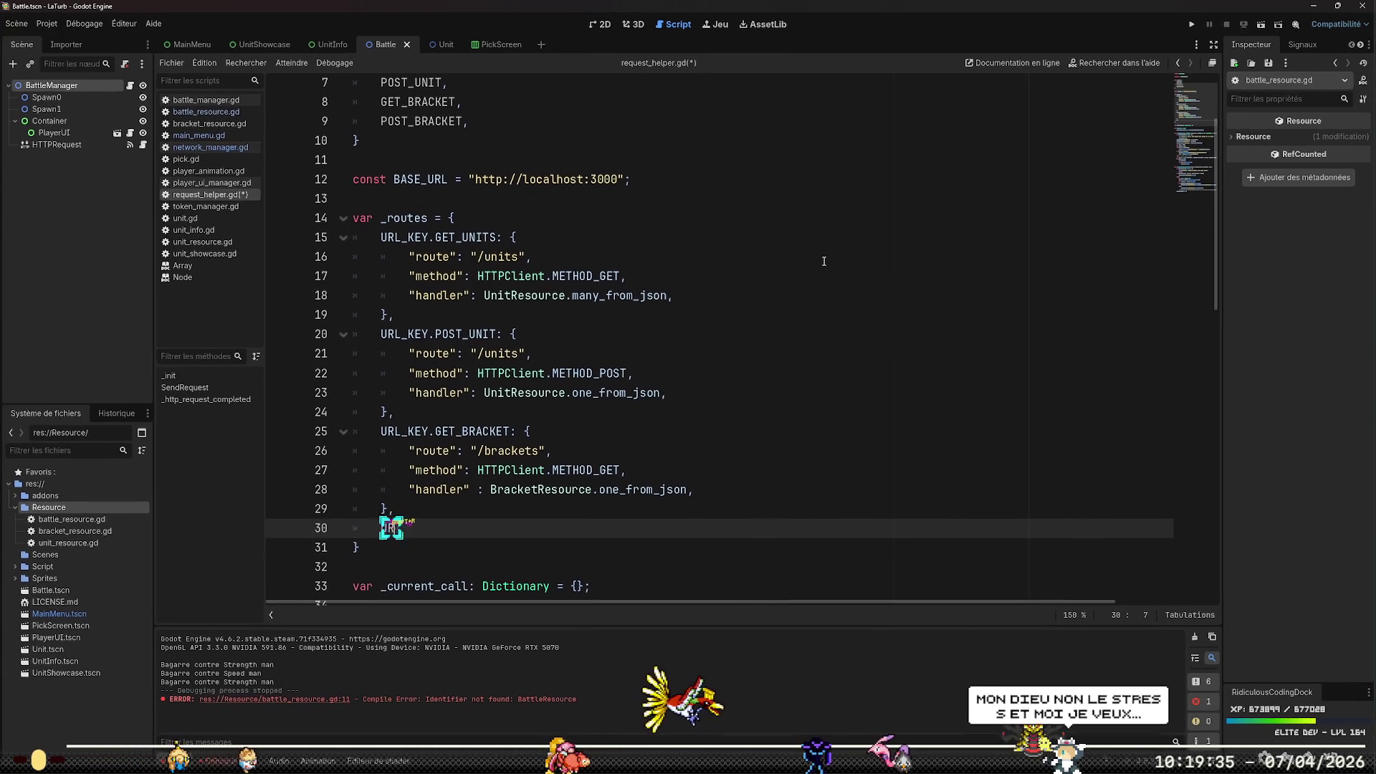
text(L_KEY)
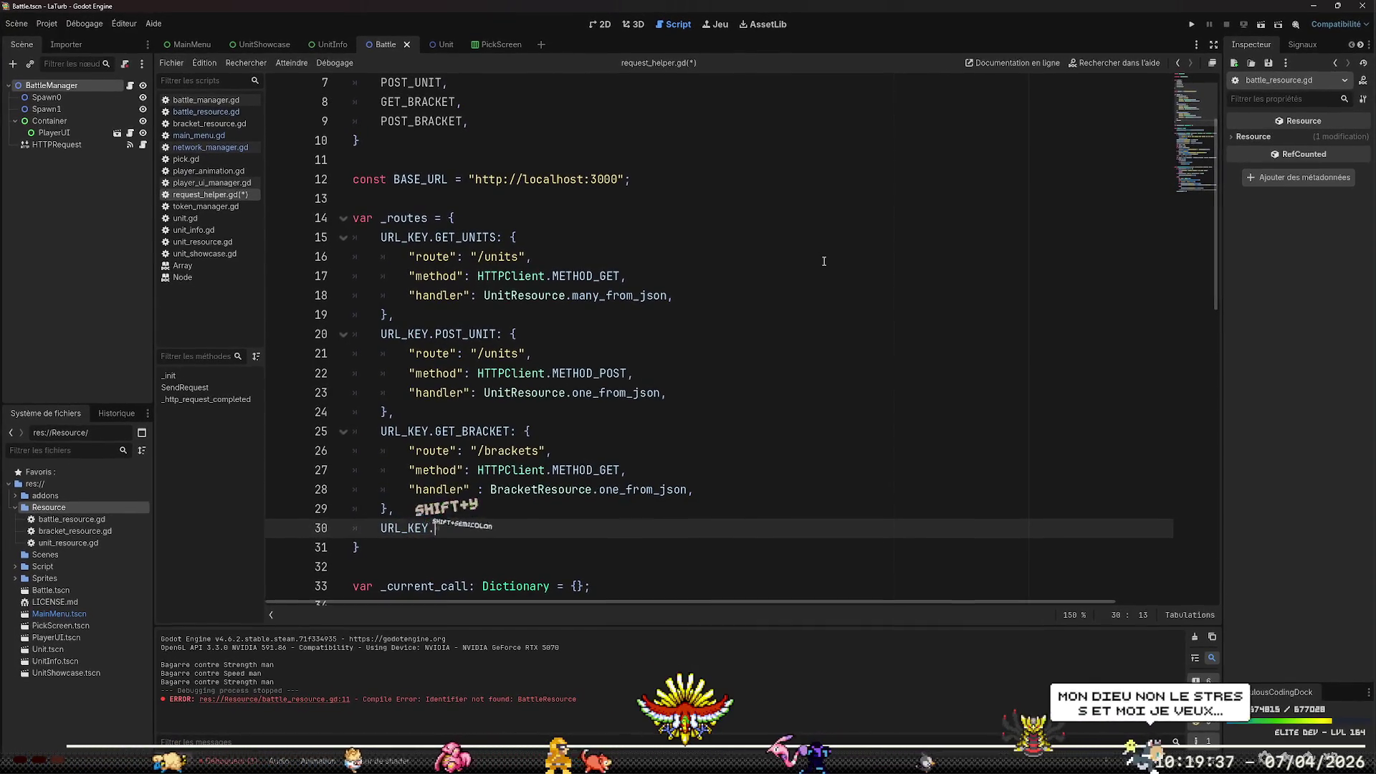
text(.POST_BRAC)
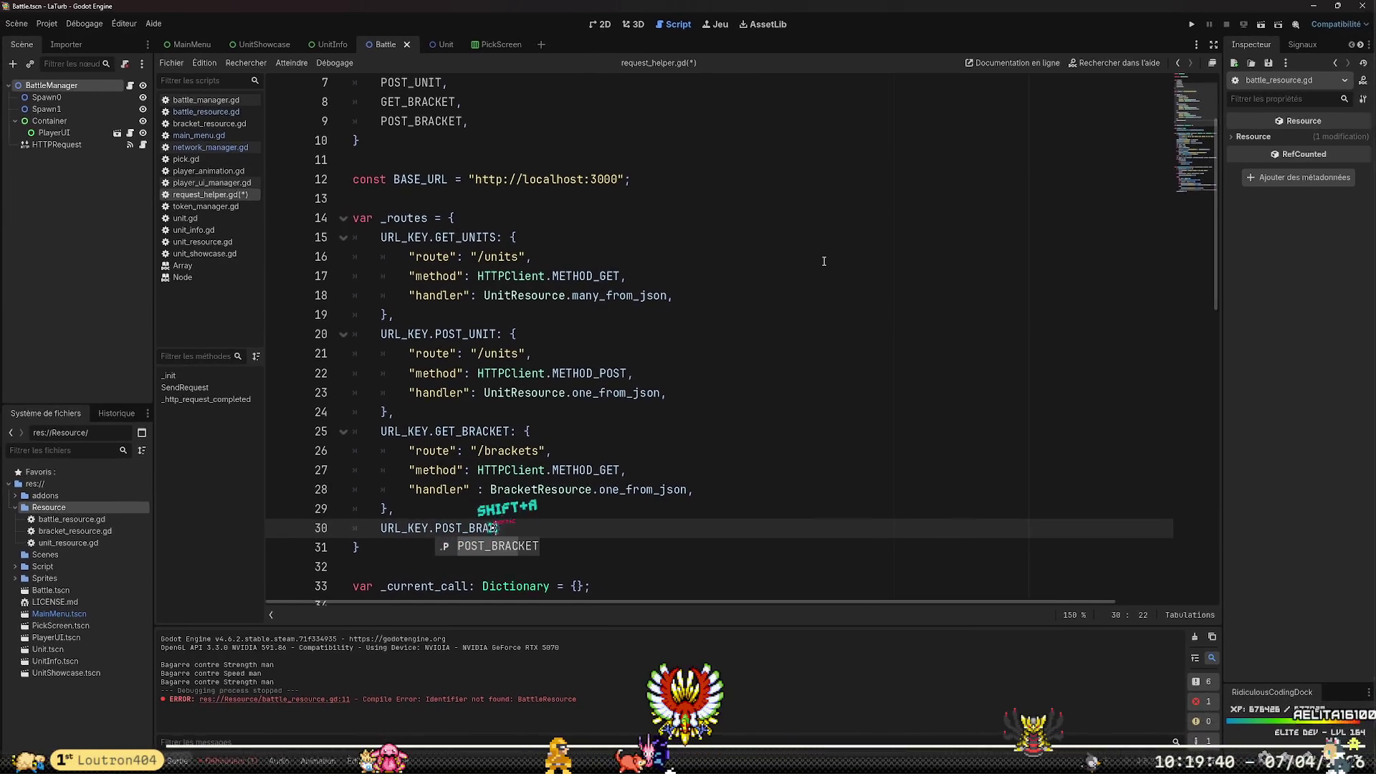
key(Return)
text(: )
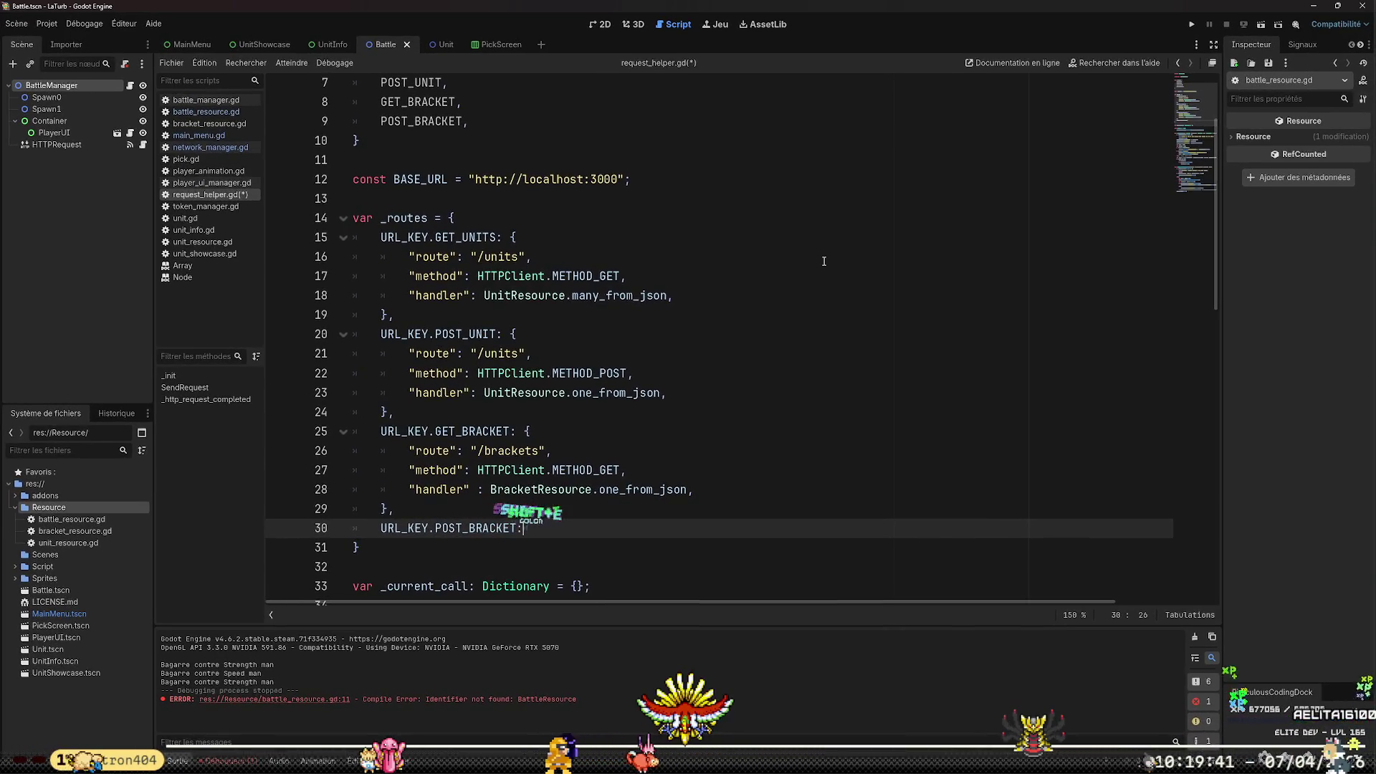
text({)
key(Return)
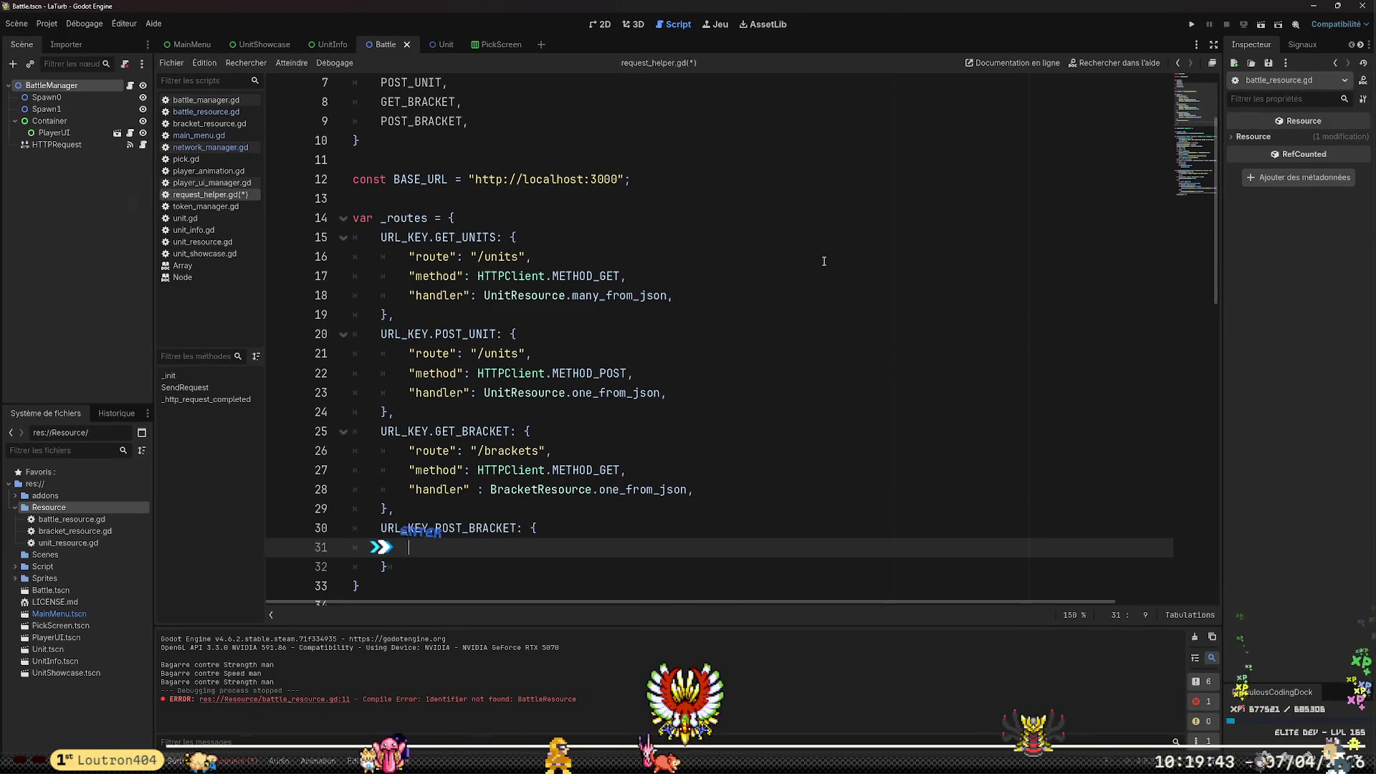
key(Down)
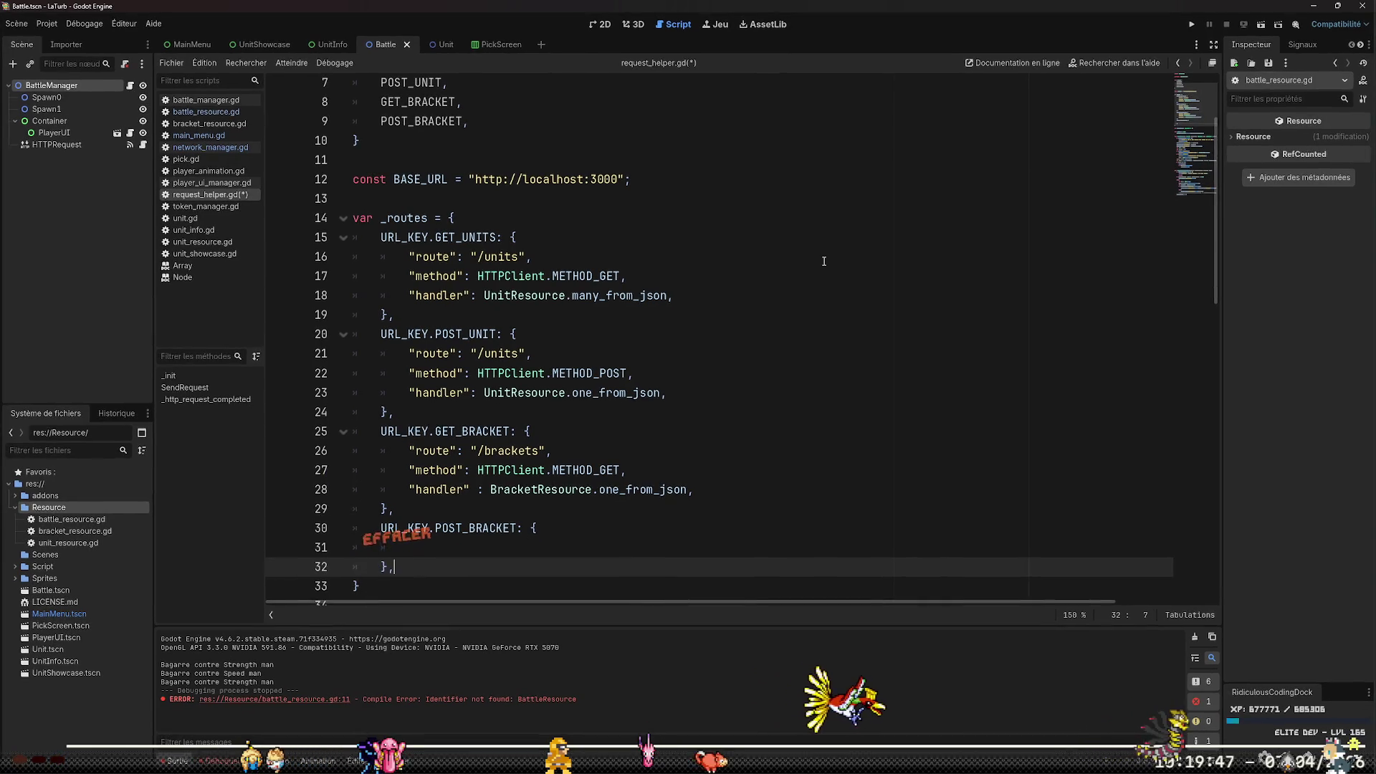
key(Down)
key(Up)
key(Up)
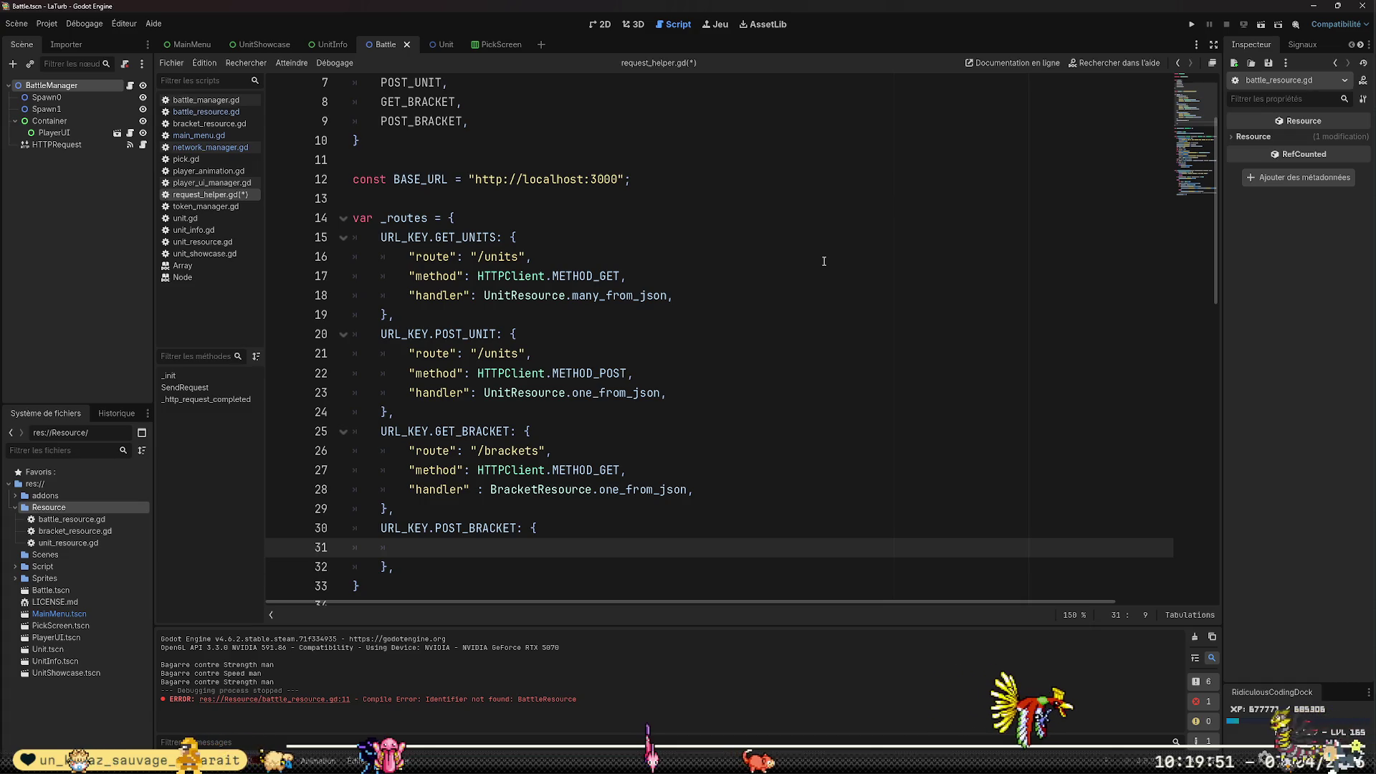
Give POST_BRACKET the route "/brackets/%s" and method HTTPClient.METHOD_POST
text("route")
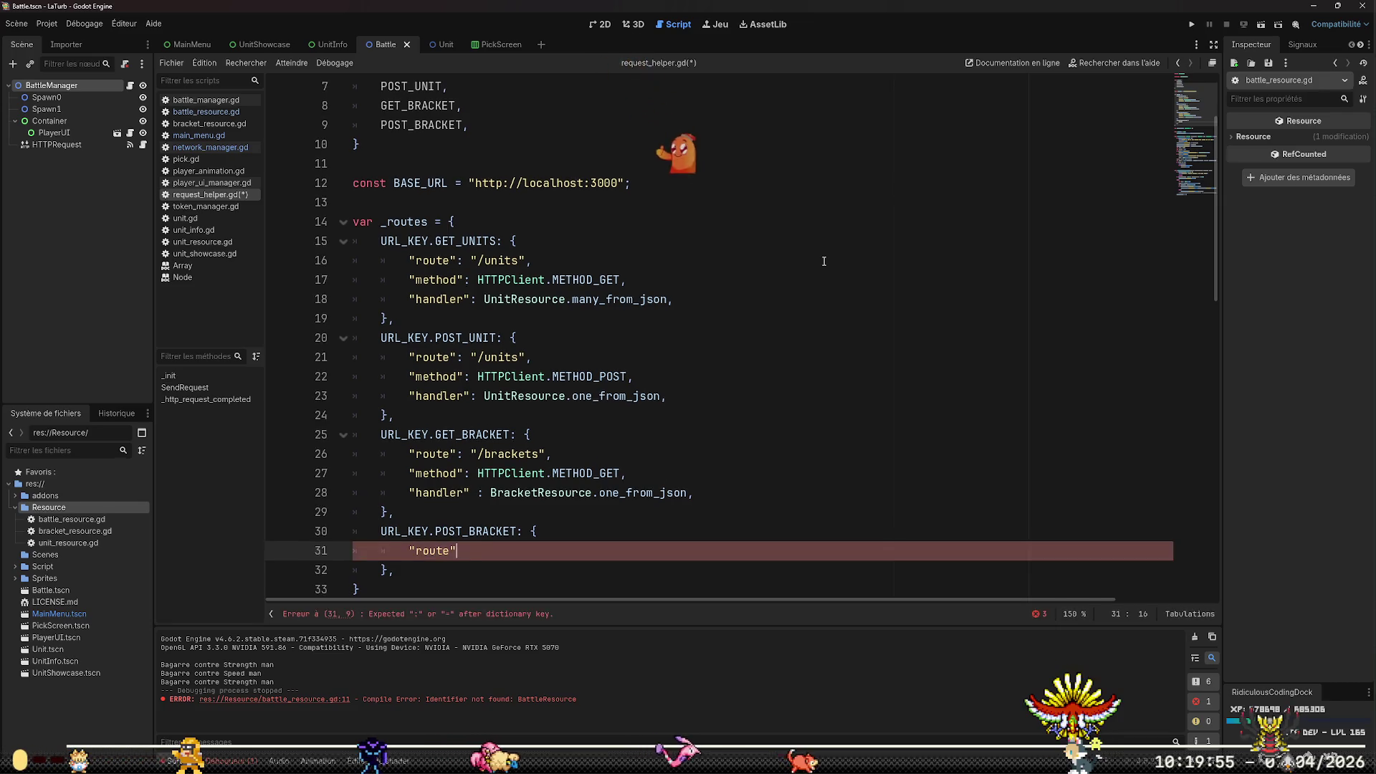
text(: ")
text(/bracke)
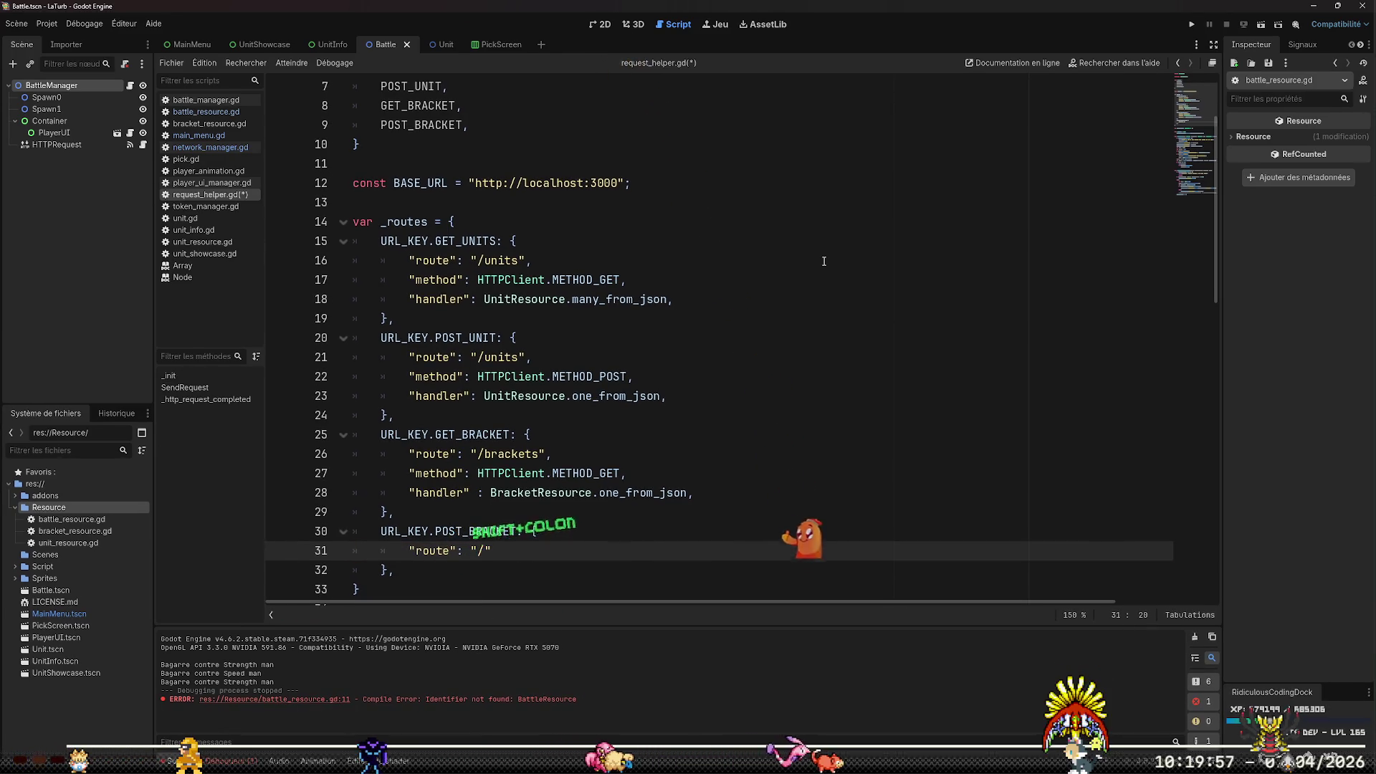
text(ts/)
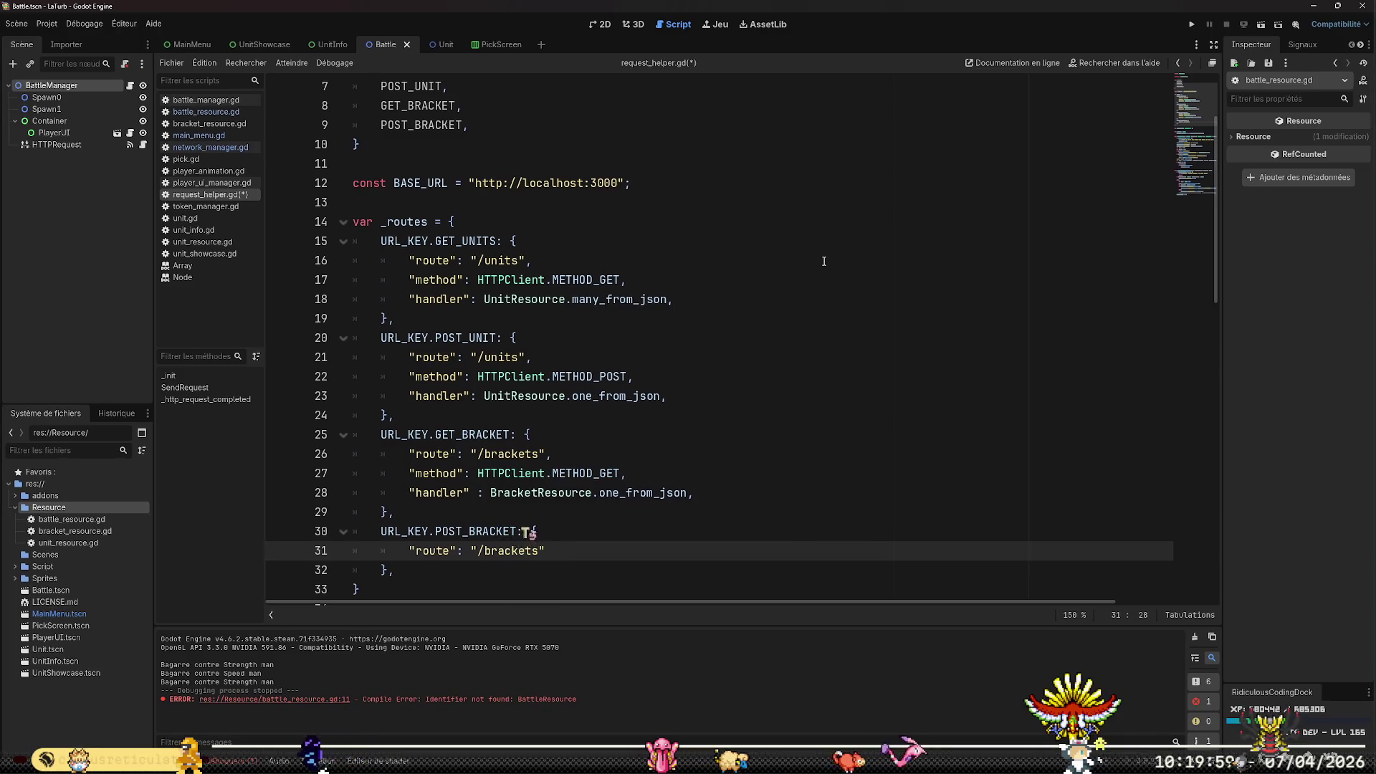
text(%s")
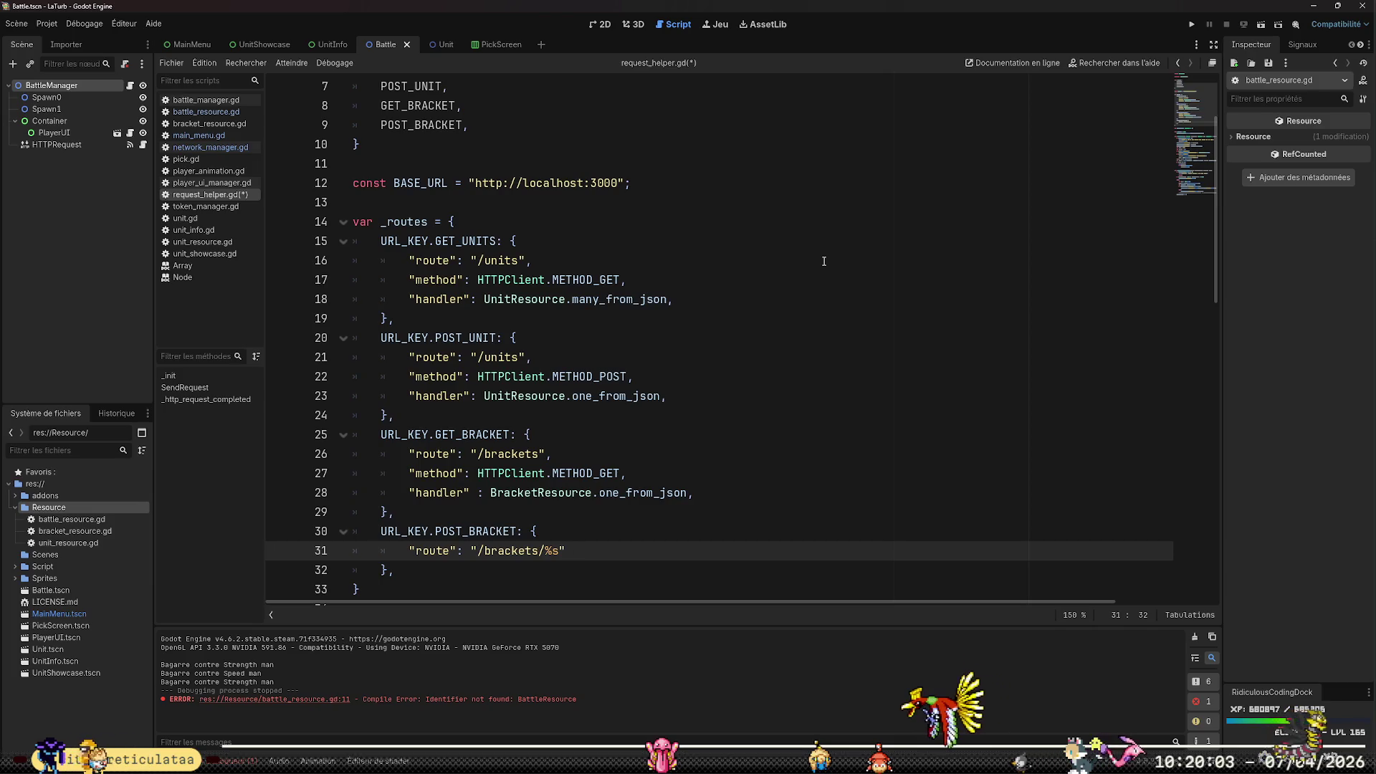
text(,)
key(Return)
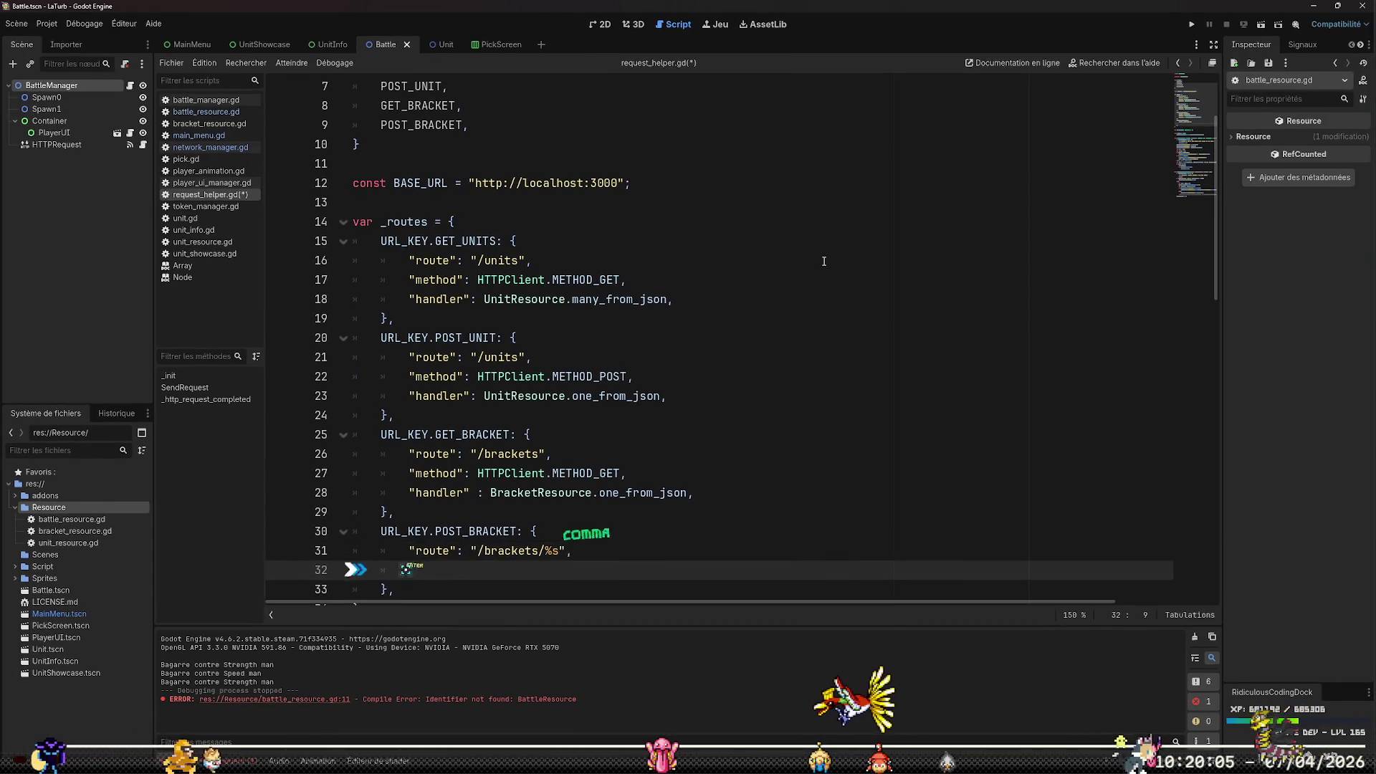
text(")
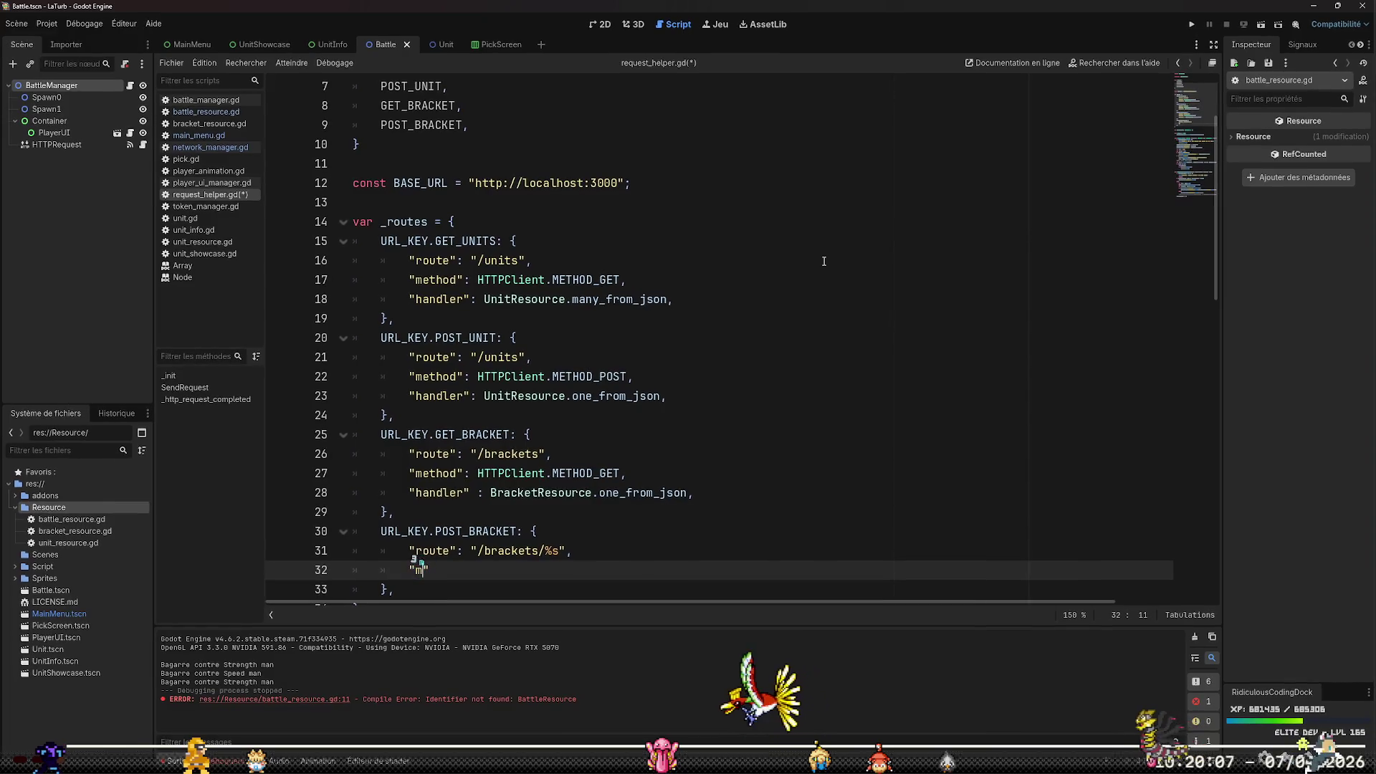
text(method")
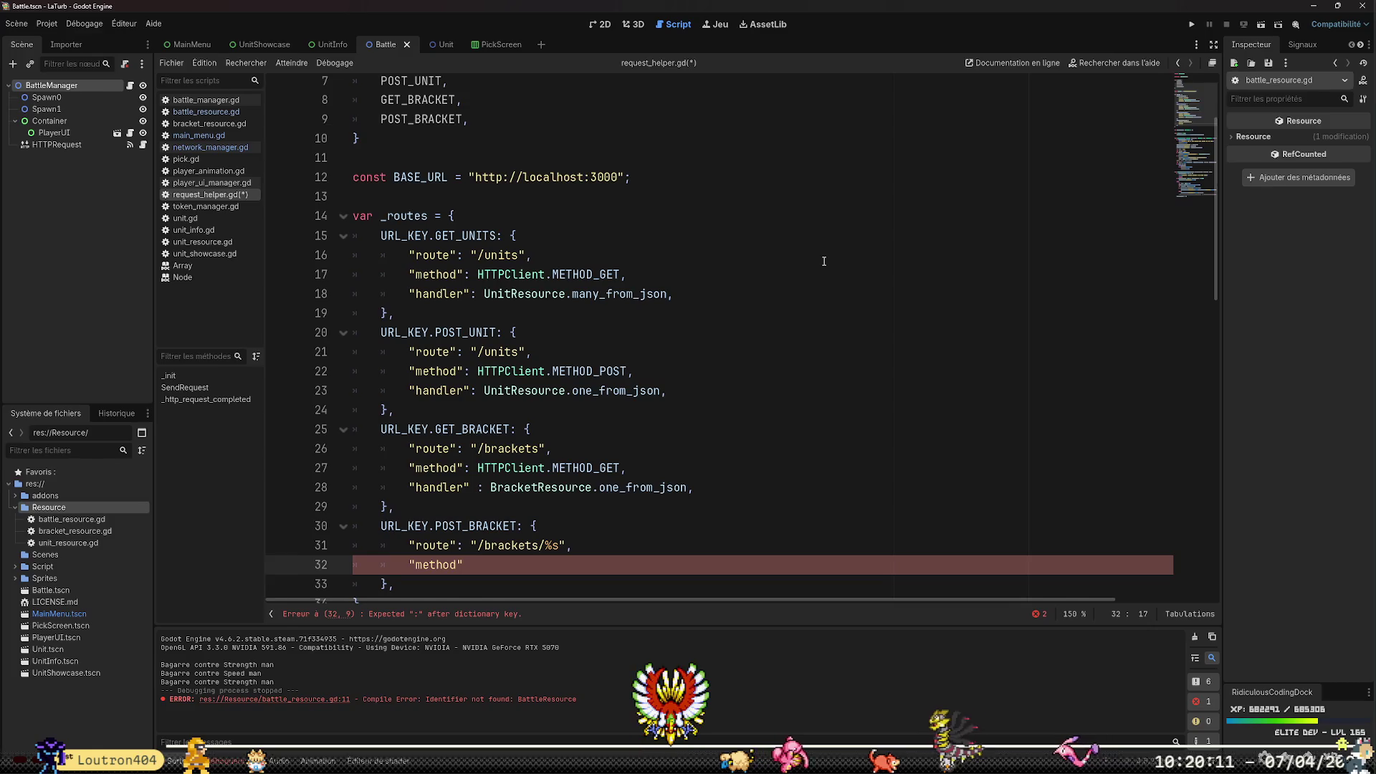
text(: HTTPC)
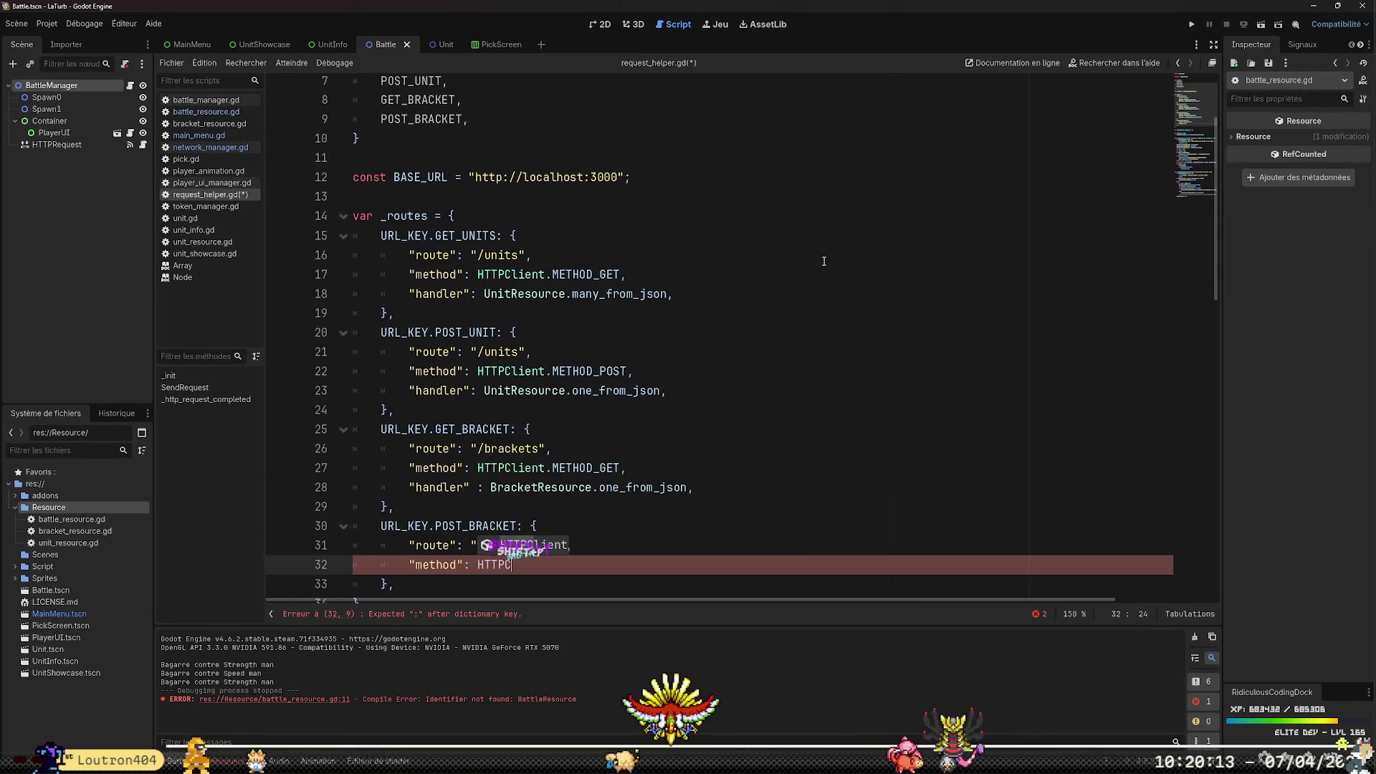
key(Tab)
text(.METHOD)
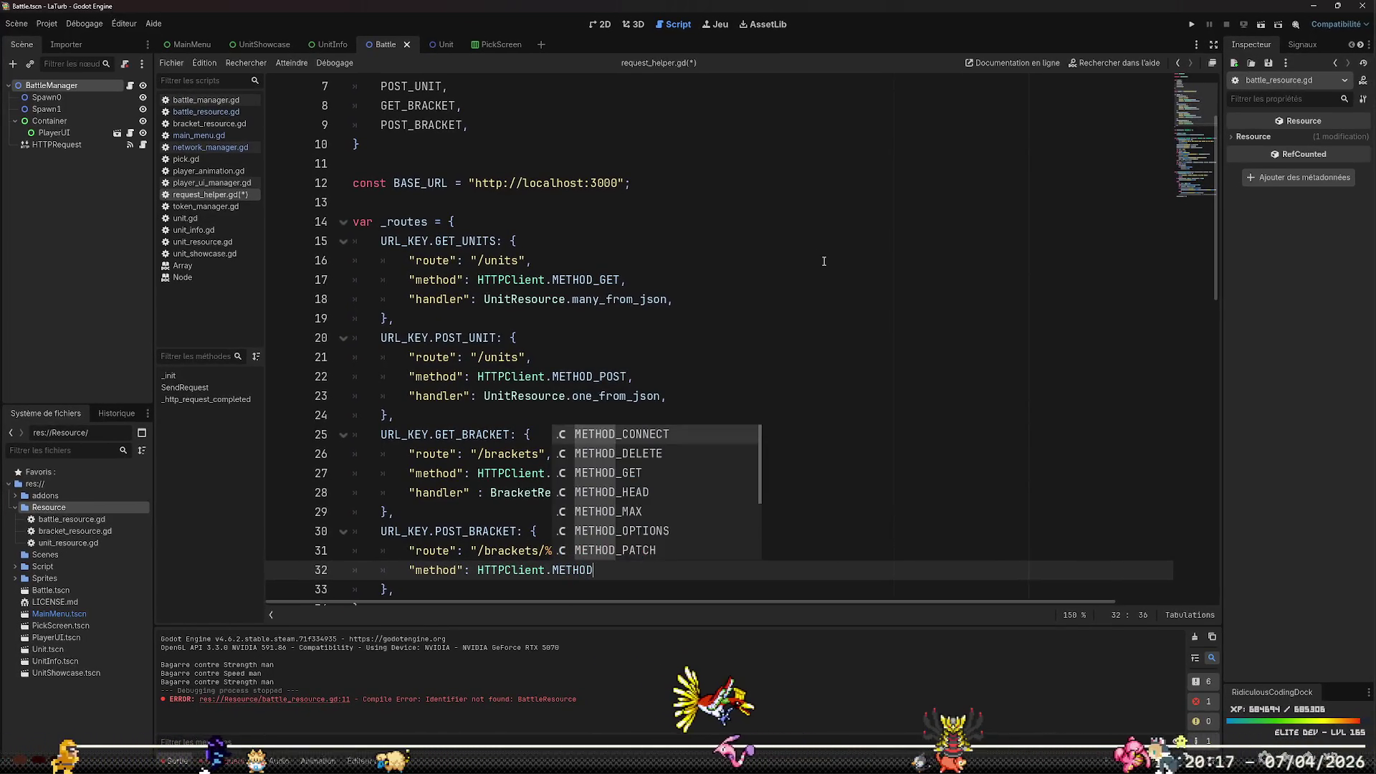
text(_POST)
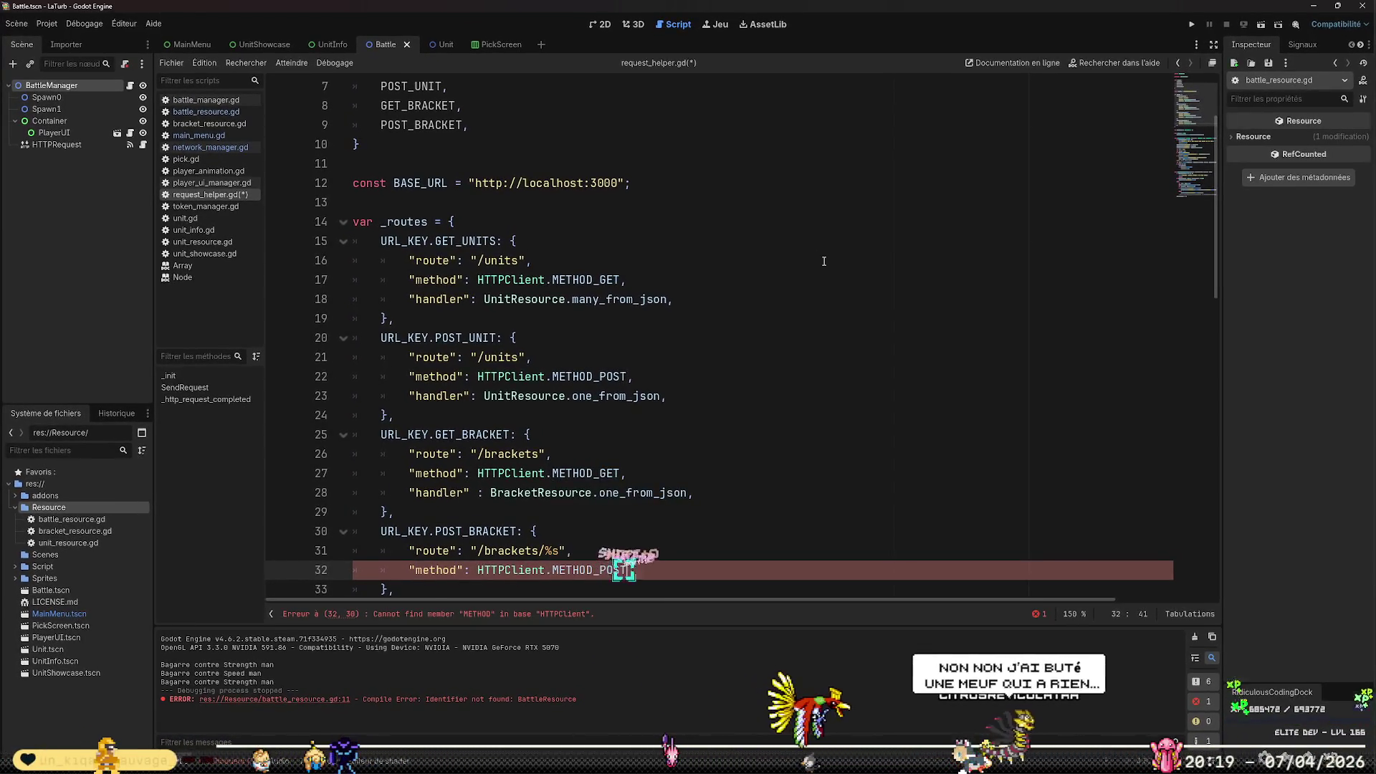
key(Tab)
text(,)
Add a "handler" entry set to an empty Callable() placeholder
key(Return)
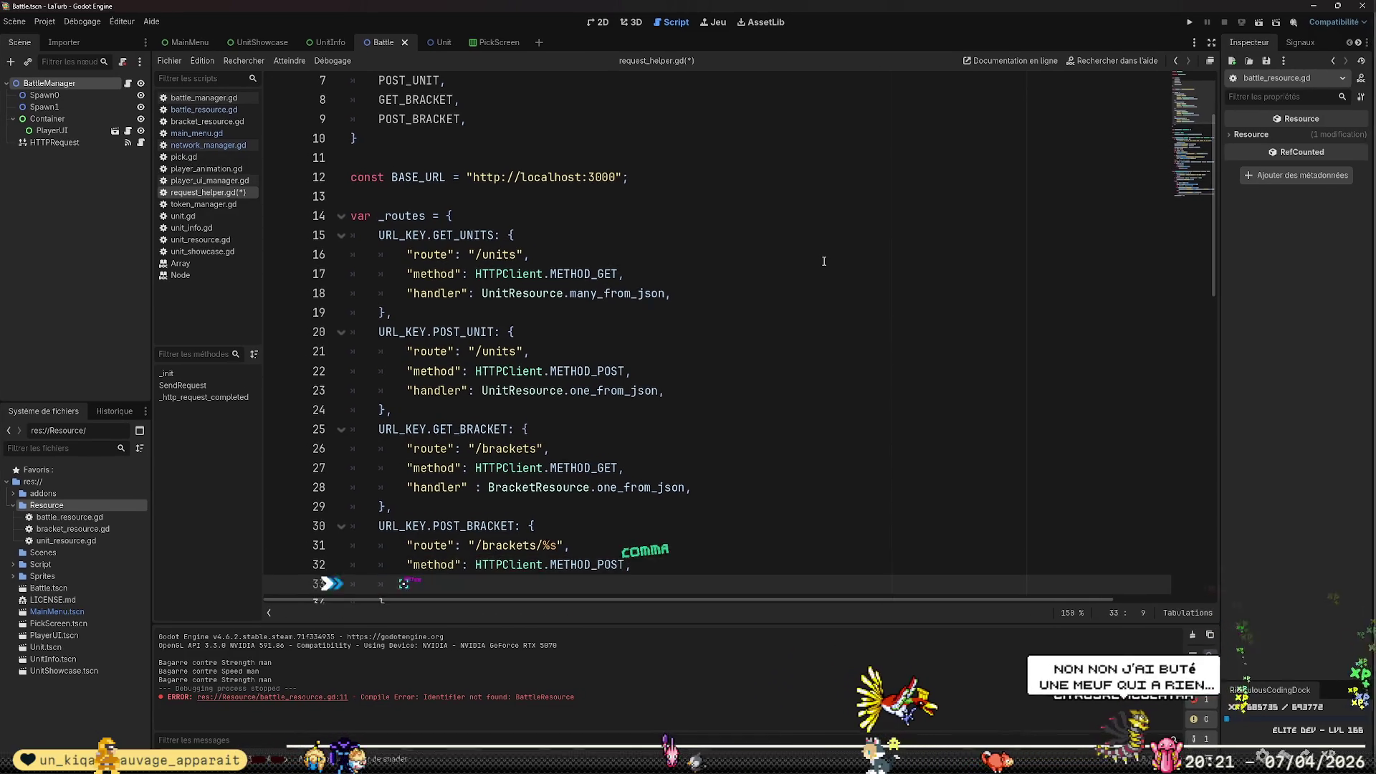
text(")
text(handler)
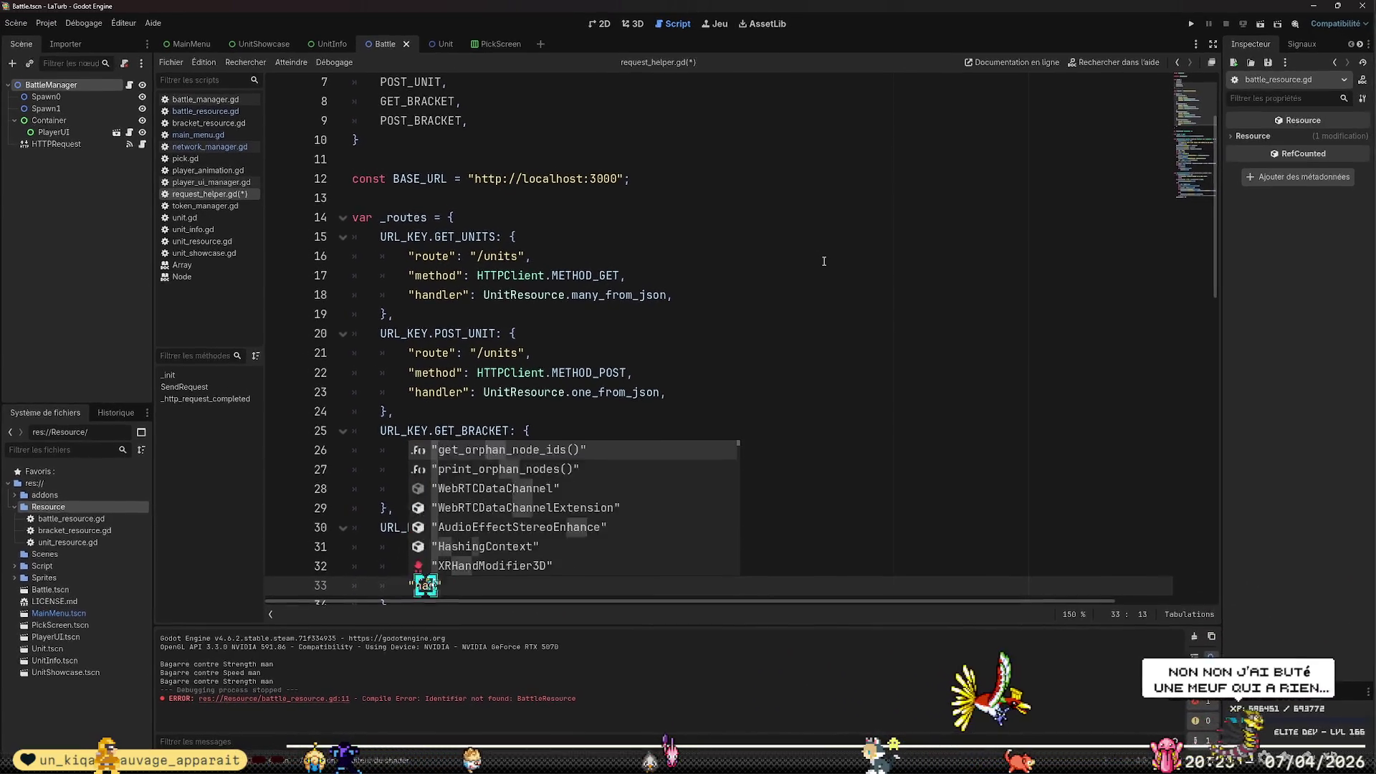
key(Down)
key(Up)
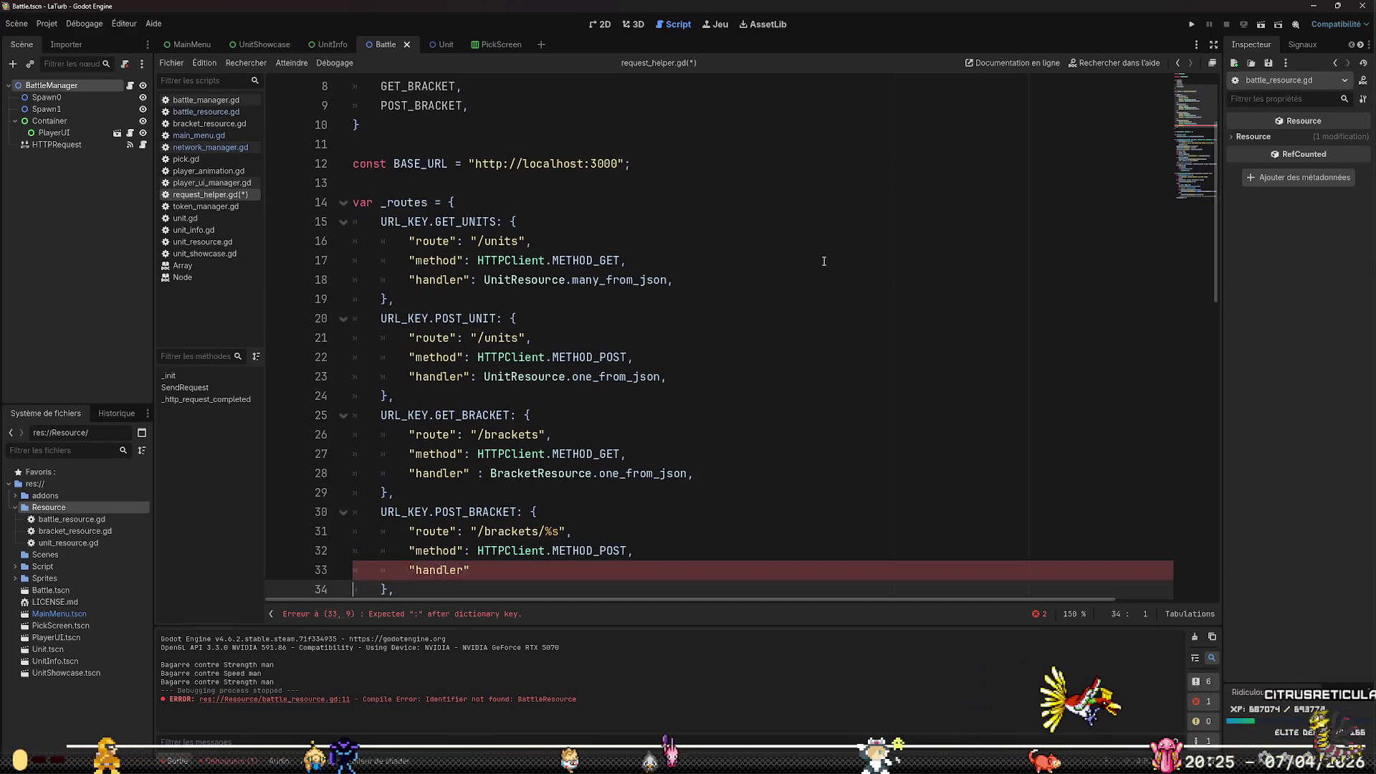
scroll(824, 261, down, 1)
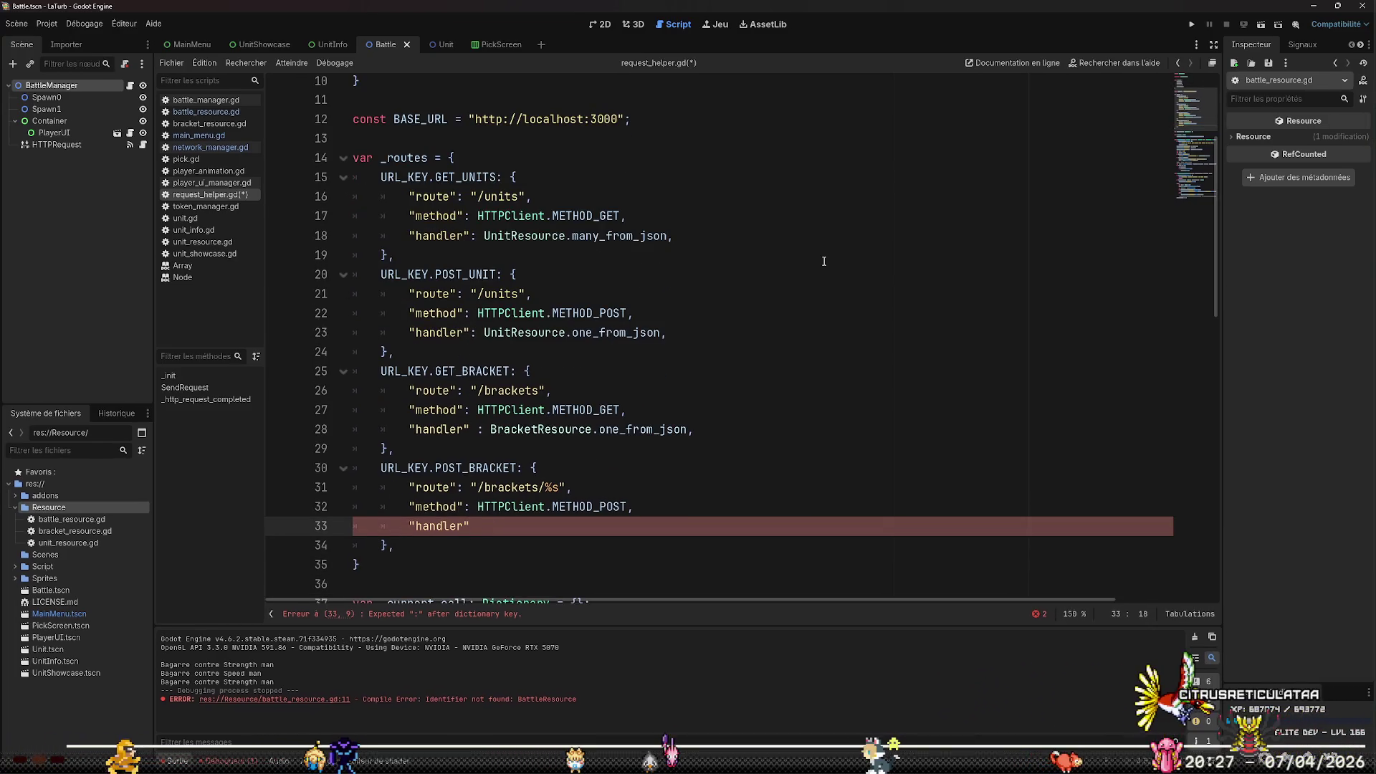
text(:)
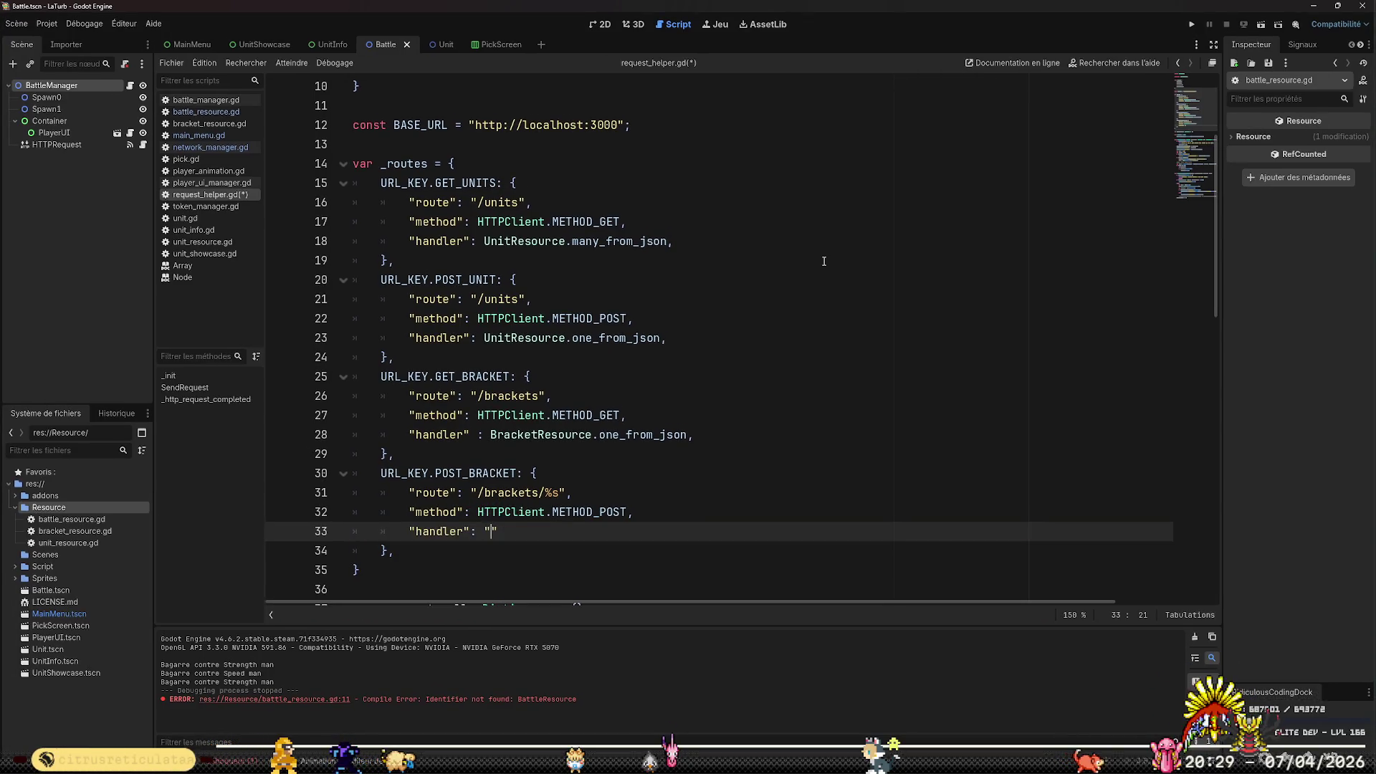
key(BackSpace)
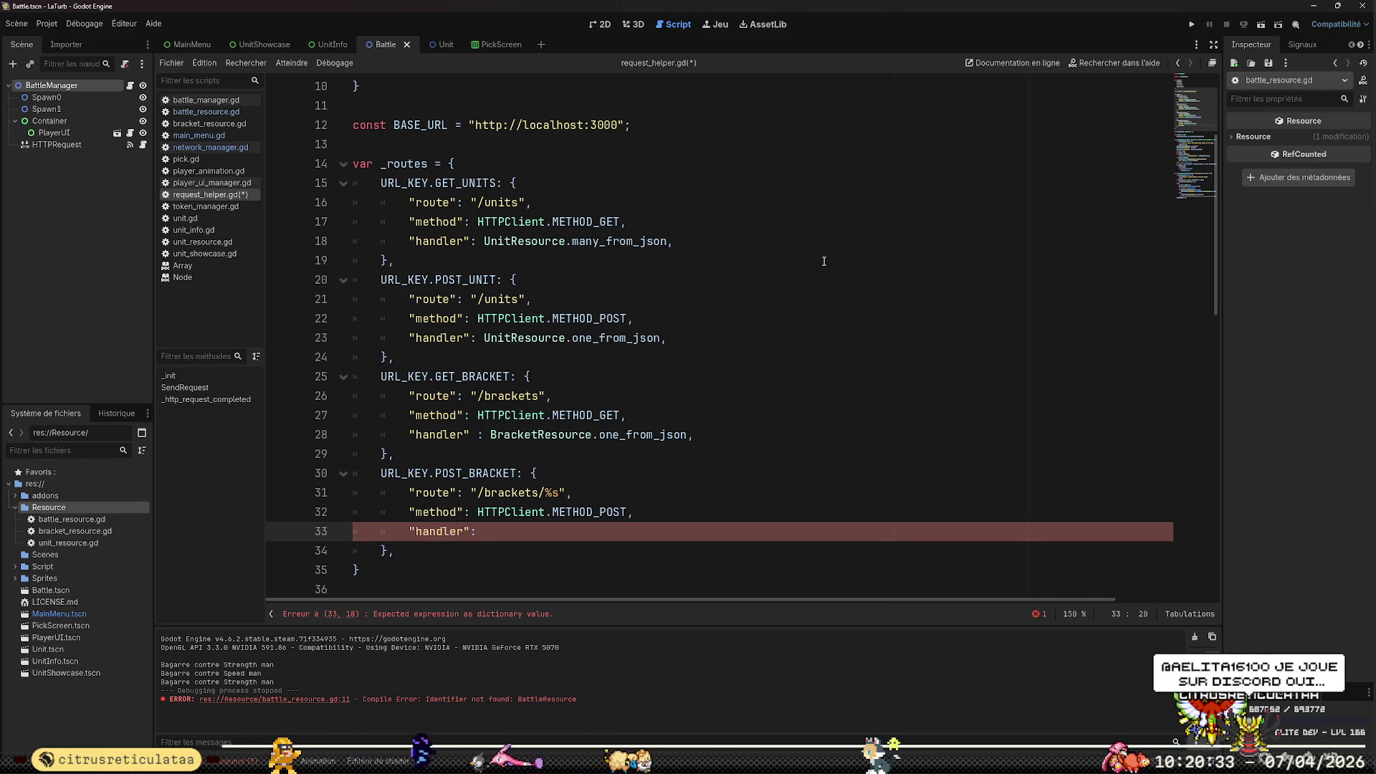
text(Cal)
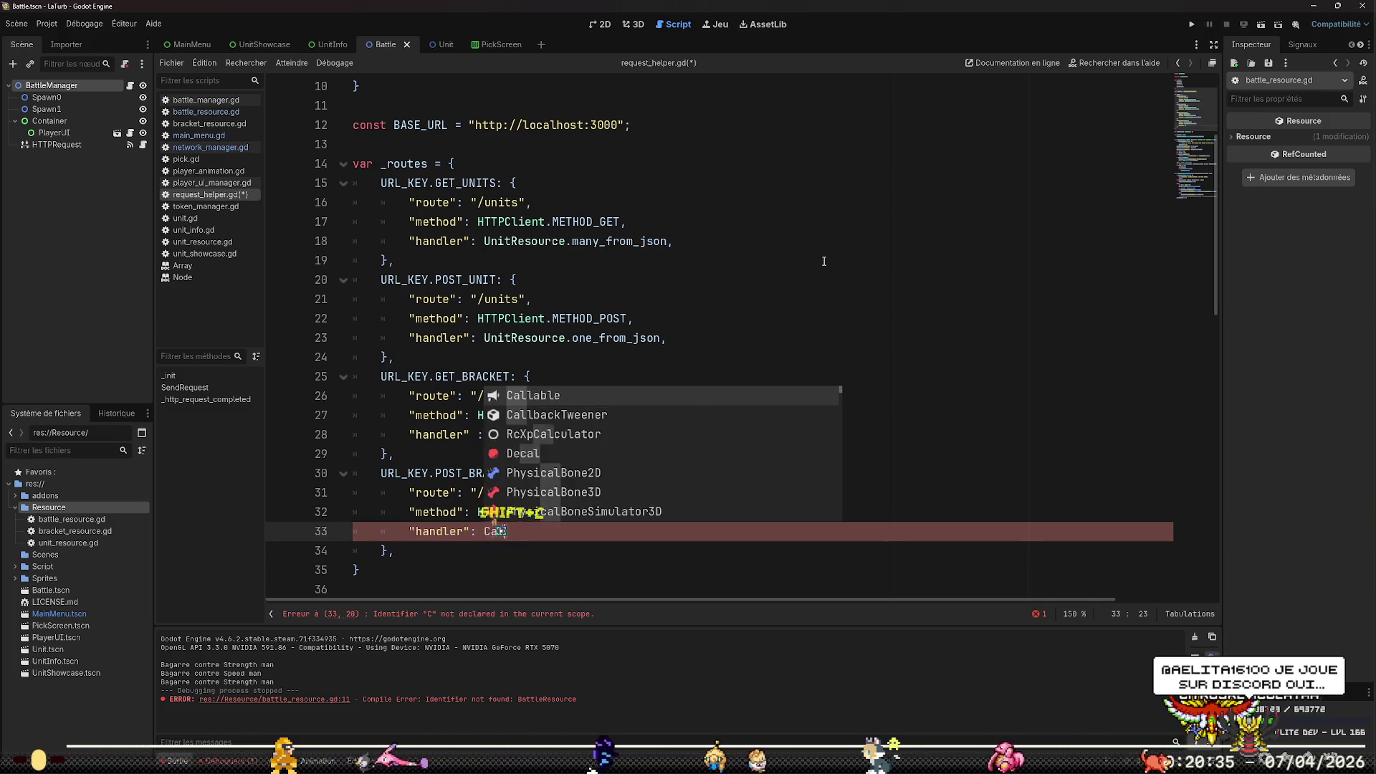
text(lable())
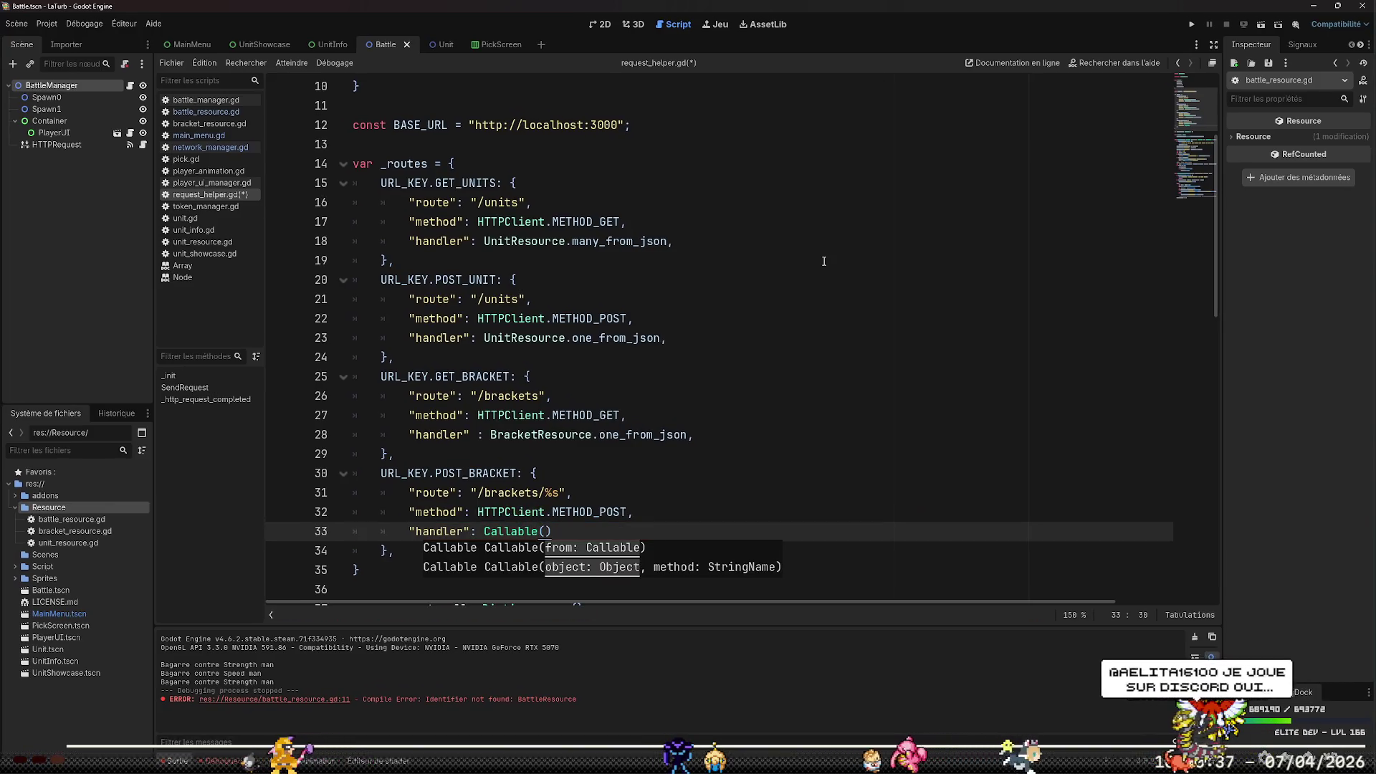
key(Down)
key(Home)
key(Home)
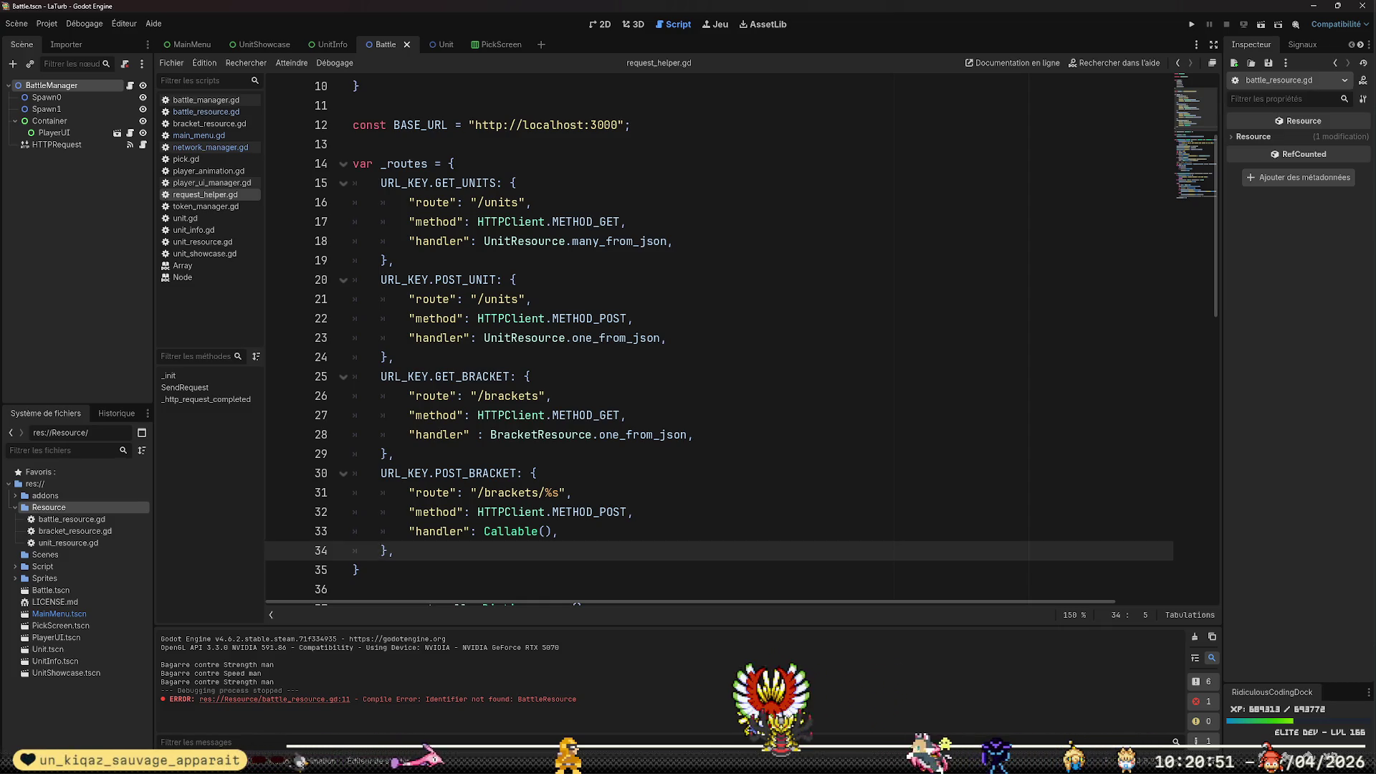
Move through SendRequest to the #TODO params comment and open a line above it
click(800, 340)
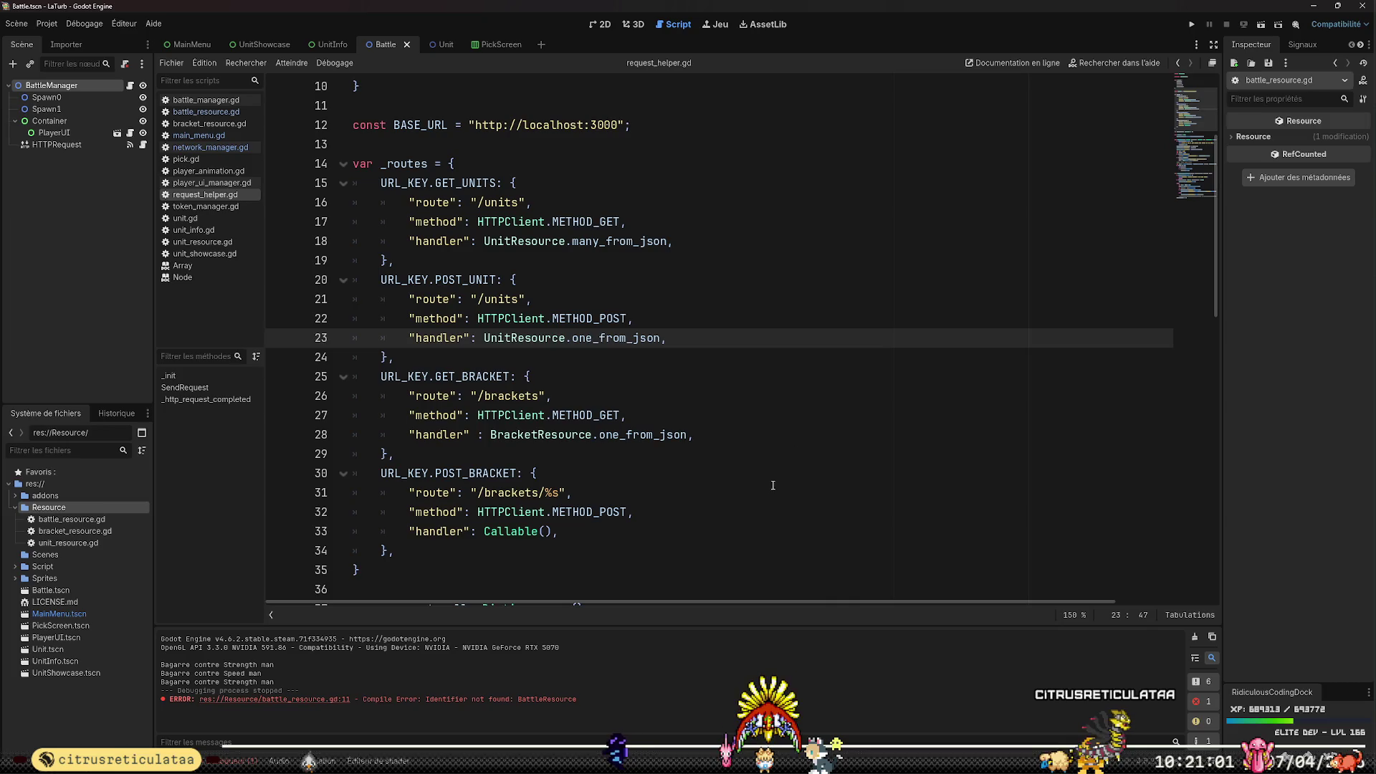
click(705, 479)
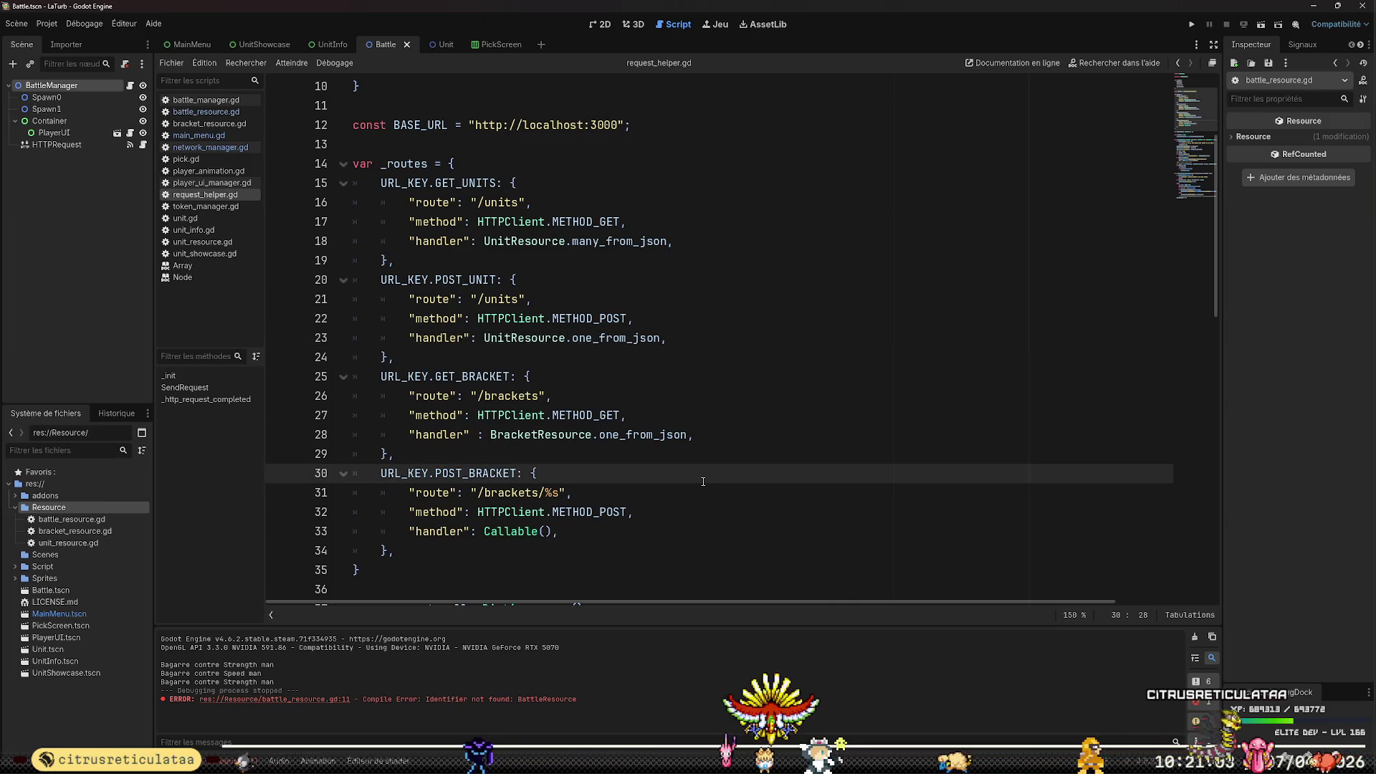
key(Down)
key(Down)
key(Down)
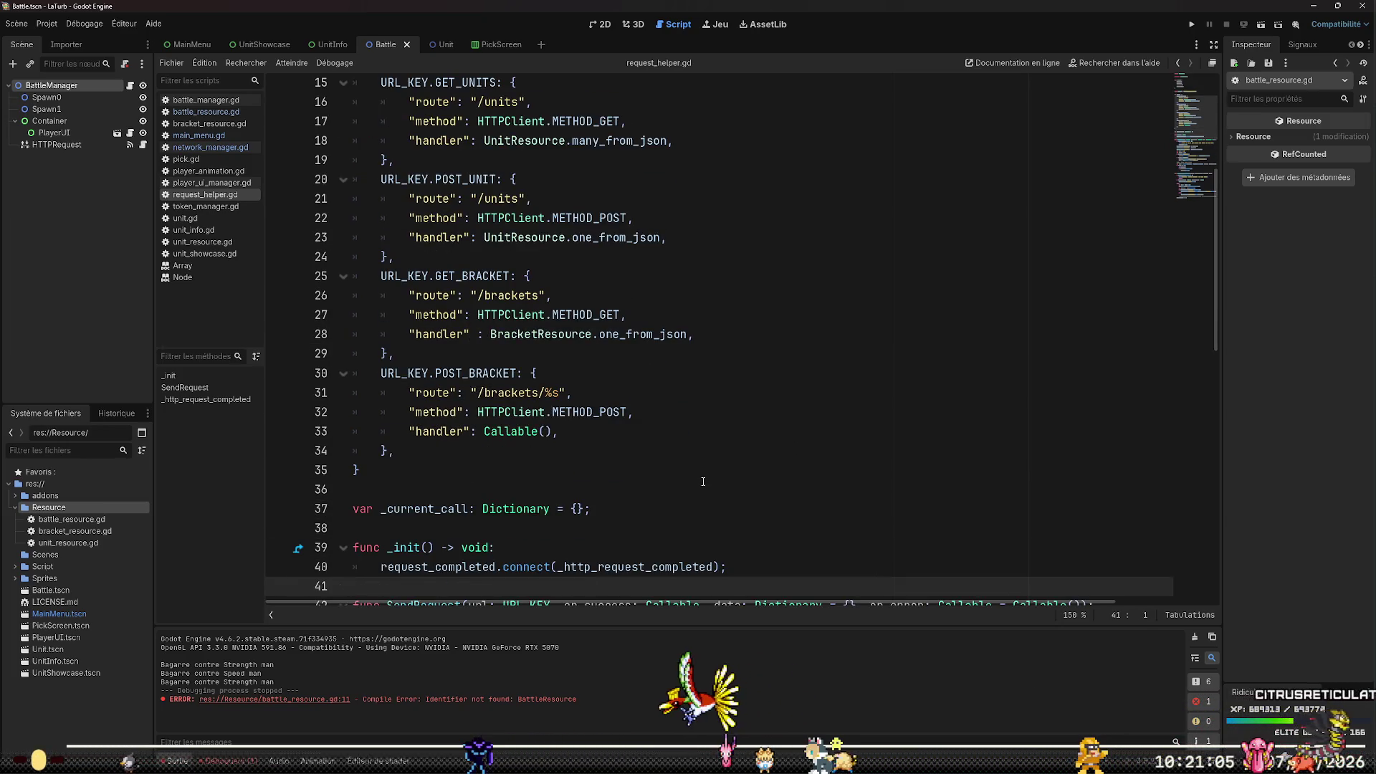
key(Down)
key(Down)
key(Down)
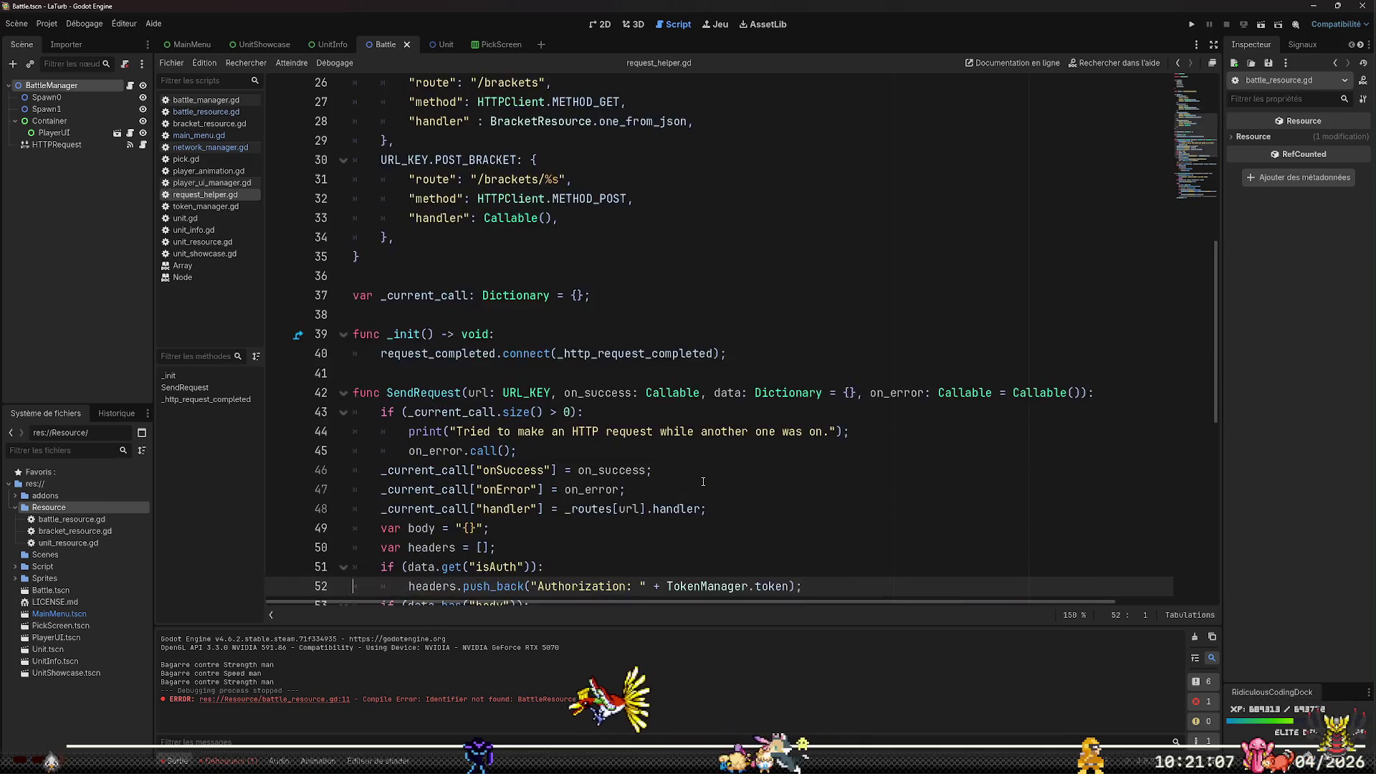
key(Down)
key(Down)
key(Down)
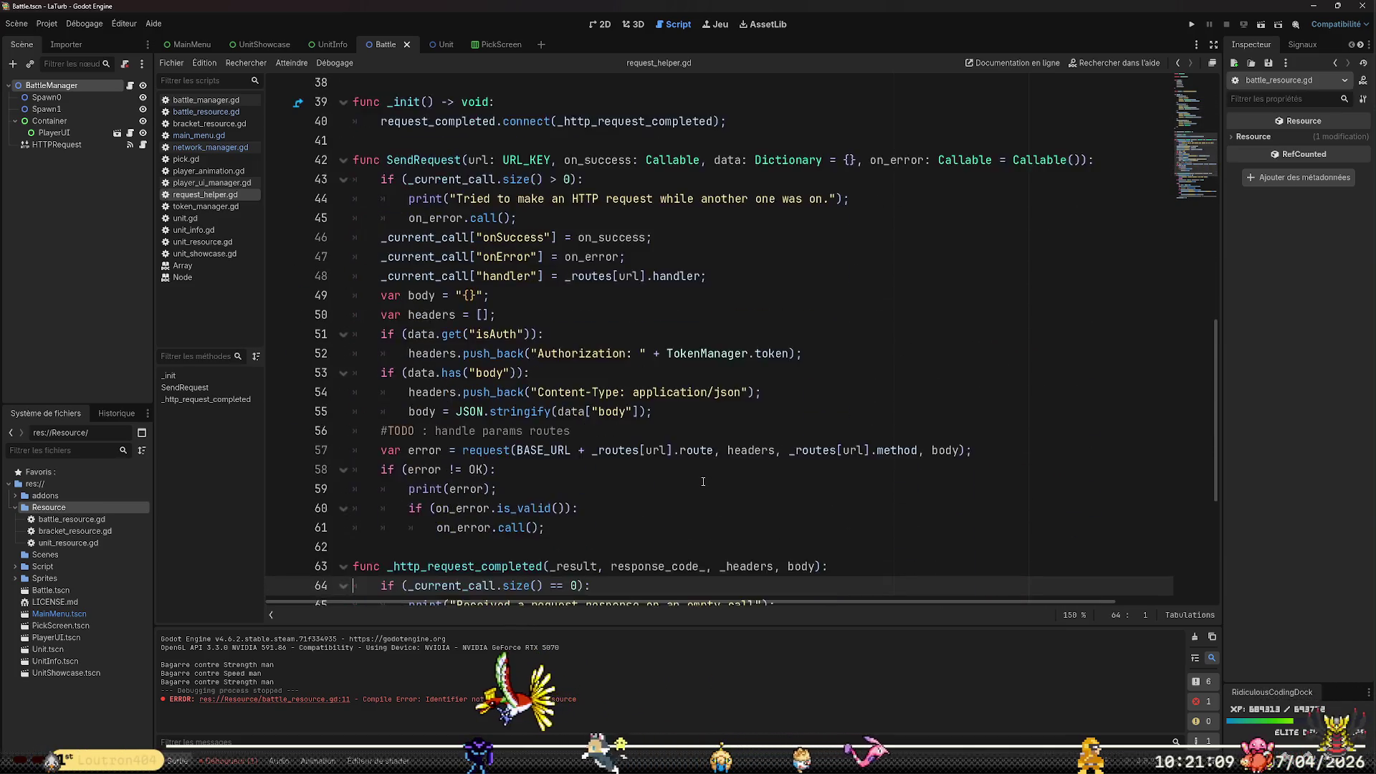
key(Down)
key(Down)
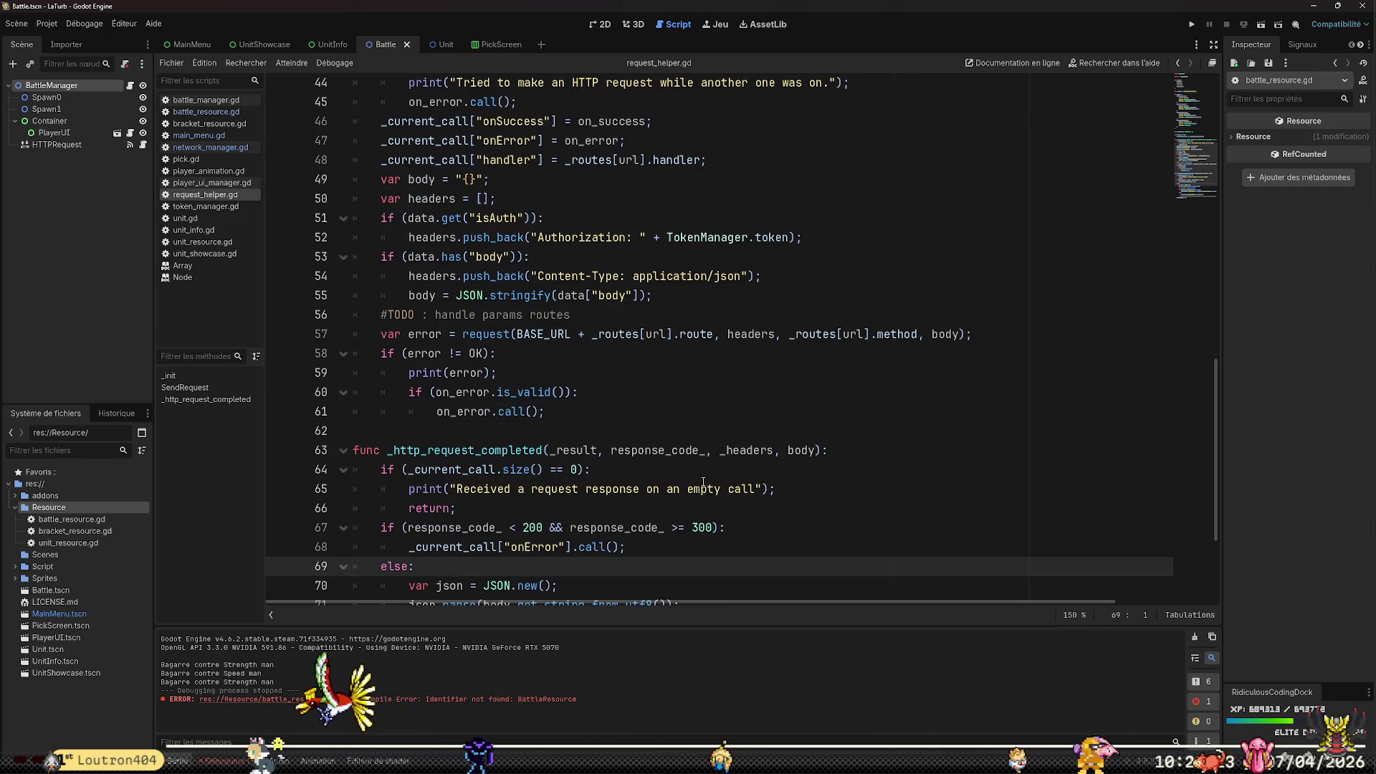
key(Up)
key(Up)
key(Up)
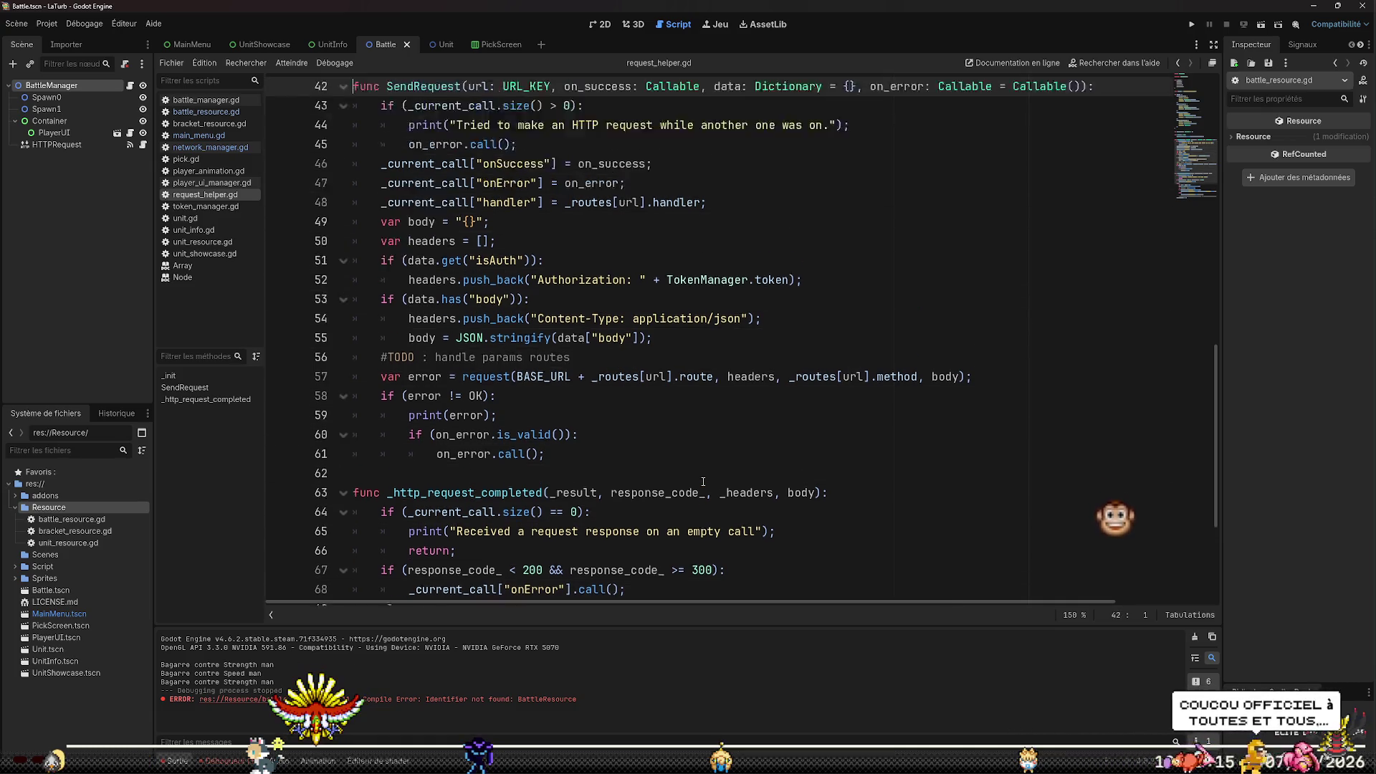
key(Up)
key(Up)
key(Up)
key(Down)
key(Down)
key(Down)
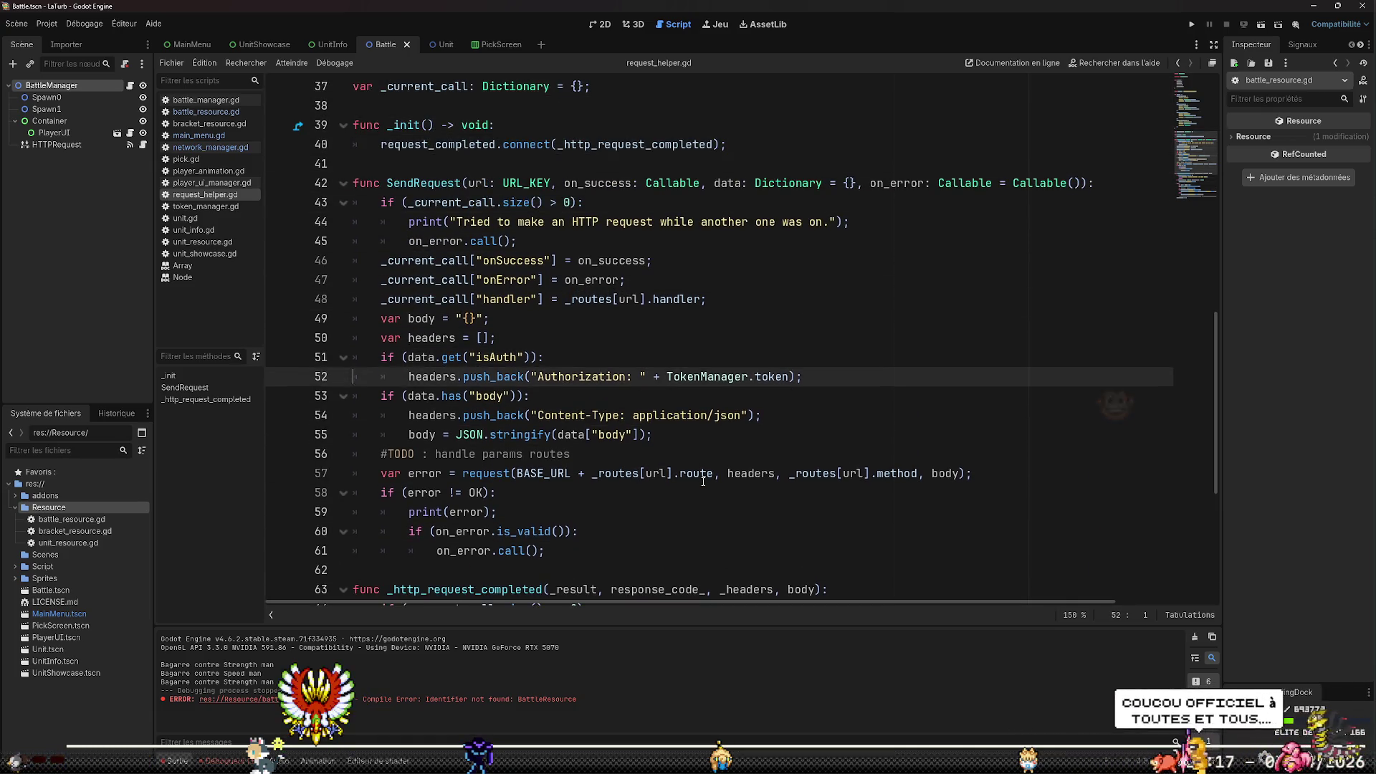
key(Down)
key(Down)
key(Down)
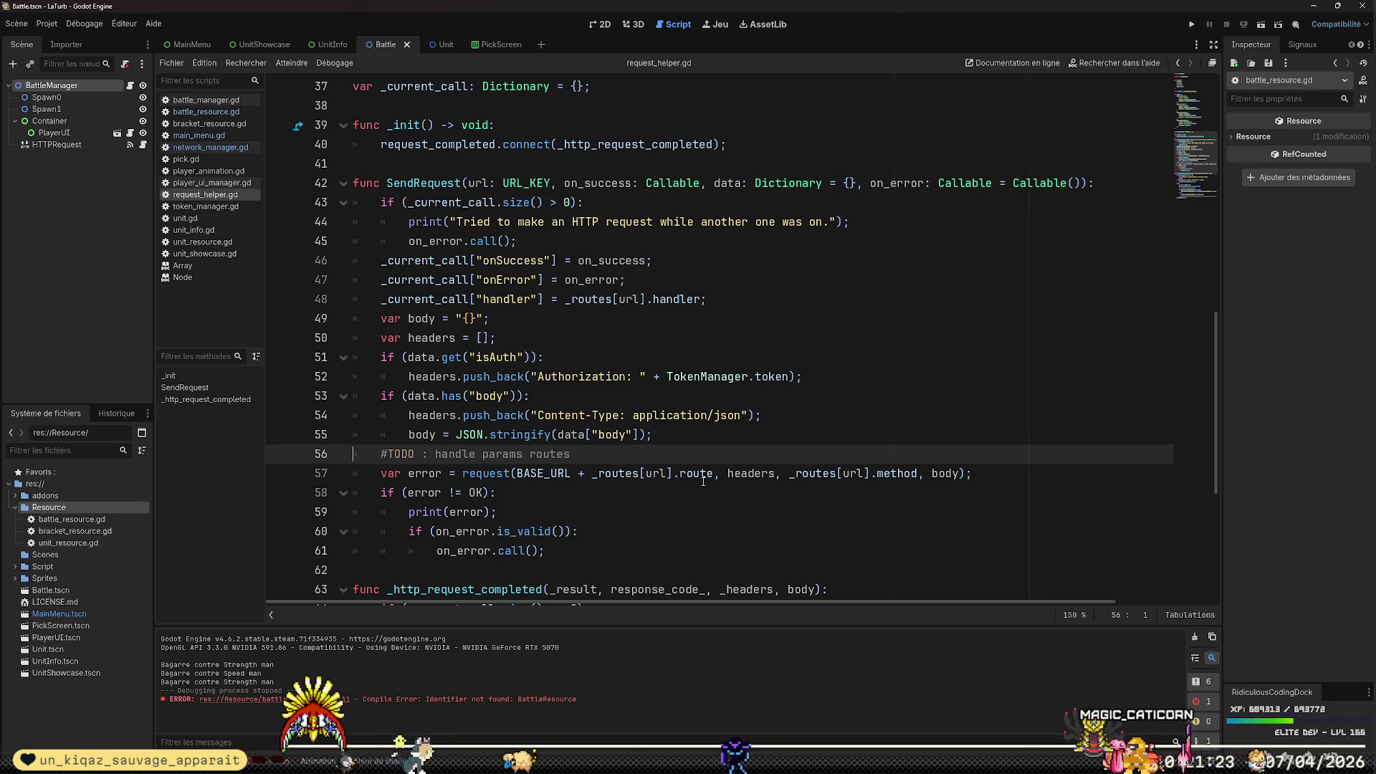
key(Right)
key(Right)
key(Right)
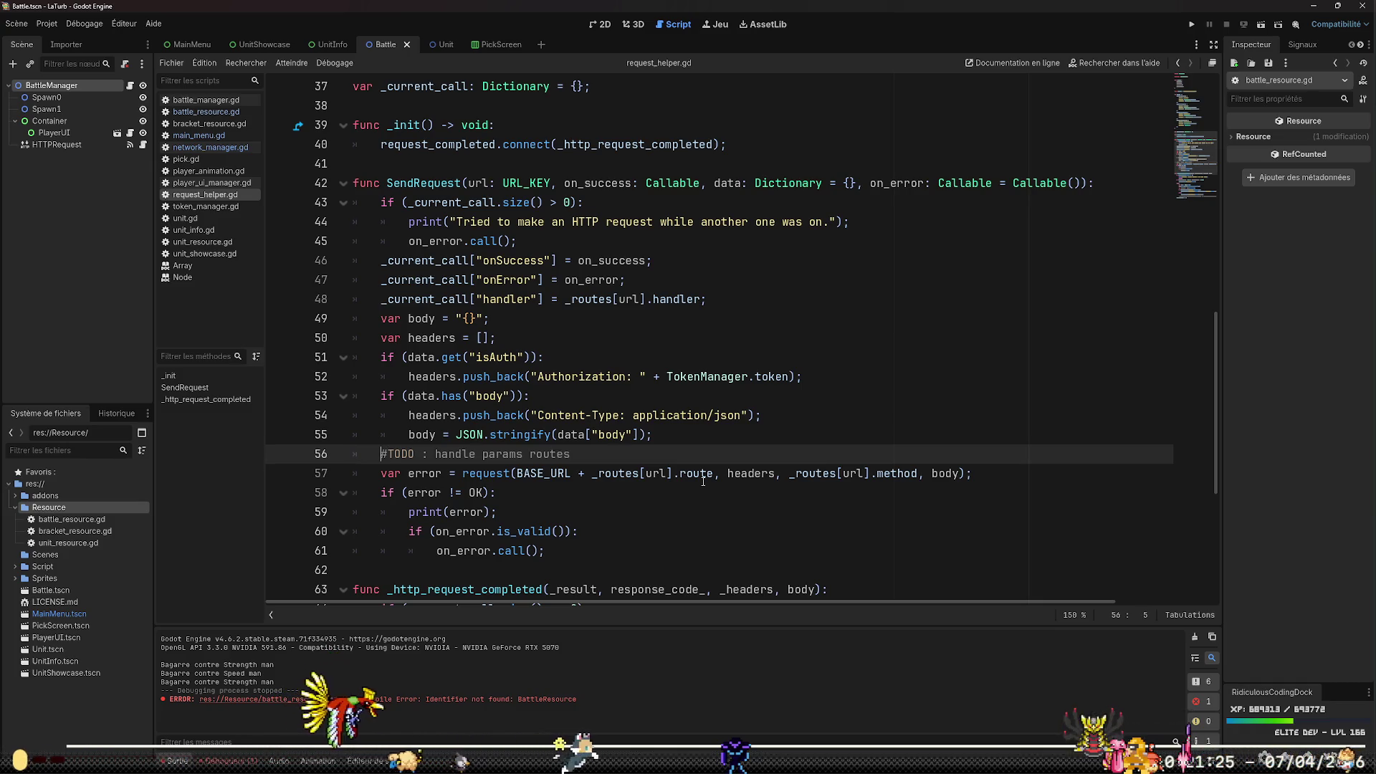
key(Up)
key(End)
Above the TODO, write the check if (data.has("params")):
key(Return)
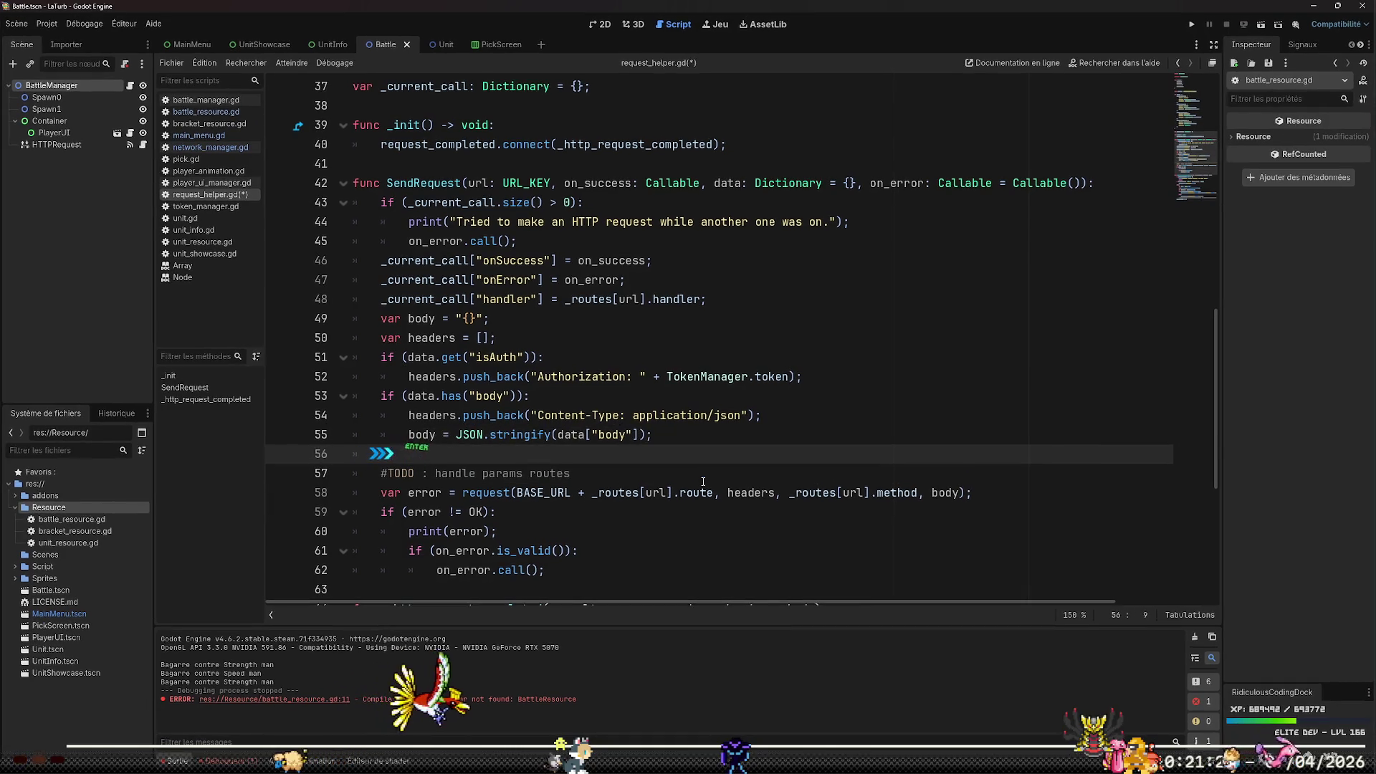
key(BackSpace)
text(if )
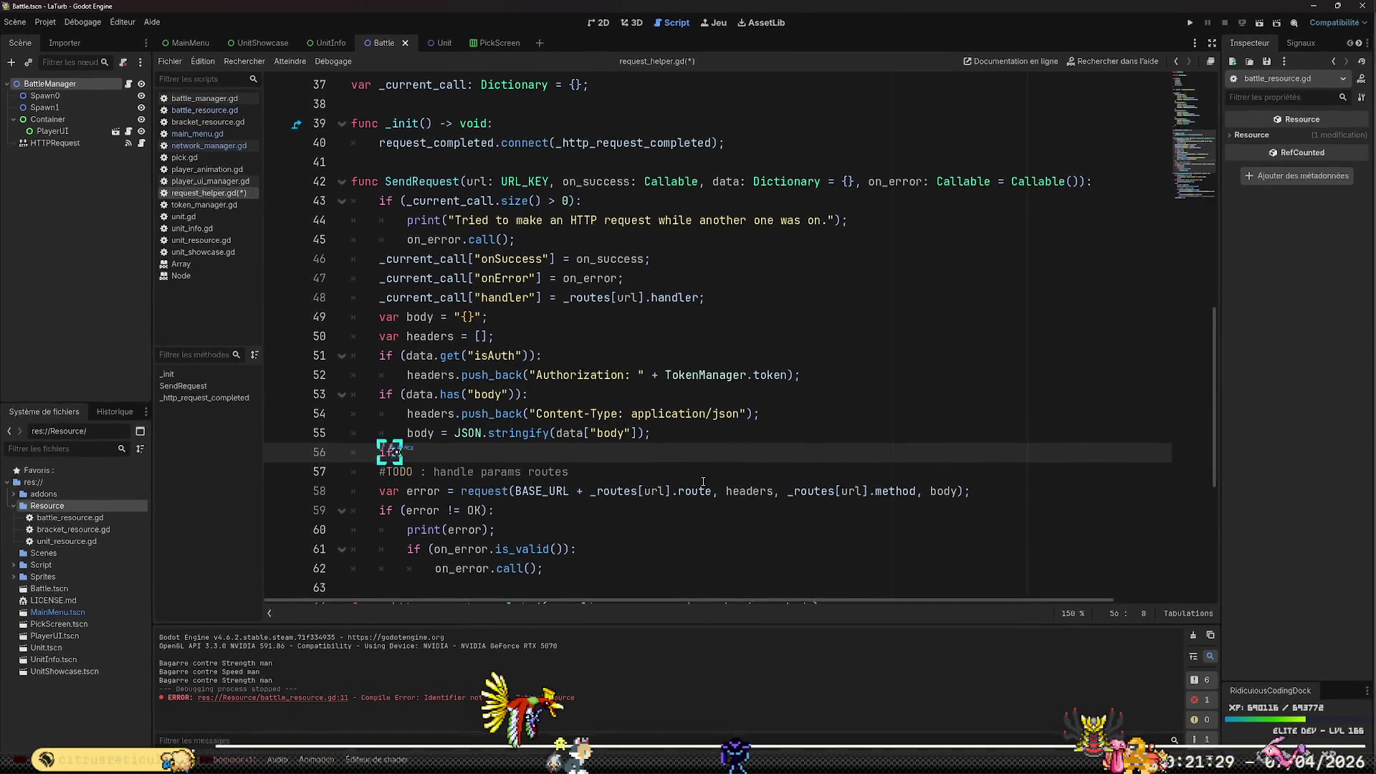
text((data.has)
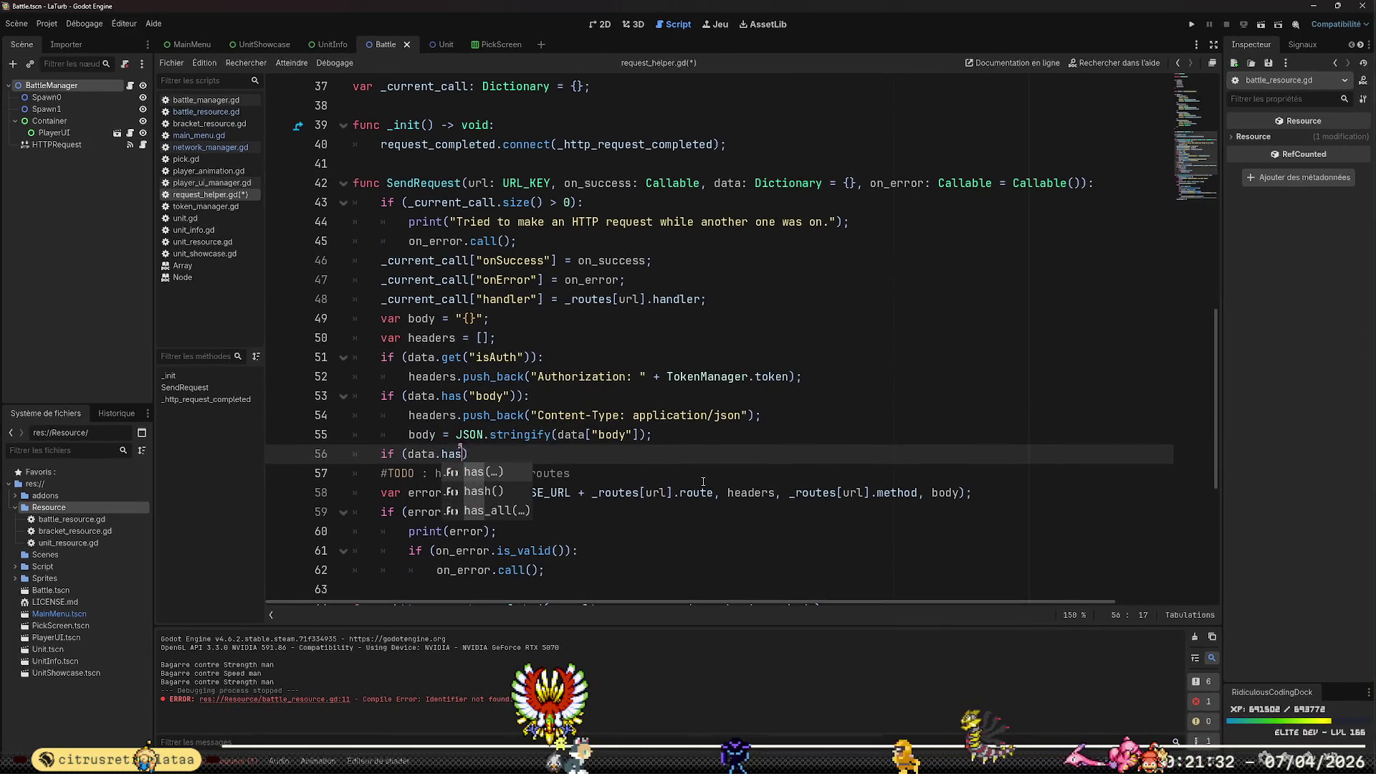
key(Return)
text(")
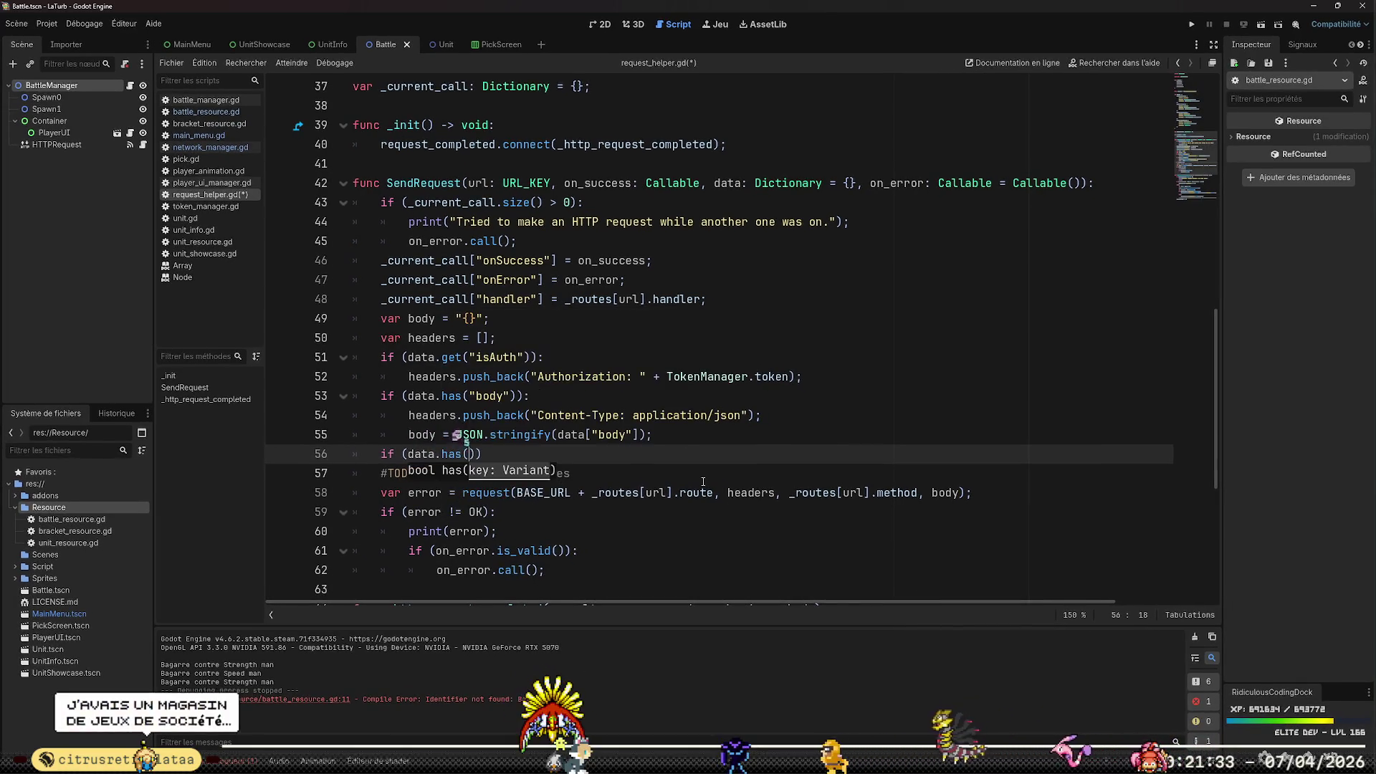
text(params)
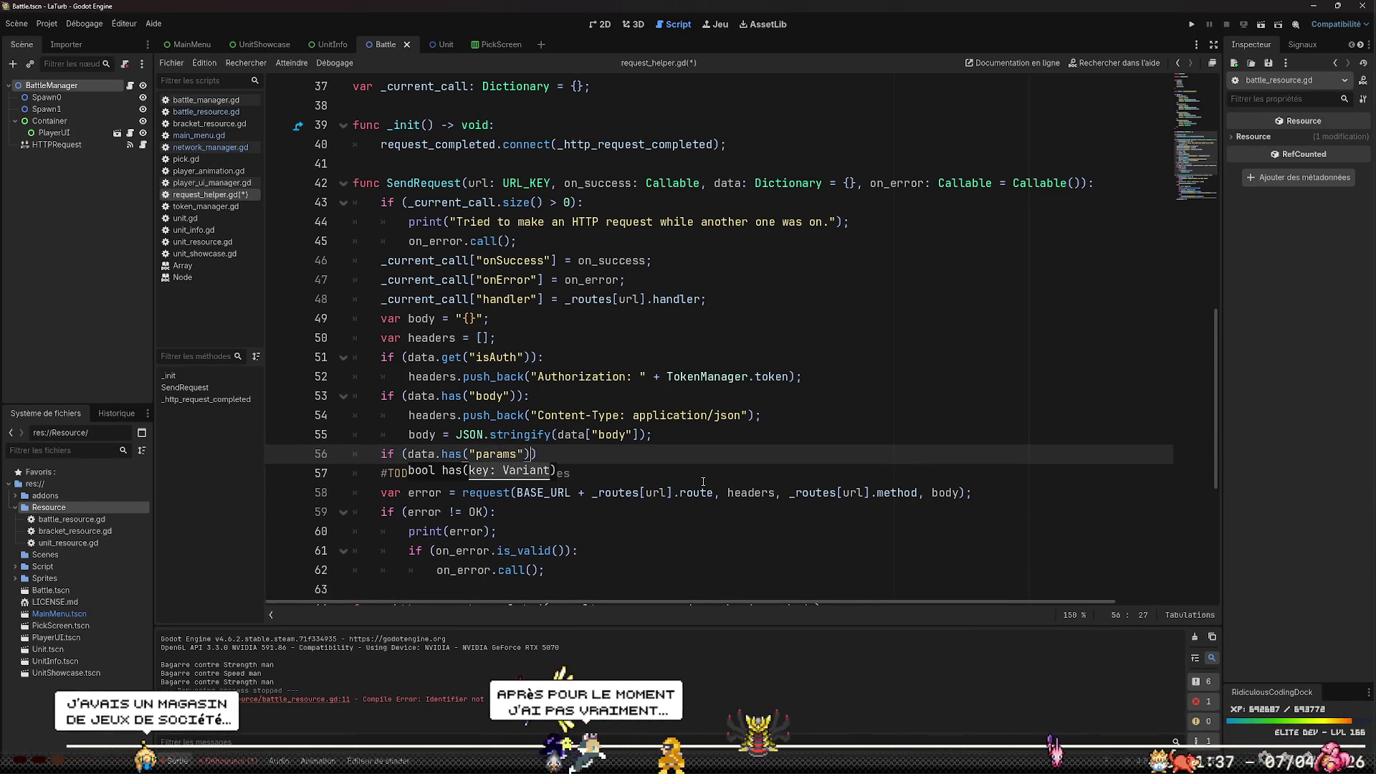
key(End)
text(:)
key(Return)
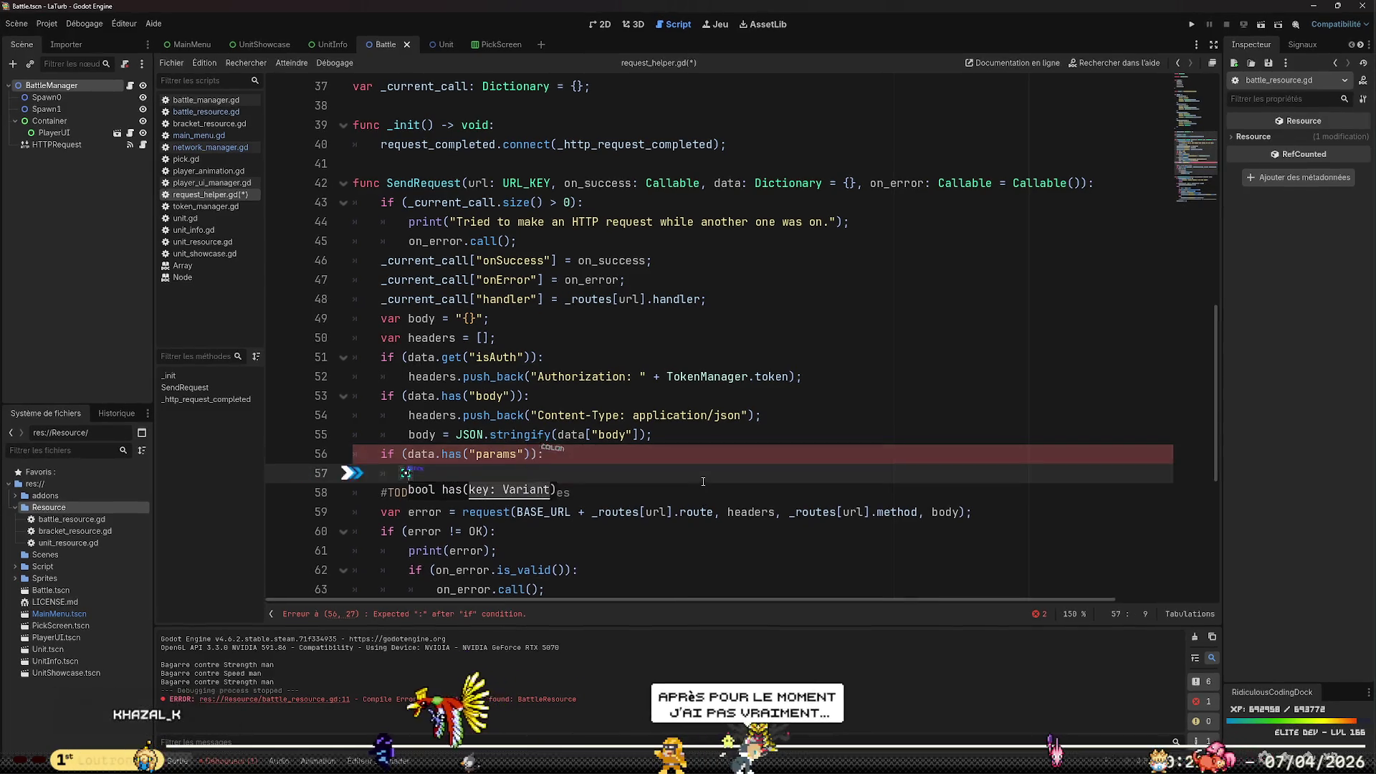
Delete the params TODO comment line and remove the stray extra blank line
key(Down)
key(Home)
key(shift+End)
key(BackSpace)
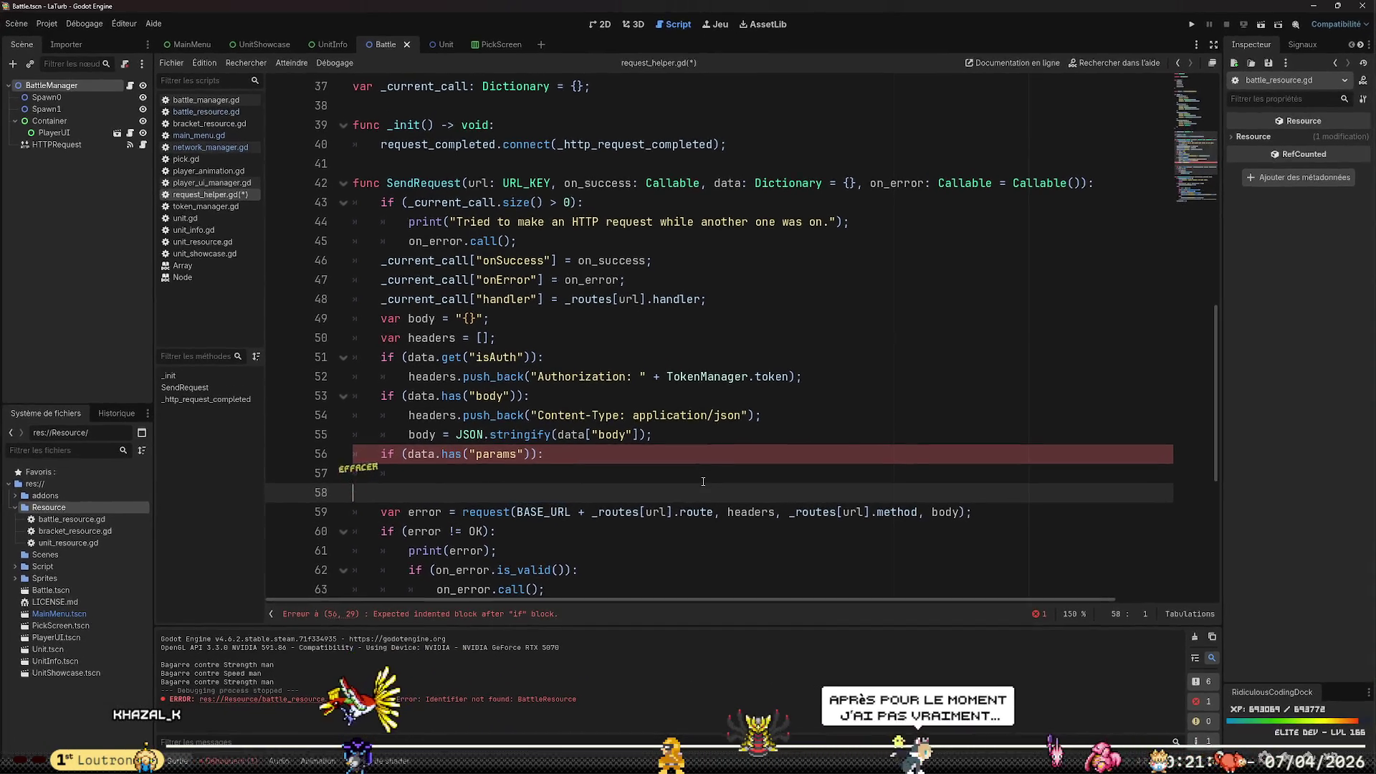
key(BackSpace)
key(Up)
key(Up)
key(End)
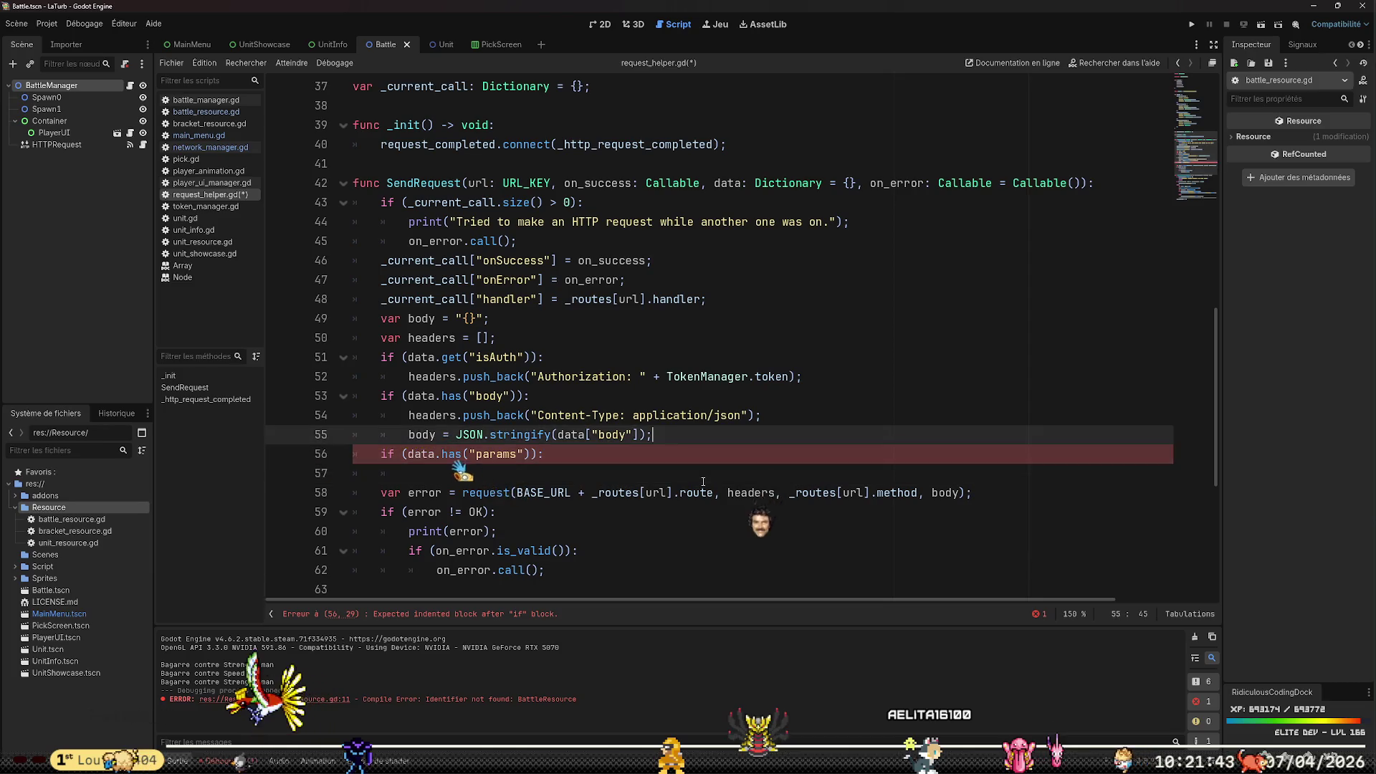
key(Return)
text(c)
key(BackSpace)
key(BackSpace)
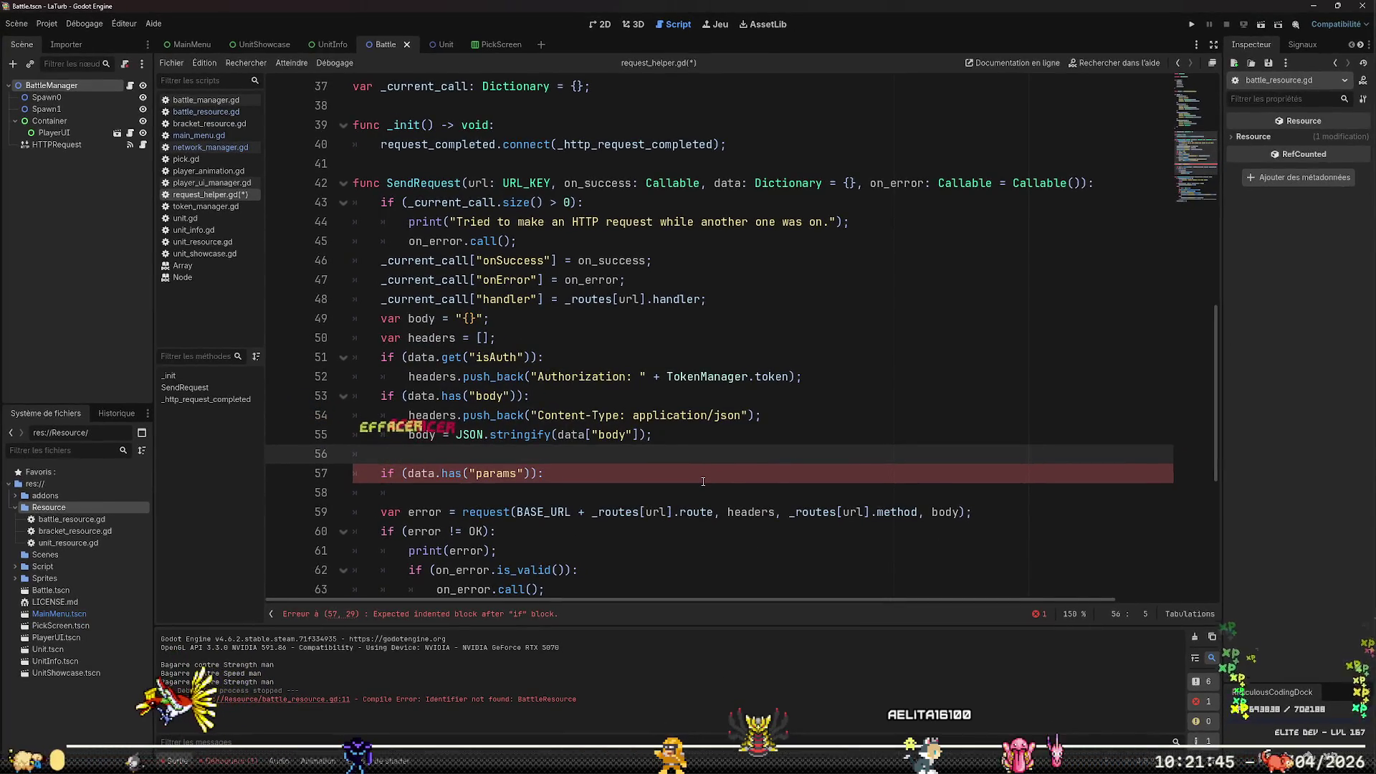
key(BackSpace)
key(BackSpace)
After the headers declaration, add var url = _routes[url].route
key(Up)
key(Up)
key(Up)
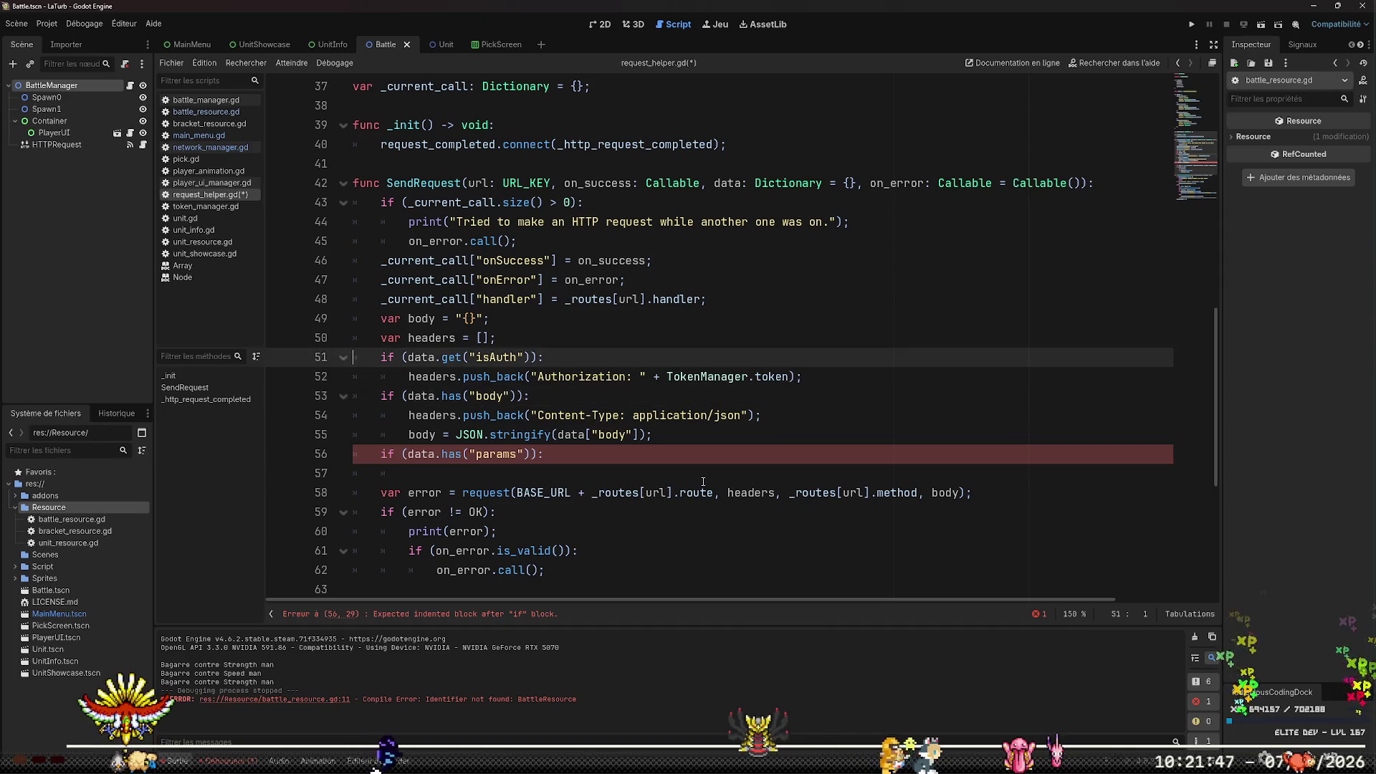
key(End)
key(Return)
text(var )
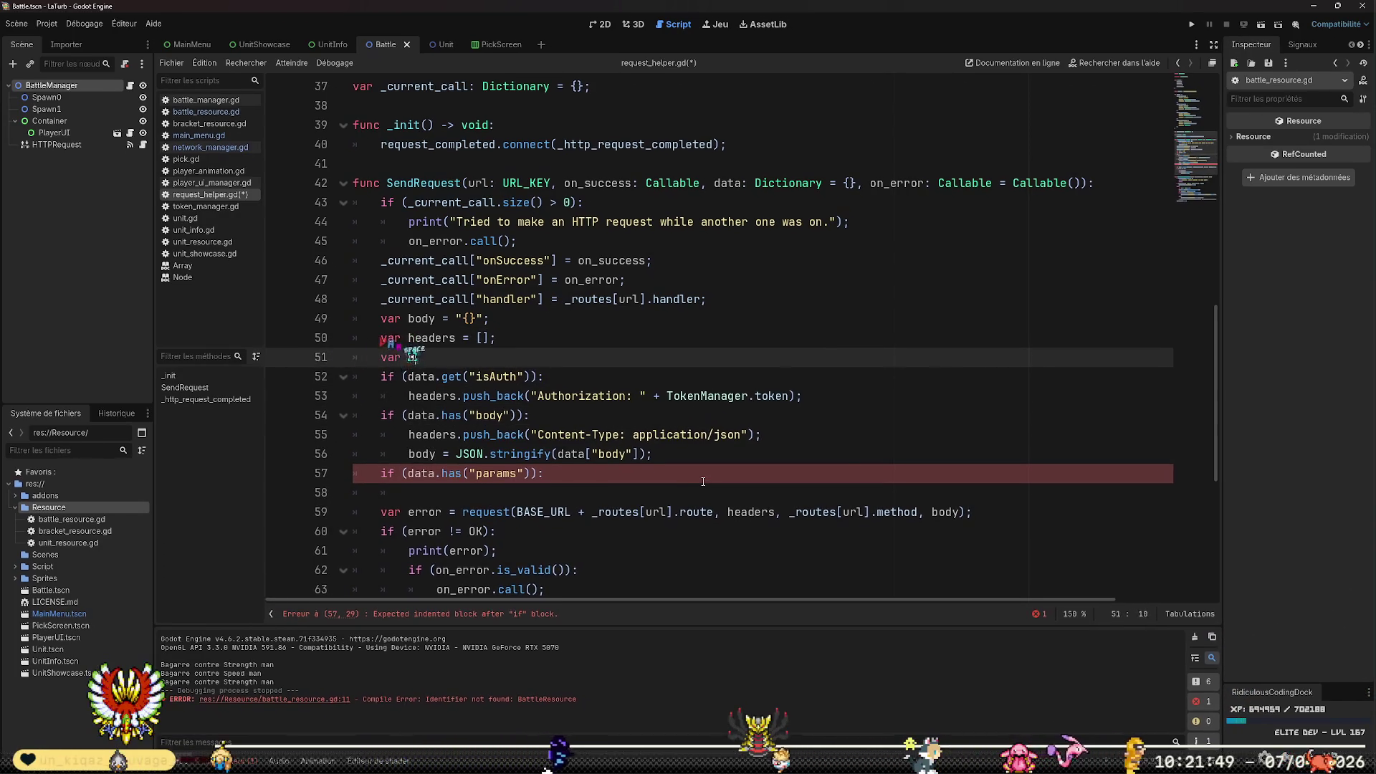
text(url)
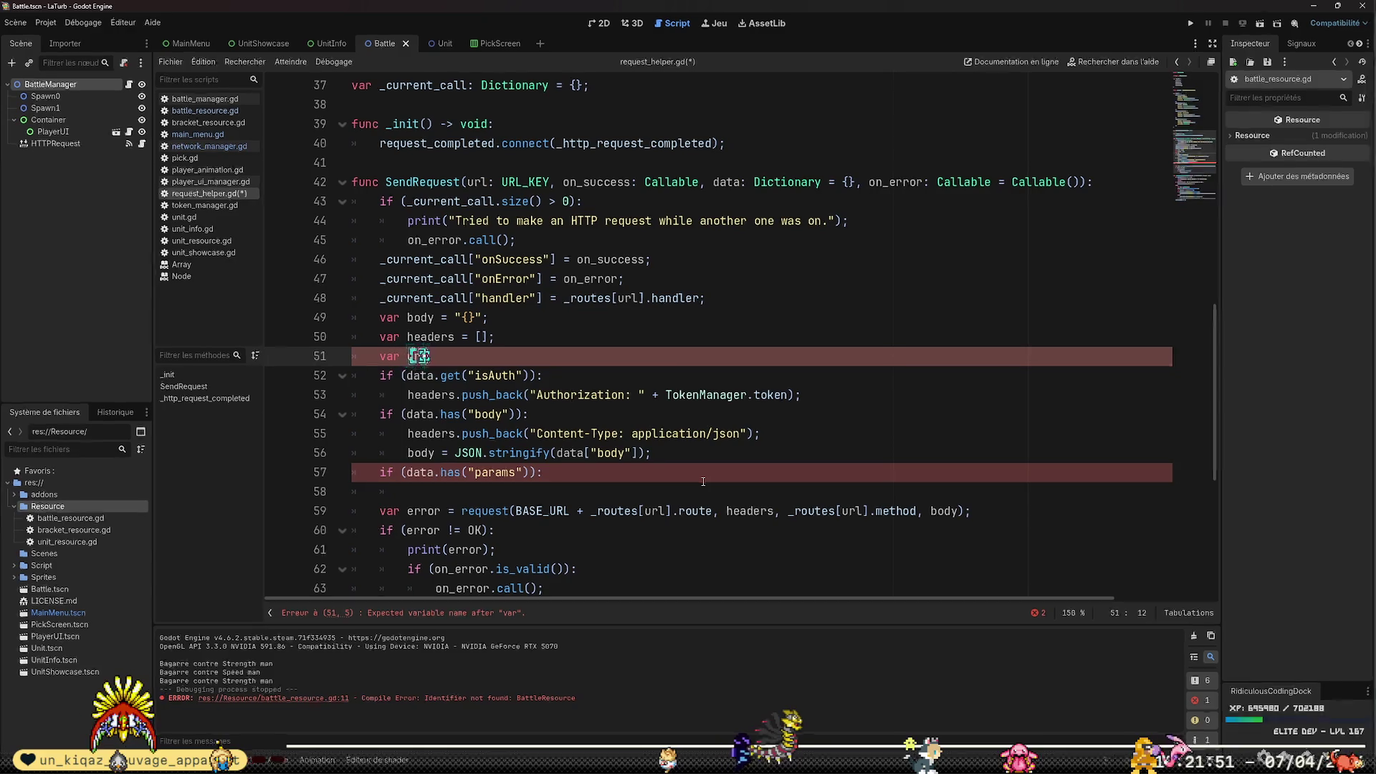
text( = _routes[url)
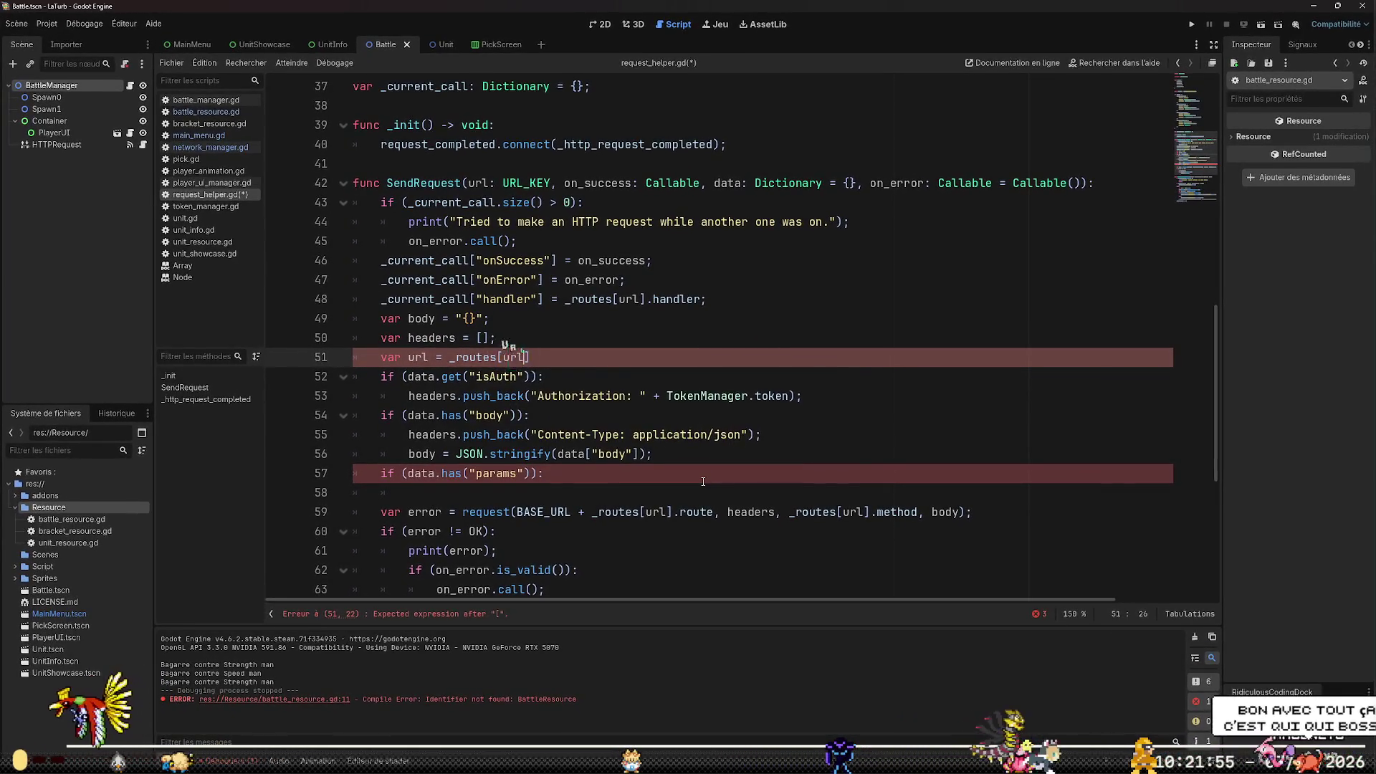
text(].route;)
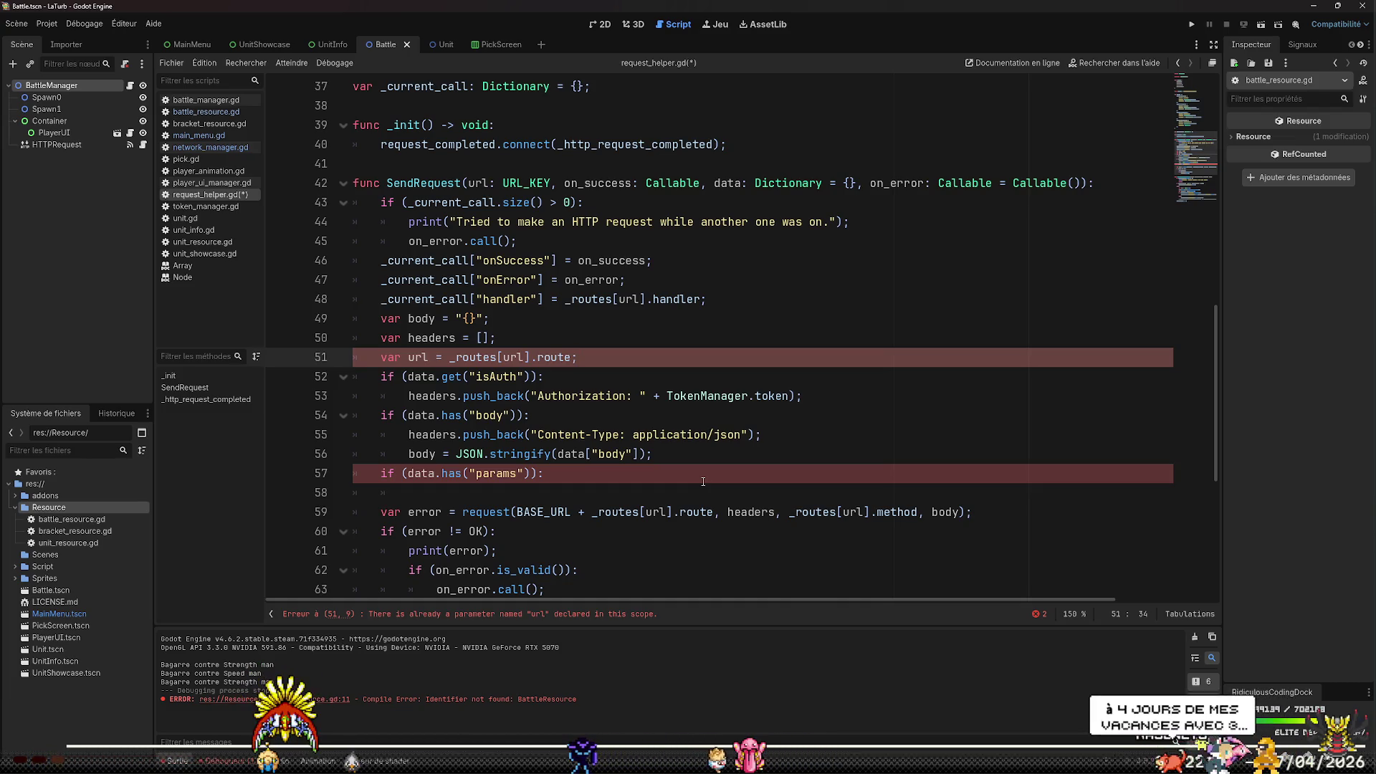
Rename the new local variable from url to route
key(Right)
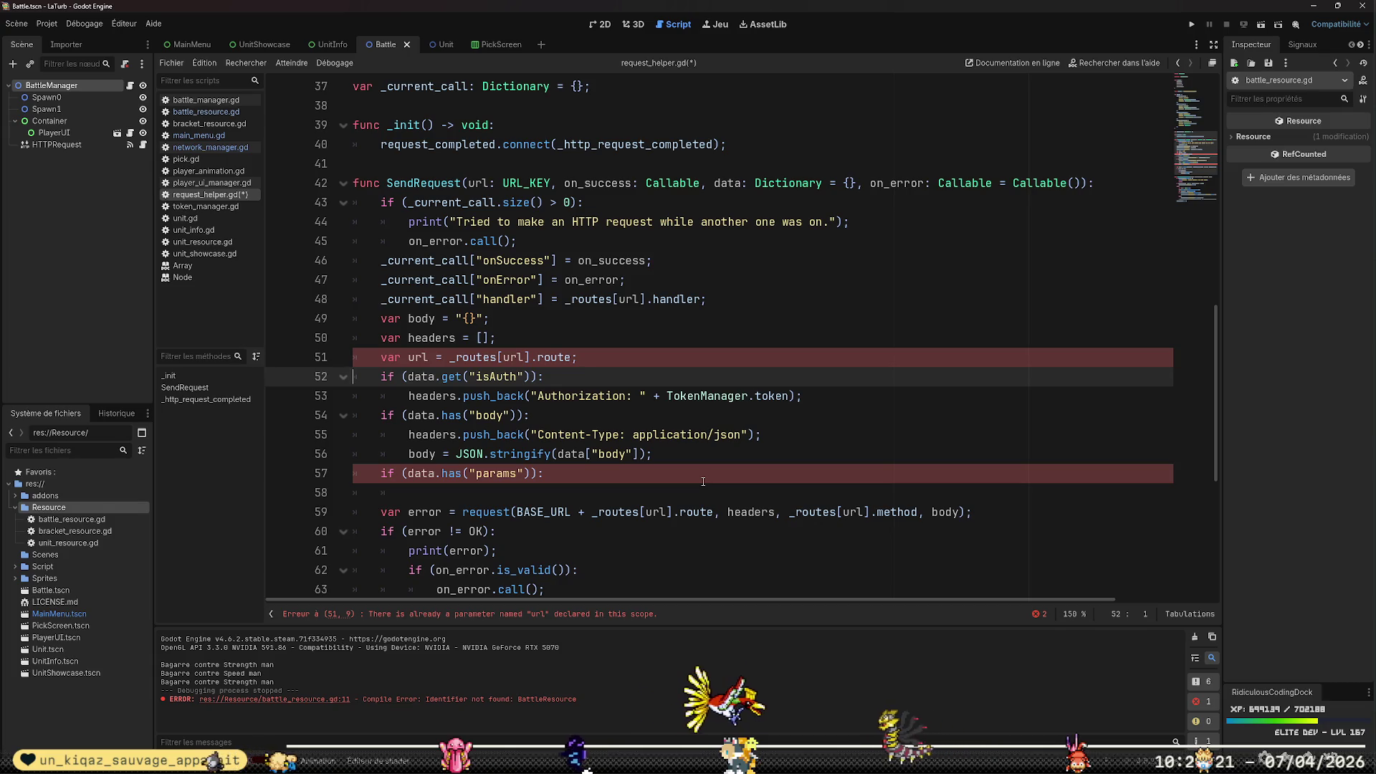
key(Left)
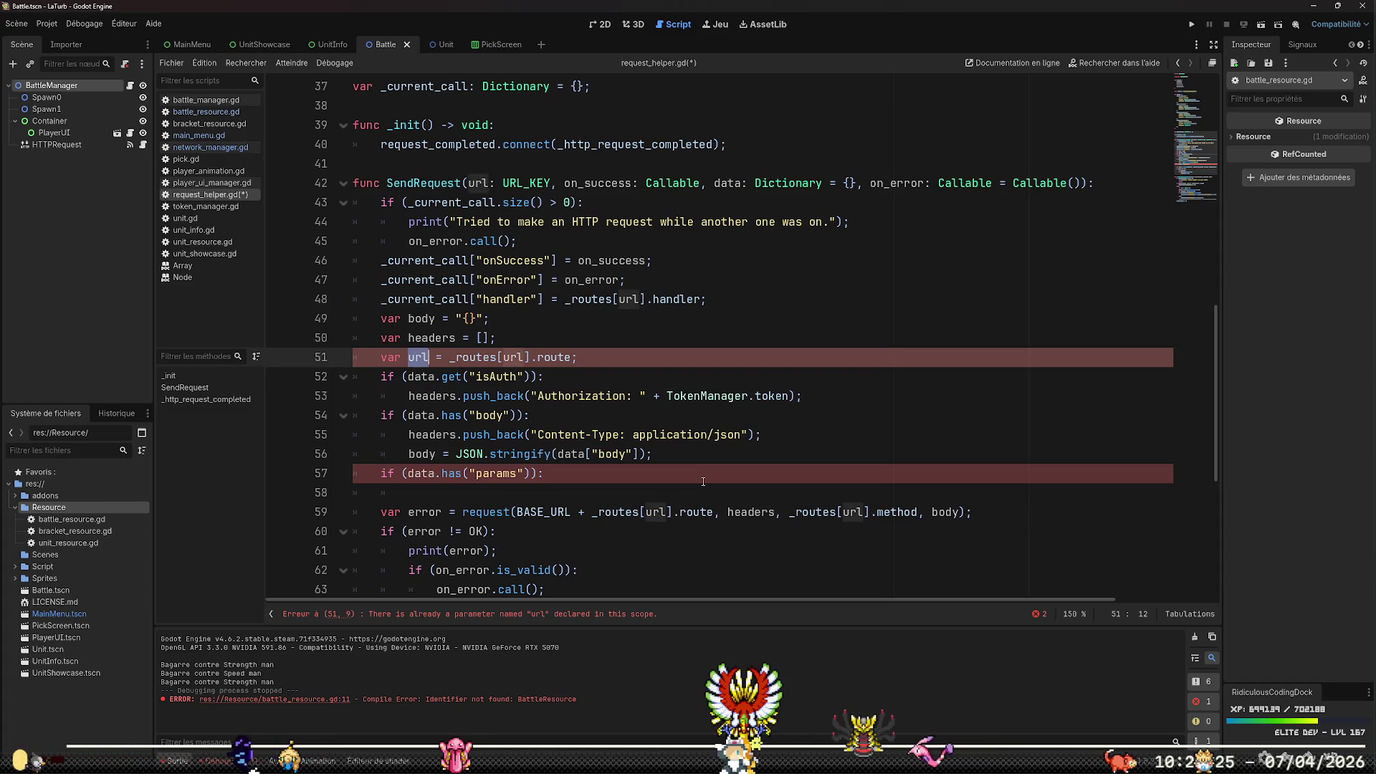
text(route)
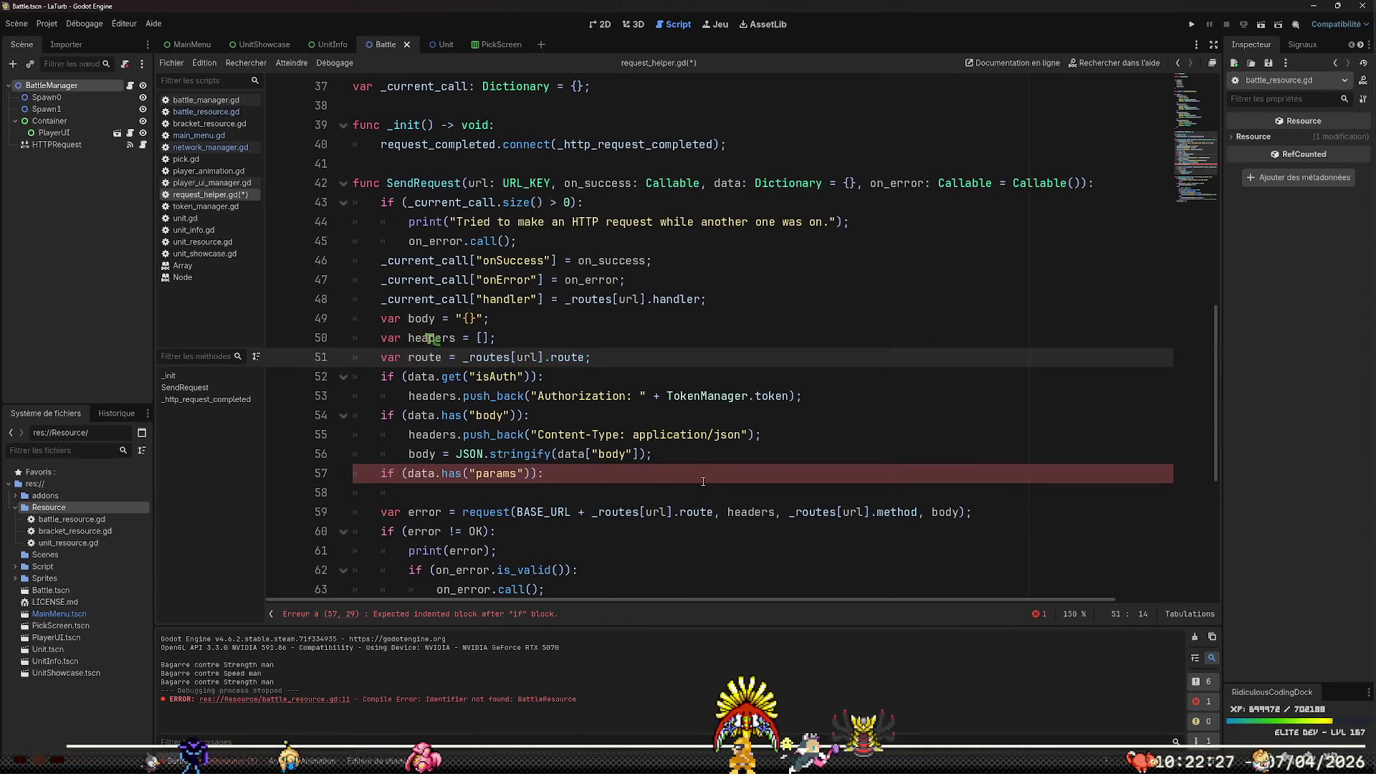
key(Down)
key(Down)
key(Down)
key(Down)
key(Down)
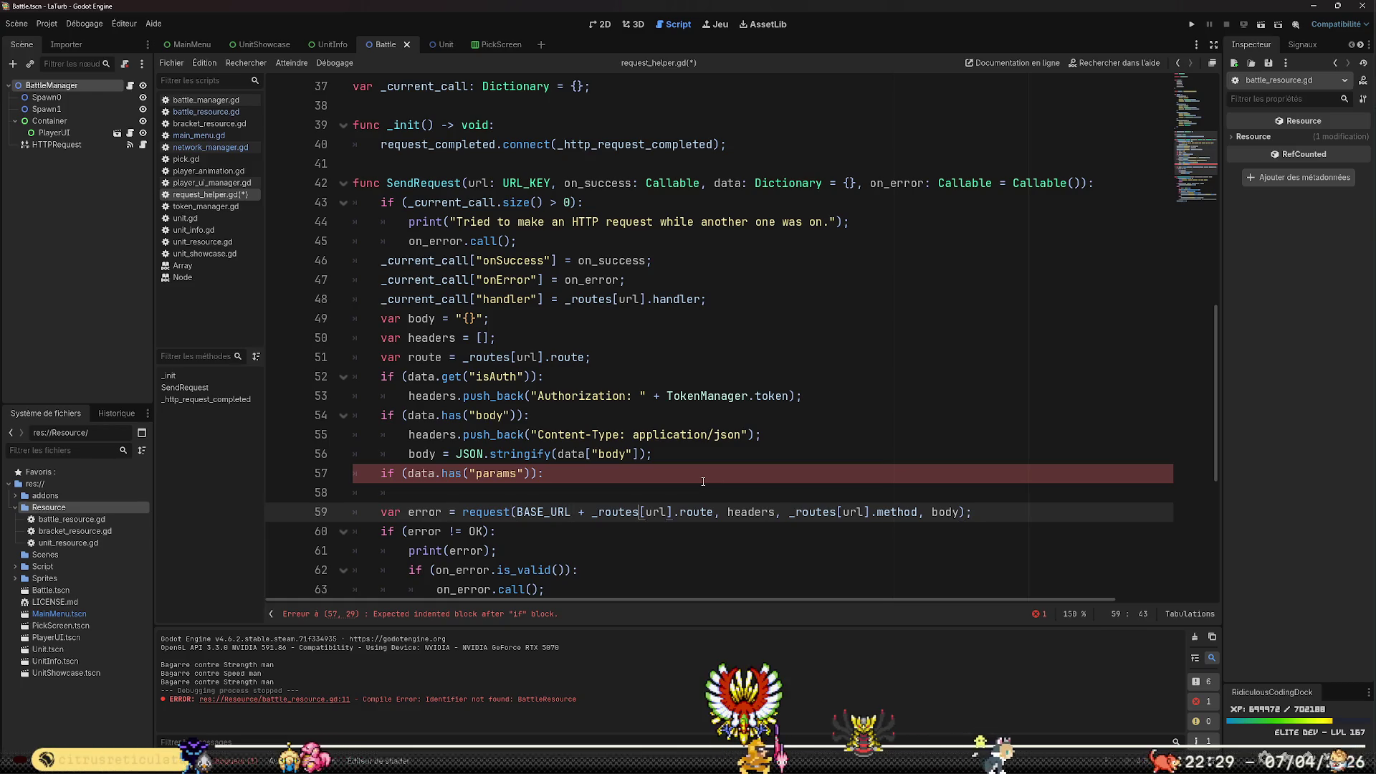
Use route in the request call instead of _routes[url].route, and indent line 58
key(ctrl+shift+Right)
key(ctrl+shift+Right)
key(ctrl+shift+Right)
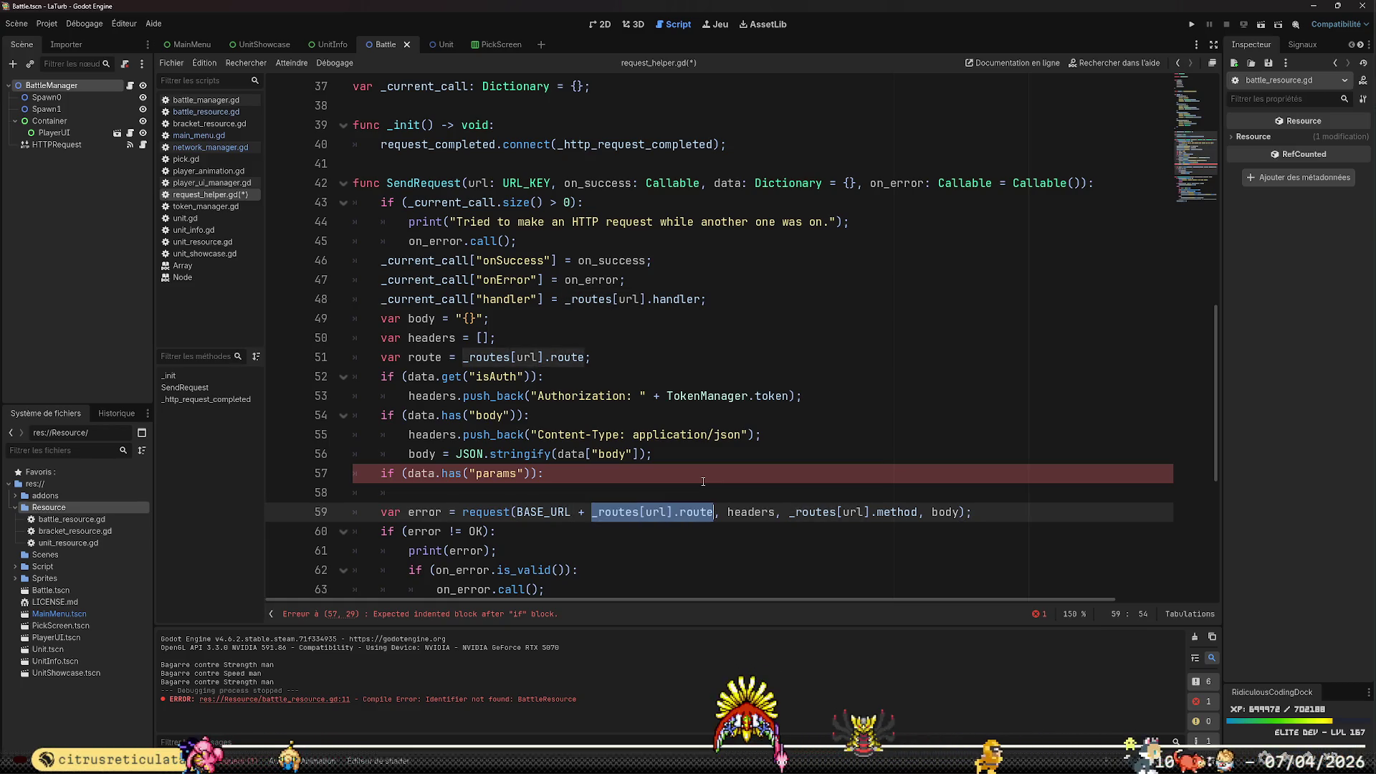
text(route)
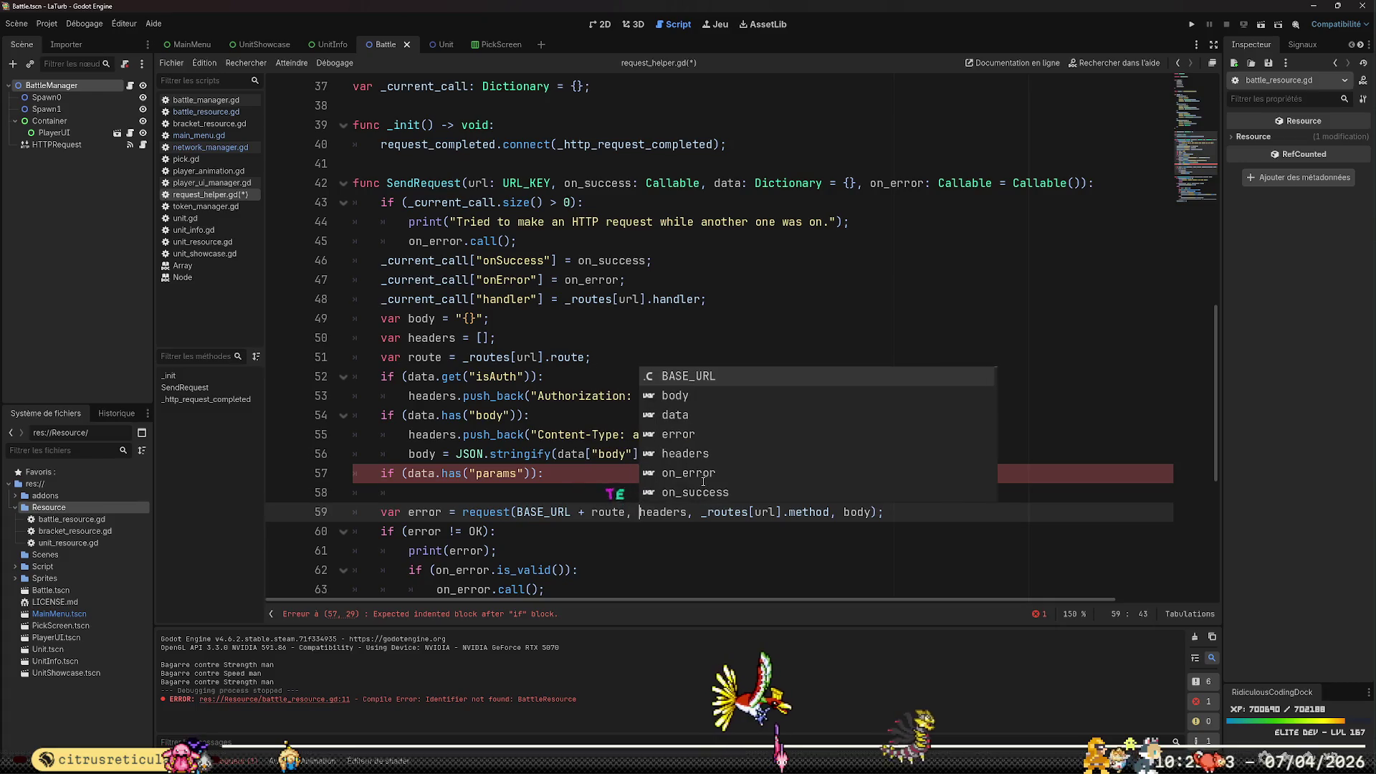
key(ctrl+Right)
key(ctrl+Right)
key(ctrl+Right)
key(ctrl+Right)
key(ctrl+Right)
key(Escape)
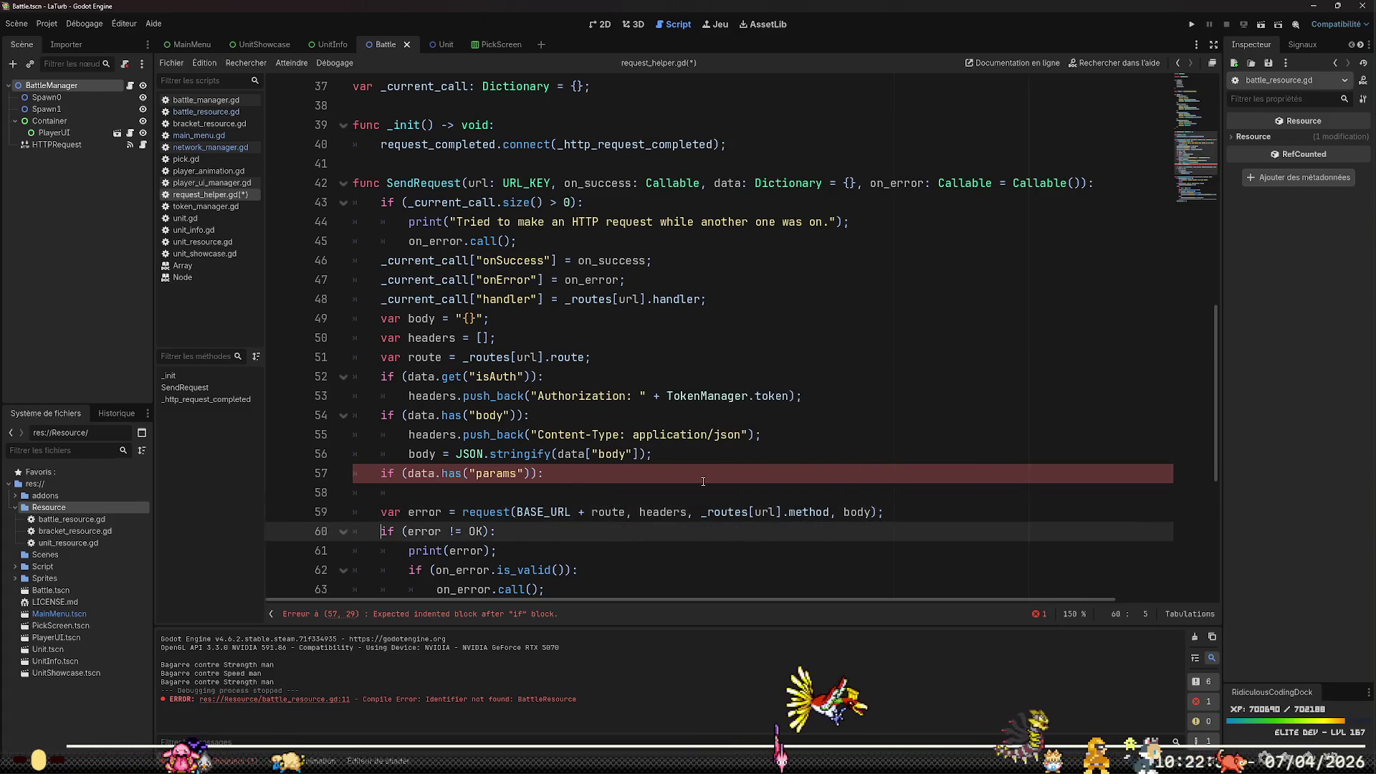
key(Up)
key(Tab)
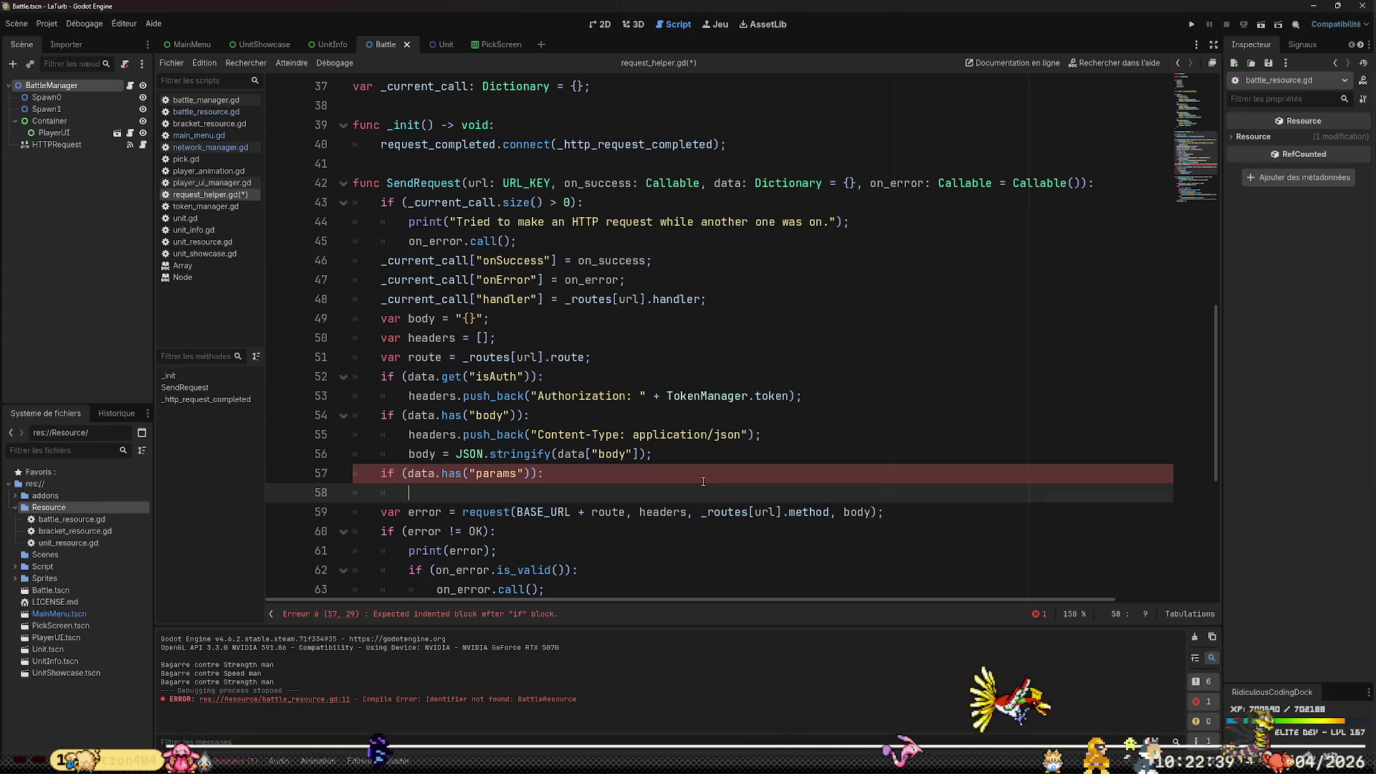
Search Edge for 'gdscript string interpolation' and open the Godot Docs format strings page
mouse_move(503, 770)
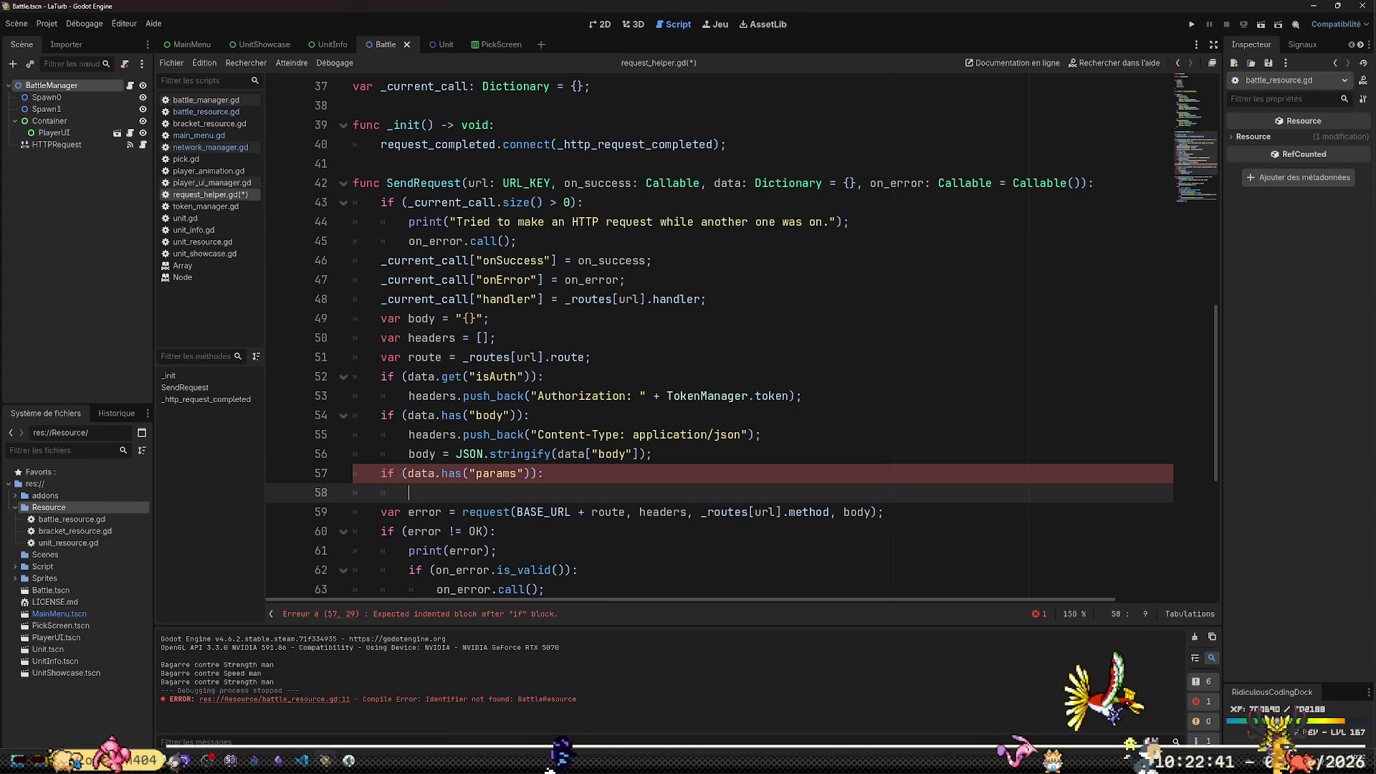
click(207, 760)
click(142, 11)
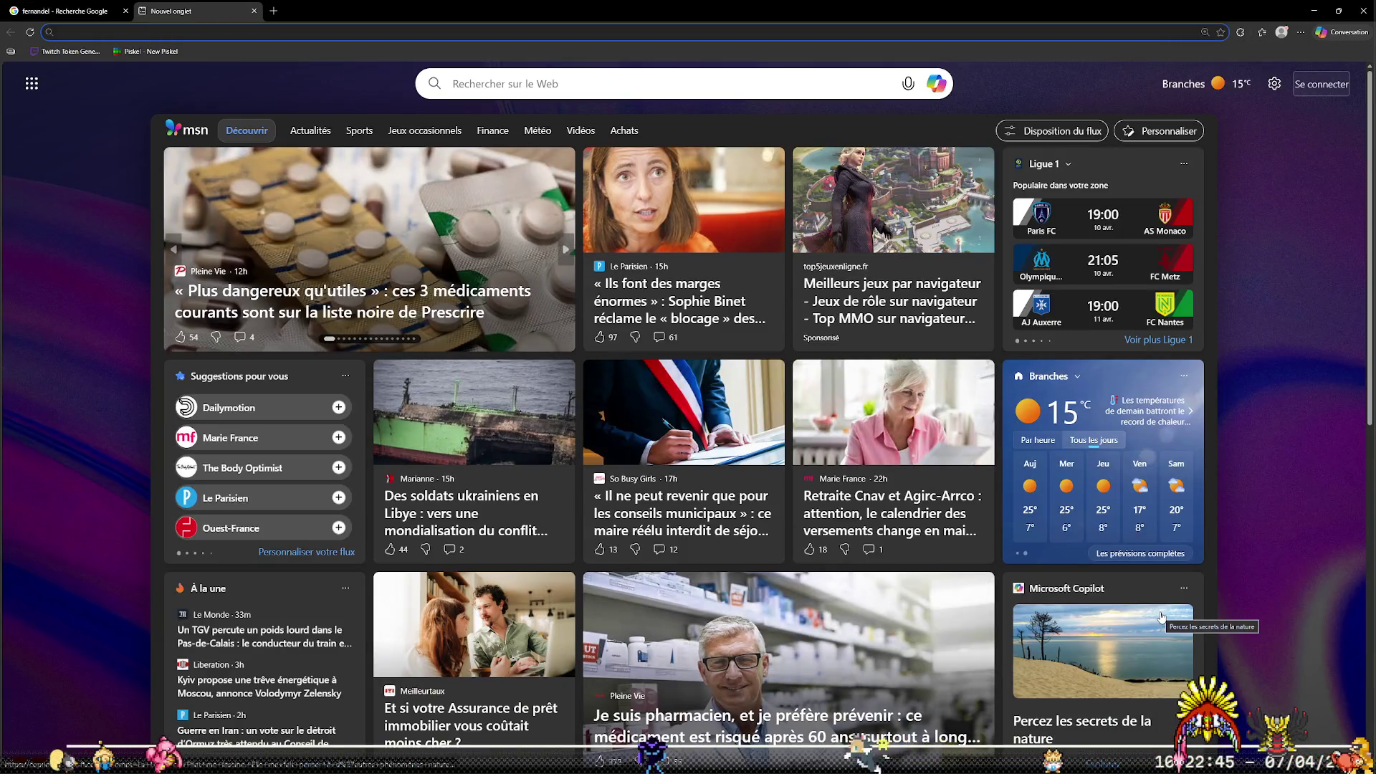
text(gdscript string)
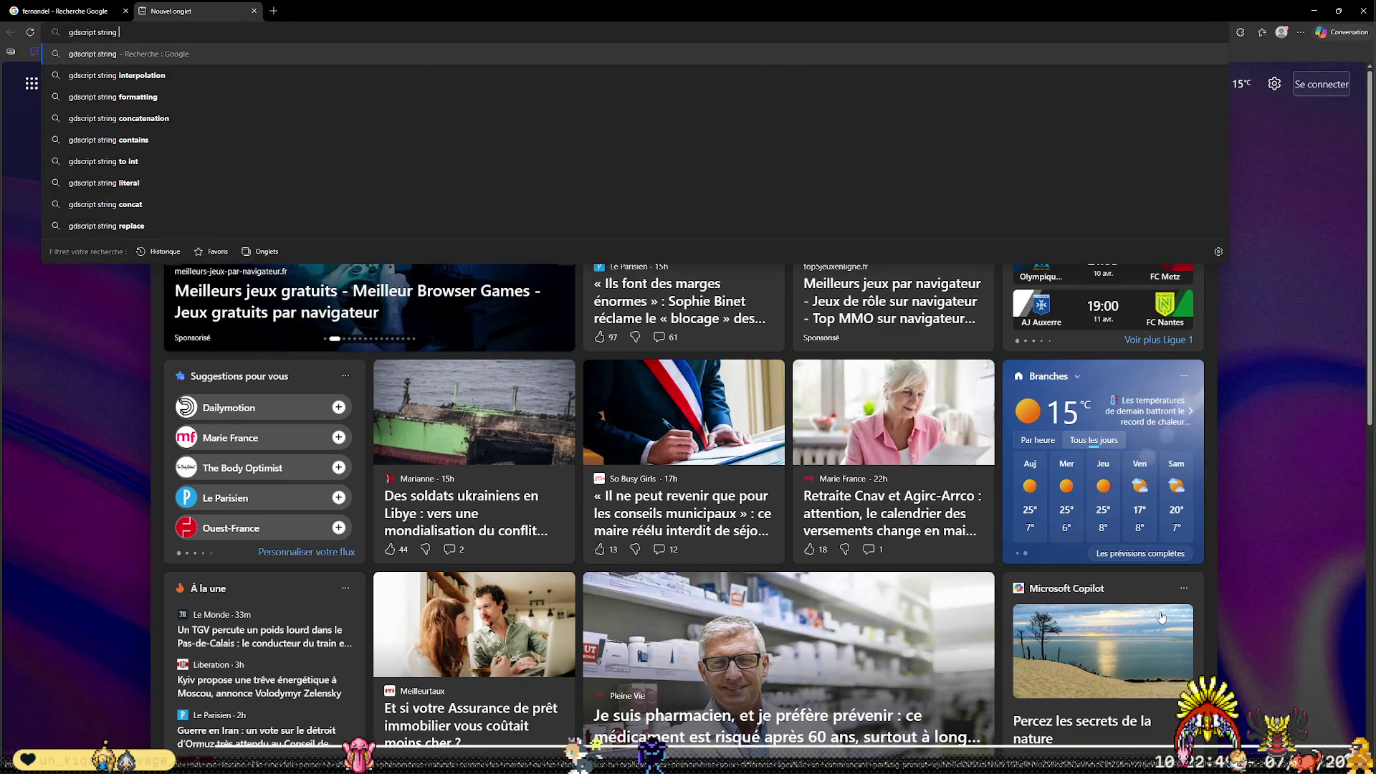
key(Down)
key(Return)
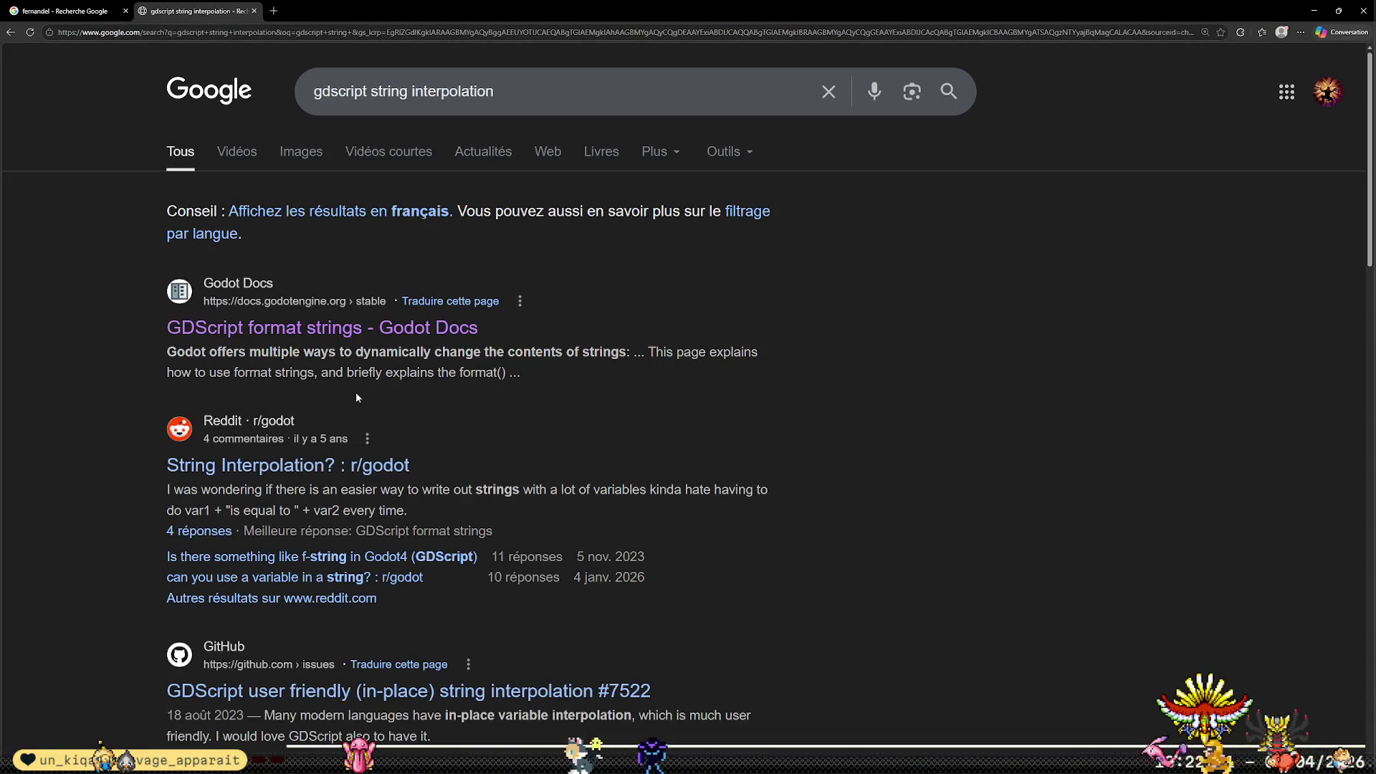
click(328, 329)
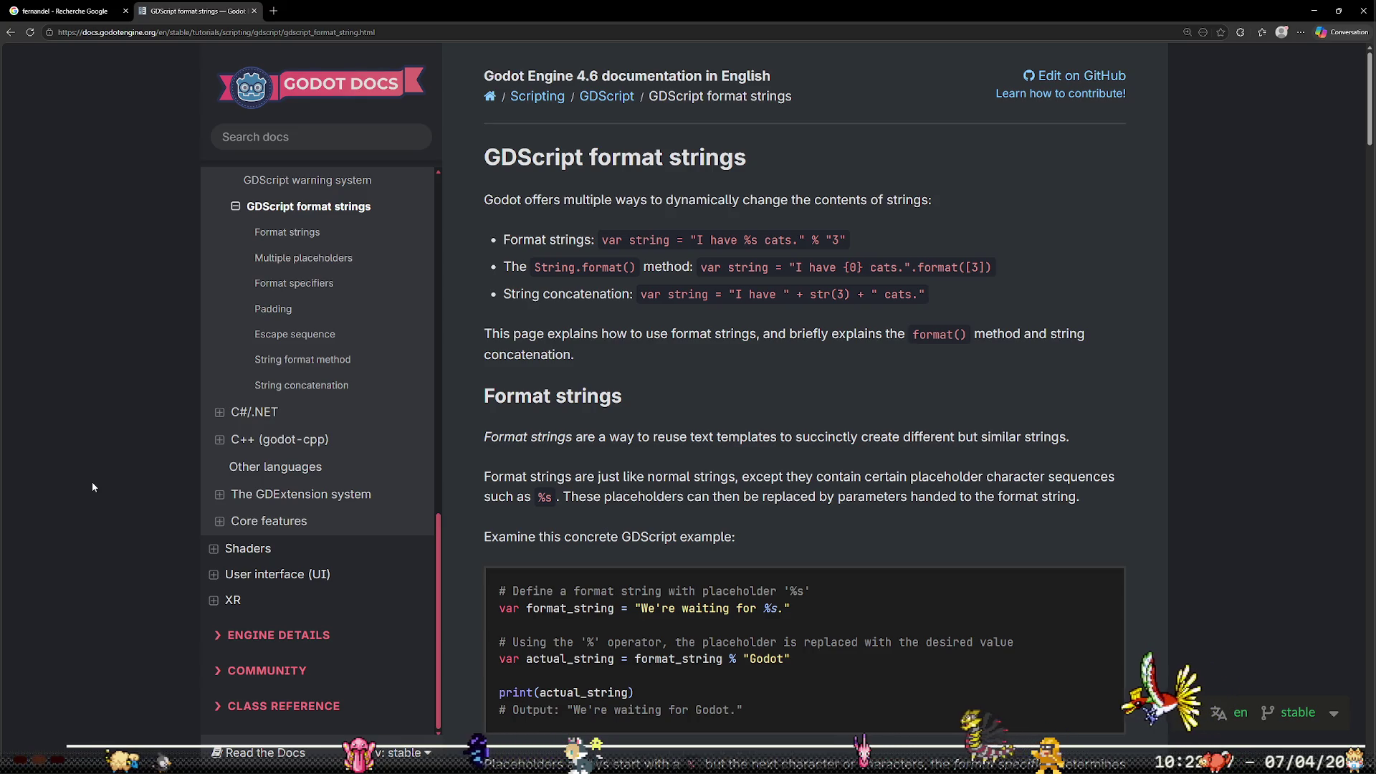
key(alt+Tab)
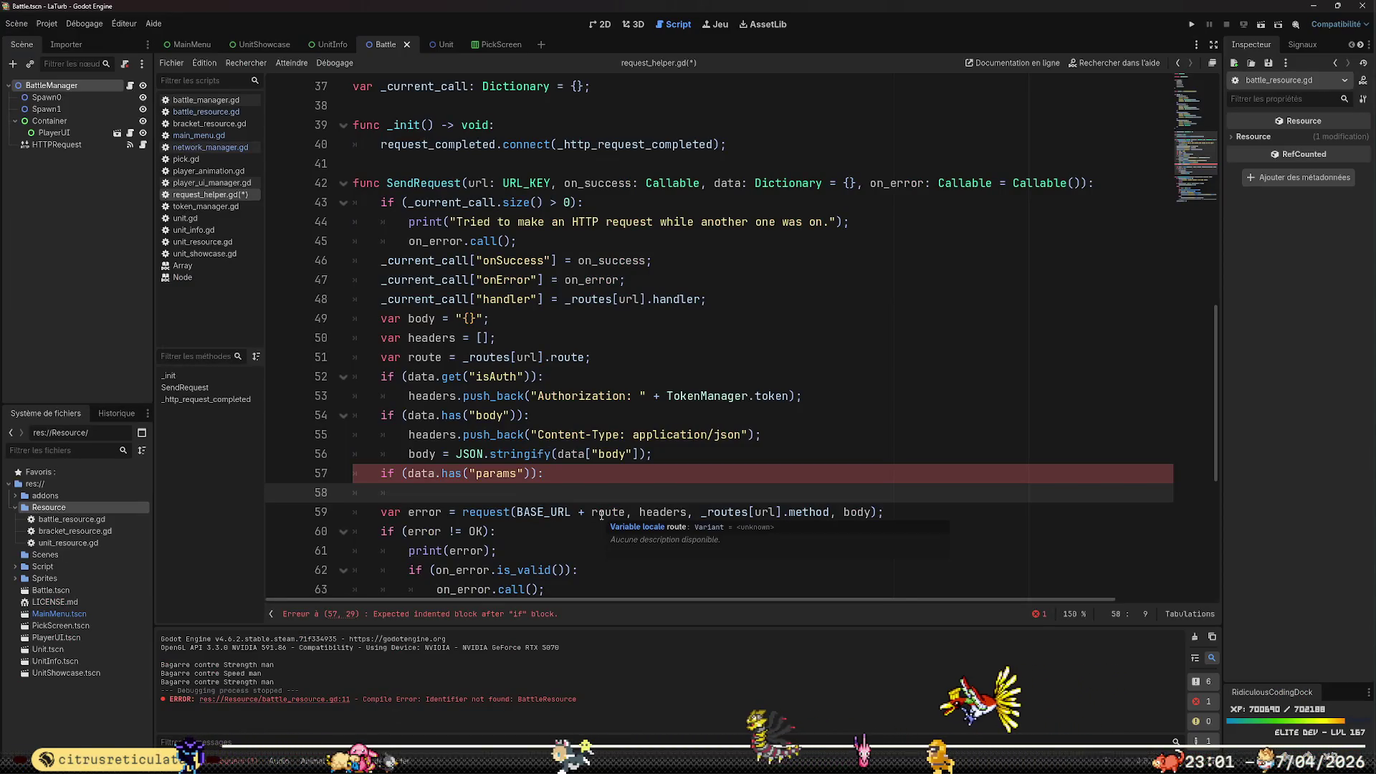
On line 58 write a for loop over data["params"] containing route = route % data[i]
text(d)
key(BackSpace)
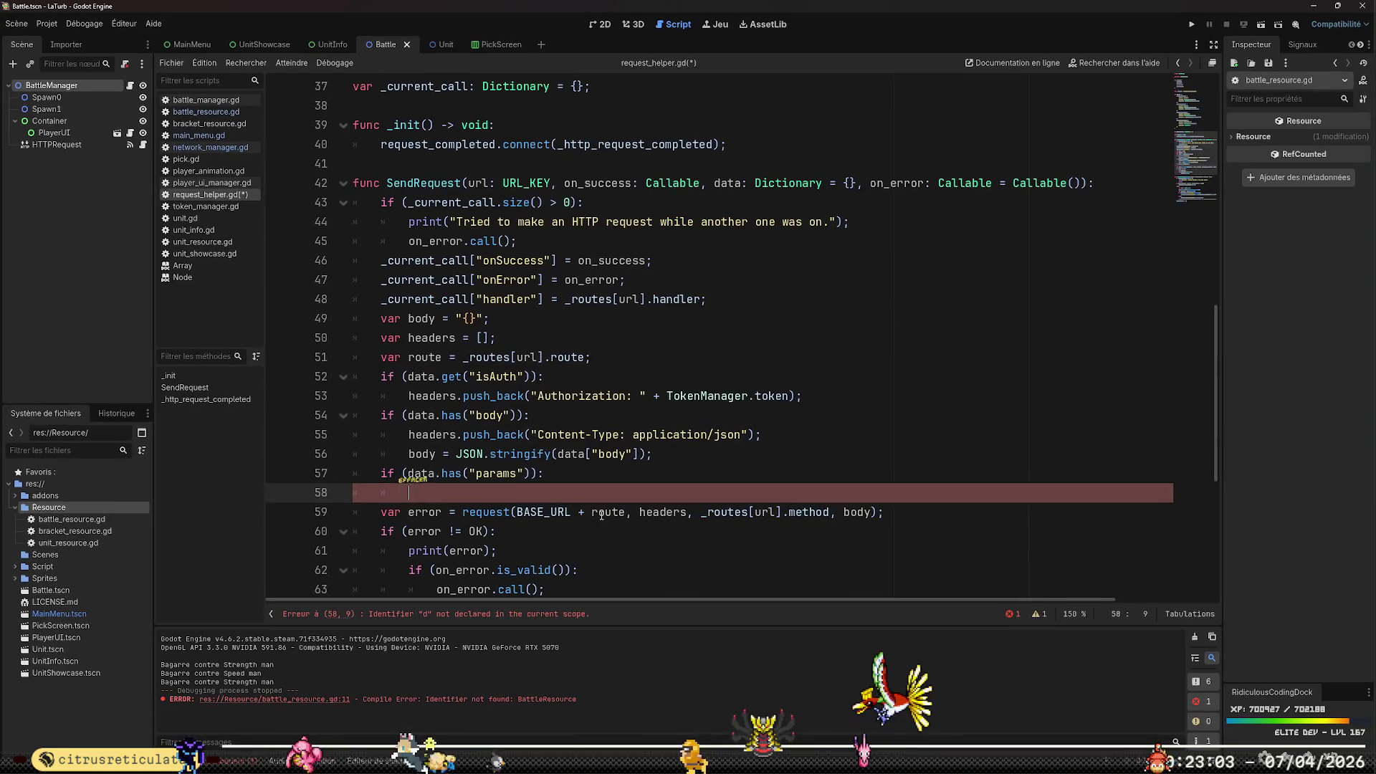
text(for ()
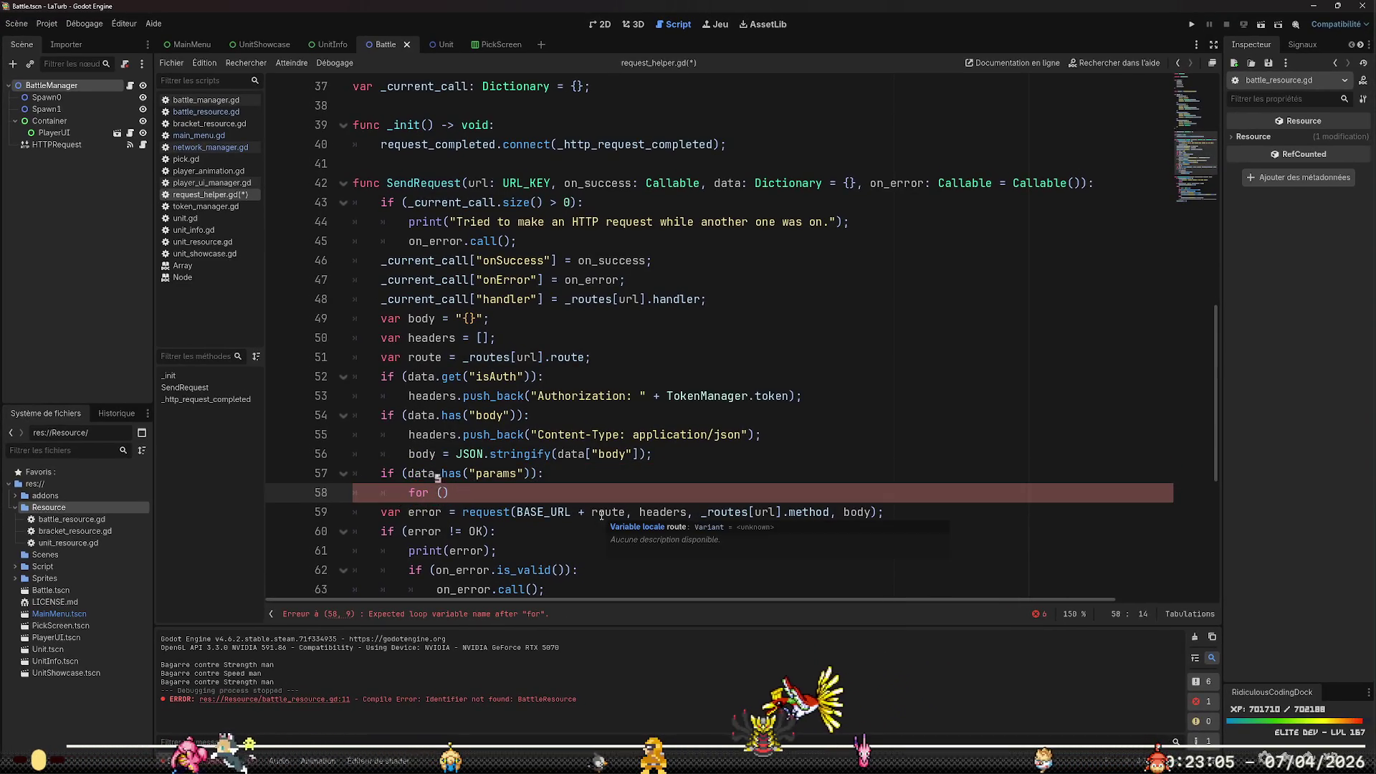
text(var i = )
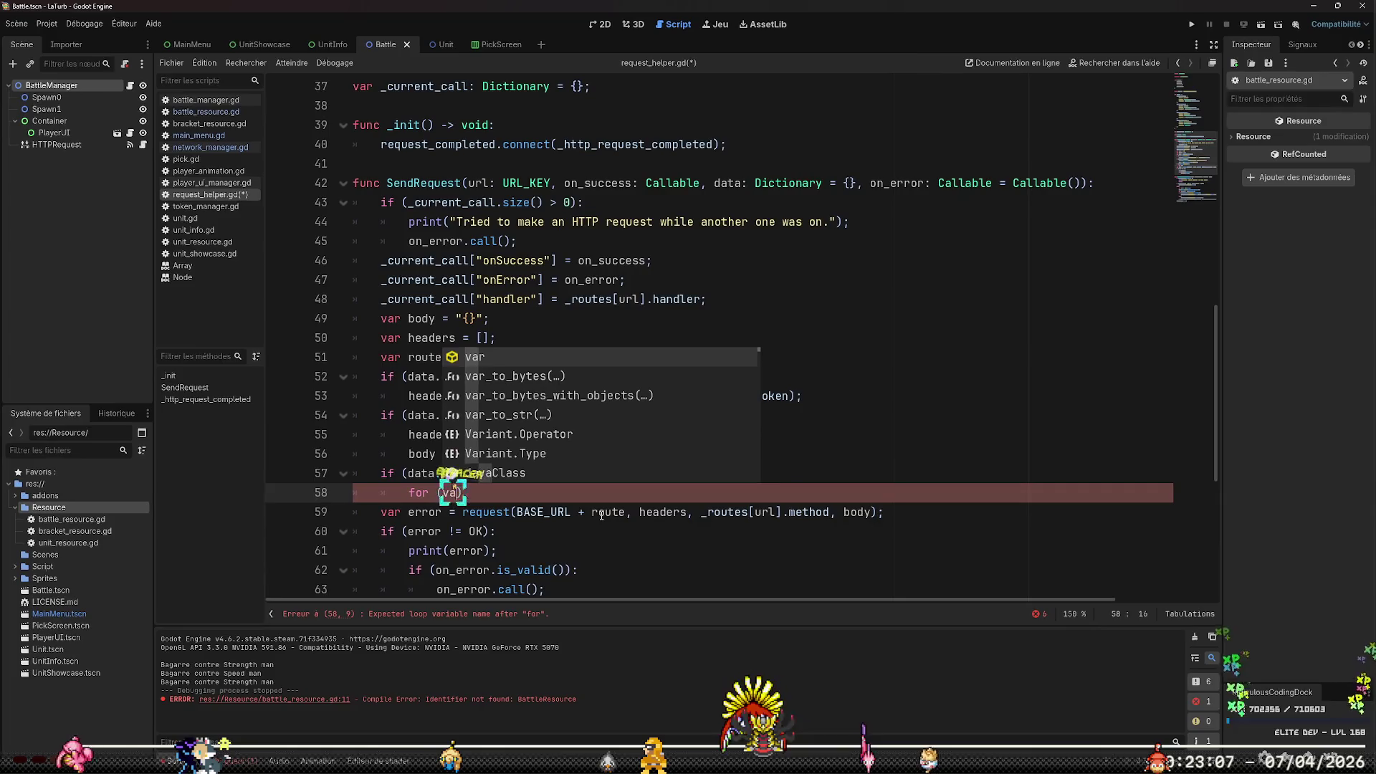
text(0; i < )
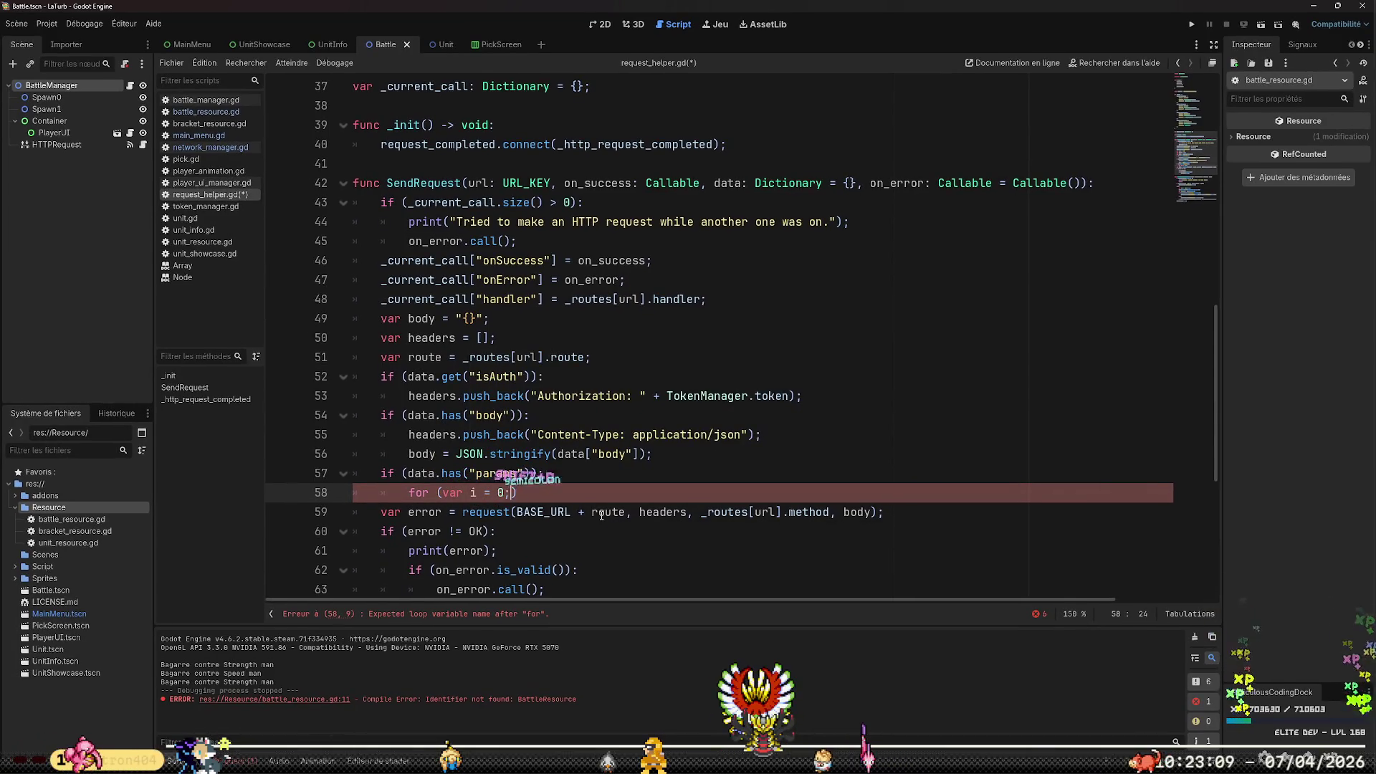
text(data.pa)
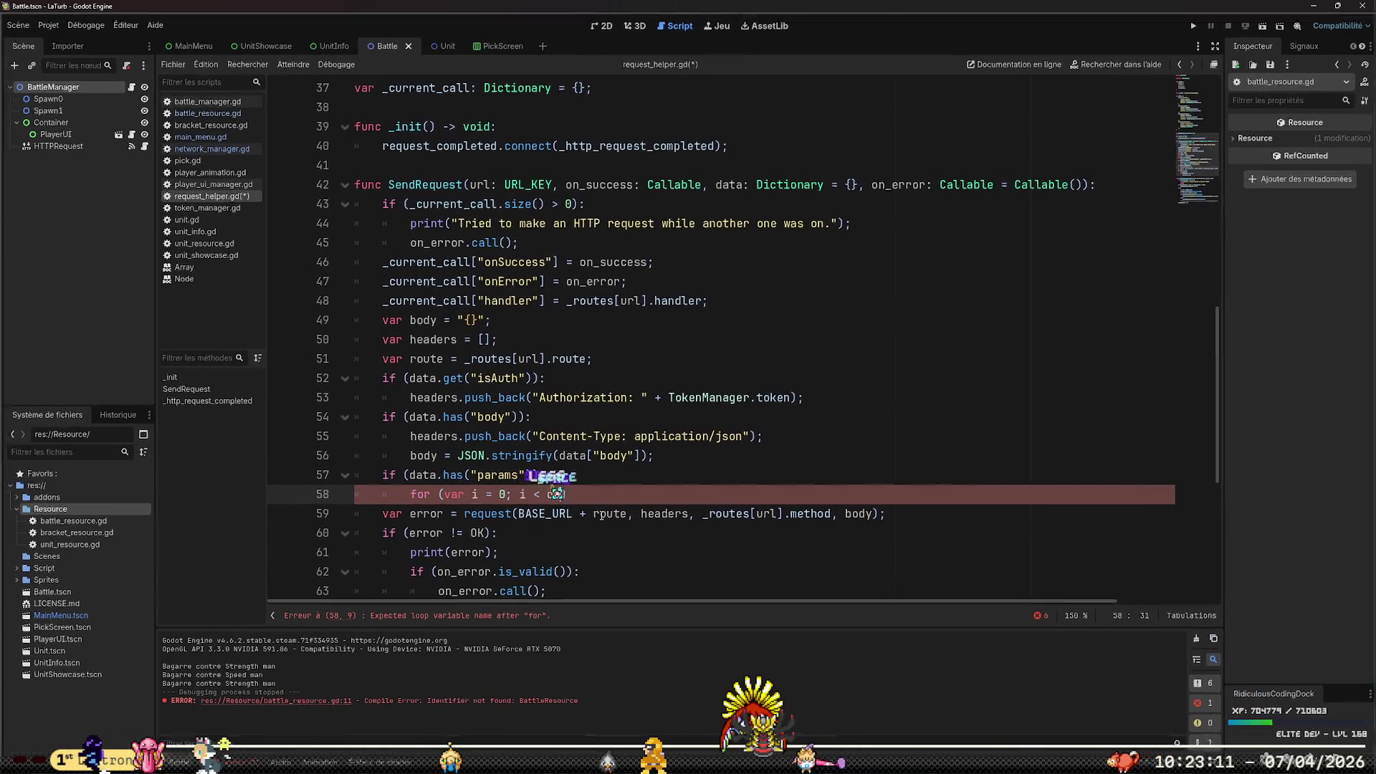
text(ram)
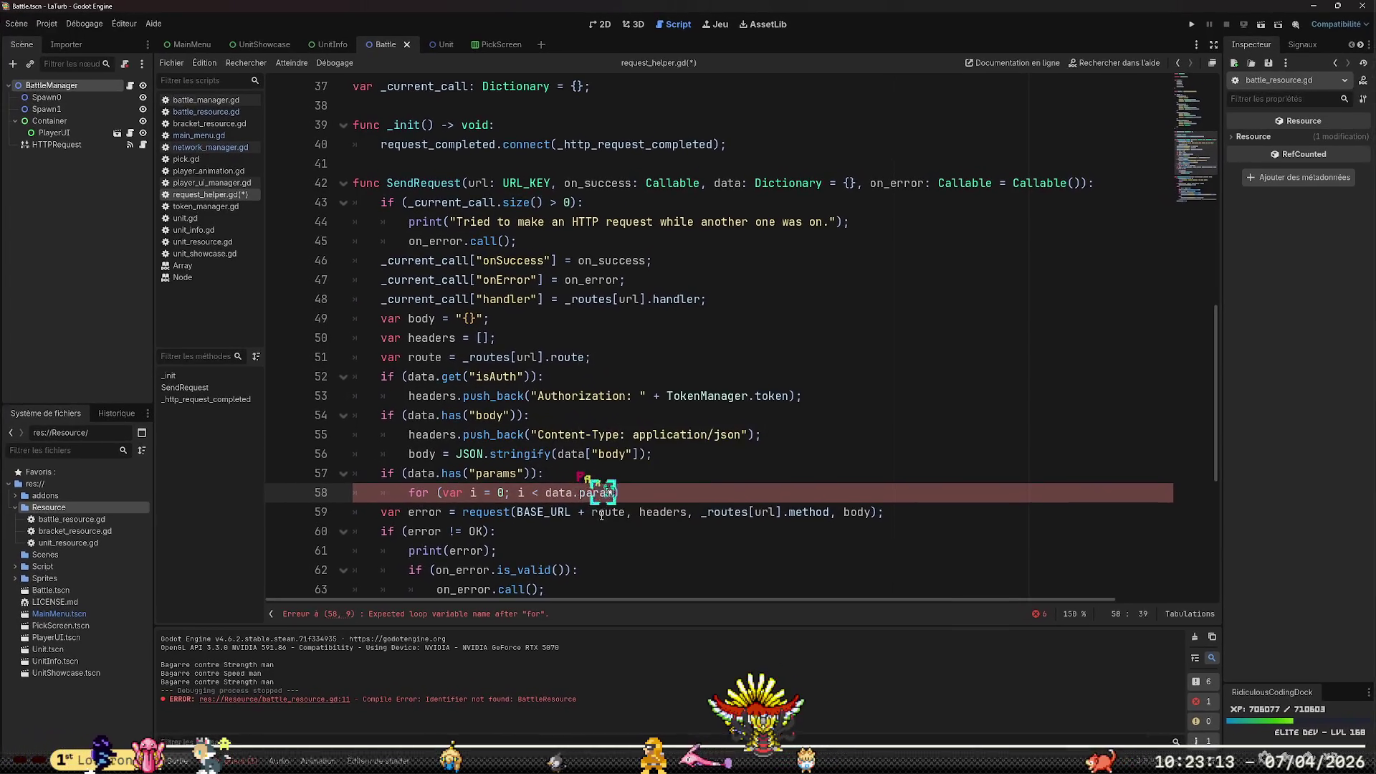
key(BackSpace)
key(BackSpace)
key(BackSpace)
text([")
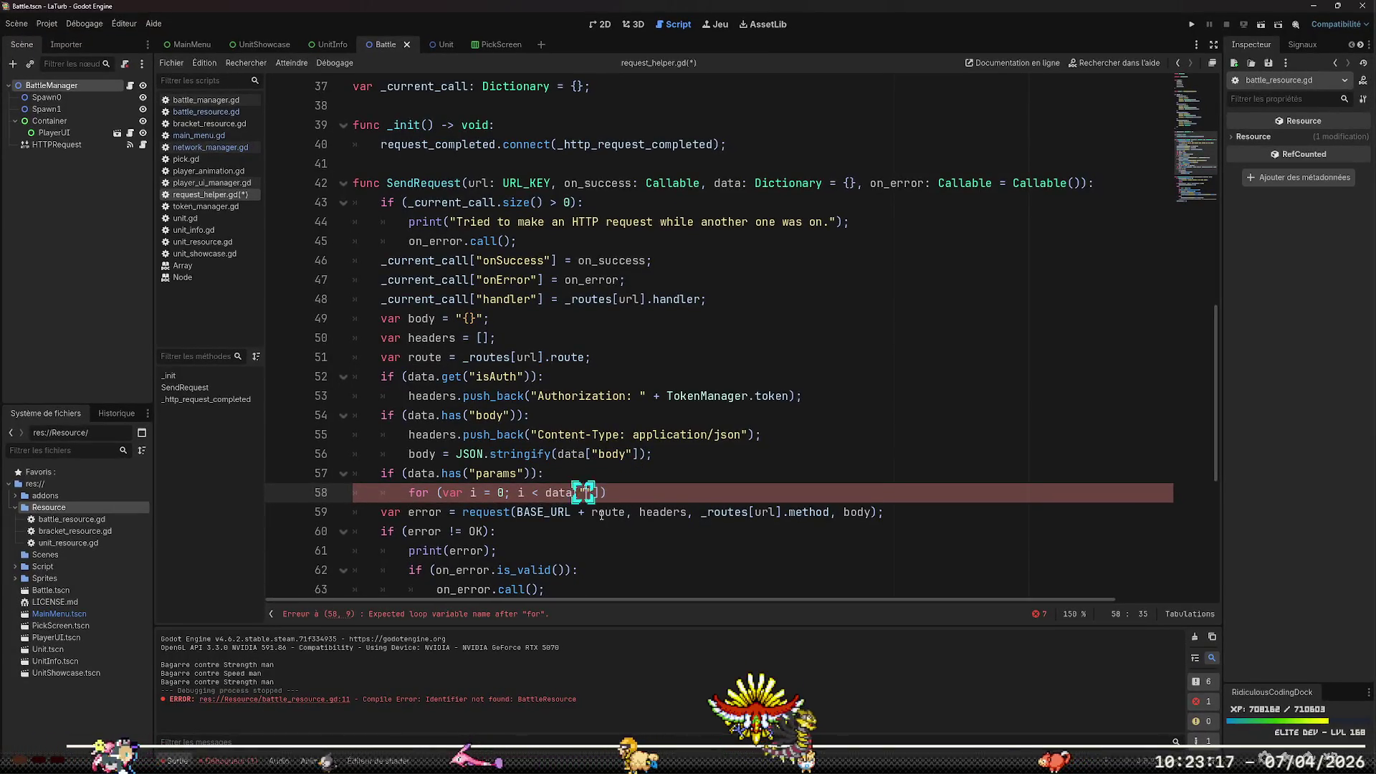
text(params")
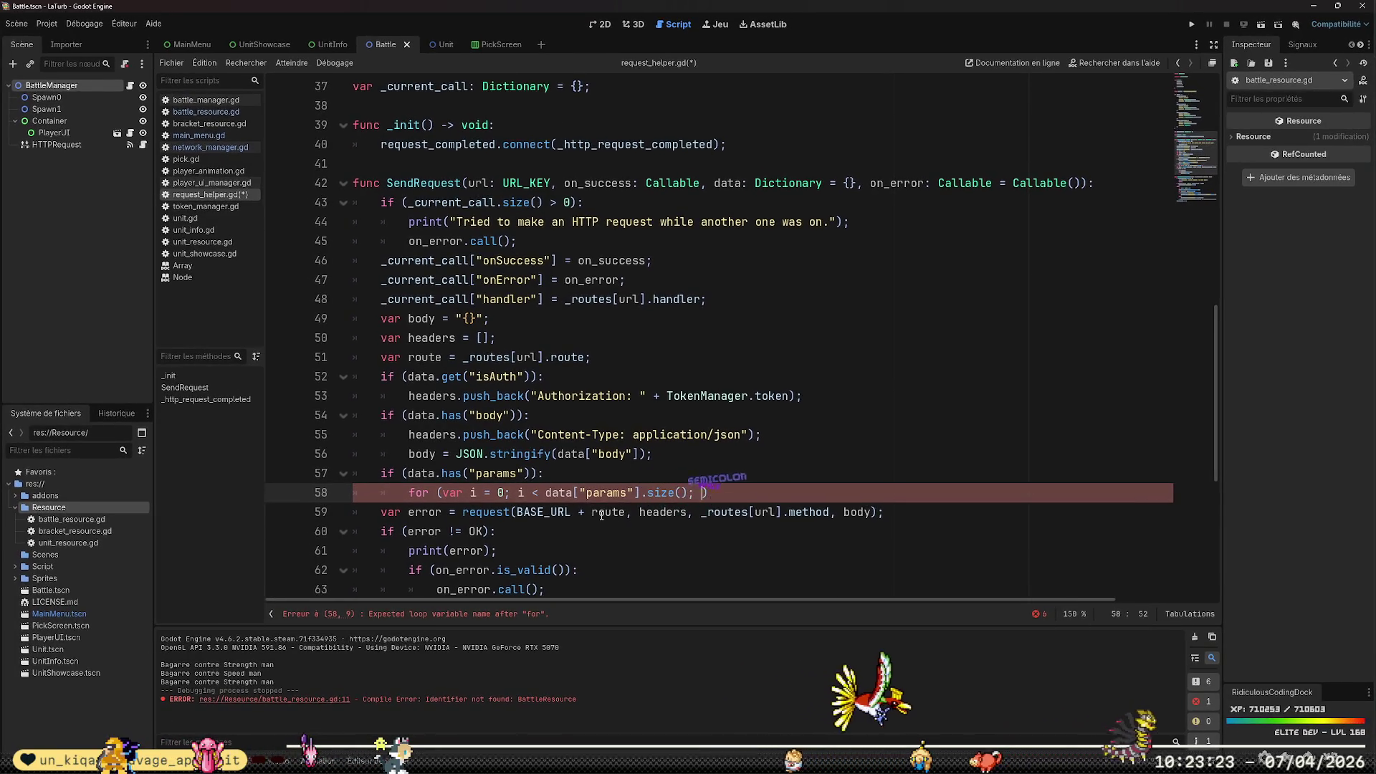
text(; i++):)
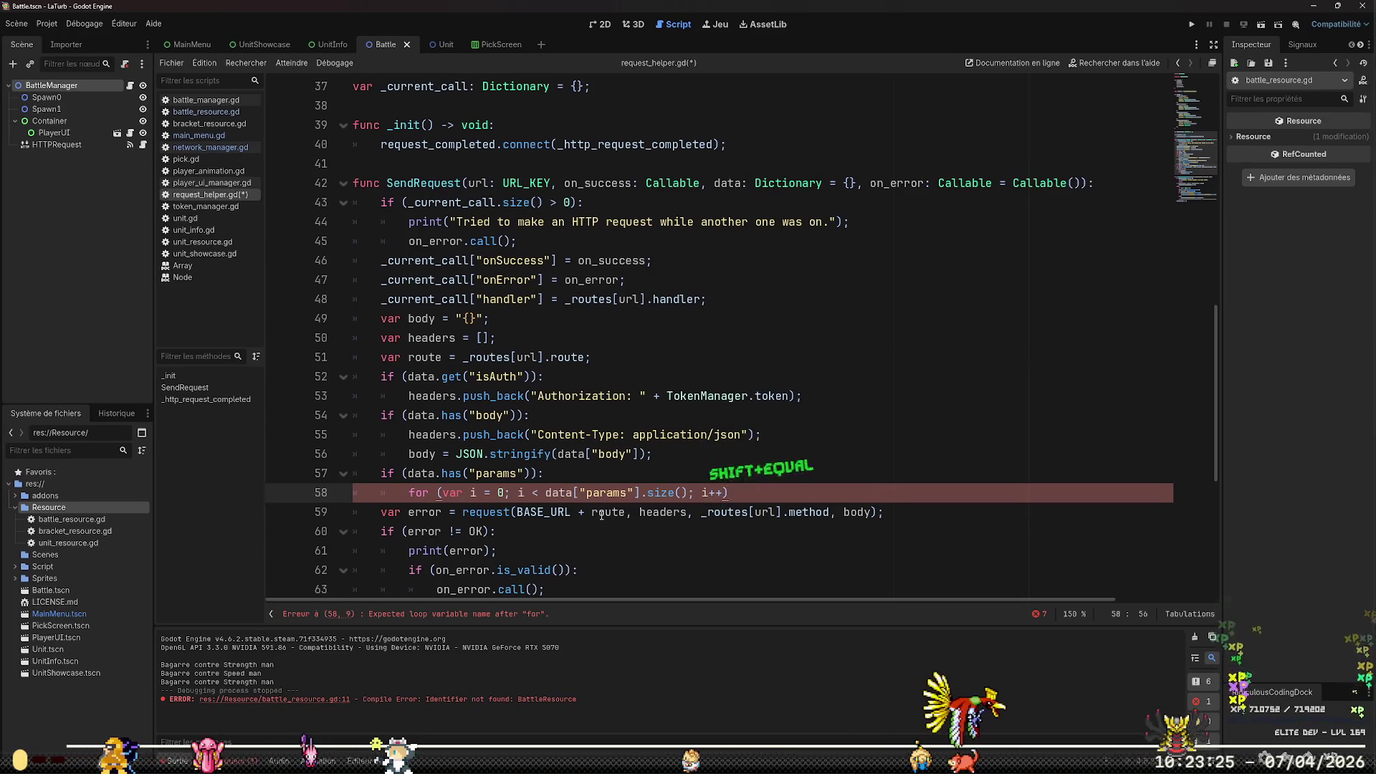
key(Return)
text(route)
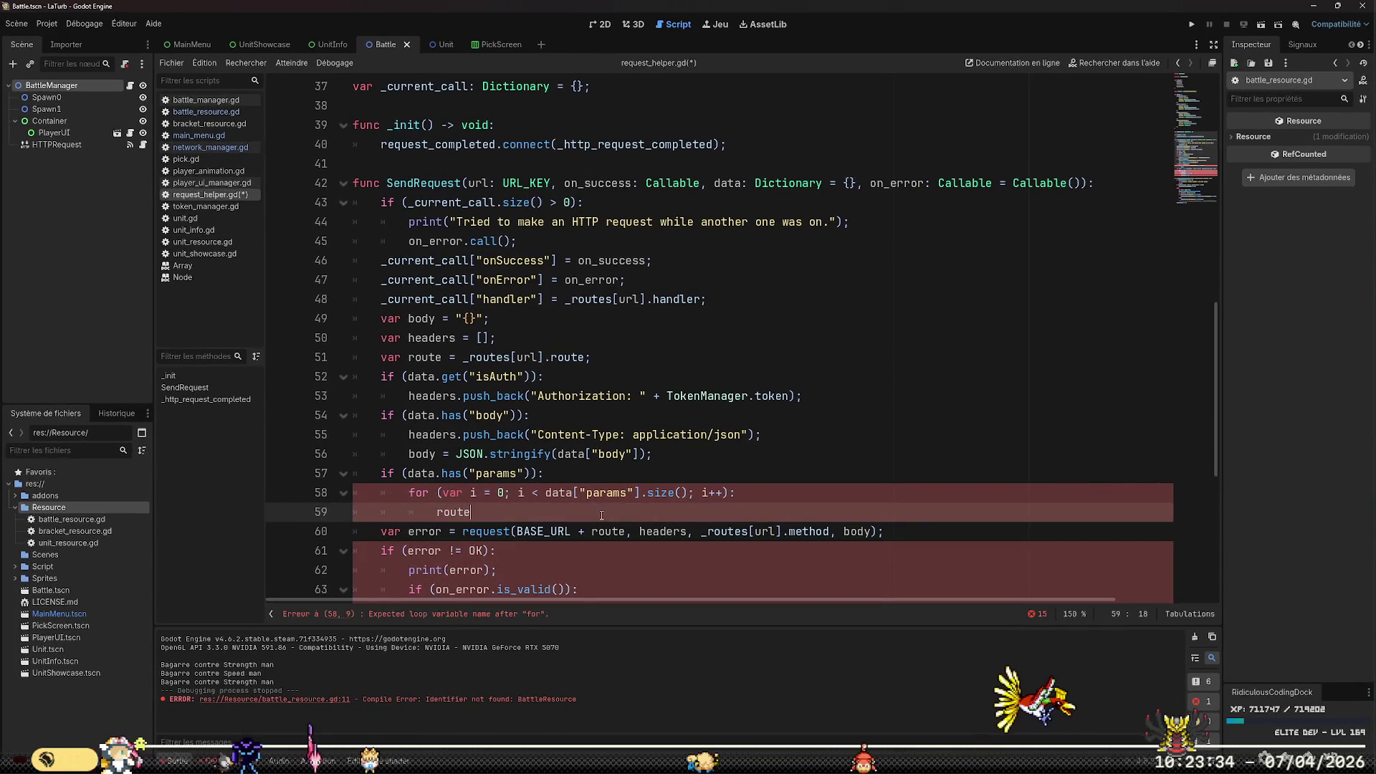
text(= route /)
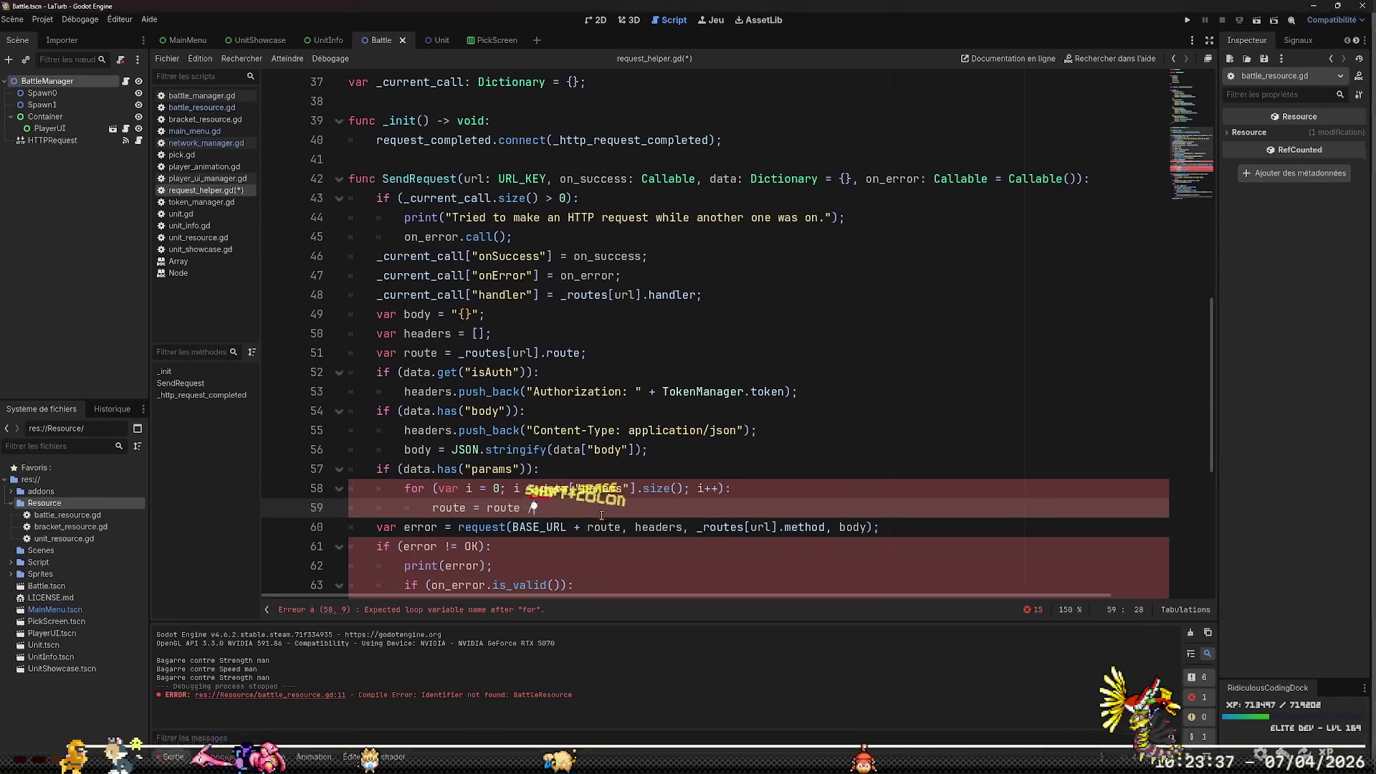
key(BackSpace)
key(BackSpace)
text( % data[i])
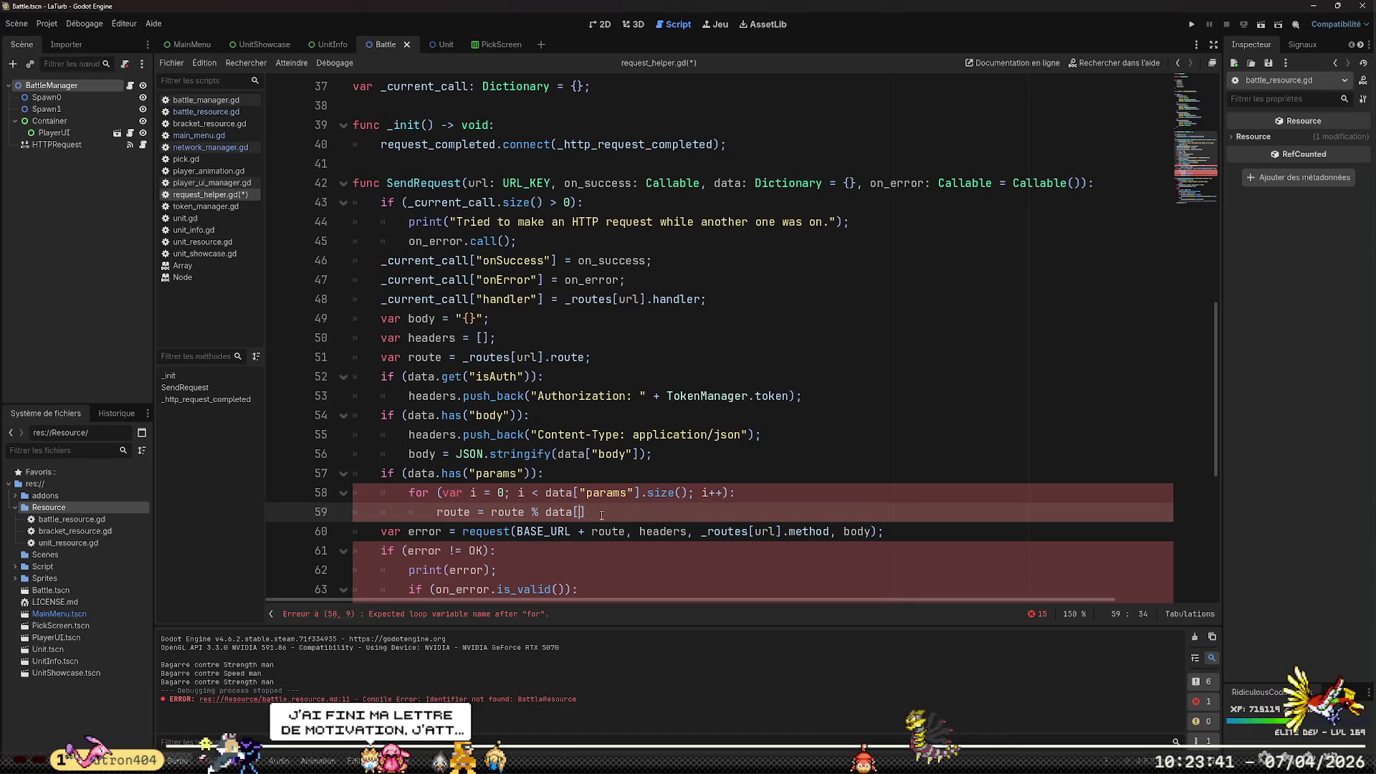
text(;)
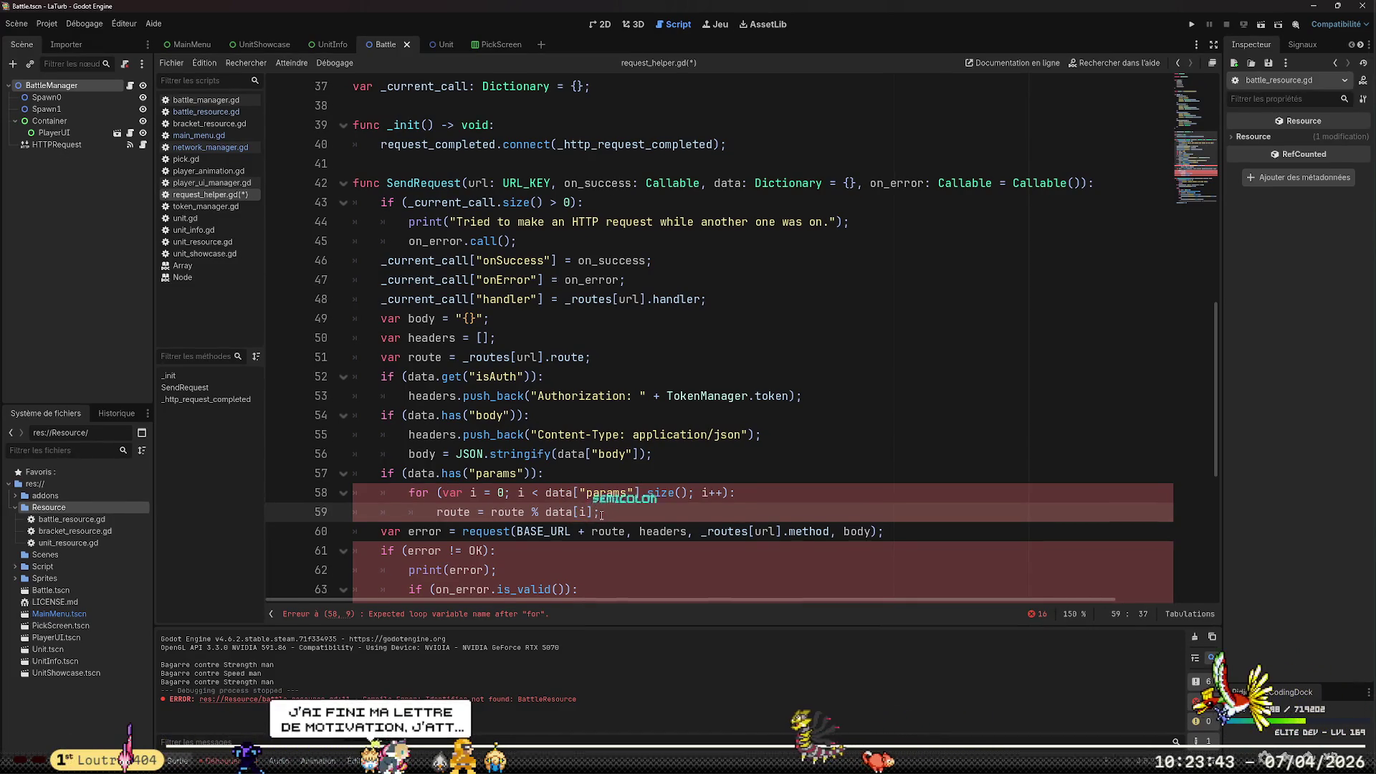
key(Down)
key(Down)
key(Down)
key(Home)
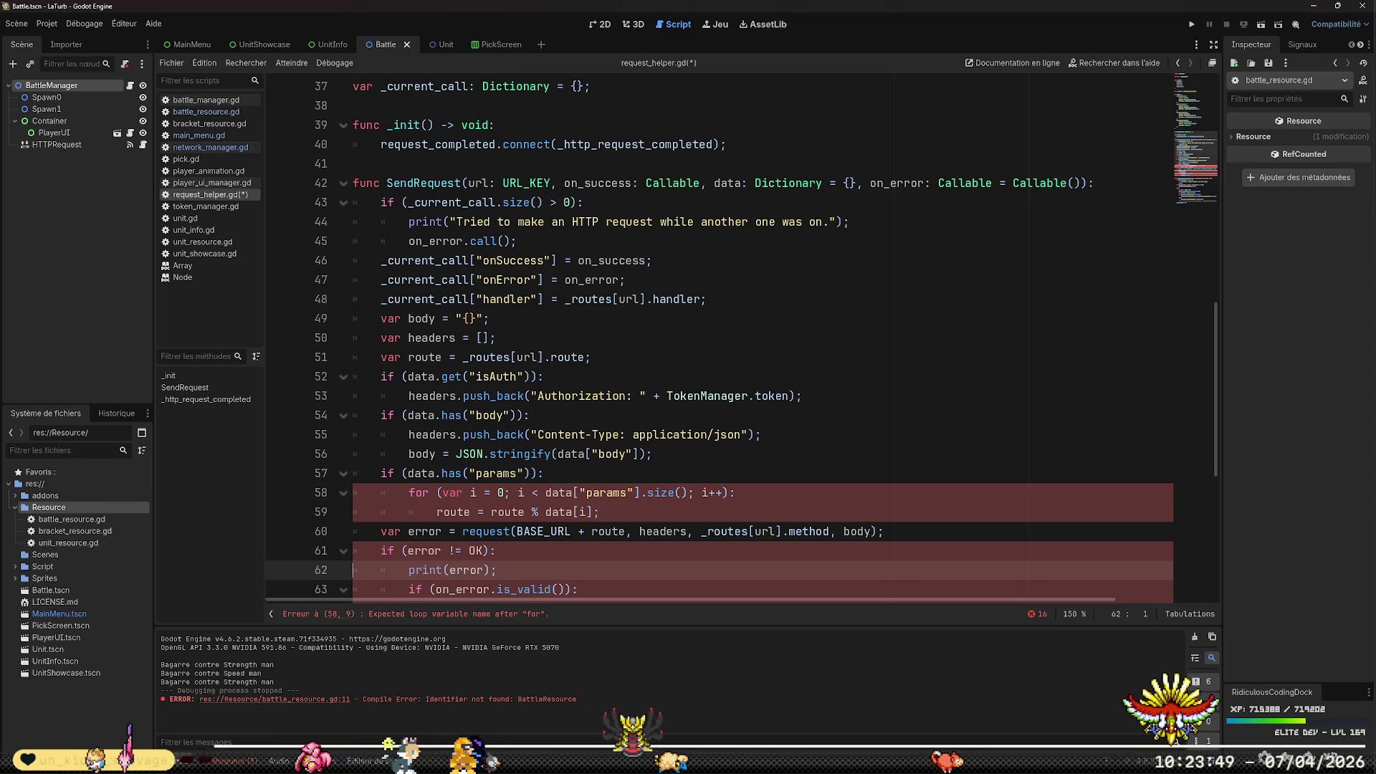
key(alt+Tab)
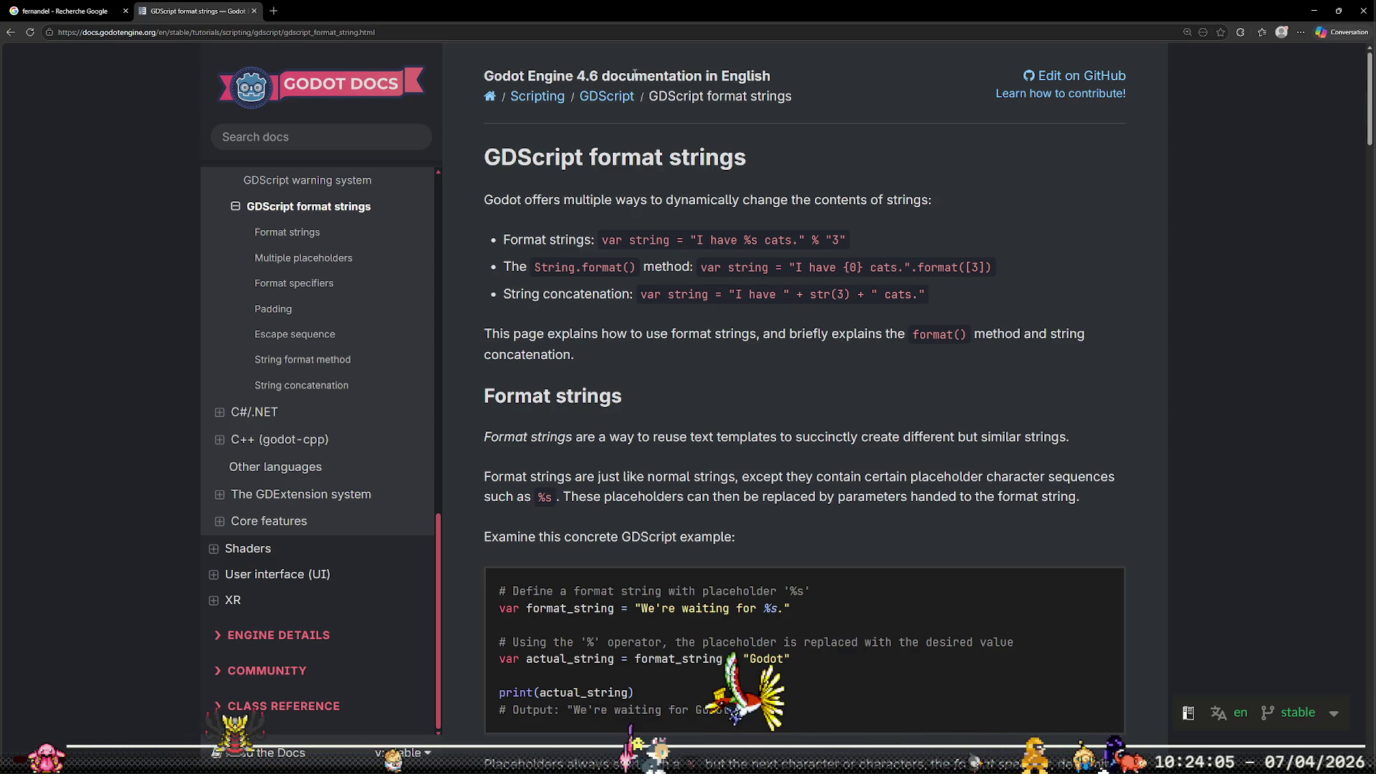
Search the web for 'gdscript for looop' and open the GDScript Looping tutorial
click(273, 11)
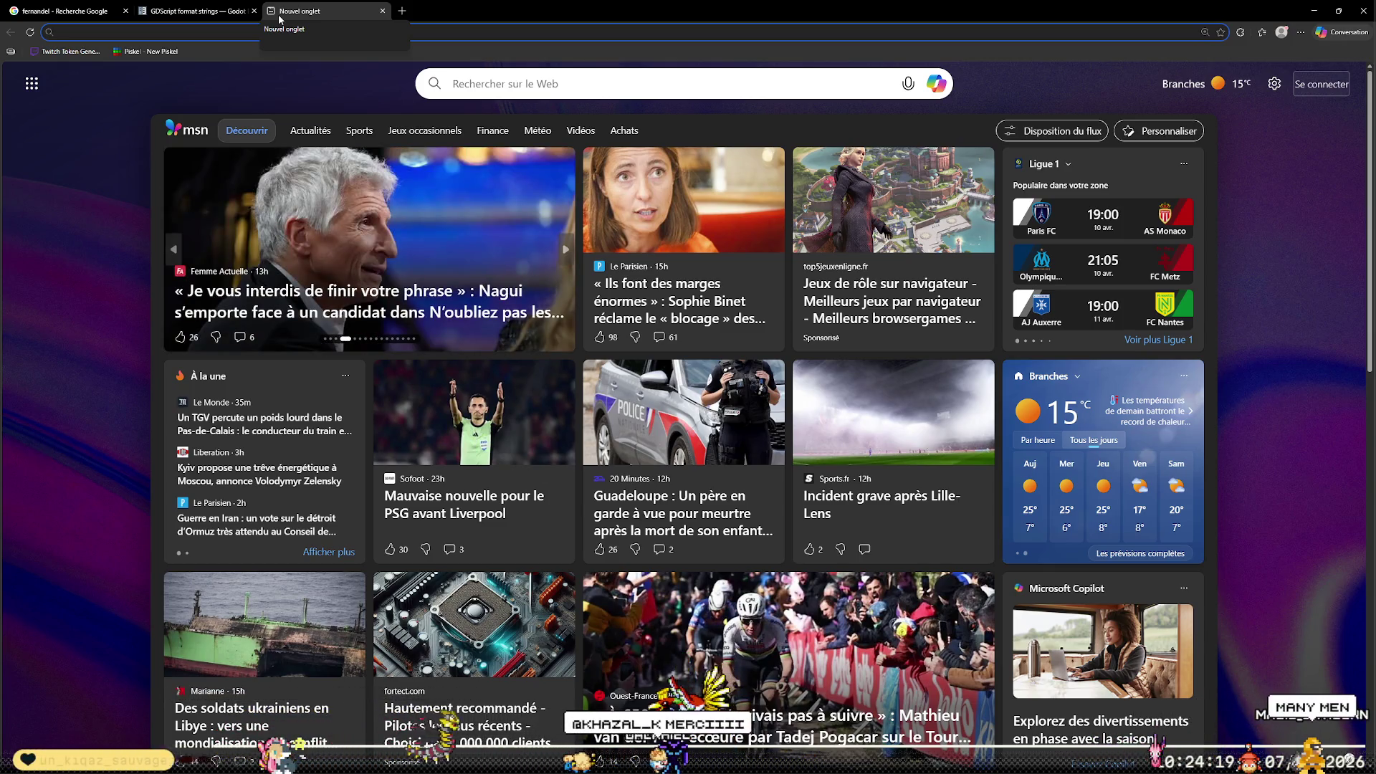
text(gds)
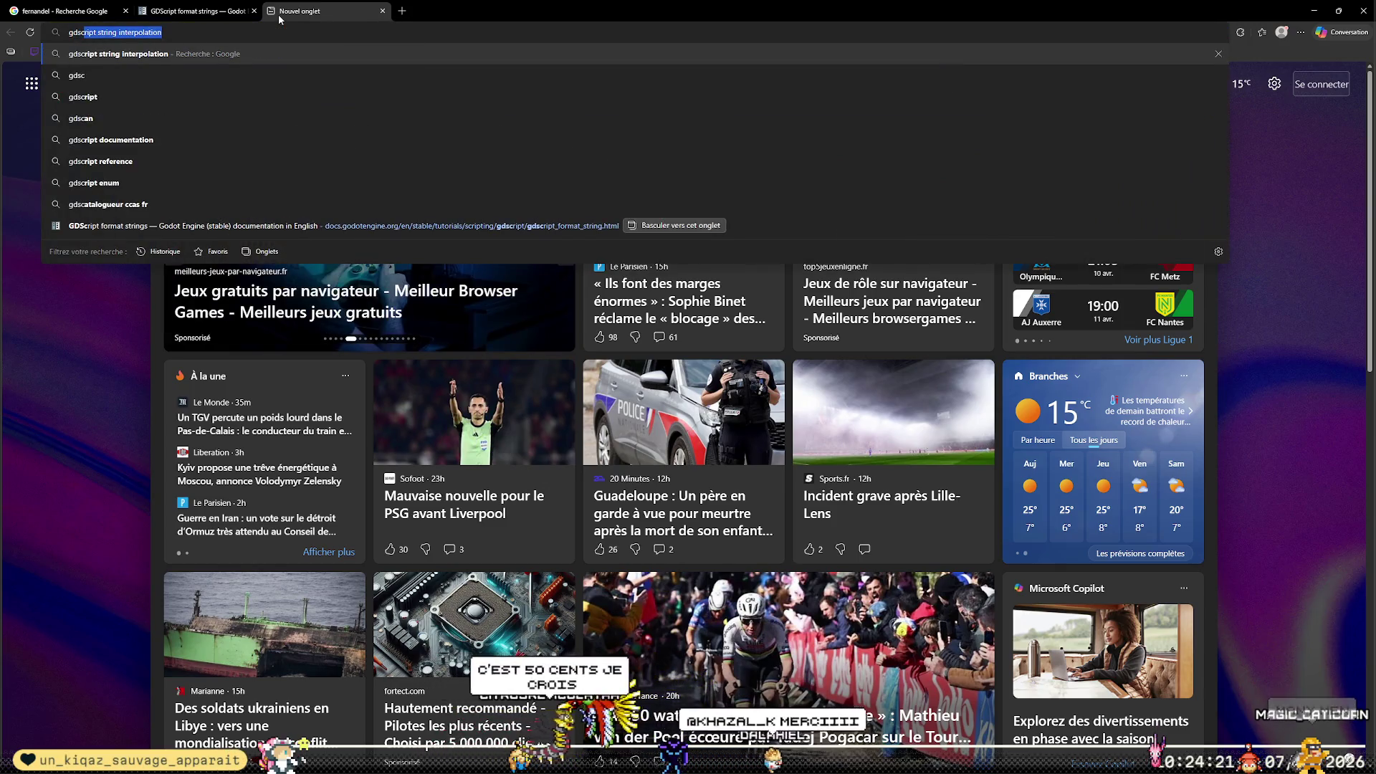
text(cript for looop)
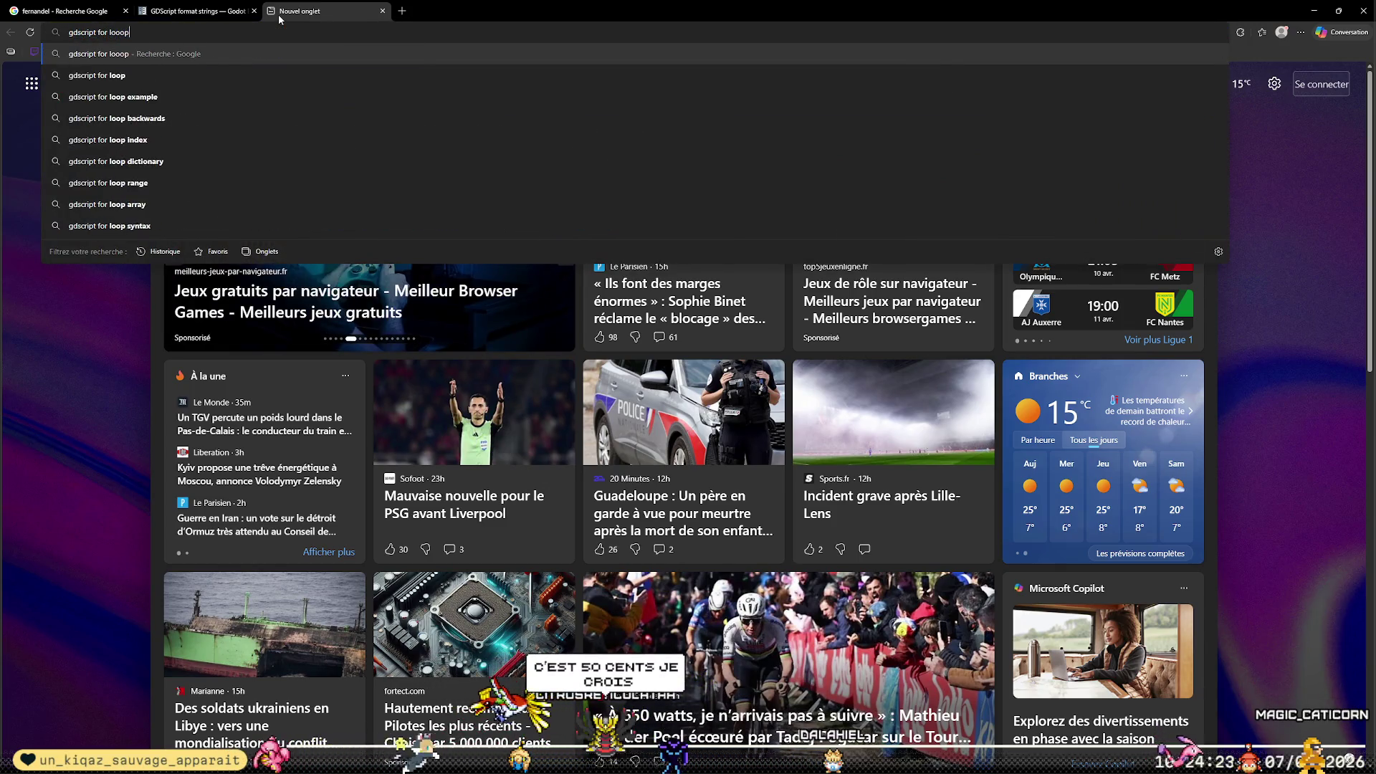
key(Return)
click(445, 239)
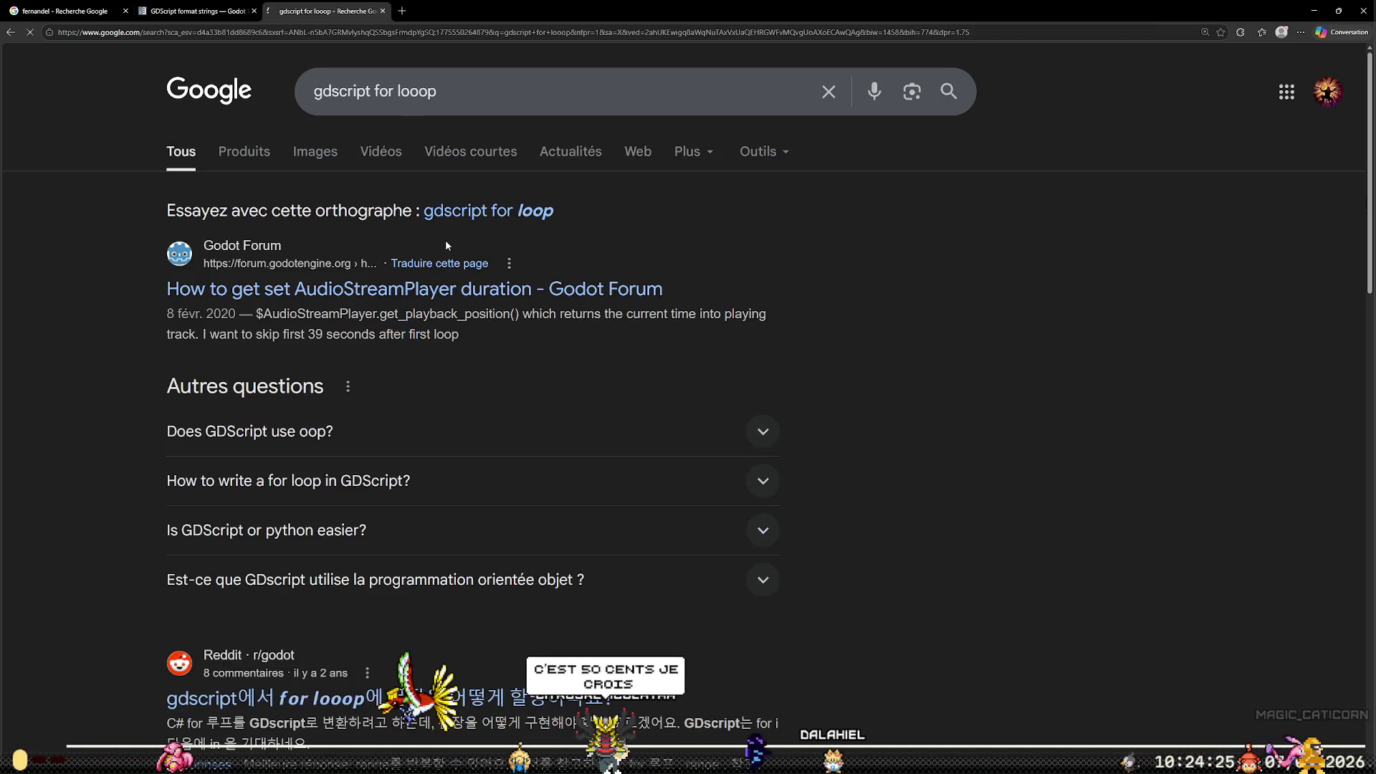
key(alt+Left)
click(308, 313)
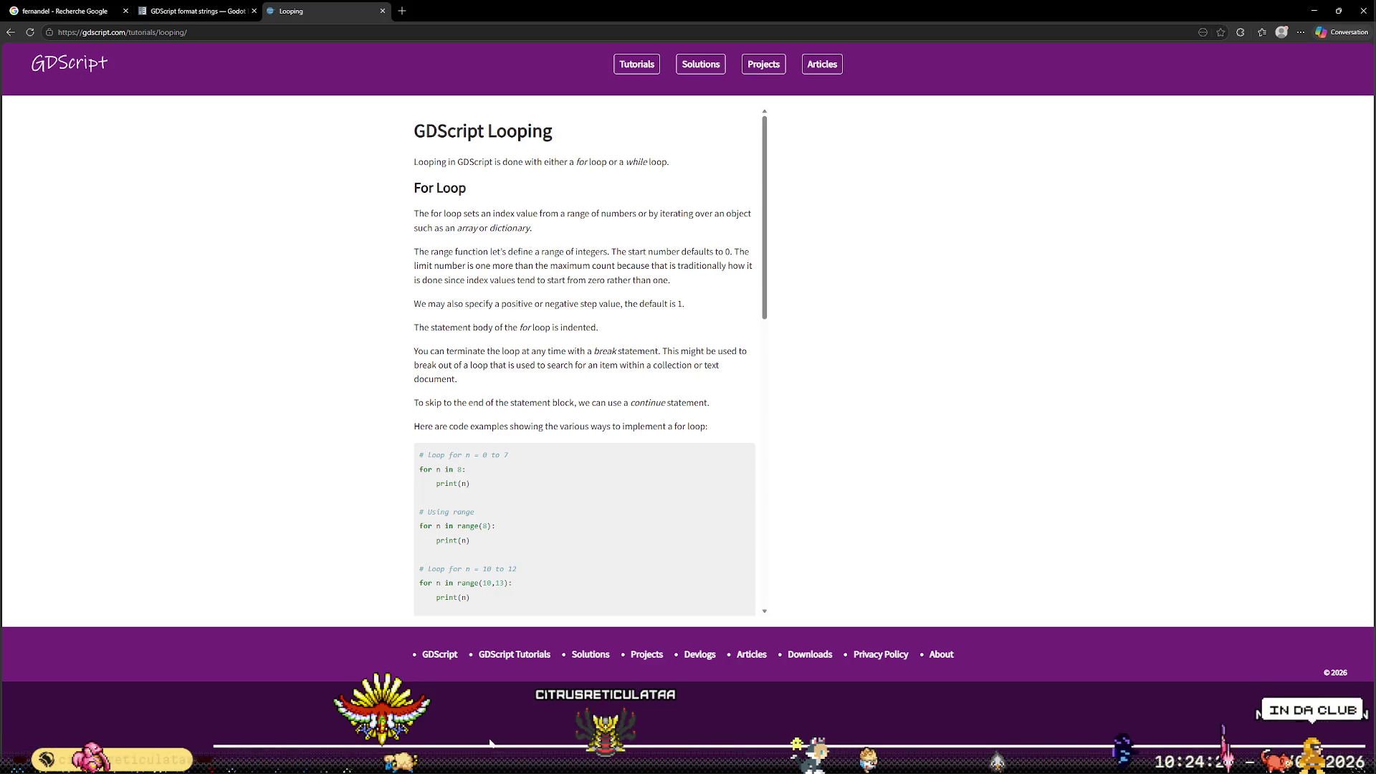
Read through the tutorial's for-loop examples, then return to Godot
scroll(584, 440, down, 2)
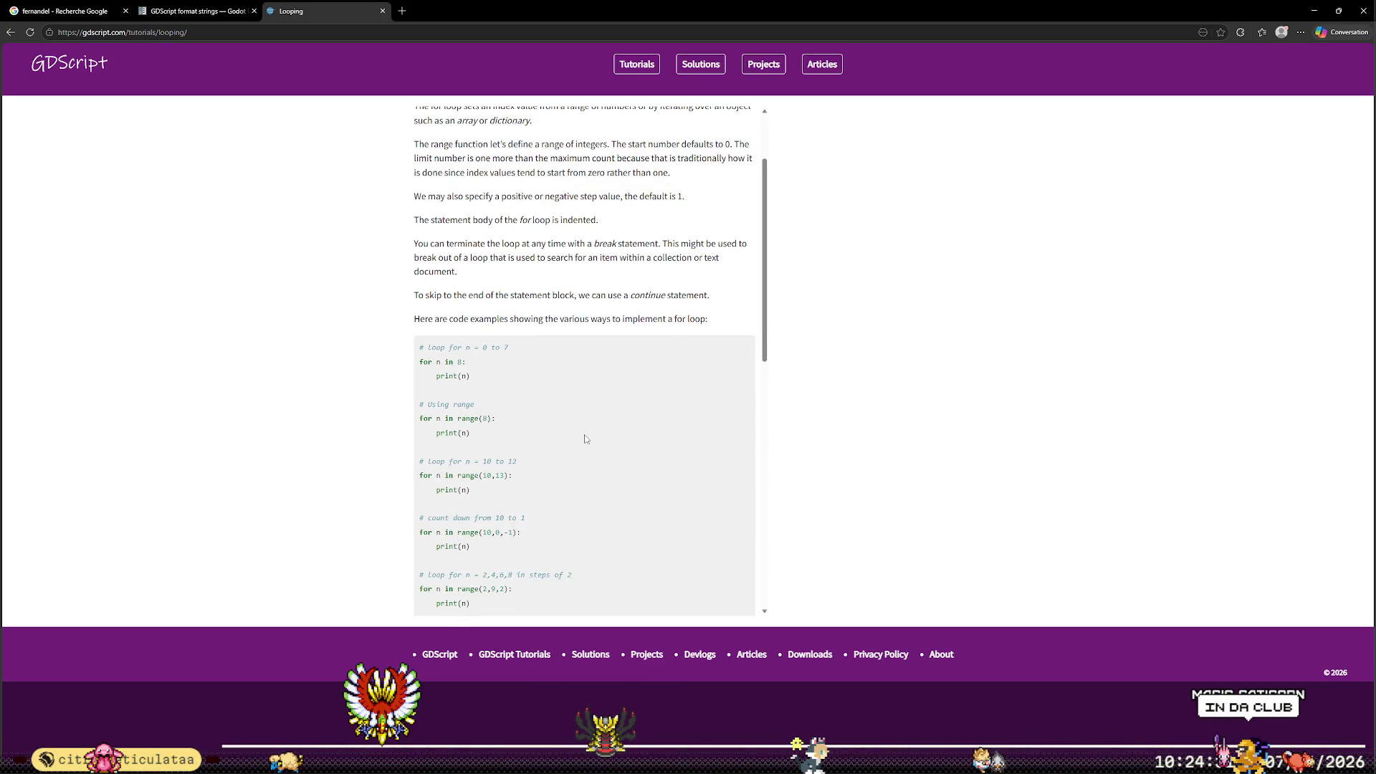
scroll(584, 439, down, 2)
scroll(596, 424, down, 5)
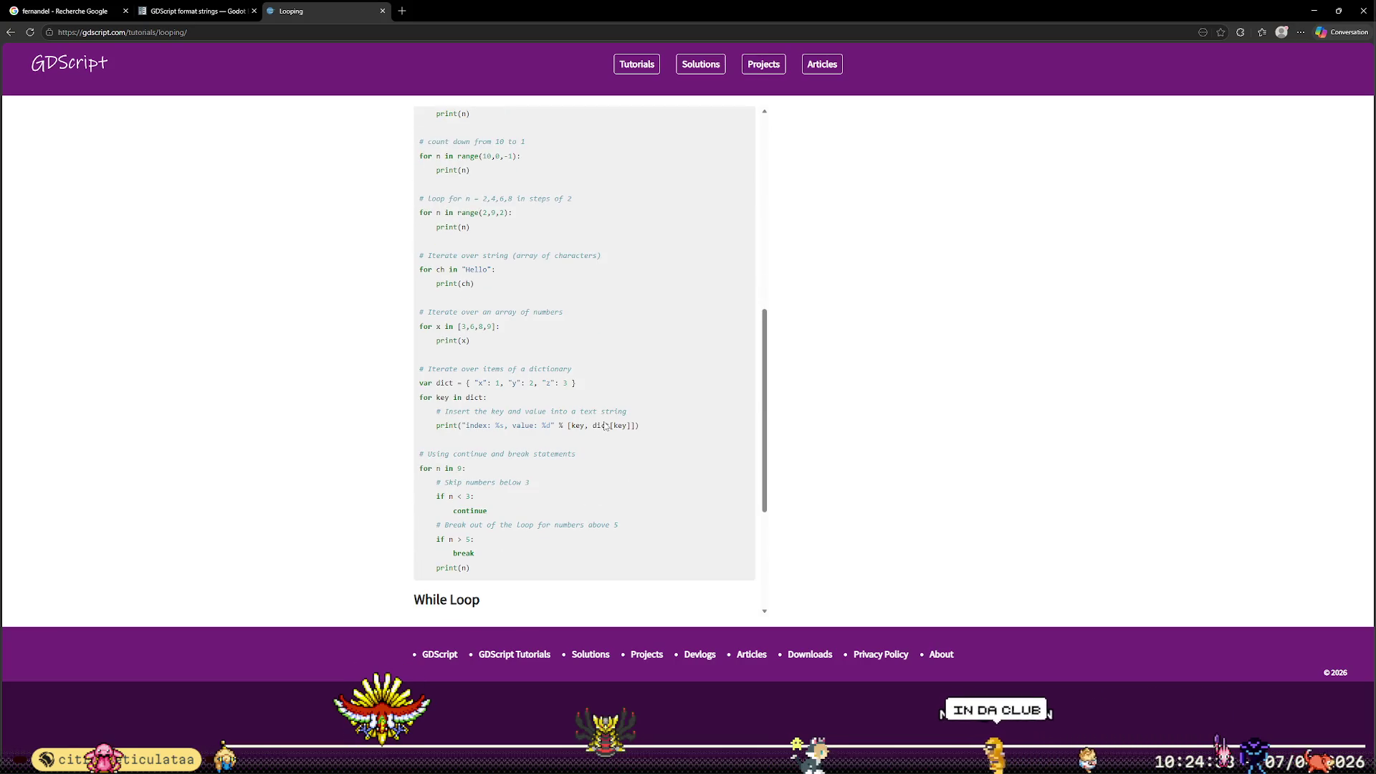
scroll(602, 425, up, 3)
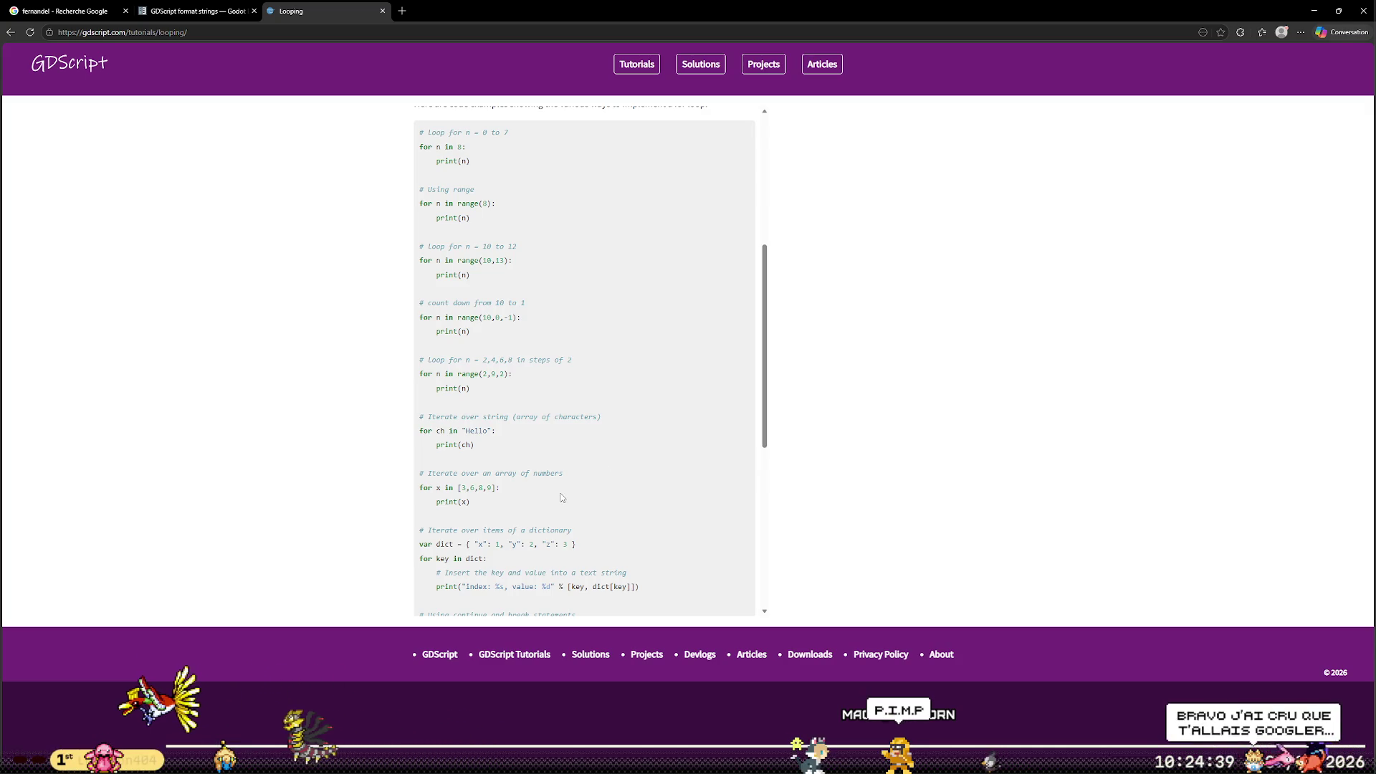
scroll(562, 497, up, 3)
scroll(553, 507, up, 3)
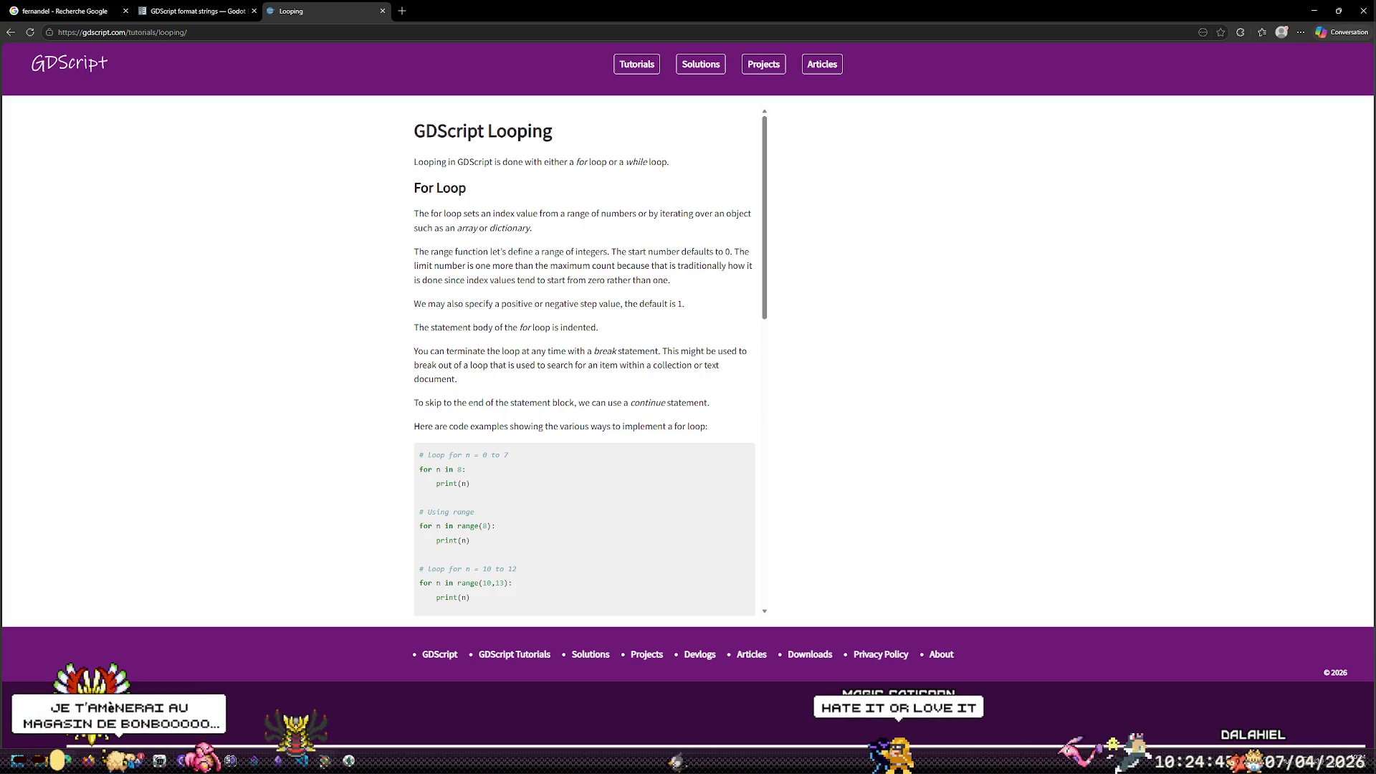
key(alt+Tab)
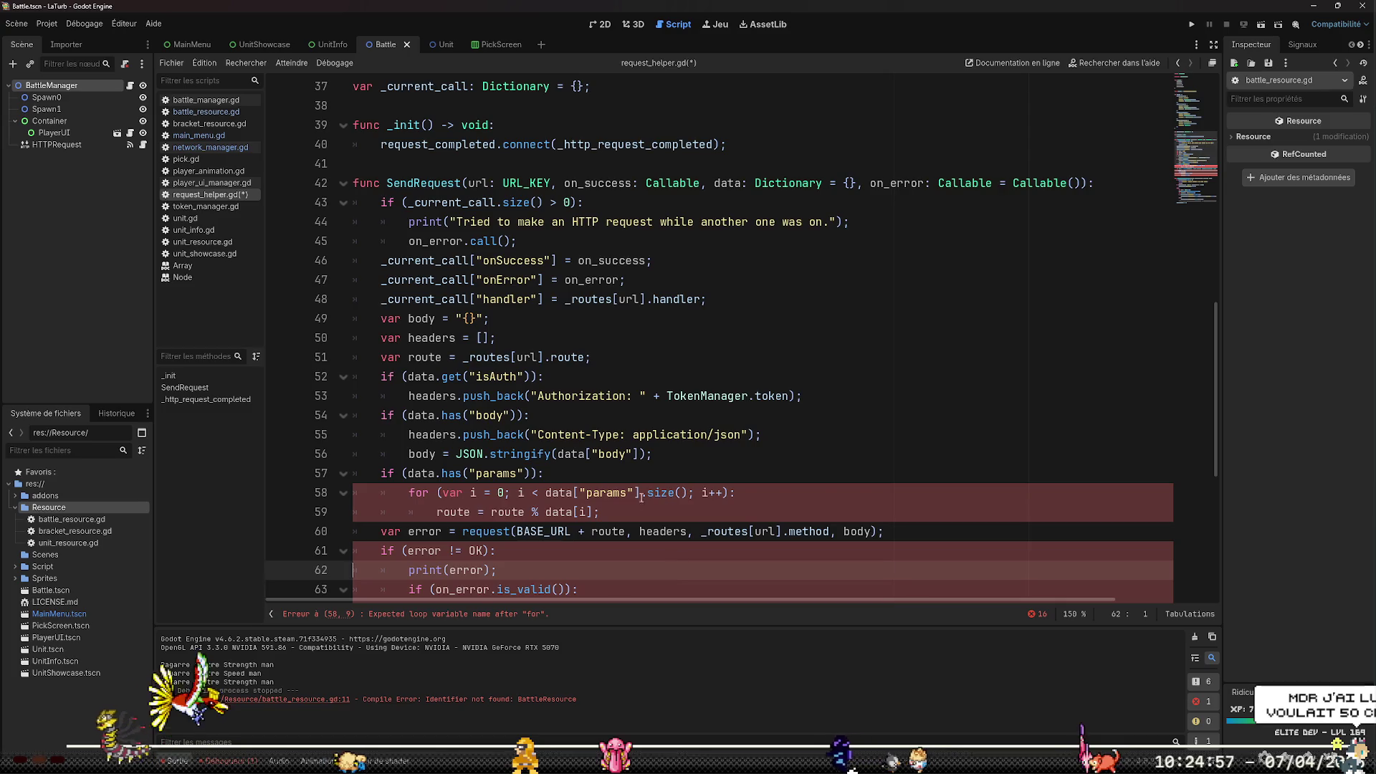
Change line 58 to for i in data["params"].size(): and save request_helper.gd
scroll(585, 397, down, 3)
key(Up)
key(Up)
key(Up)
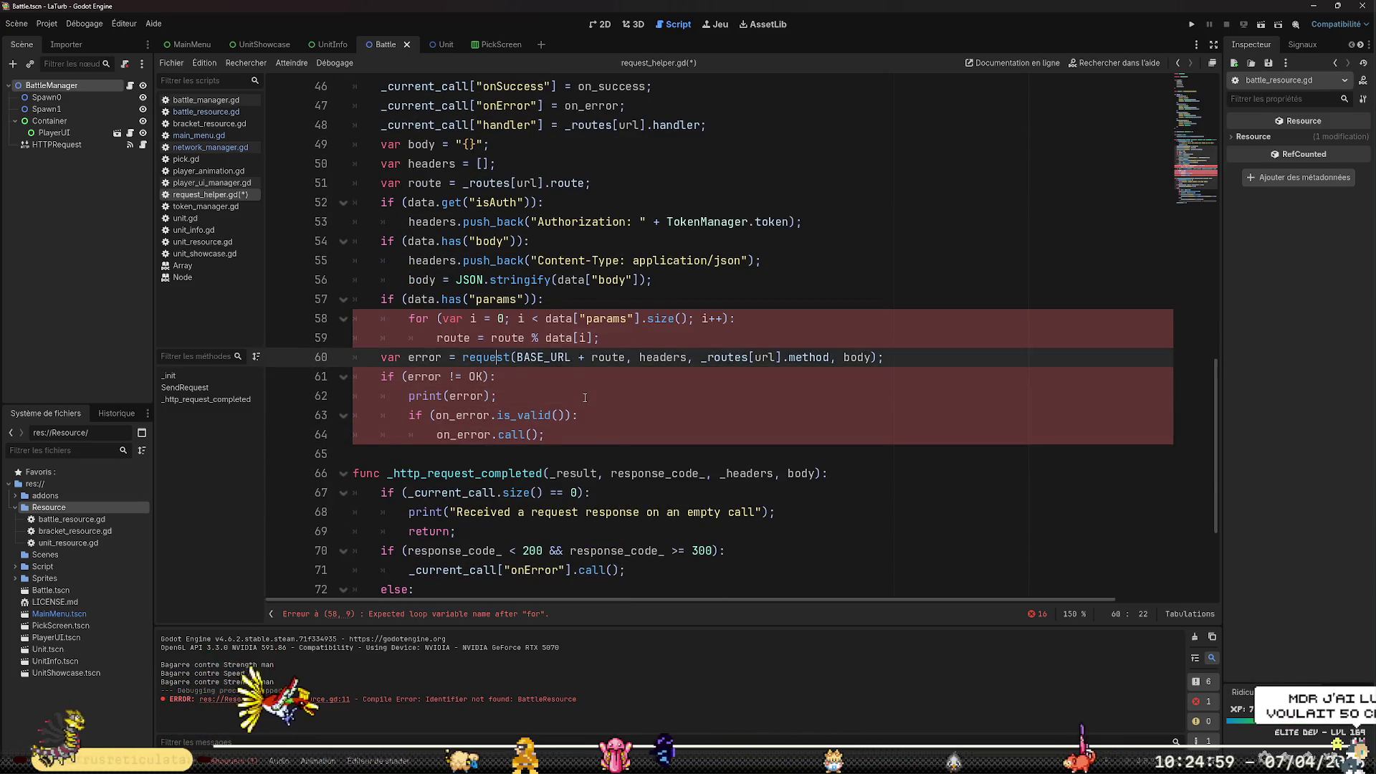
key(Down)
key(Left)
key(Left)
key(Left)
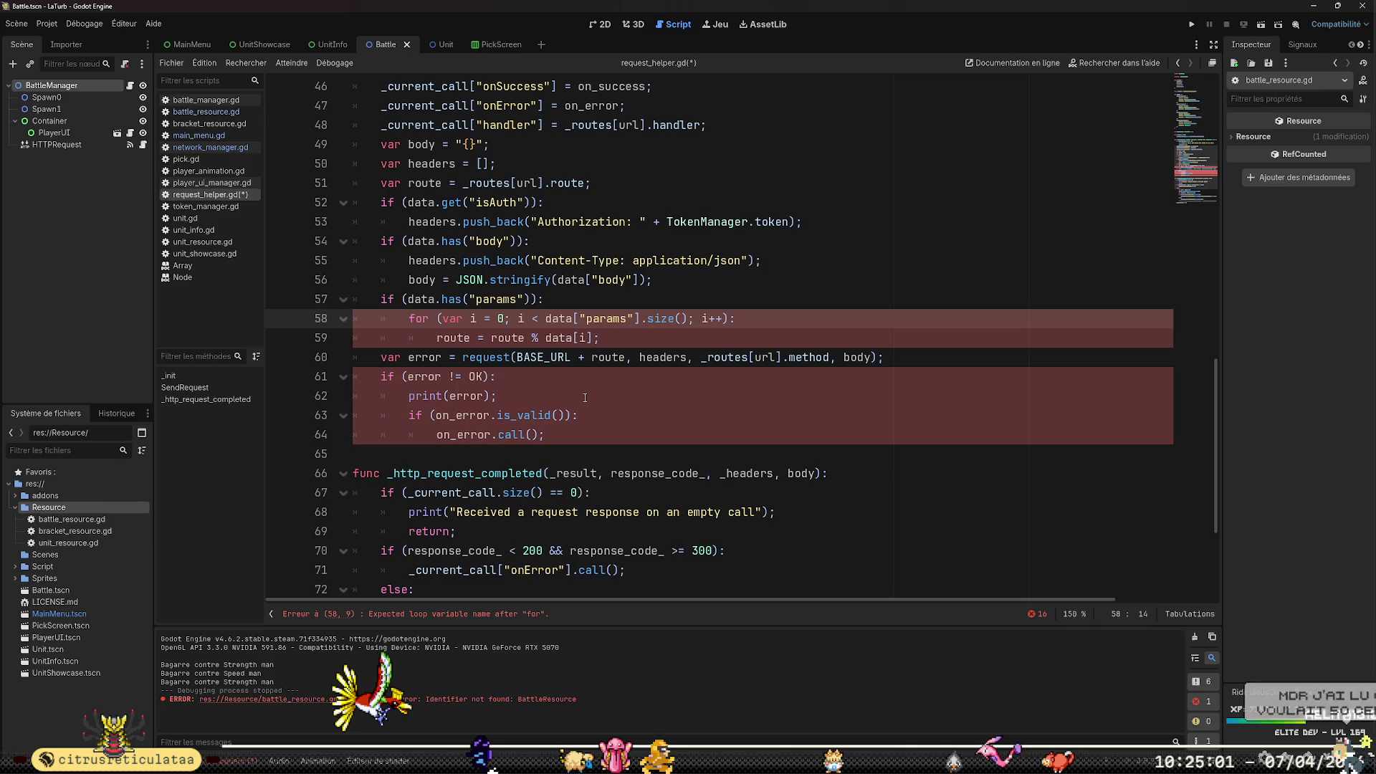
key(shift+Right)
key(shift+Right)
key(shift+Right)
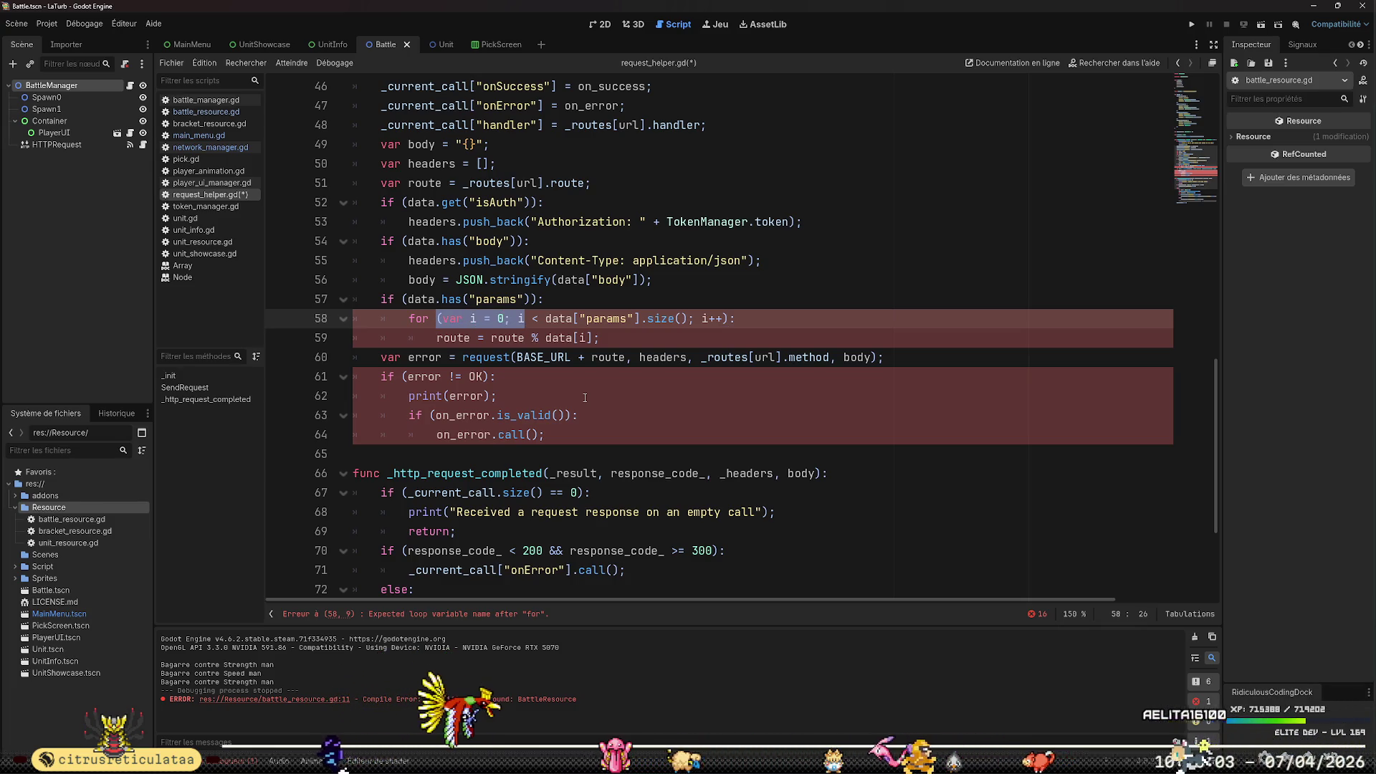
text(i)
key(Right)
key(Right)
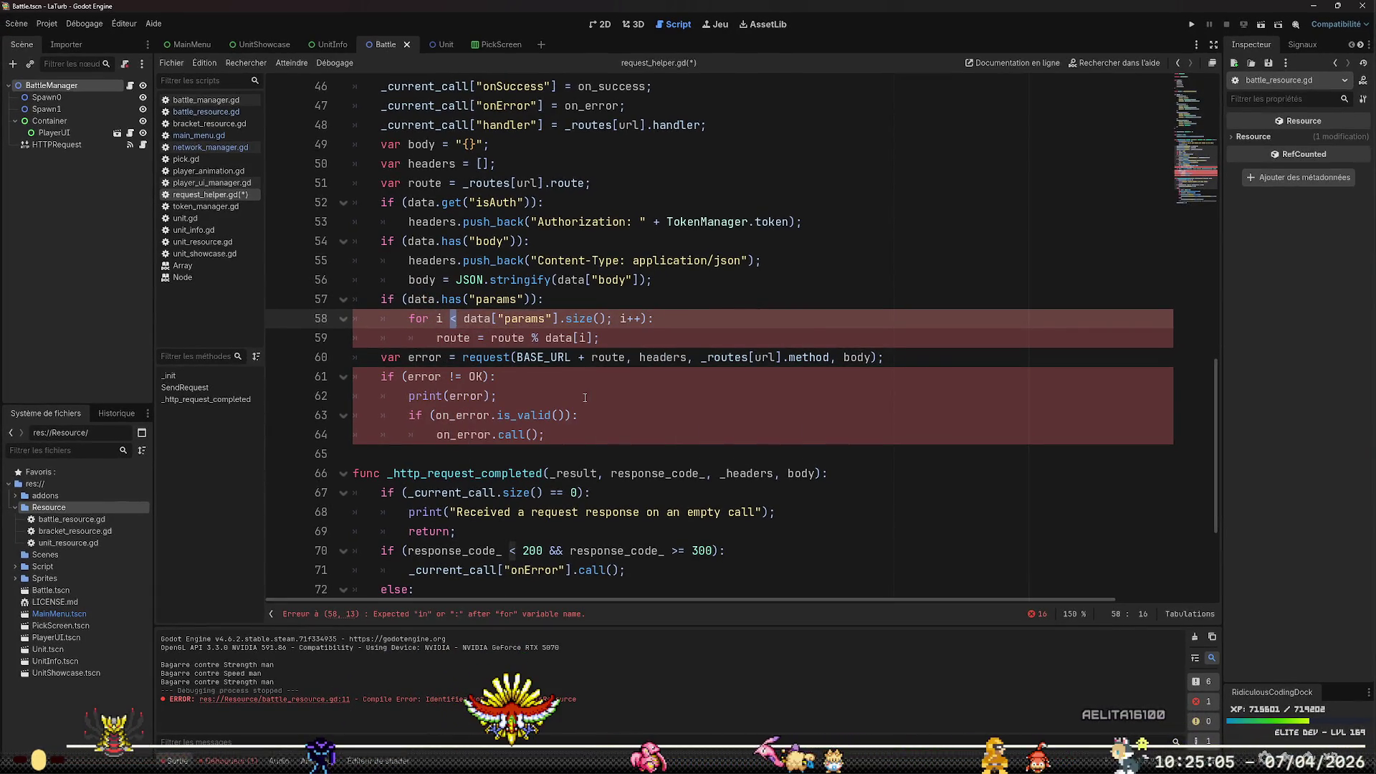
key(Right)
key(Right)
key(Right)
key(shift+End)
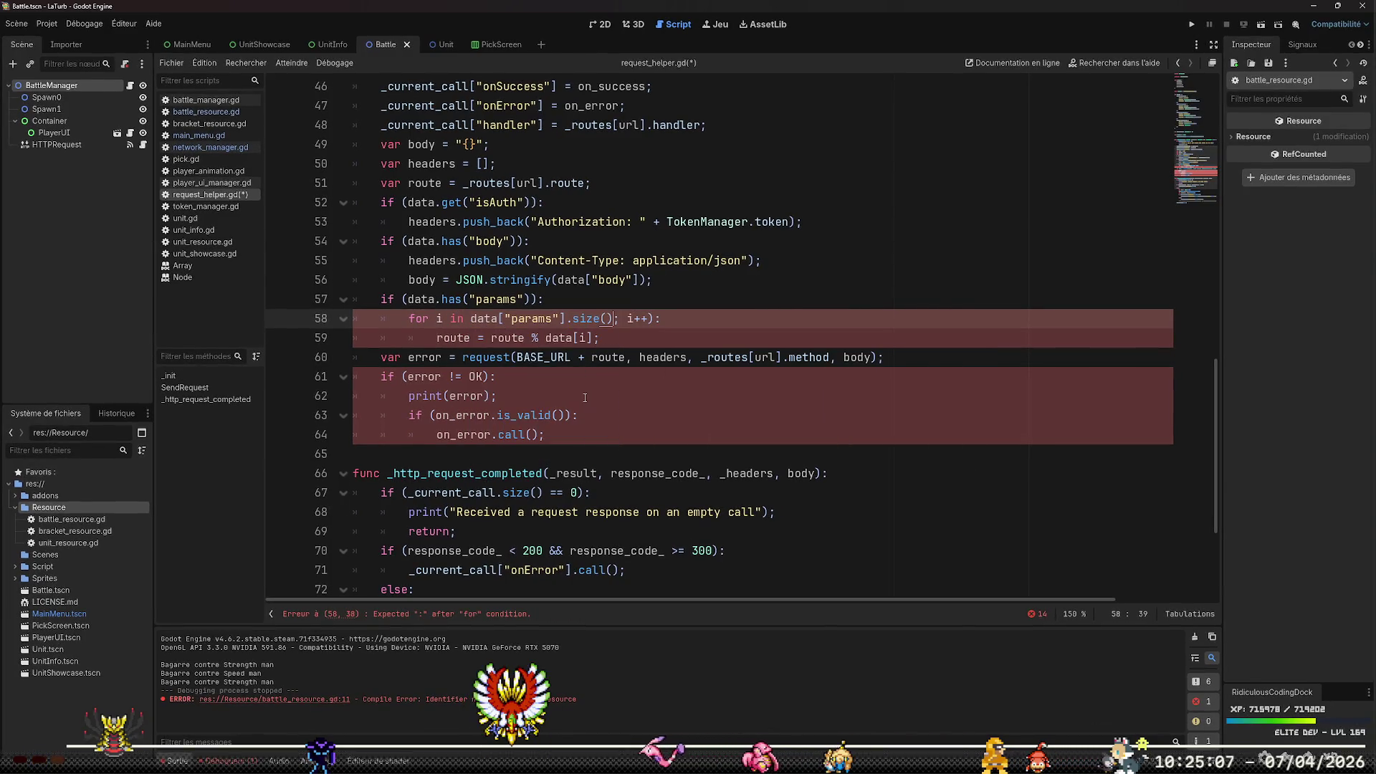
key(Delete)
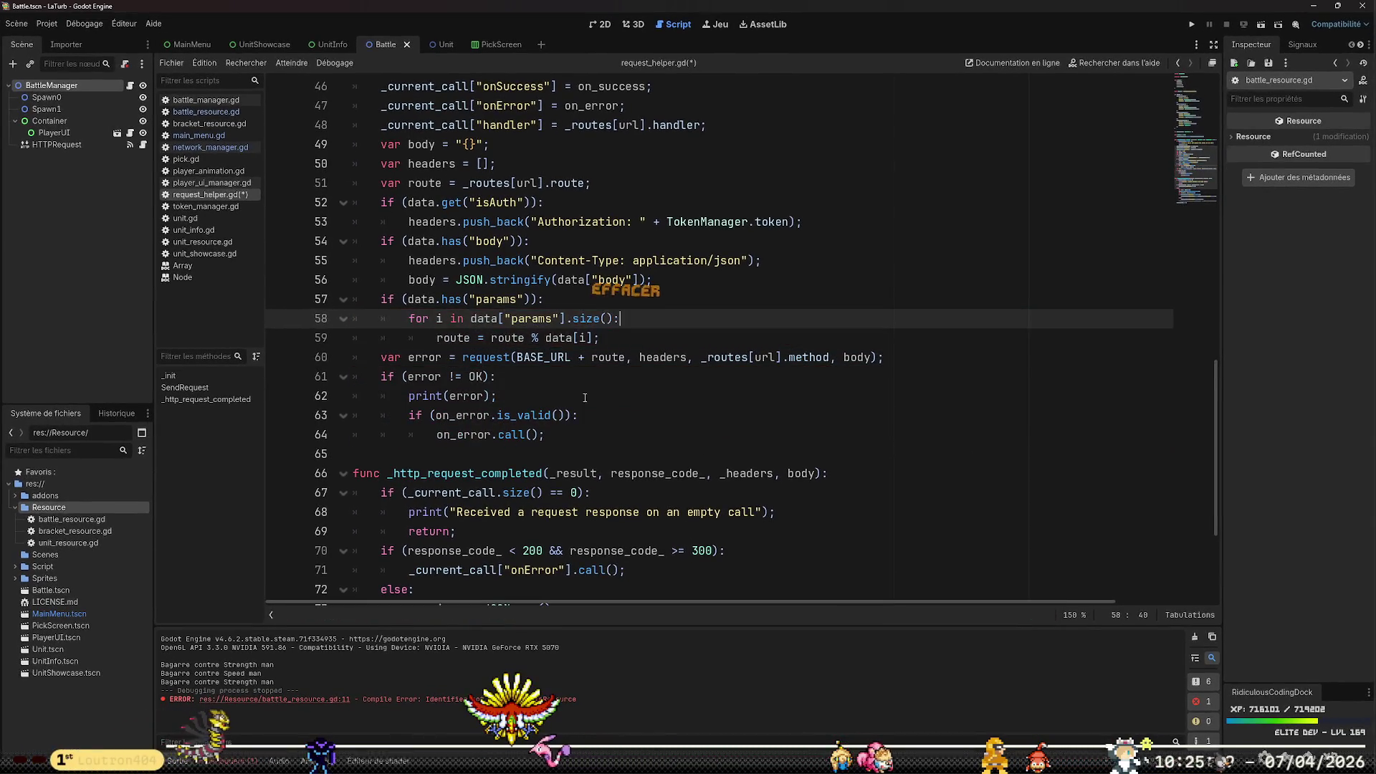
key(Down)
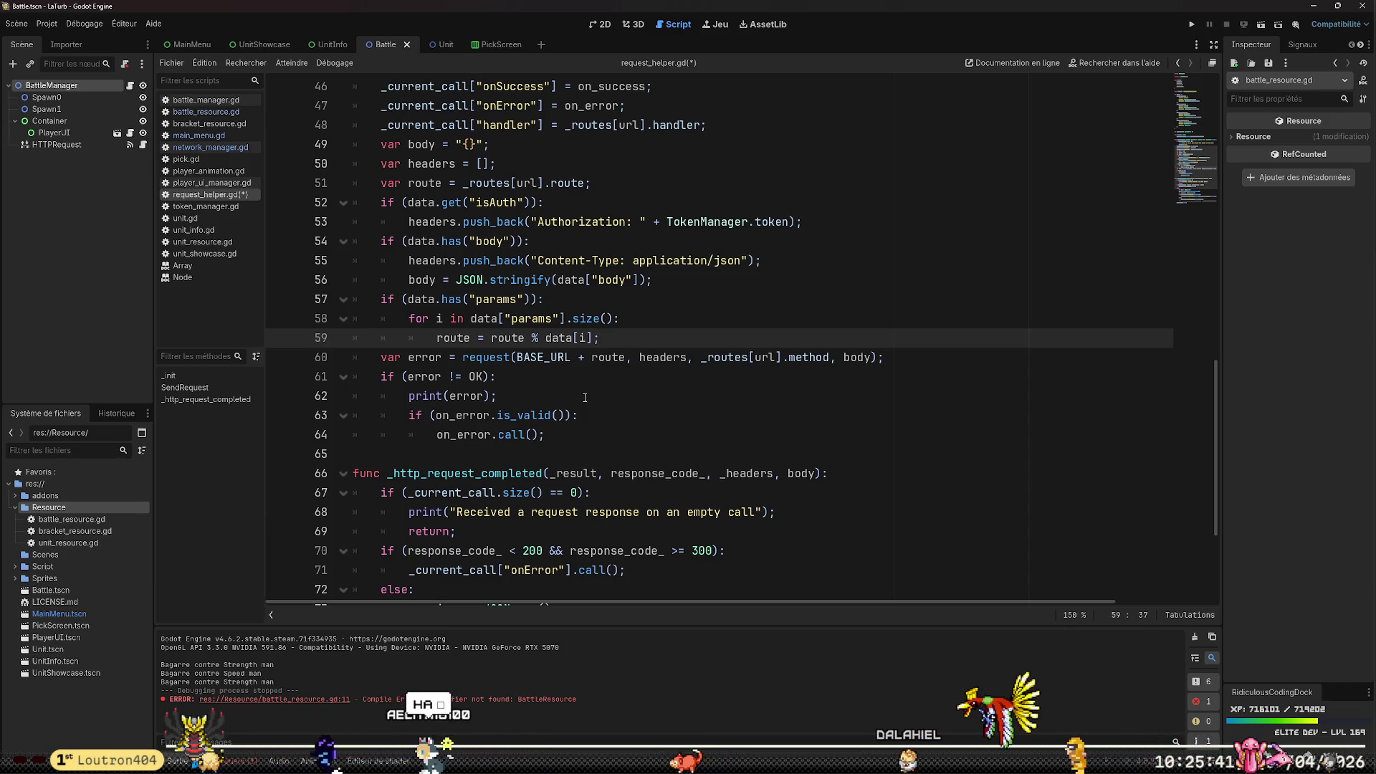
key(Right)
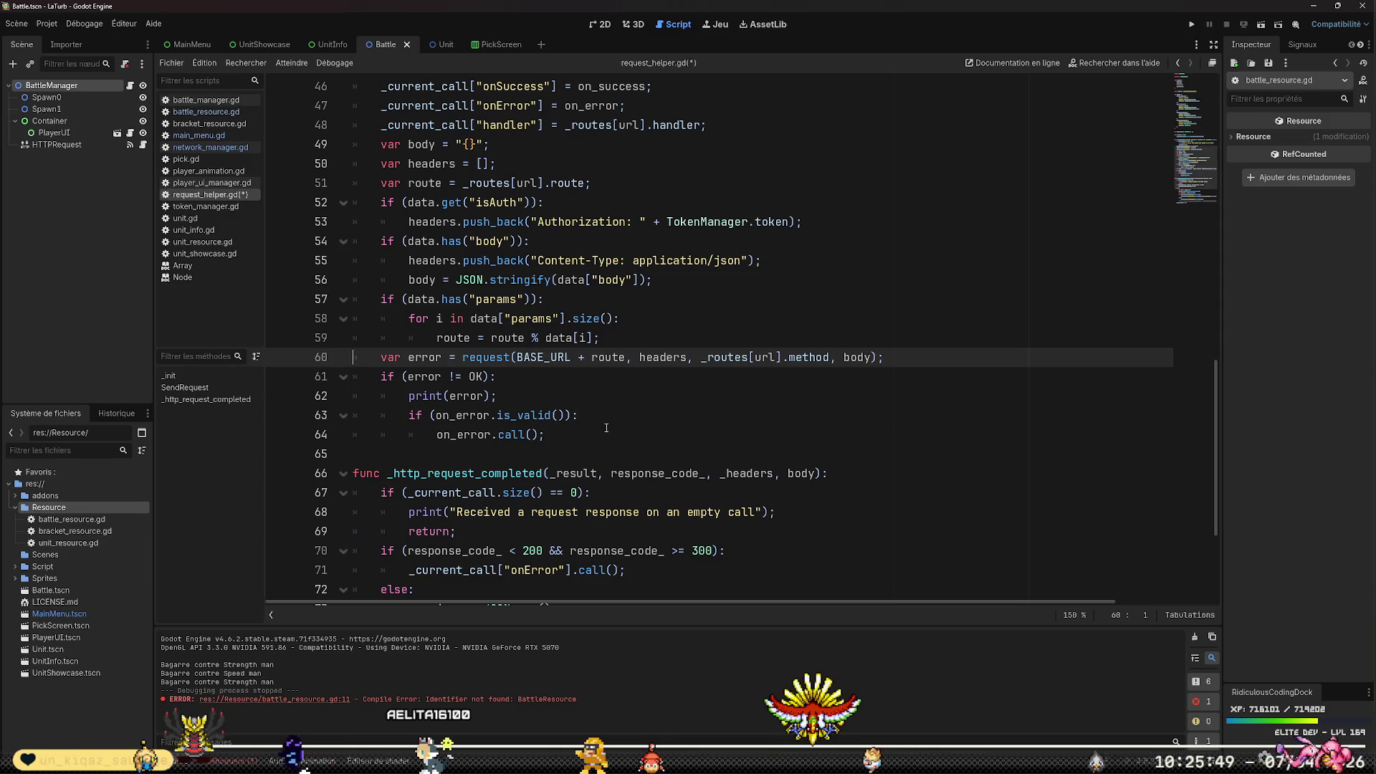
key(ctrl+s)
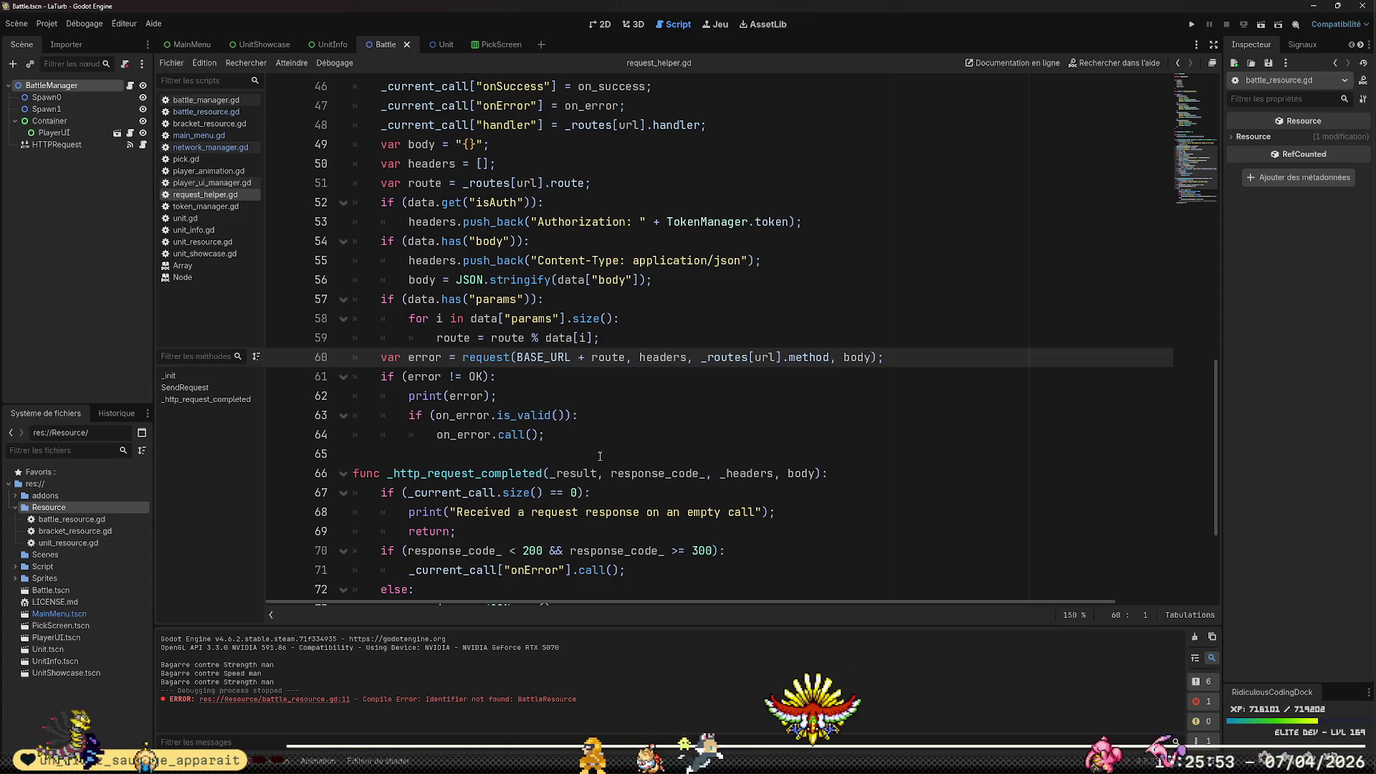
Delete the commented-out onSuccess line 80 in request_helper.gd and save the script
scroll(652, 390, down, 3)
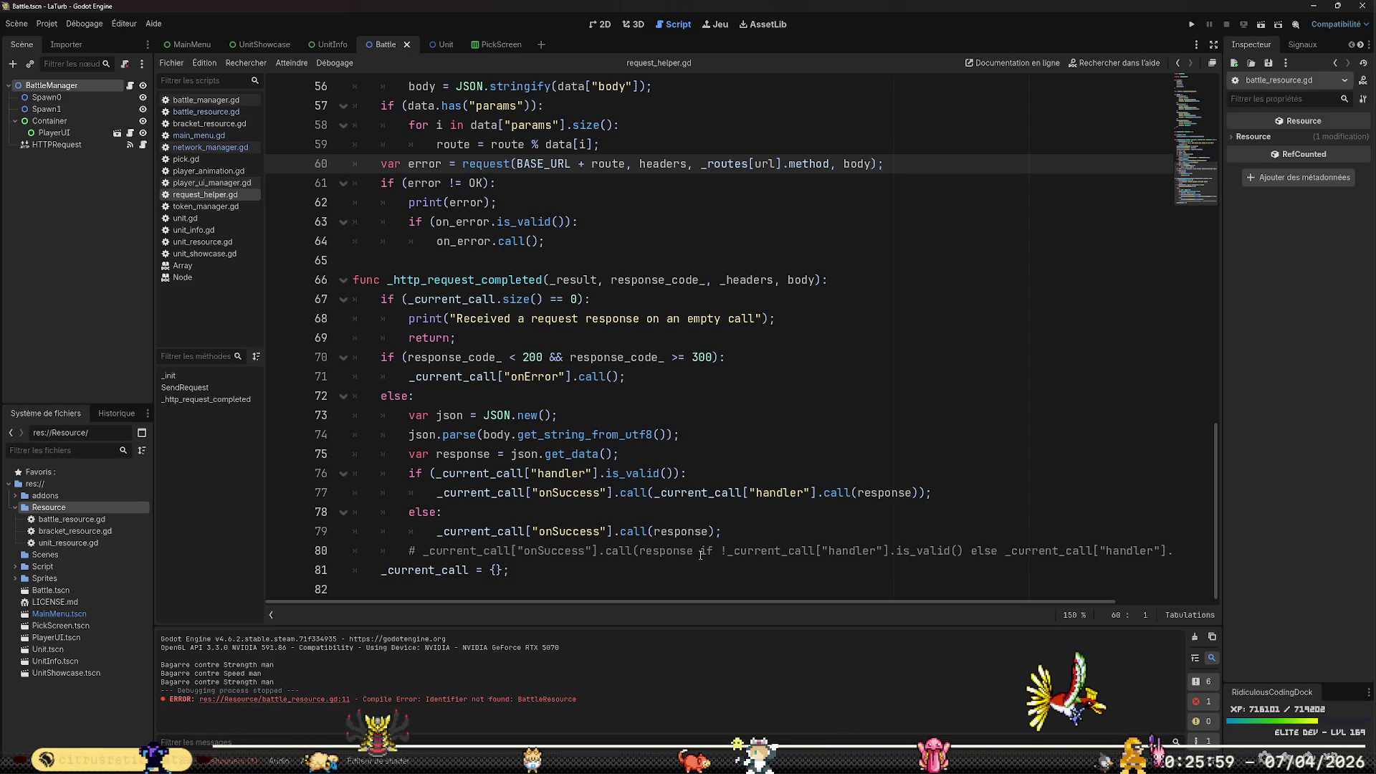
click(740, 536)
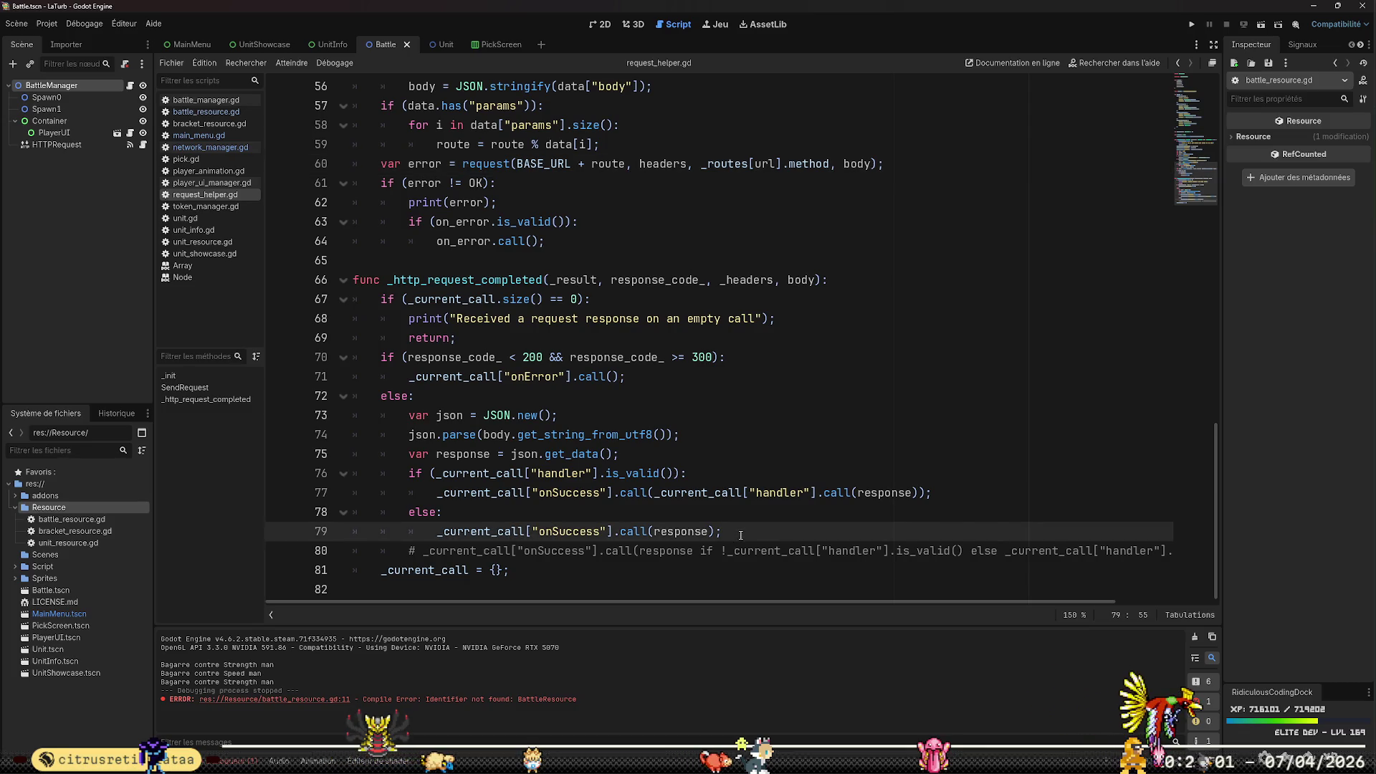
key(Down)
key(Home)
key(shift+Down)
key(Delete)
key(ctrl+s)
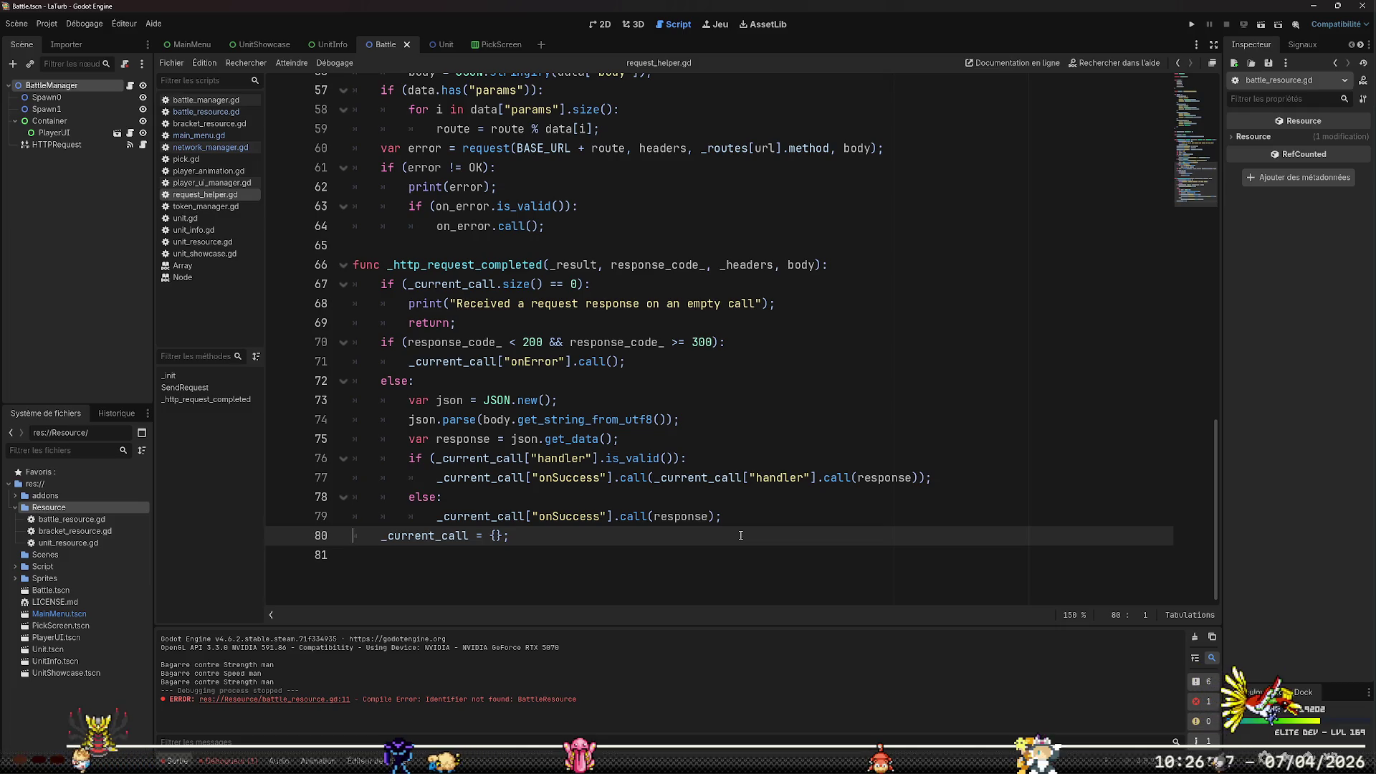
Briefly check the RcSkillMenu window, then bring network_manager.gd up in the script editor
click(400, 768)
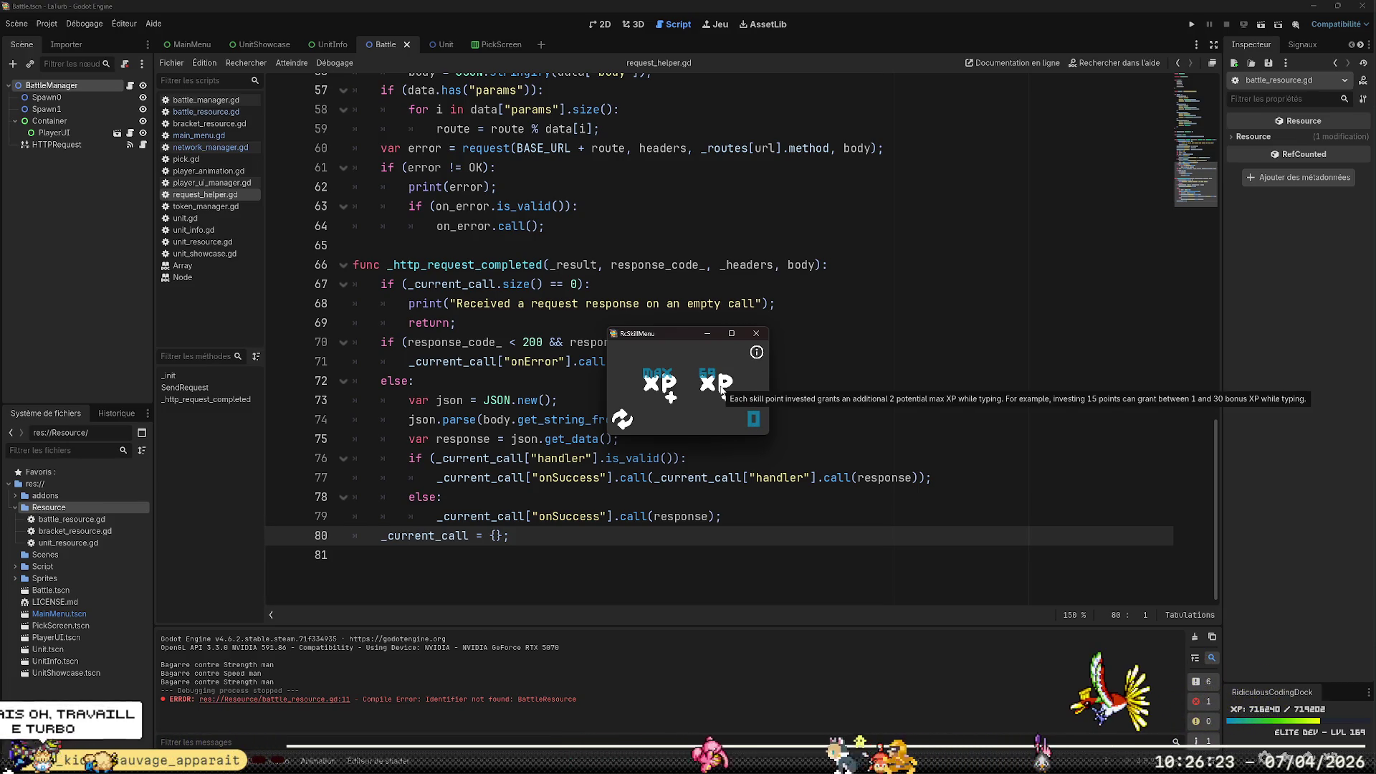
click(760, 334)
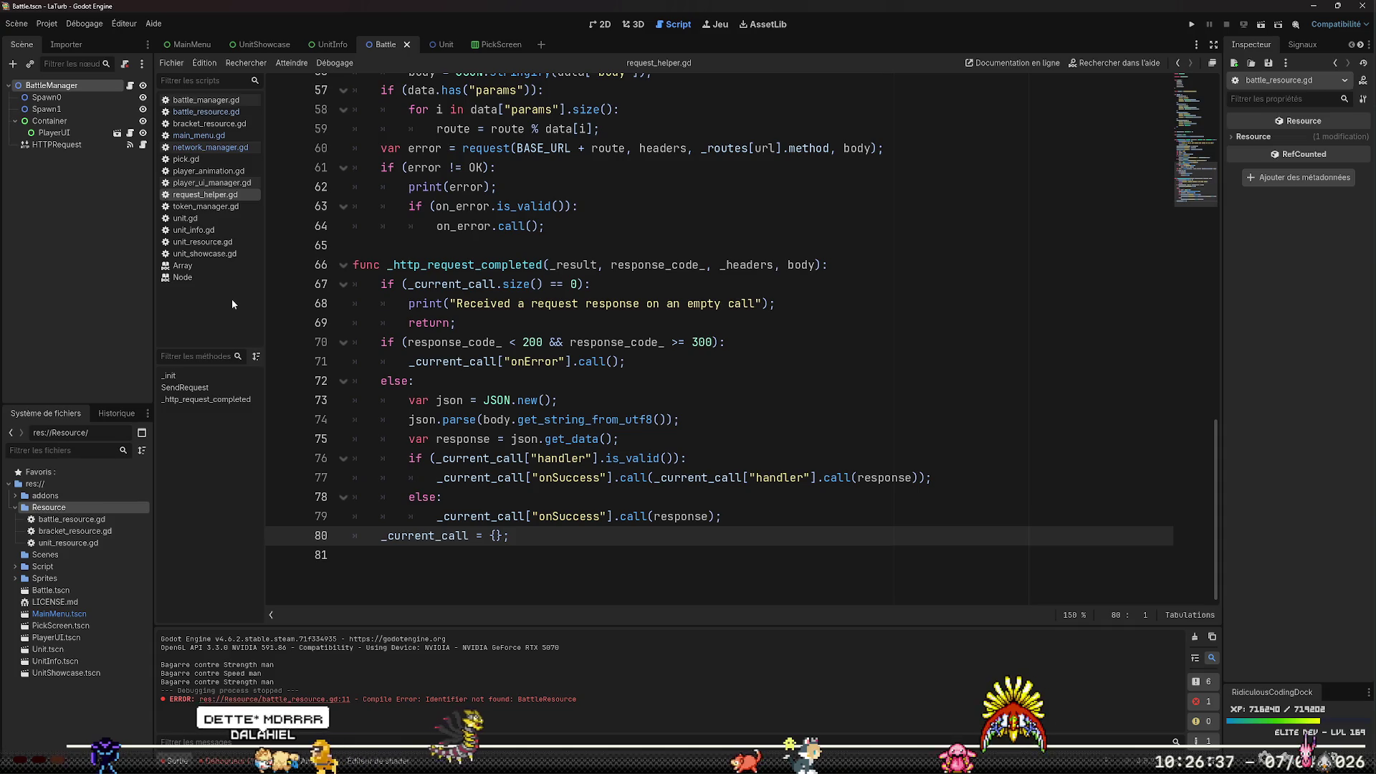
click(204, 149)
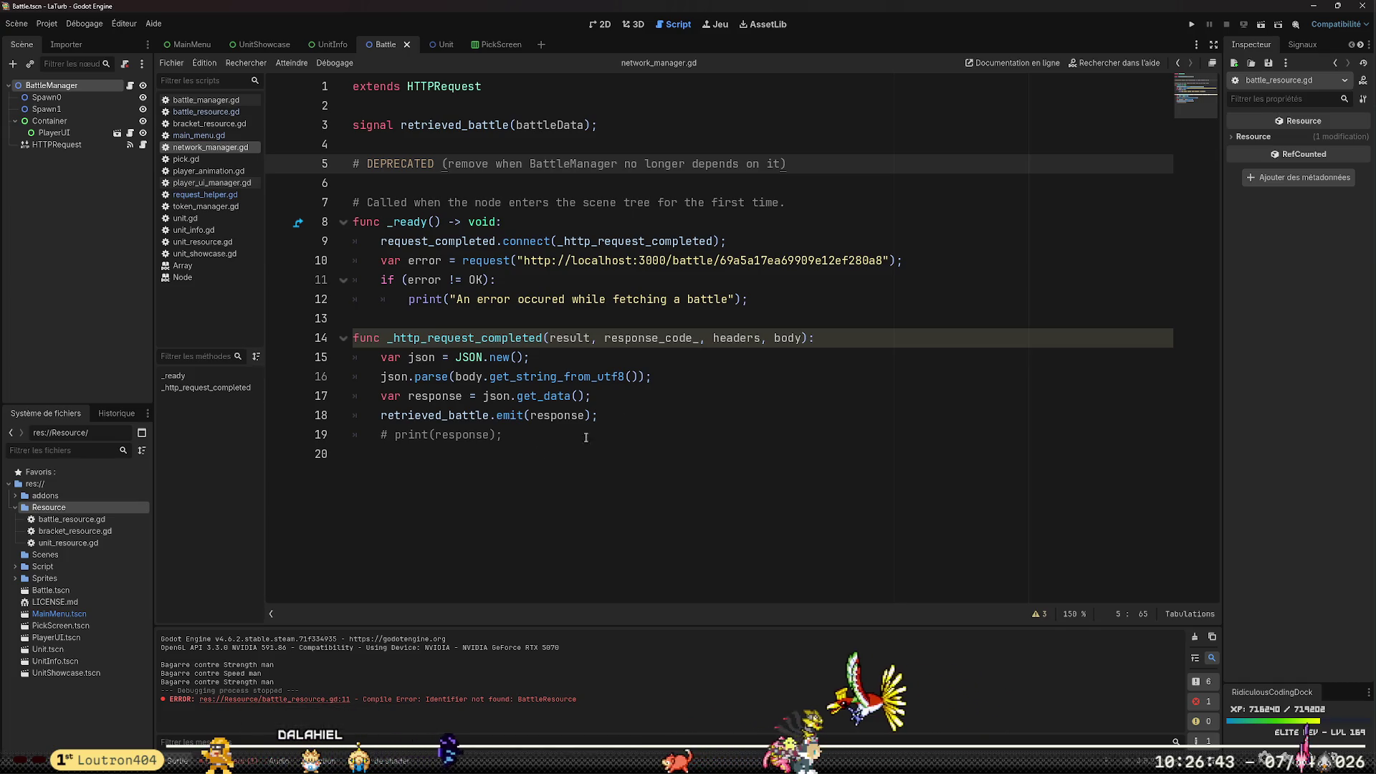
Switch the script editor from network_manager.gd to main_menu.gd
mouse_move(513, 256)
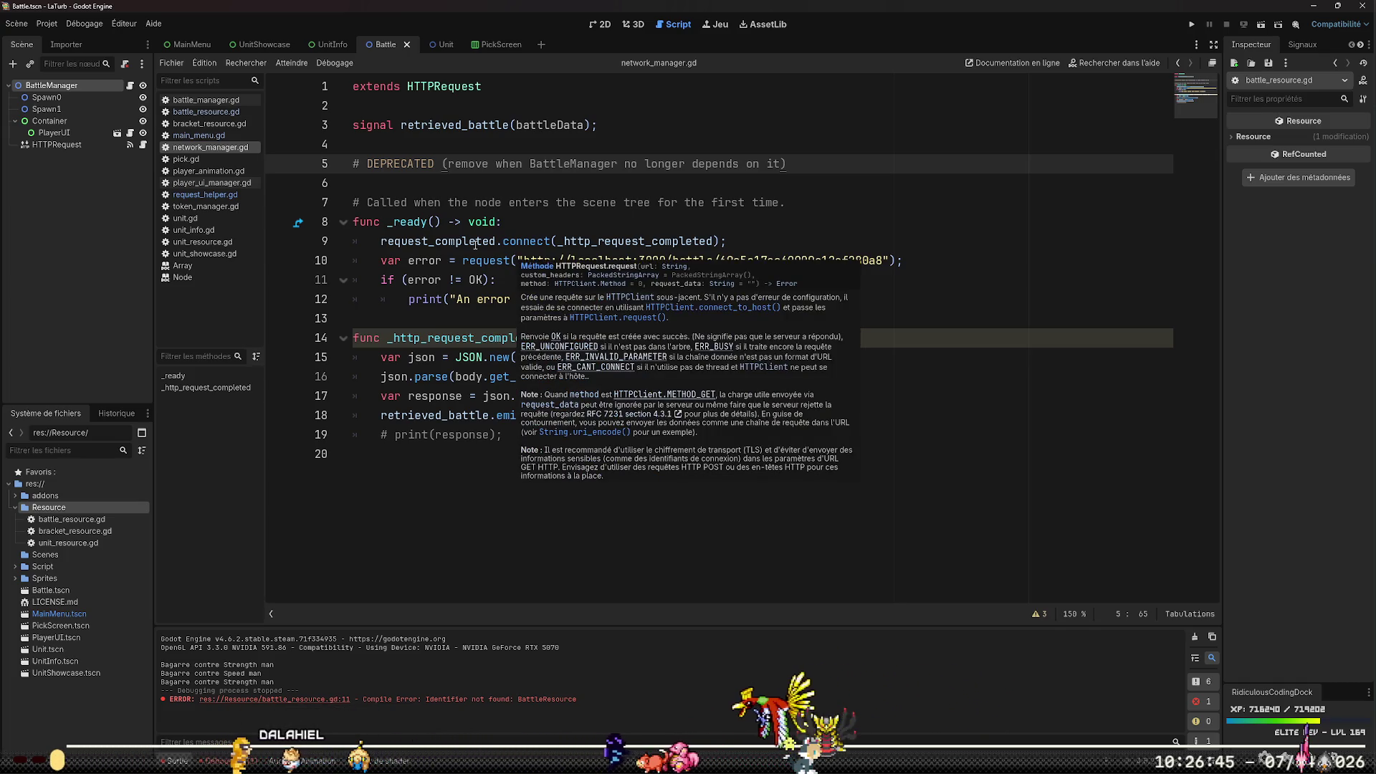
click(228, 131)
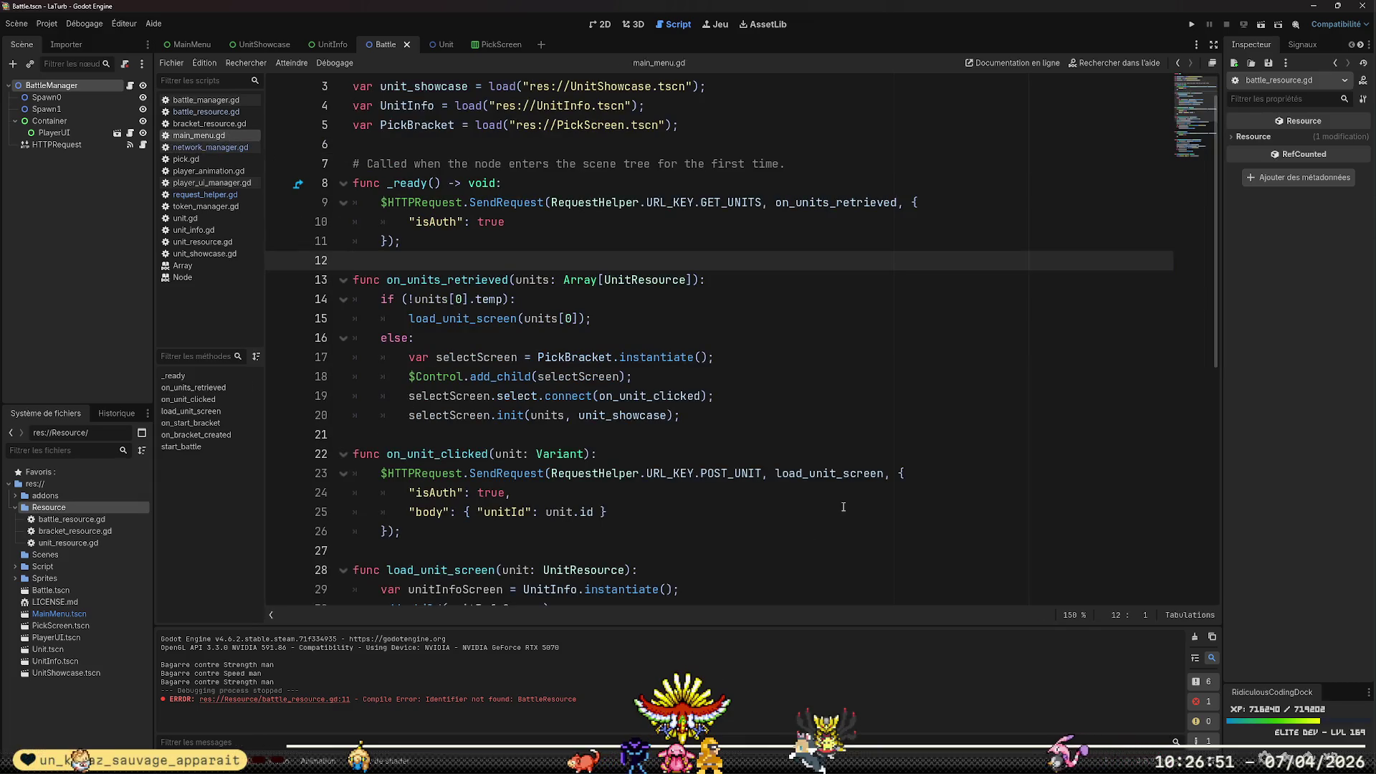
Add a $HTTPRequest.SendRequest(RequestHelper.URL_KEY.POST_BRACKET) call inside start_battle
scroll(865, 480, down, 8)
click(795, 533)
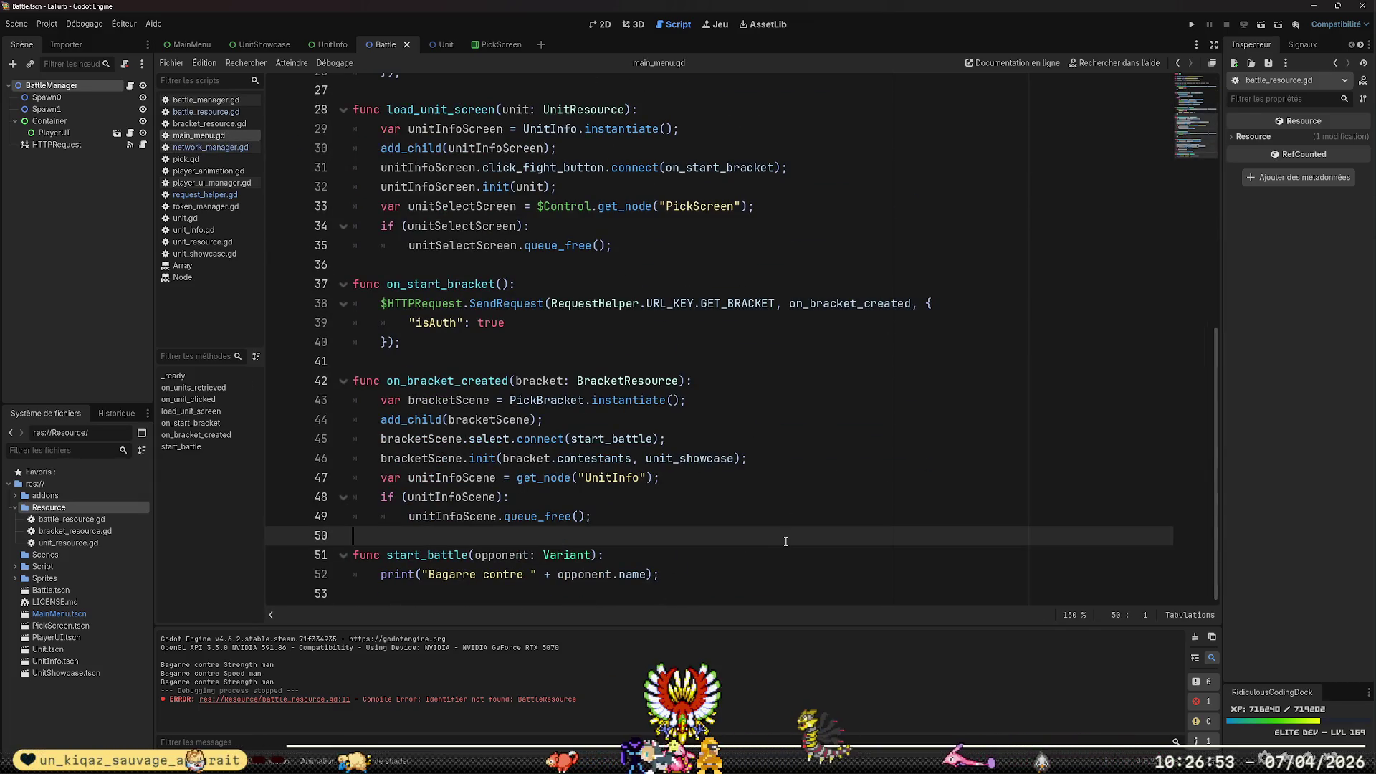
key(Down)
key(Down)
key(Down)
key(Up)
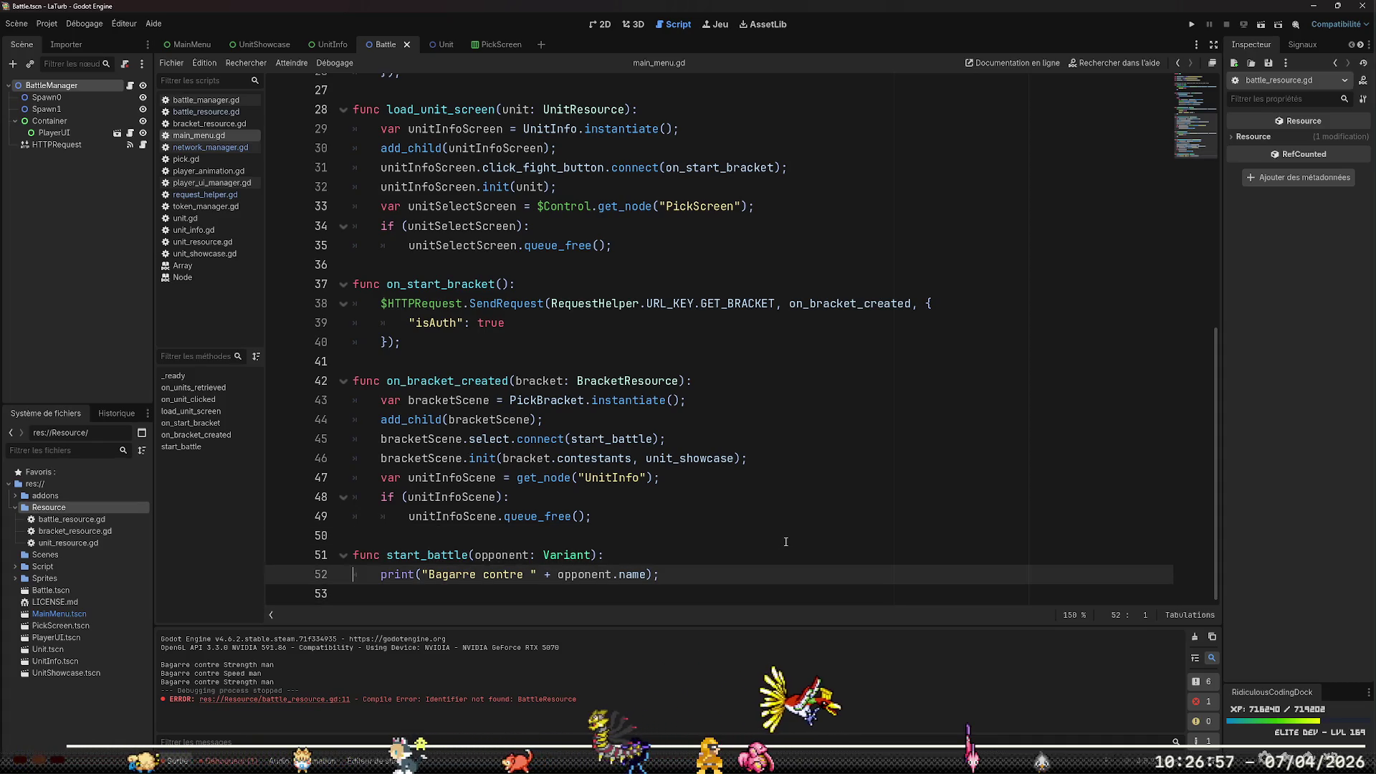
key(ctrl+shift+Return)
text($)
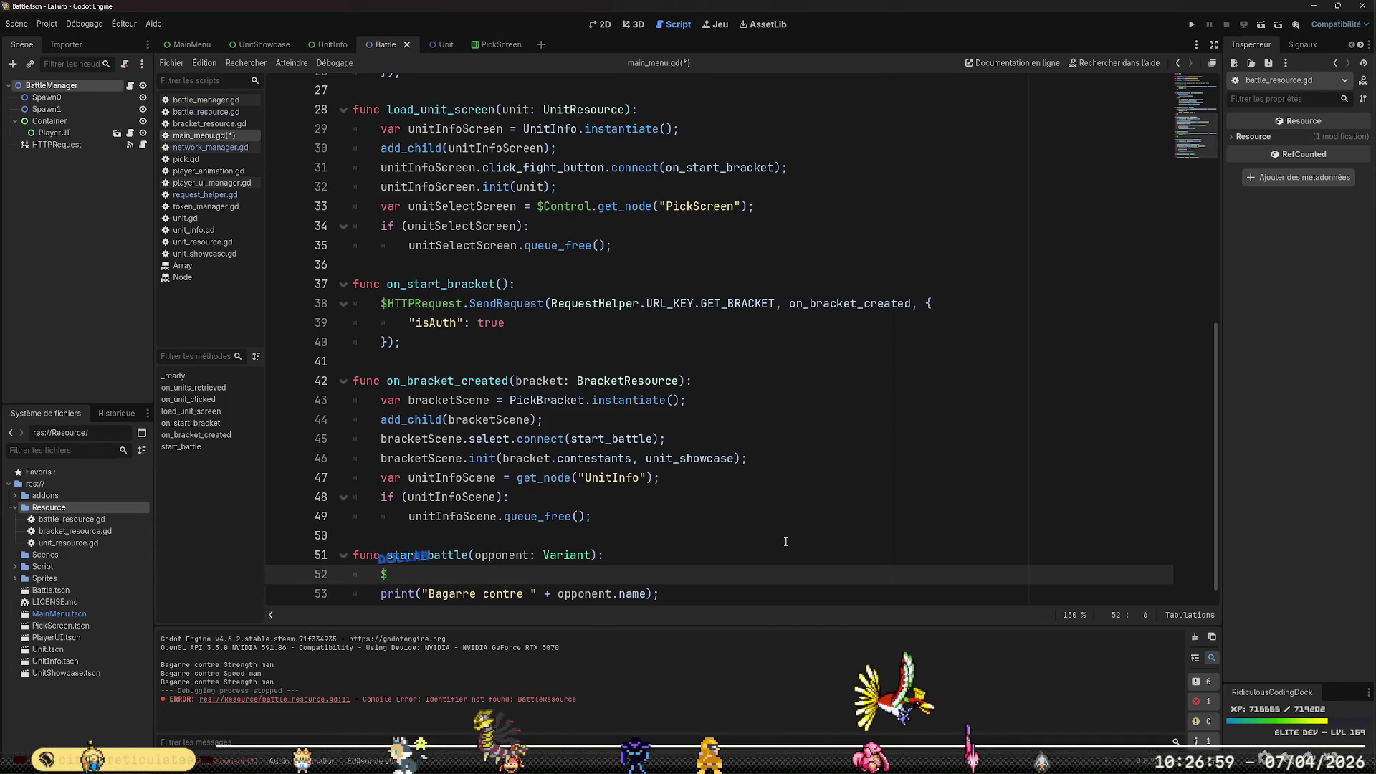
text(HTTPRequest.S)
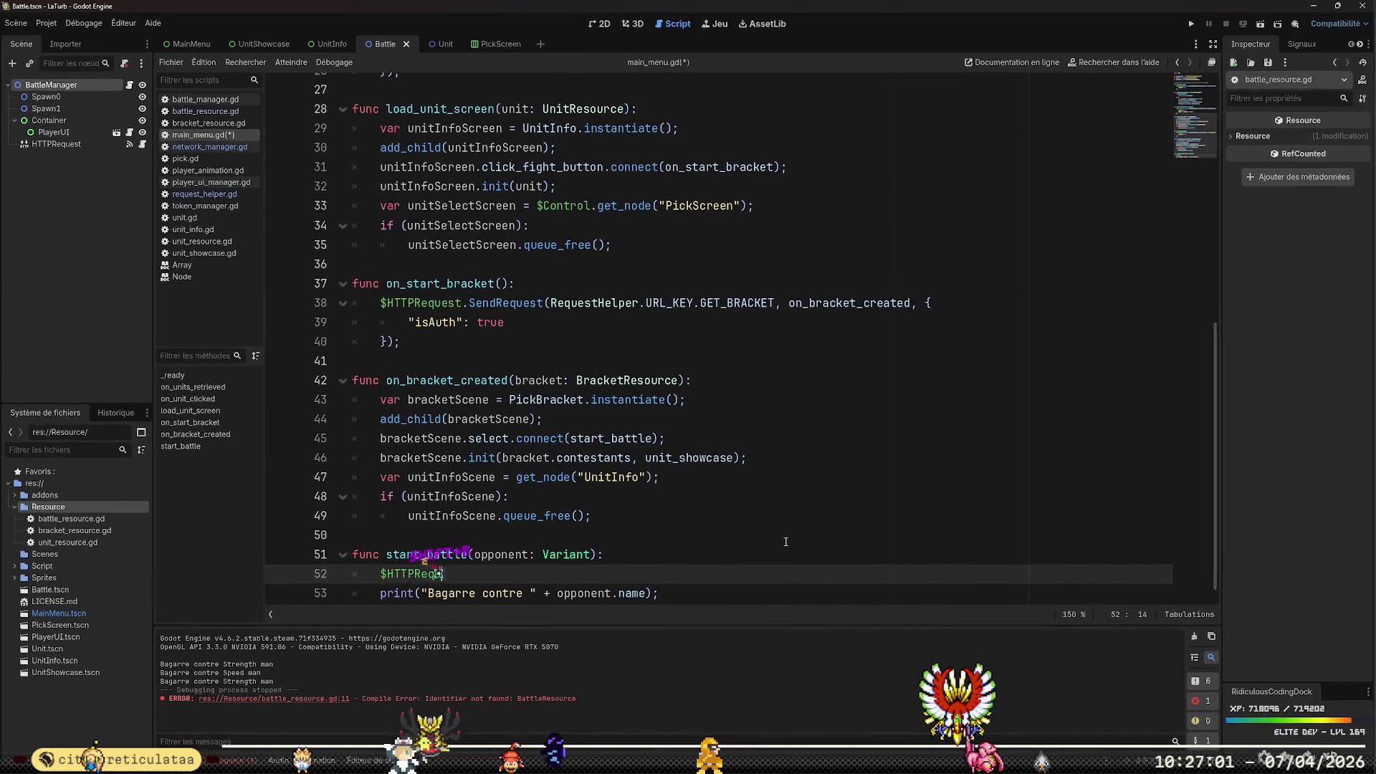
text(endRe)
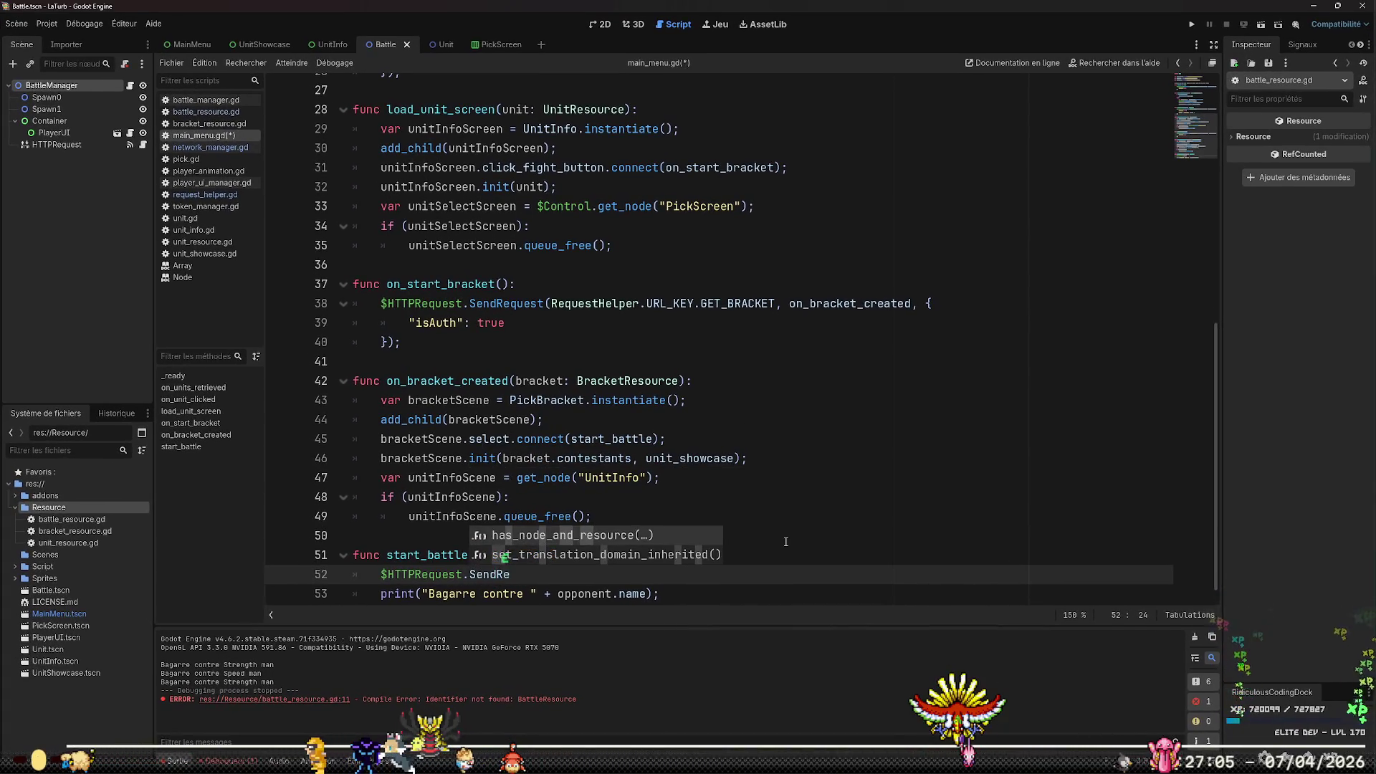
scroll(786, 541, up, 1)
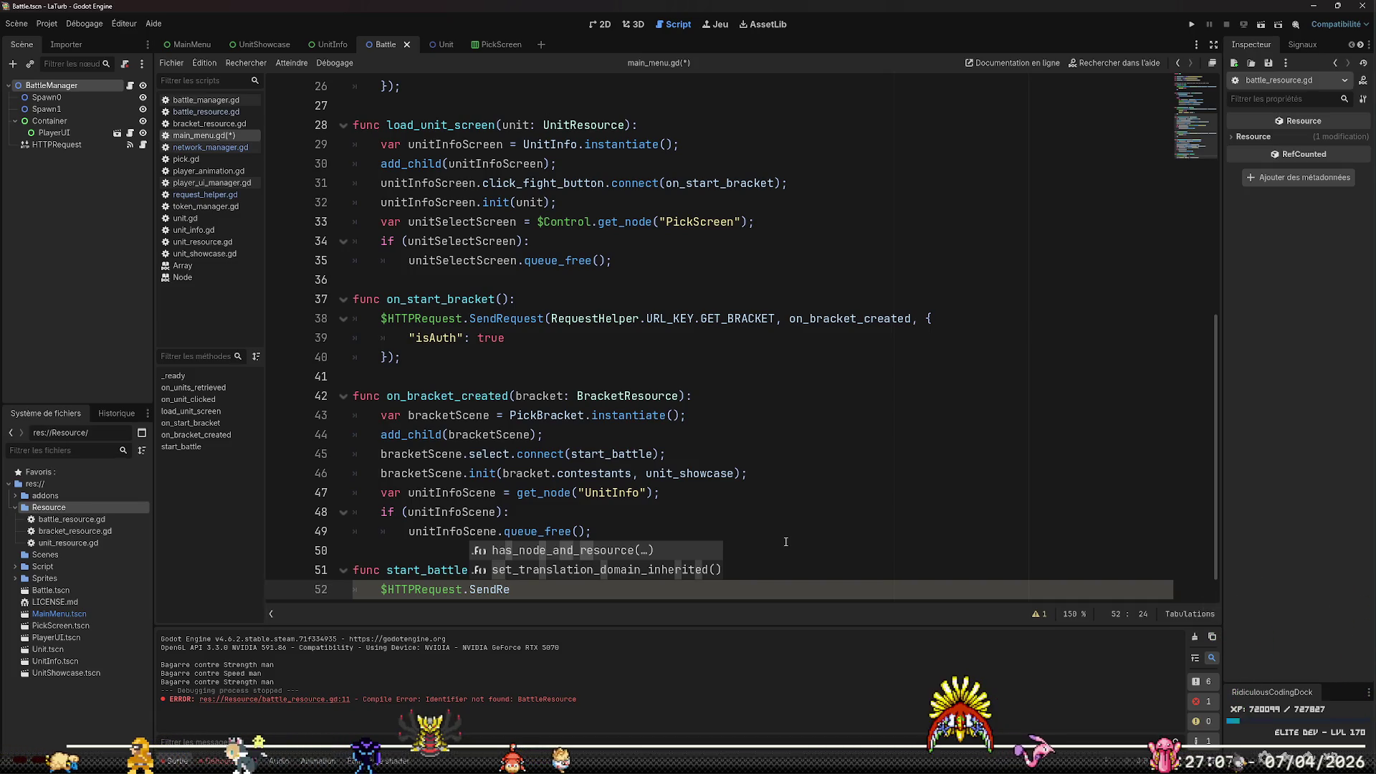
text(quest())
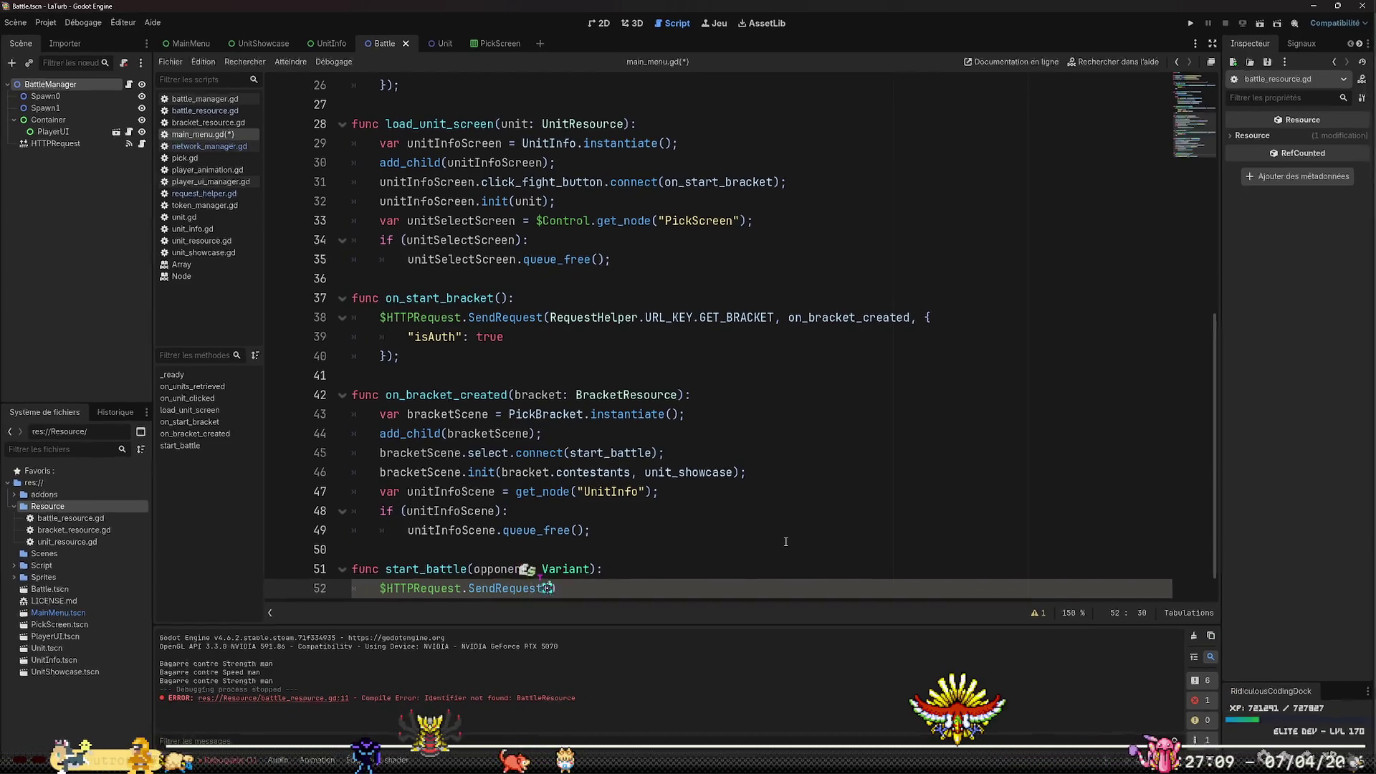
key(Down)
key(Up)
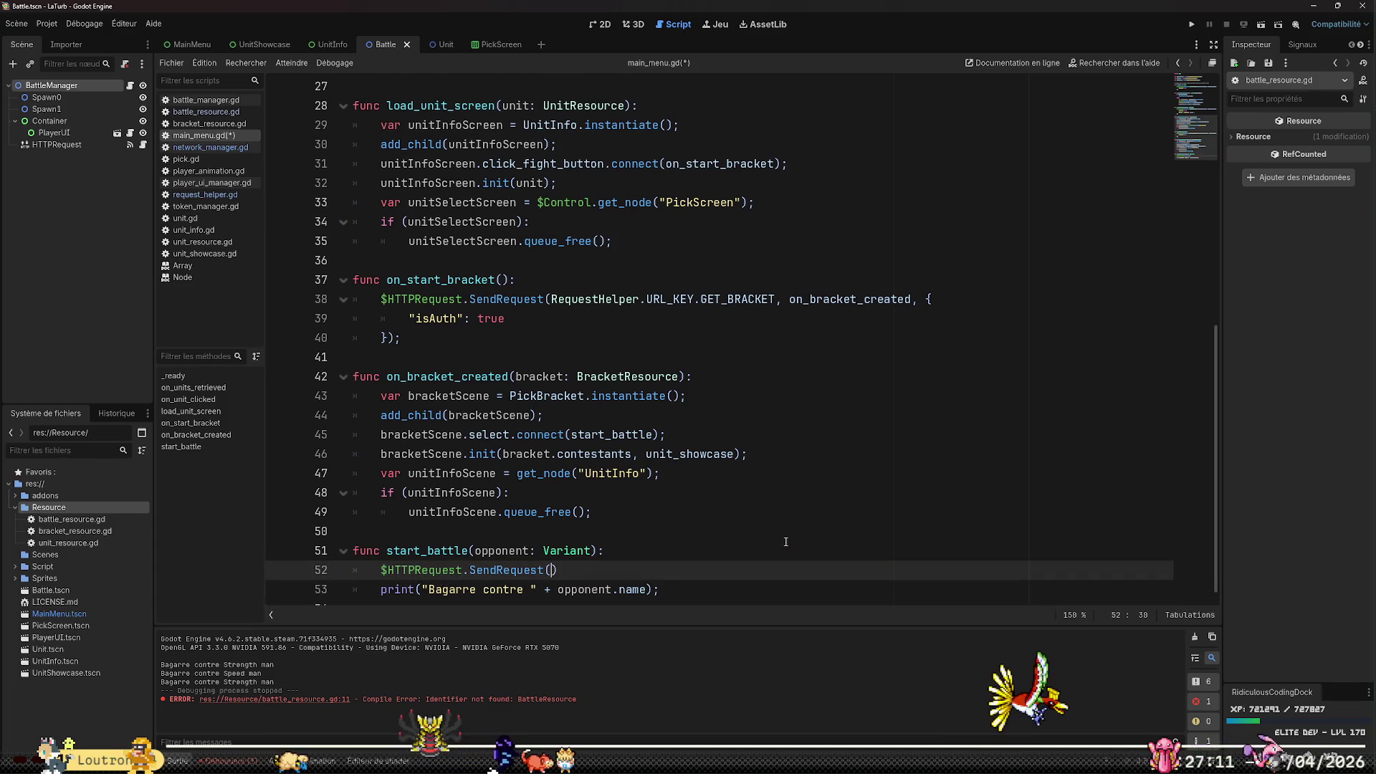
text(RequestHel)
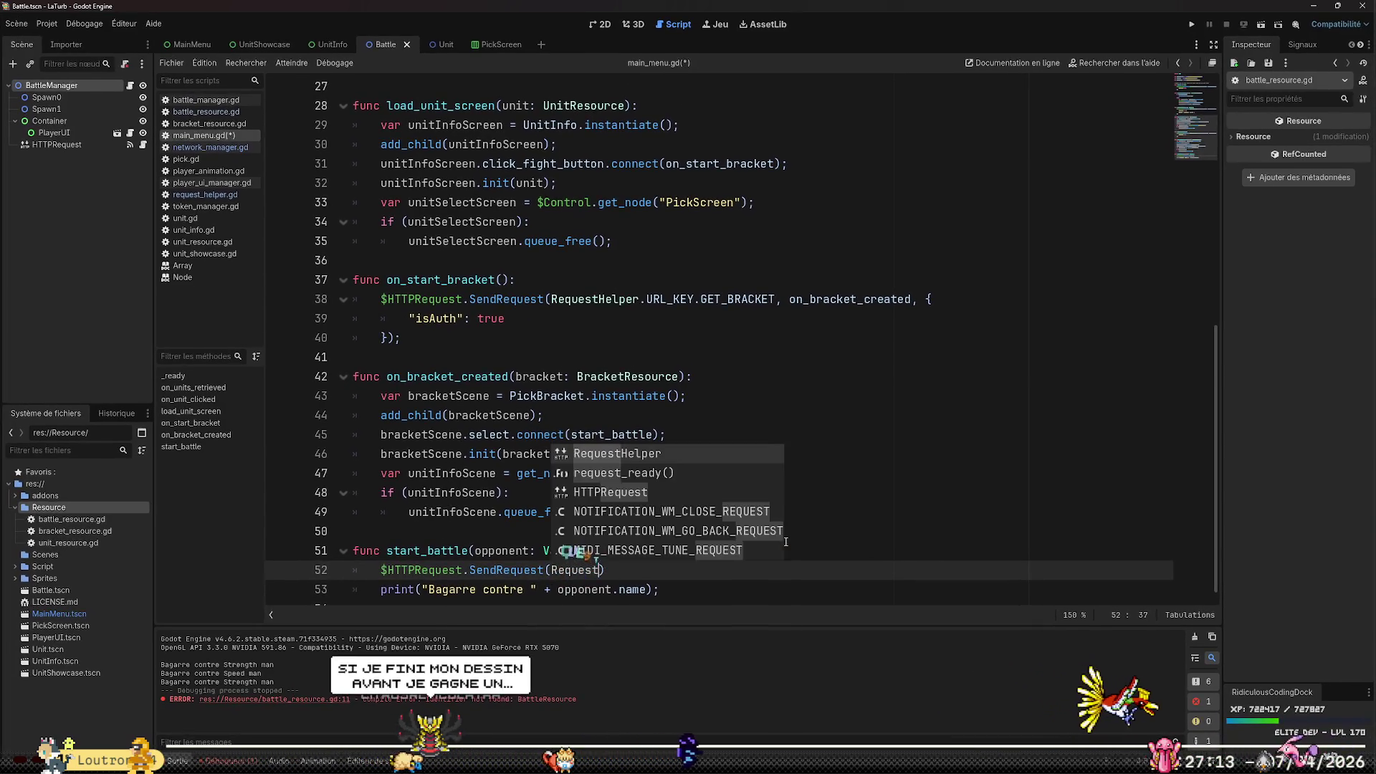
text(per.URL)
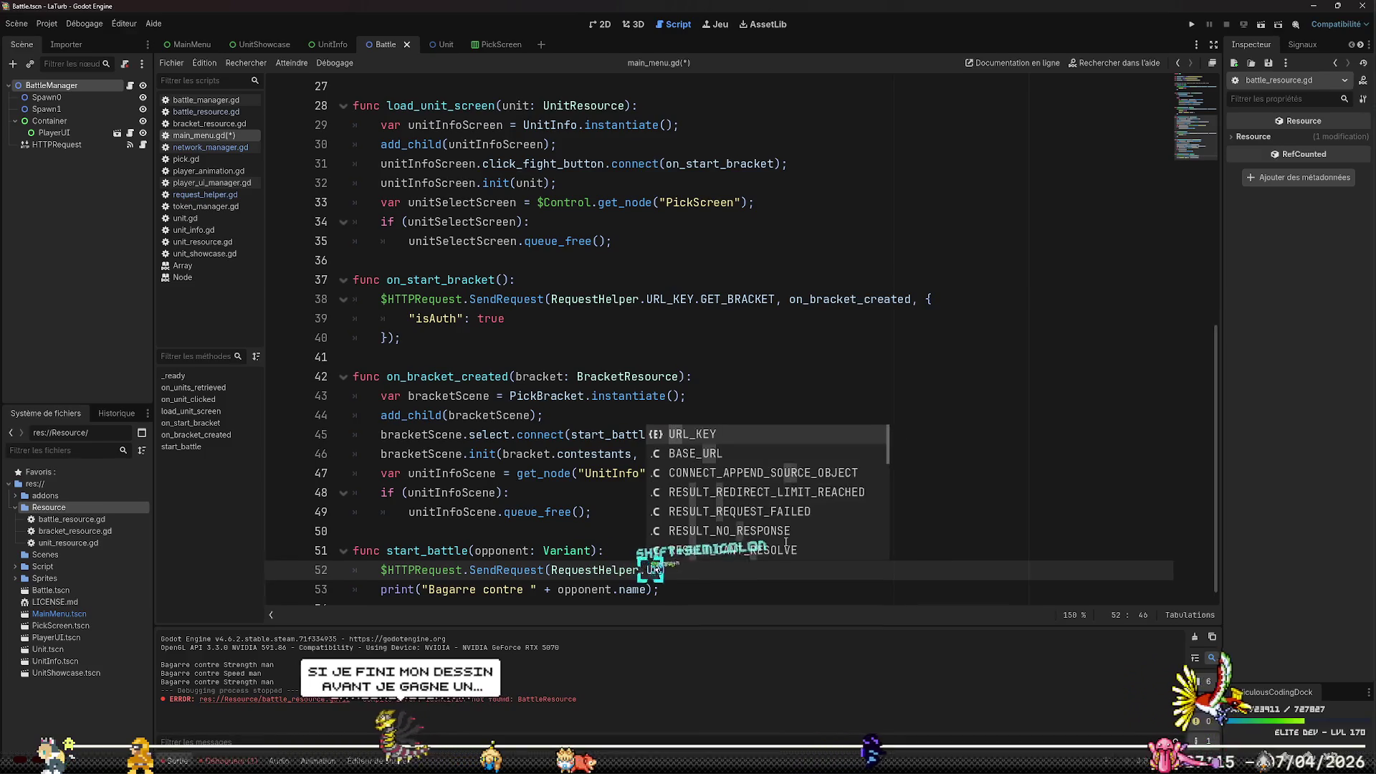
key(Return)
text(.POST)
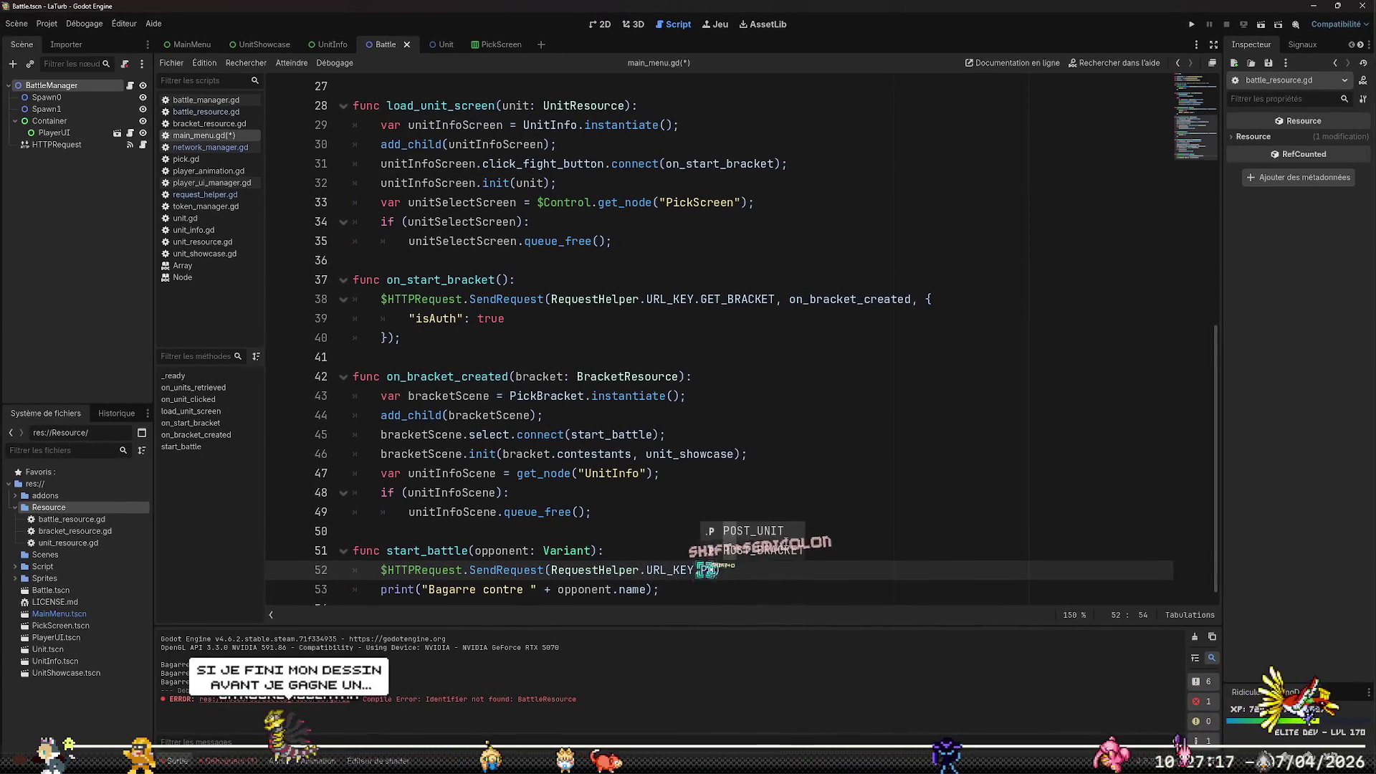
key(Down)
key(Return)
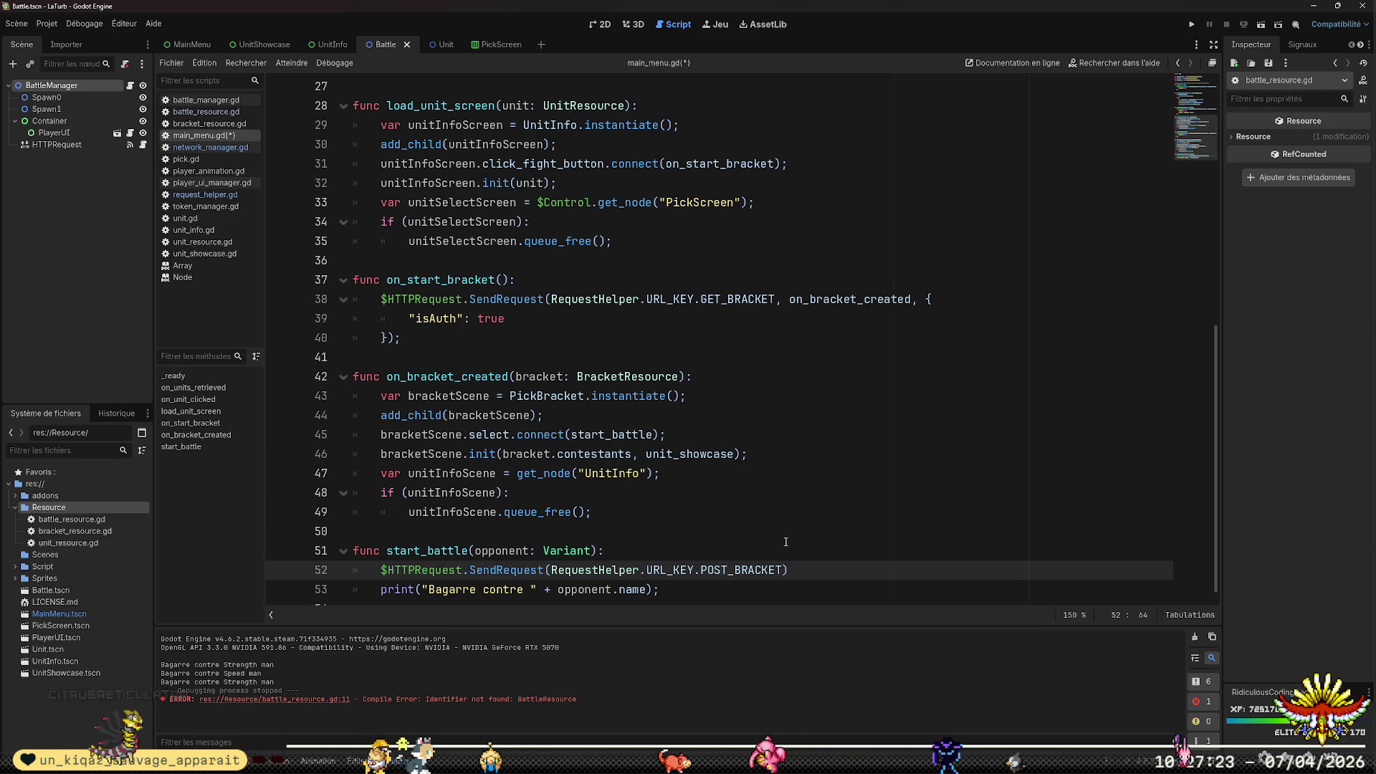
Move the print line above the POST_BRACKET request call
key(Down)
key(Down)
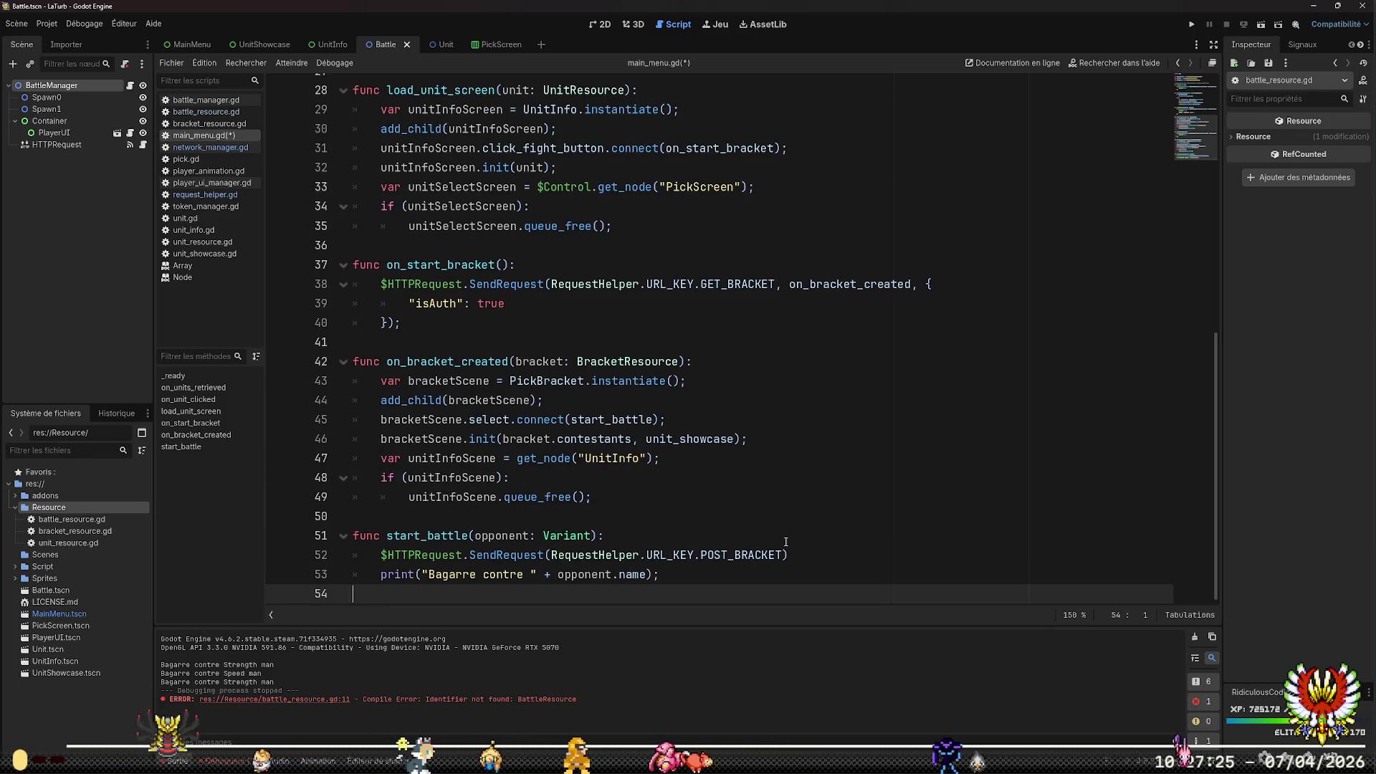
key(Up)
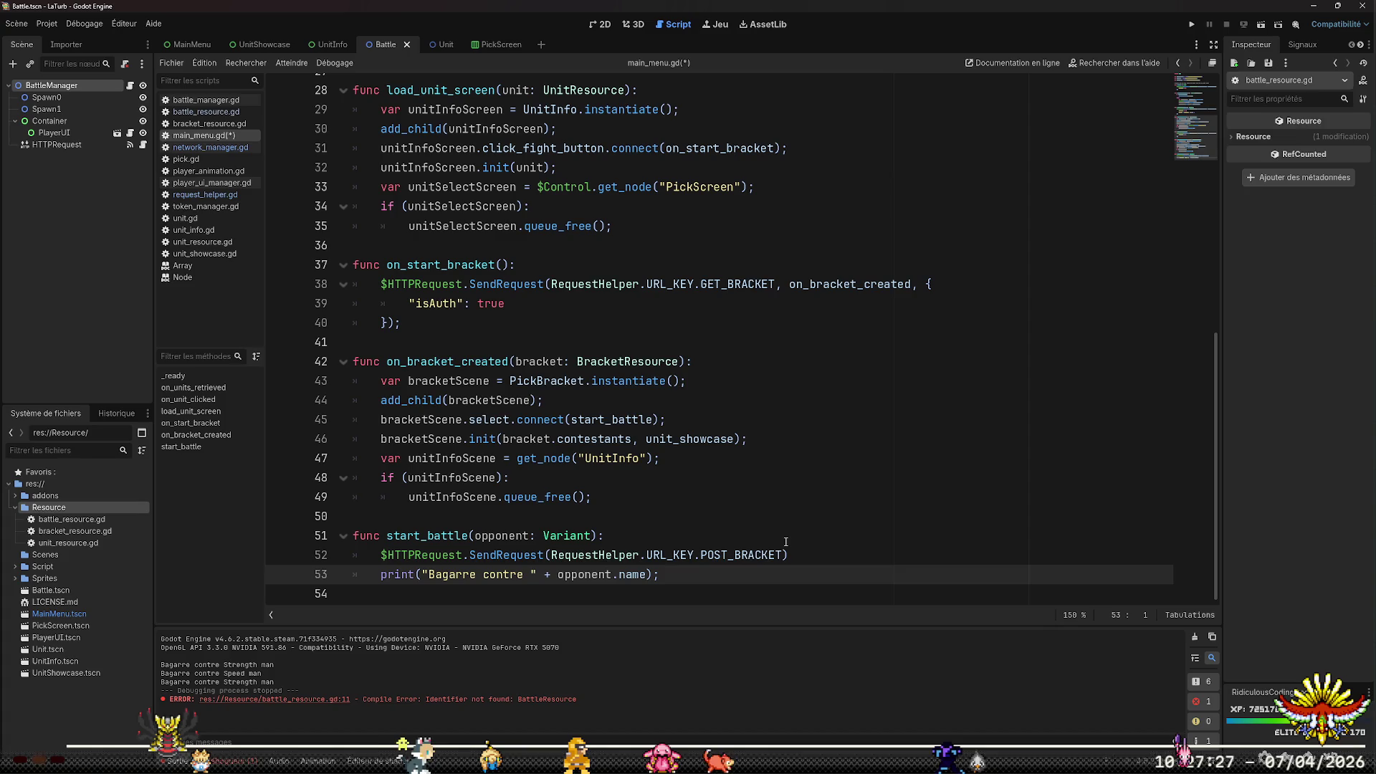
key(alt+Up)
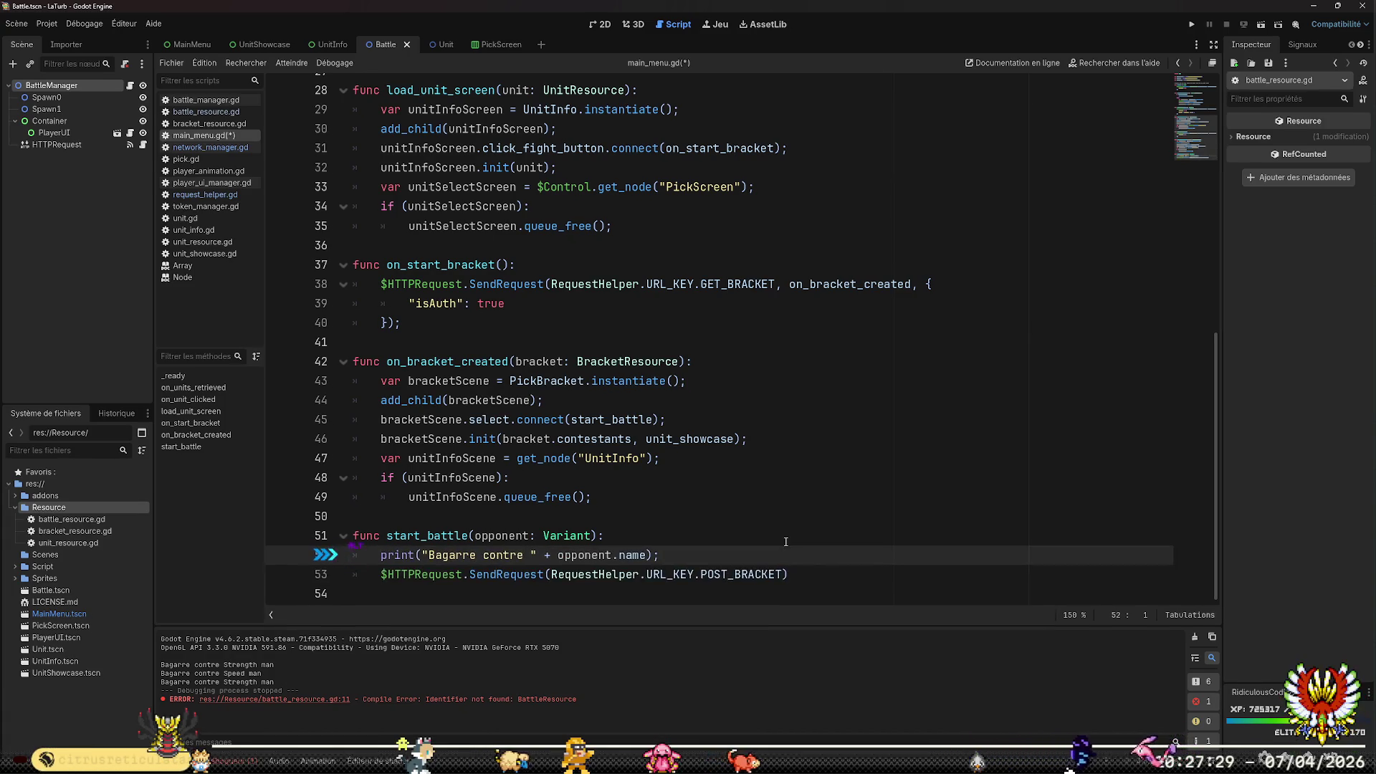
key(Down)
key(Down)
Change the opponent parameter type from Variant to UnitResource and save main_menu.gd
key(Up)
key(Up)
key(Up)
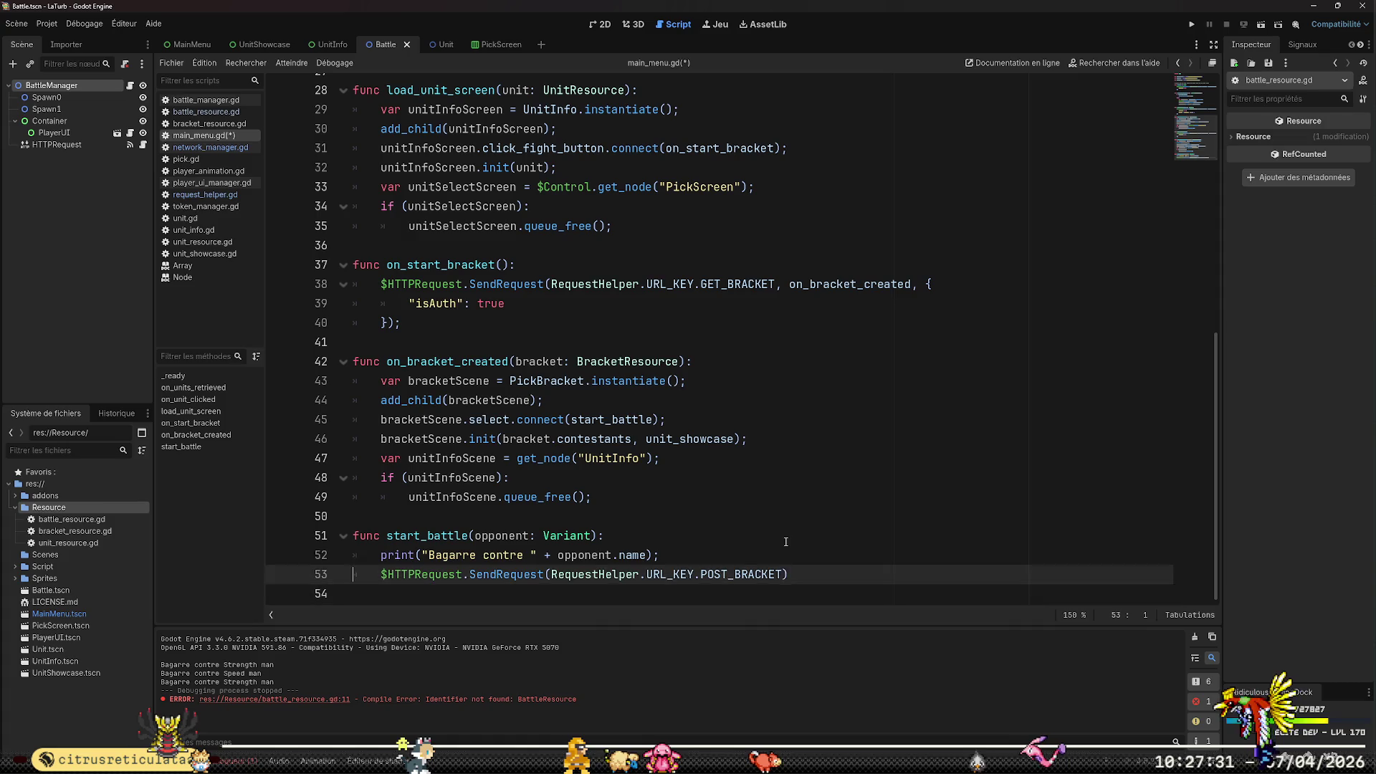
key(End)
key(Left)
key(Left)
key(ctrl+shift+Left)
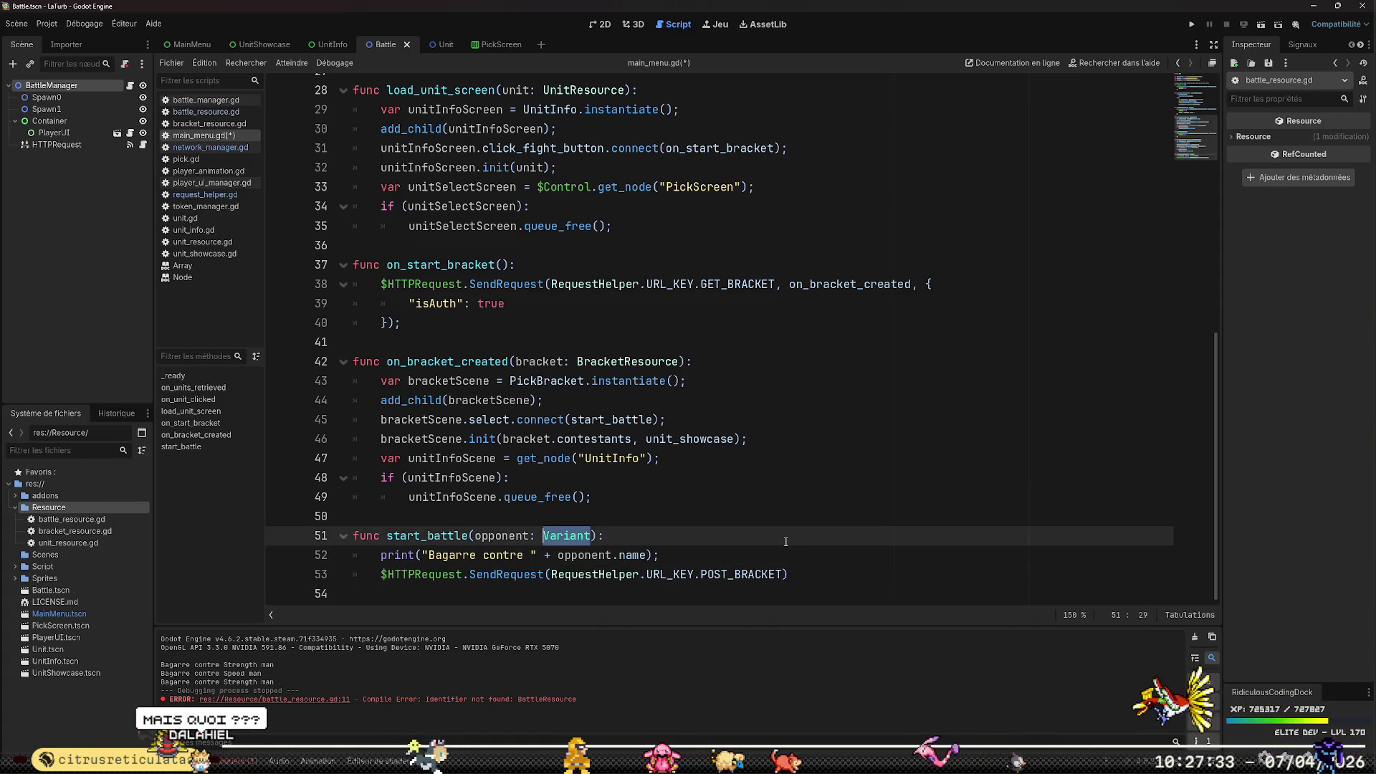
text(UnitResource)
key(ctrl+s)
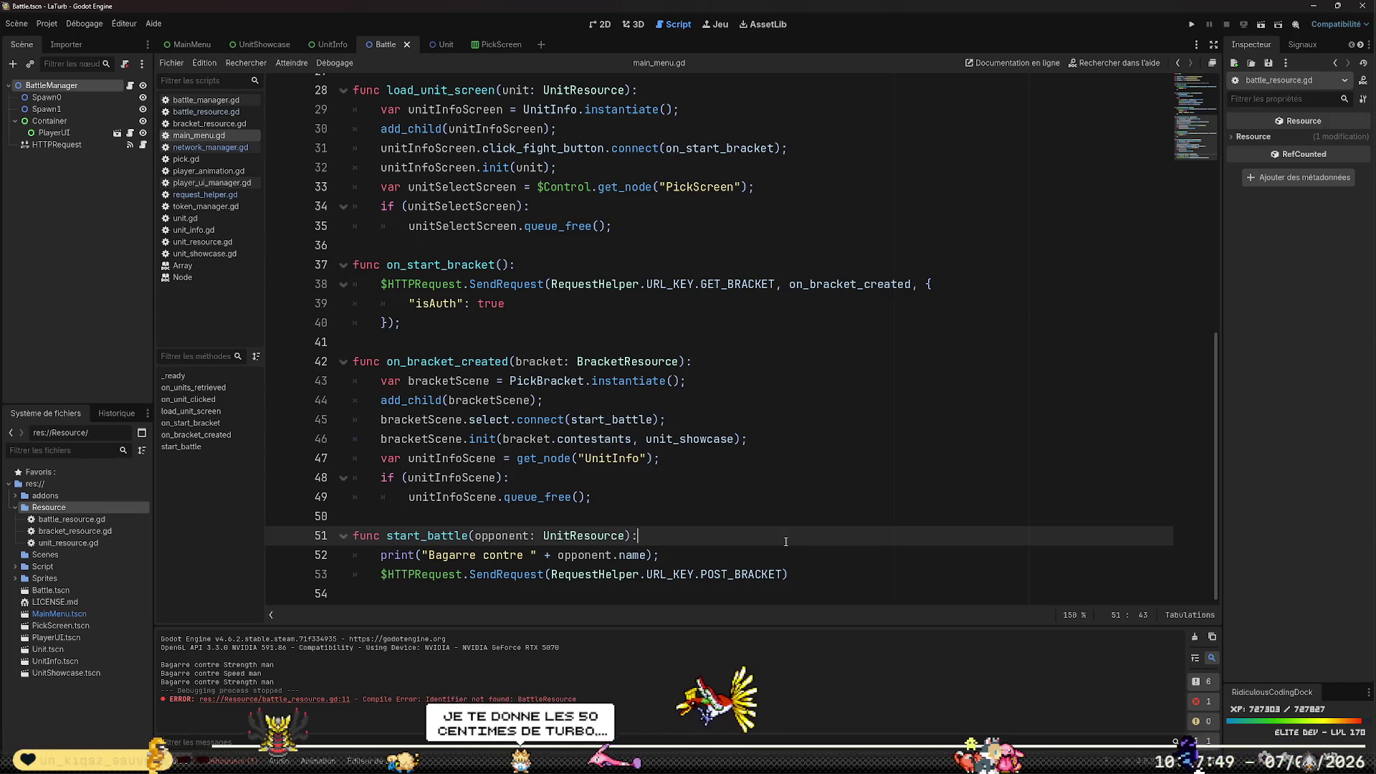
Look over pick.gd, then network_manager.gd
click(187, 159)
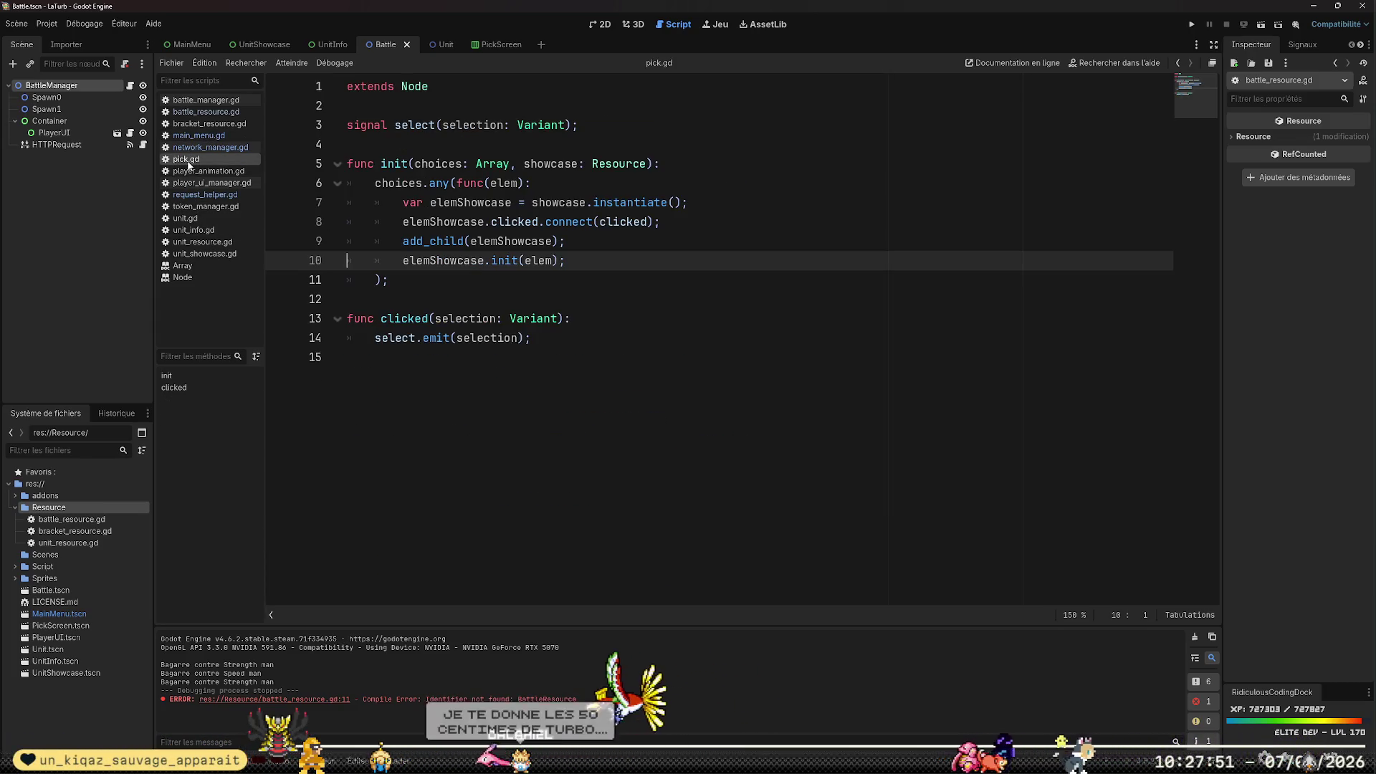
mouse_move(538, 128)
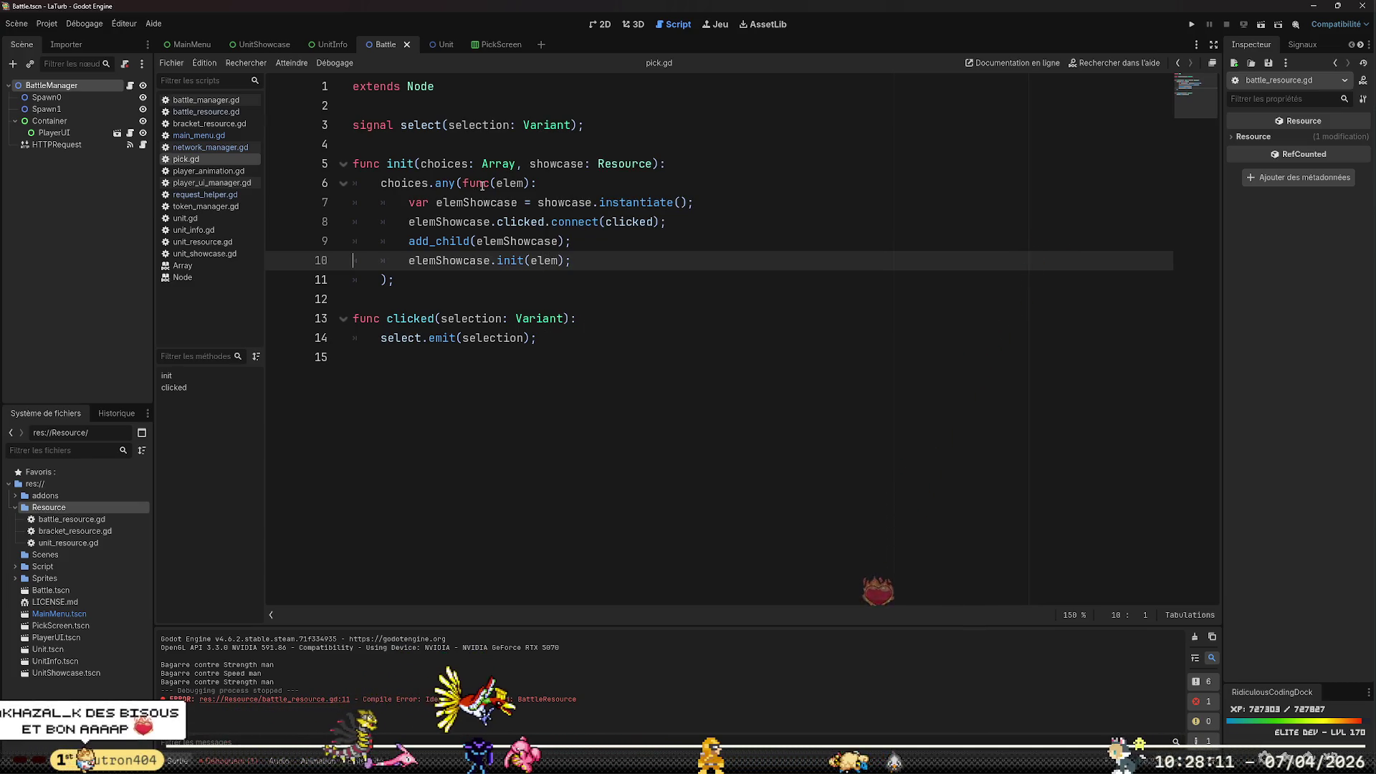
click(210, 147)
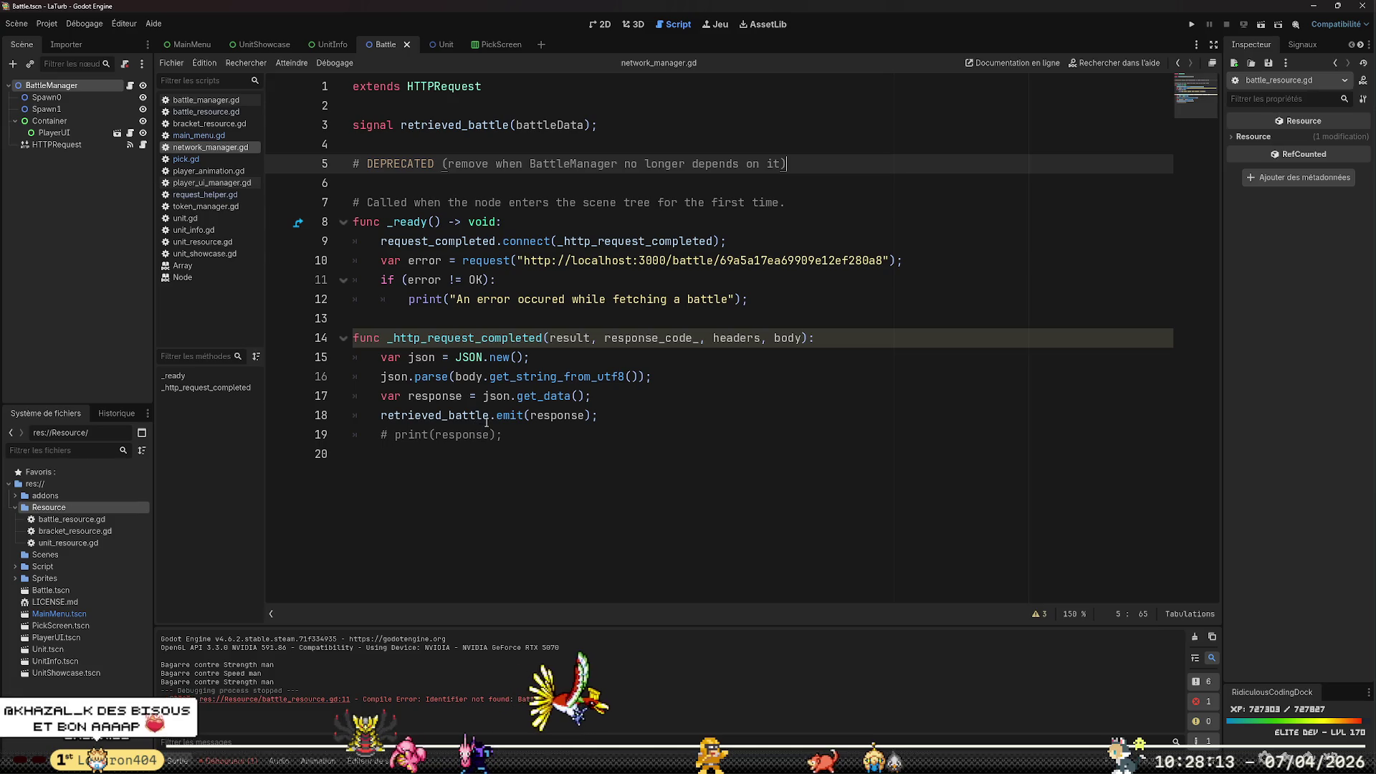
Return to start_battle in main_menu.gd, then switch to the backend code in VS Code
click(205, 137)
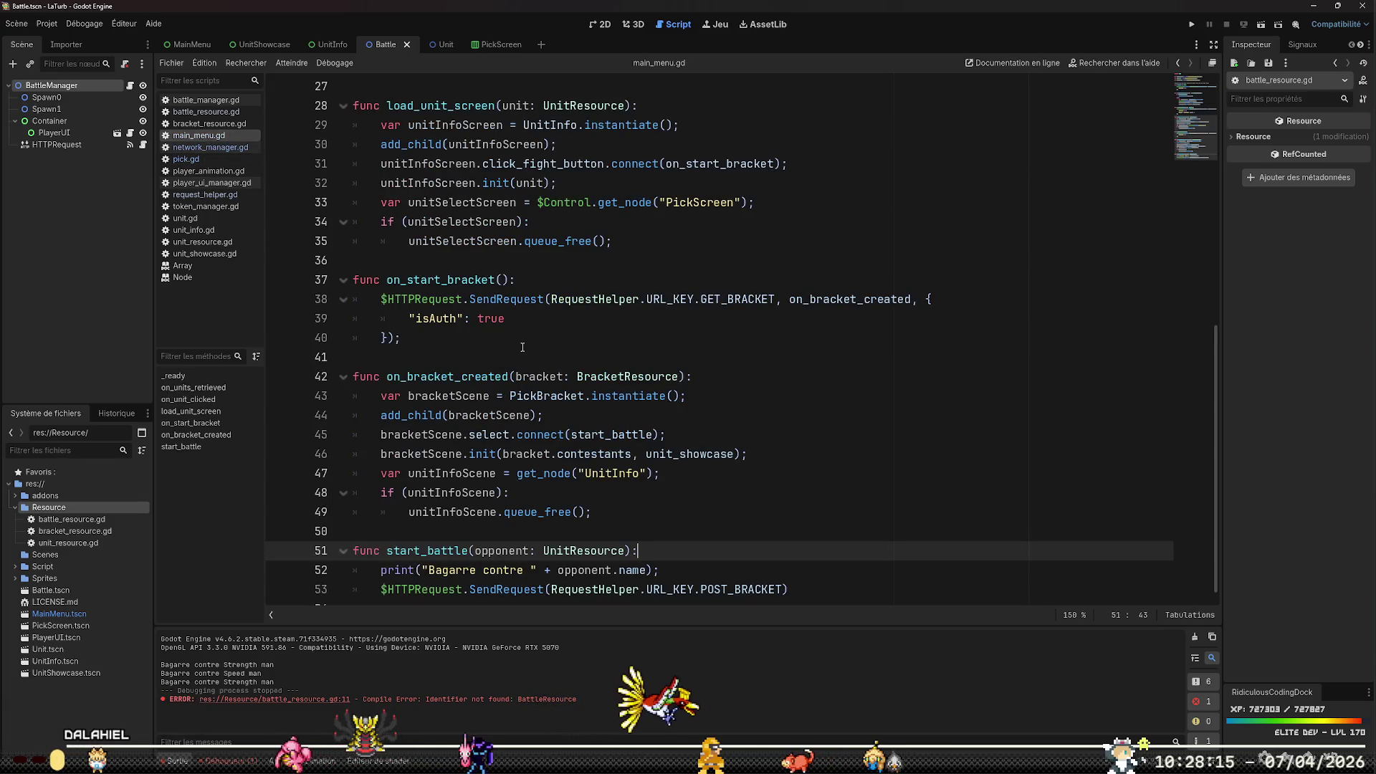
scroll(522, 348, down, 1)
click(716, 547)
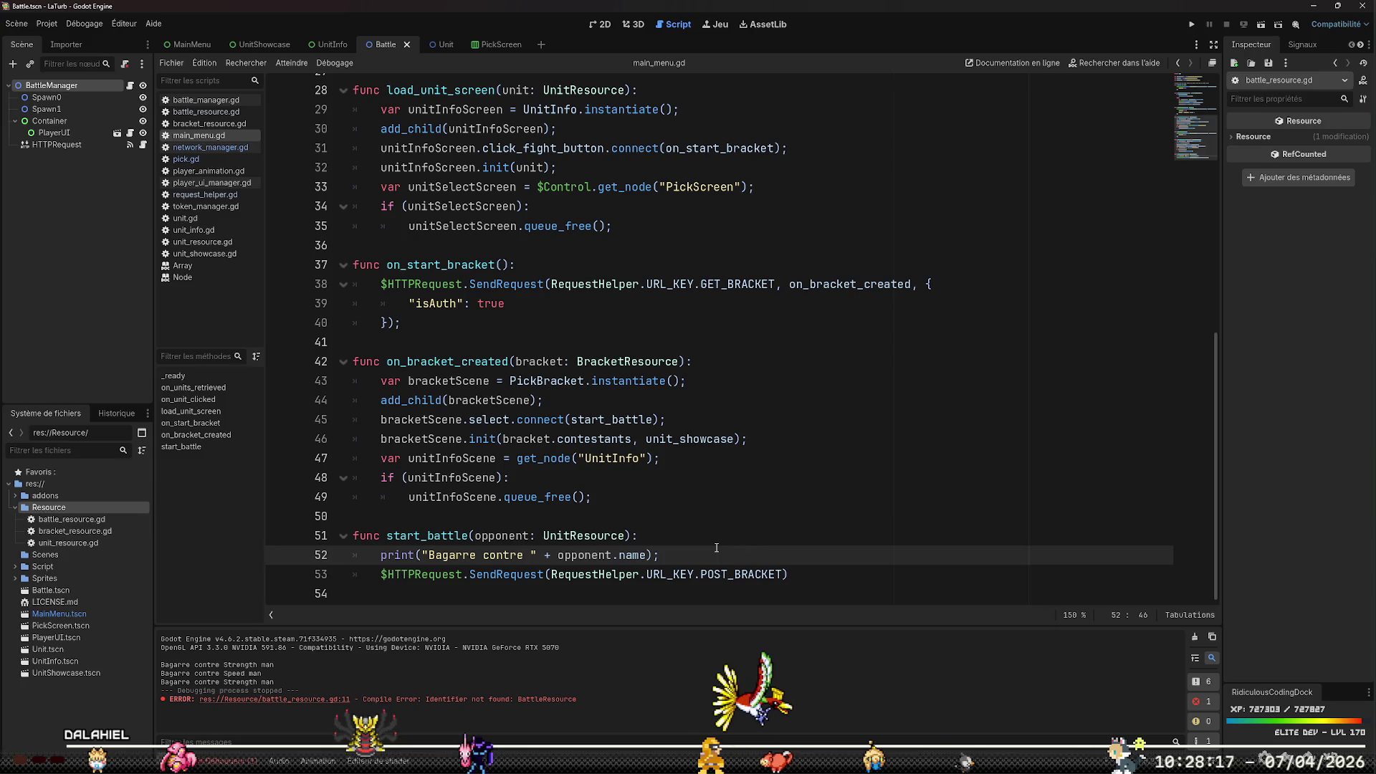
key(Up)
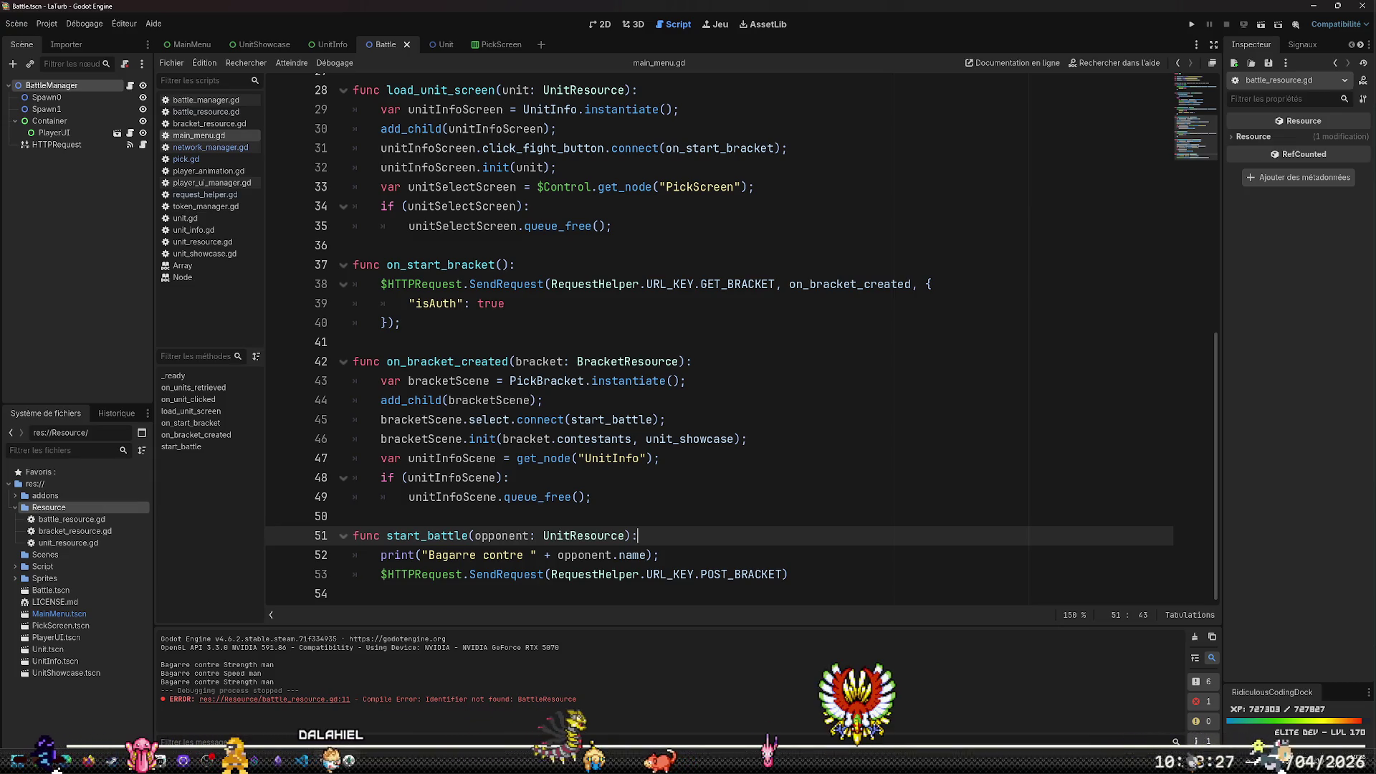
key(alt+Tab)
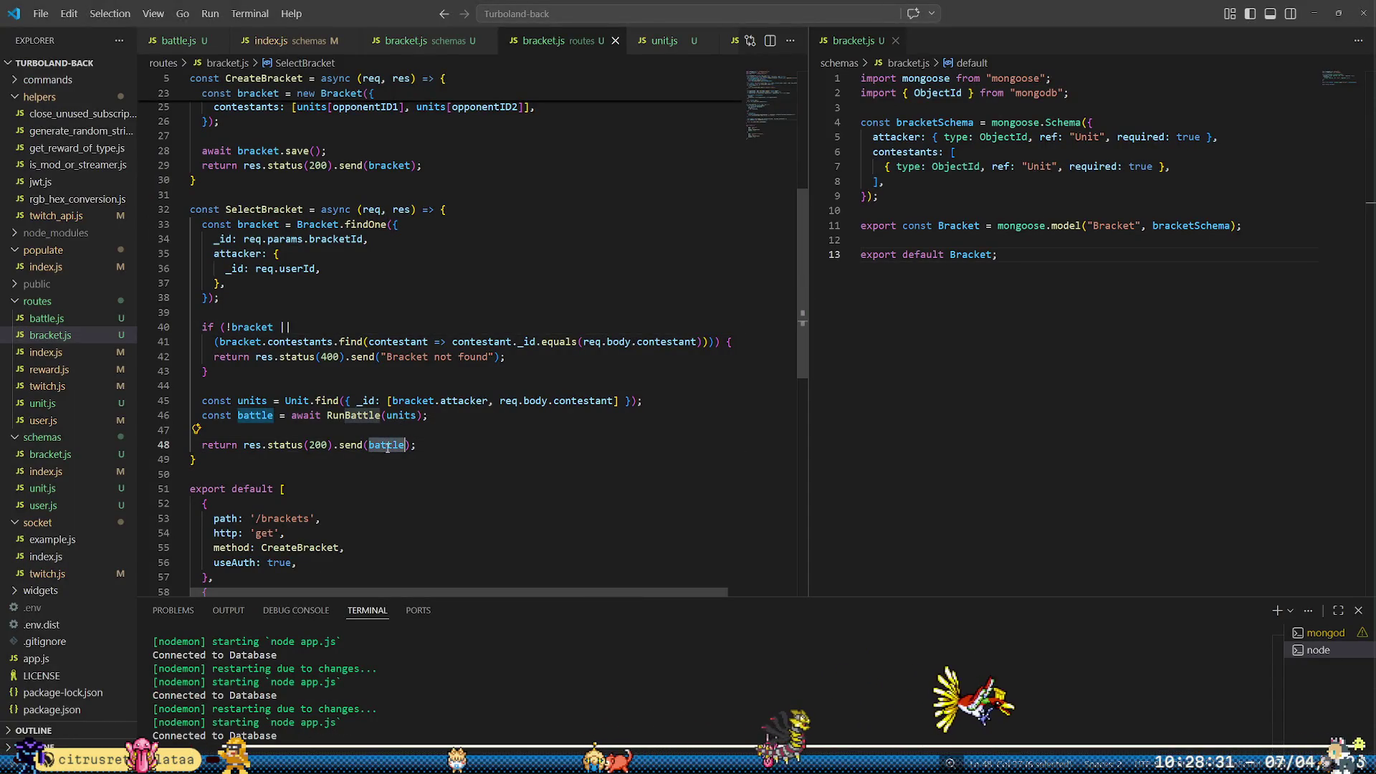
Switch from VS Code back to main_menu.gd in Godot, onto empty line 54
key(alt+Tab)
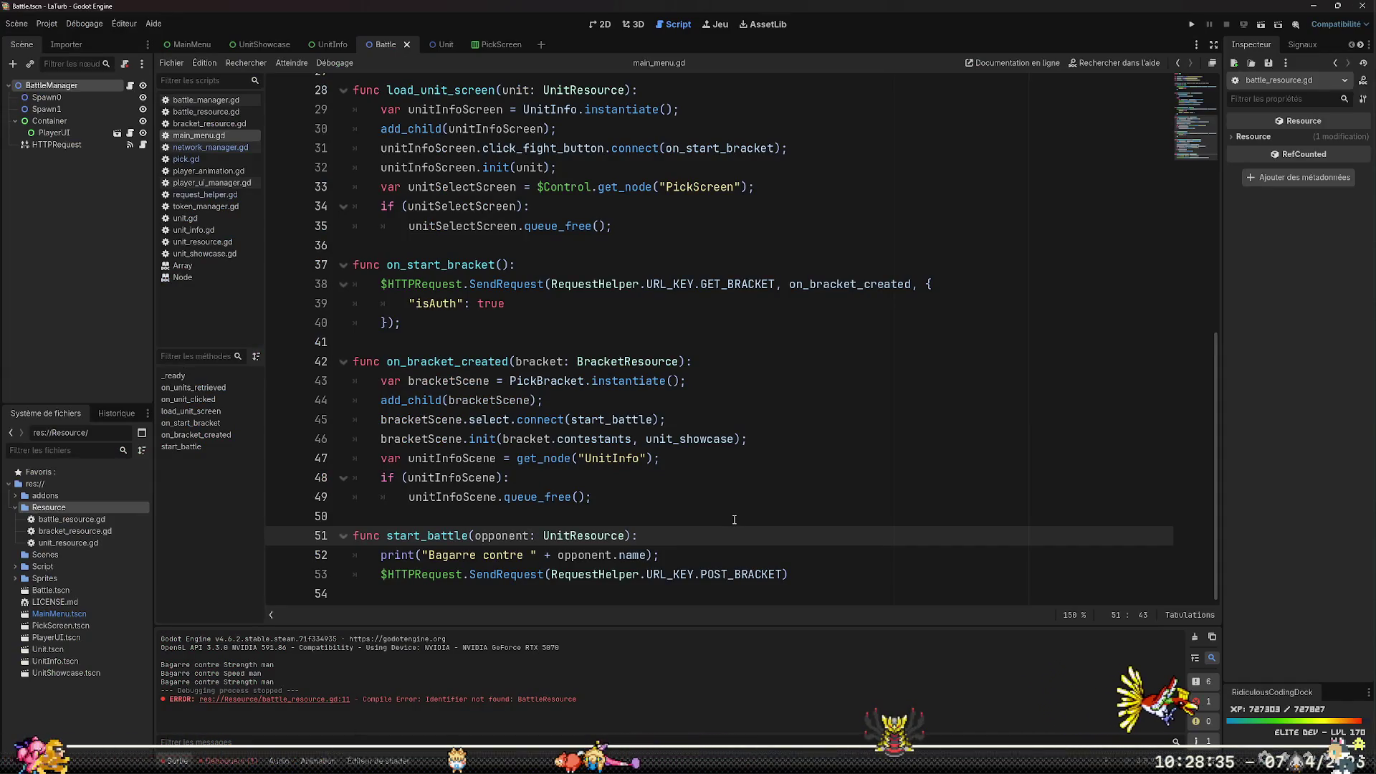
key(Down)
key(Down)
key(Down)
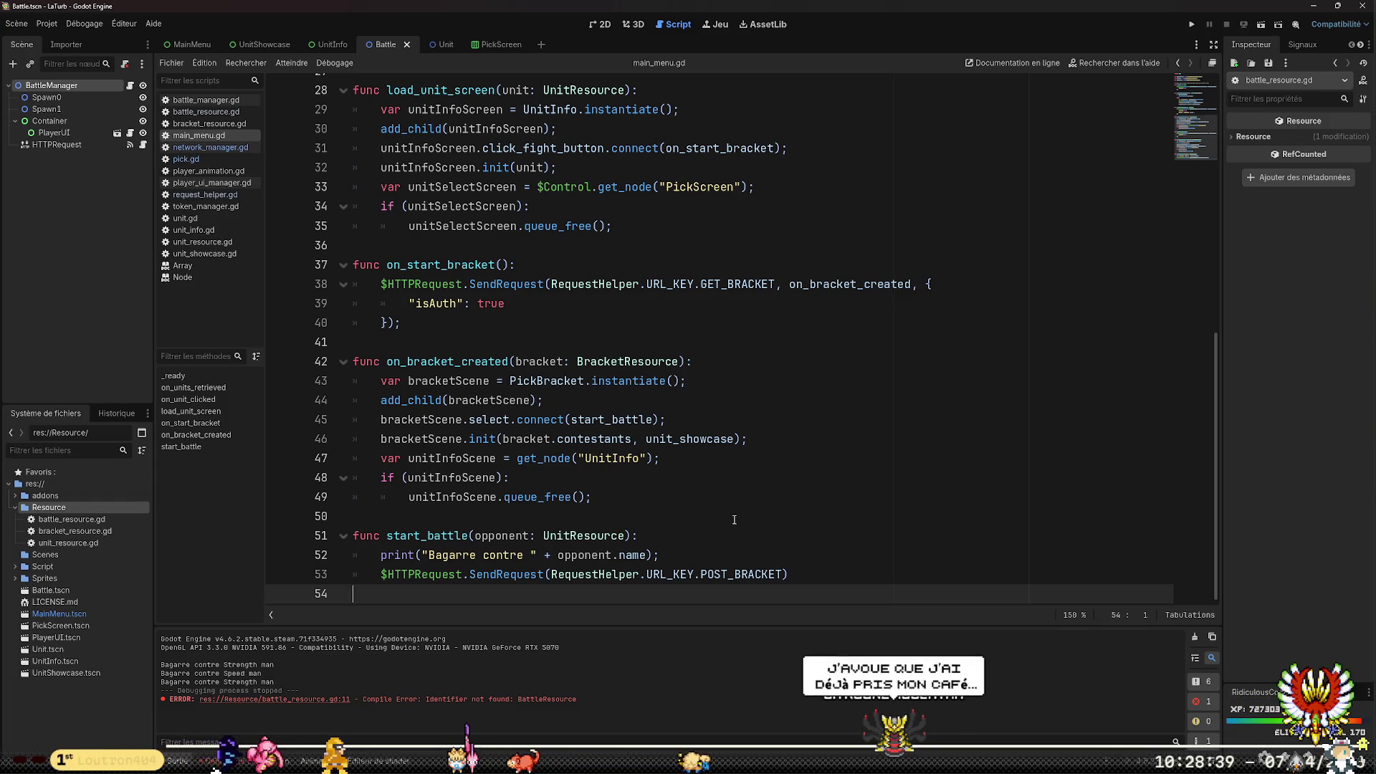
Insert a comma after POST_BRACKET before the closing parenthesis on line 53
key(Left)
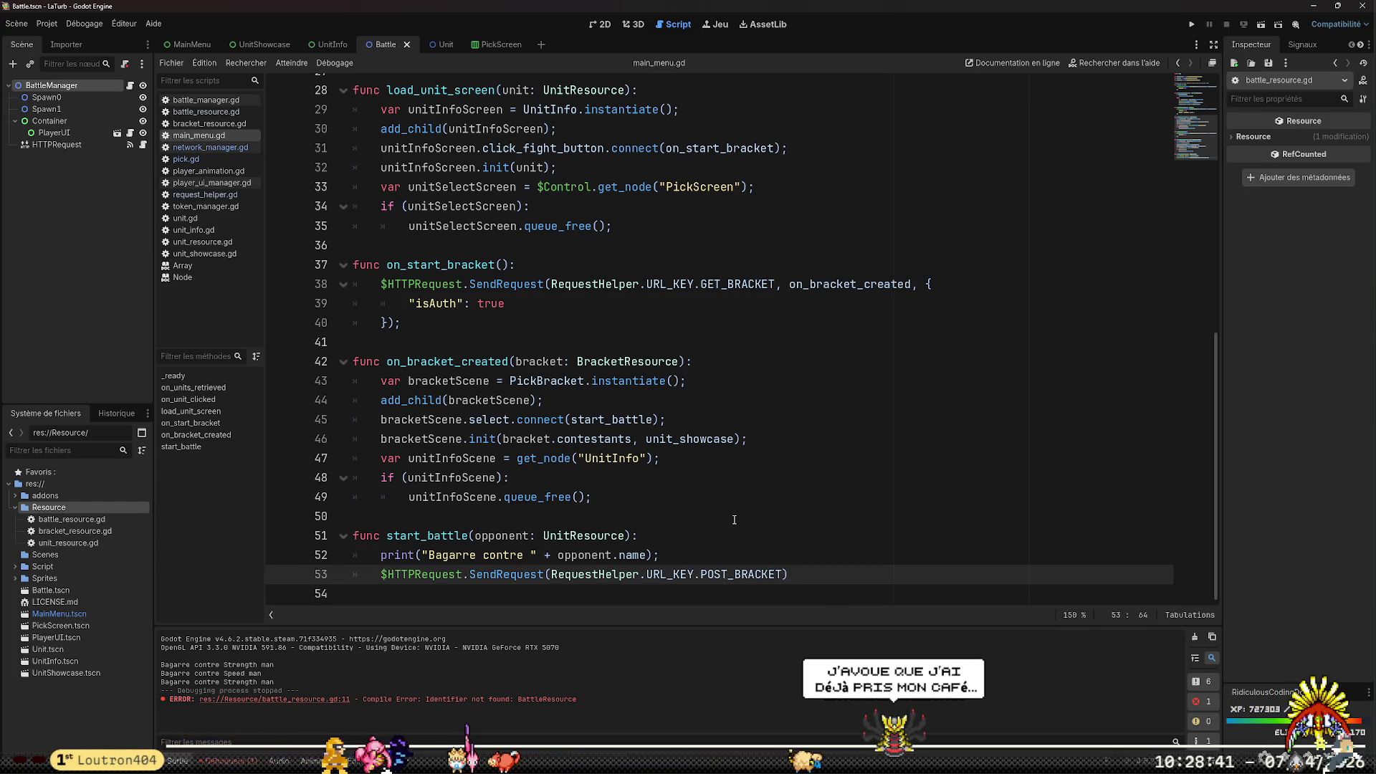
key(Right)
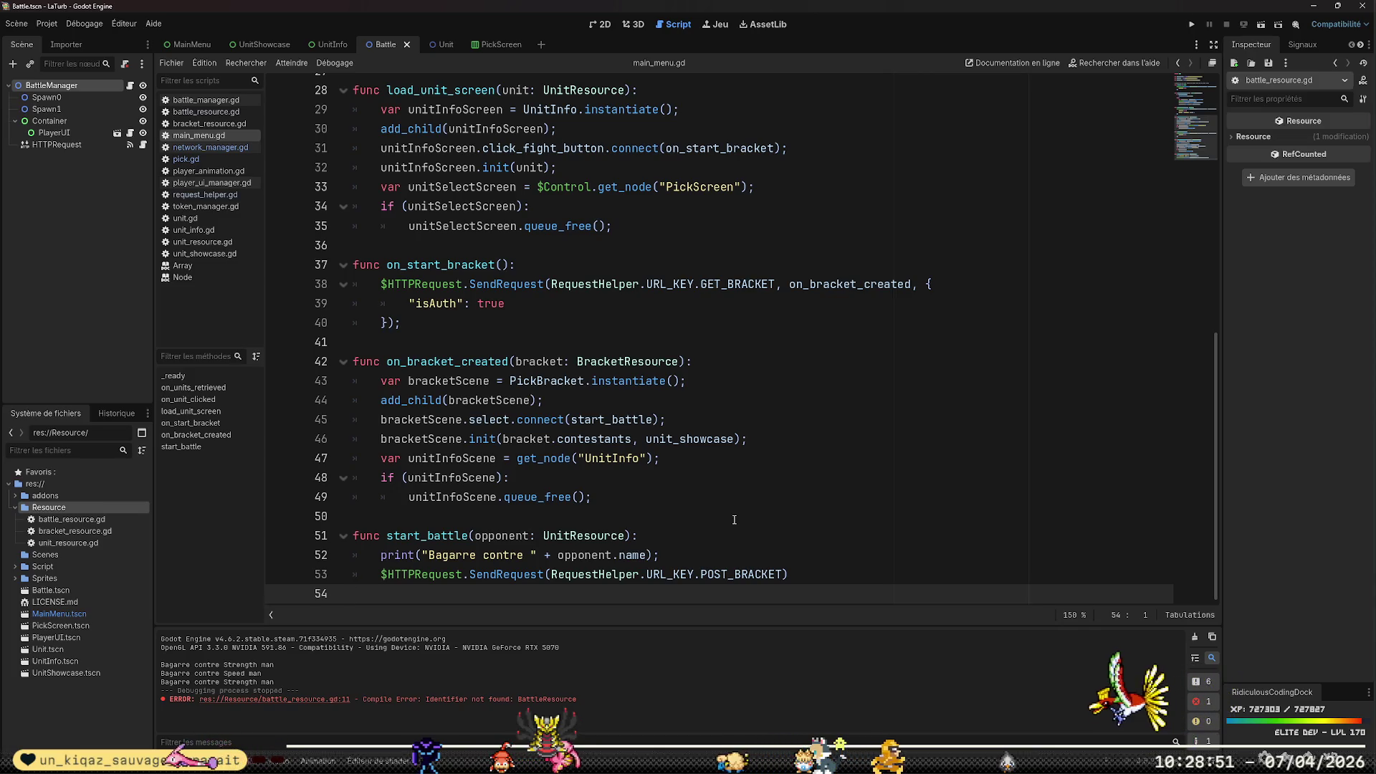
key(Left)
key(Left)
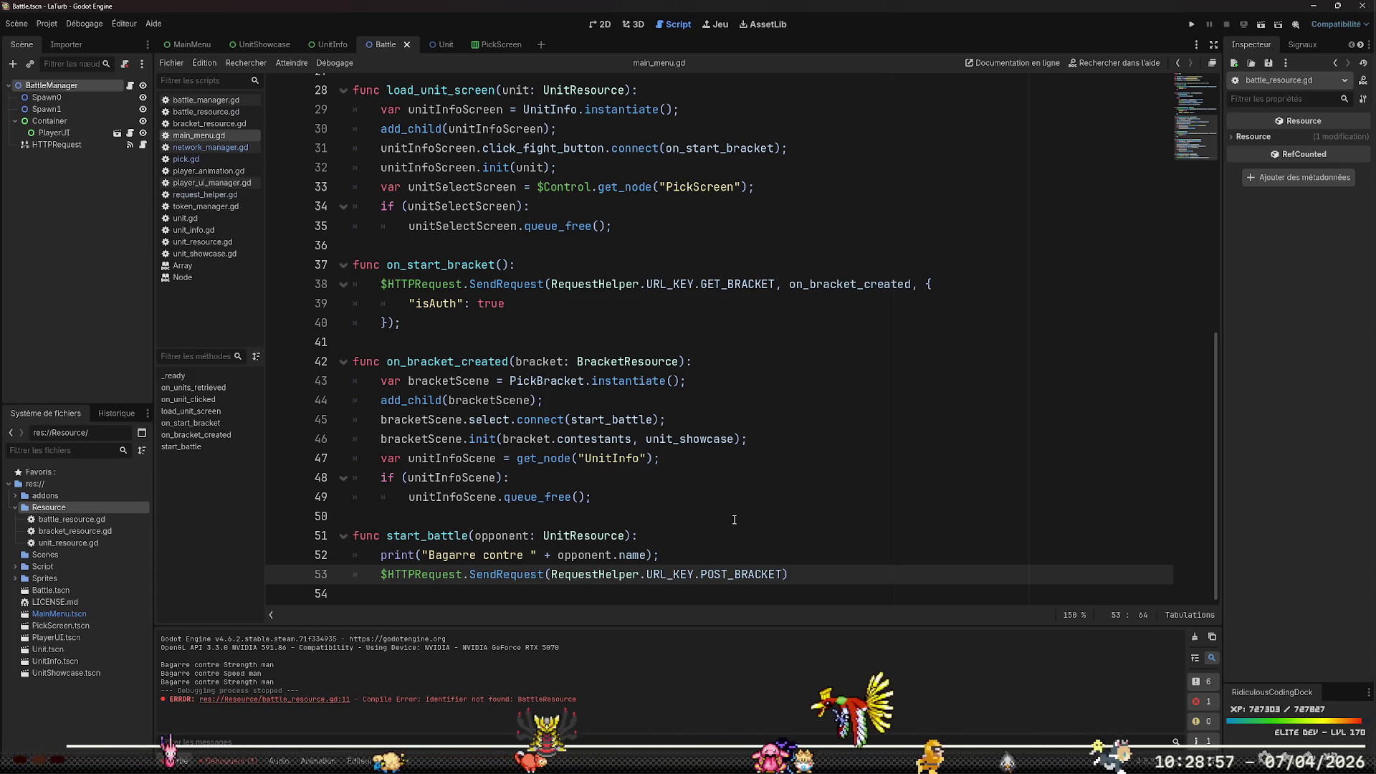
key(Down)
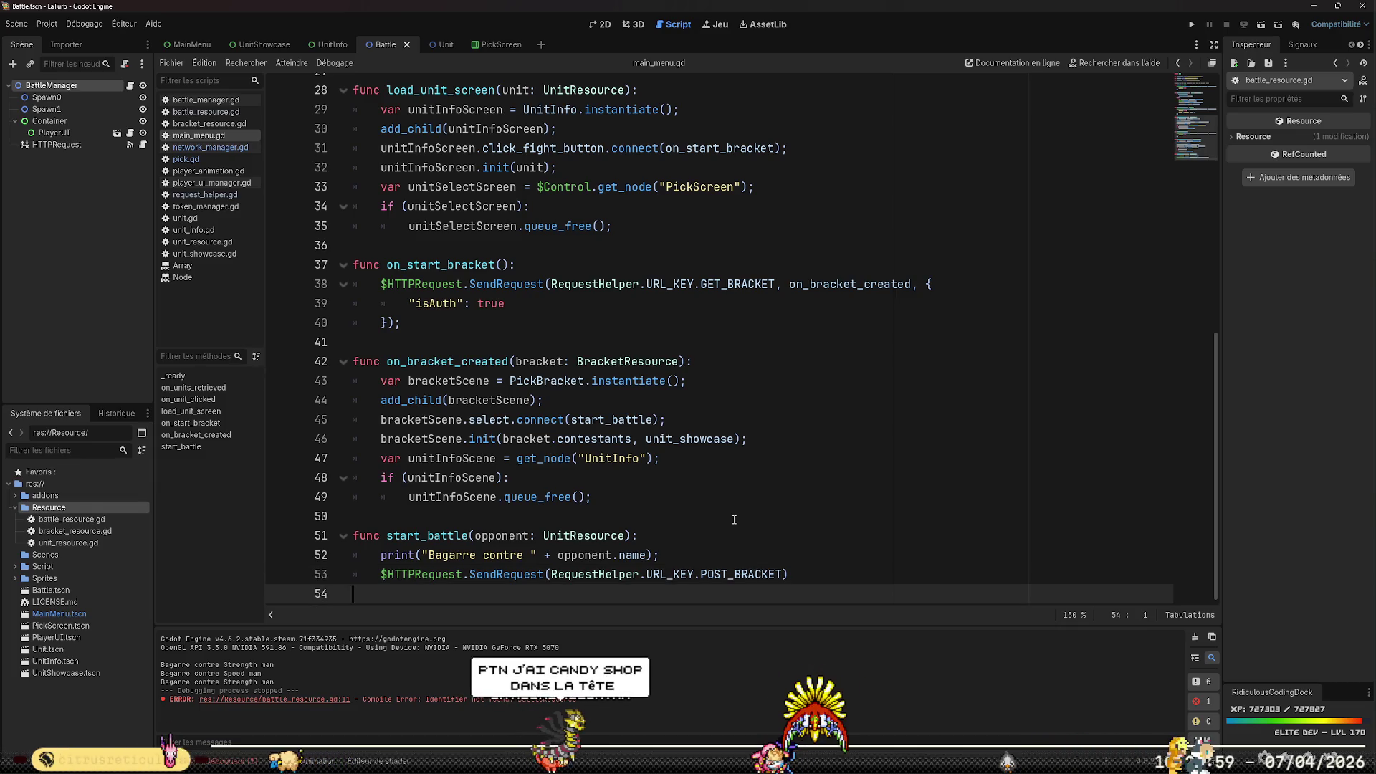
key(Up)
key(Left)
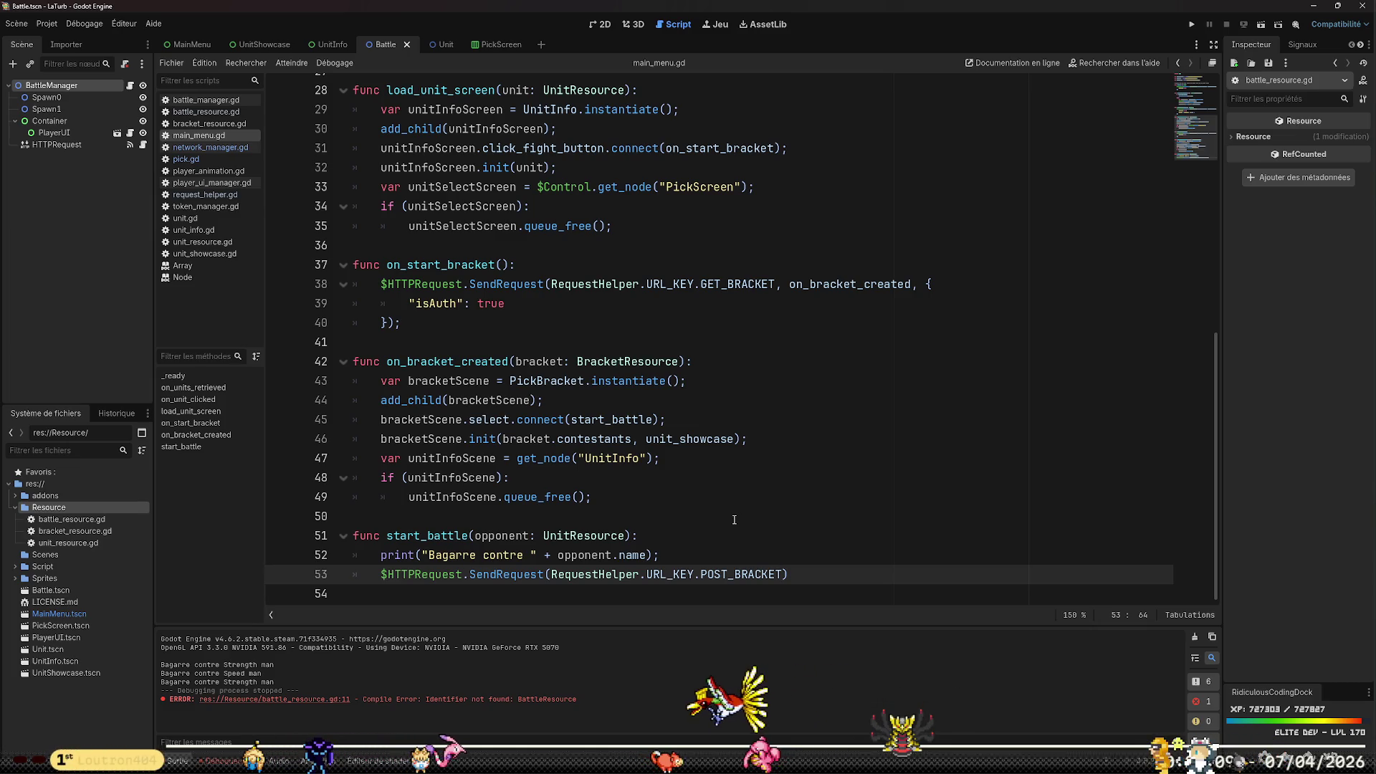
text(,)
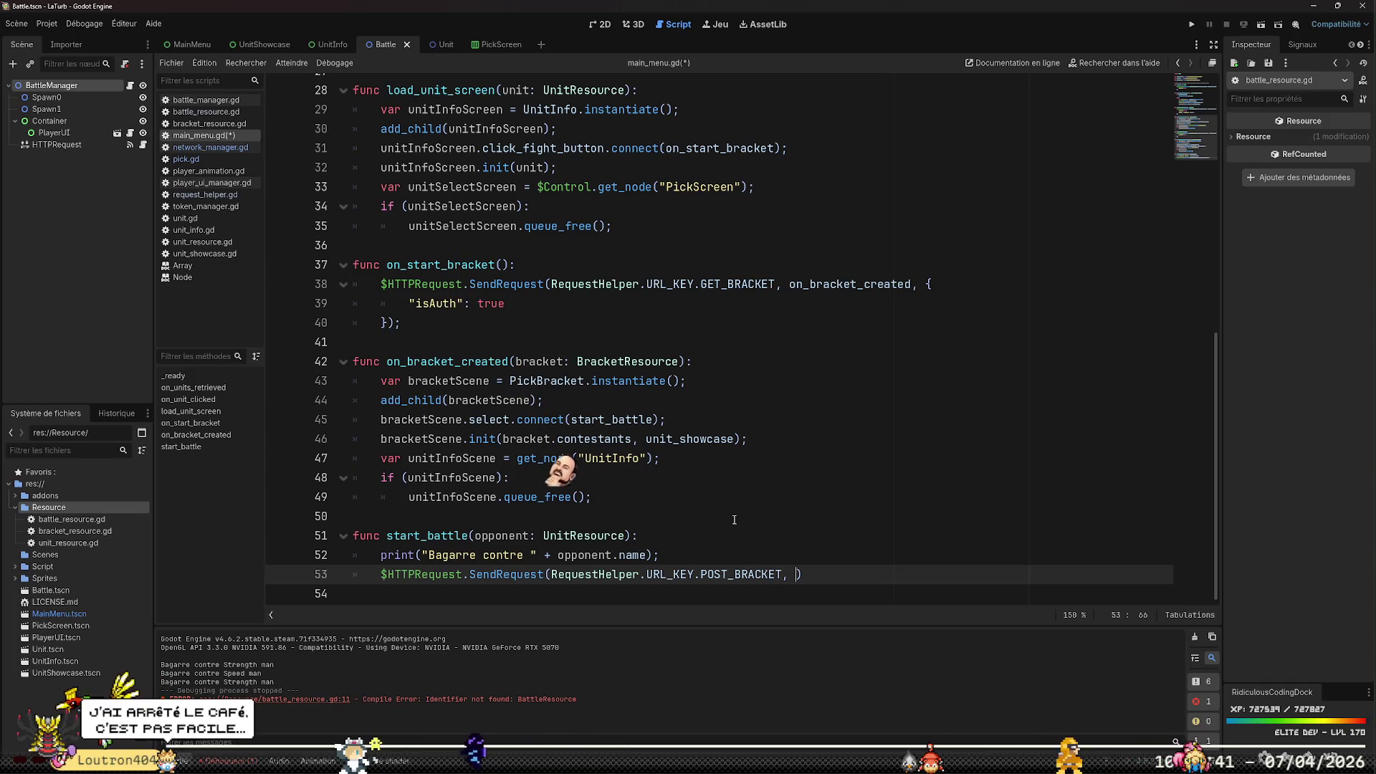
Rename the start_battle function to select_opponent
key(ctrl+z)
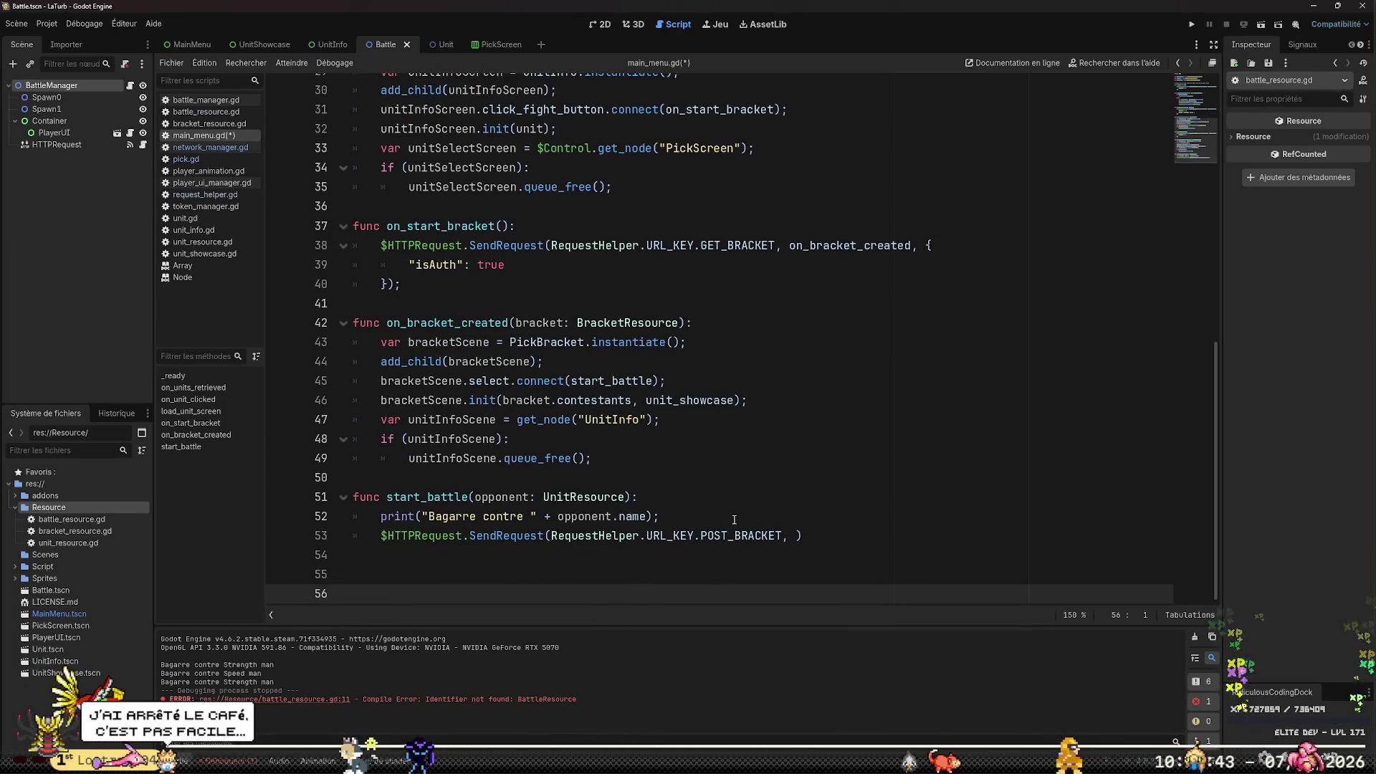
key(Up)
key(Up)
key(Right)
key(Right)
key(Right)
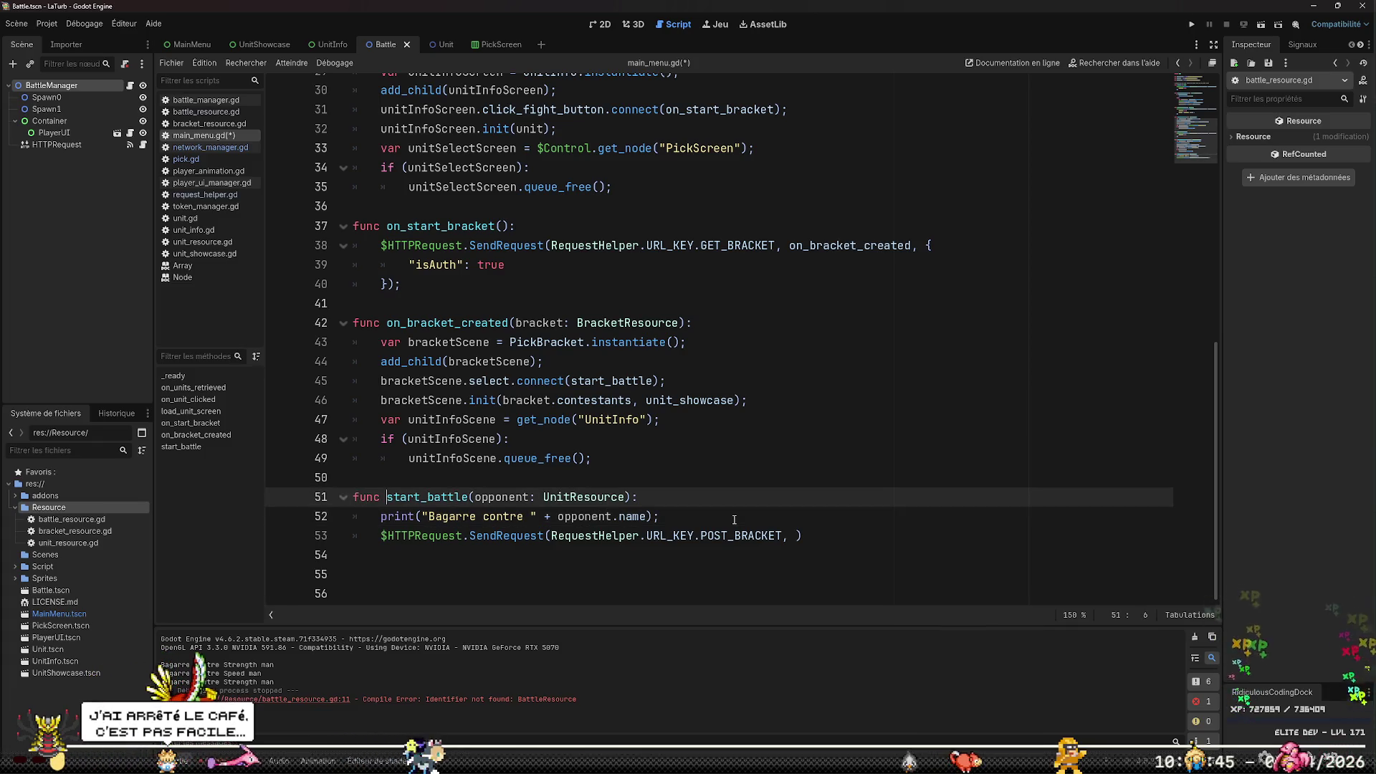
key(shift+Right)
key(shift+Right)
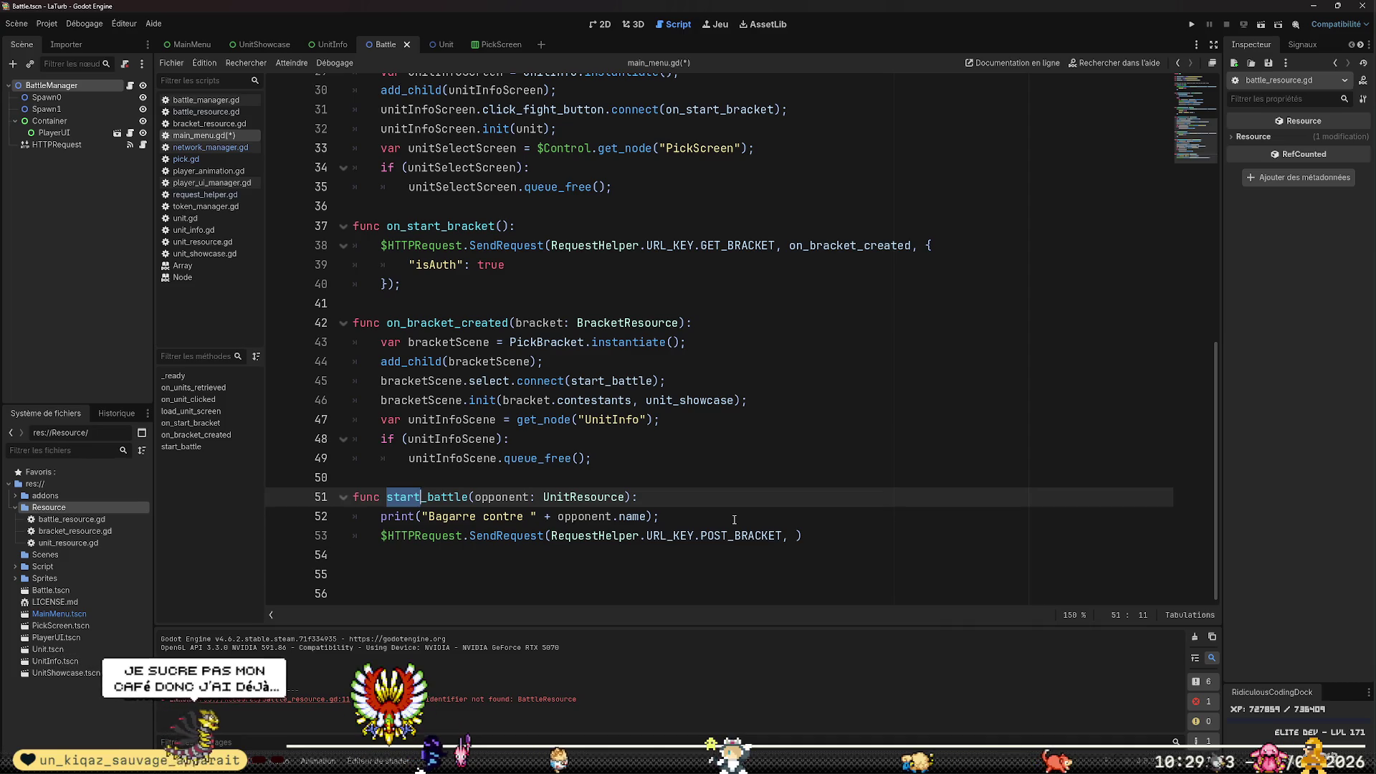
text(selecte)
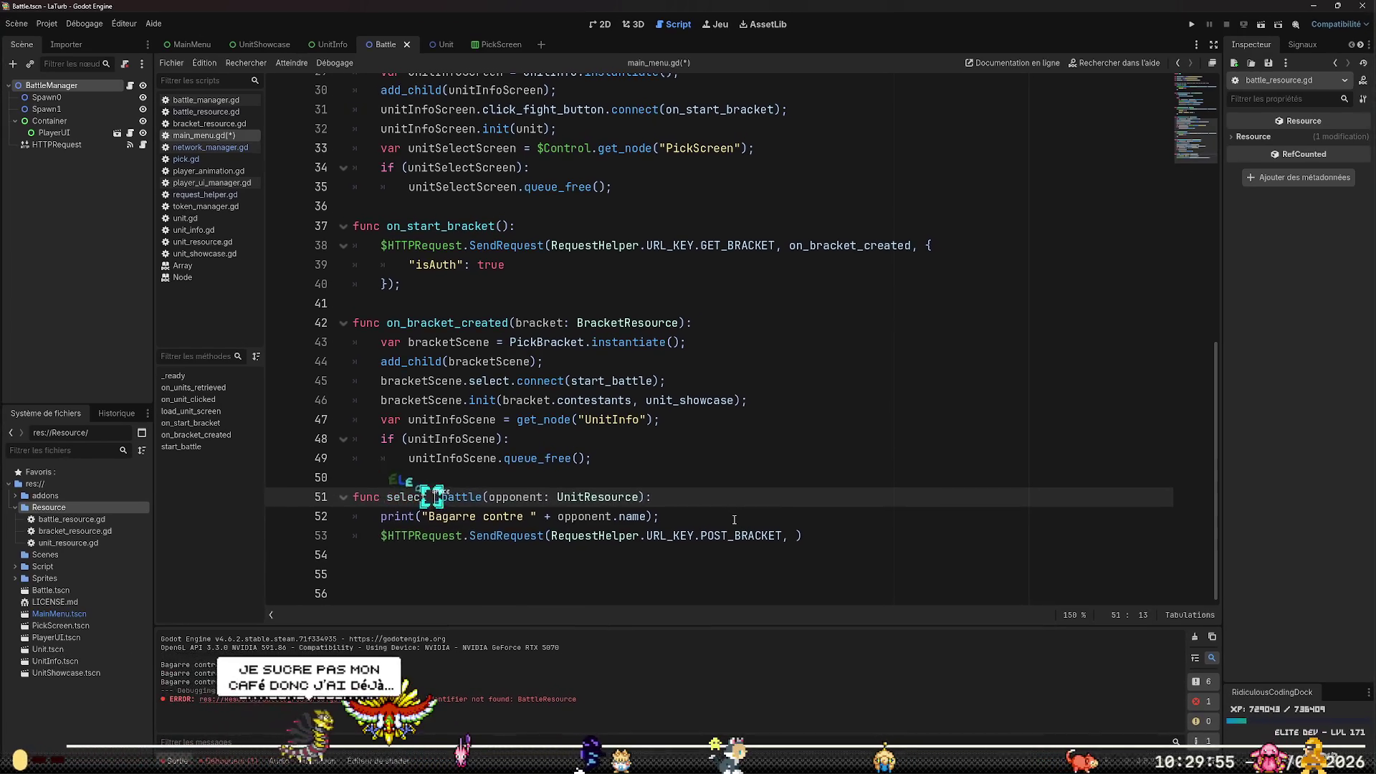
key(Delete)
text(_)
text(oppo)
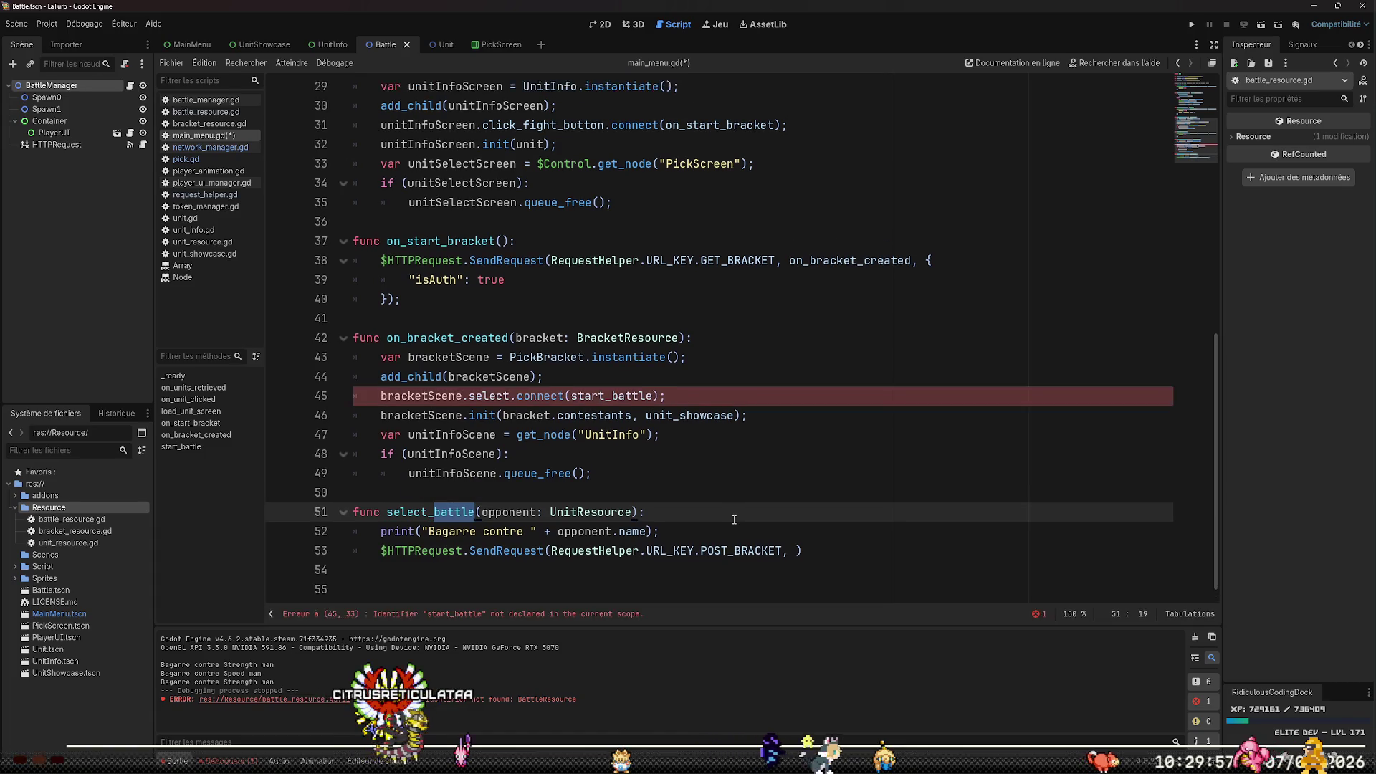
text(nent)
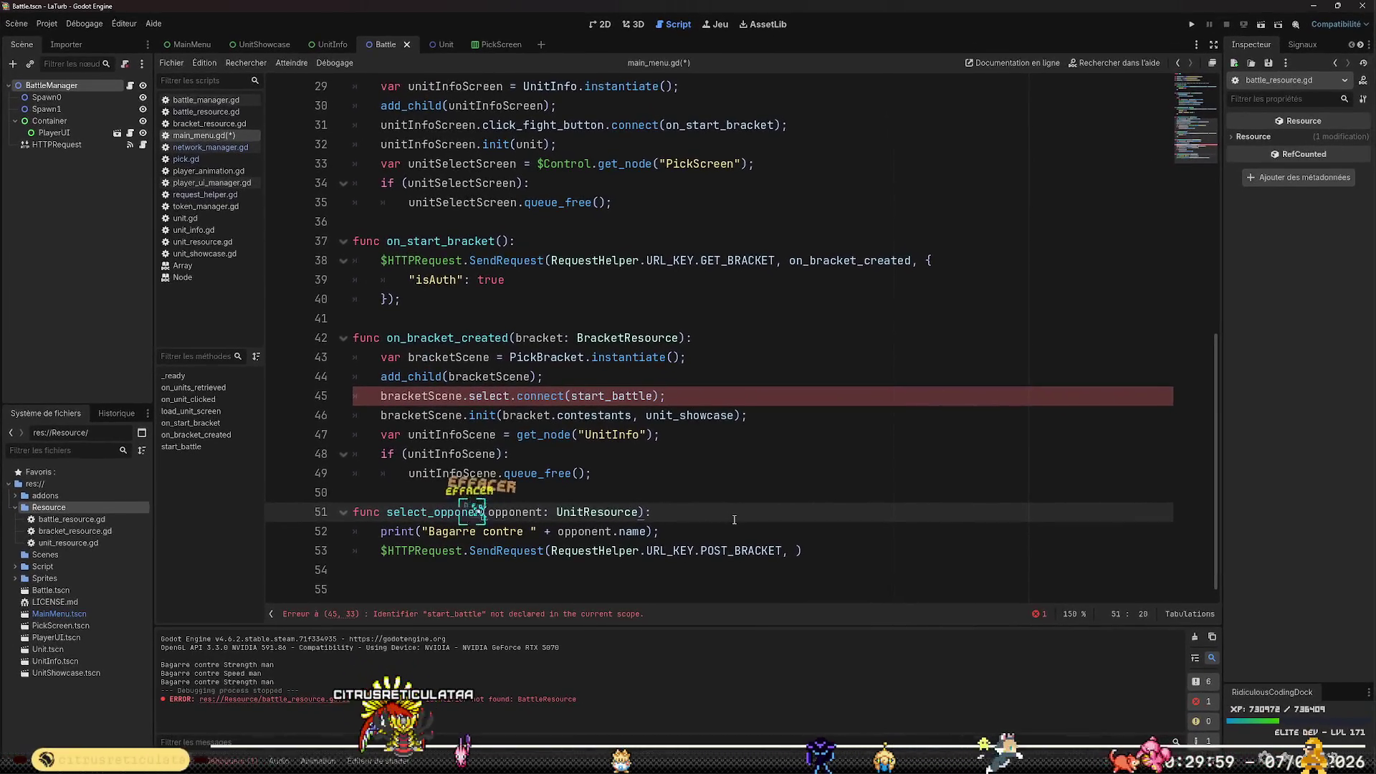
Point the bracketScene.select connection on line 45 to select_opponent
key(Up)
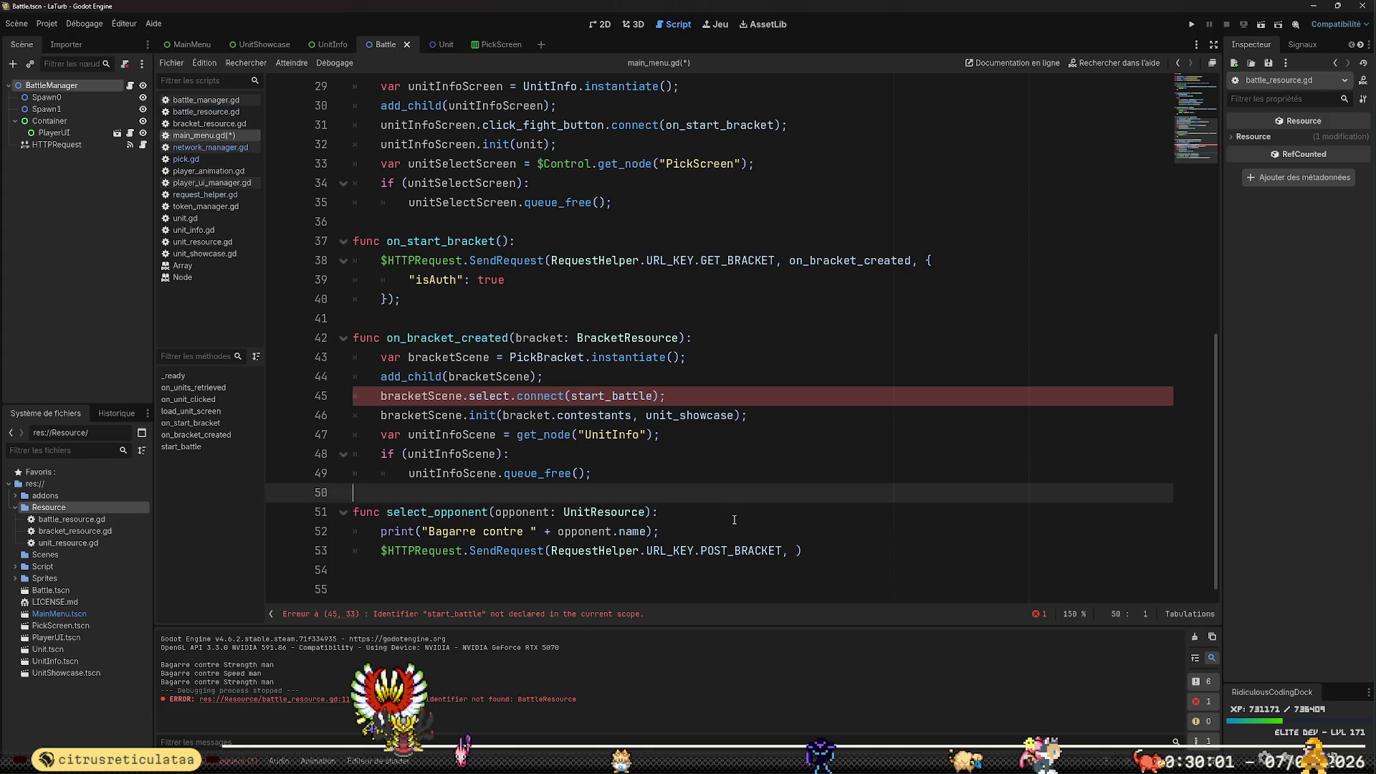
key(Up)
key(Up)
key(Up)
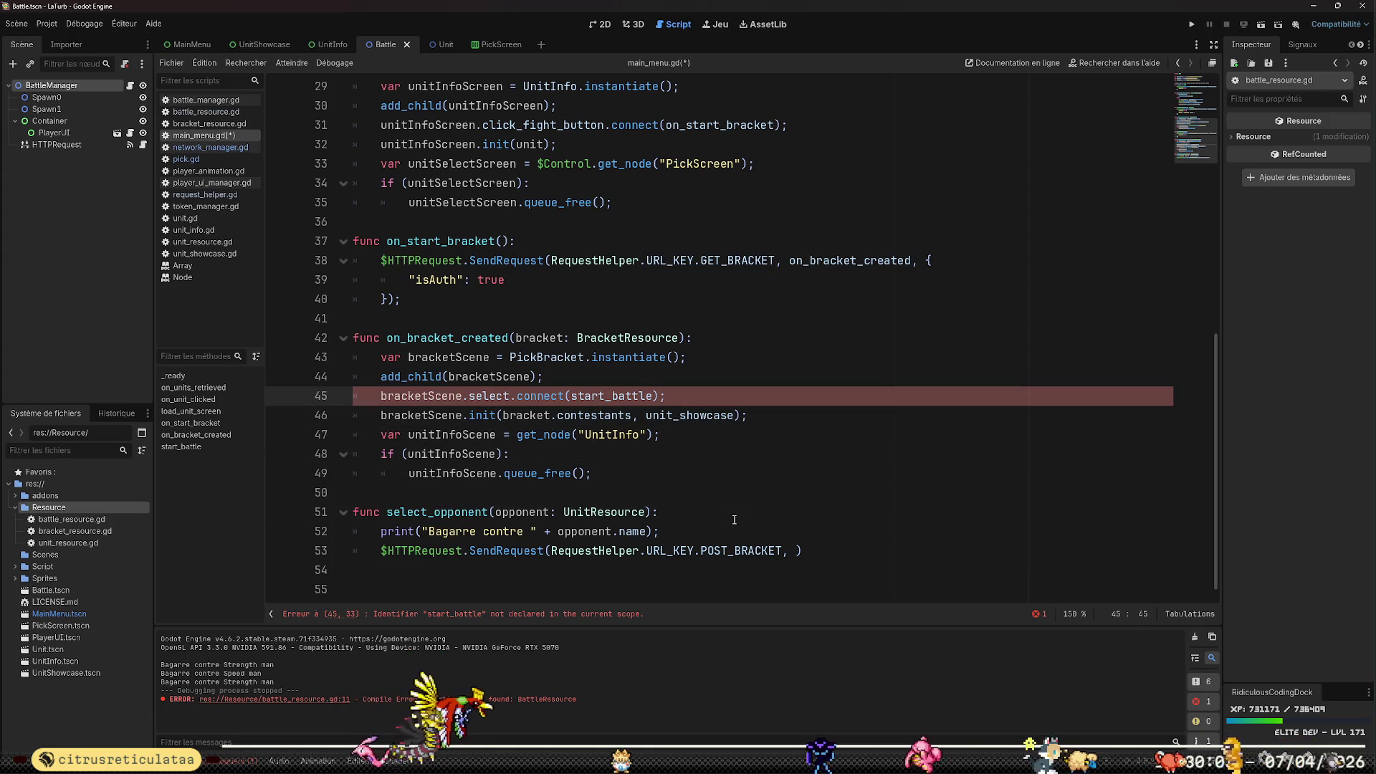
text(select_o)
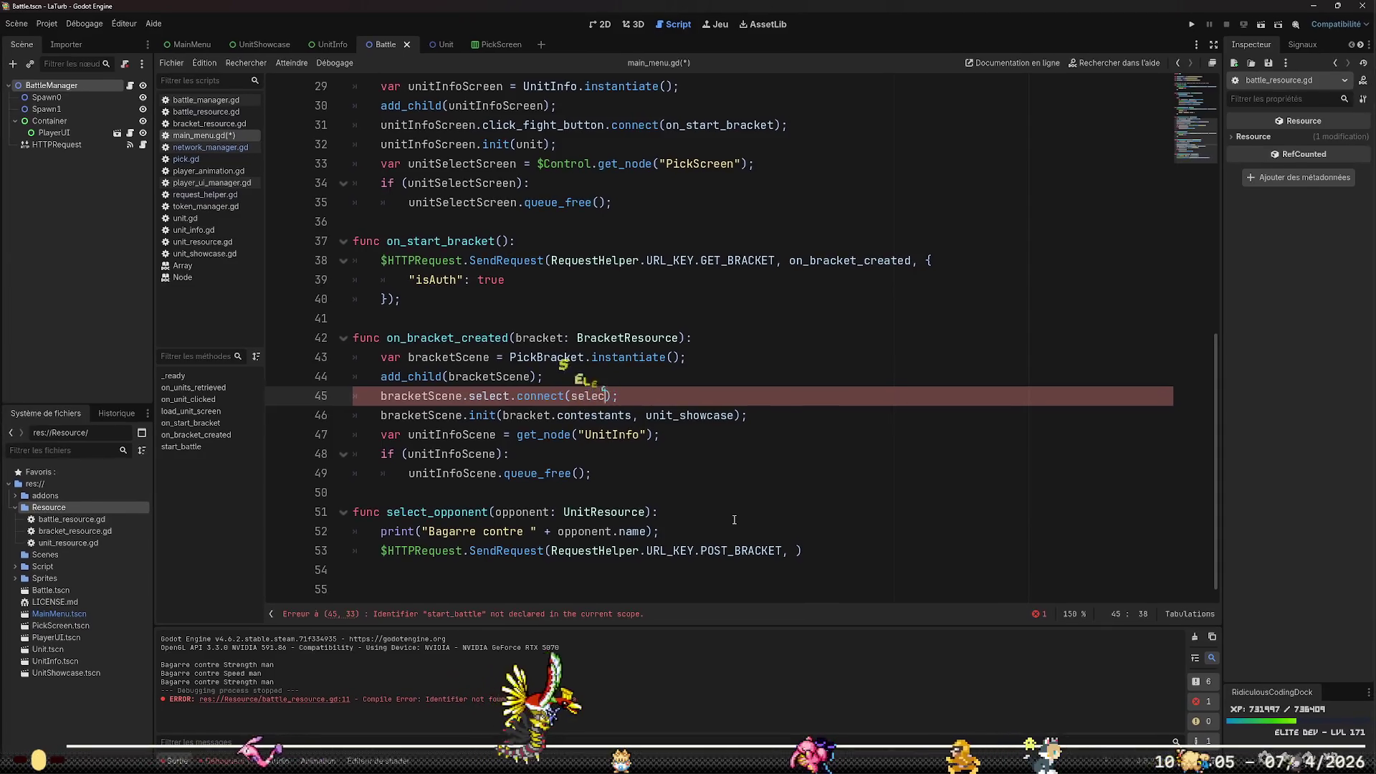
key(Return)
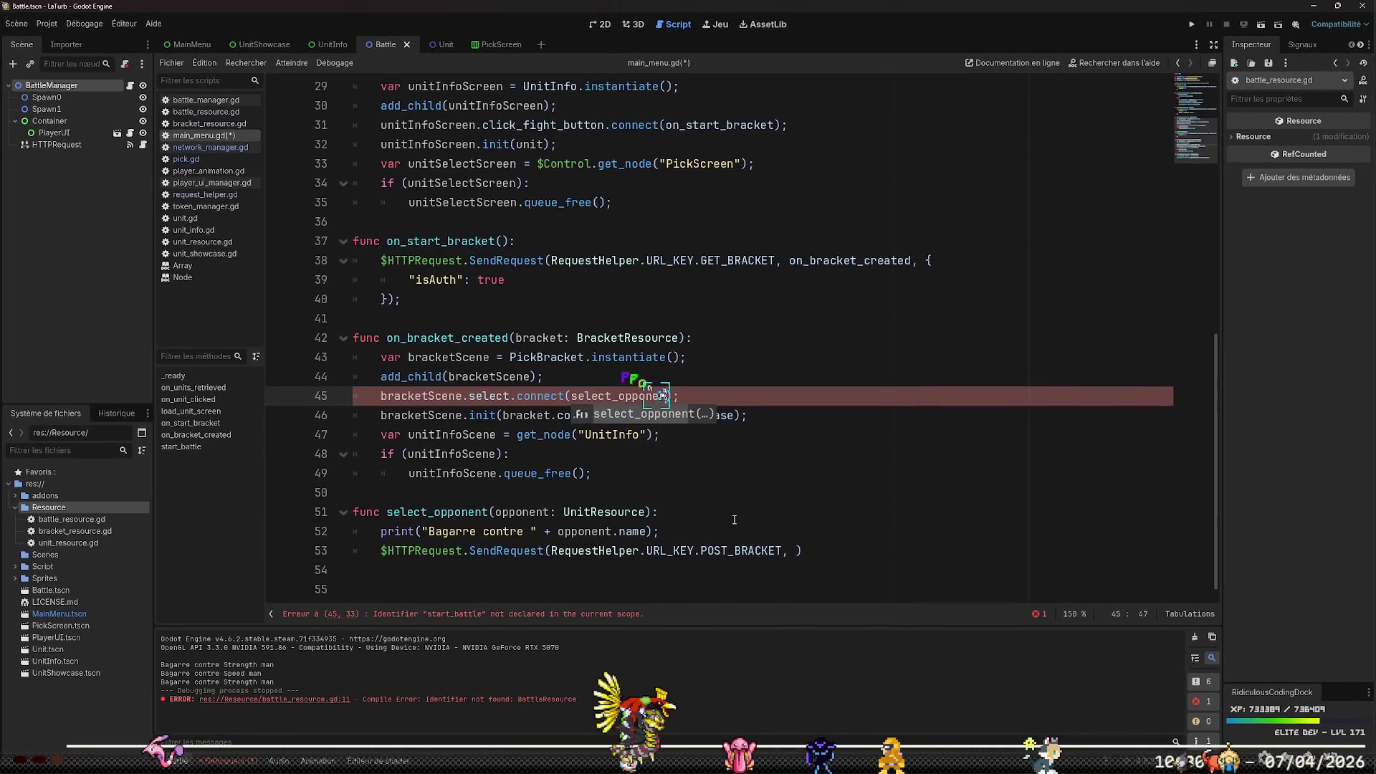
key(Down)
key(Home)
key(Home)
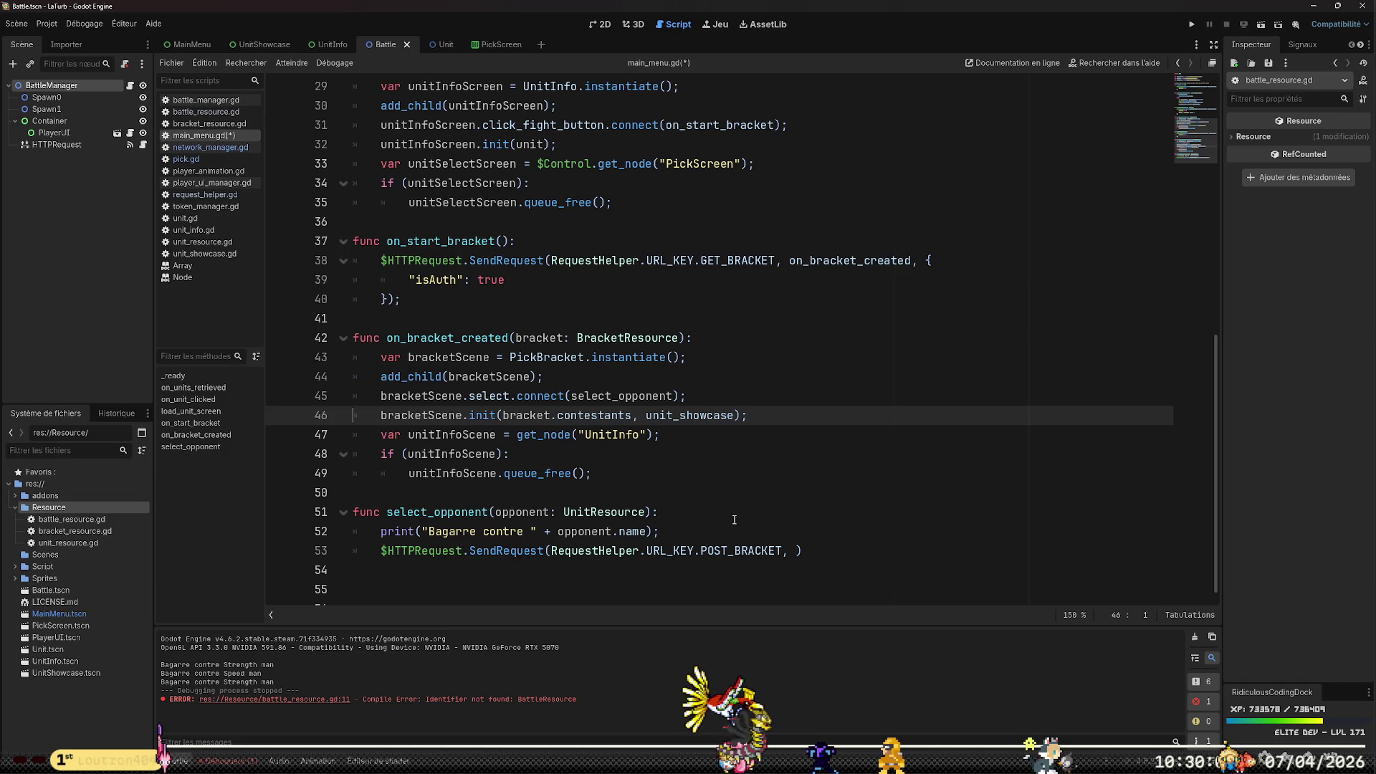
key(Down)
key(Down)
key(Down)
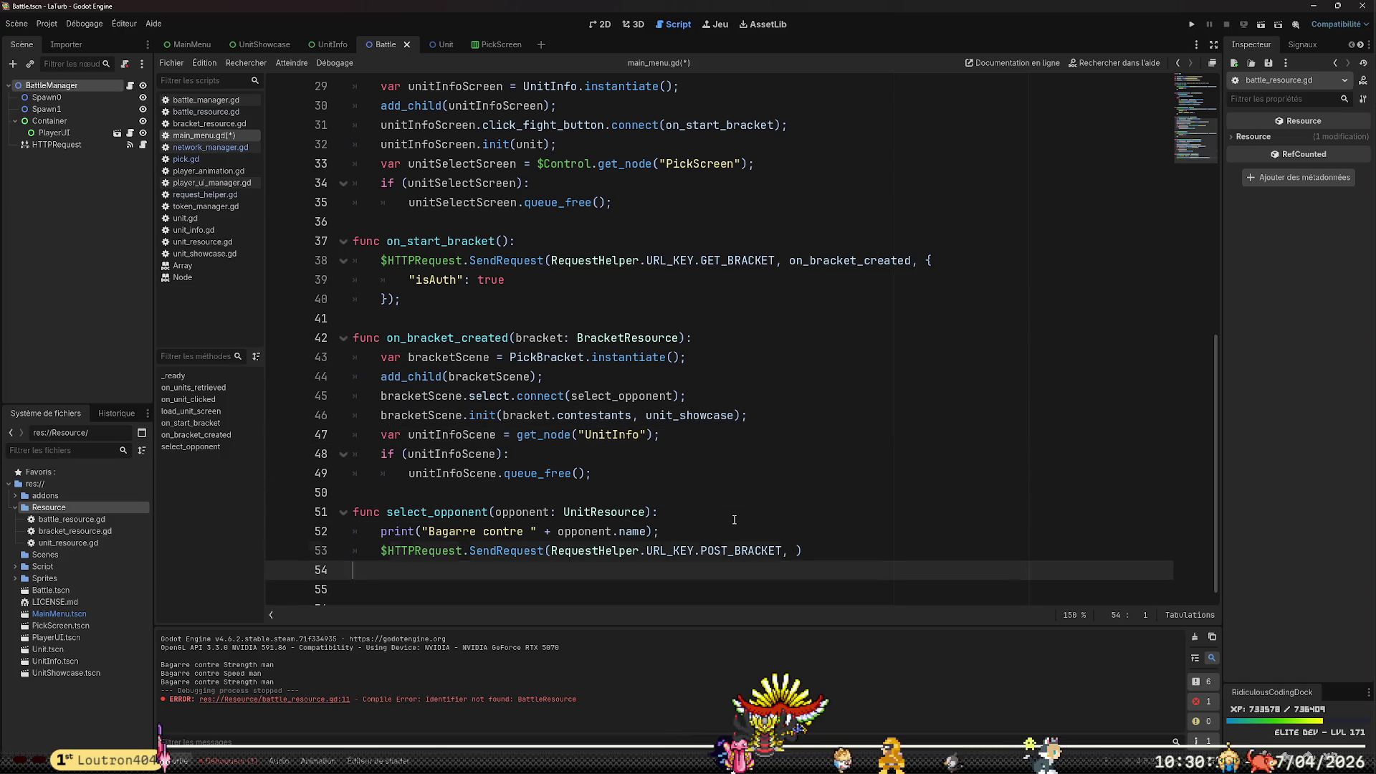
key(Down)
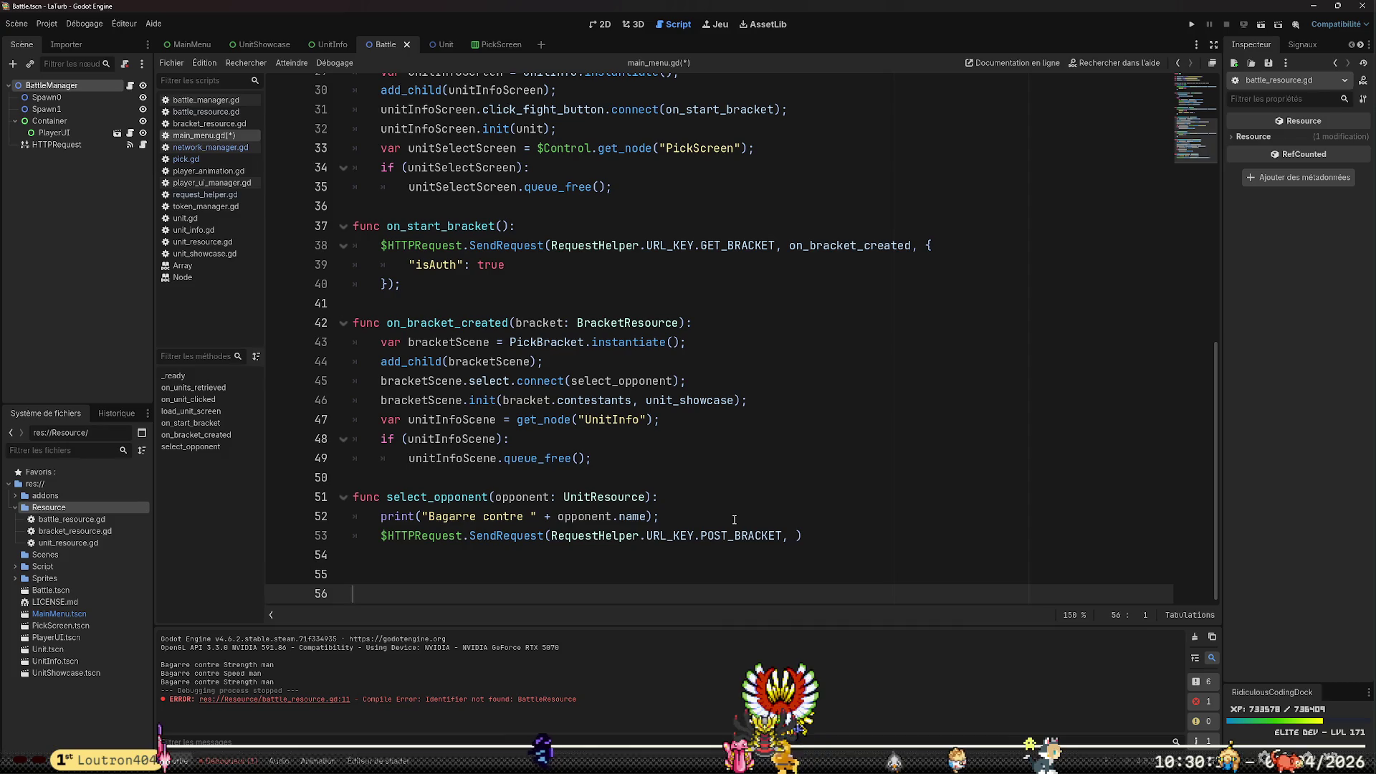
key(Up)
key(Up)
key(Left)
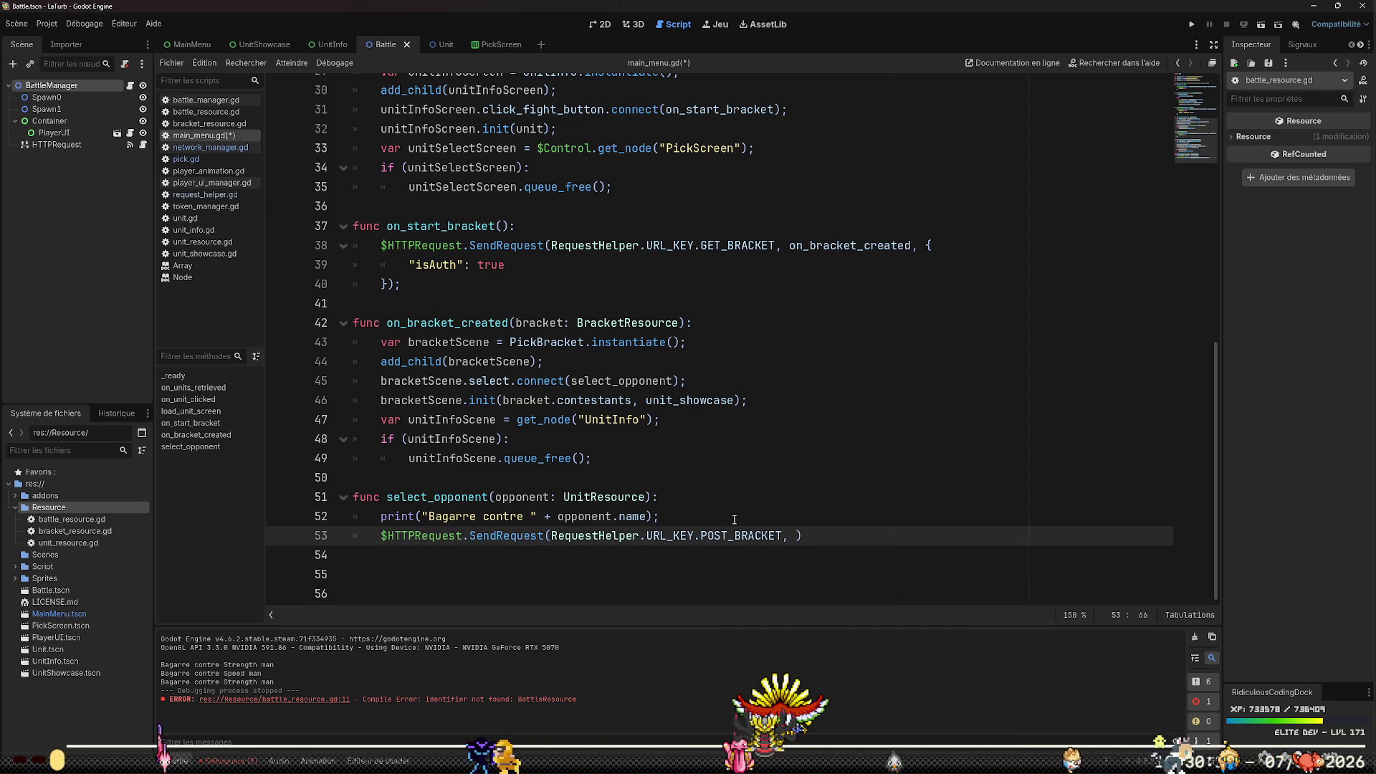
key(Down)
key(Down)
key(Down)
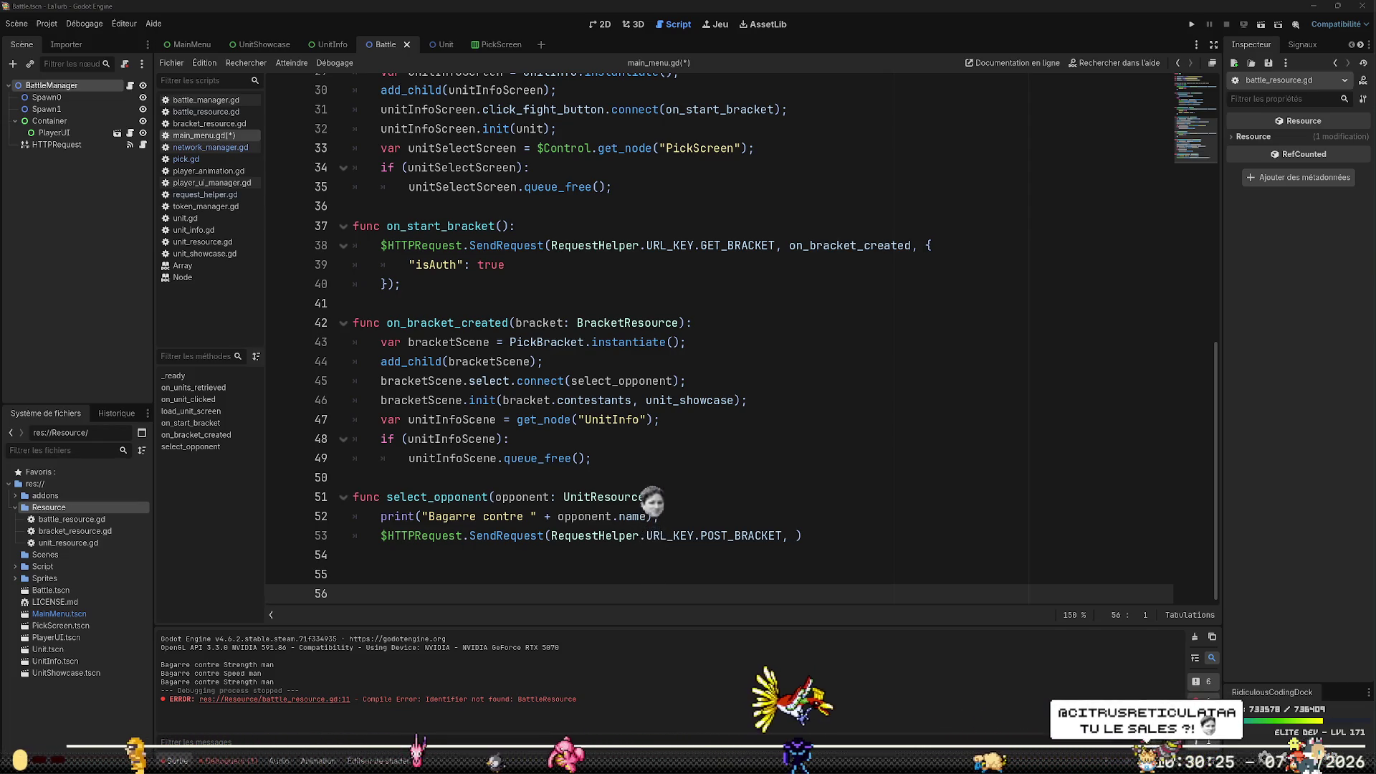
click(771, 511)
Add a new start_battle(battle: Variant) function whose body is pass;
key(Down)
key(Down)
key(Down)
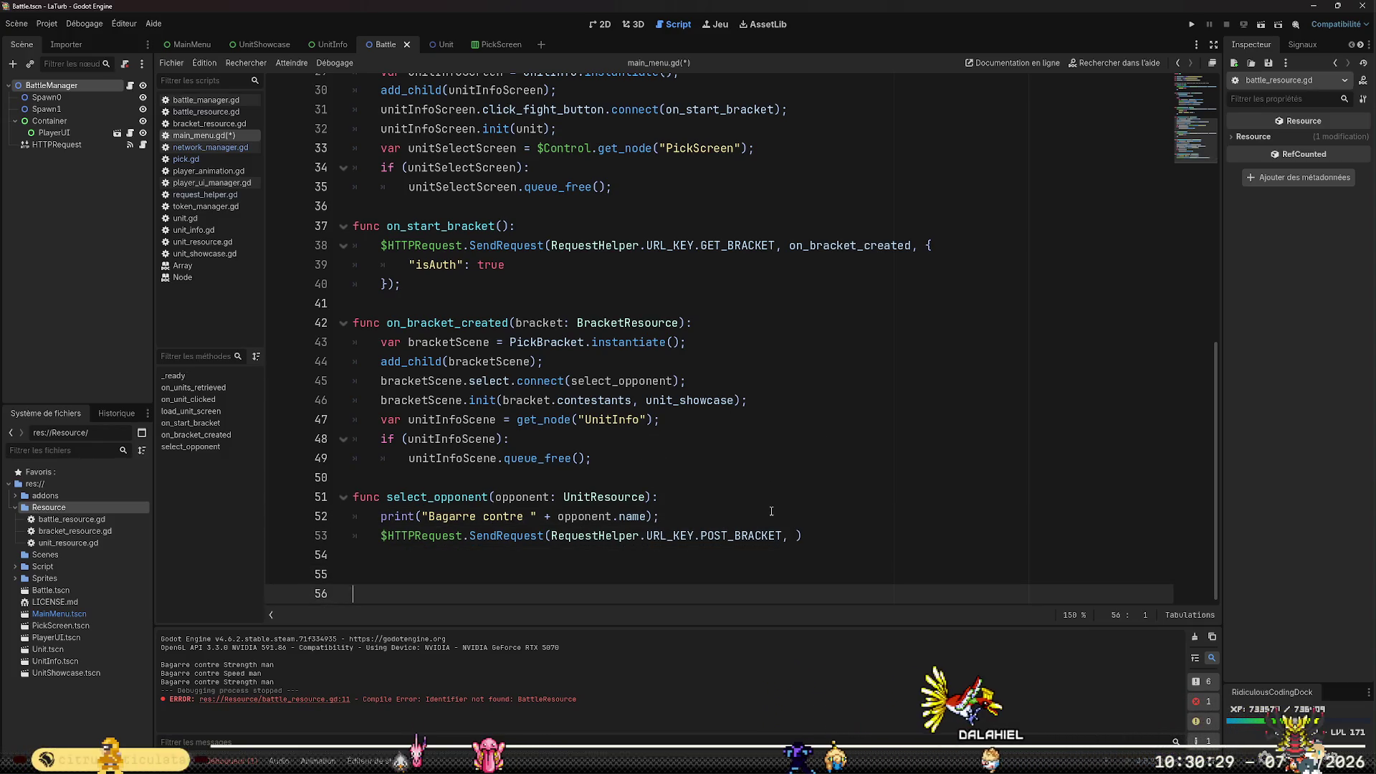
text(func )
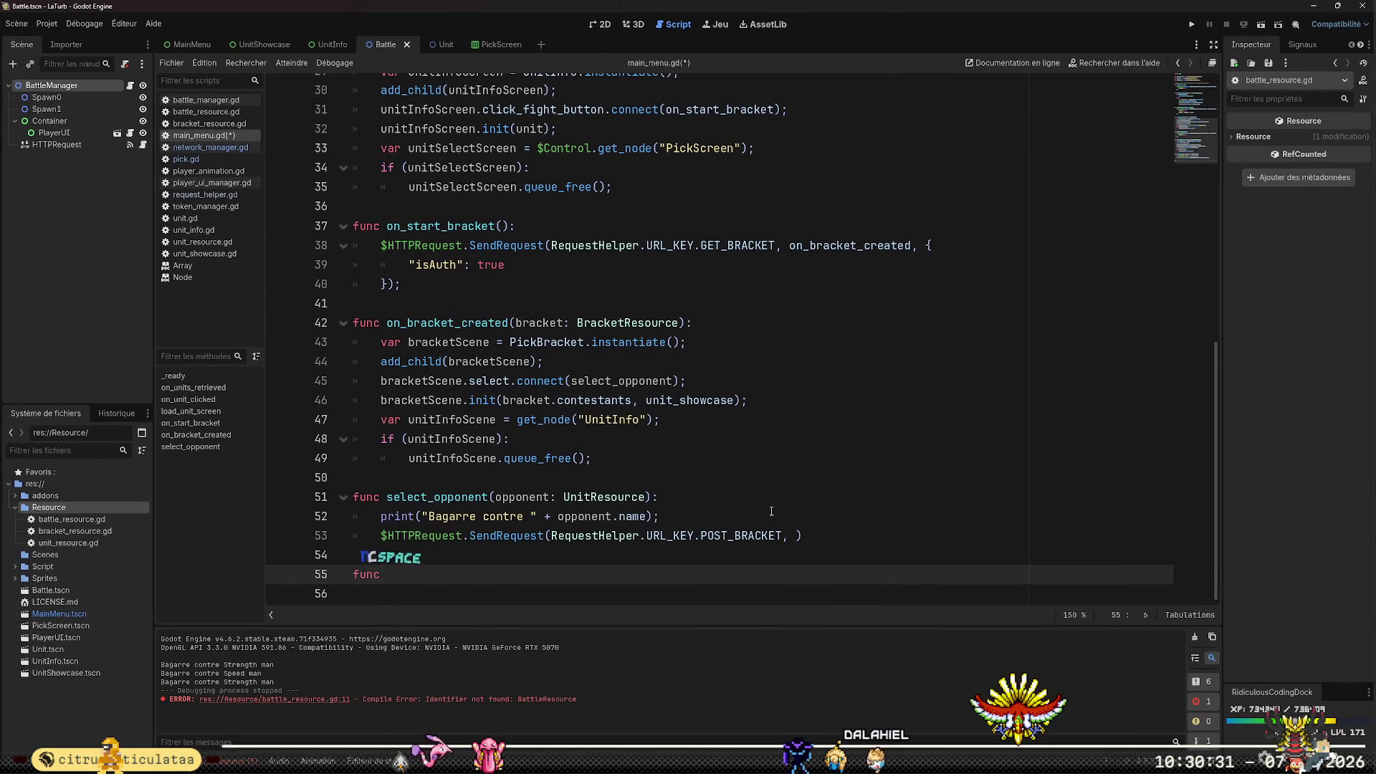
text(start()
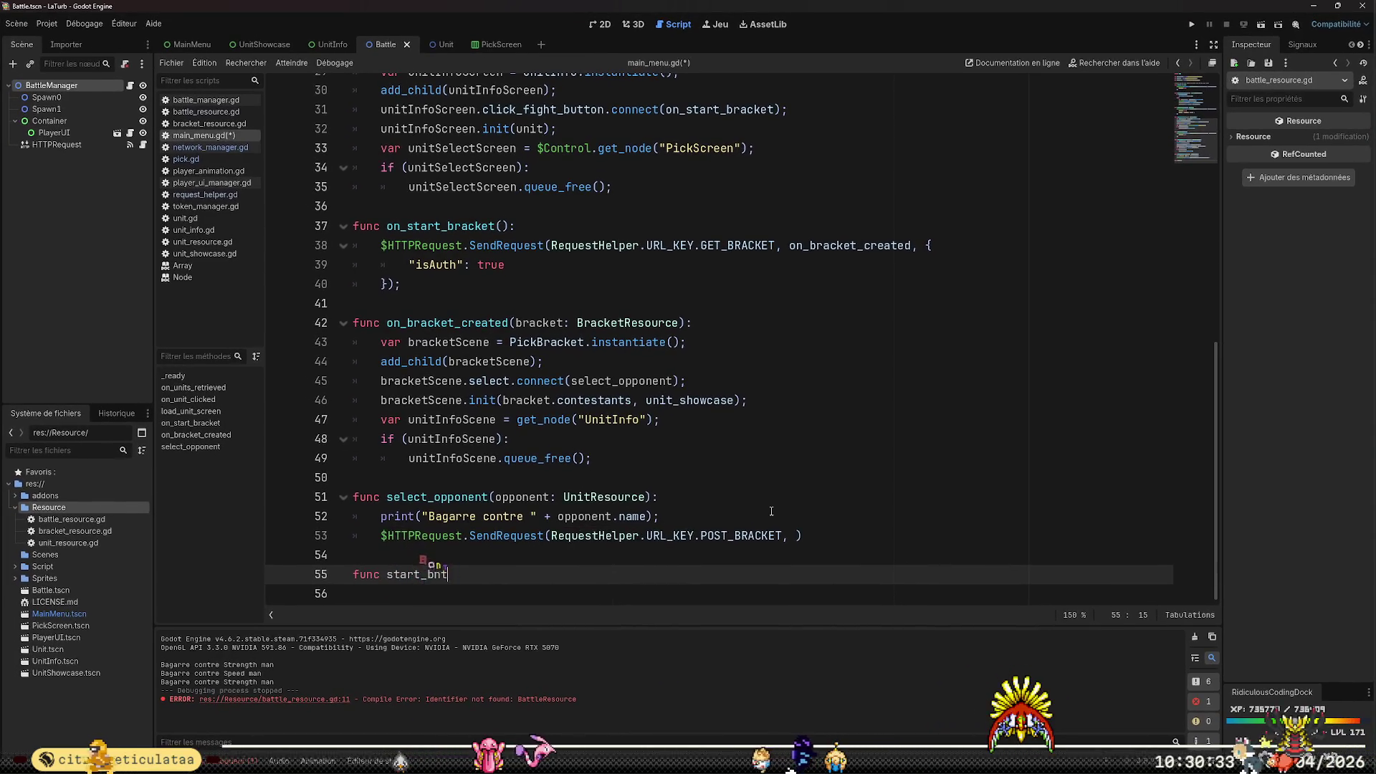
key(BackSpace)
key(BackSpace)
text(attle()
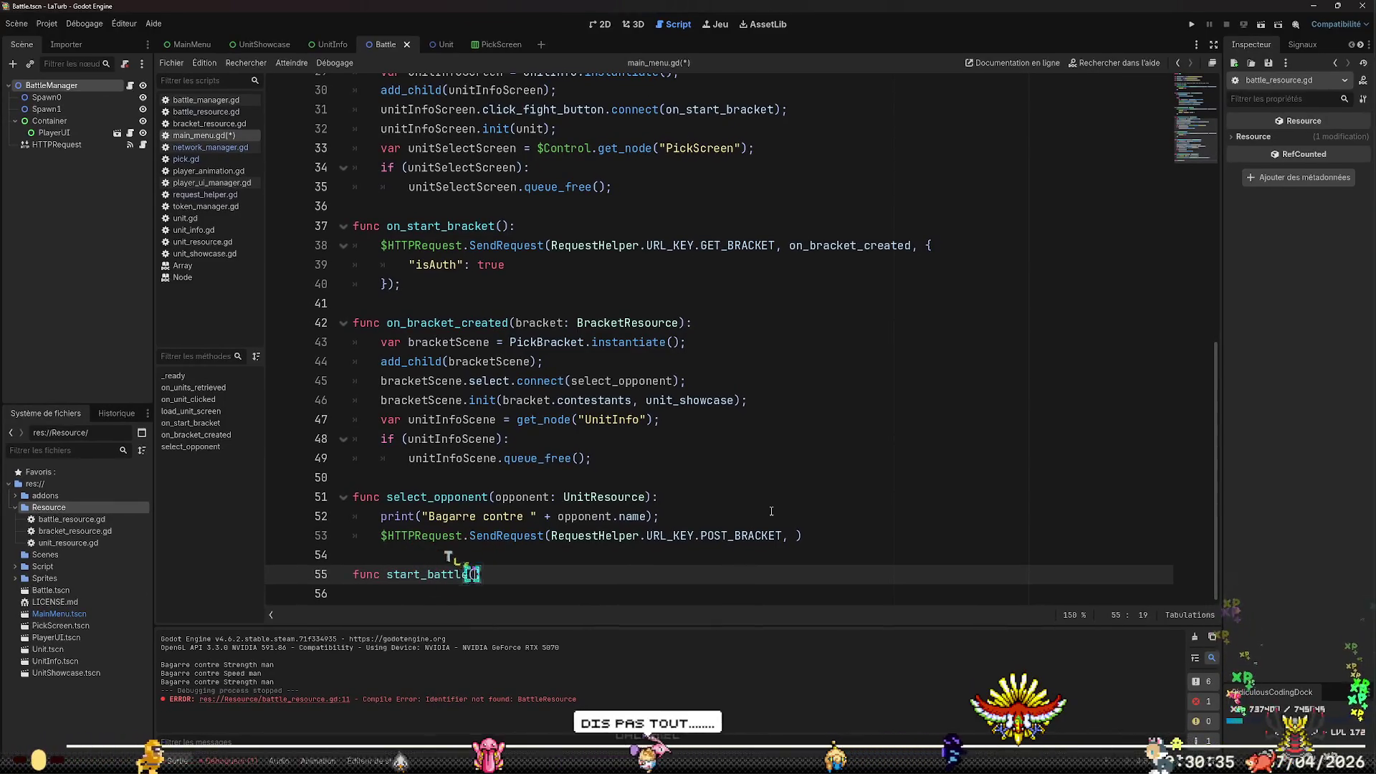
text(battle: )
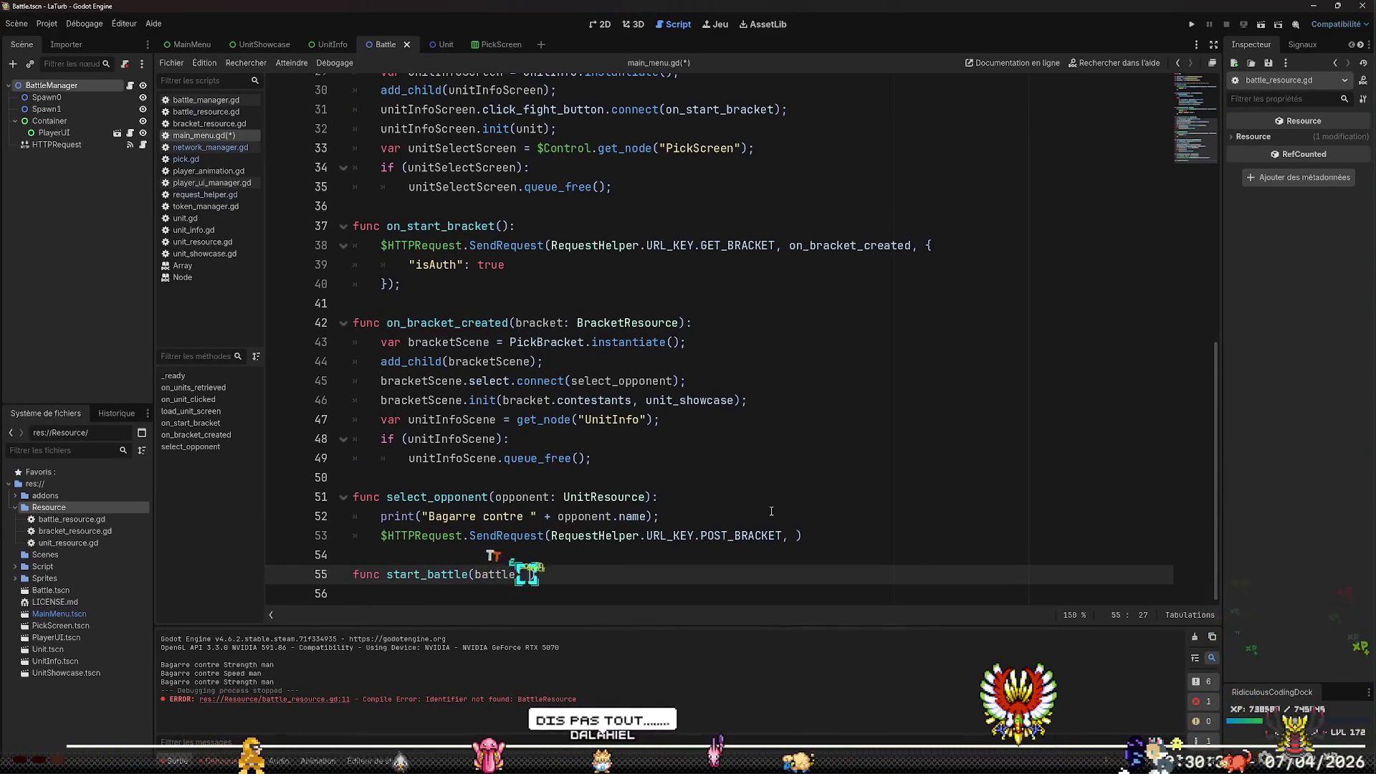
text(Variant))
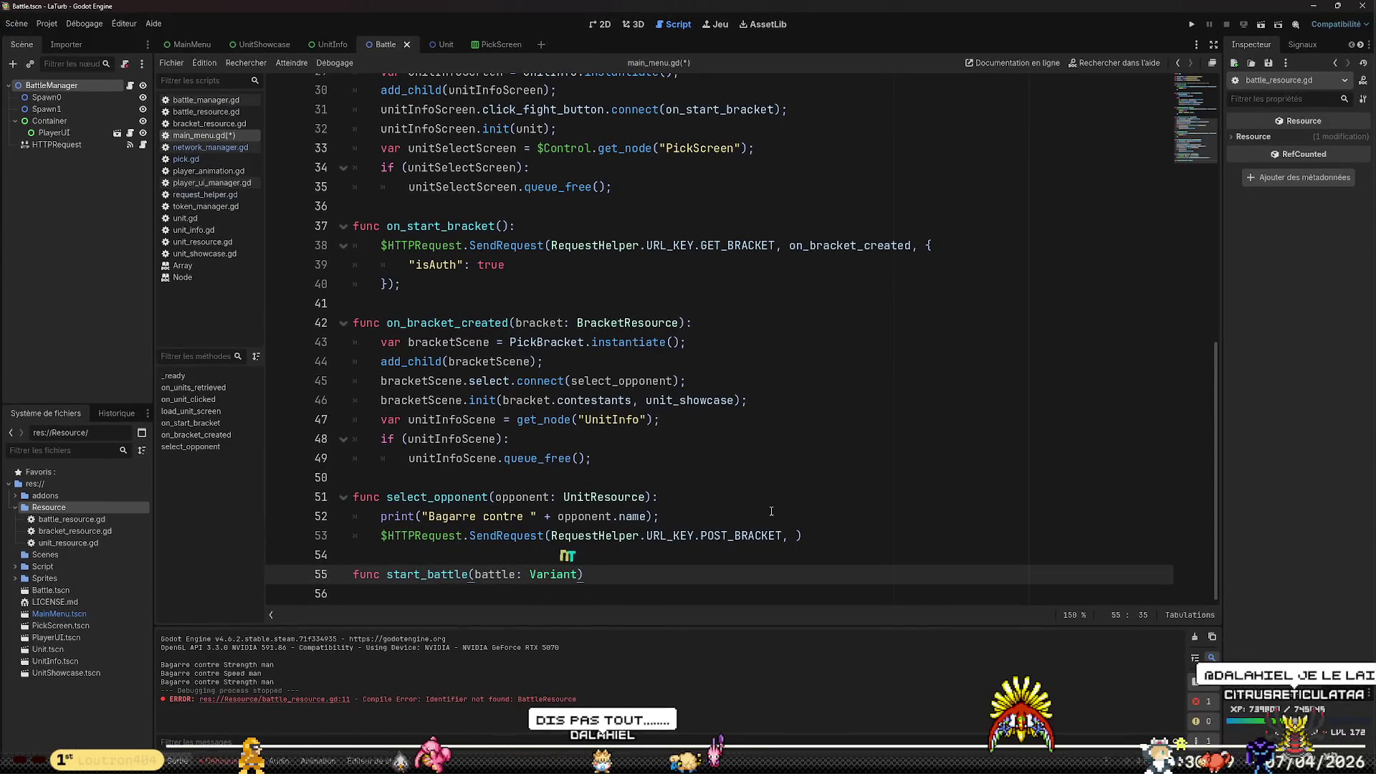
text(:)
key(Return)
text(pass;)
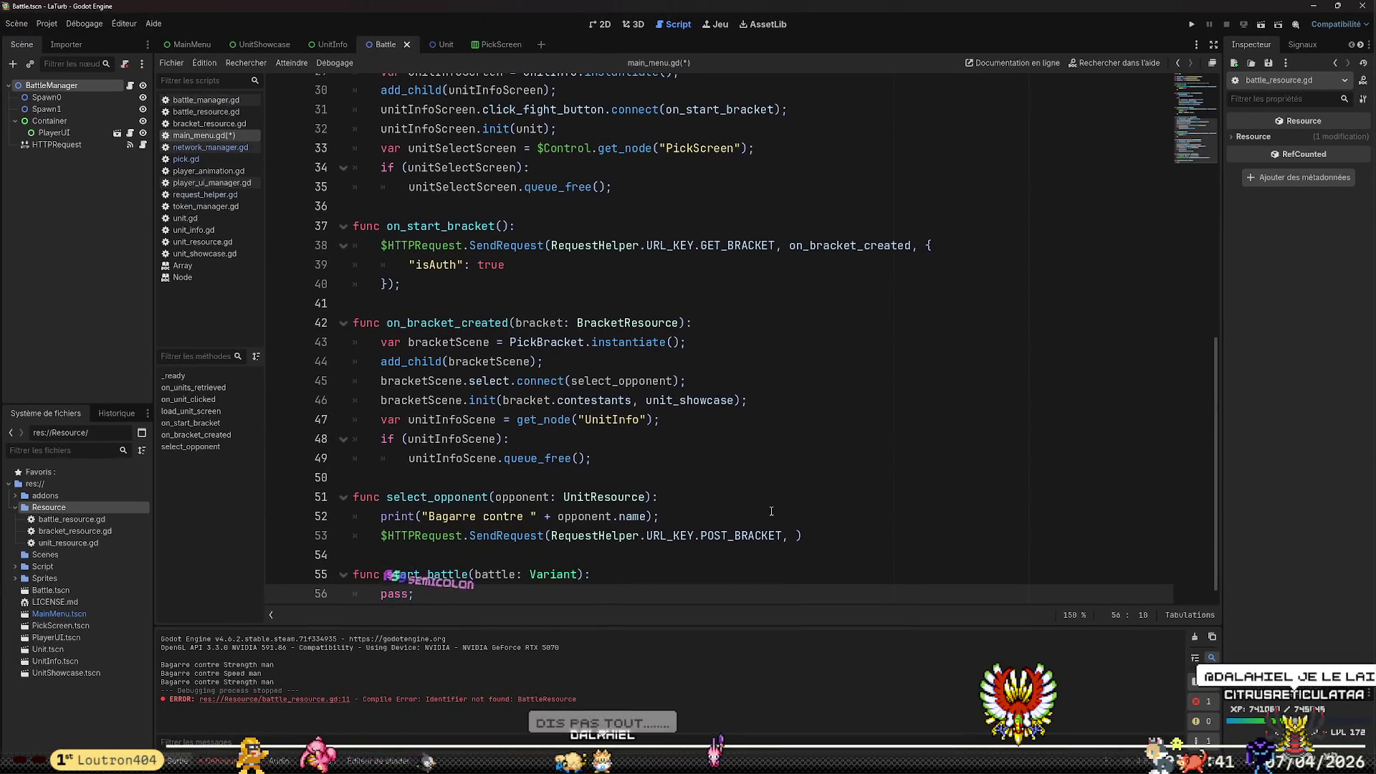
key(Return)
Delete the print statement from select_opponent
key(Up)
key(Up)
key(Up)
key(Home)
key(shift+Down)
key(BackSpace)
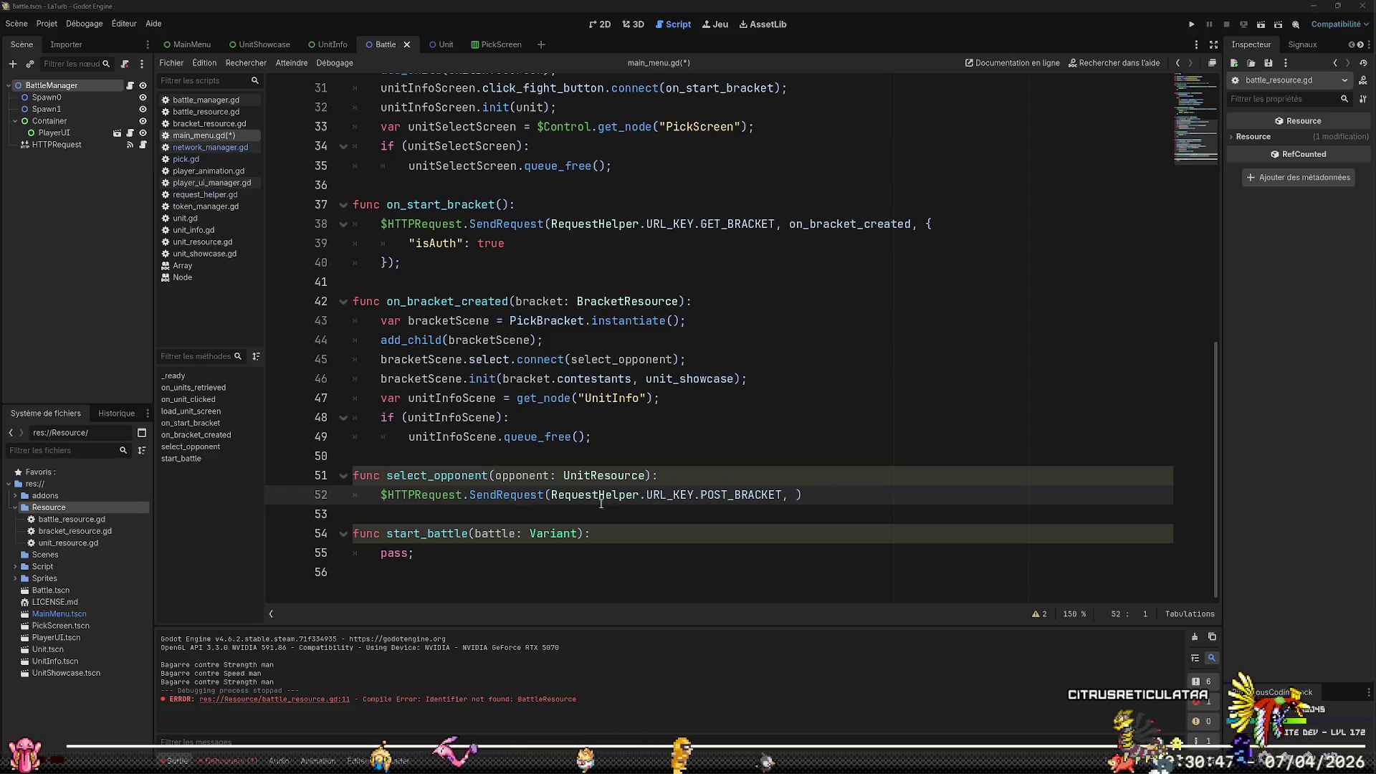
click(791, 495)
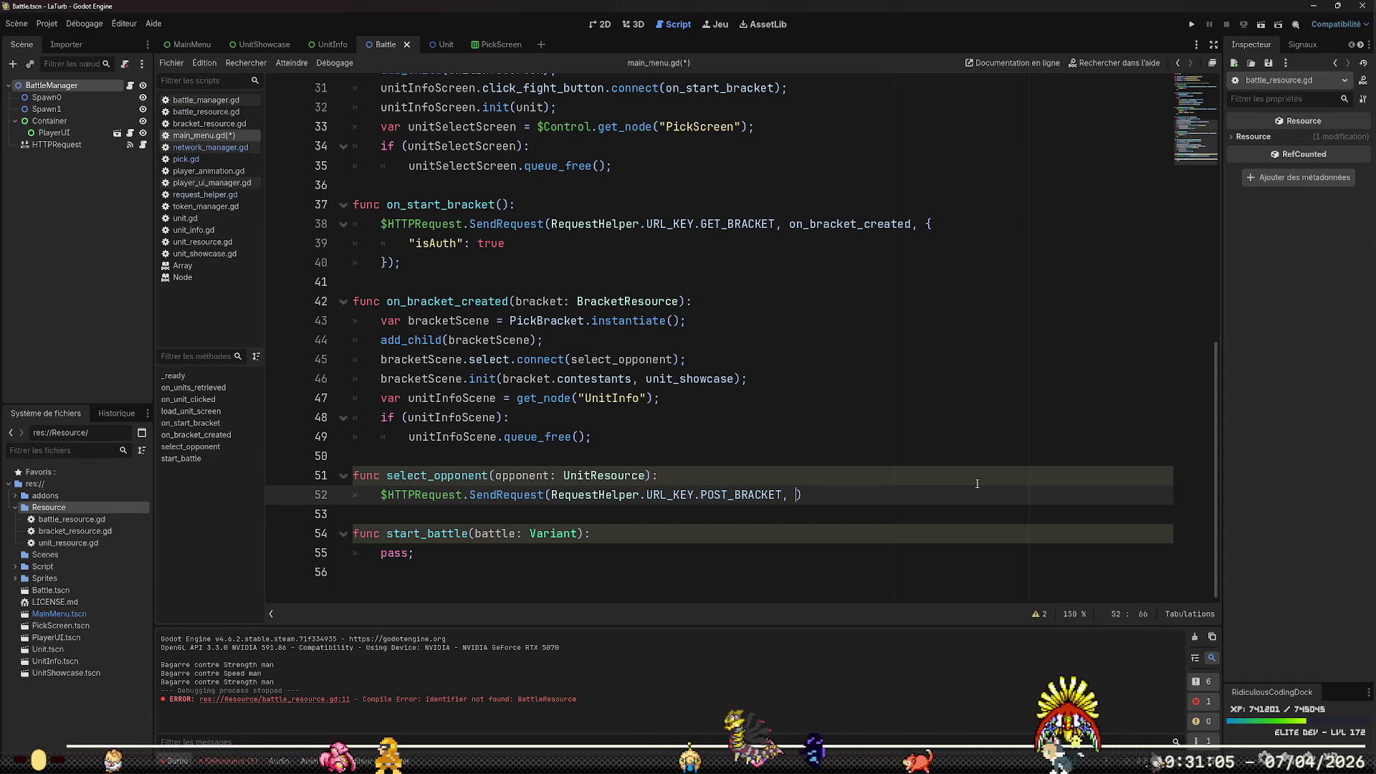
Pass start_battle as the POST_BRACKET callback, followed by an empty dictionary split across lines
text({)
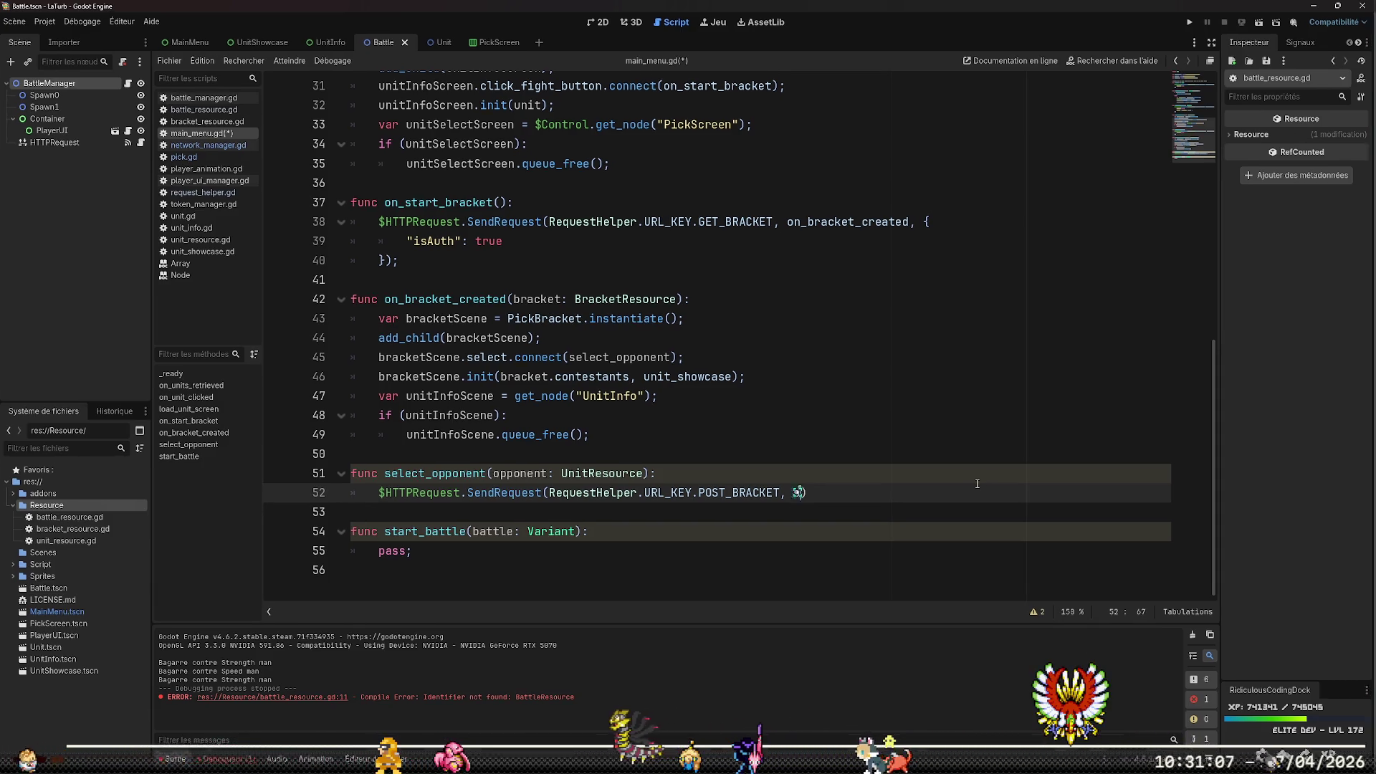
key(BackSpace)
text(start_batt)
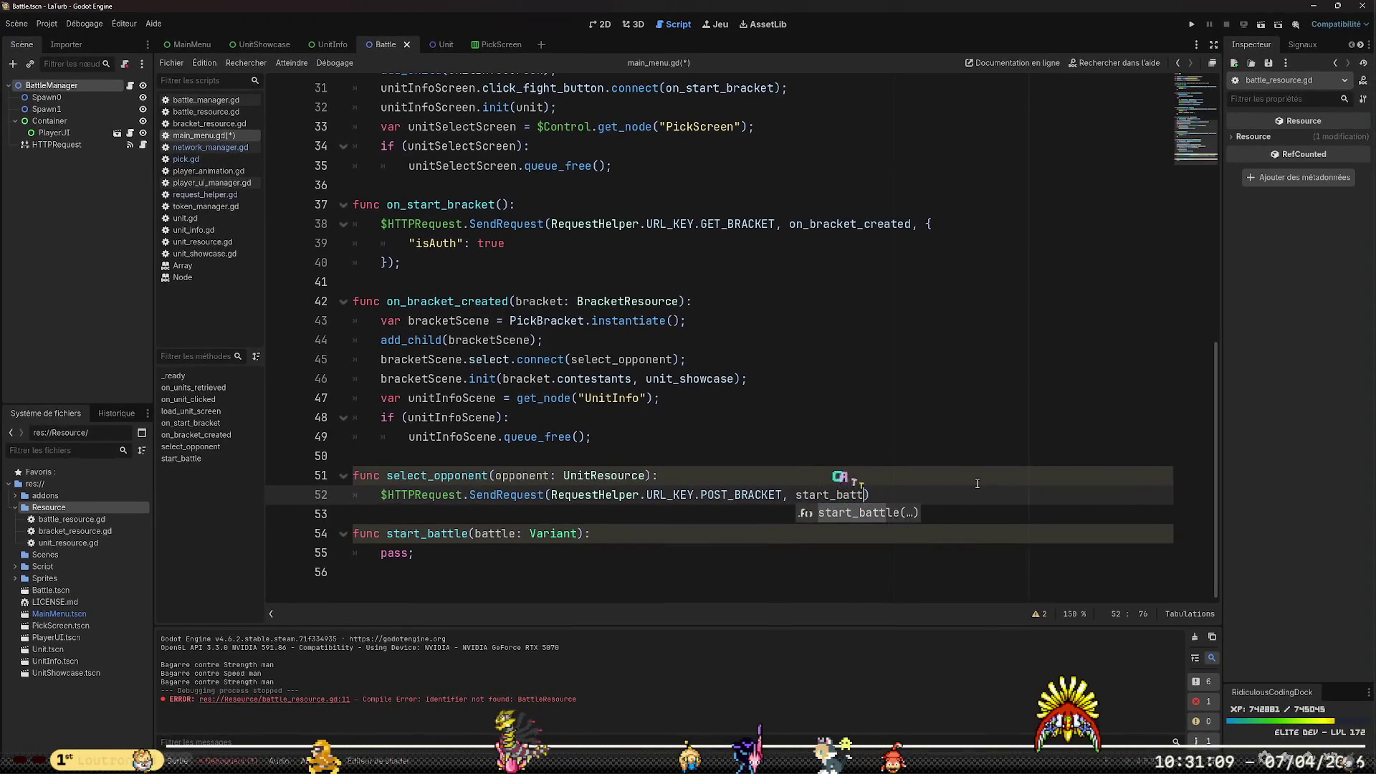
text(le)
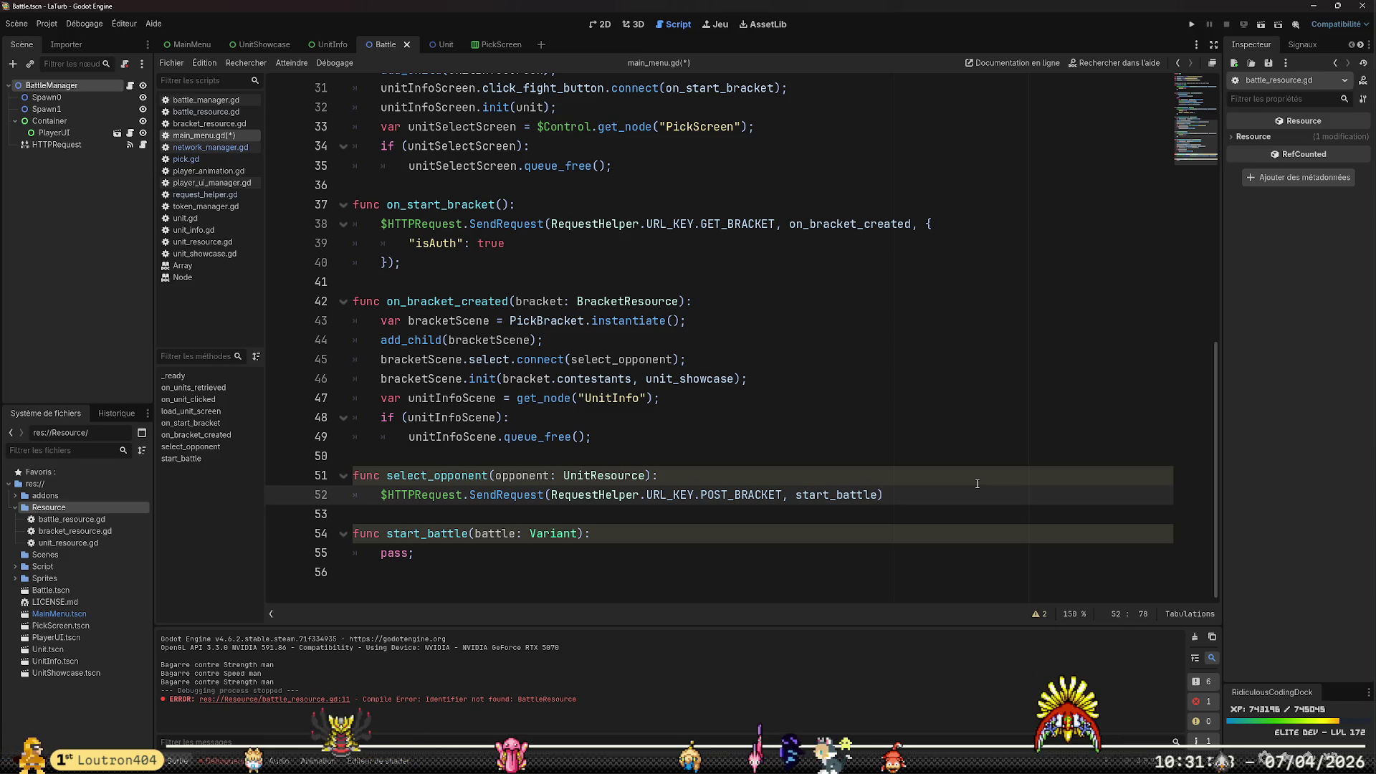
text(, {)
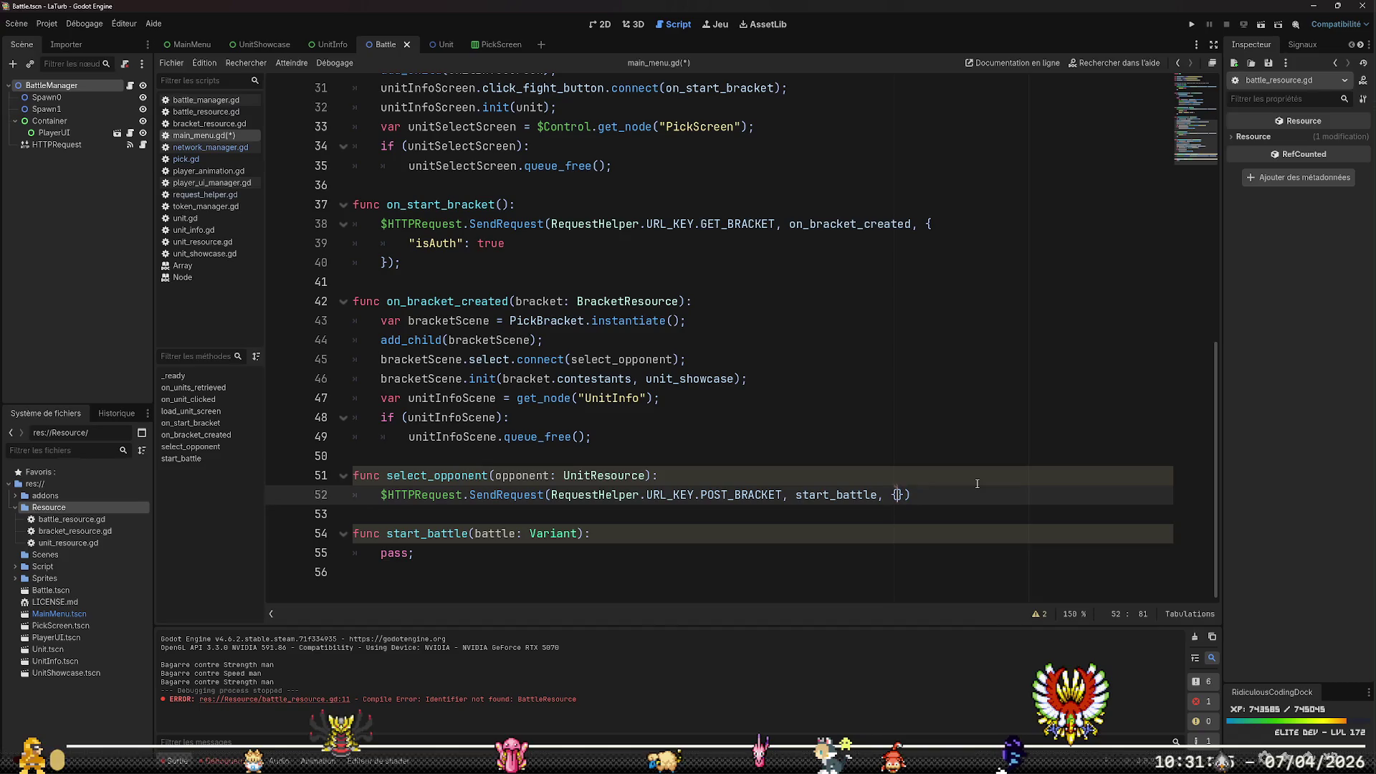
text({)
key(Return)
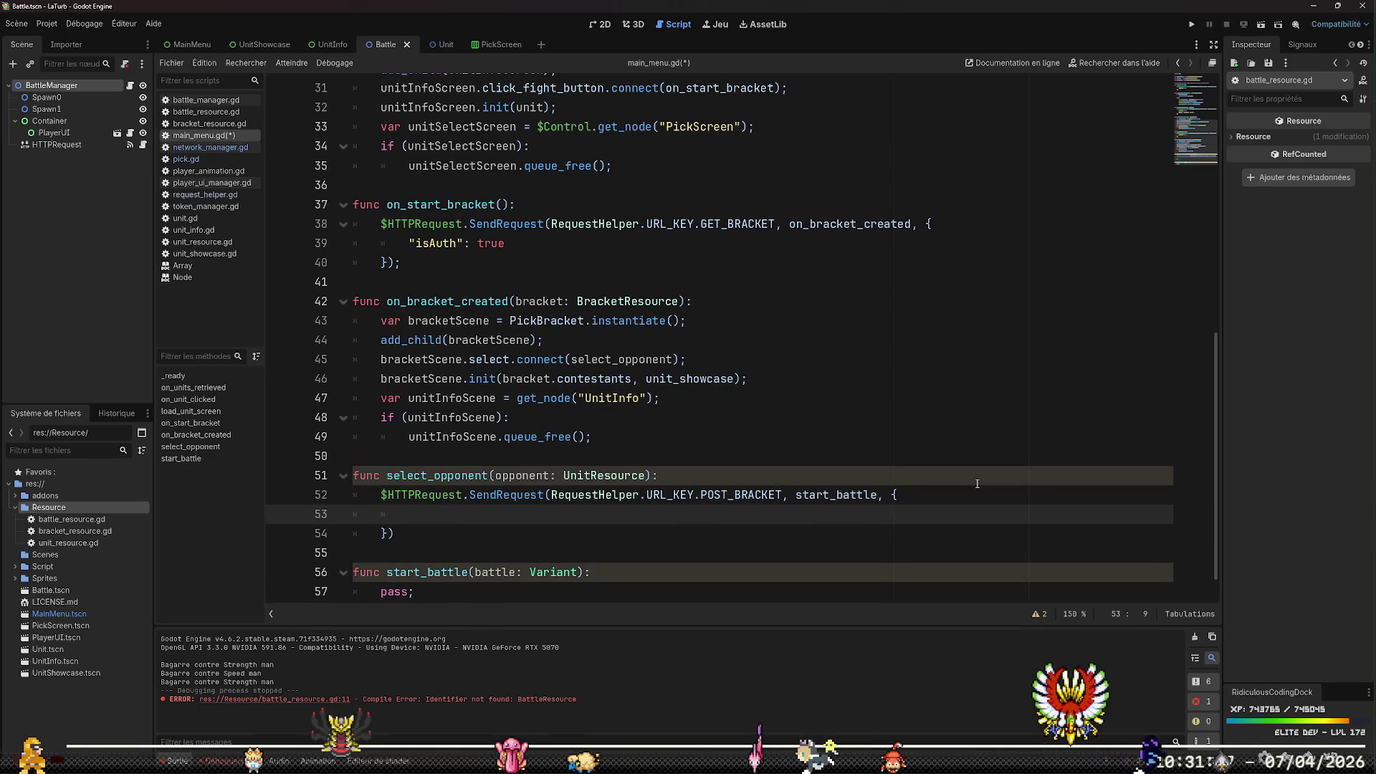
key(Down)
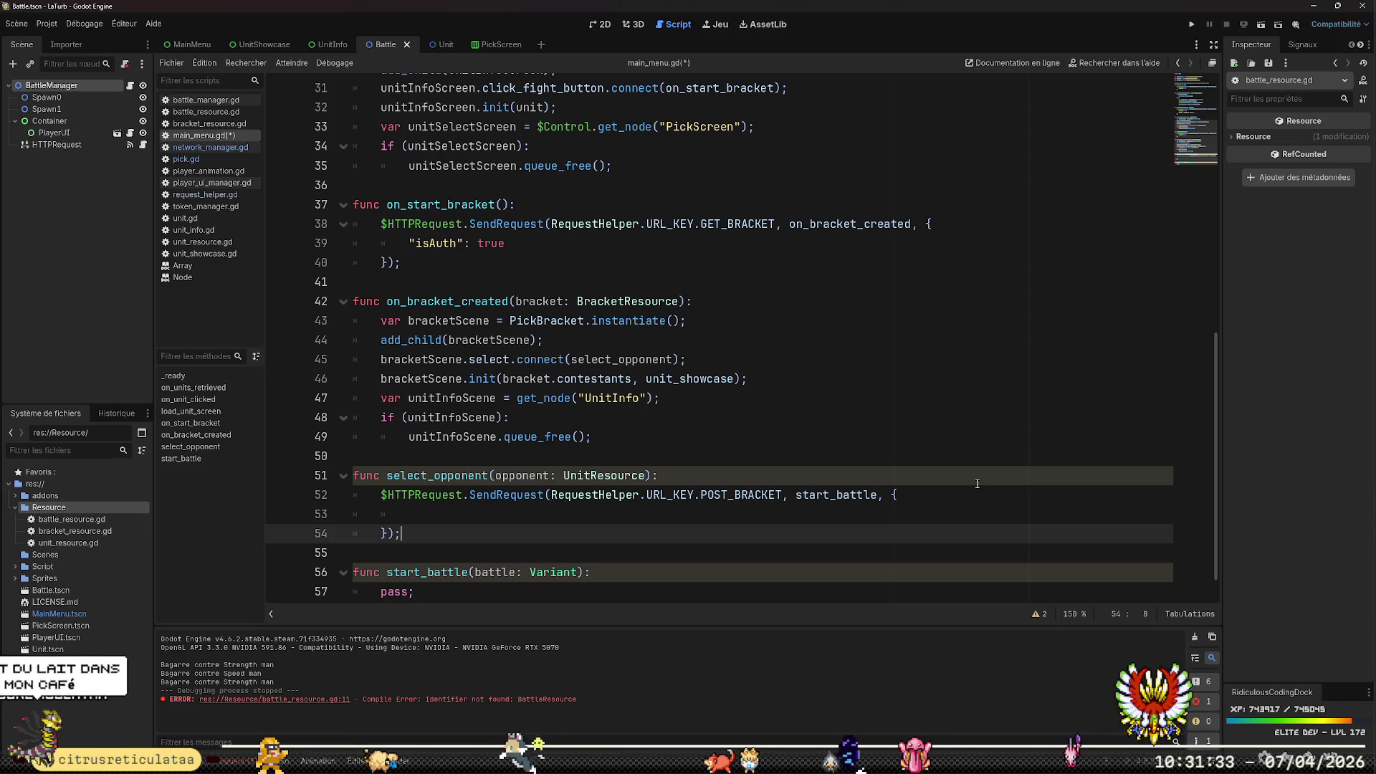
key(Down)
key(Up)
key(Up)
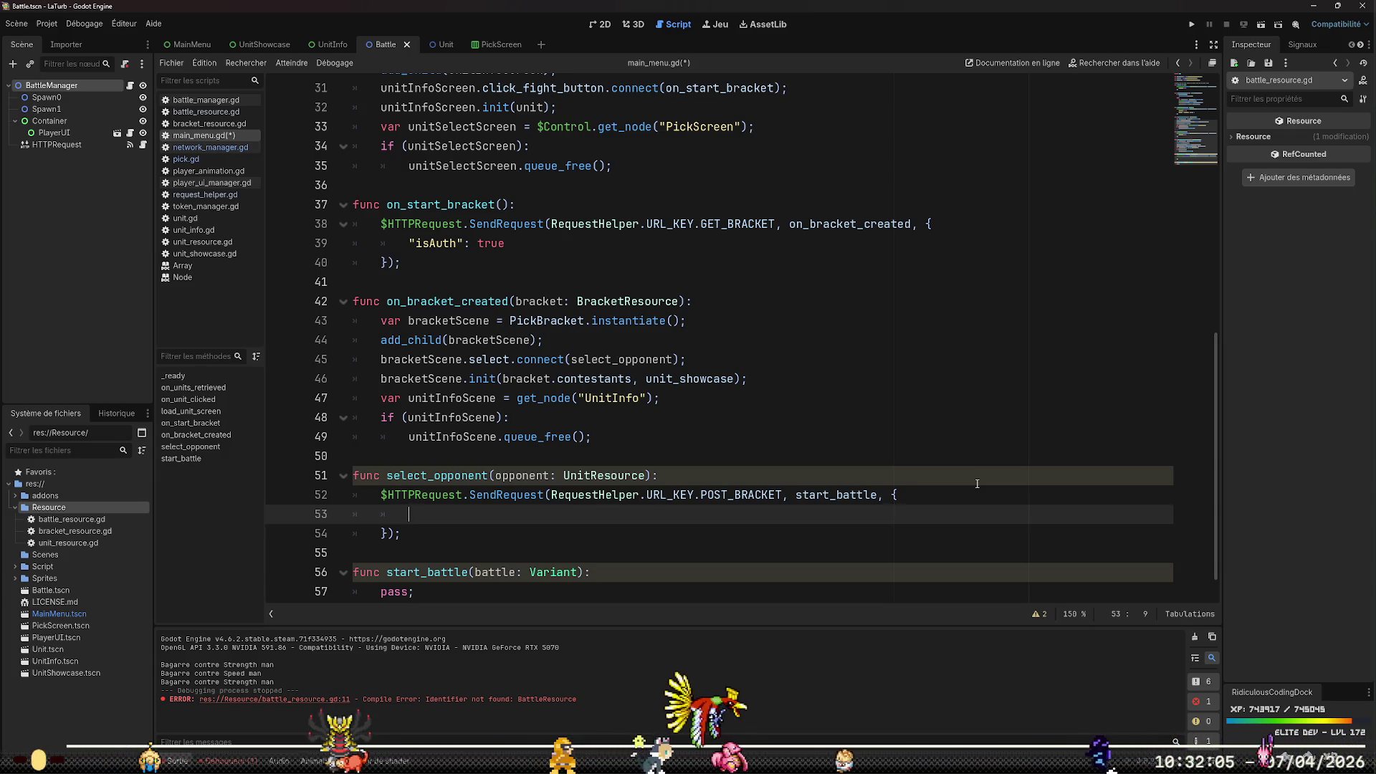
Enter "params": [opponent.id] and "isAuth": true as entries of select_opponent's request dictionary
text(params)
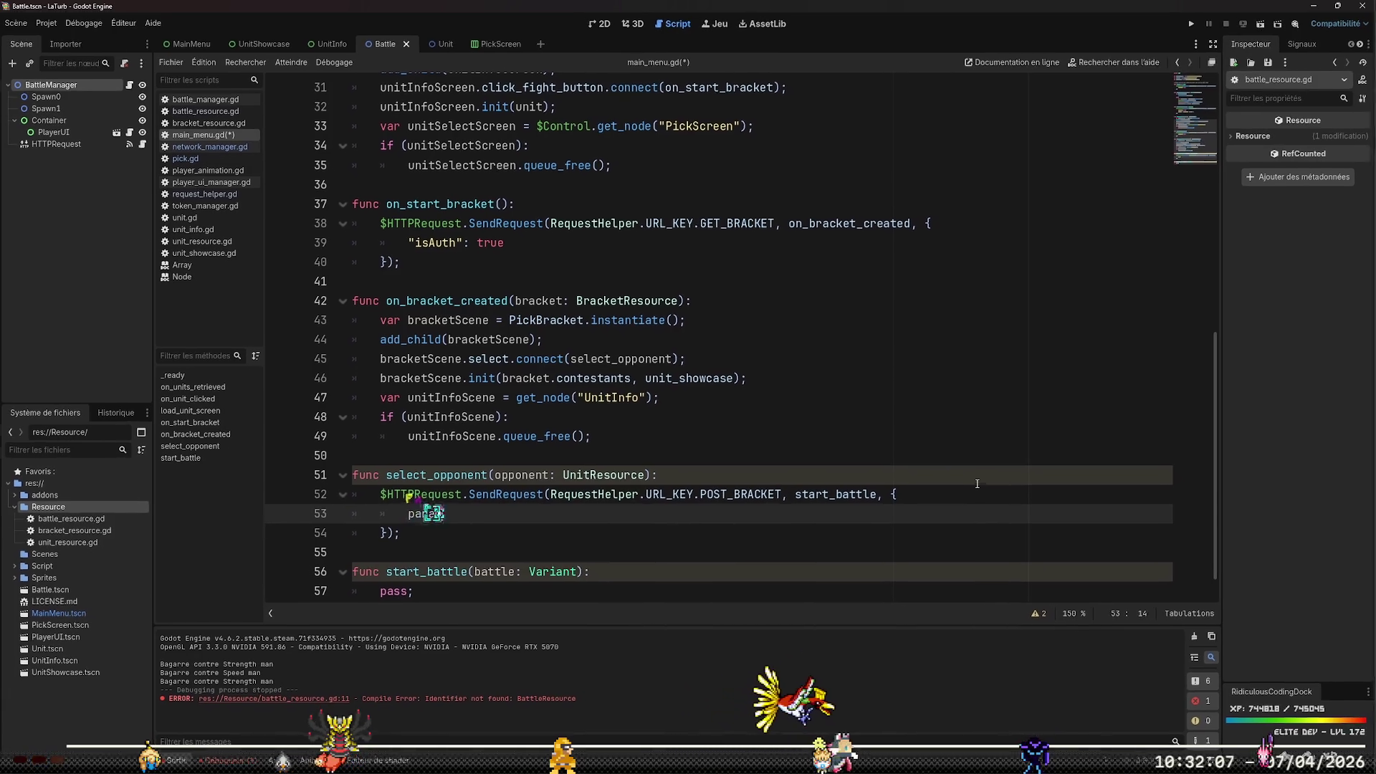
key(Up)
key(Up)
key(Up)
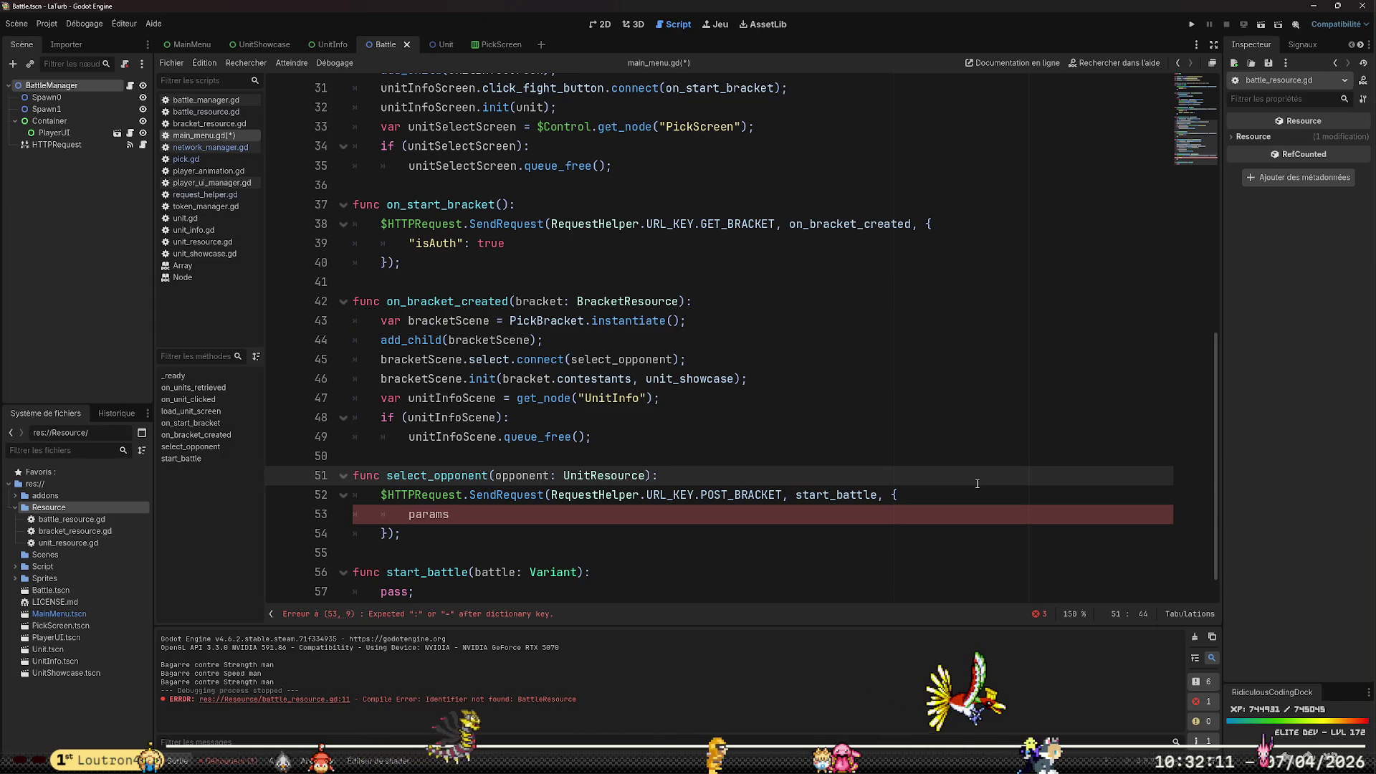
key(Down)
key(Down)
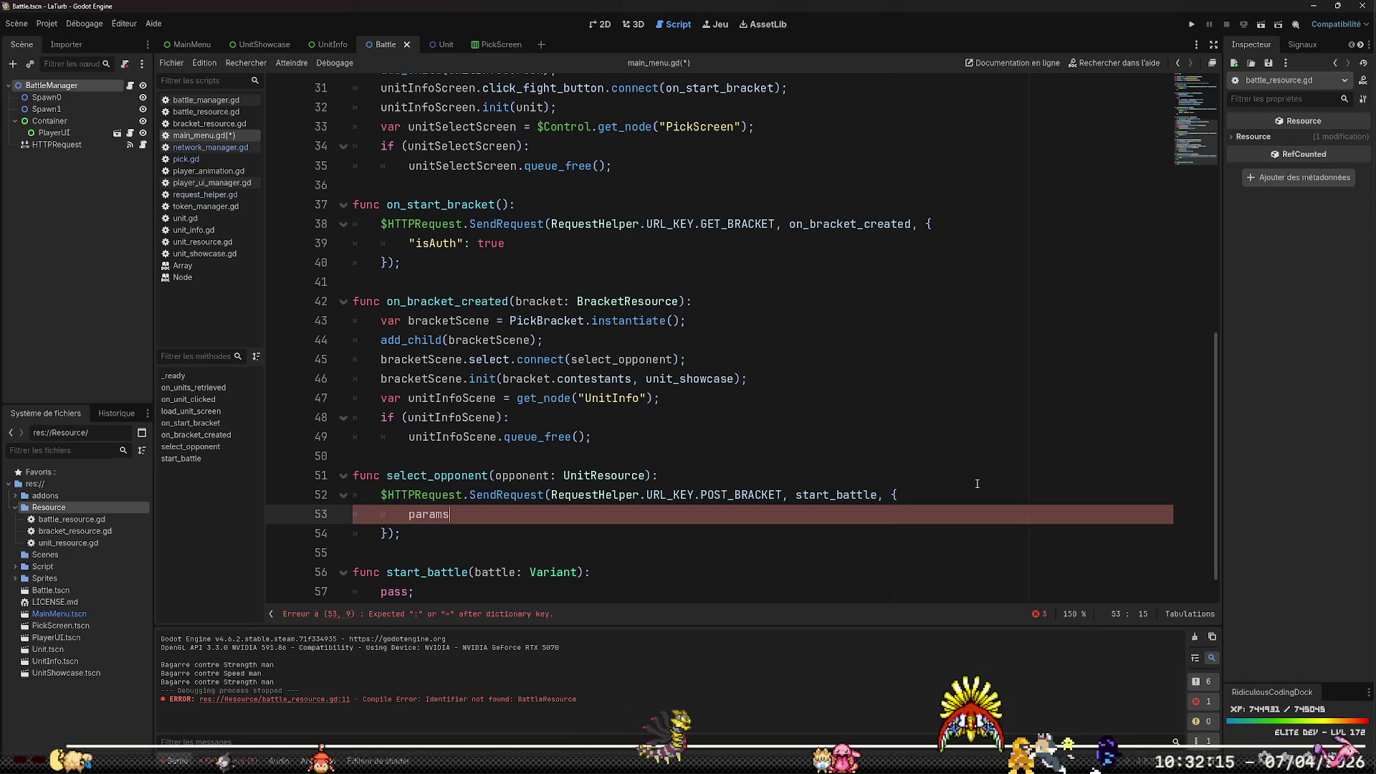
text(:)
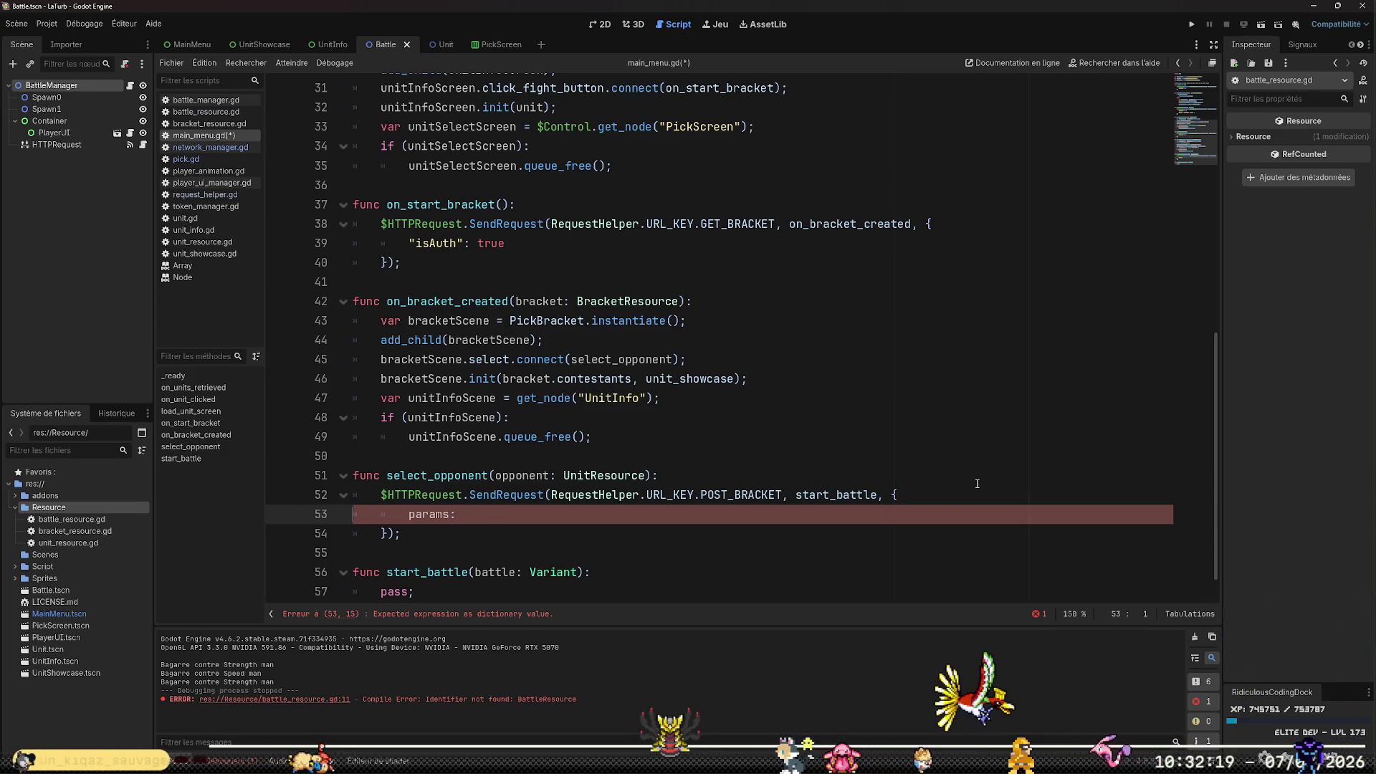
key(ctrl+Right)
text(")
key(Right)
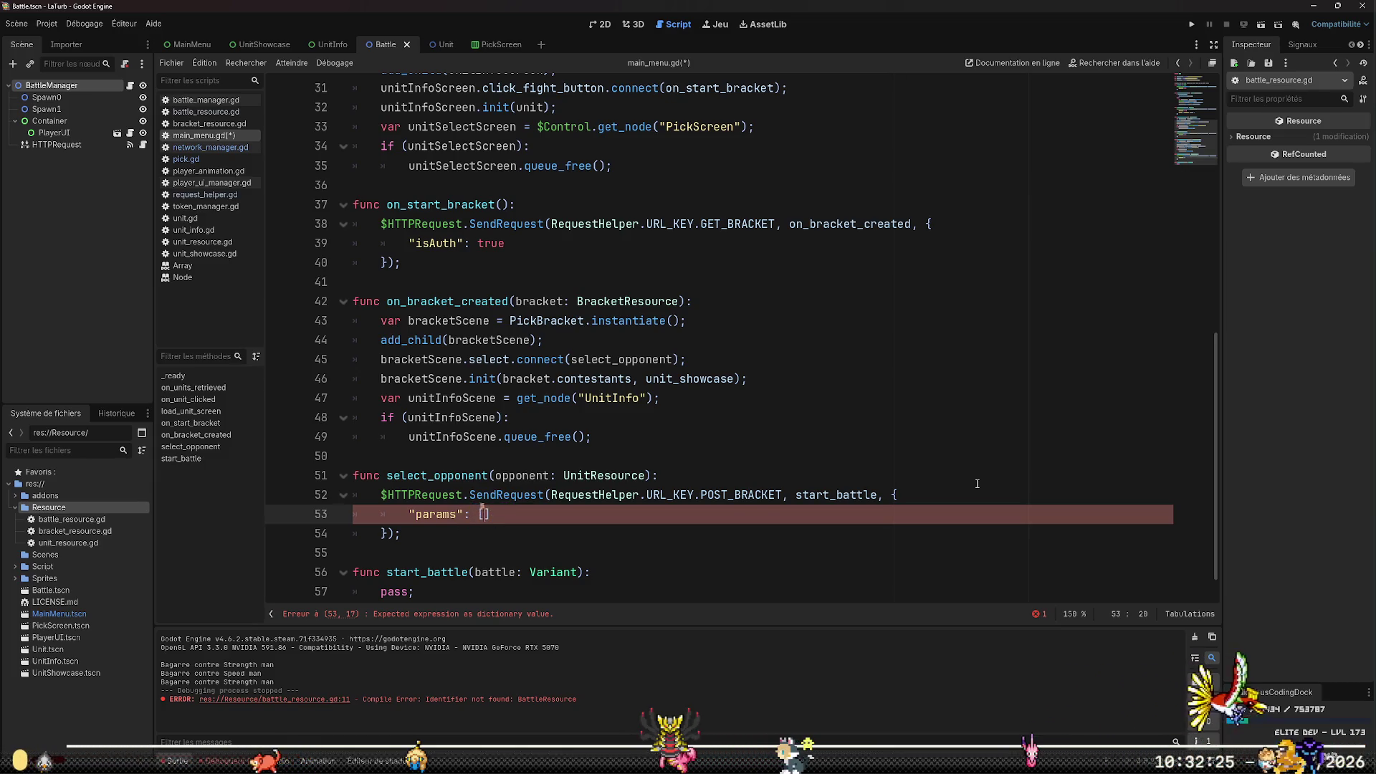
text(opponent.)
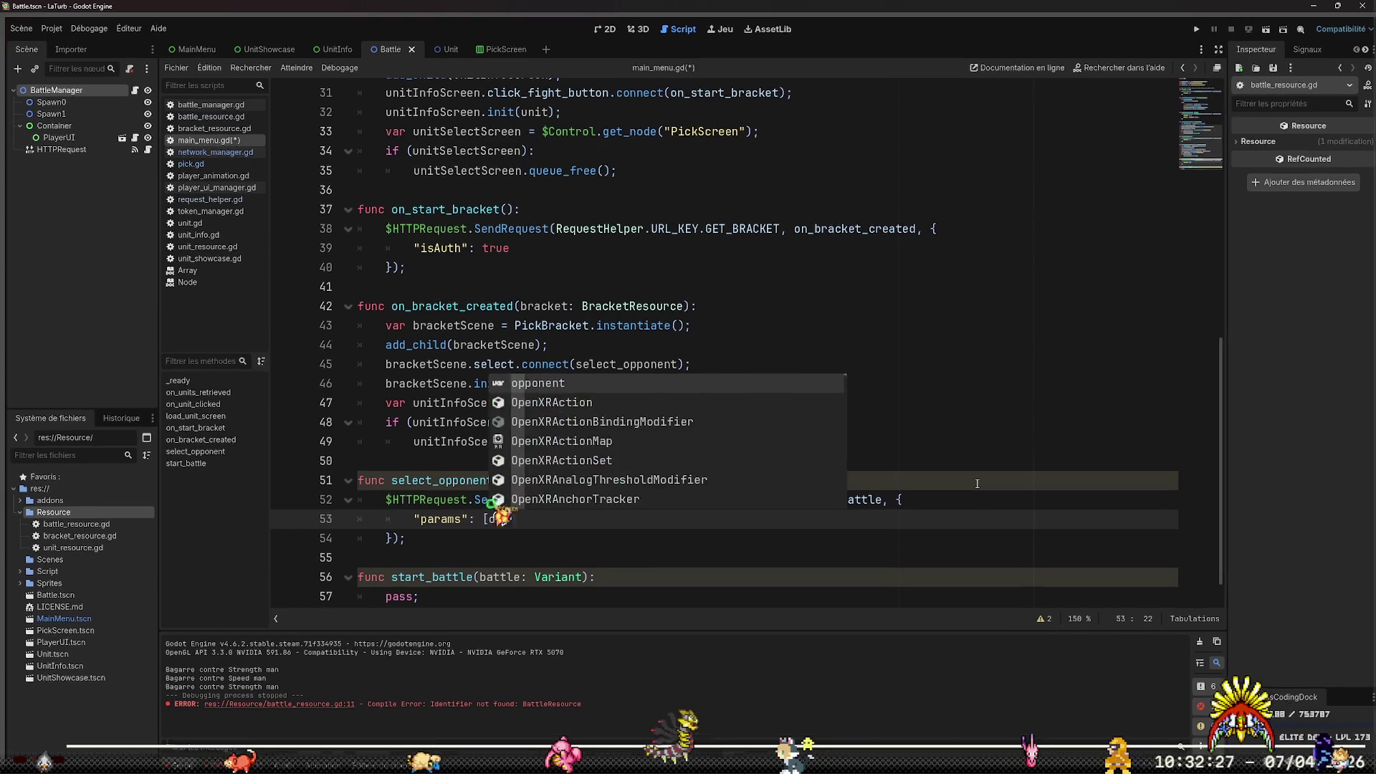
text(id],)
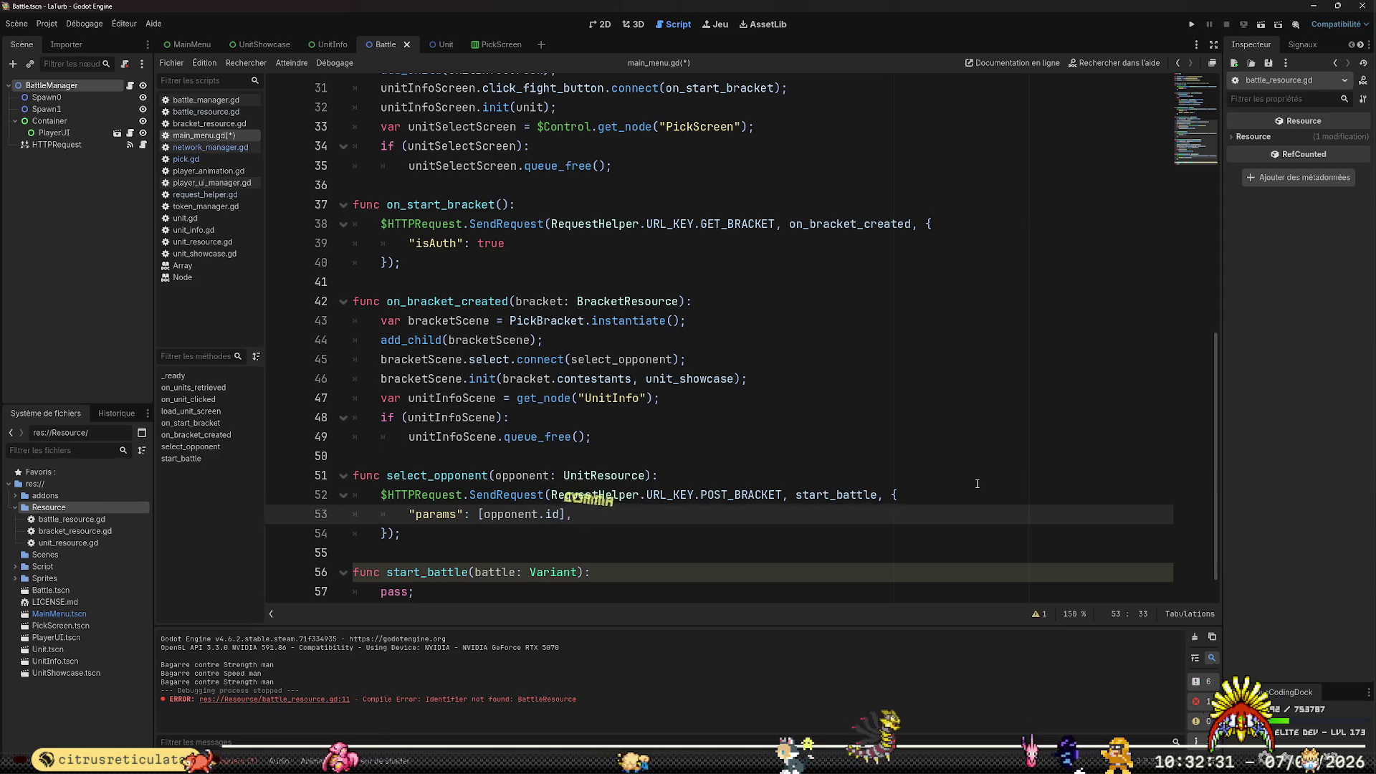
key(Return)
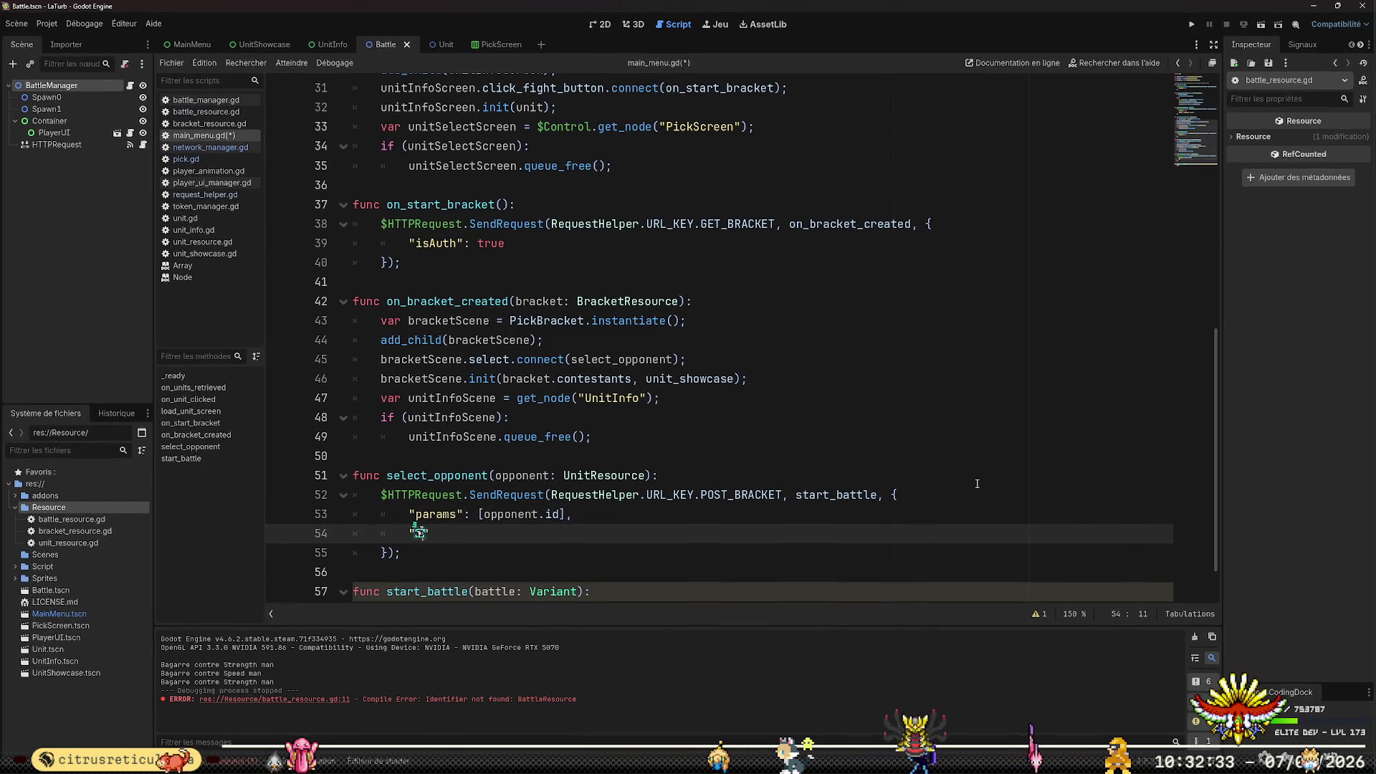
text(sAuth": )
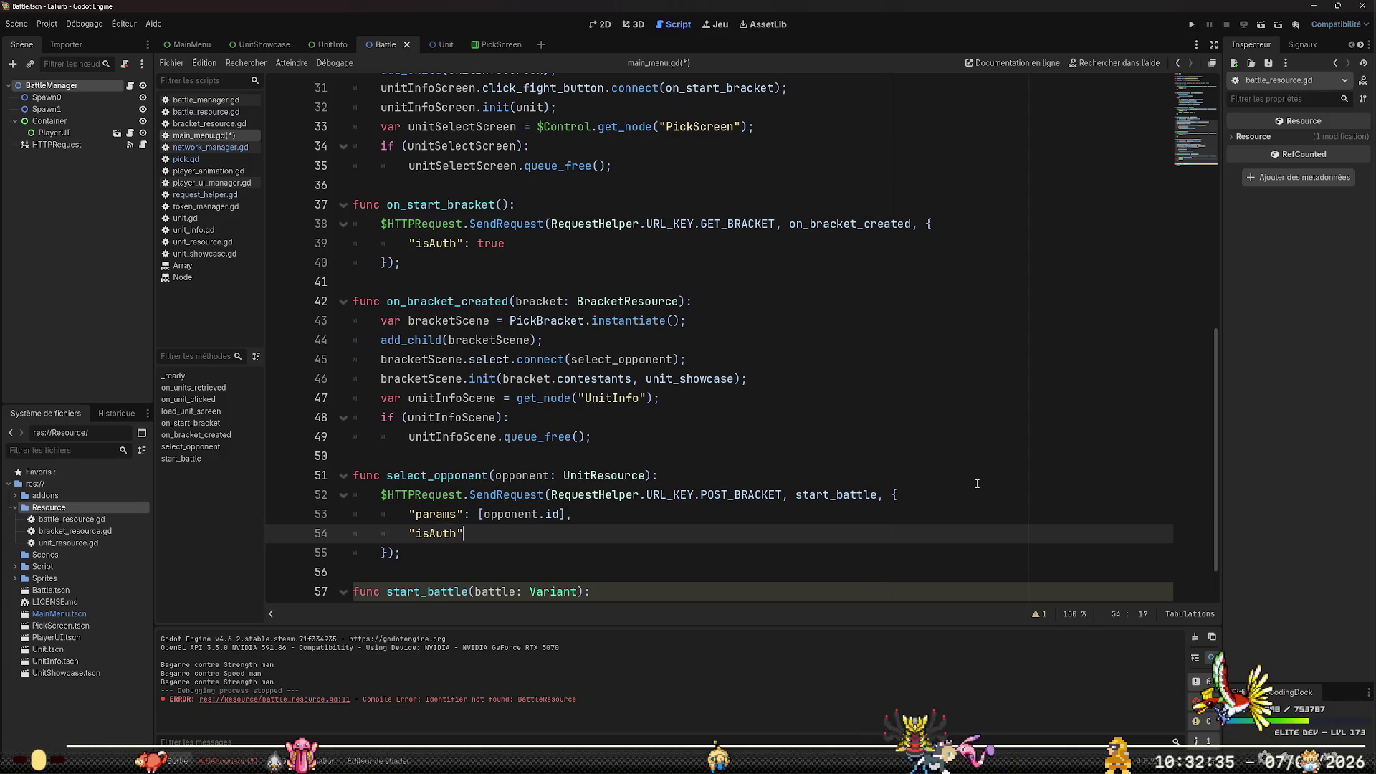
text(true)
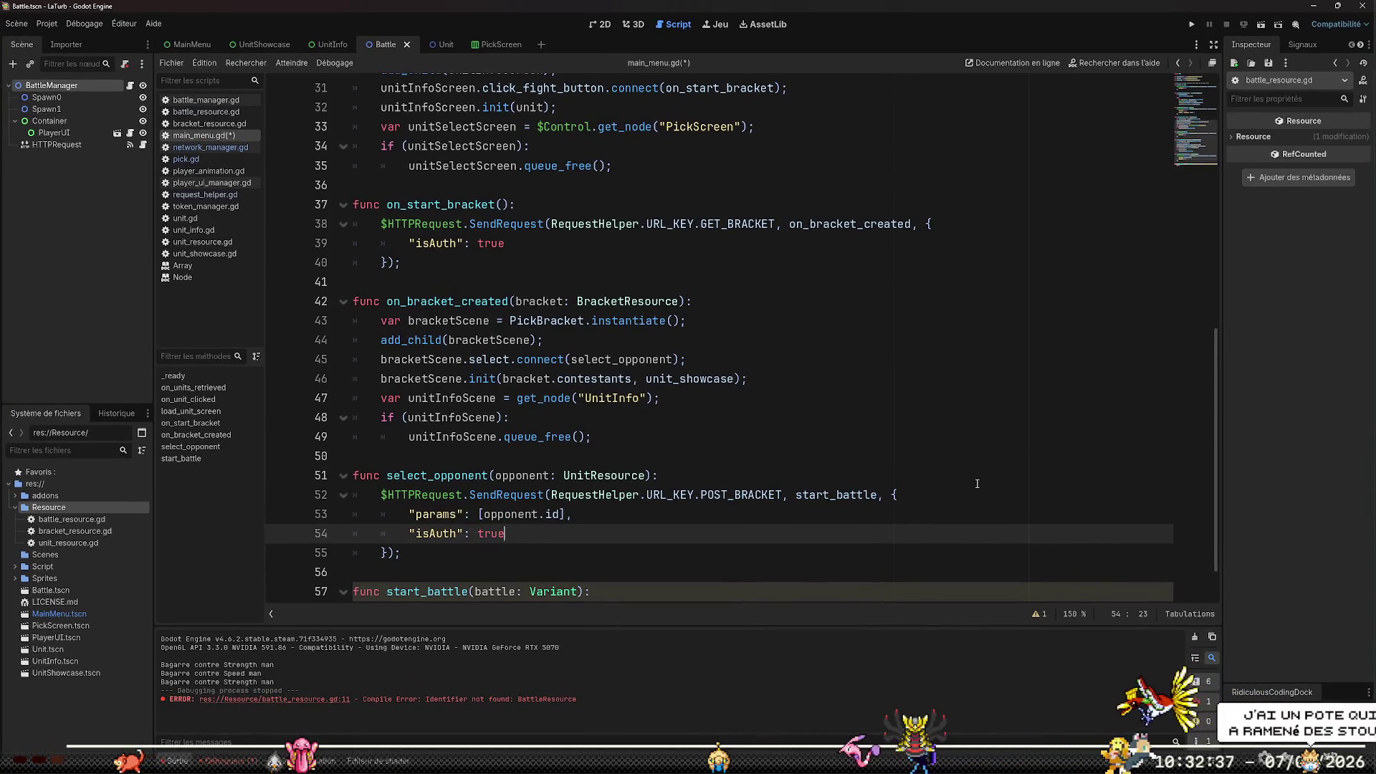
text(,)
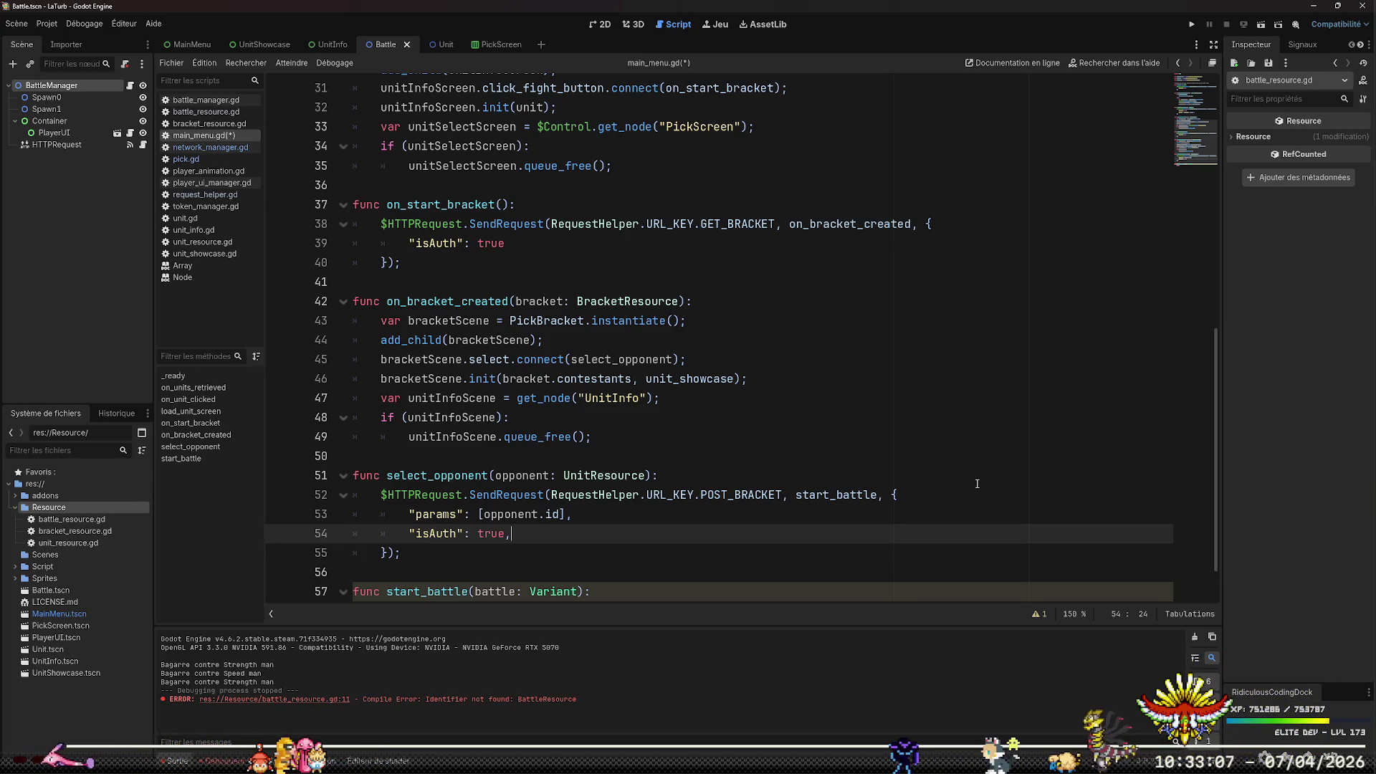
Rename the params key to body and start a dictionary in place of the list
key(Up)
key(Left)
key(Left)
key(Left)
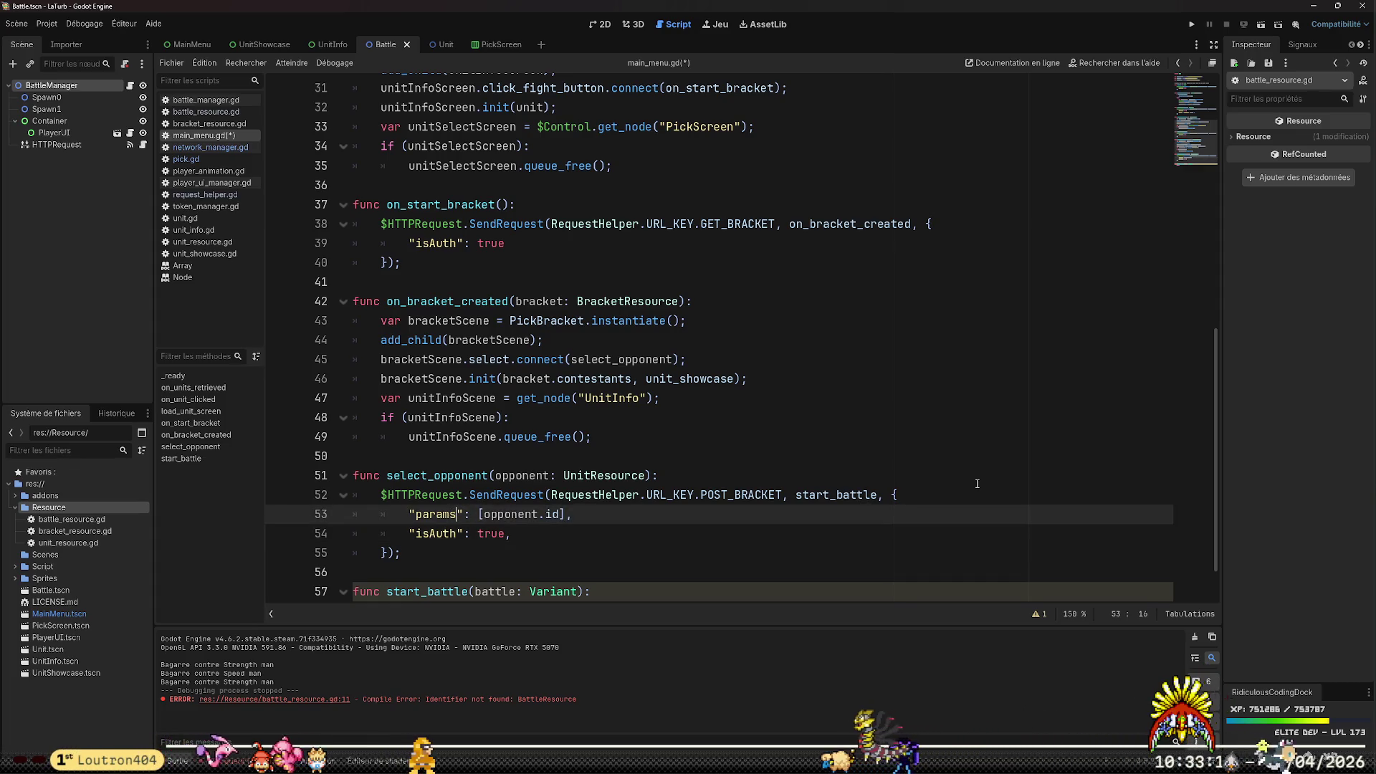
text(body)
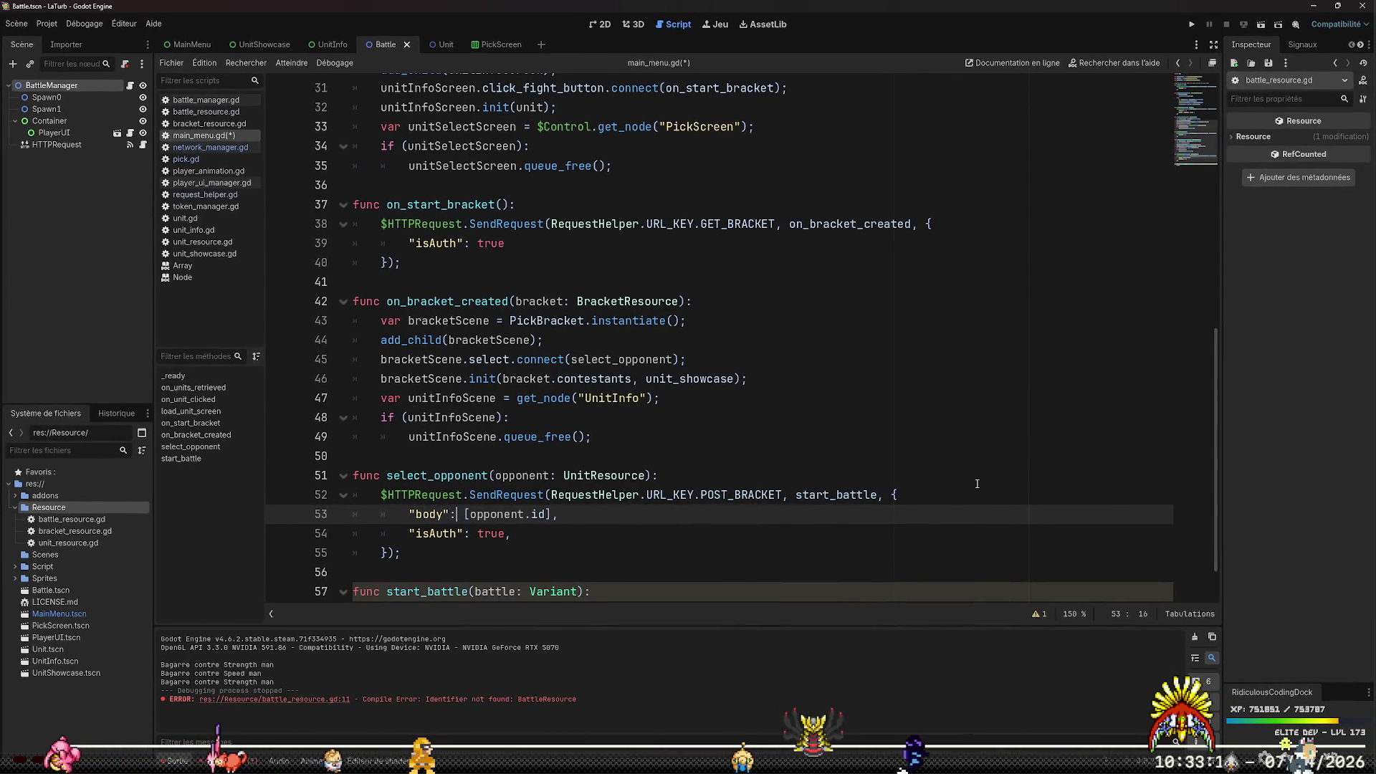
key(BackSpace)
text({)
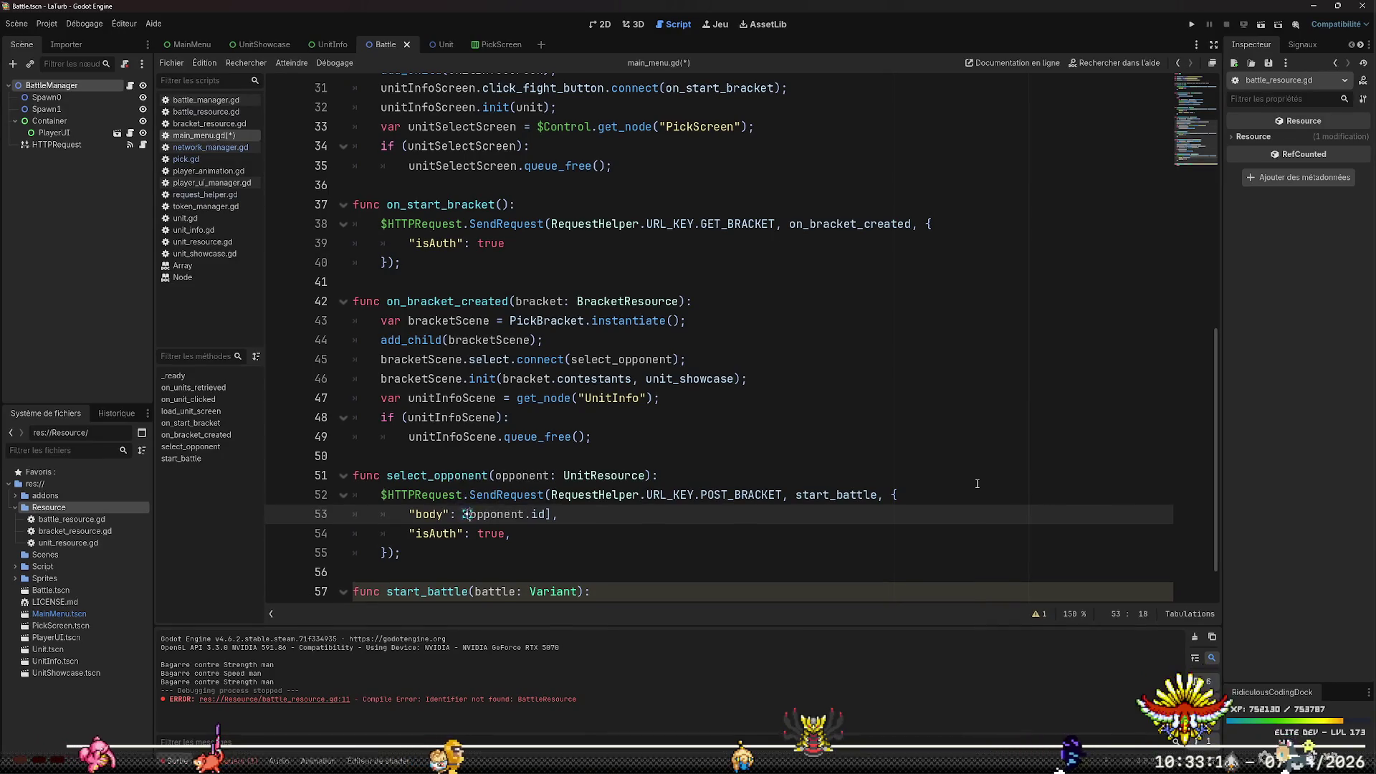
key(Return)
Fill the body dictionary with "opponent": opponent.id, closing the brace on its own line
text(opponent;)
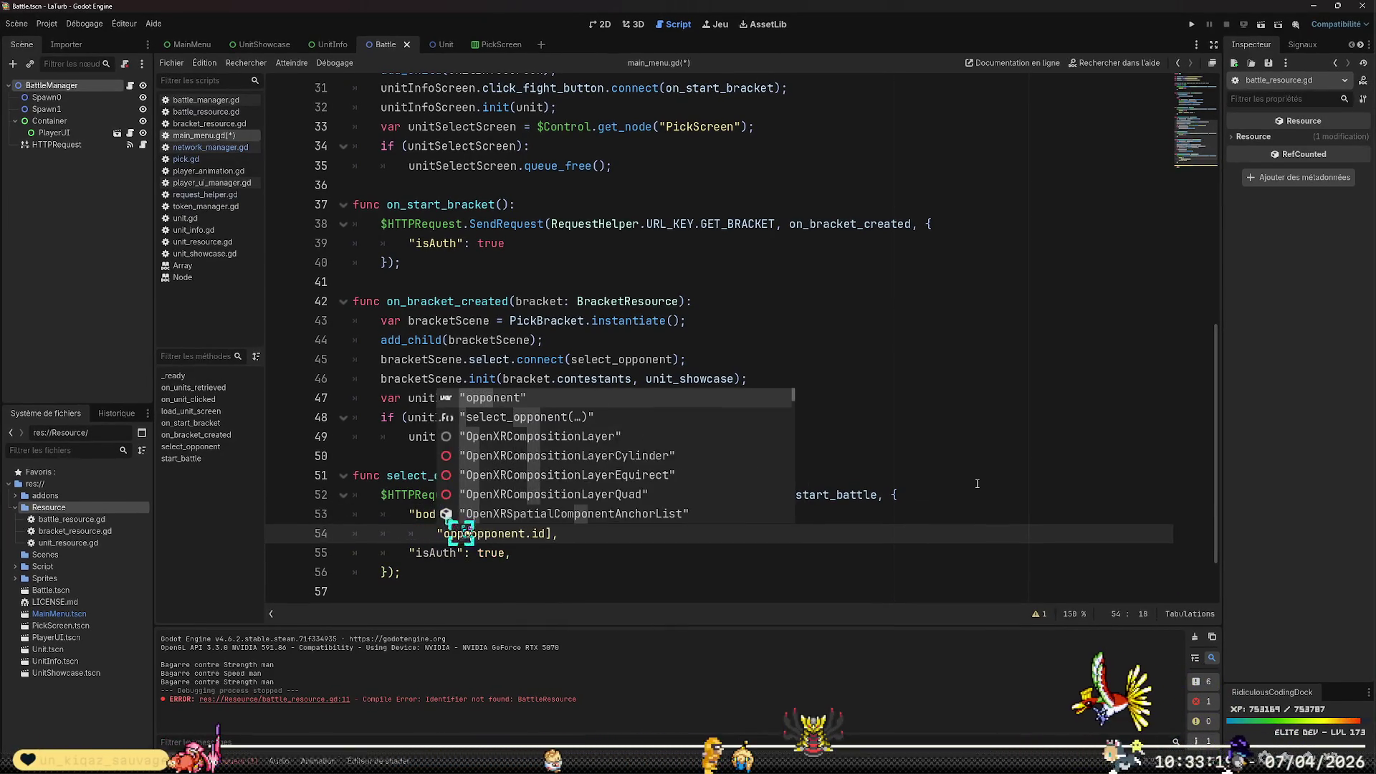
key(BackSpace)
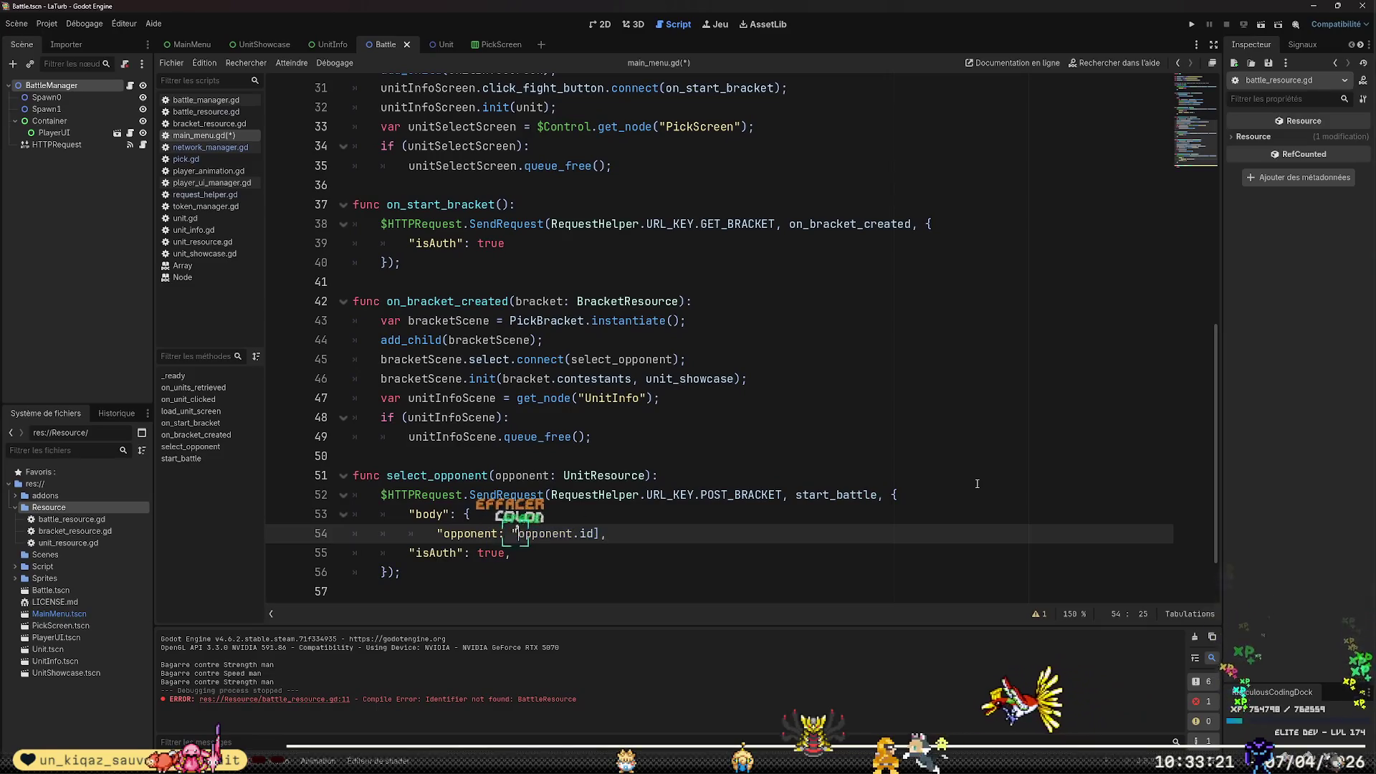
text(": ")
key(Right)
key(Right)
key(BackSpace)
key(Right)
key(Right)
key(Right)
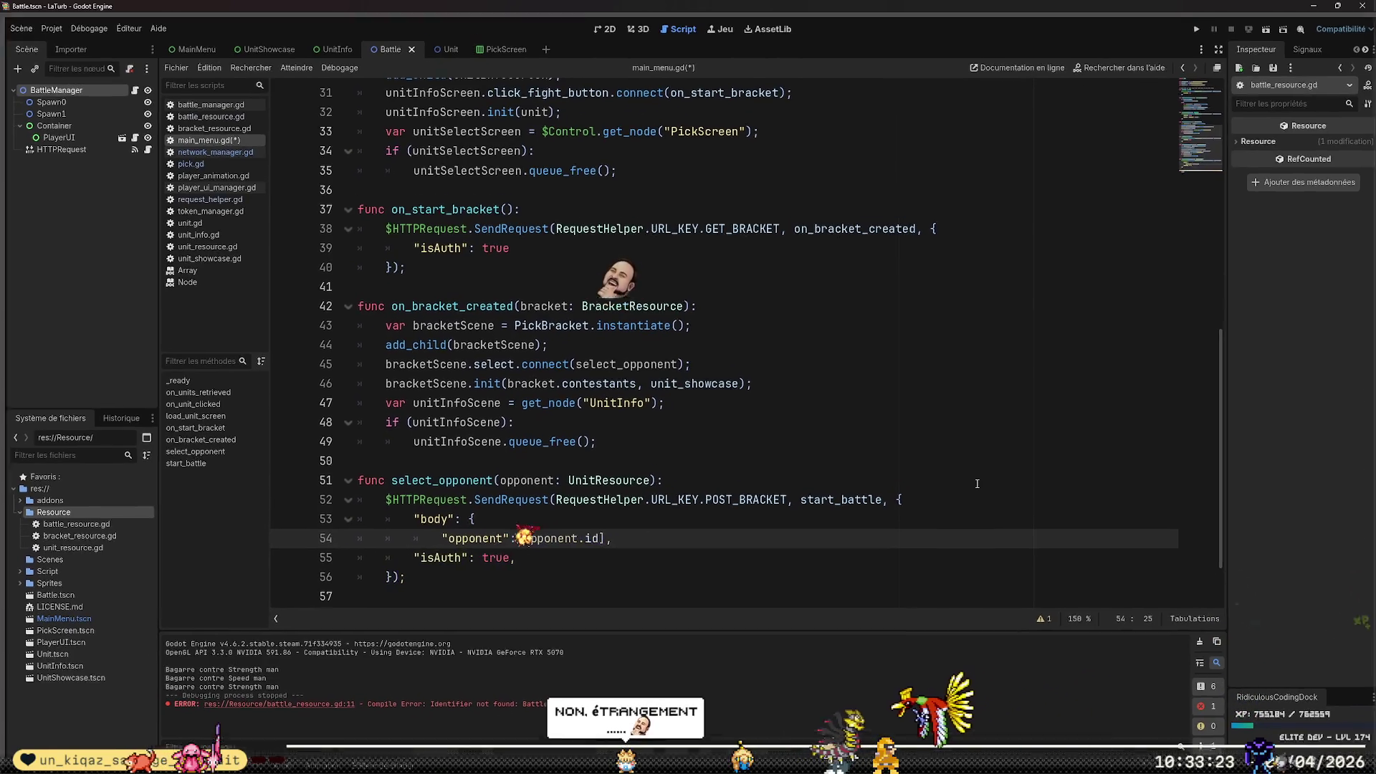
key(Delete)
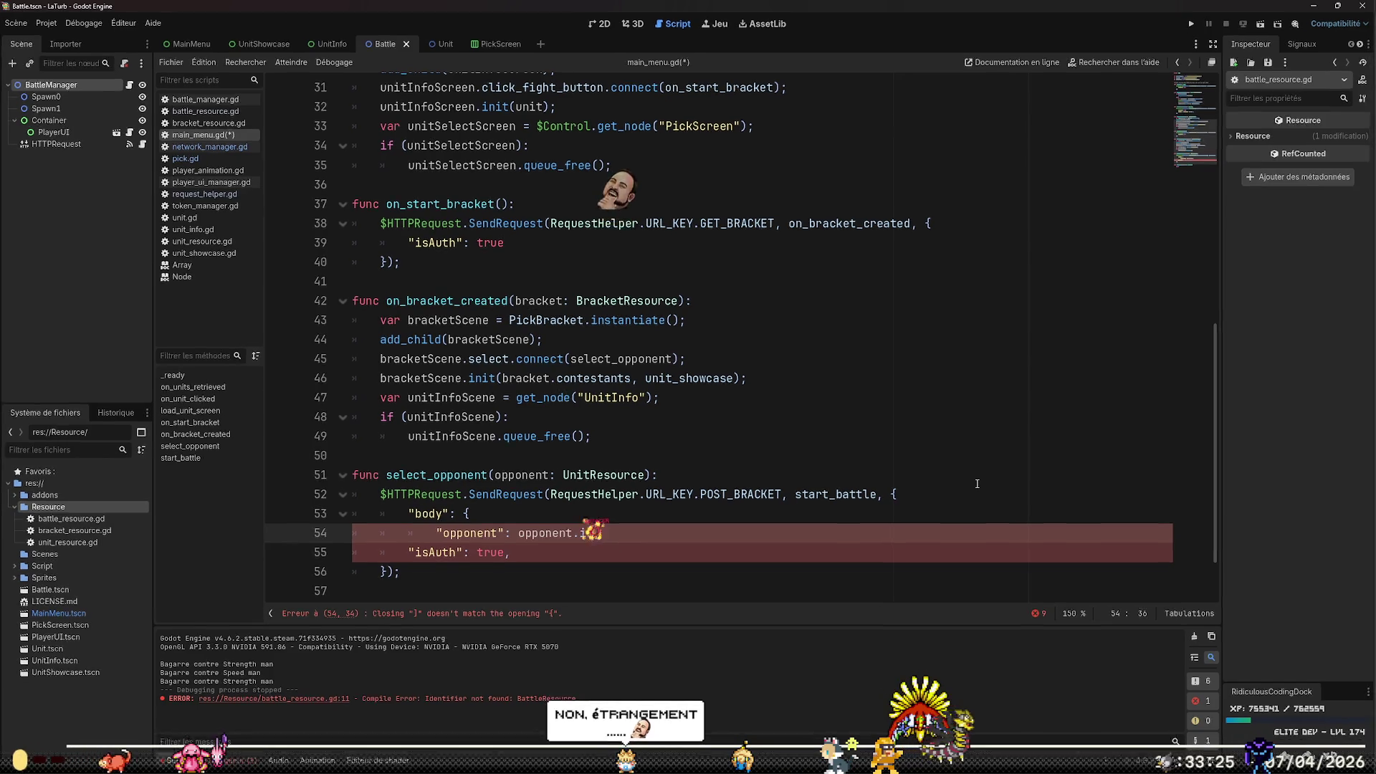
text(})
key(Return)
key(BackSpace)
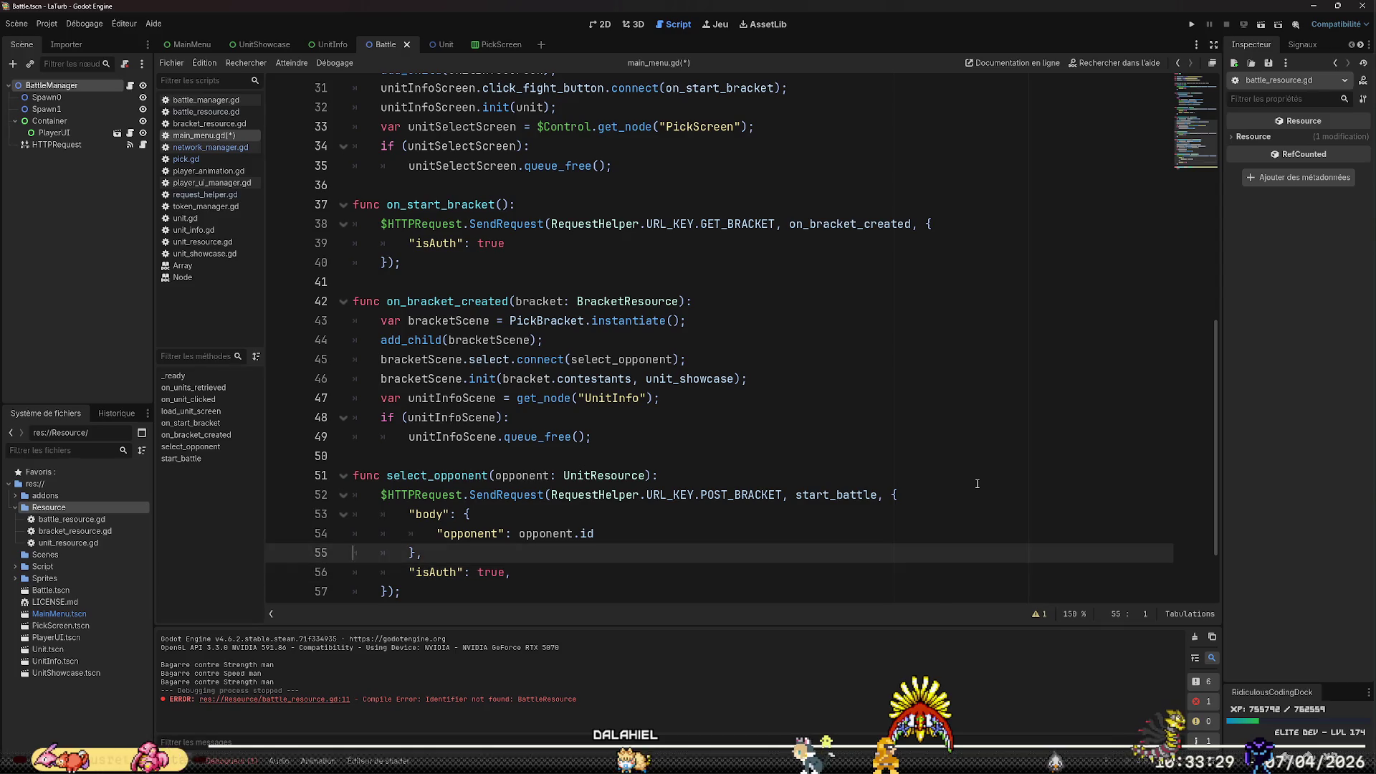
key(Up)
key(End)
text(,)
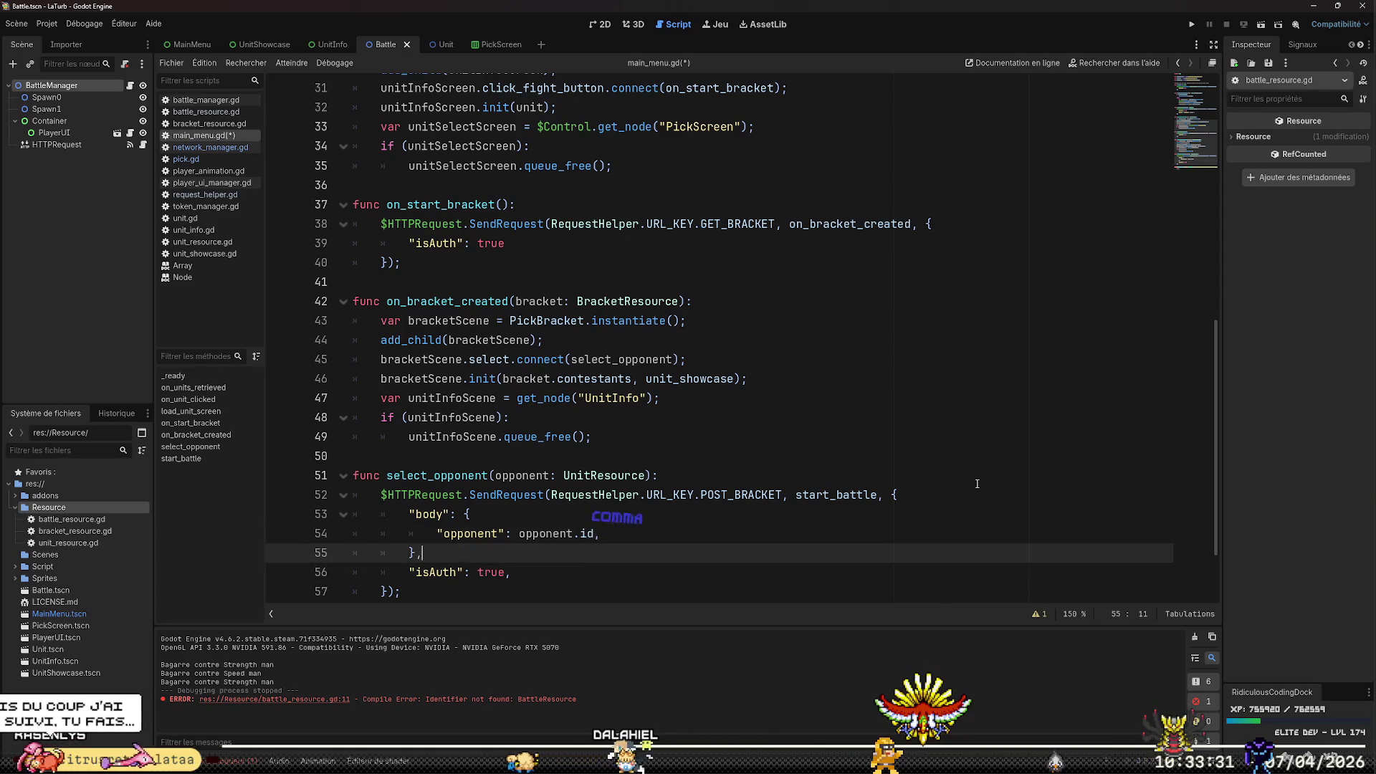
key(ctrl+End)
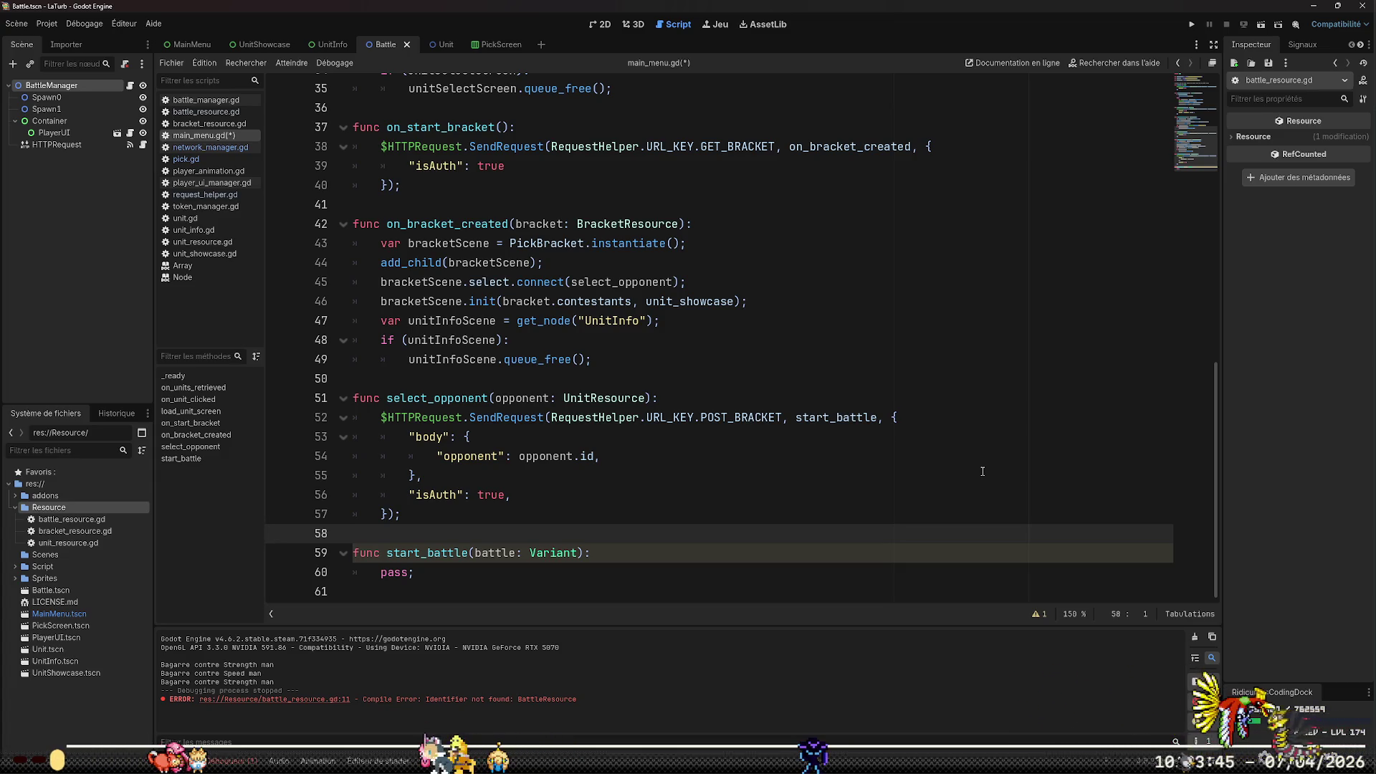
Test-run the project to check the Strength man and Speed man choices, then stop it
click(1189, 24)
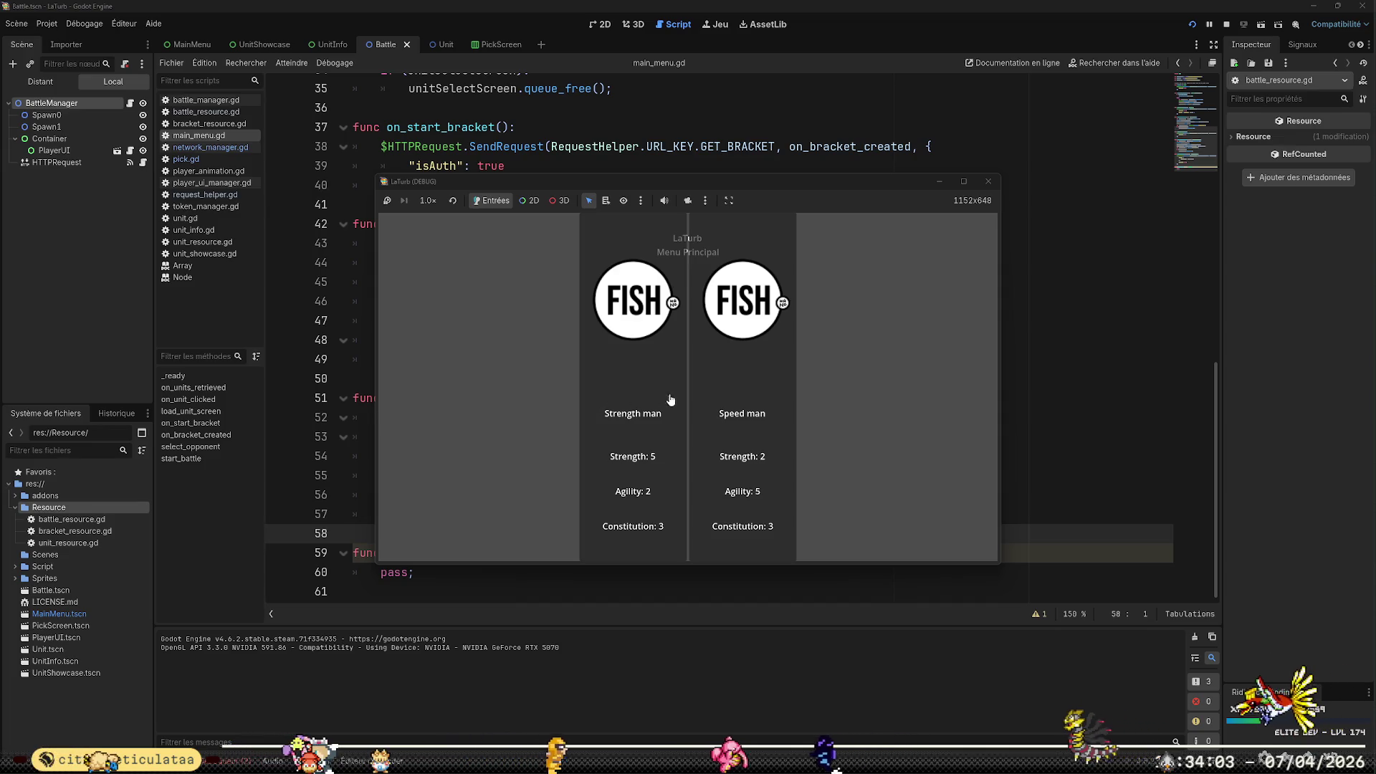
click(988, 181)
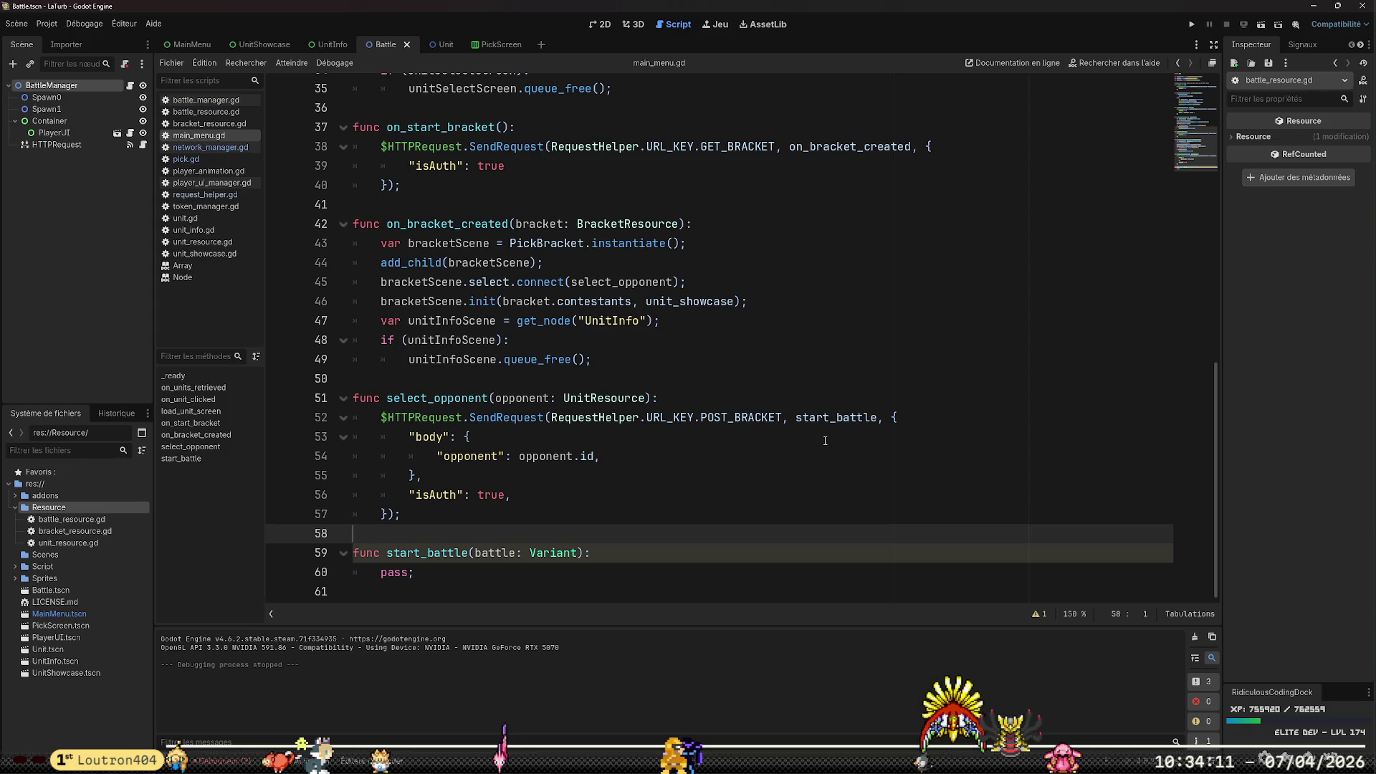
Add a "params": [], entry on a new line after the body dictionary
key(Up)
key(Up)
key(Up)
key(Down)
key(End)
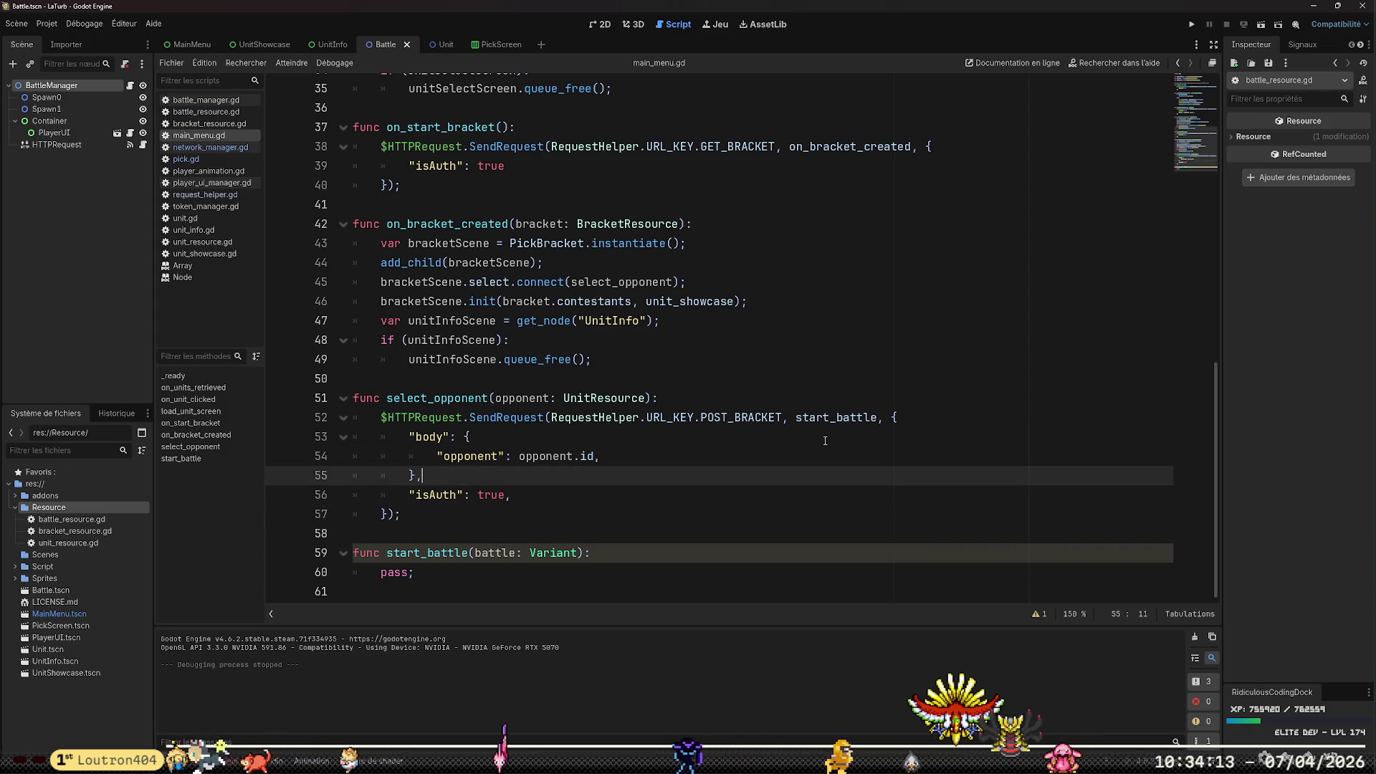
key(Return)
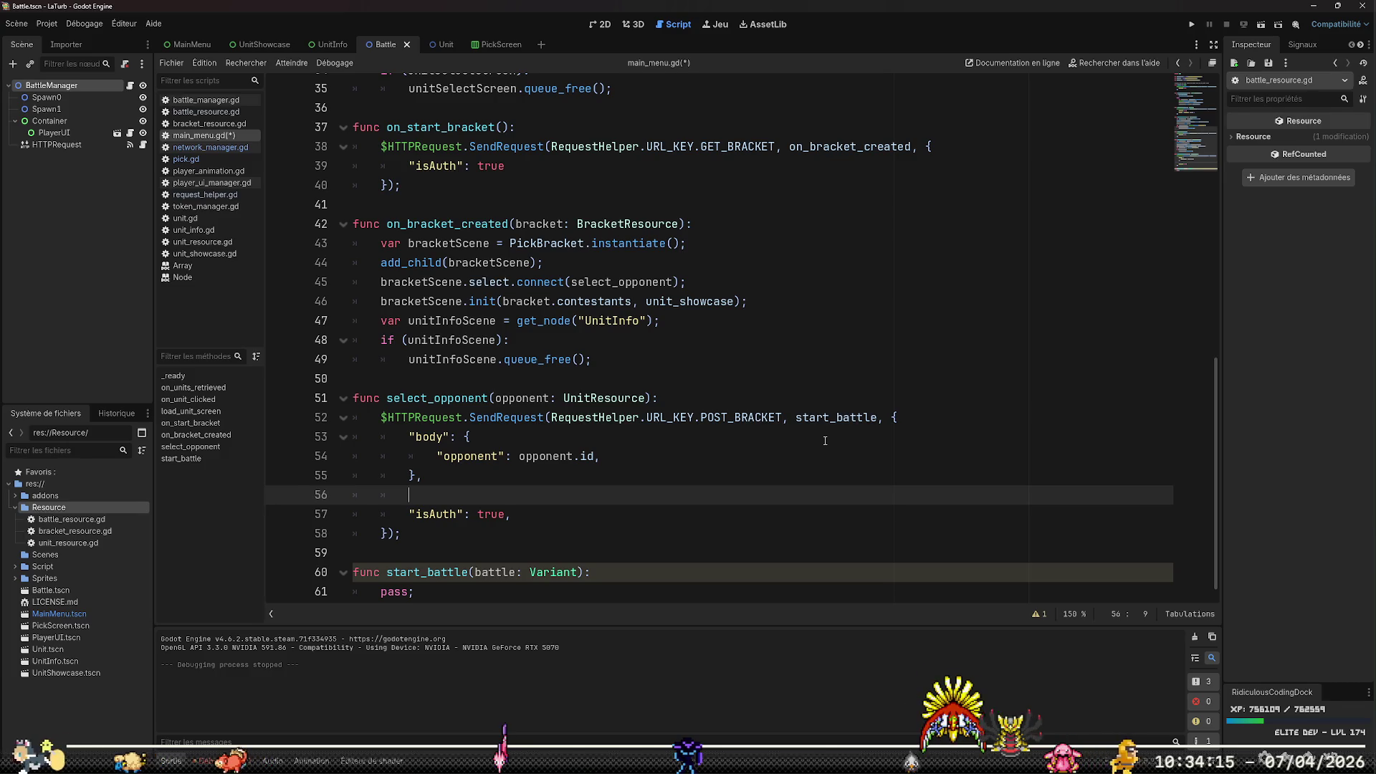
text("params")
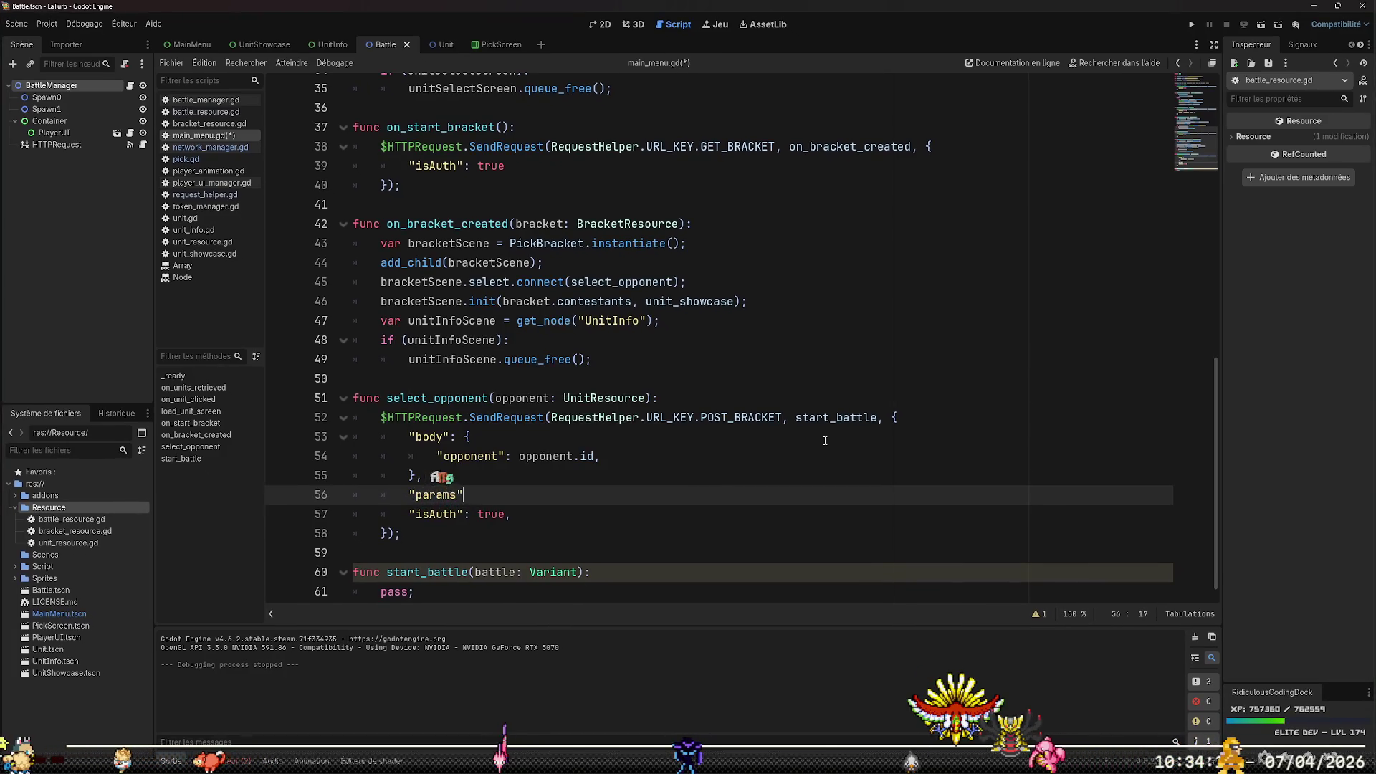
text(: {)
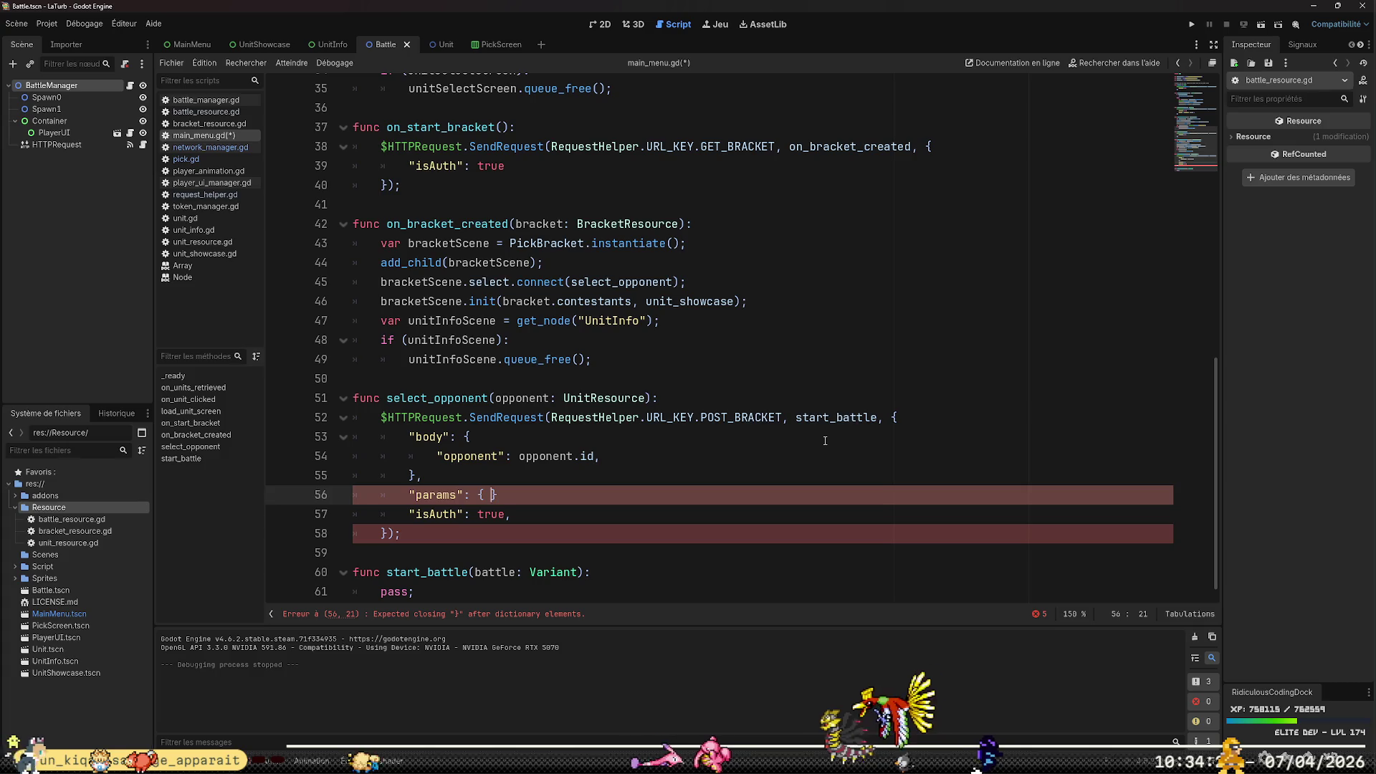
key(Left)
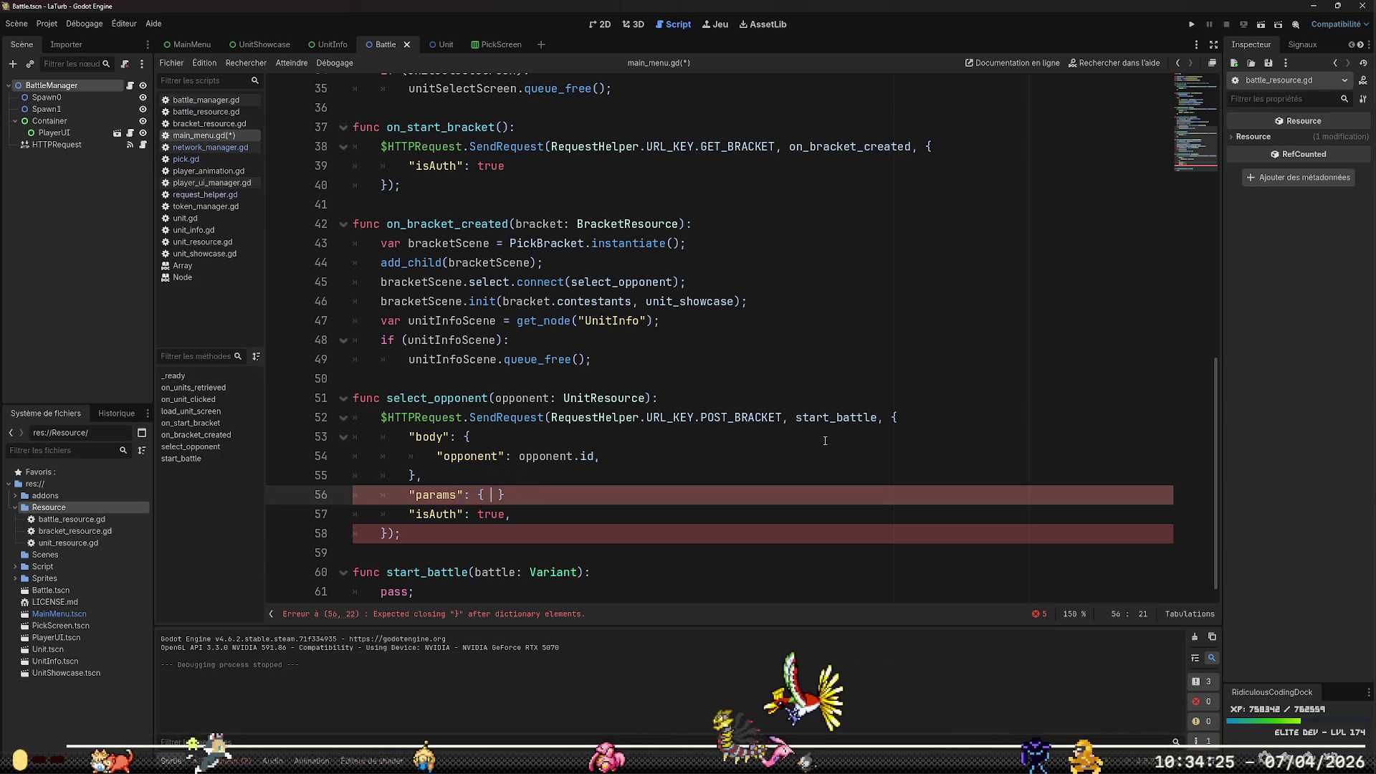
key(Left)
key(Left)
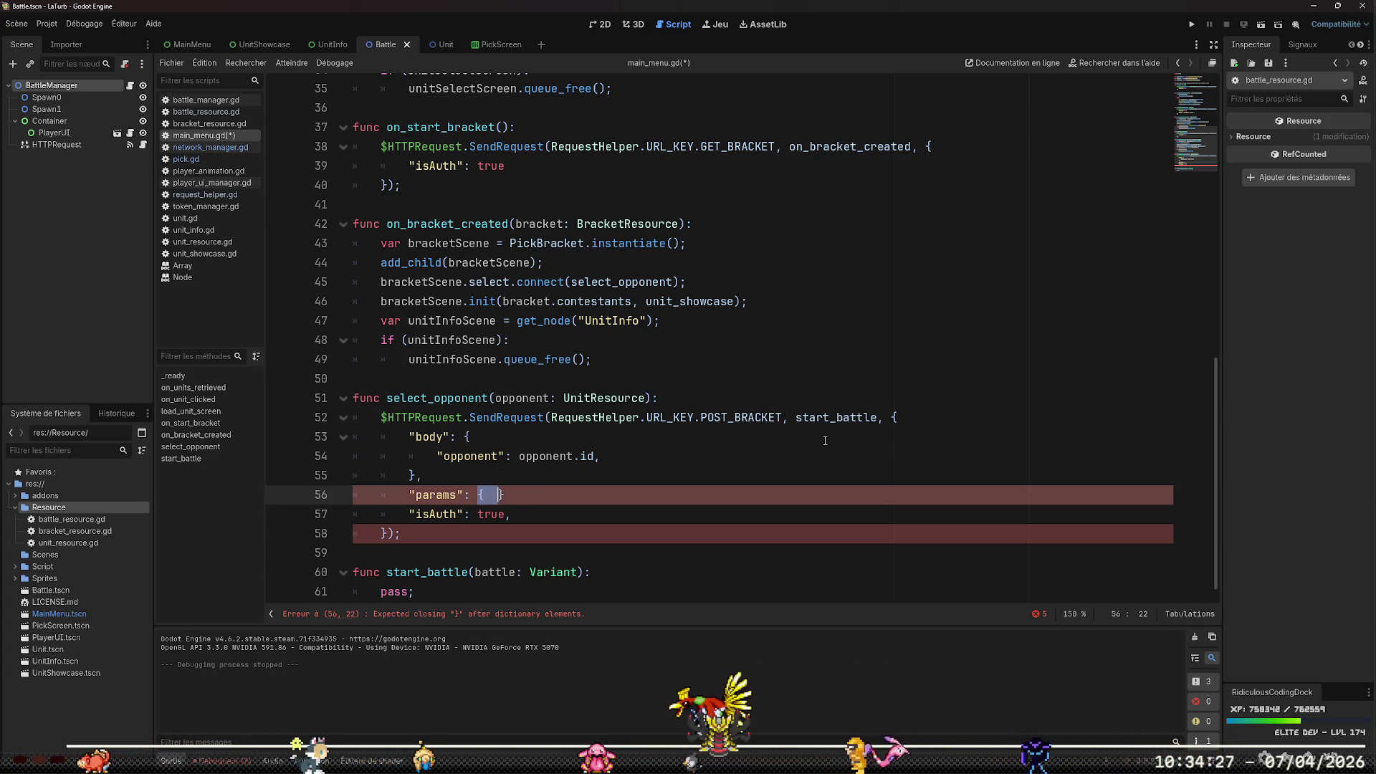
key(shift+Right)
key(BackSpace)
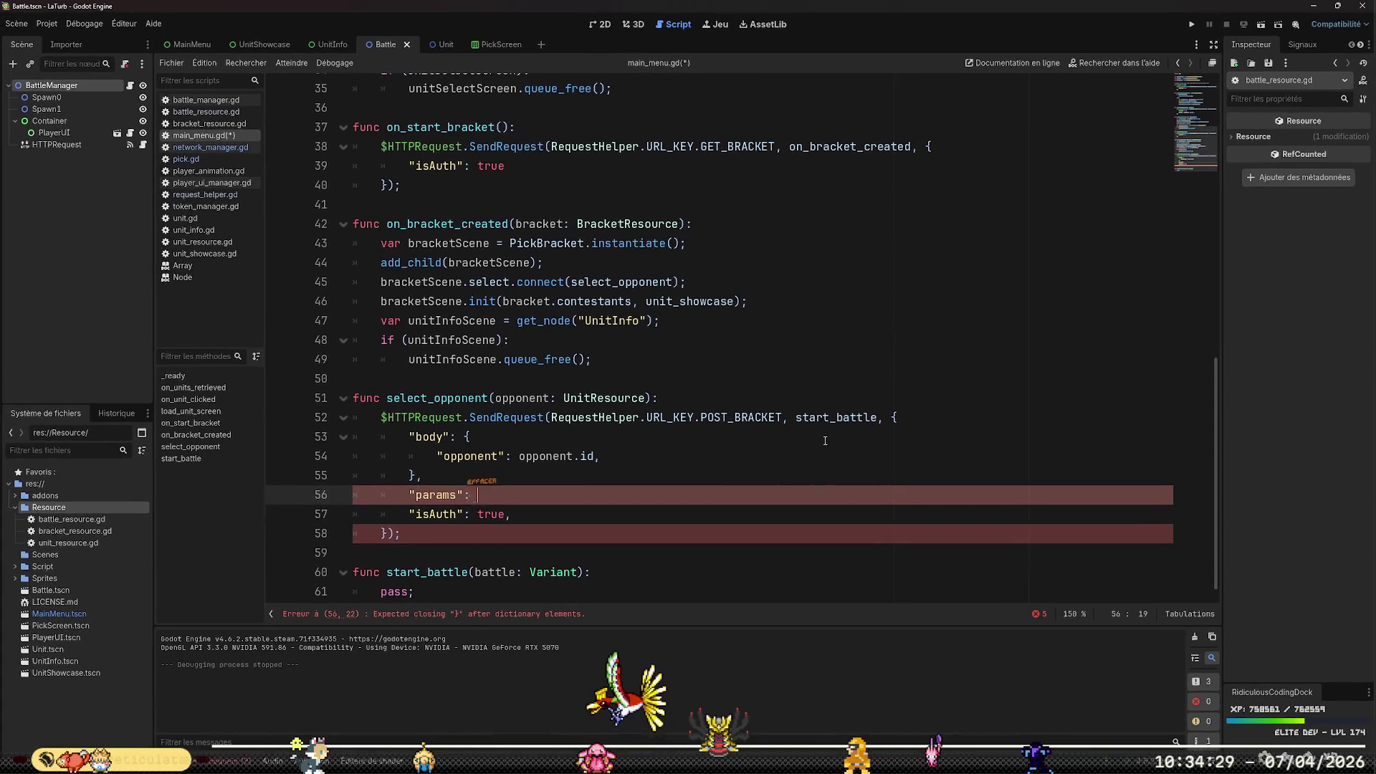
text([],)
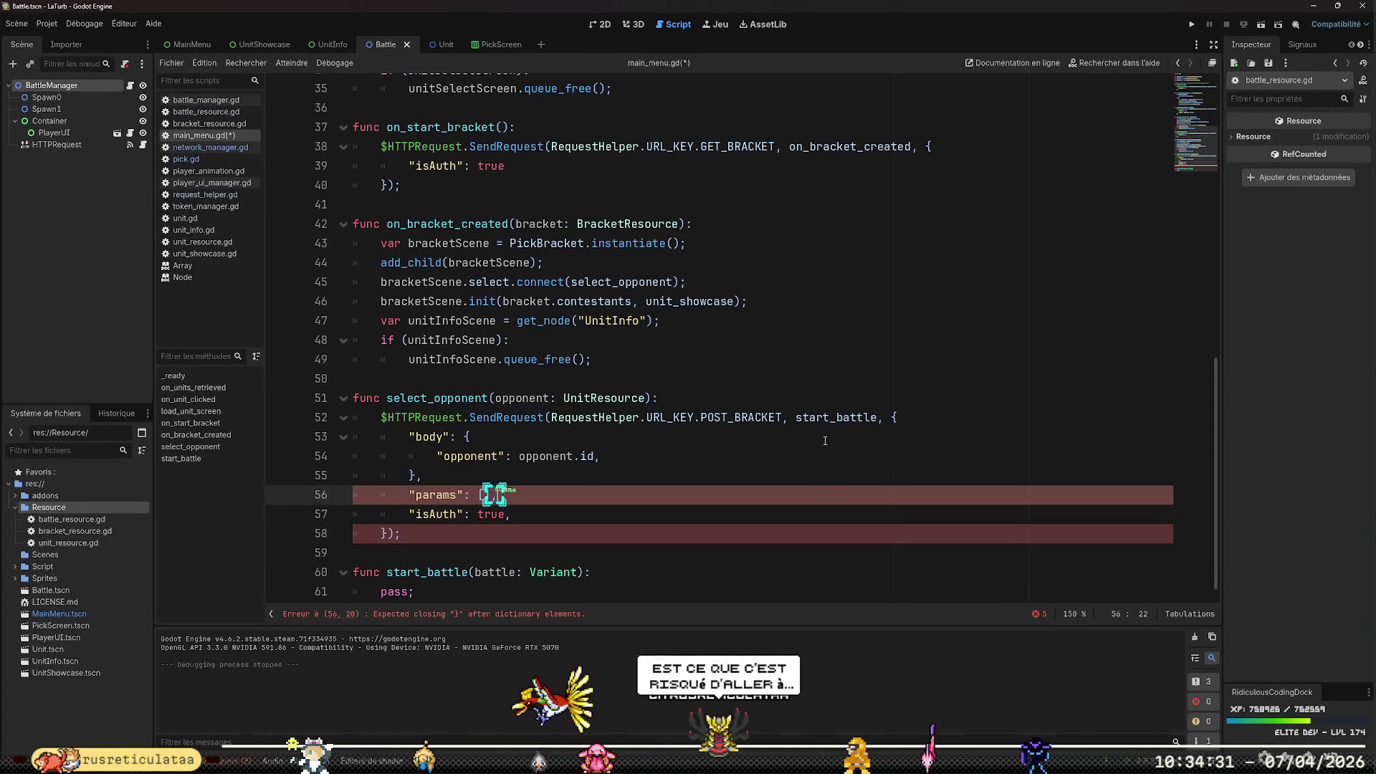
Save main_menu.gd and look at the select signal connection on line 45
click(945, 431)
key(ctrl+s)
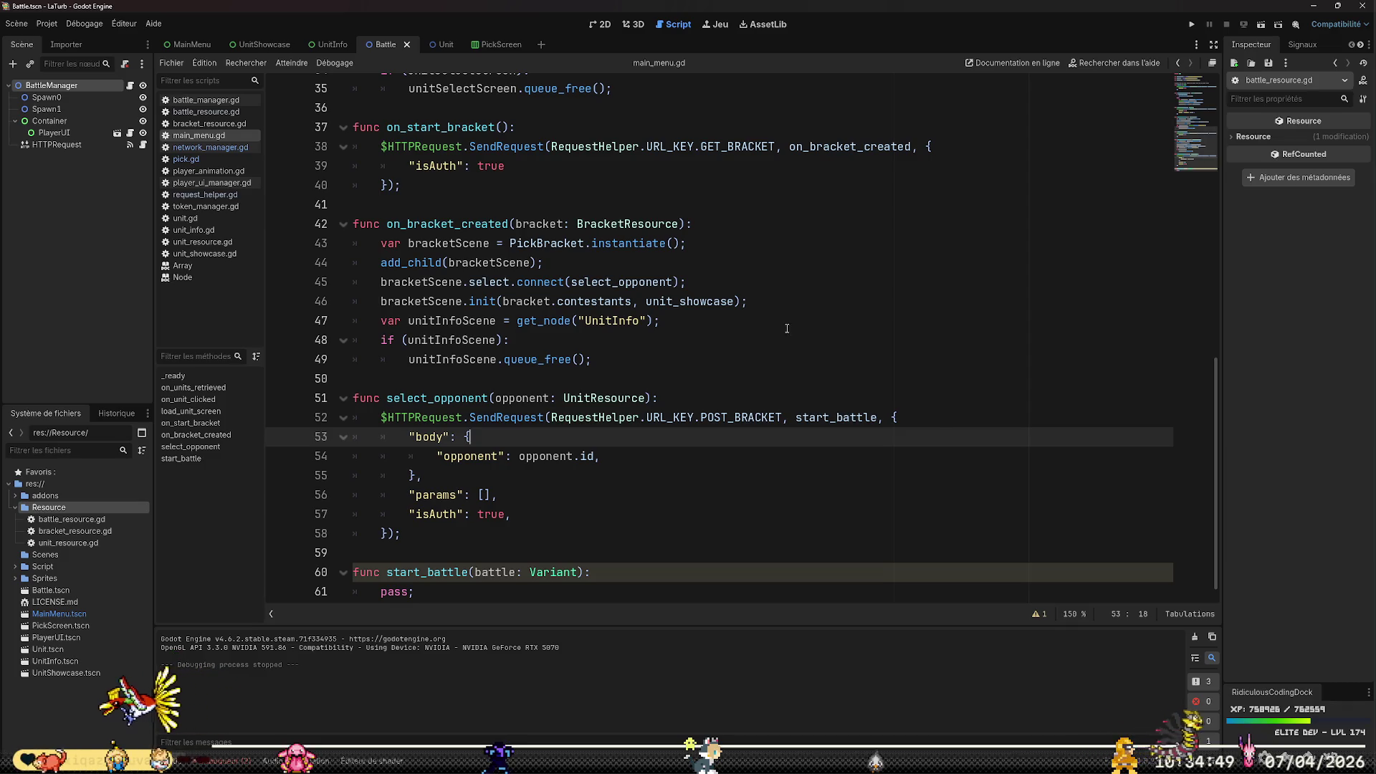
click(726, 281)
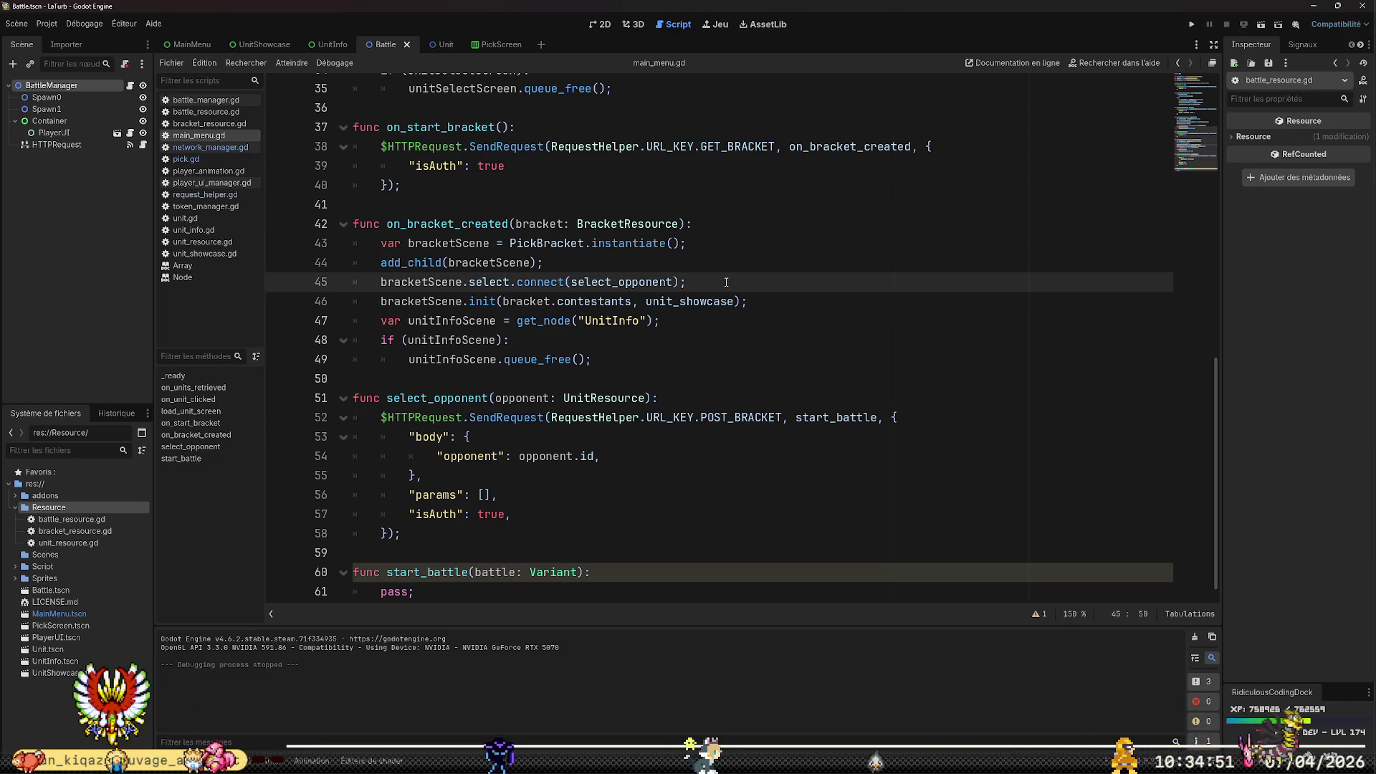
Inspect the select signal's selection parameter in pick.gd, then switch to network_manager.gd
click(181, 162)
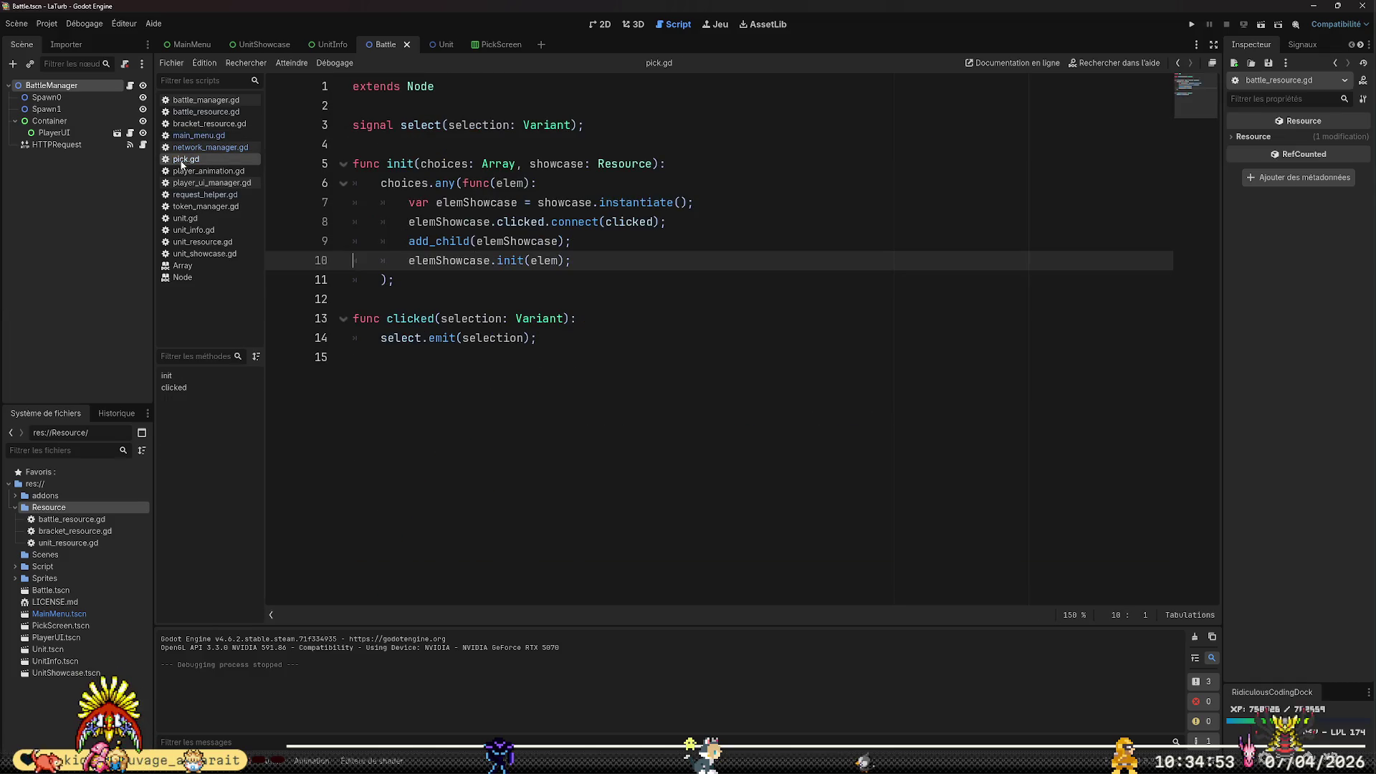
double_click(468, 127)
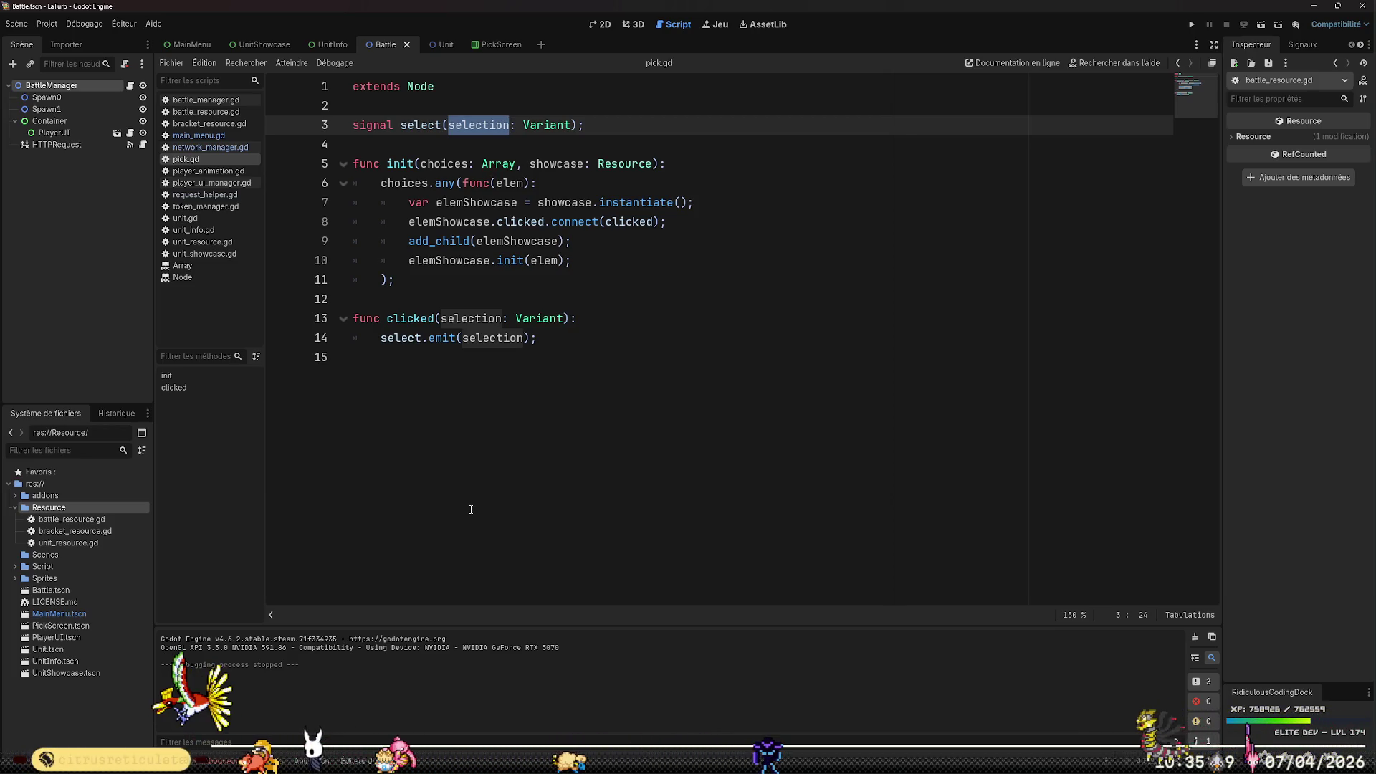
key(Right)
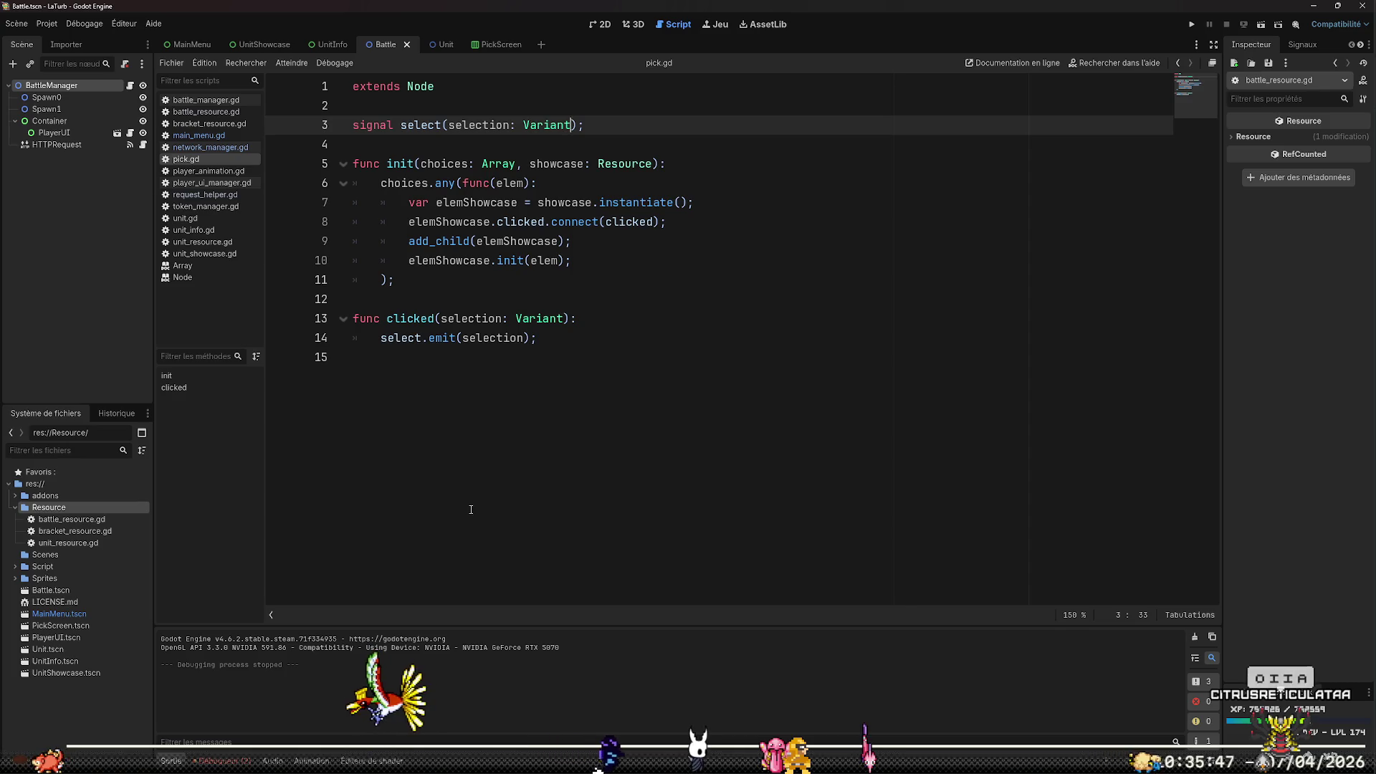
key(End)
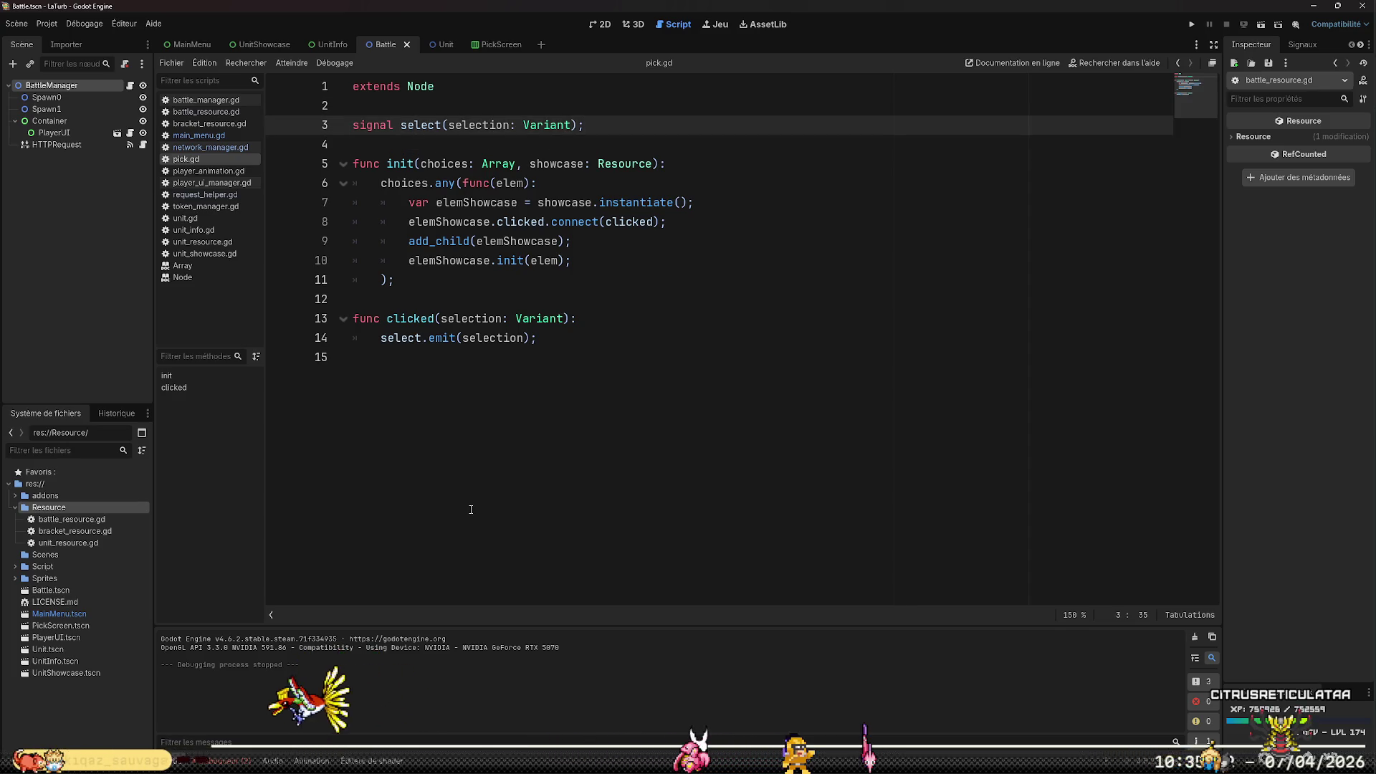
key(Left)
key(Left)
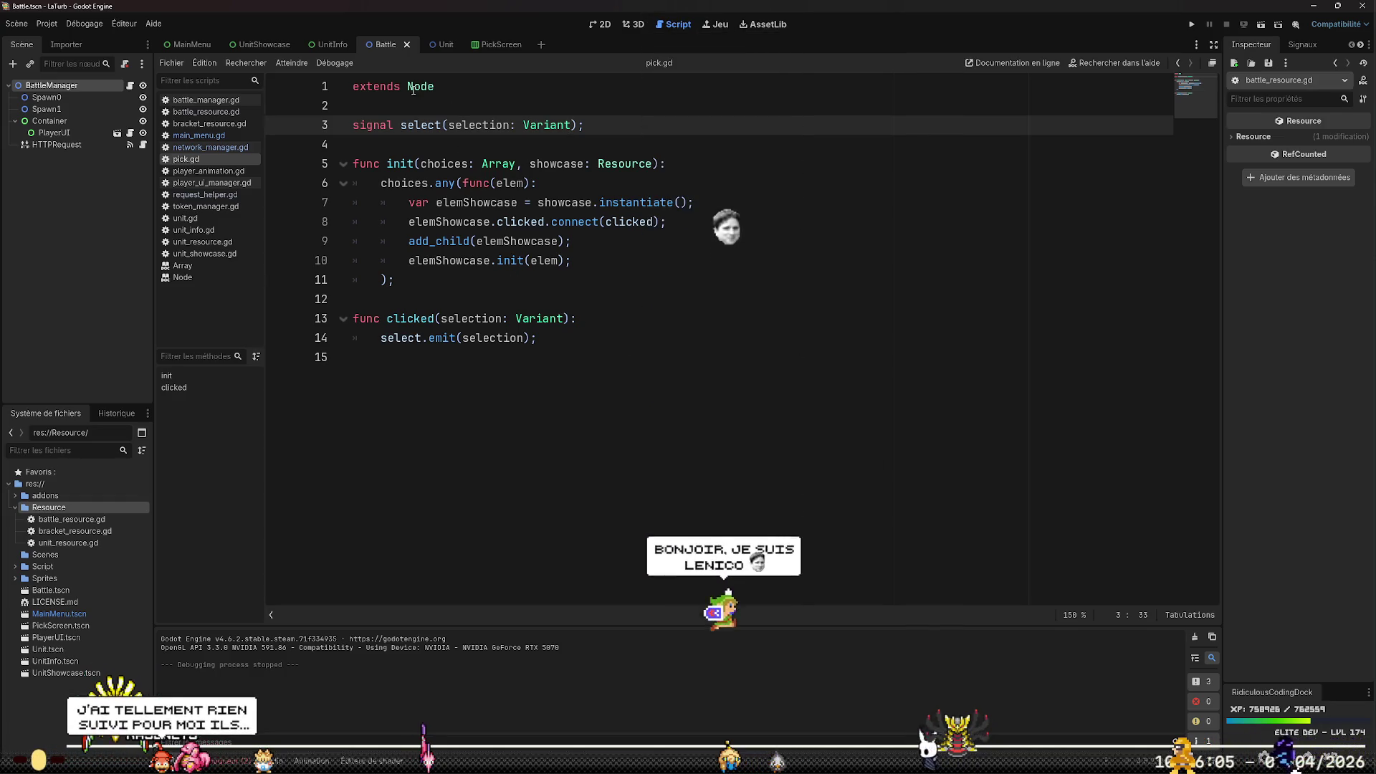
click(226, 148)
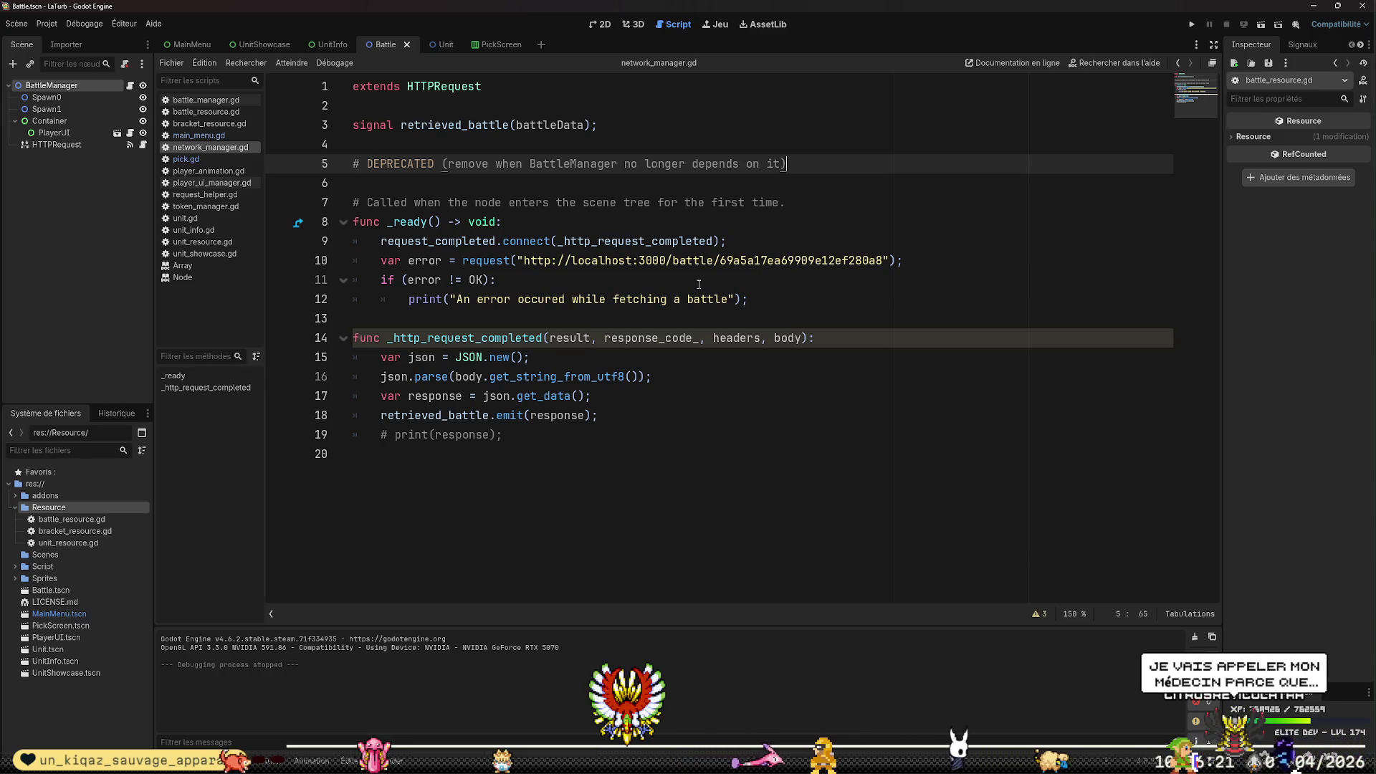
click(199, 135)
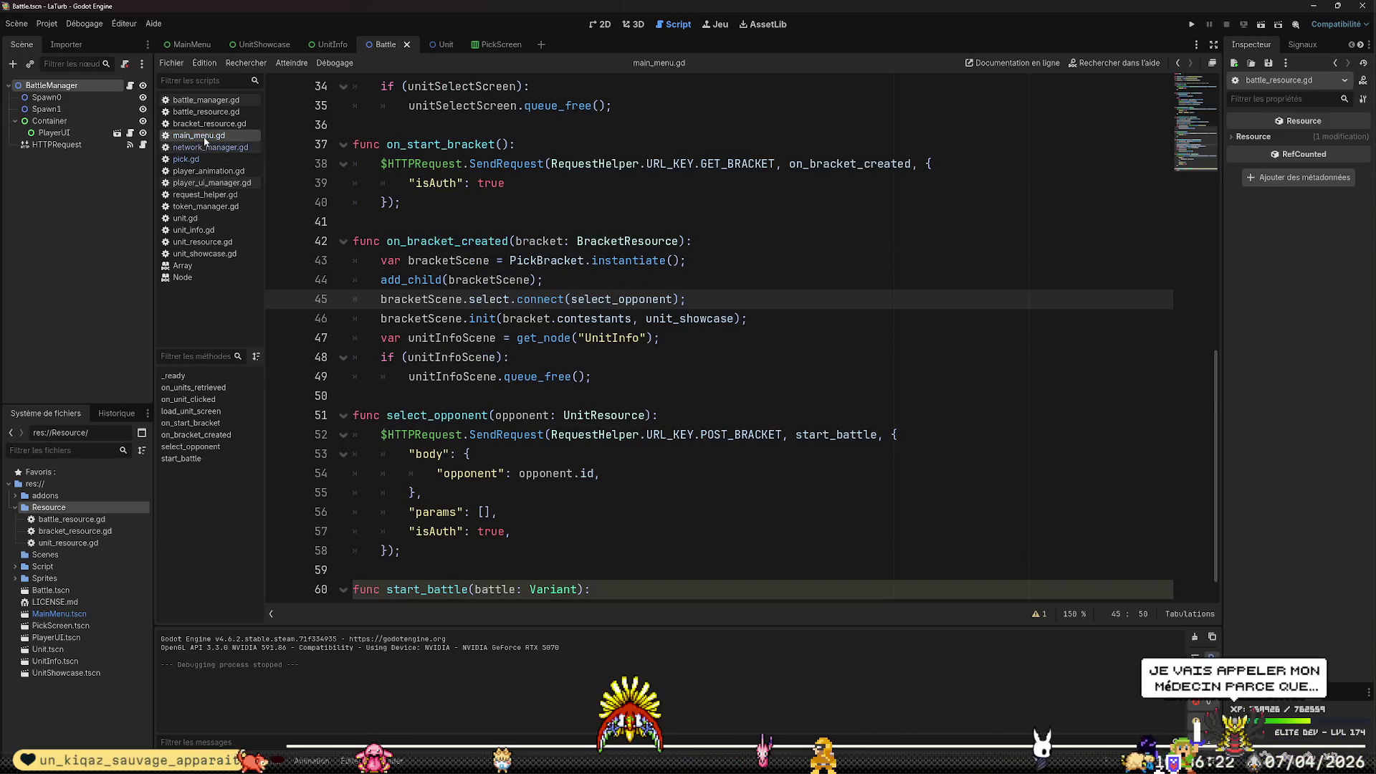
click(600, 528)
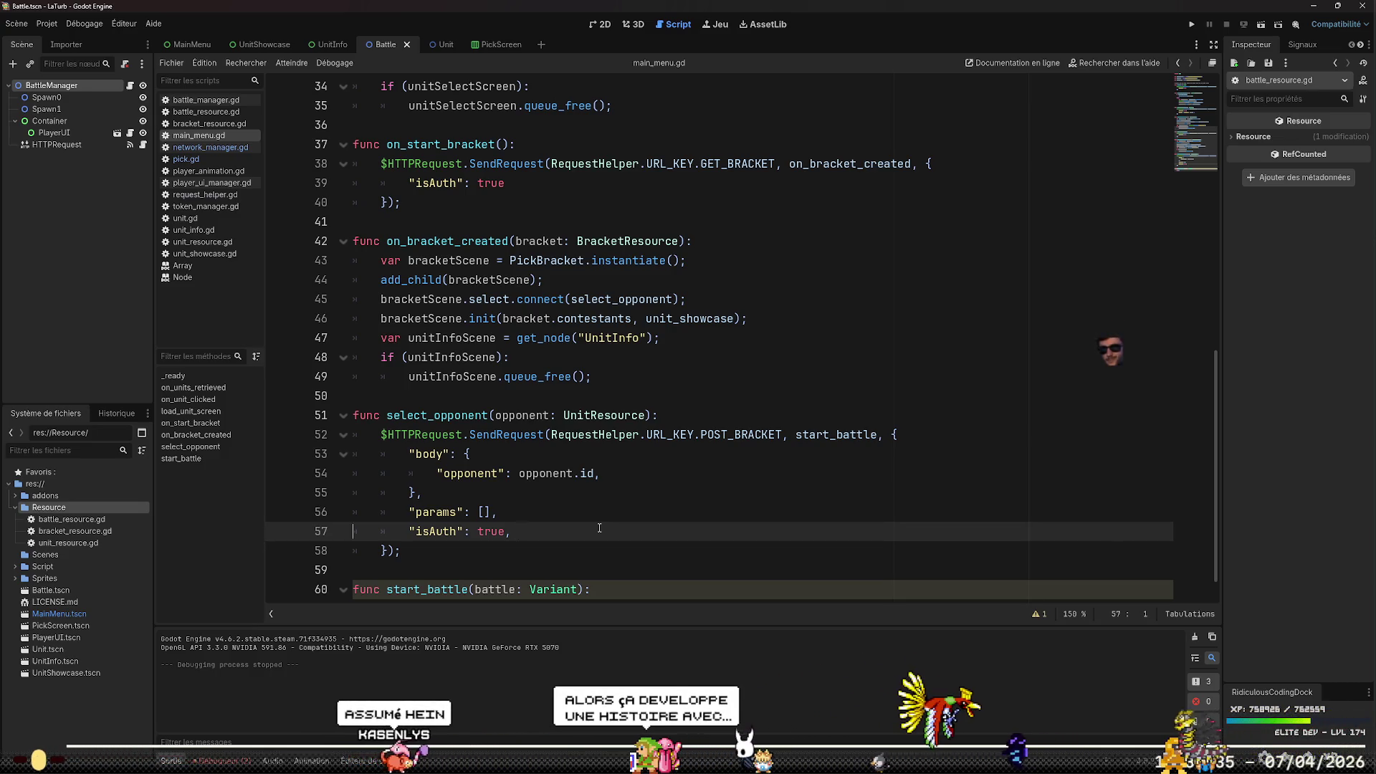
key(Home)
key(Up)
key(Up)
key(End)
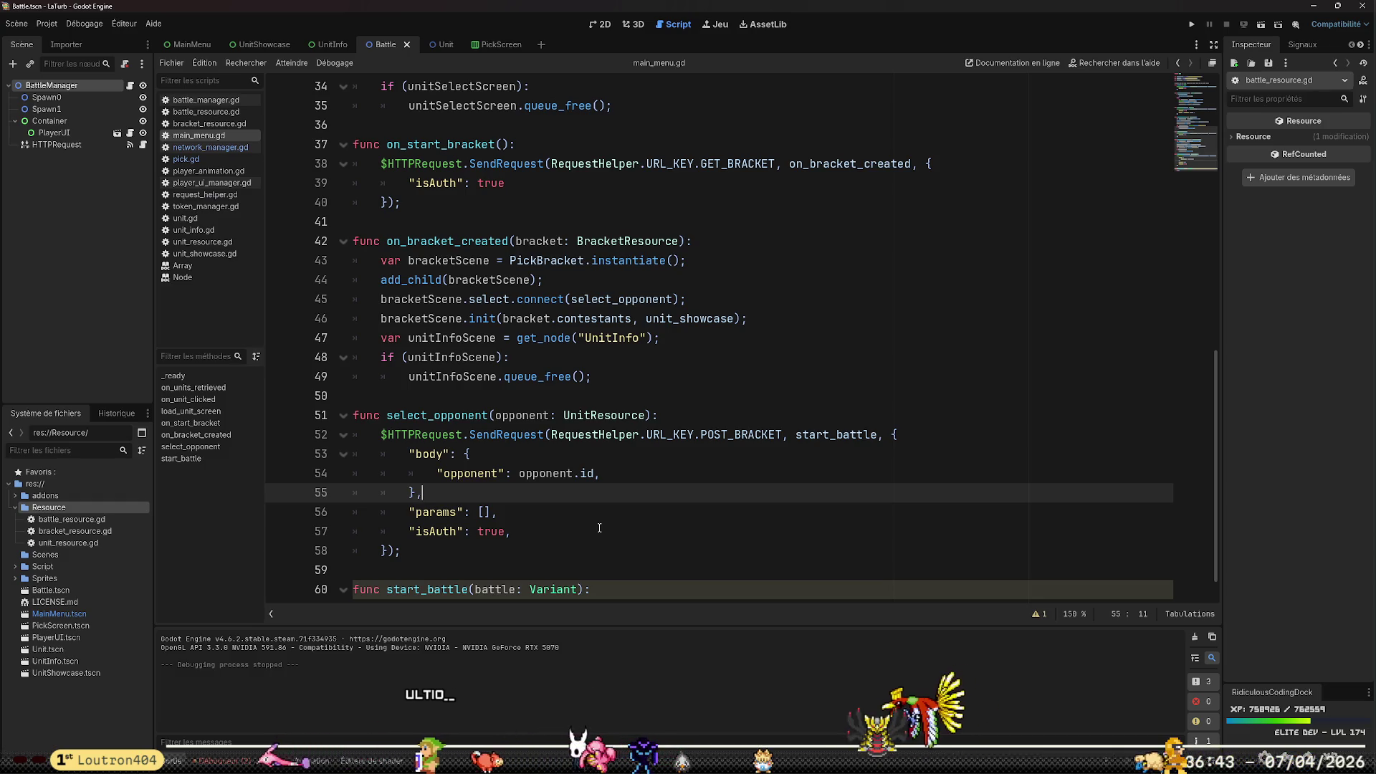
key(Down)
key(Down)
key(Down)
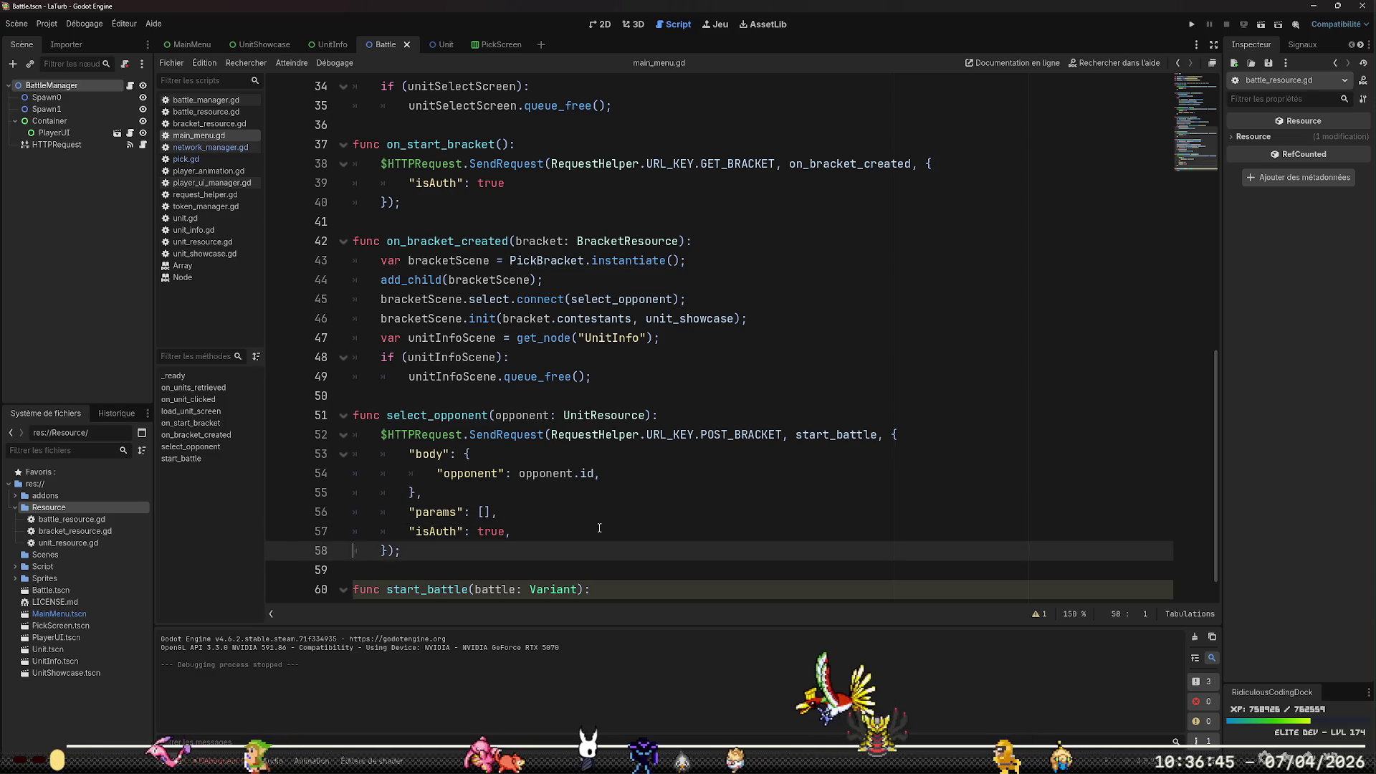
key(Up)
key(Up)
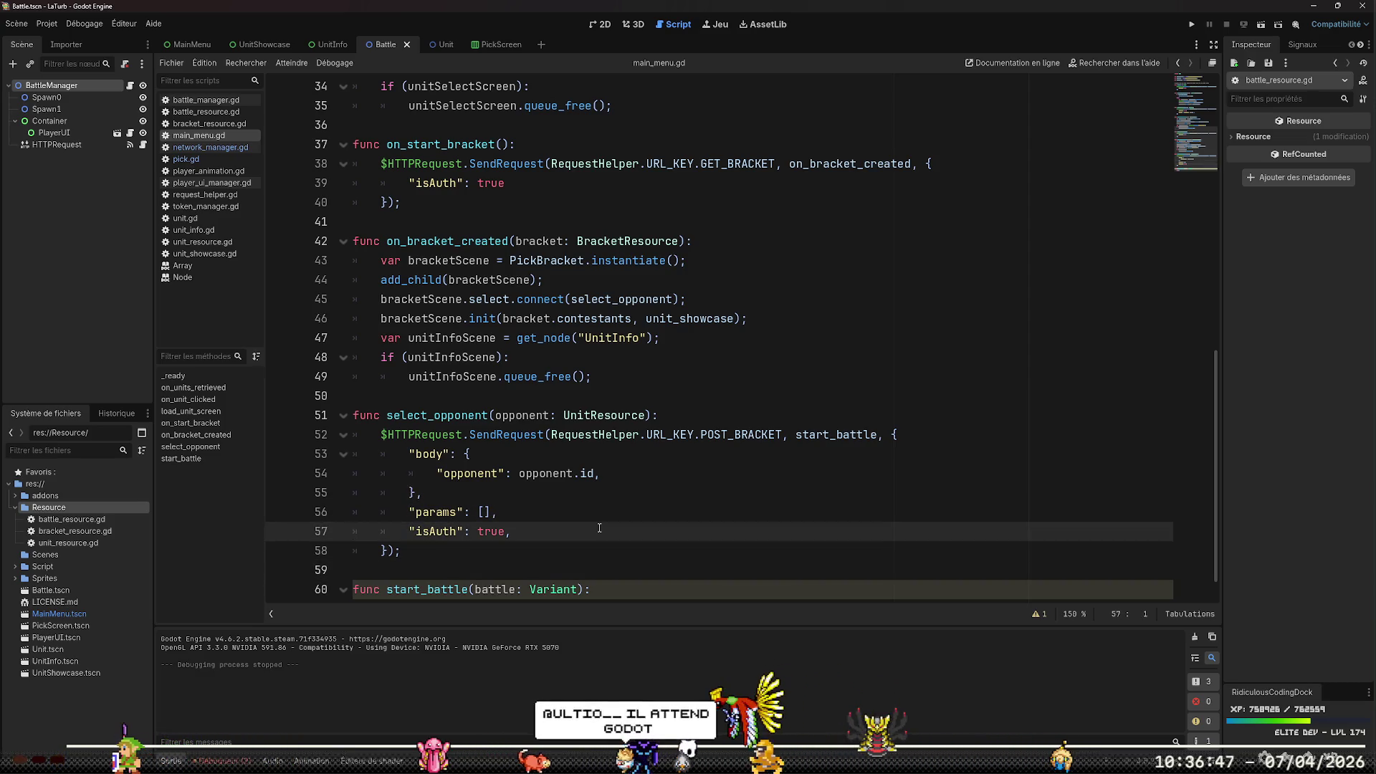
key(Up)
key(End)
key(Left)
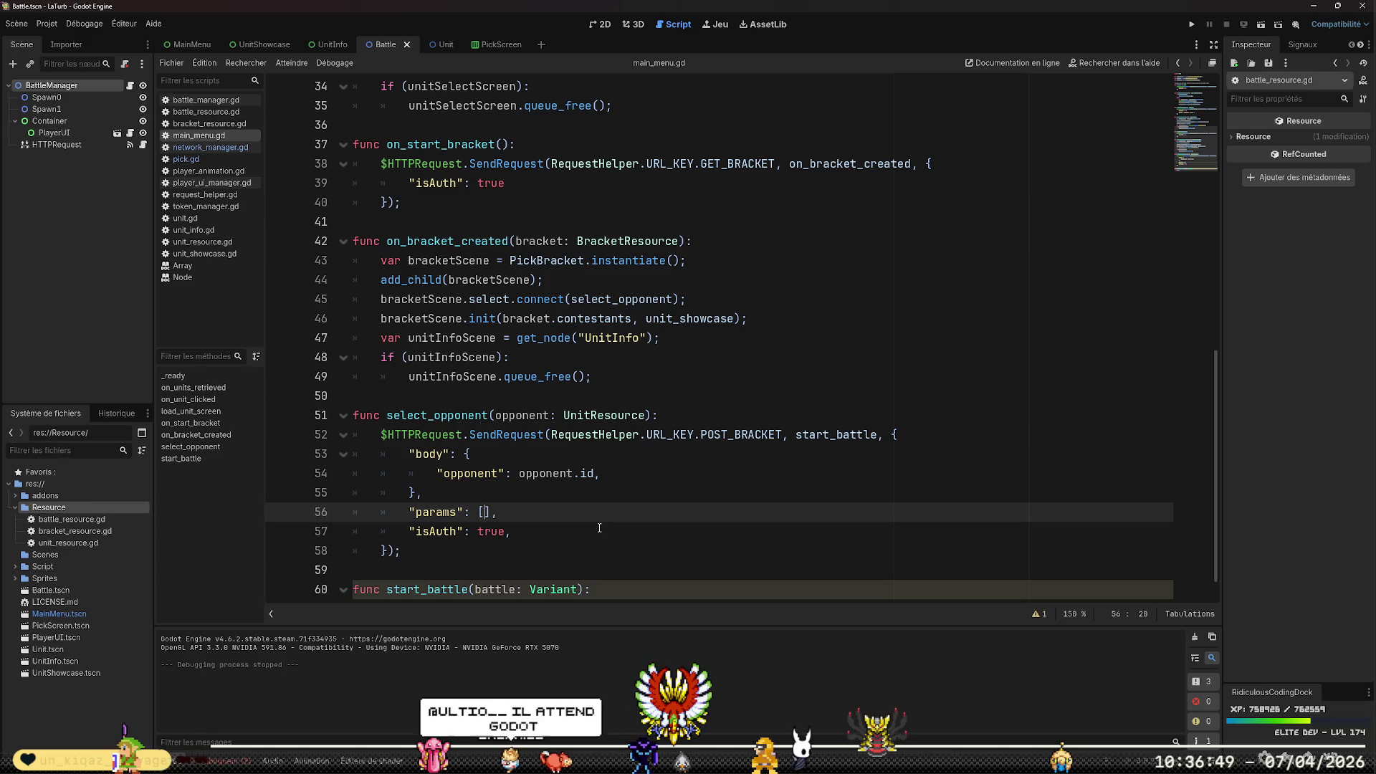
key(Up)
key(Up)
key(Up)
key(Home)
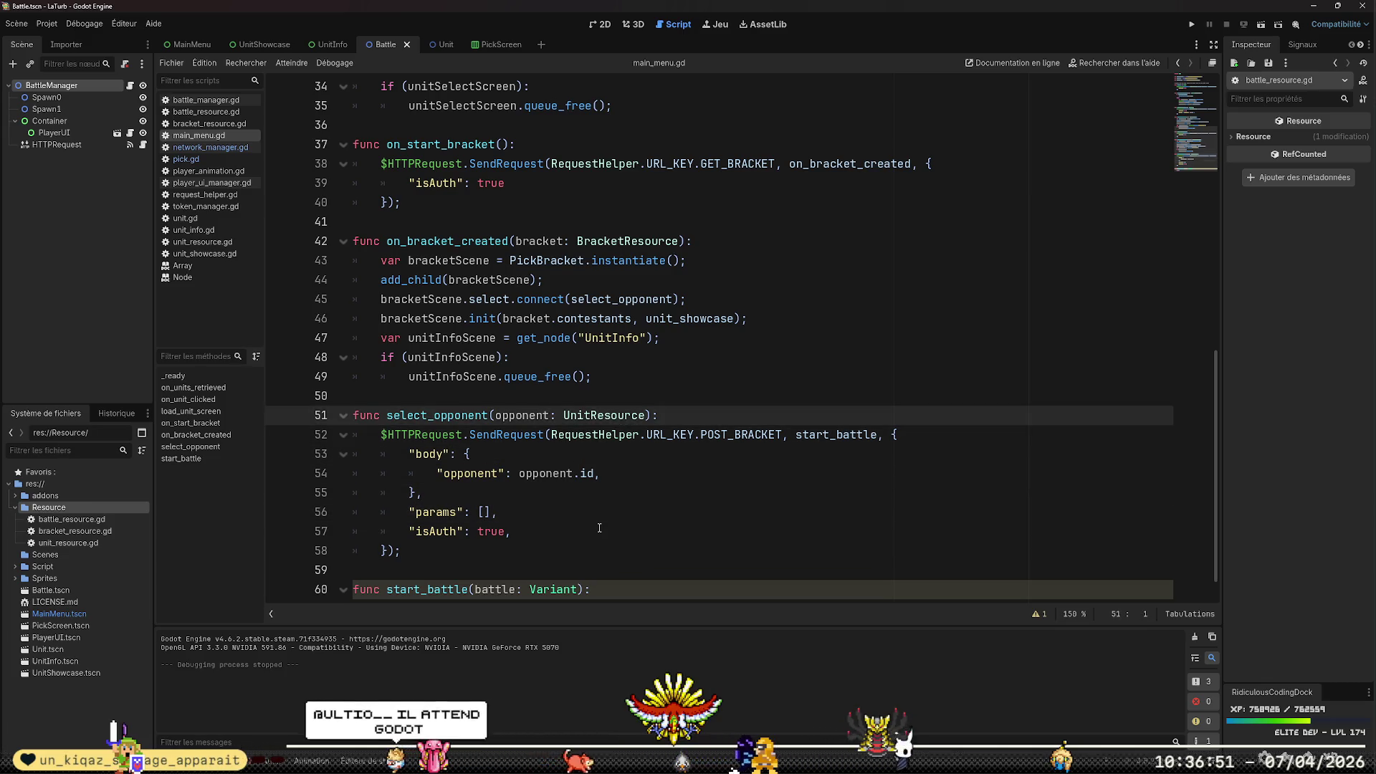
key(Up)
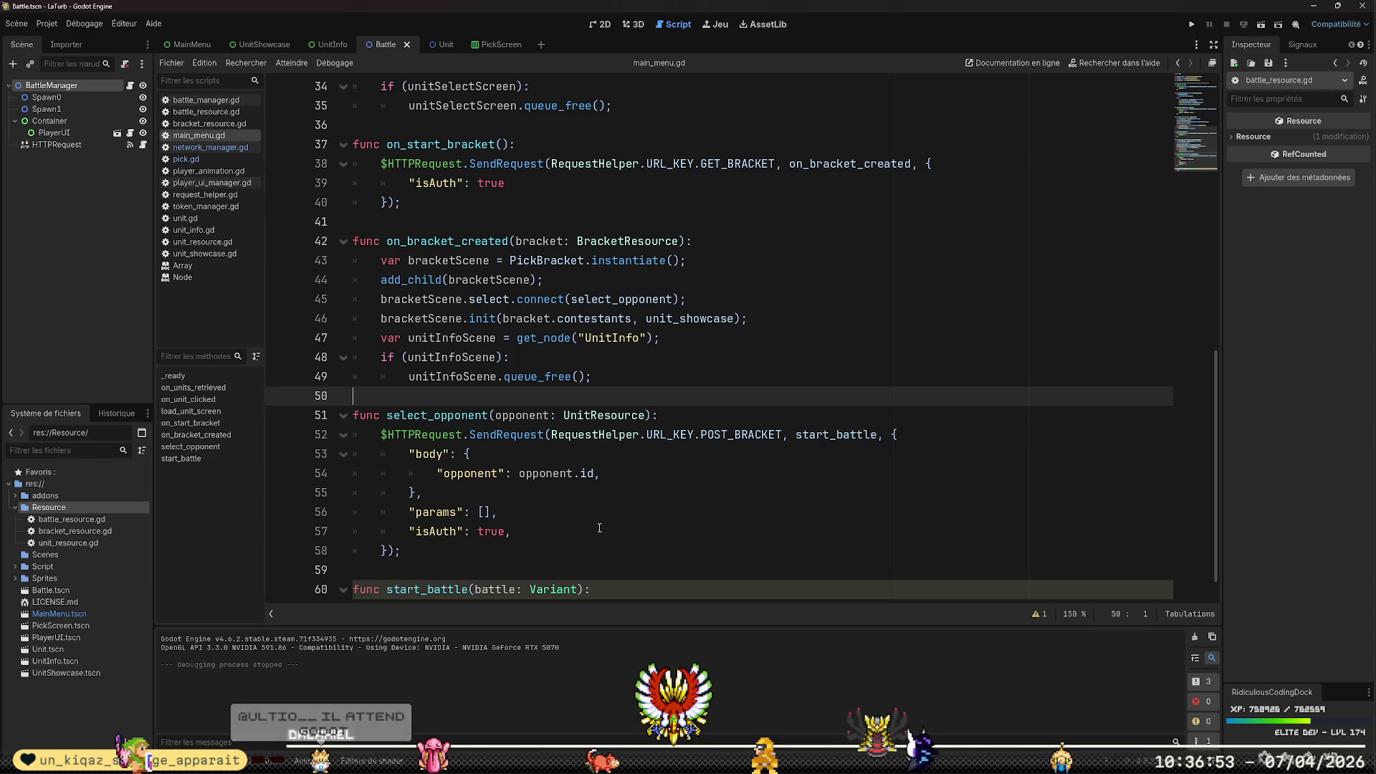
key(Up)
key(Up)
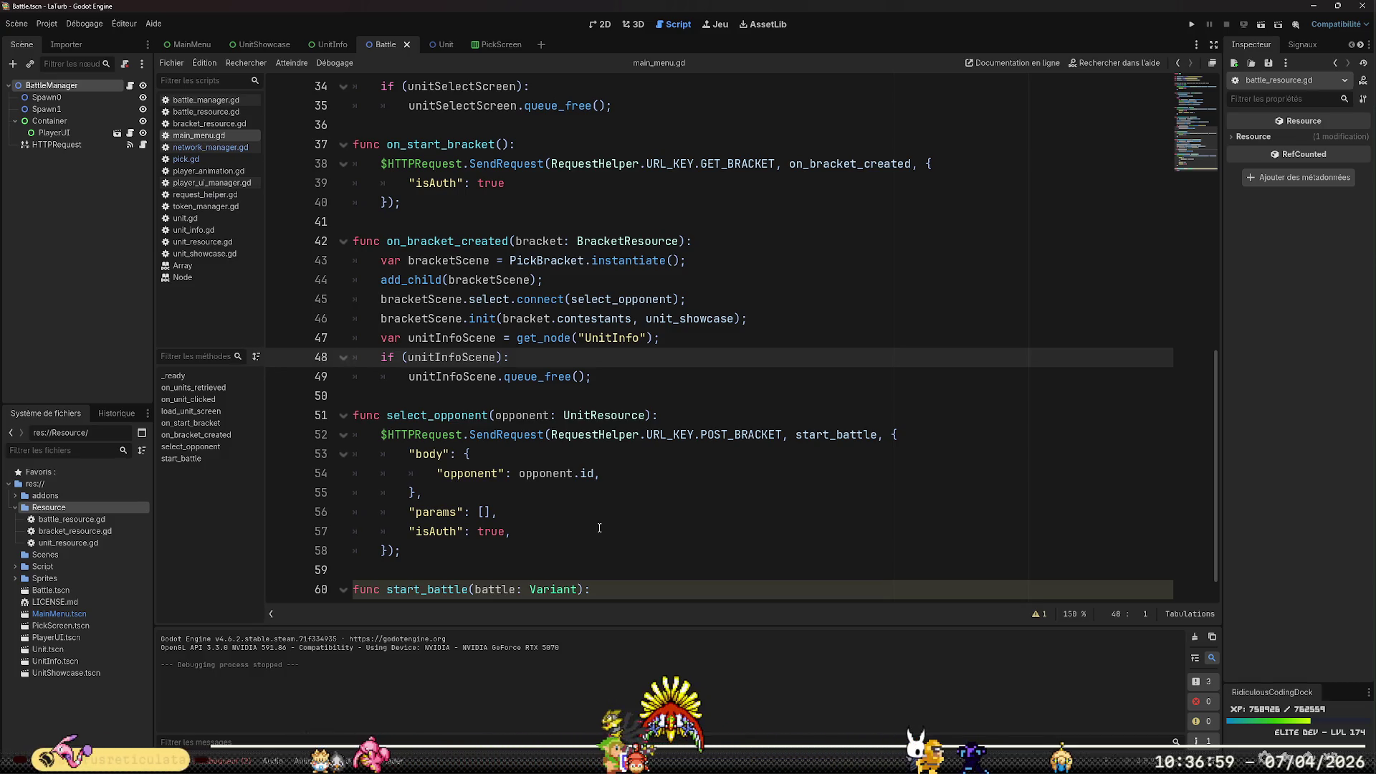
Declare var current_bracket: BracketResource = null on a new line near the top of main_menu.gd
scroll(599, 528, up, 10)
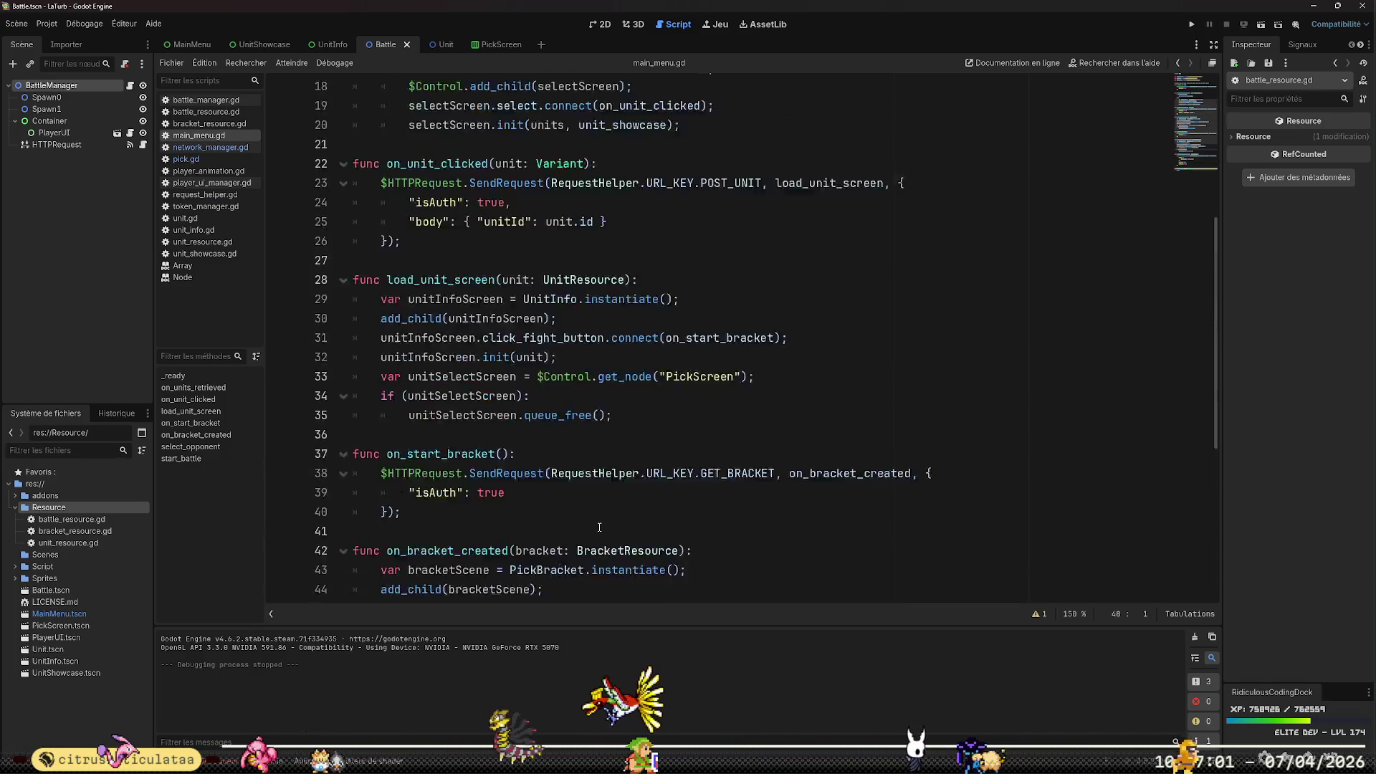
click(775, 183)
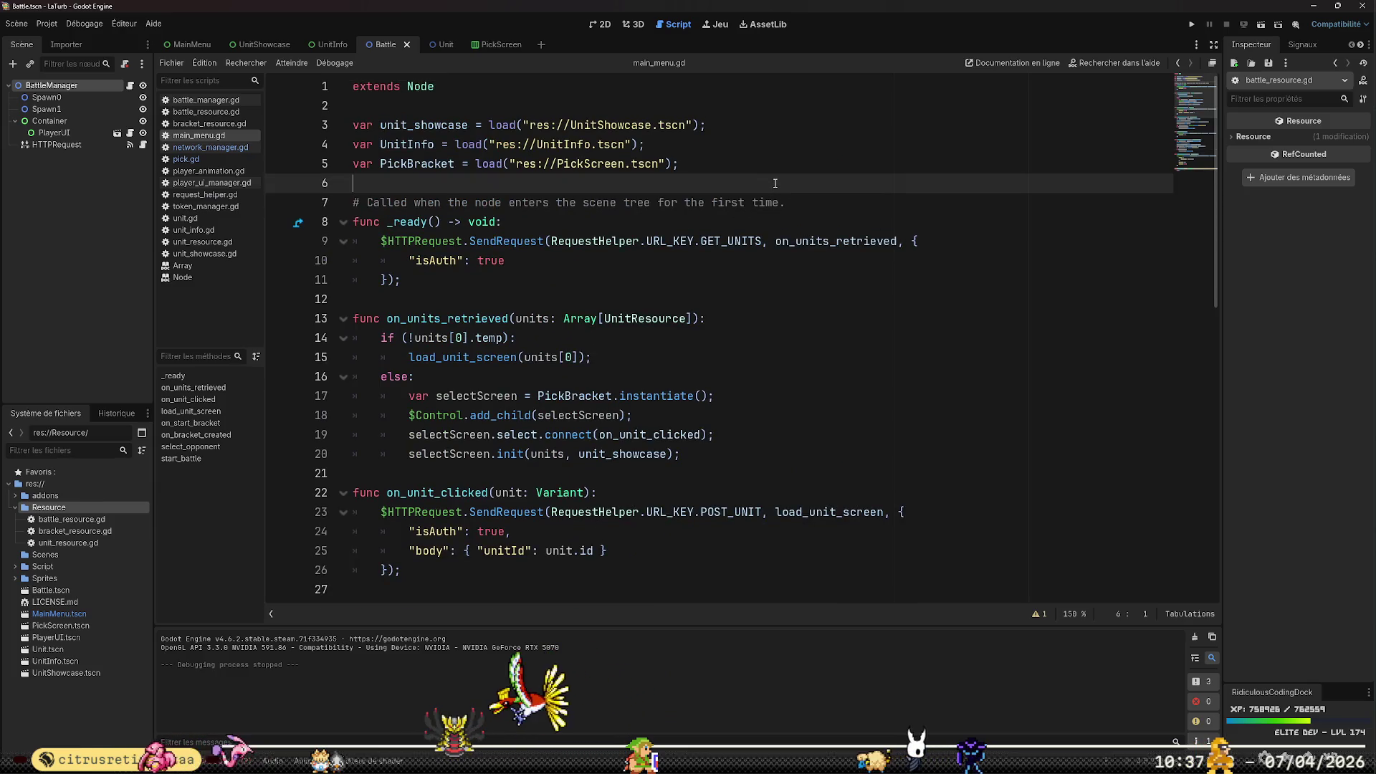
key(Return)
key(Return)
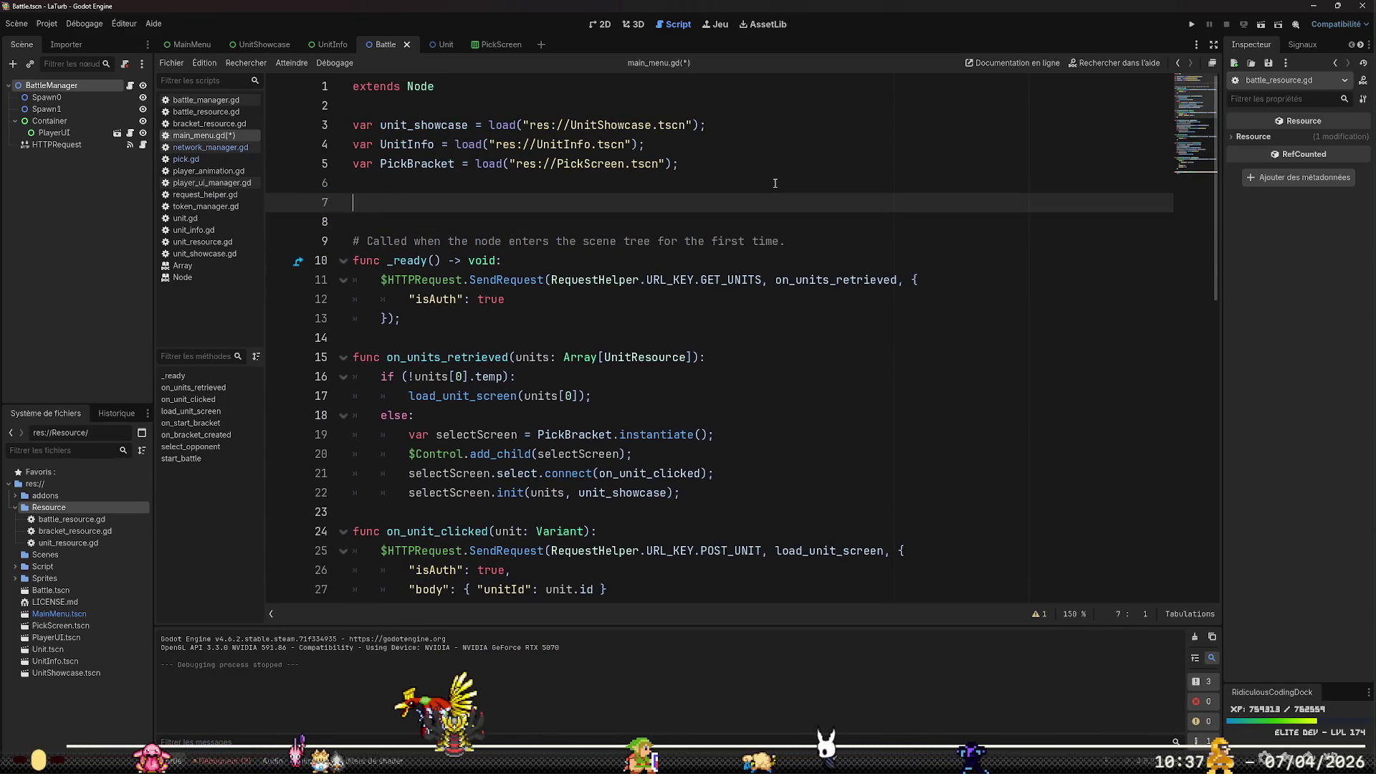
text(var )
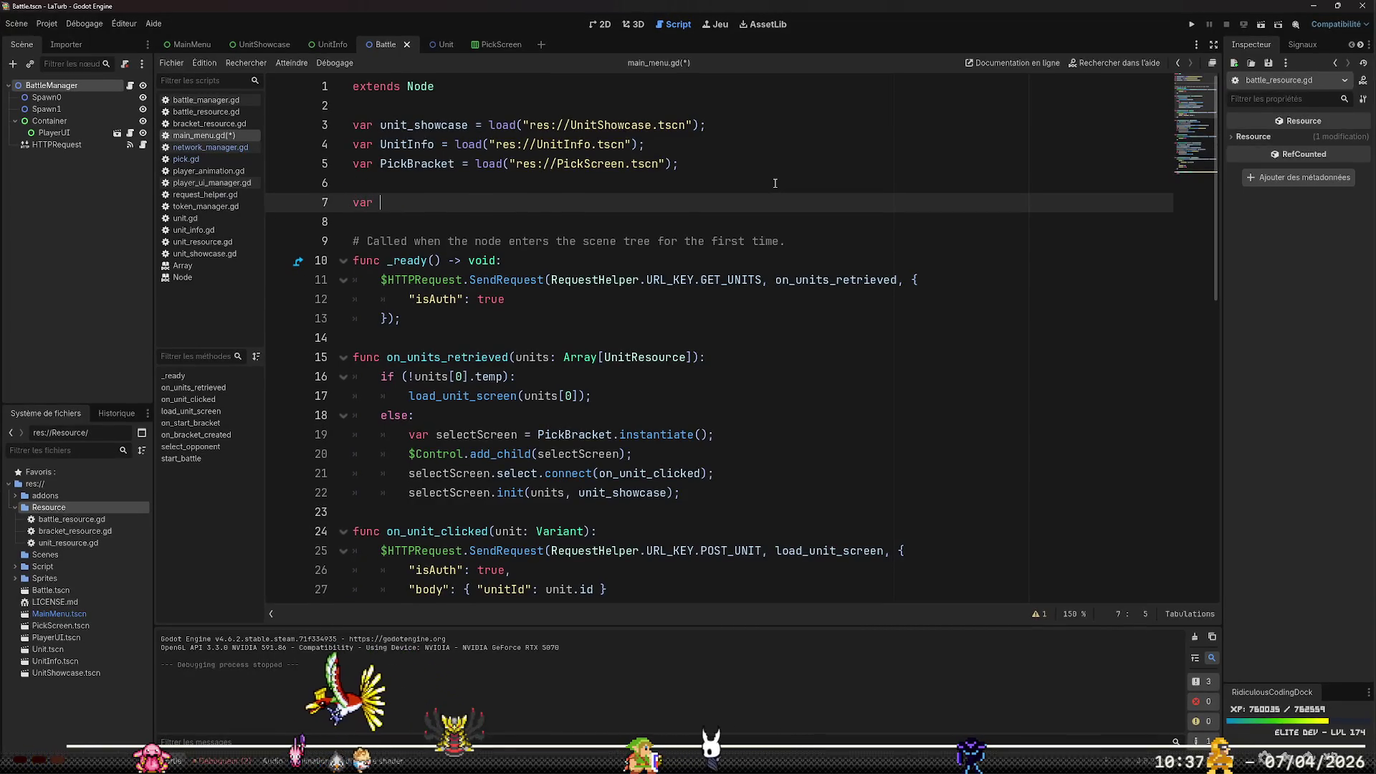
text(a)
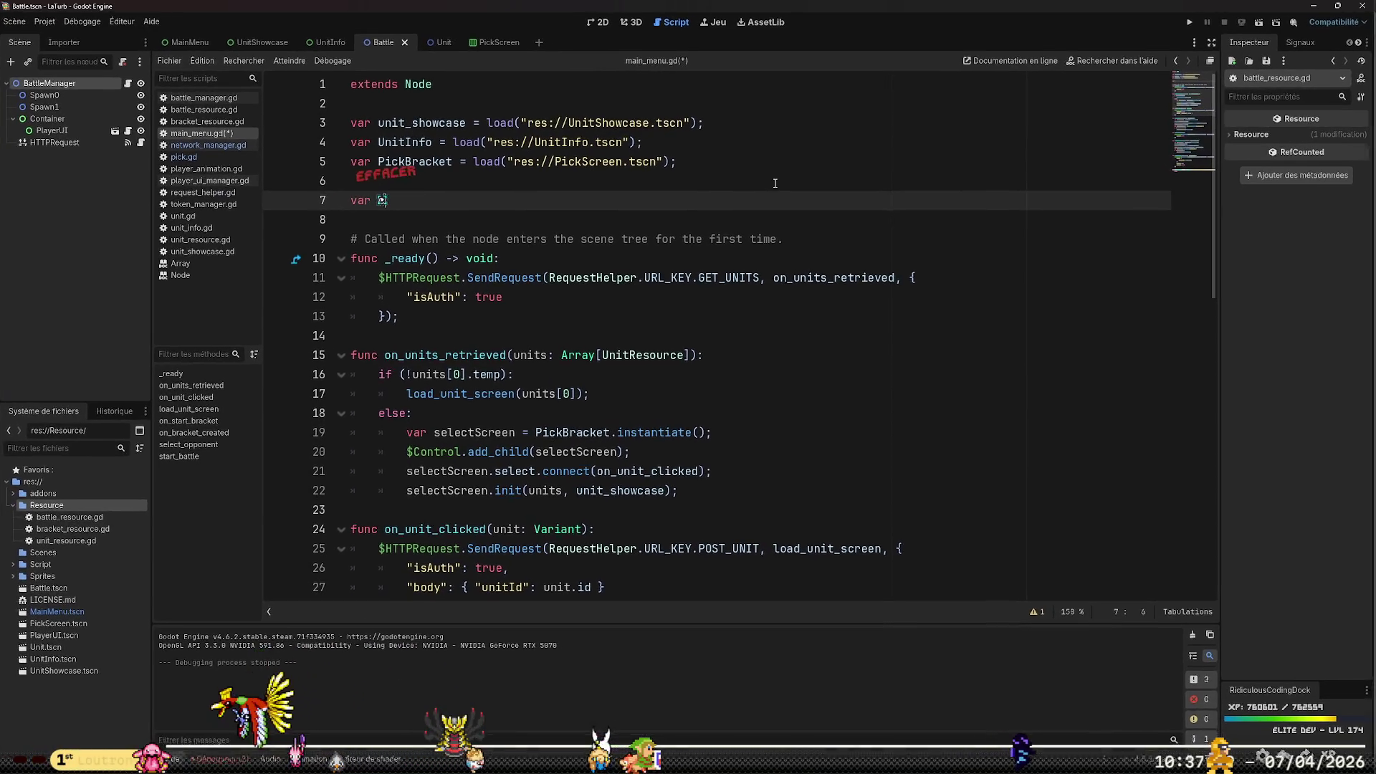
text(urrent)
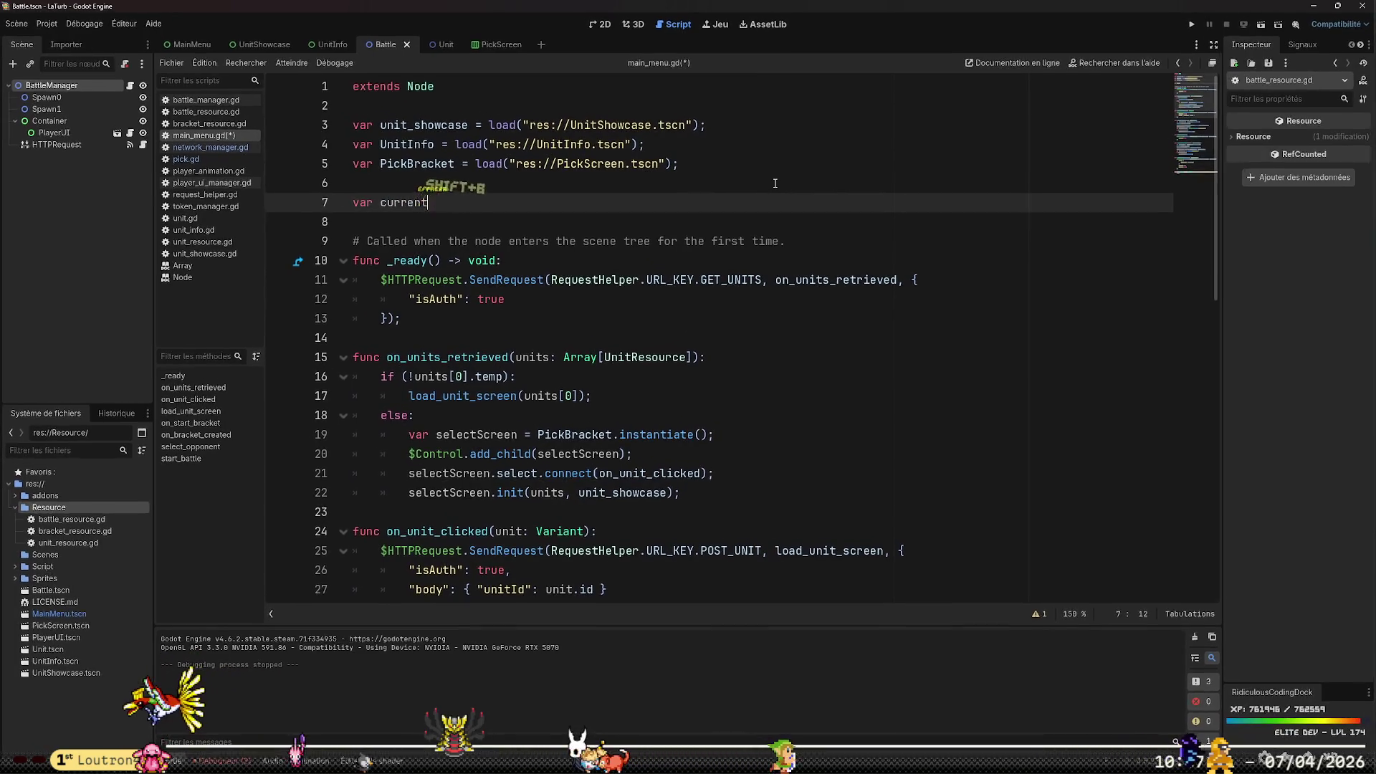
text(B_brackent: )
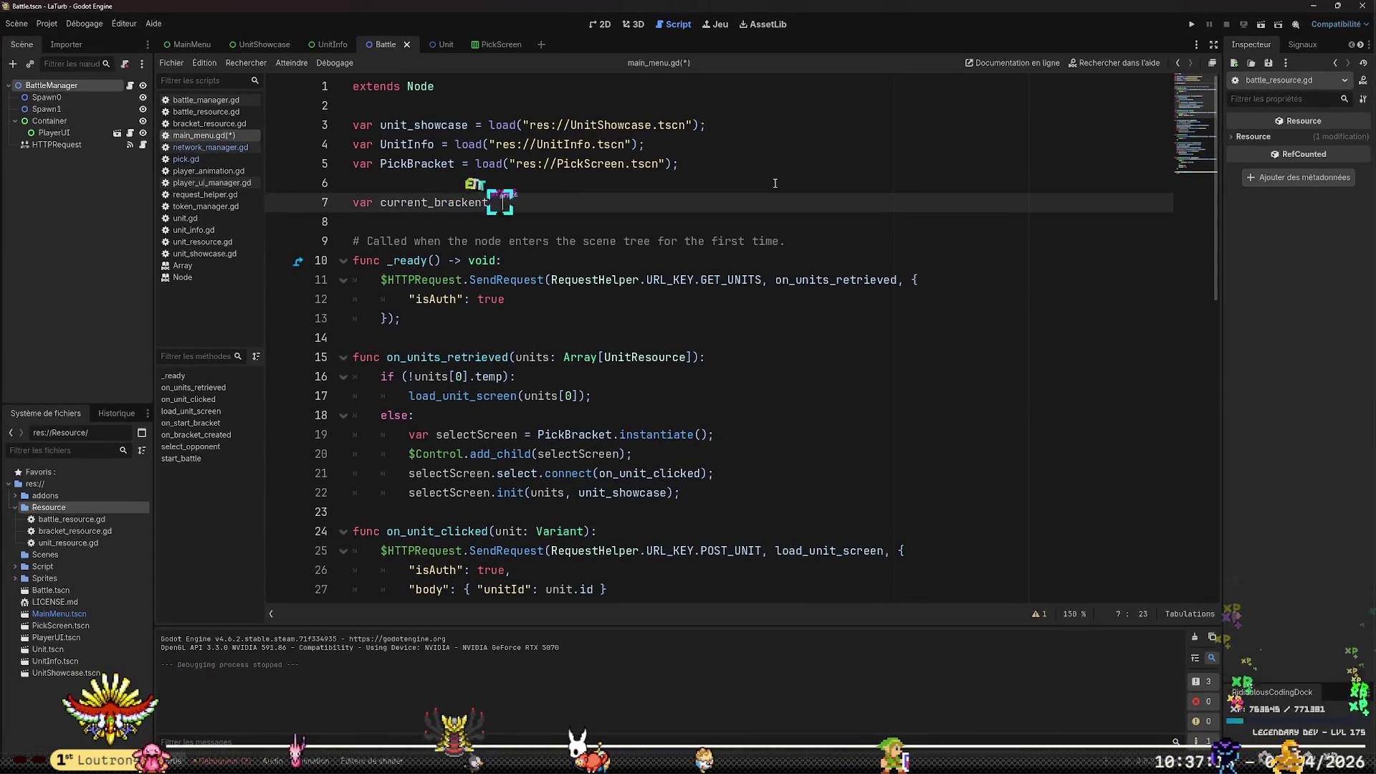
key(BackSpace)
key(BackSpace)
text( = null)
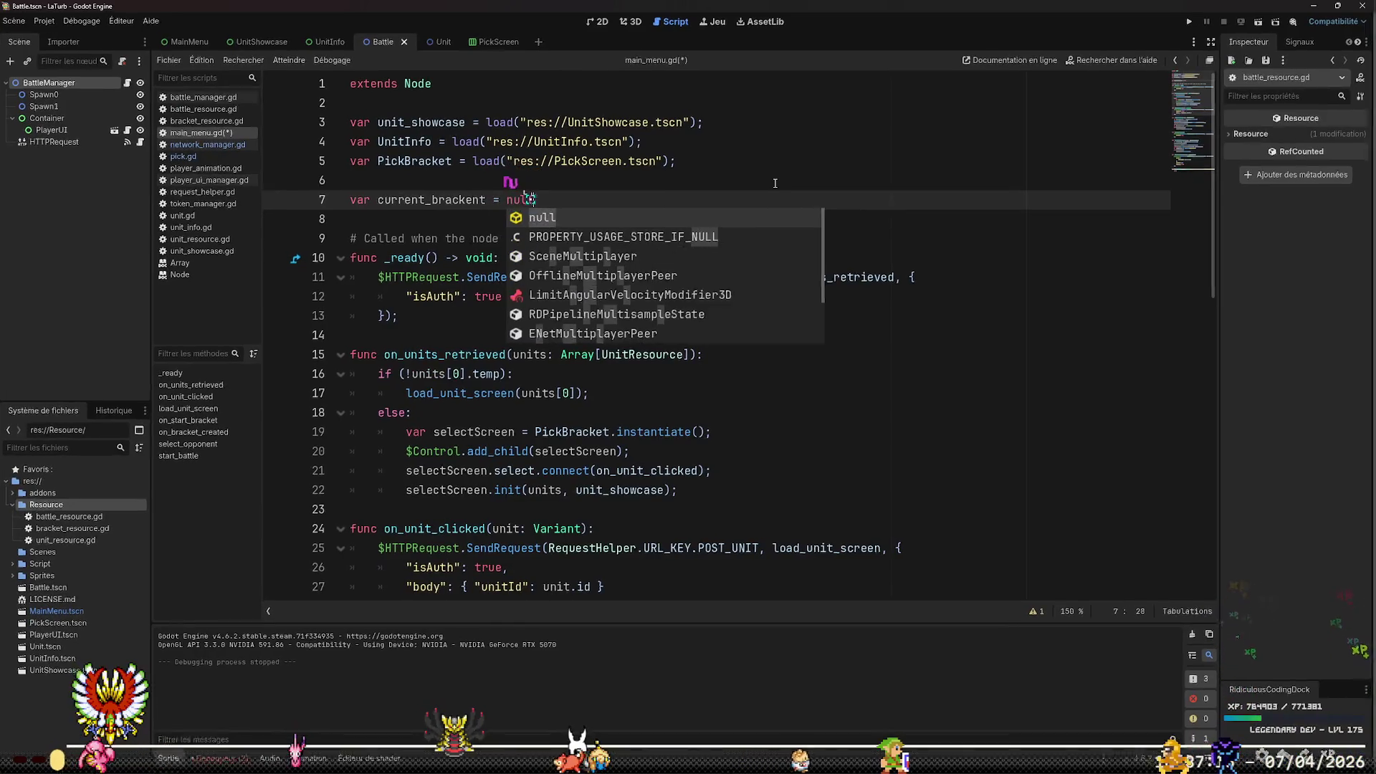
text(;)
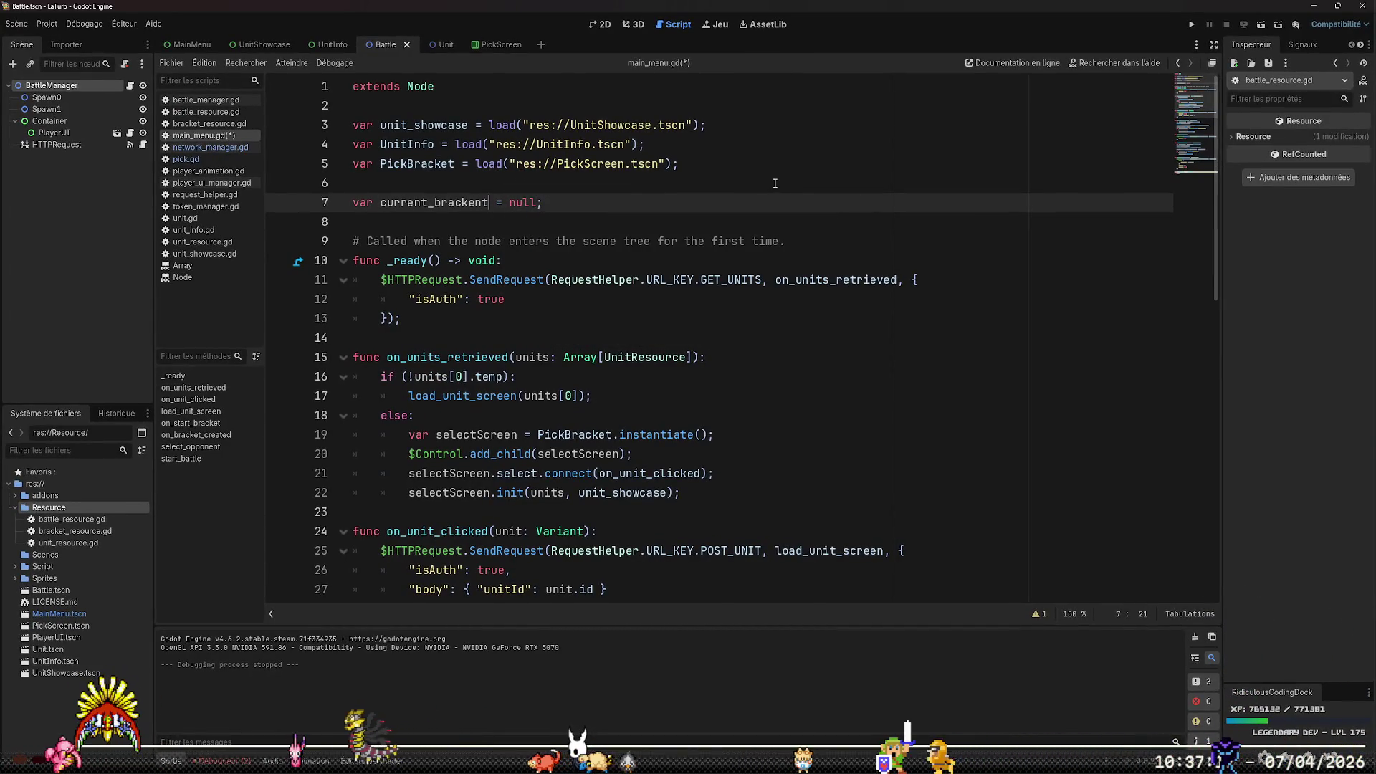
text(: BracketResourc)
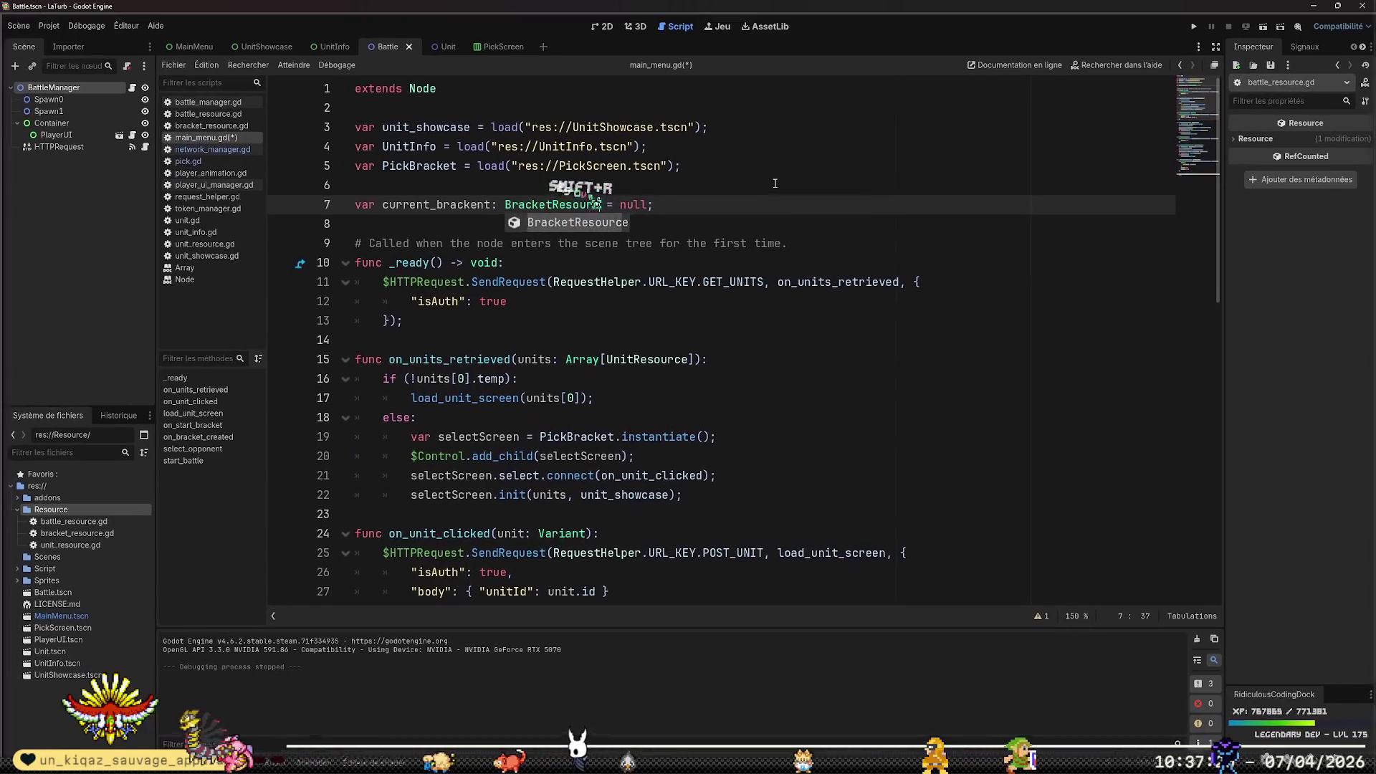
key(Return)
key(Right)
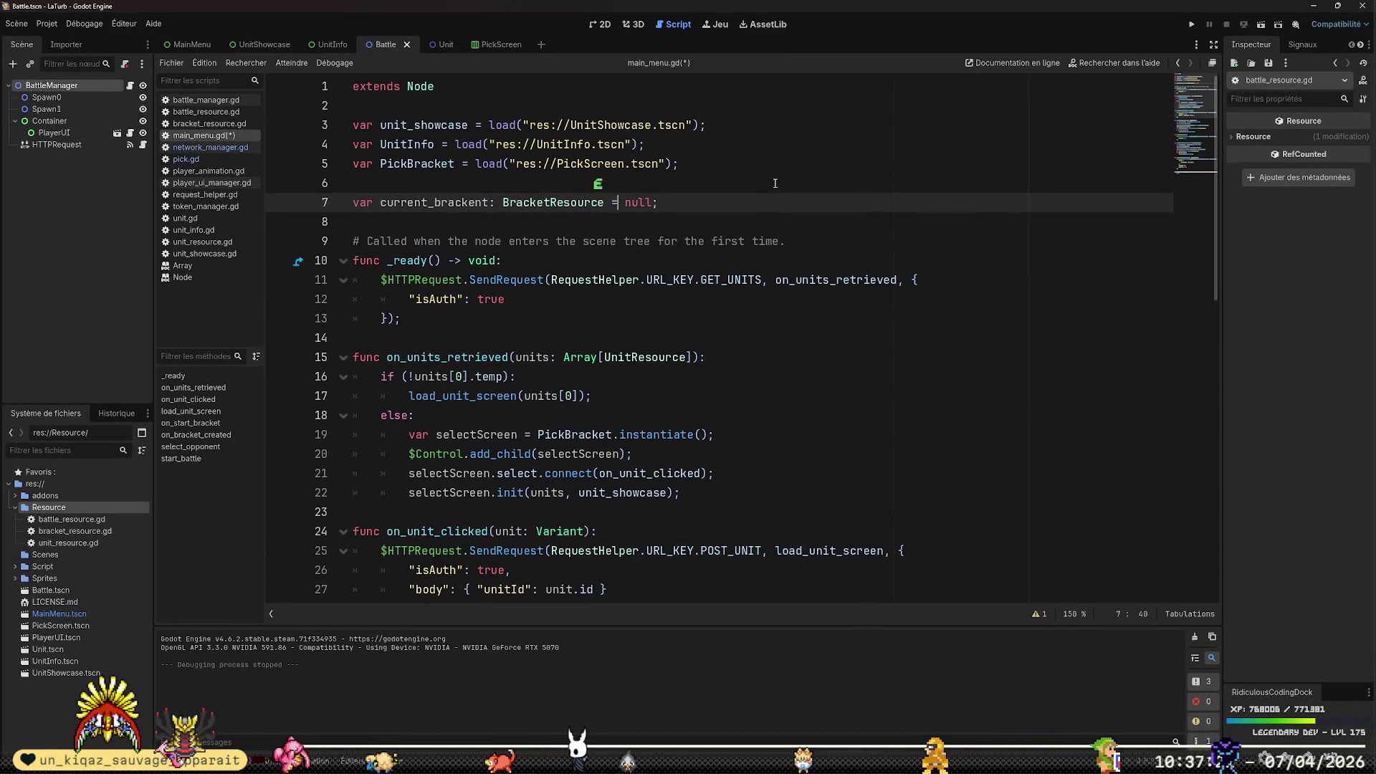
key(Down)
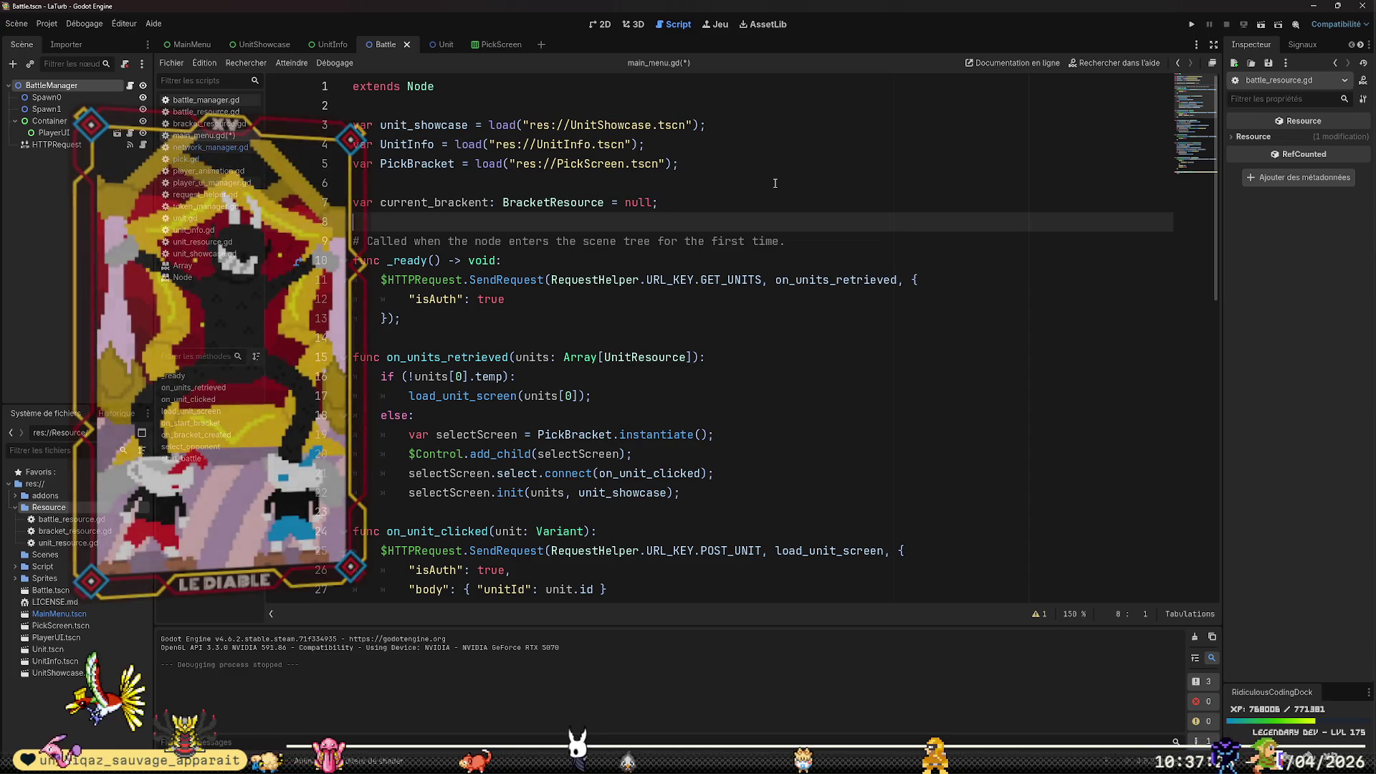
key(Up)
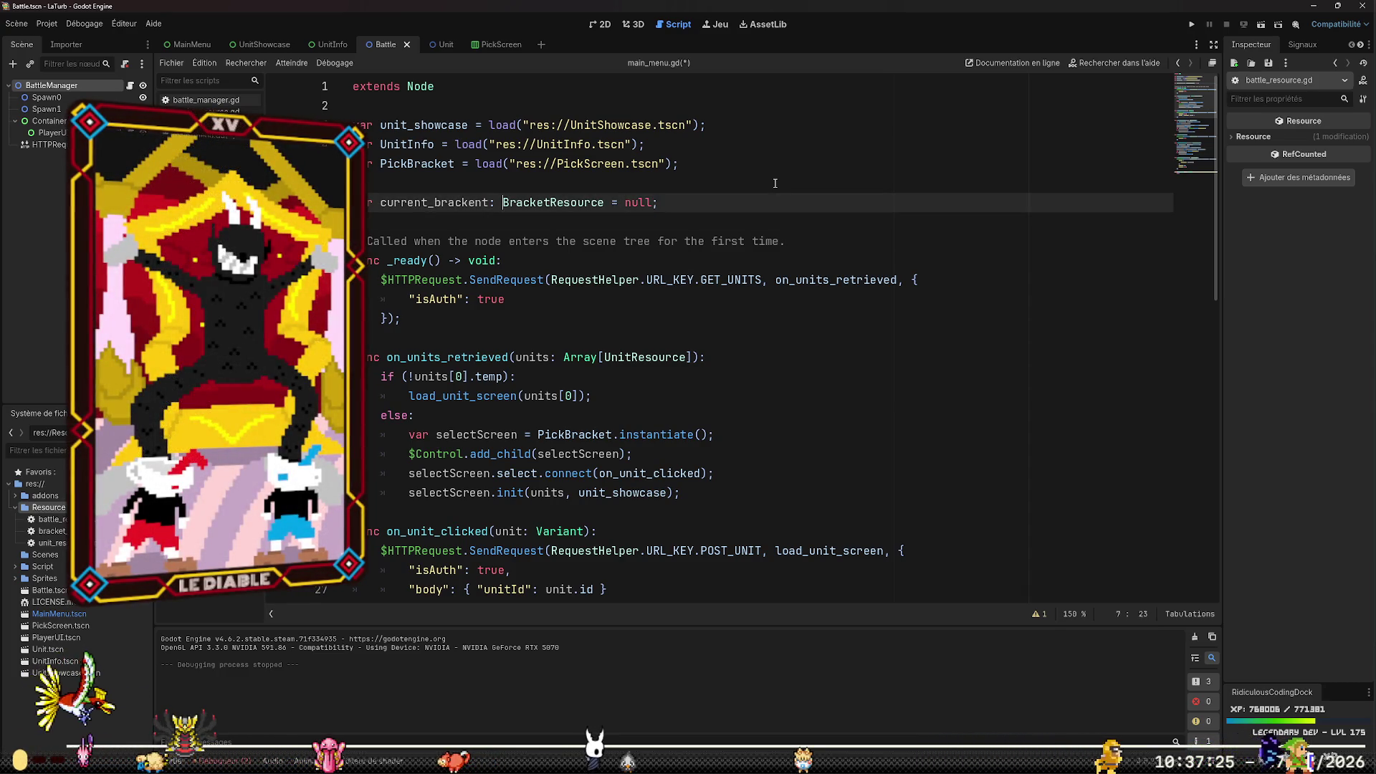
key(Left)
key(BackSpace)
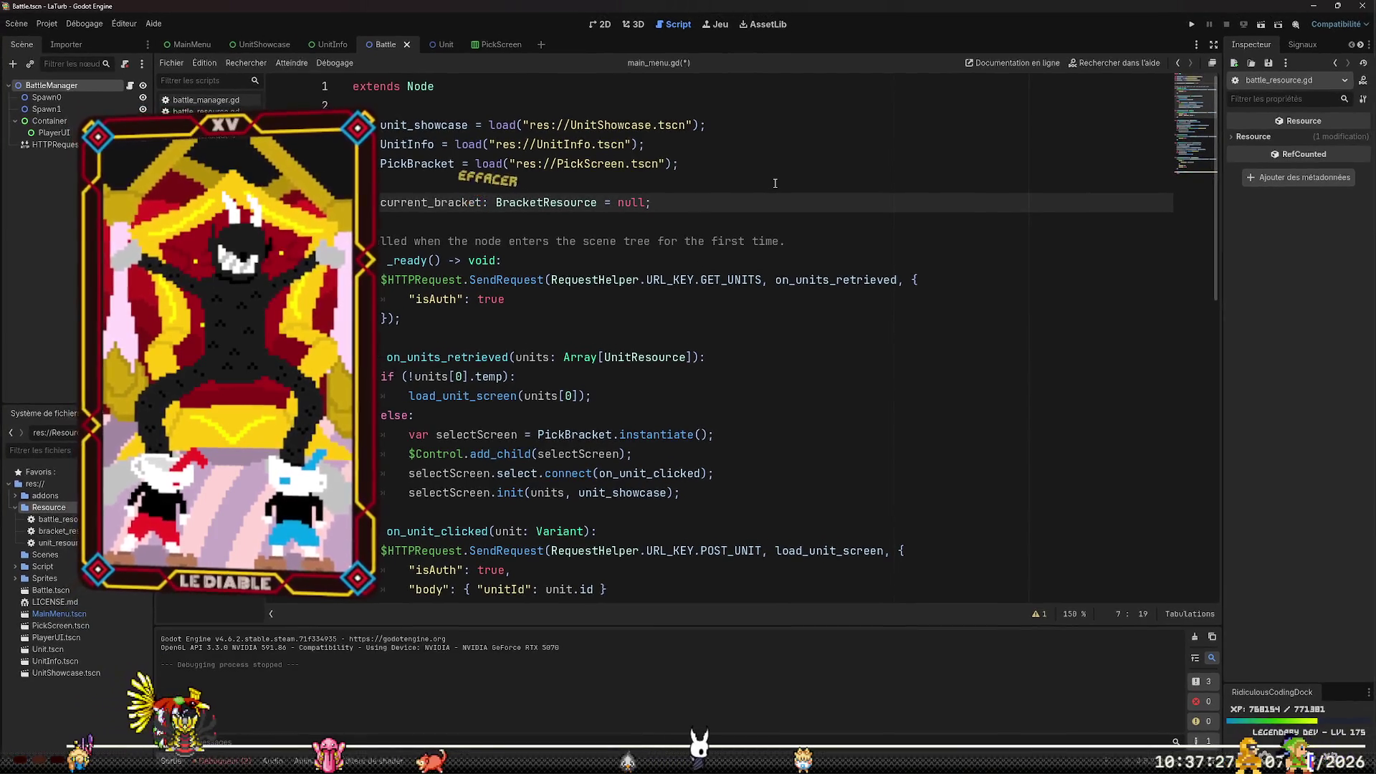
click(780, 227)
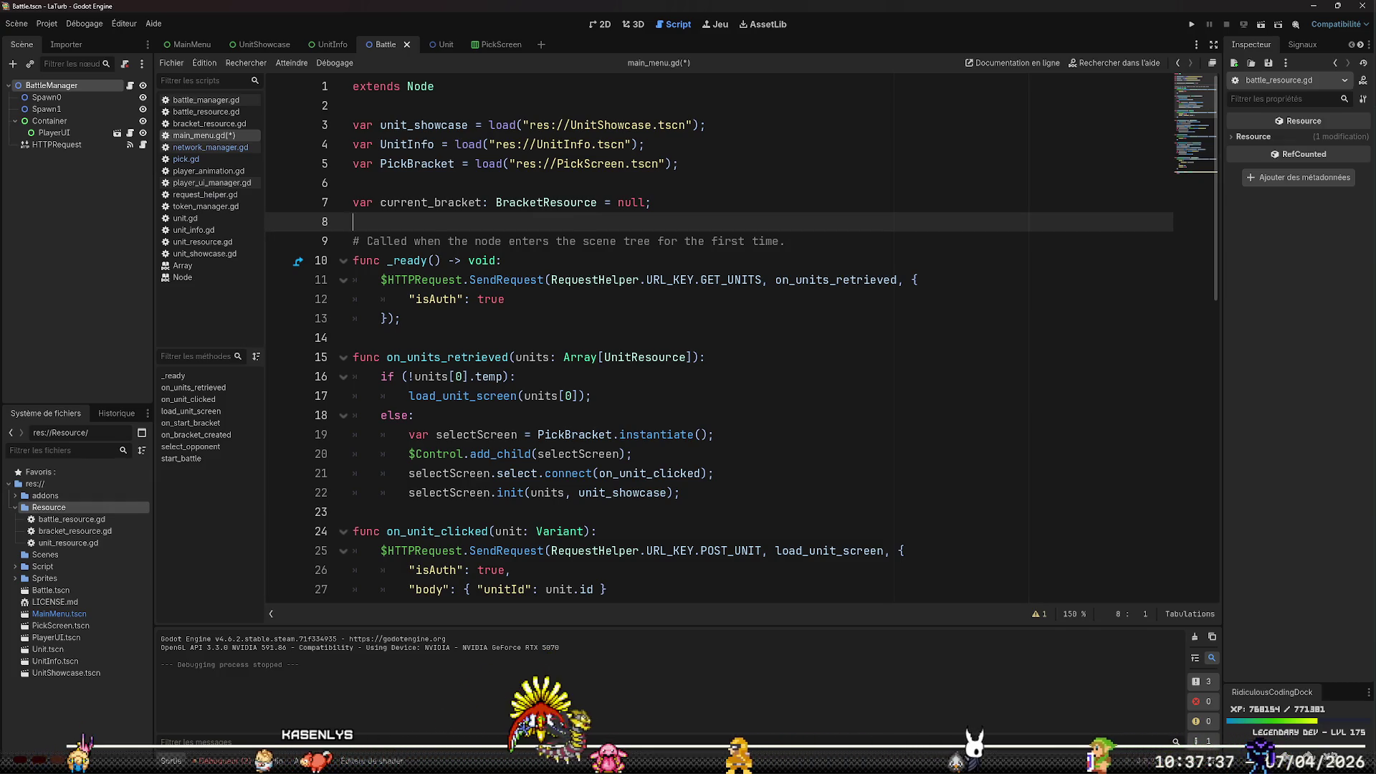
Add an if (current_bracket): condition as the first line of select_opponent
scroll(690, 401, down, 12)
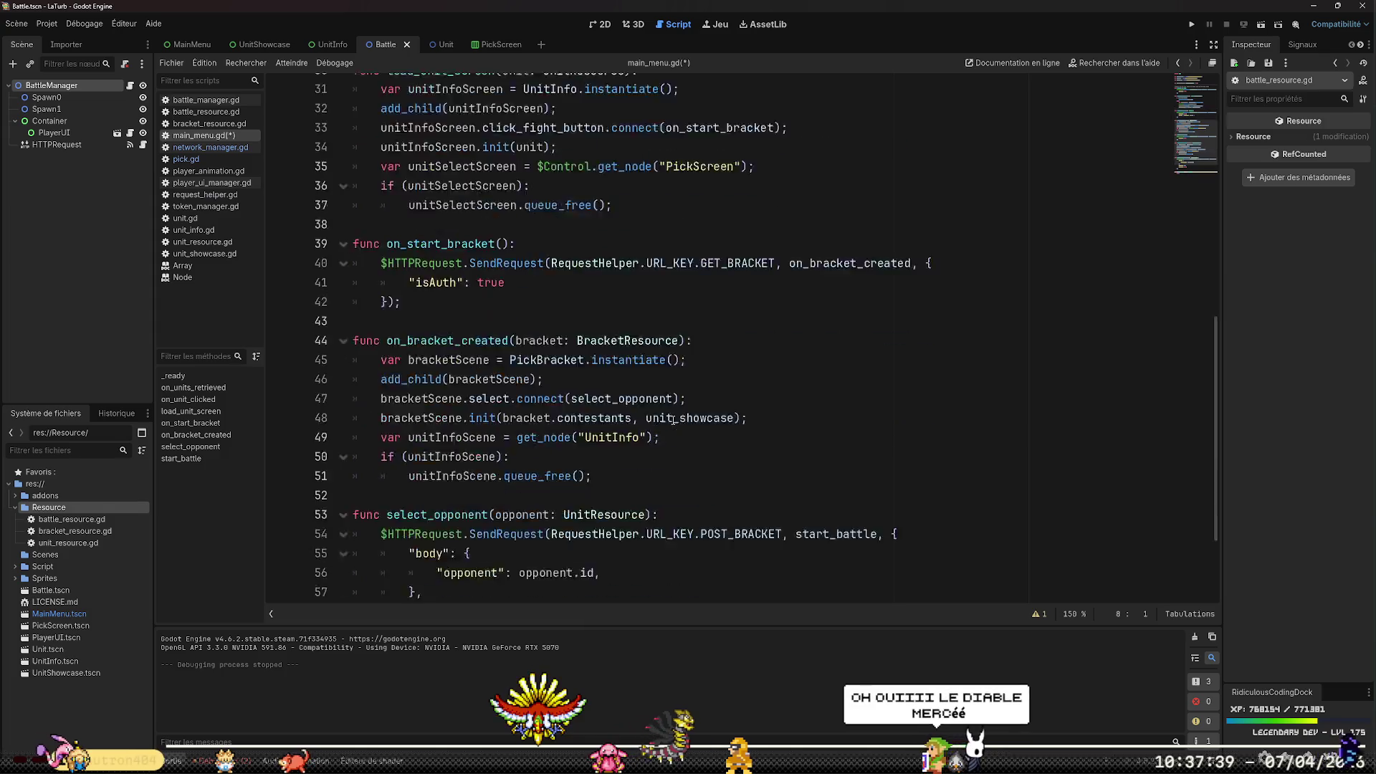
click(691, 467)
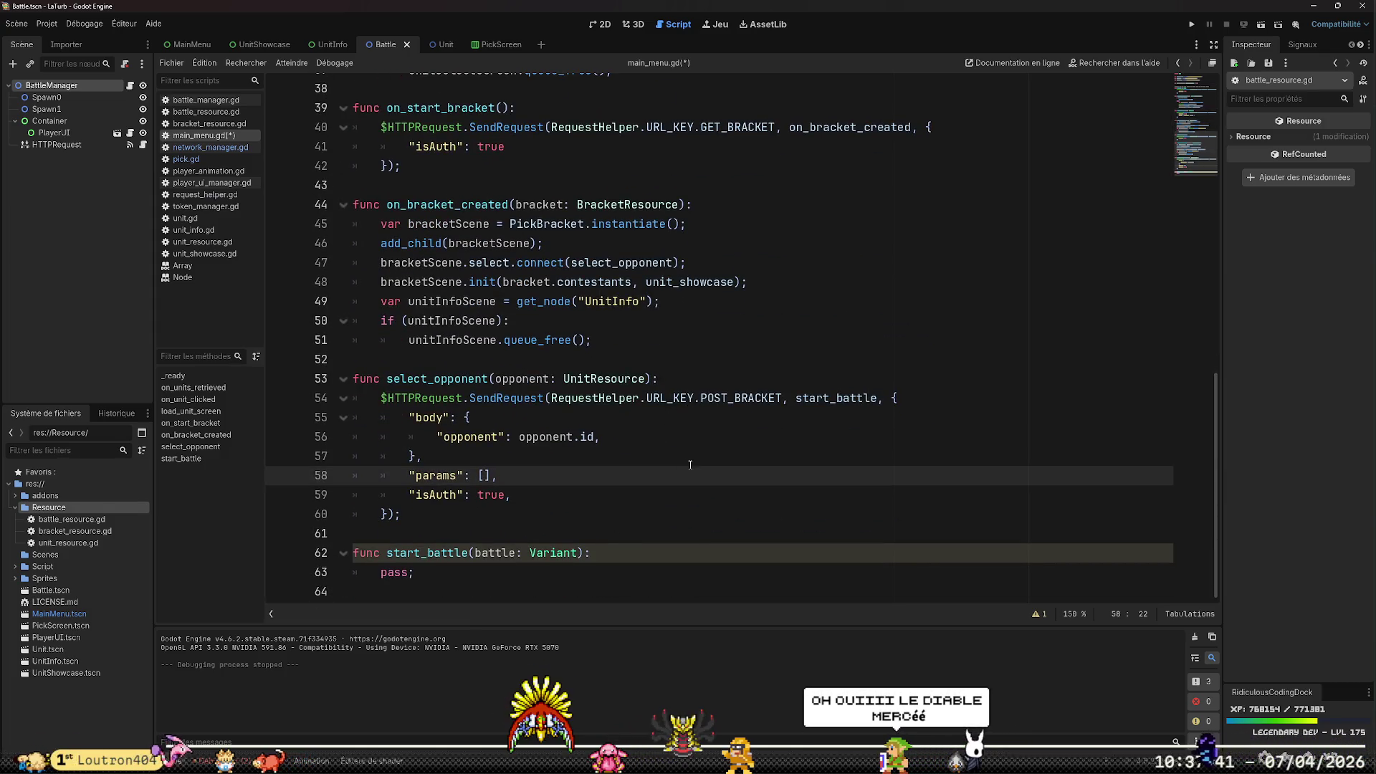
key(Down)
key(Home)
key(Down)
key(Down)
key(Down)
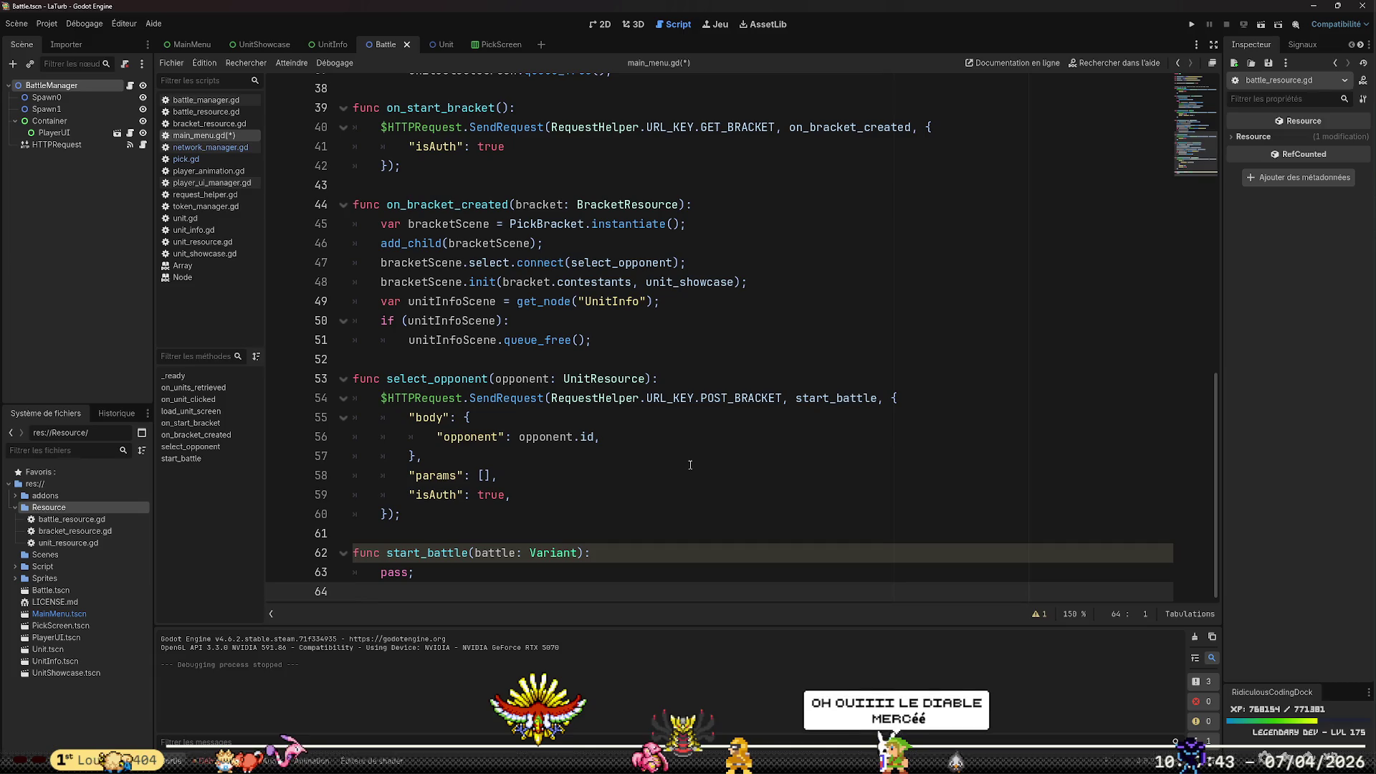
key(Up)
key(Up)
key(Up)
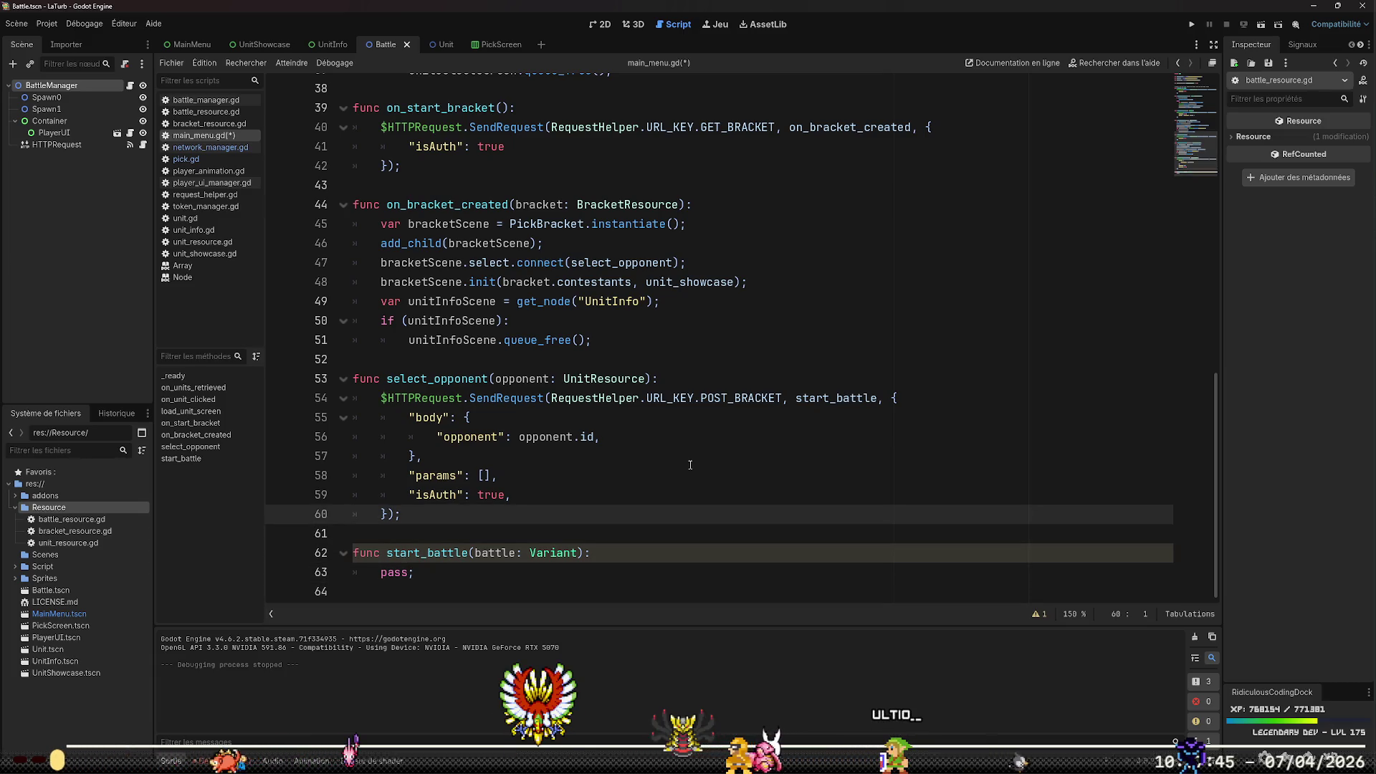
key(Up)
key(Up)
key(Up)
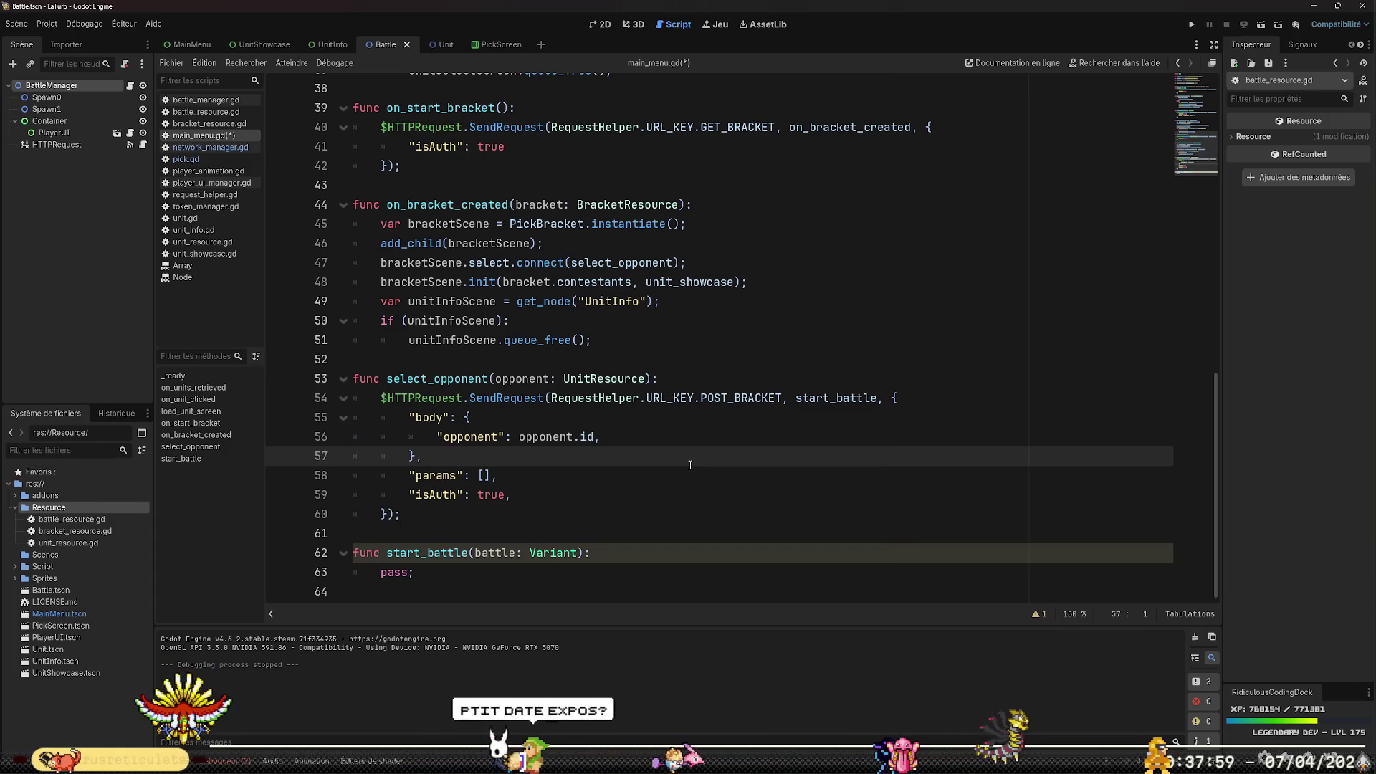
key(Up)
key(Up)
key(Up)
key(End)
key(Return)
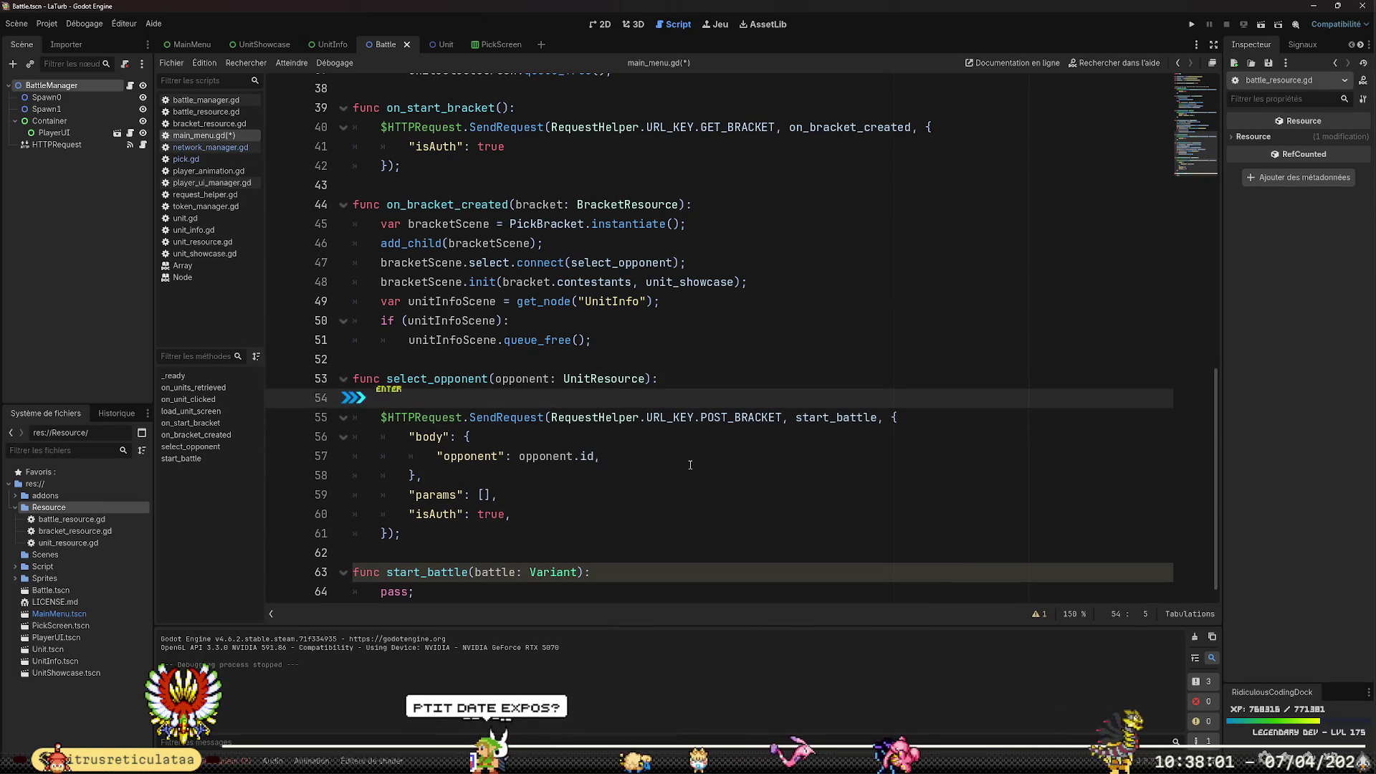
text(if ()
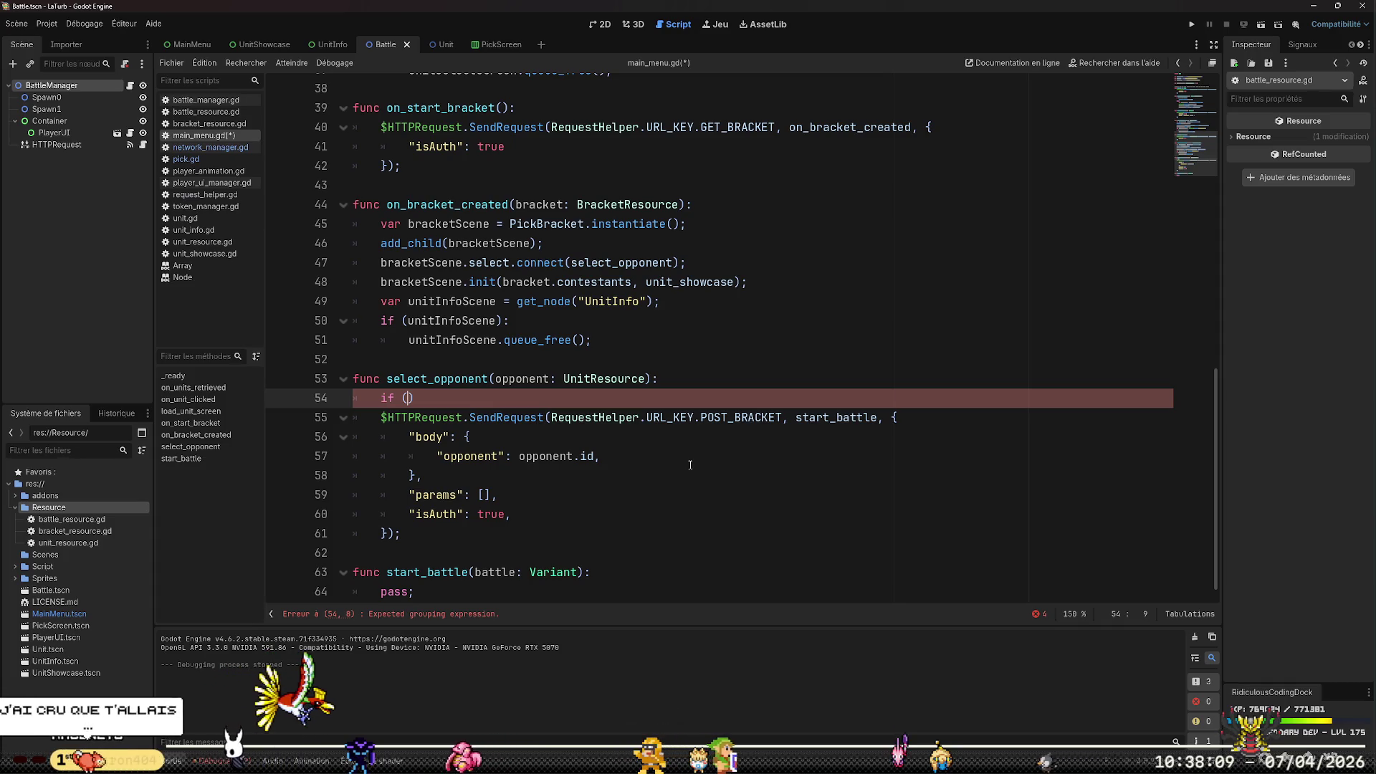
text(opp)
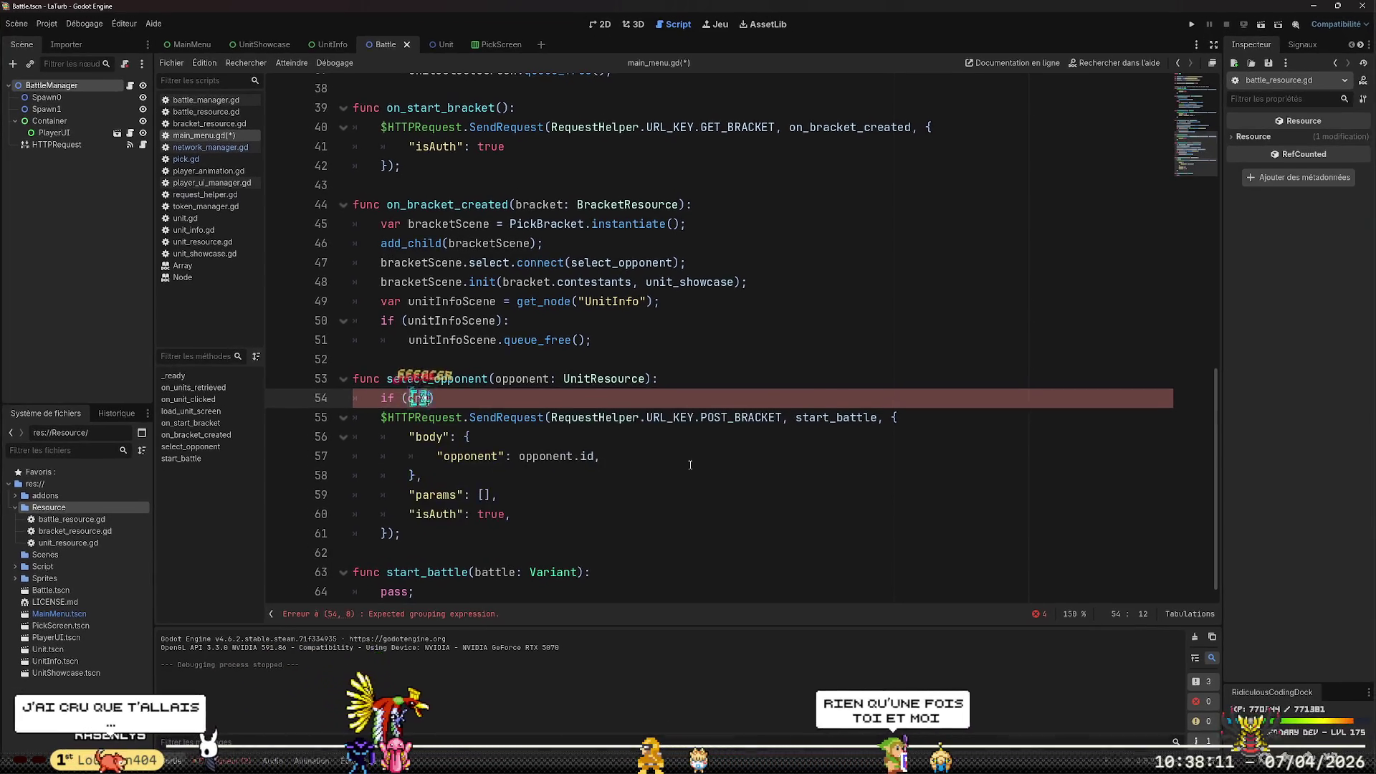
text(rent)
key(Return)
key(Right)
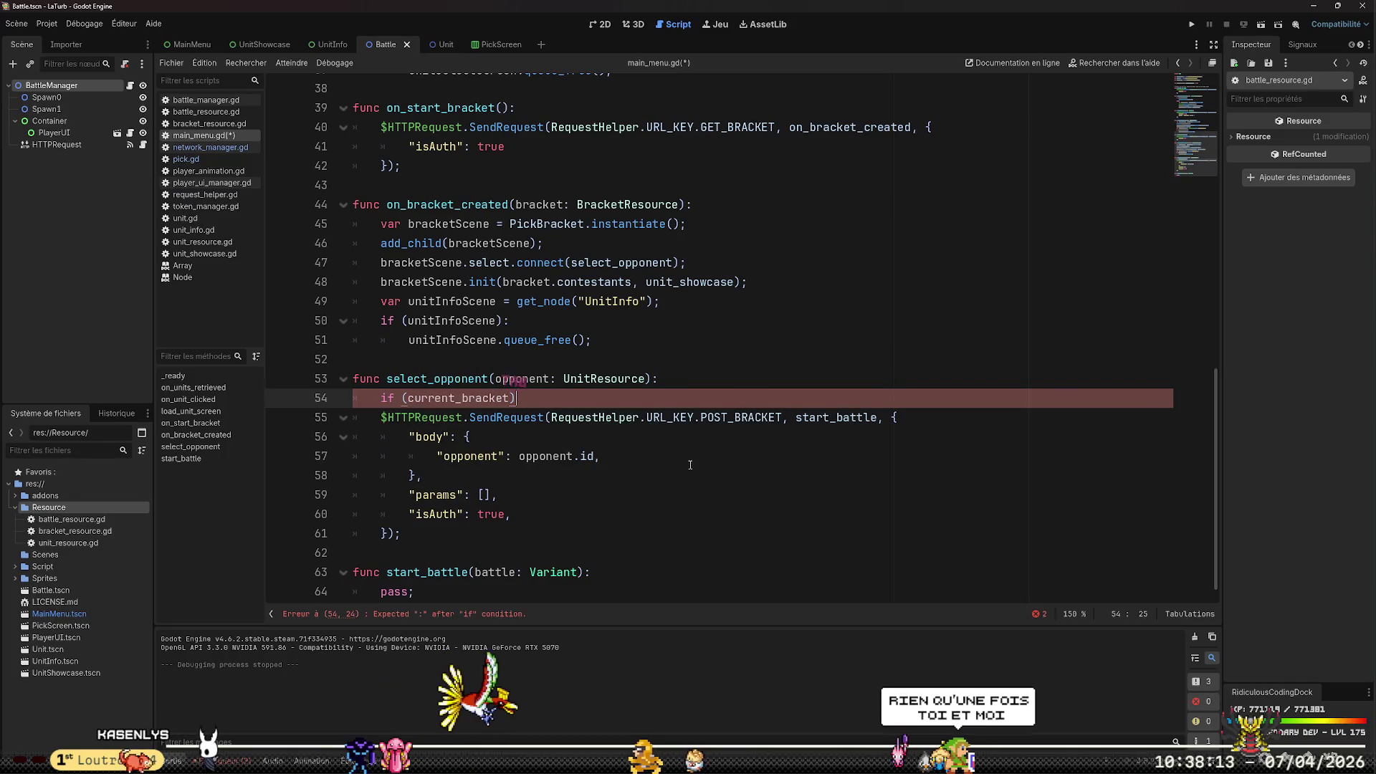
text(:)
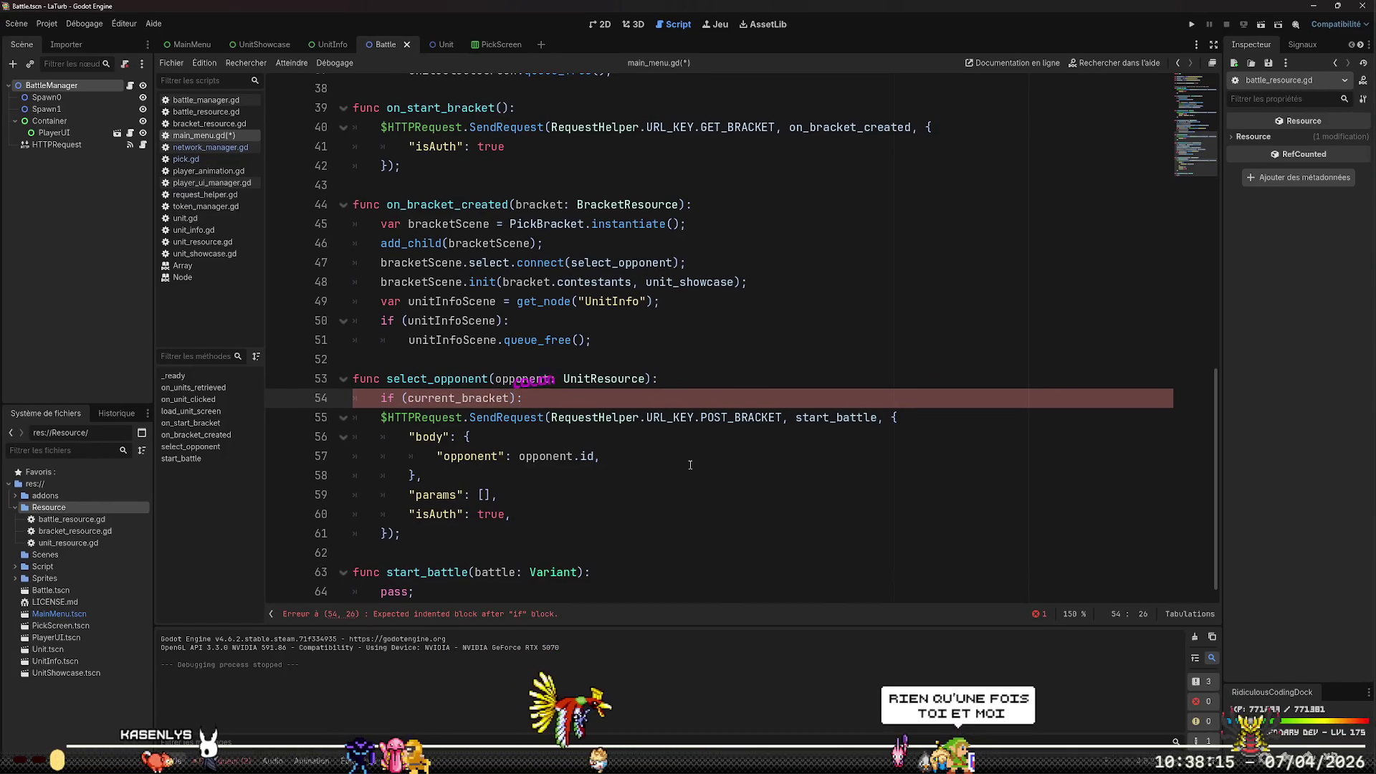
Negate the condition so it reads if (!current_bracket):
key(Right)
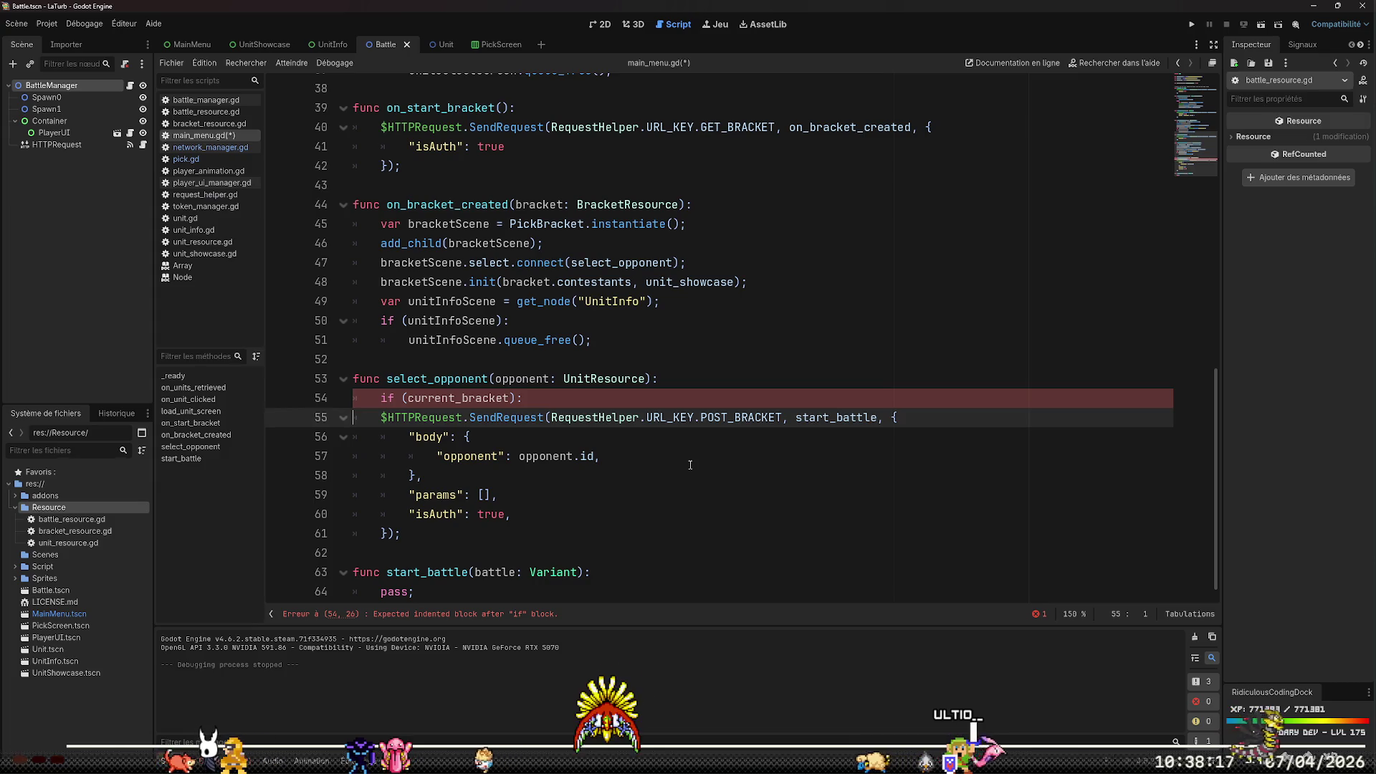
key(Left)
key(Left)
key(Left)
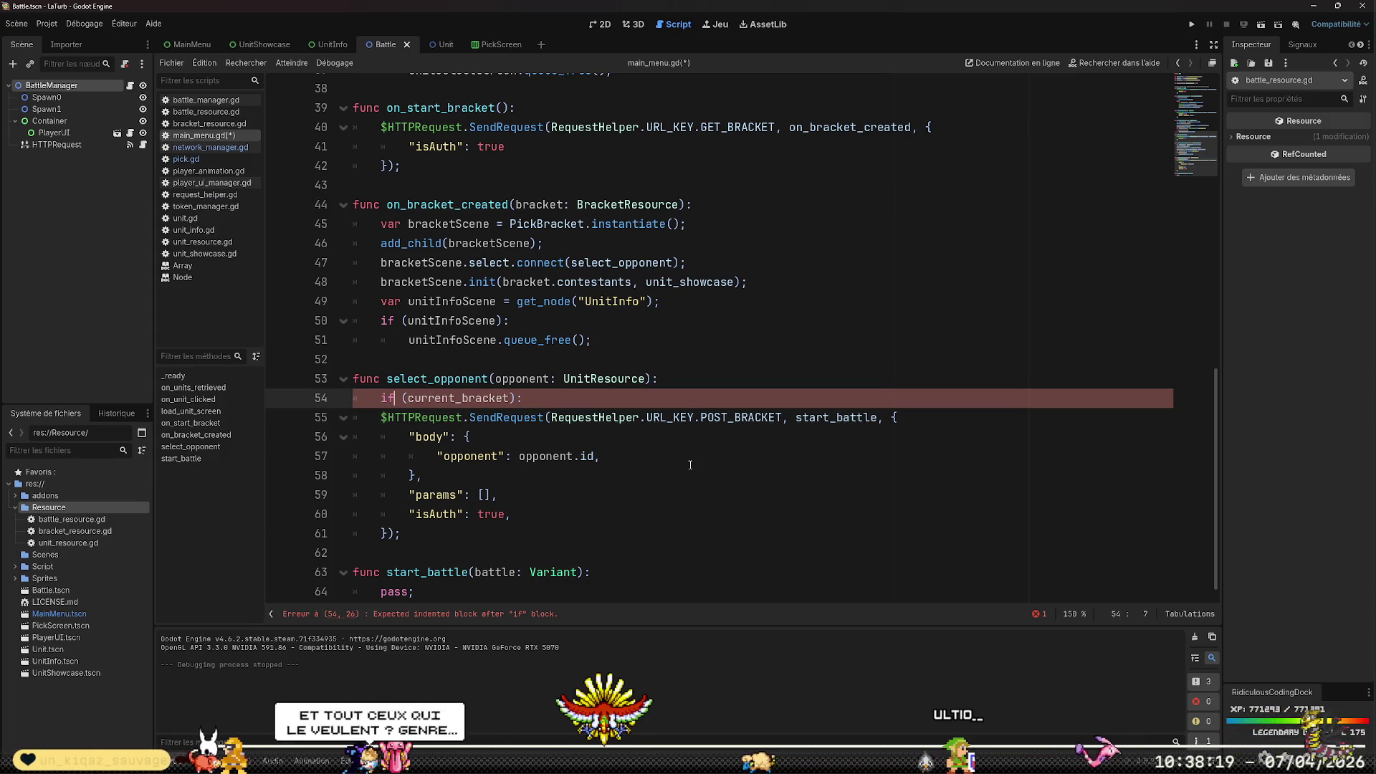
key(ctrl+Left)
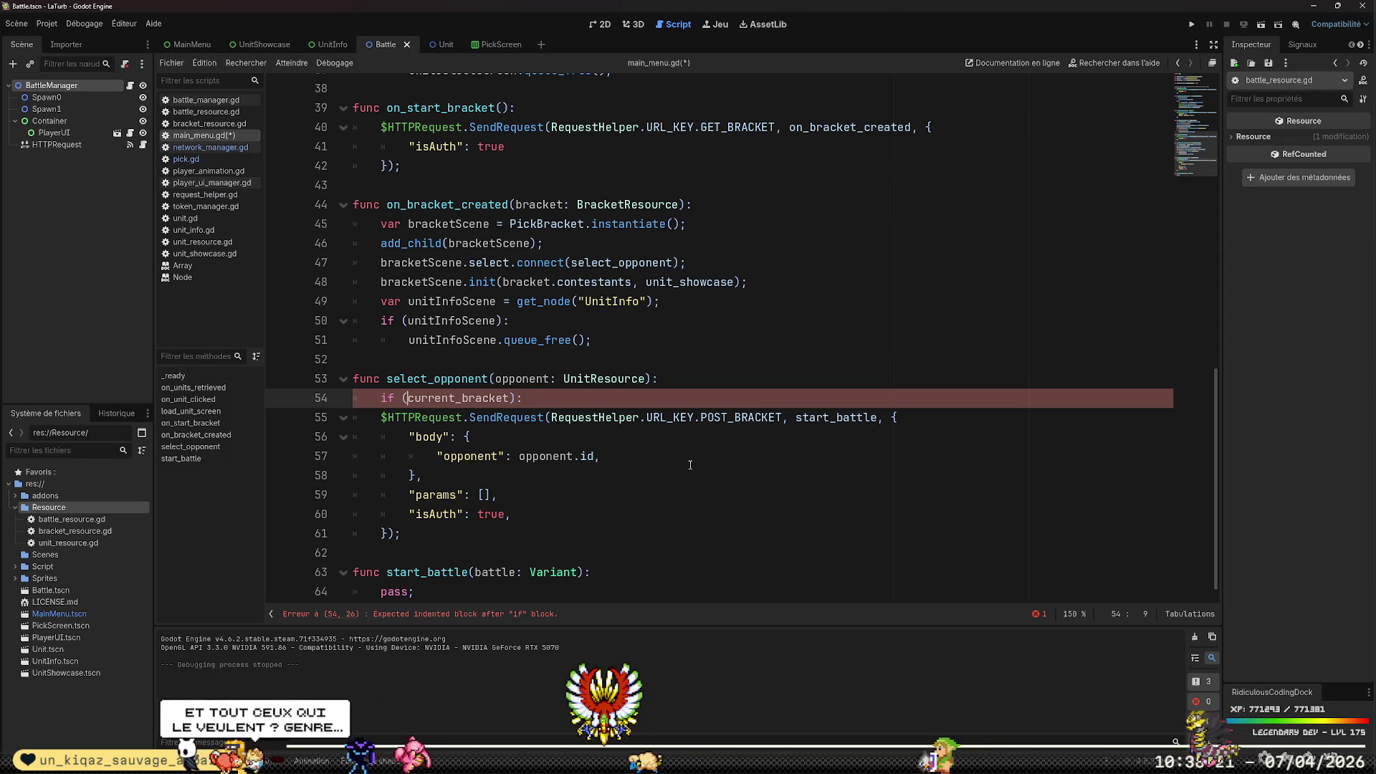
text(!)
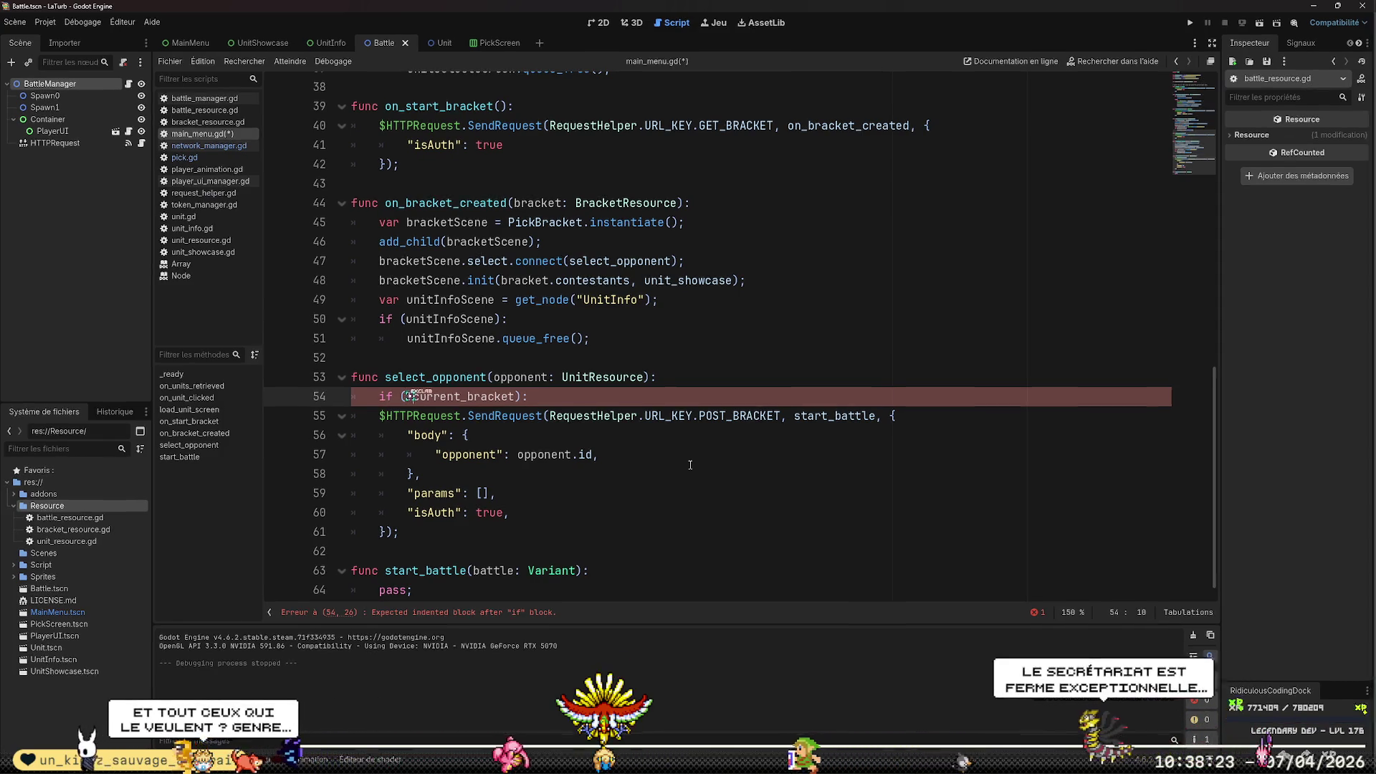
key(ctrl+Right)
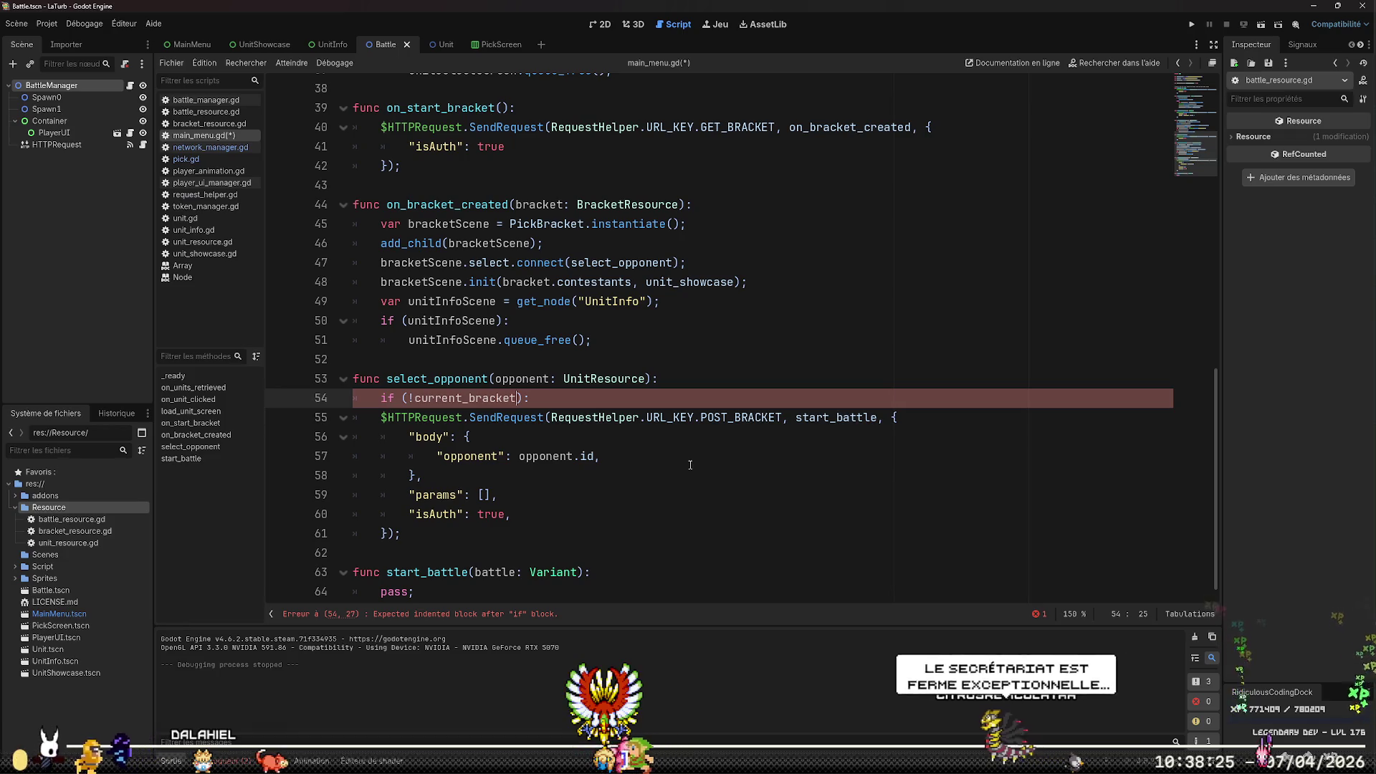
key(Up)
key(Up)
key(Up)
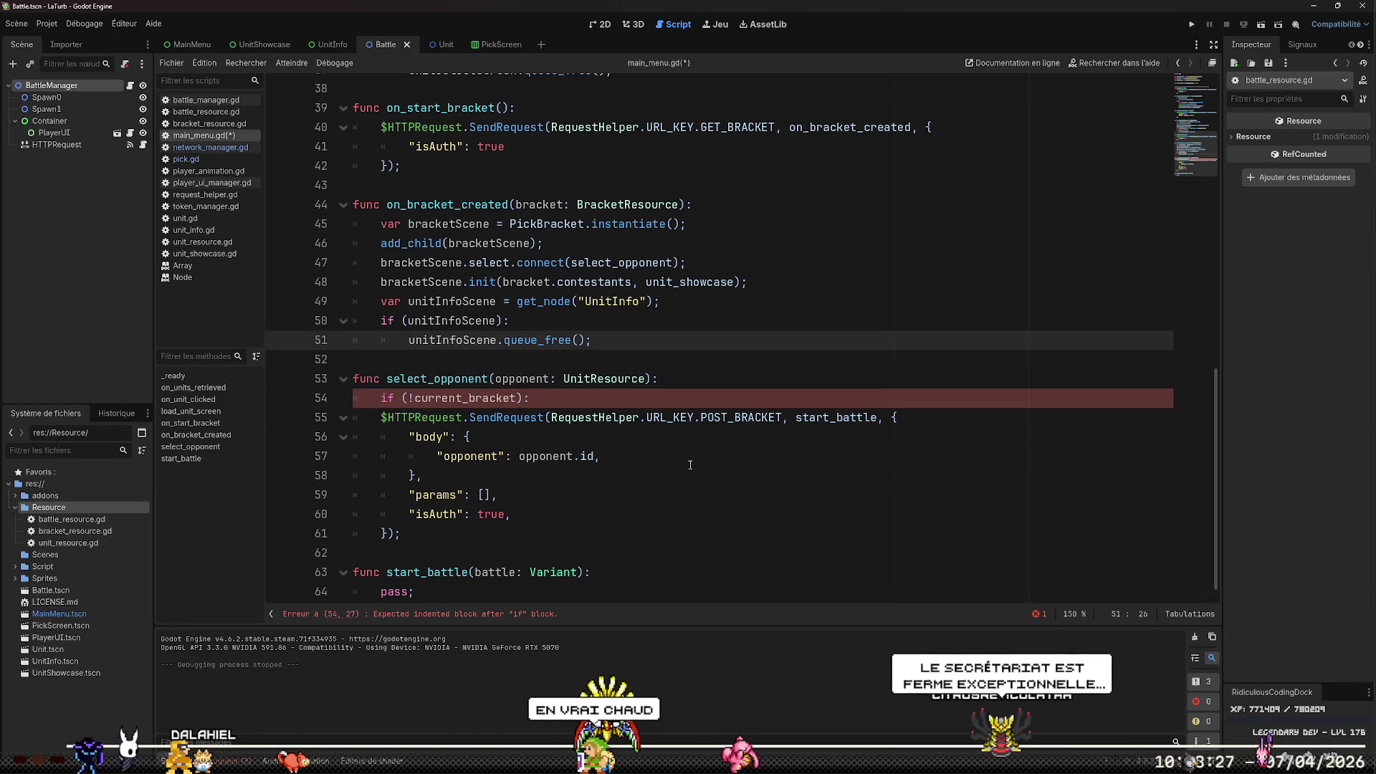
key(Up)
key(Up)
key(Up)
Insert current_bracket = bracket; as the first line of on_bracket_created
key(End)
key(Return)
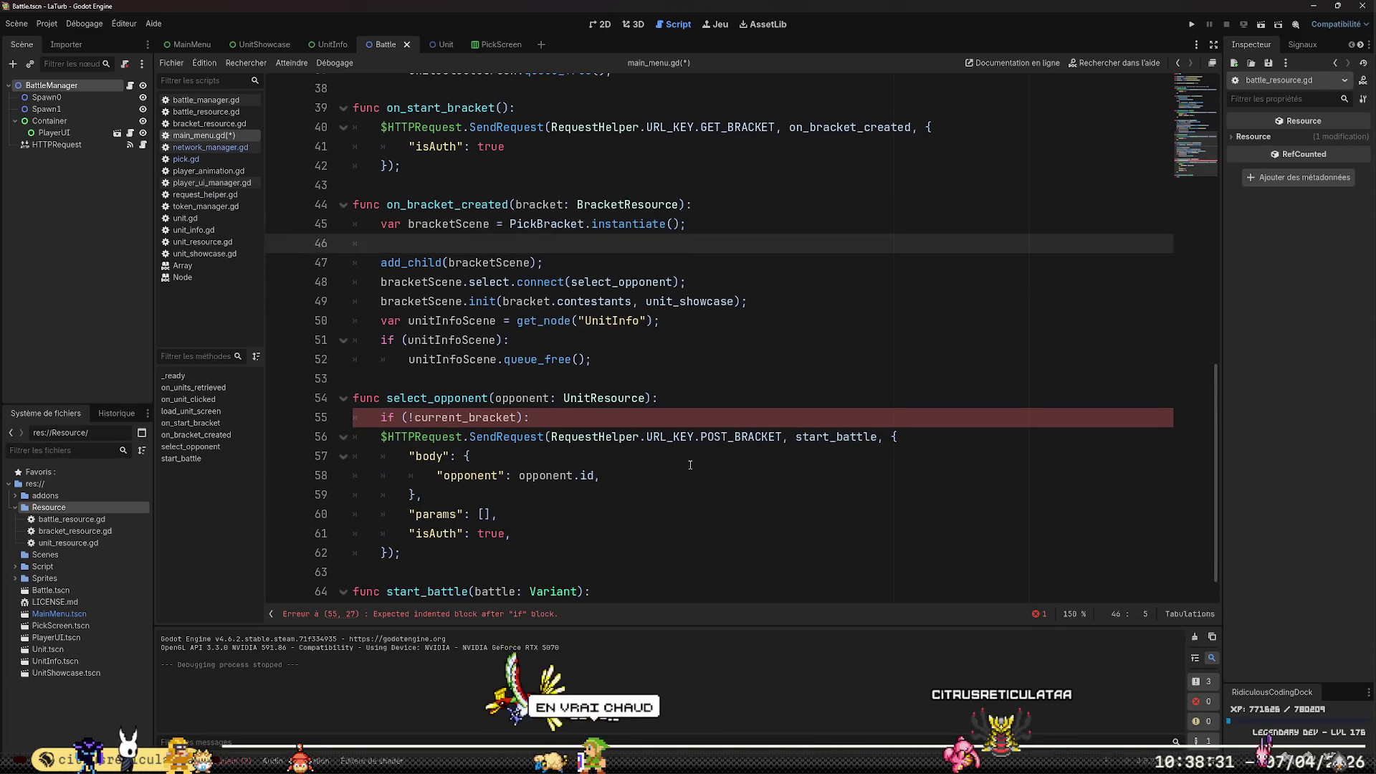
key(alt+Up)
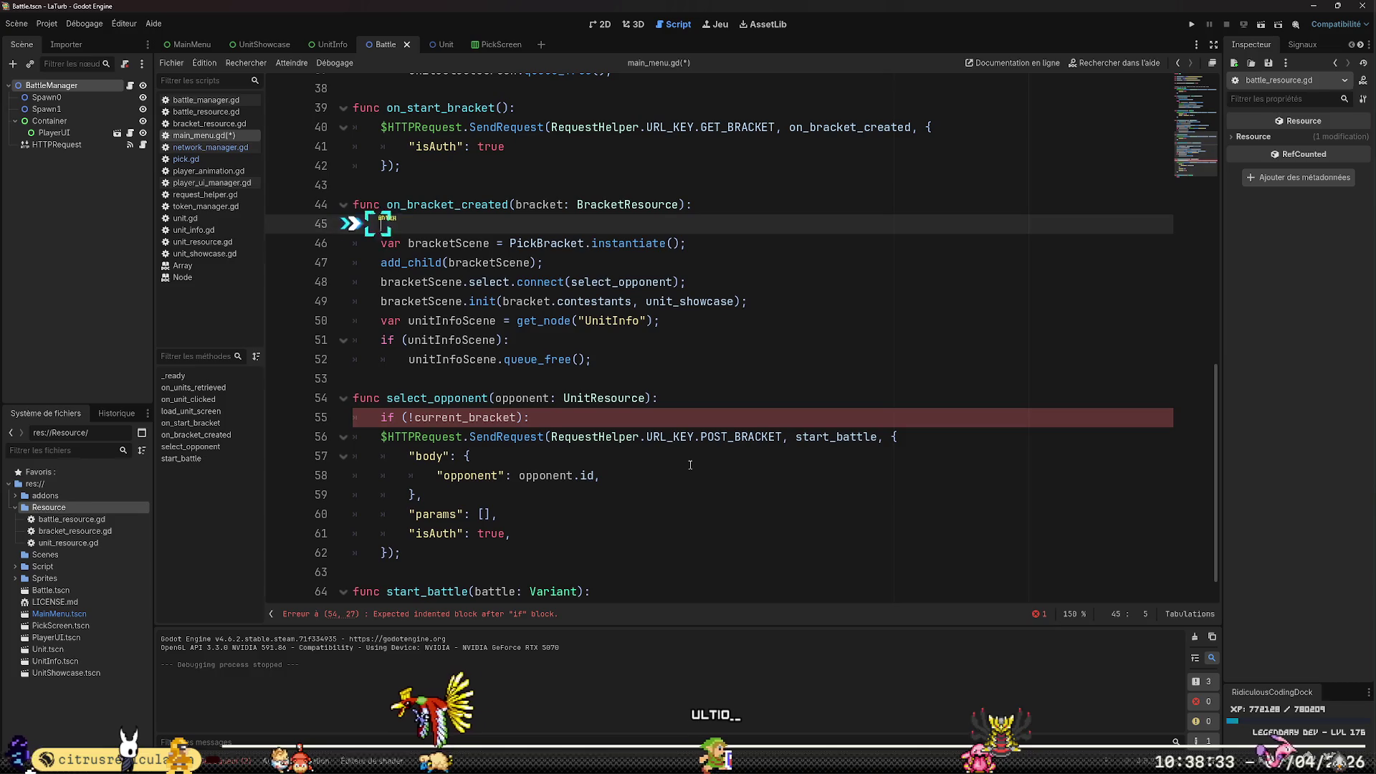
text(current_b)
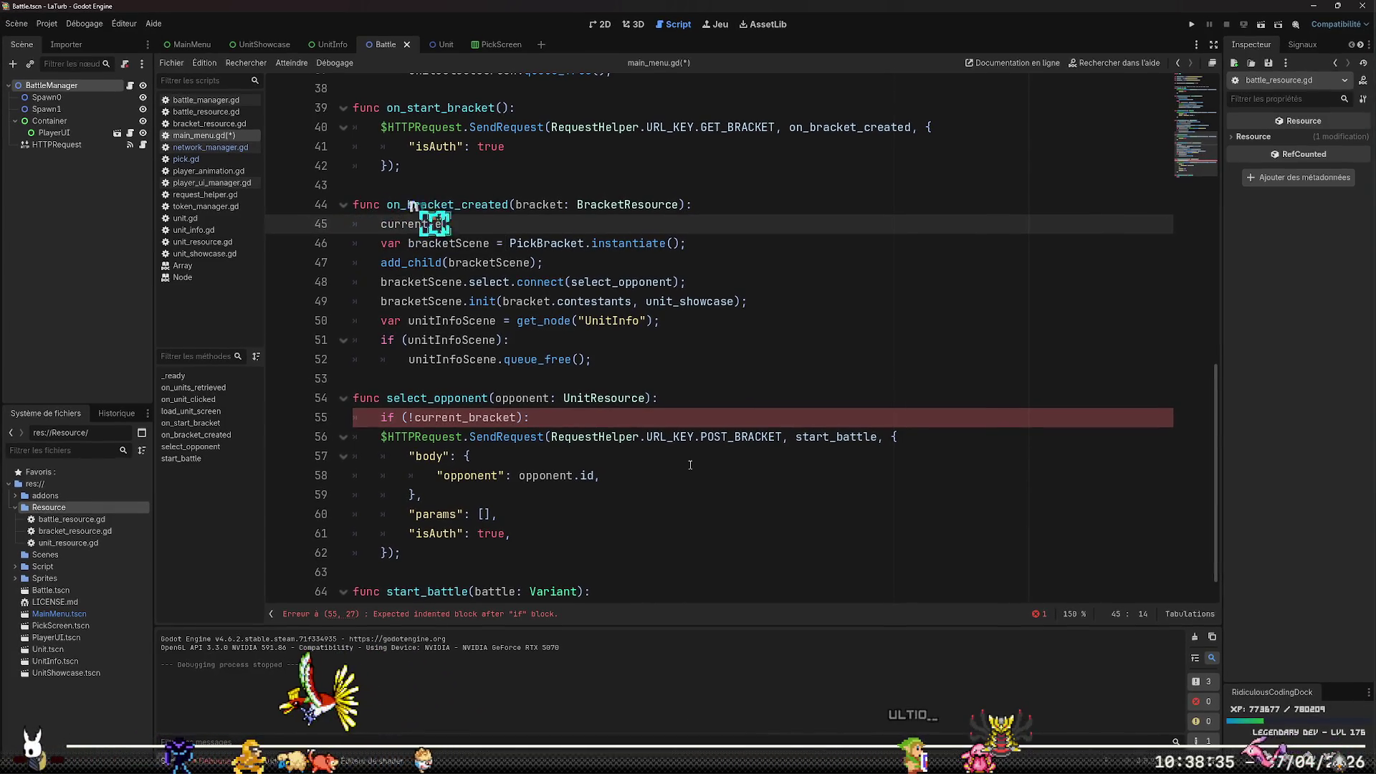
key(Escape)
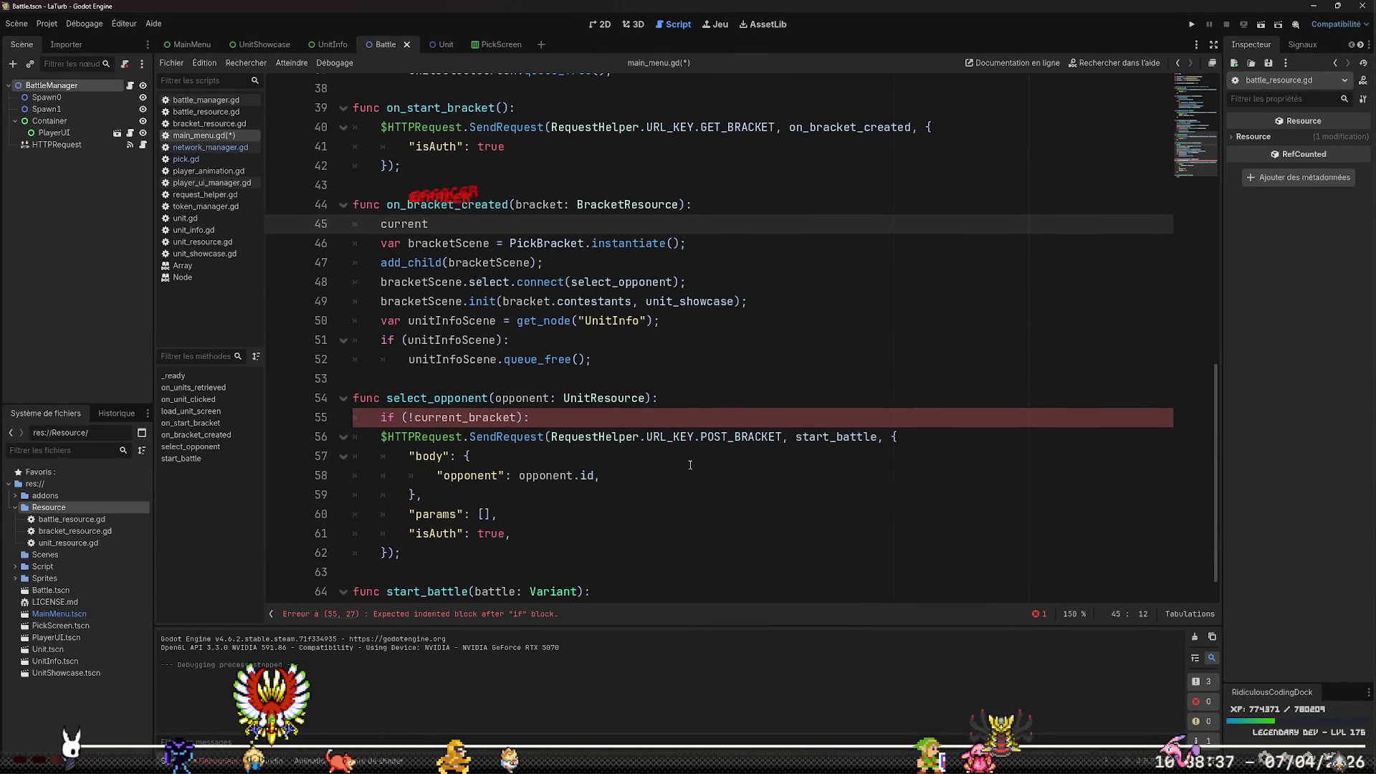
text(_bracke)
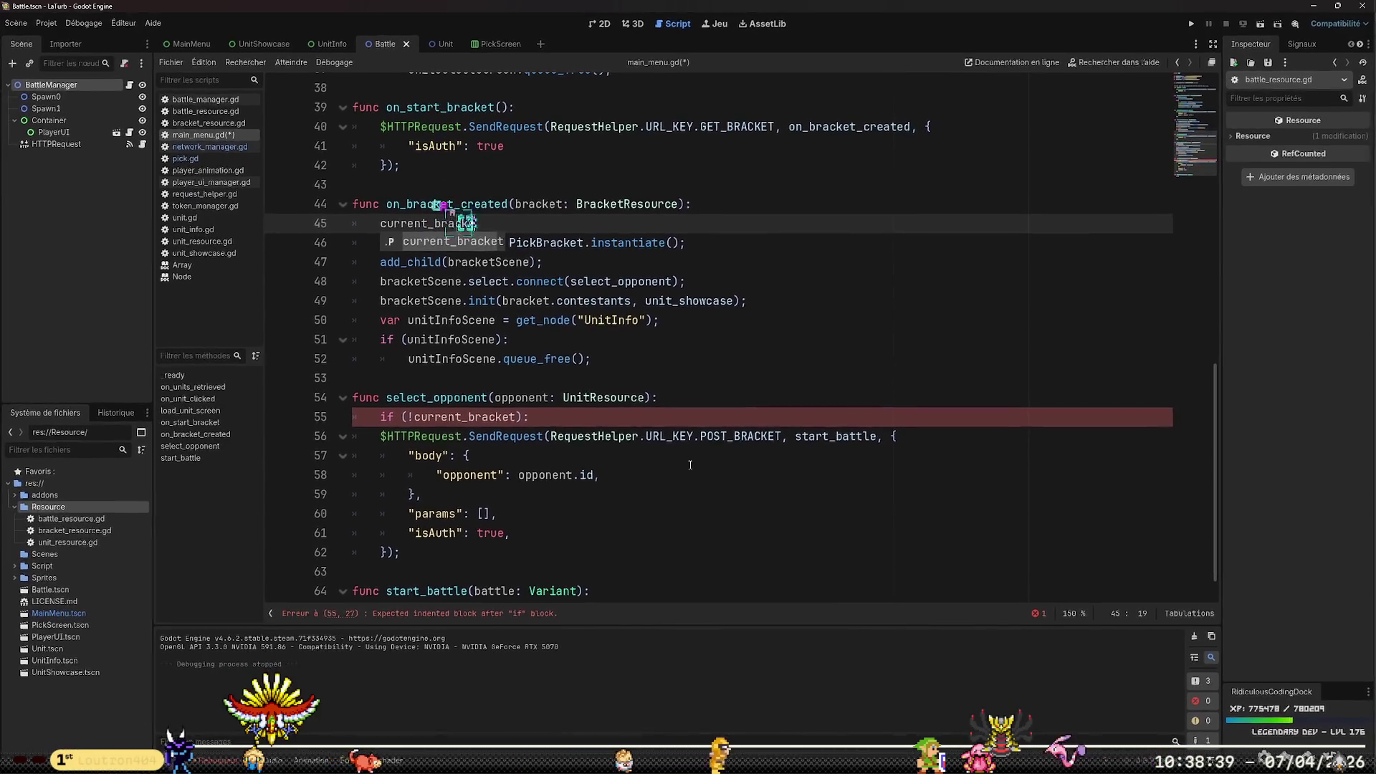
text(t = bracket)
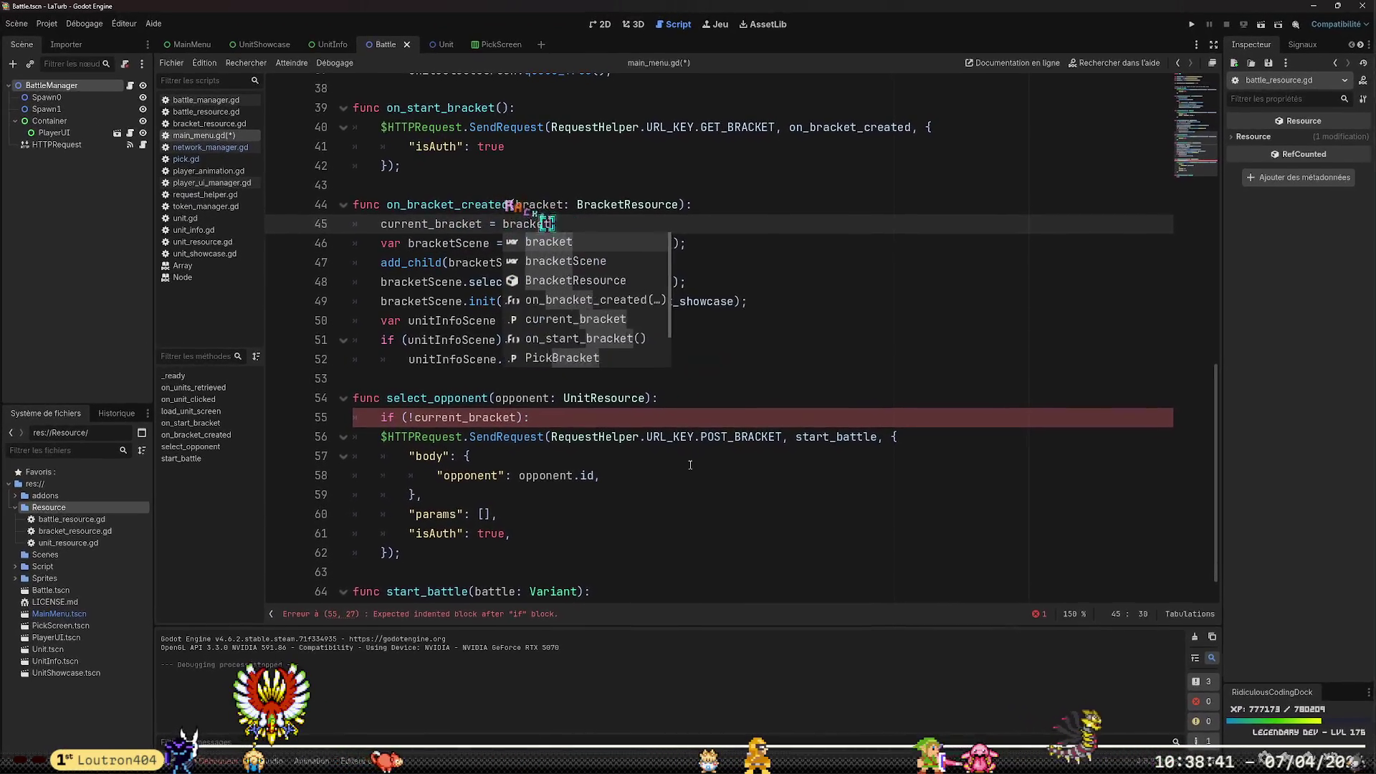
text(;)
key(Down)
key(Down)
key(Down)
key(Home)
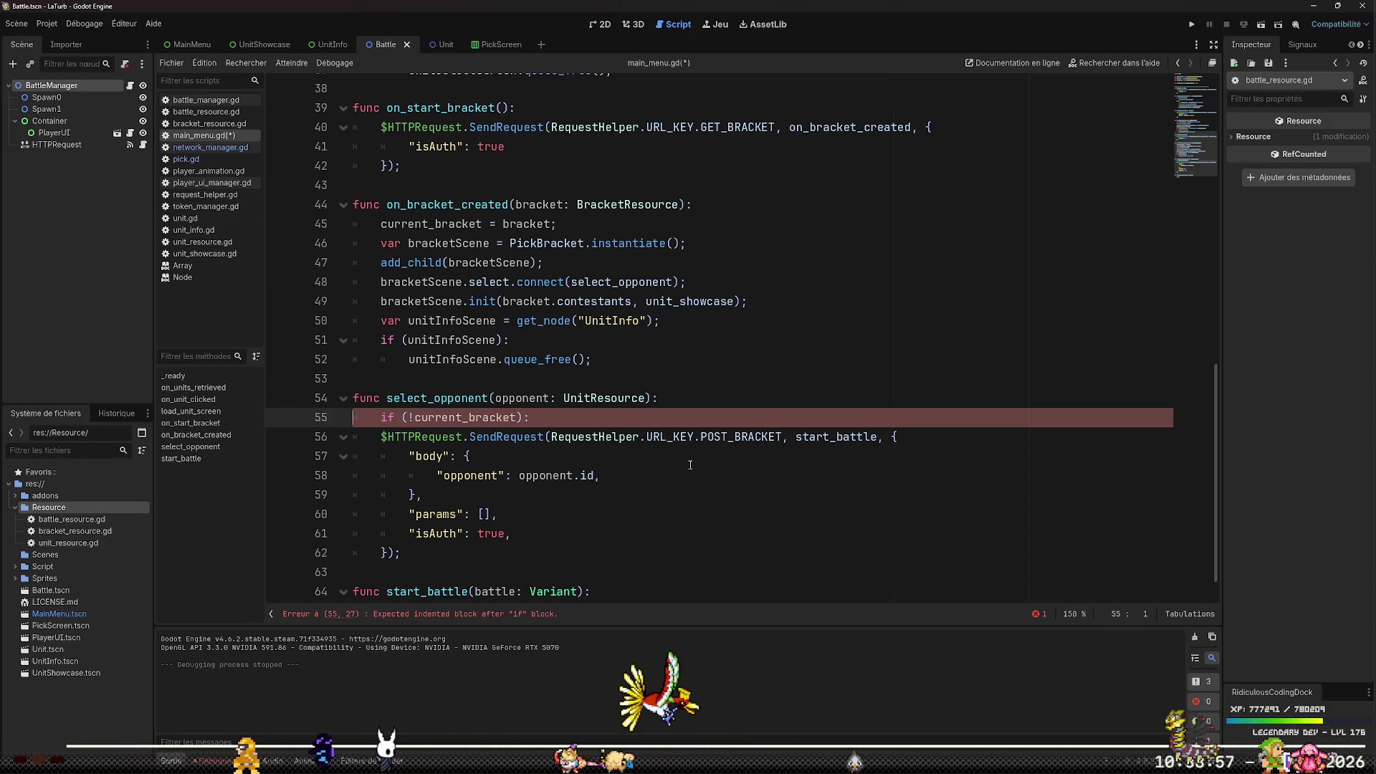
Add an indented return; under the if (!current_bracket): guard
key(End)
key(Return)
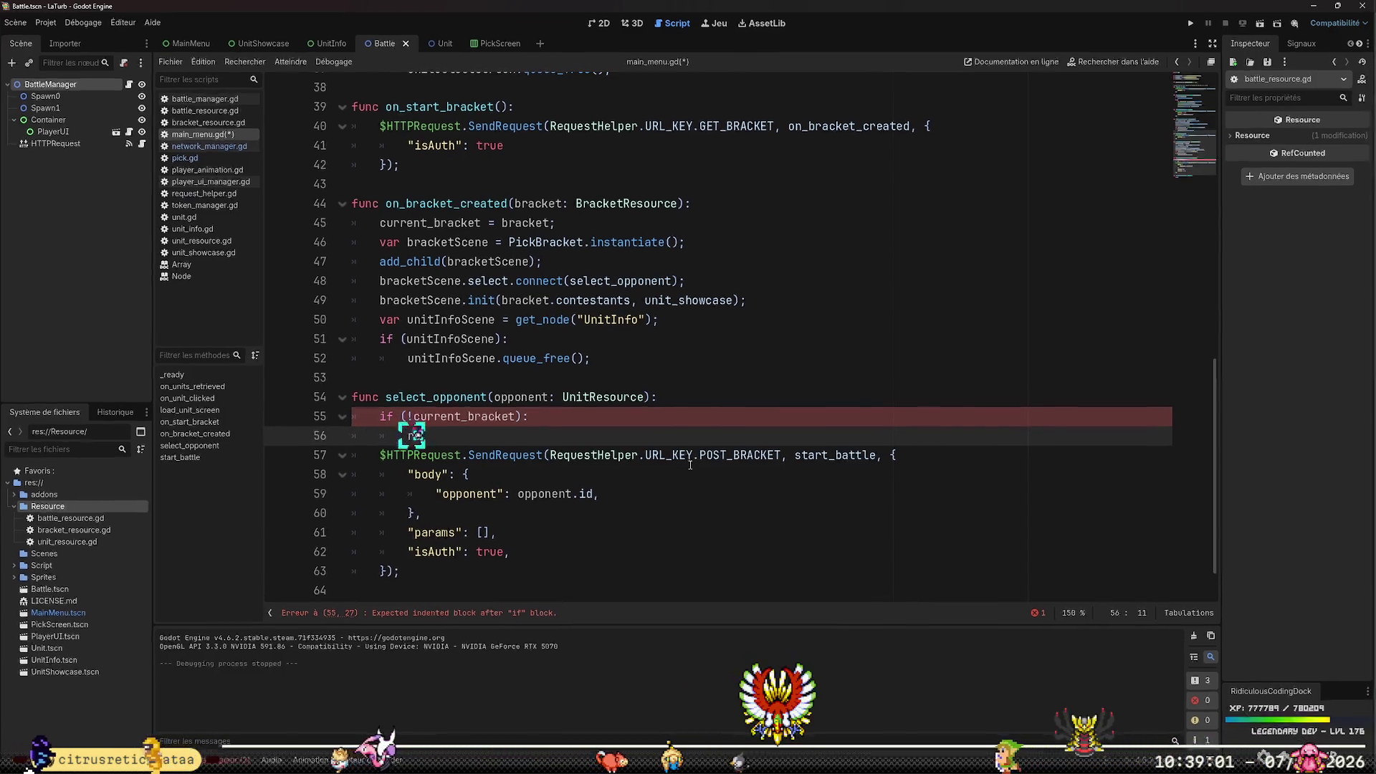
text(return;)
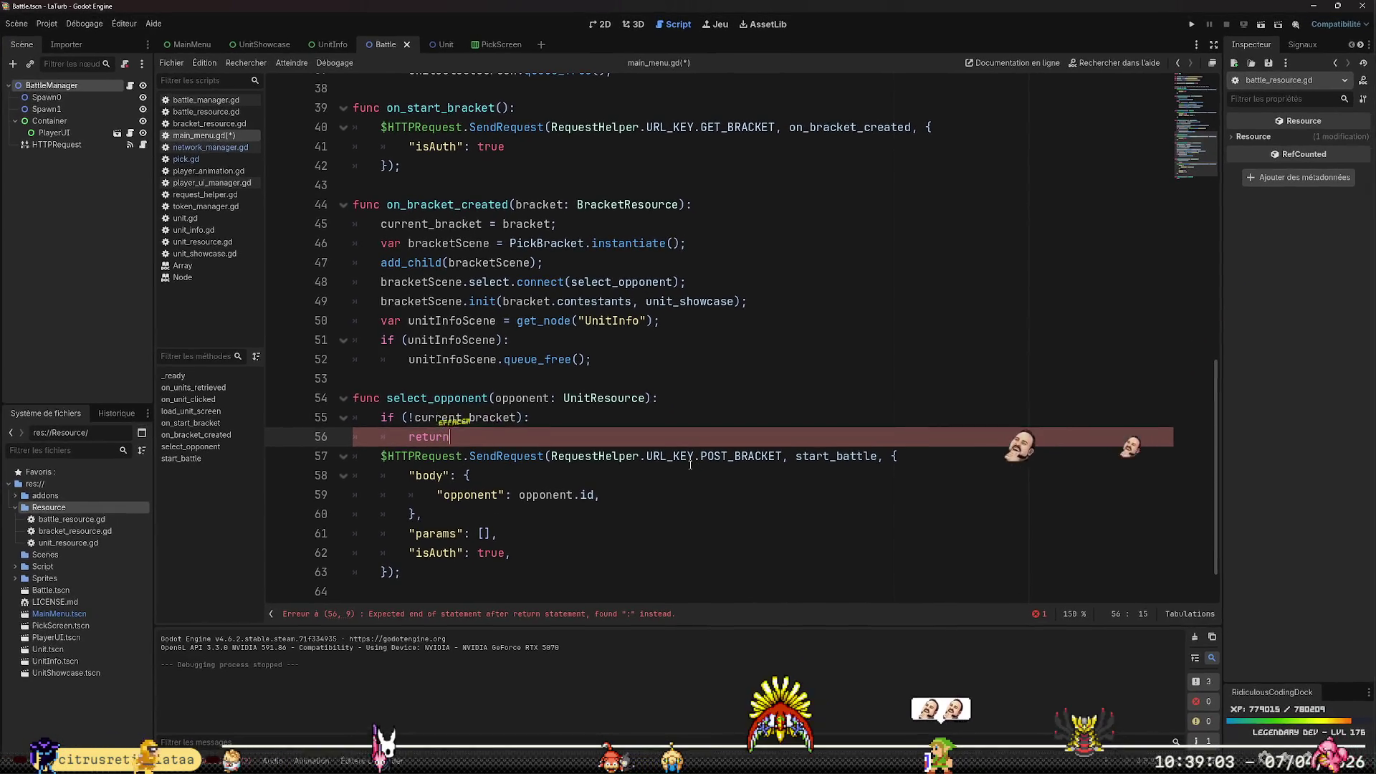
key(Right)
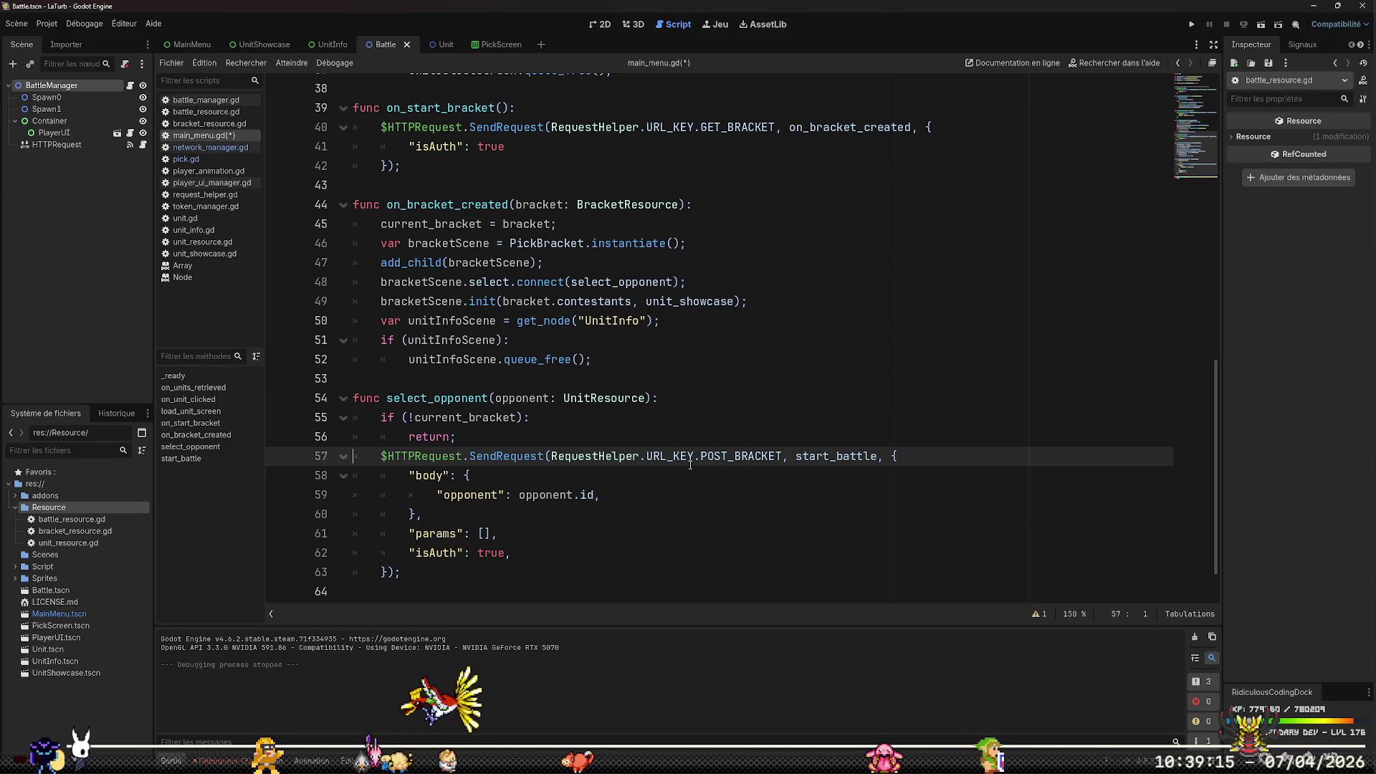
Fill the request's params list with [current_bracket.id]
key(Down)
key(Down)
key(Down)
key(Up)
key(End)
key(Left)
key(Left)
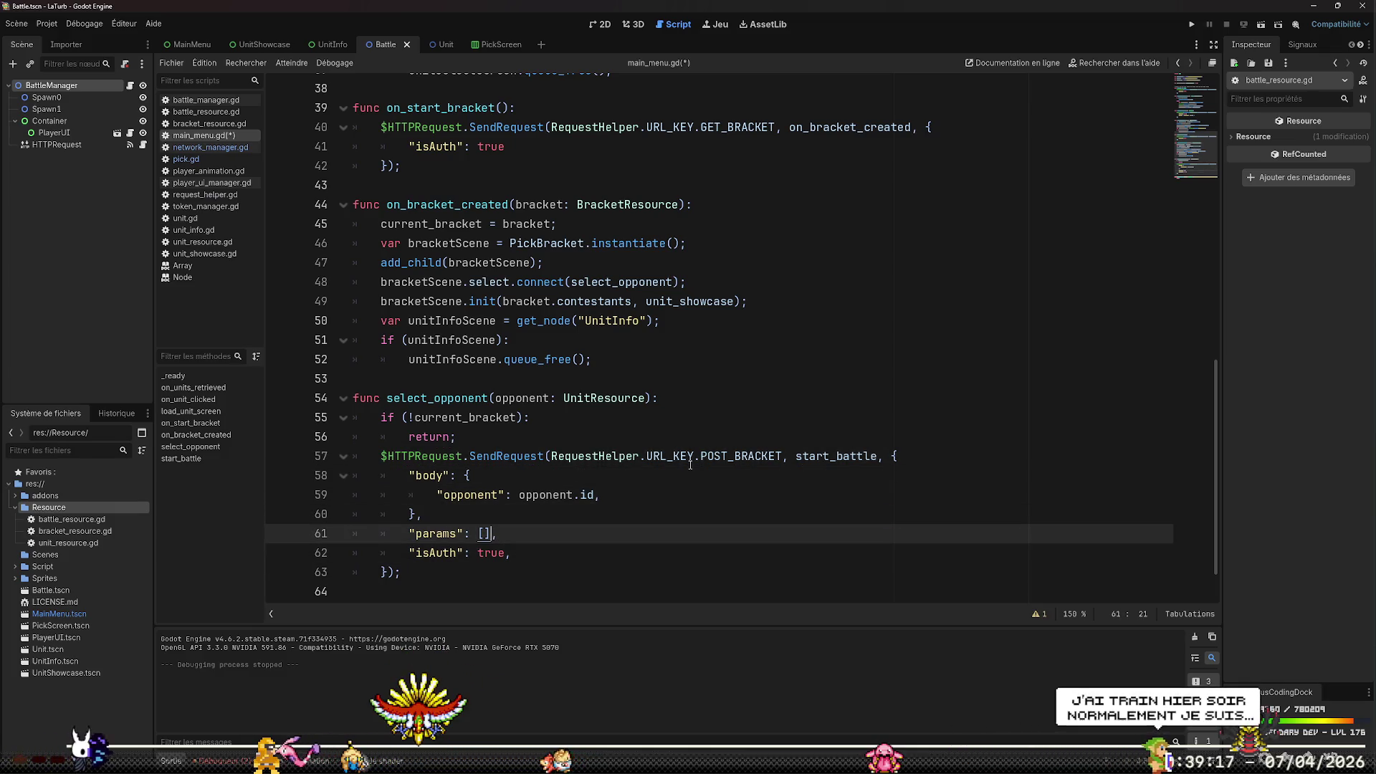
text(current)
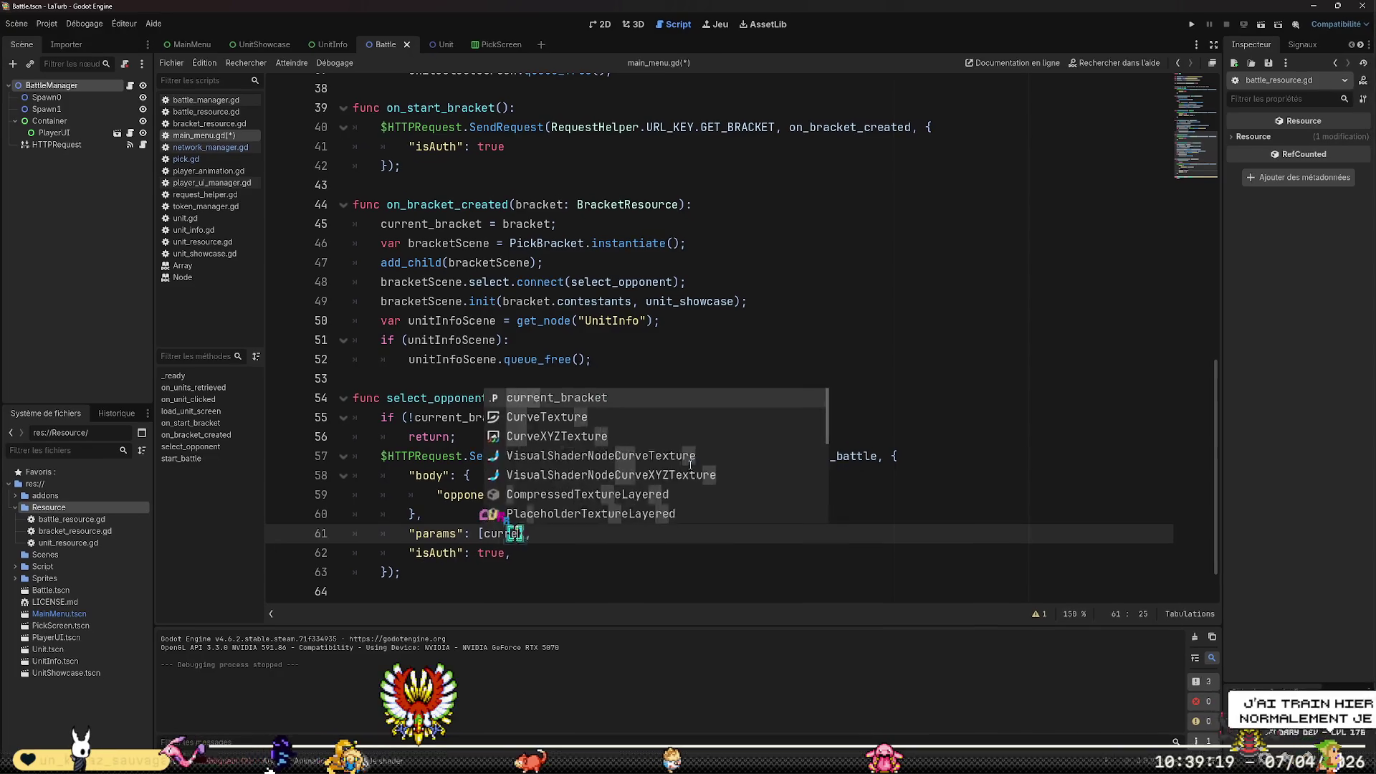
key(Return)
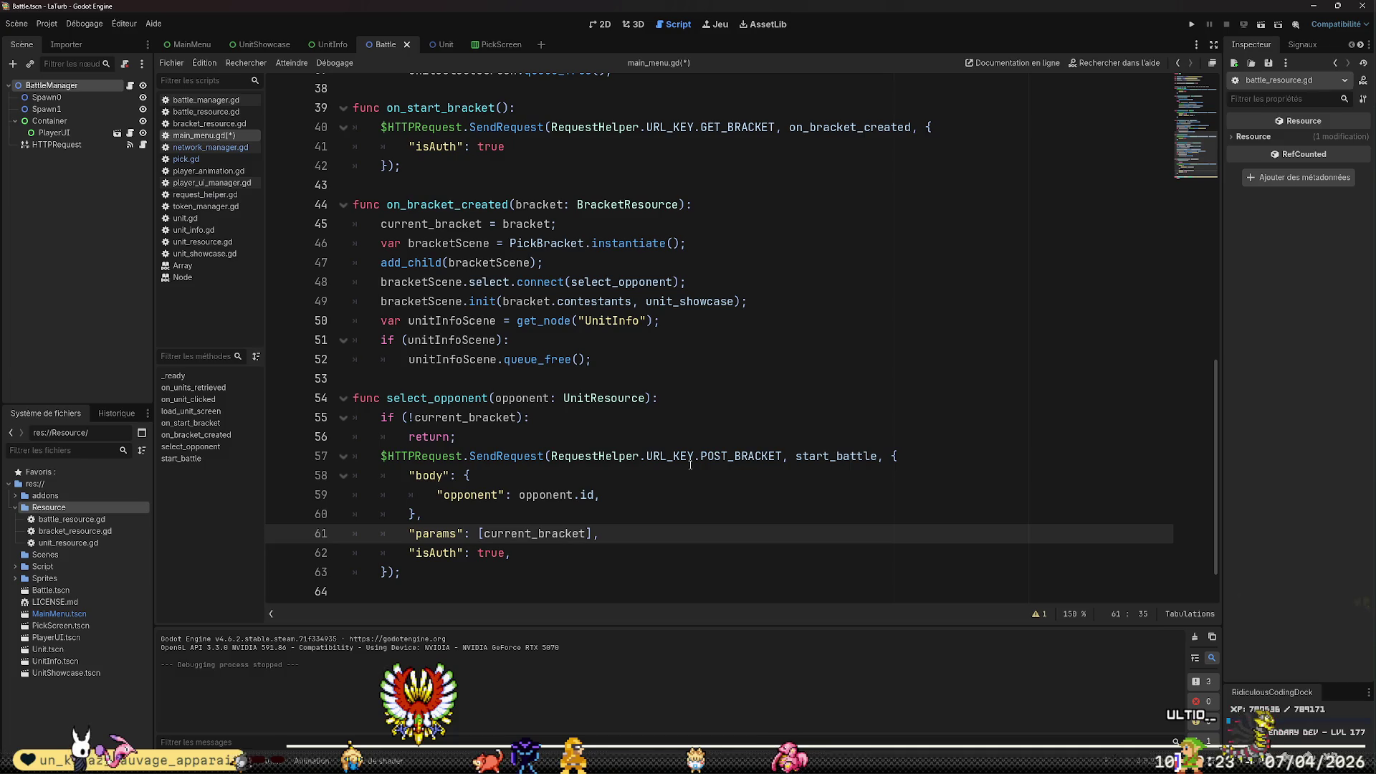
text(.)
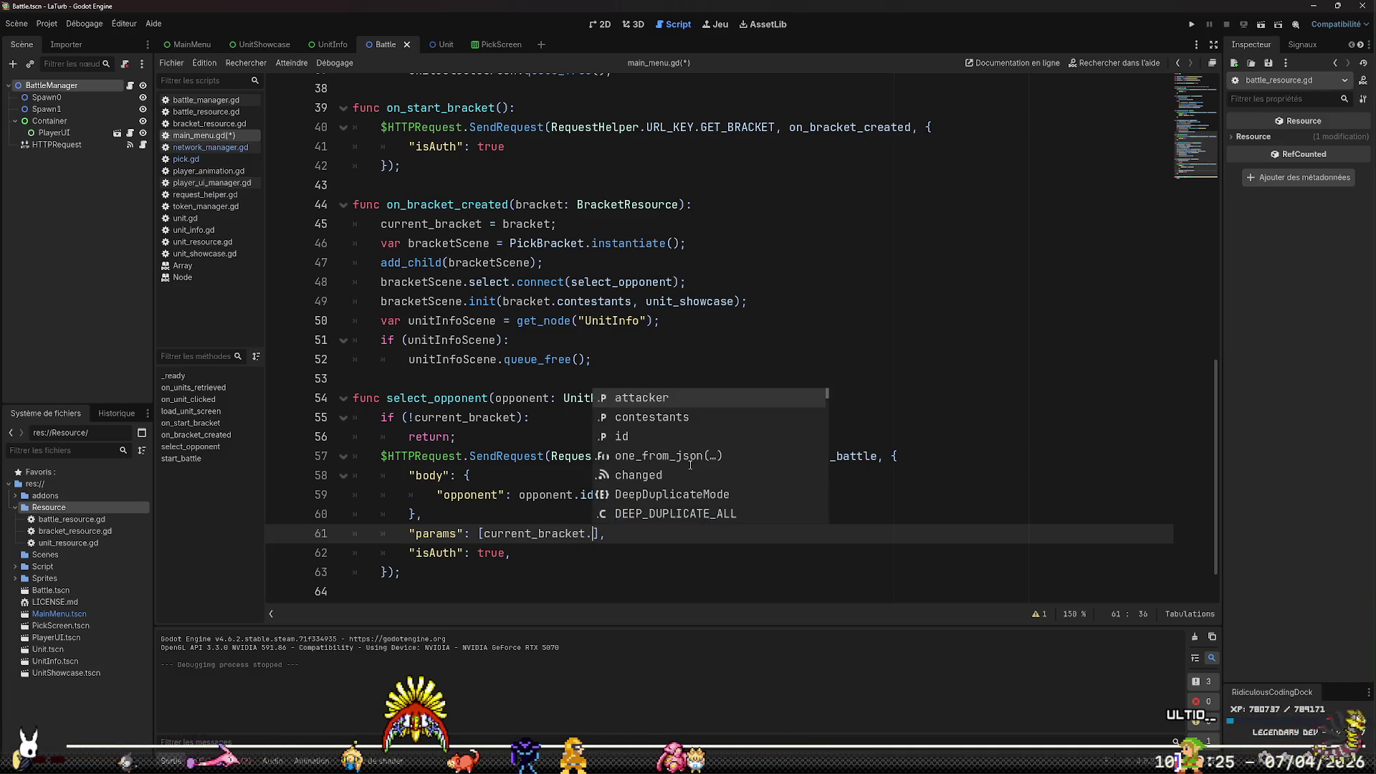
text(id)
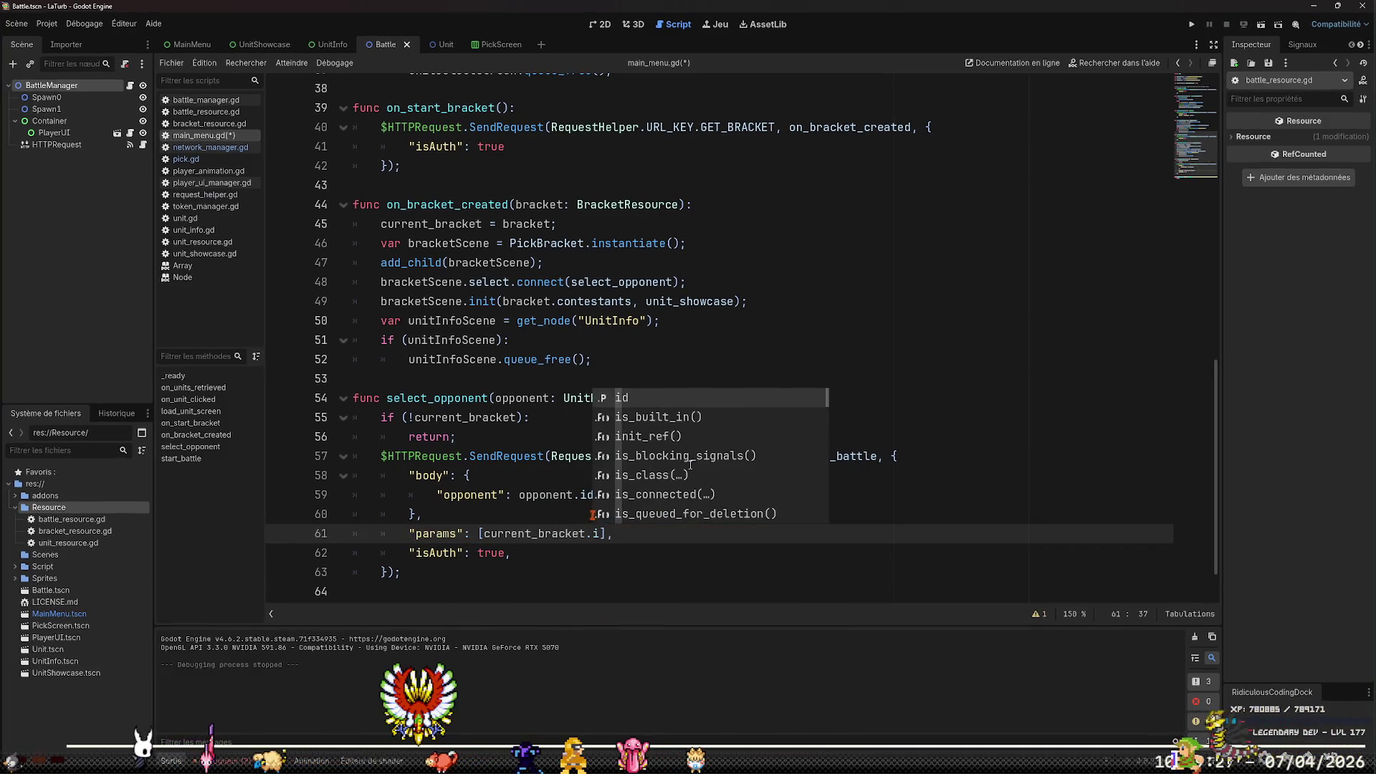
key(Right)
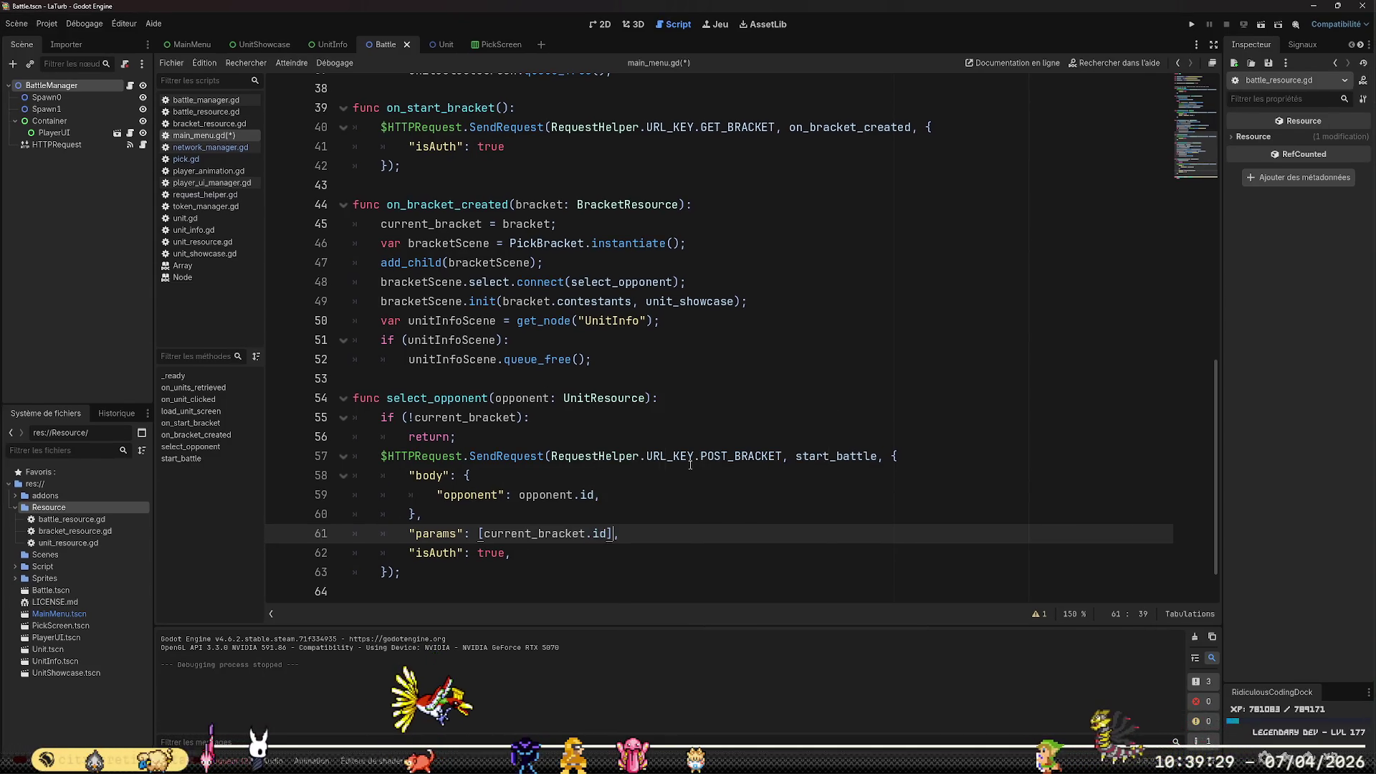
Check the id field in bracket_resource.gd and switch back to main_menu.gd
click(222, 124)
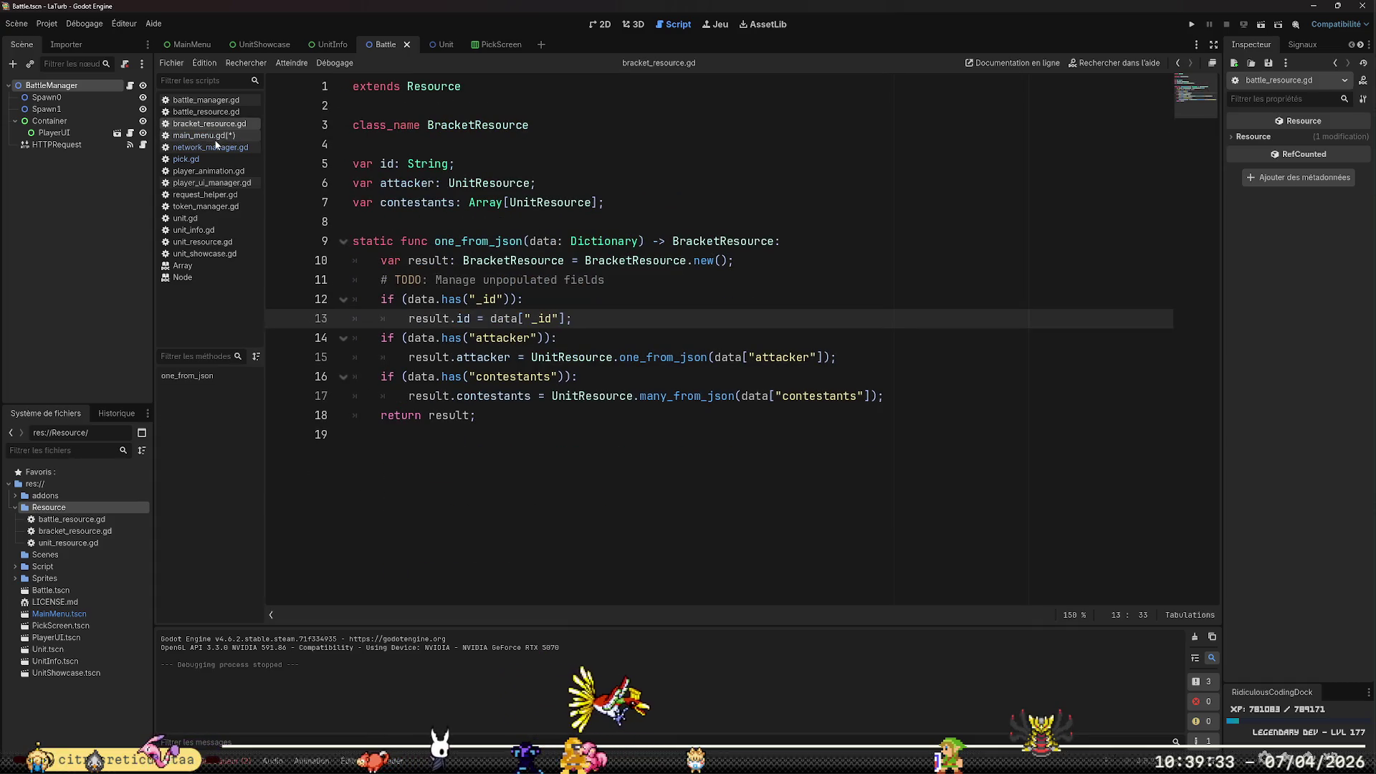
click(215, 135)
click(215, 124)
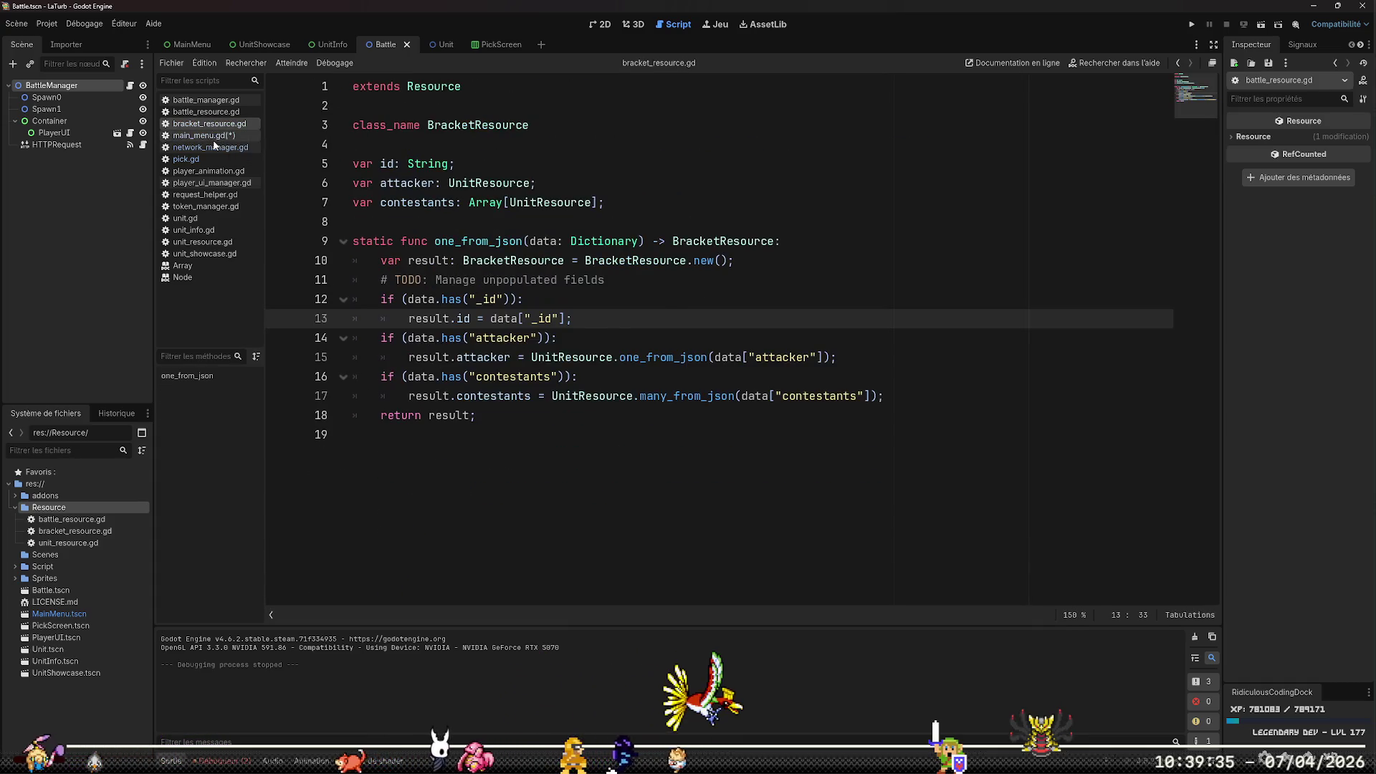
click(215, 135)
Save main_menu.gd and move down to the start_battle pass stub
key(Down)
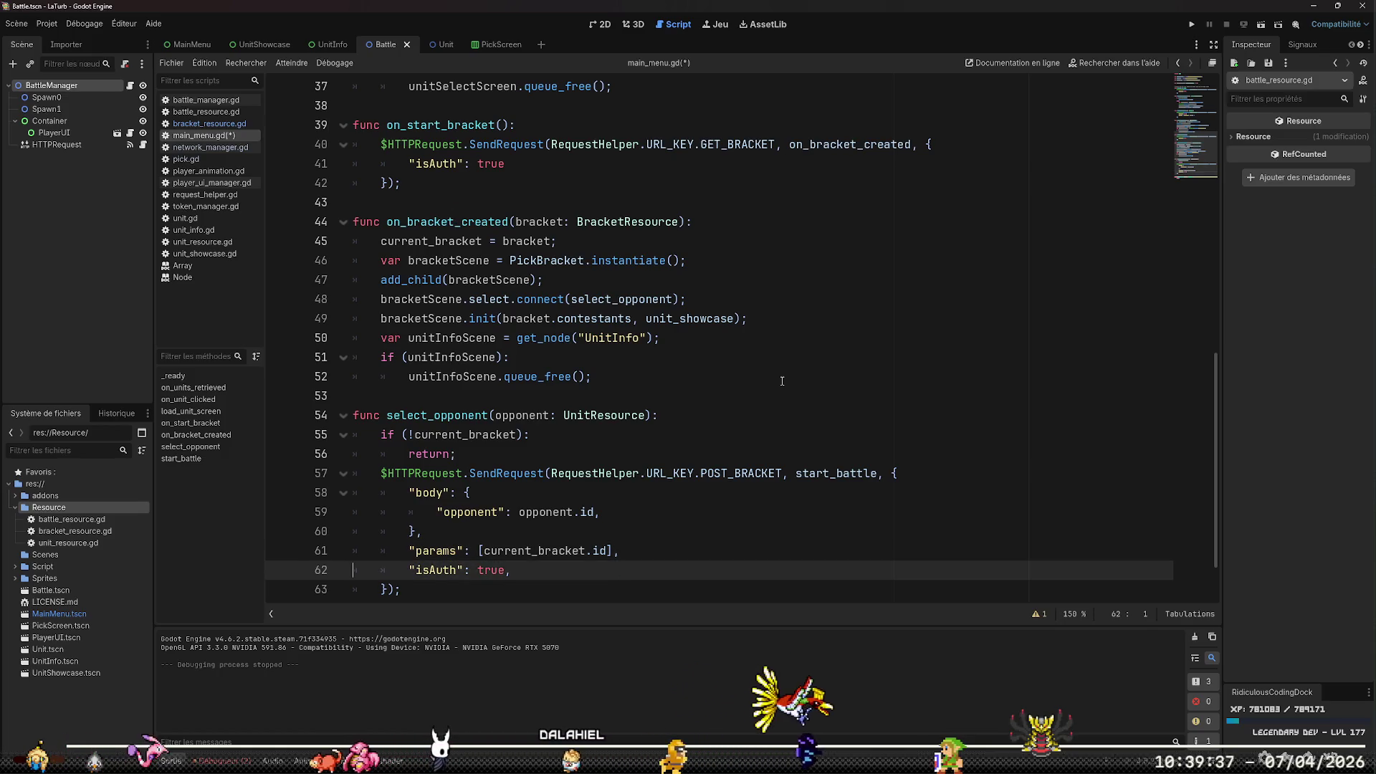
key(Down)
key(Down)
key(Down)
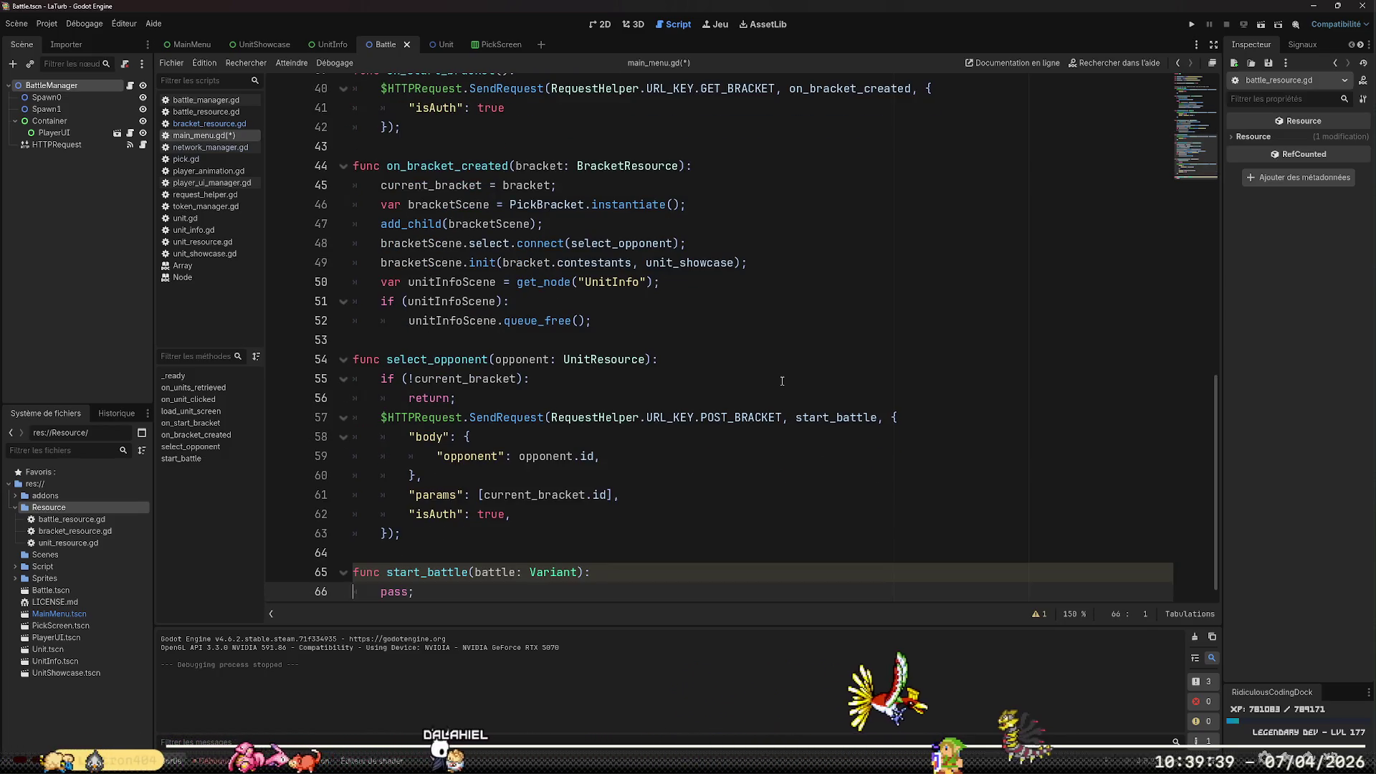
key(ctrl+s)
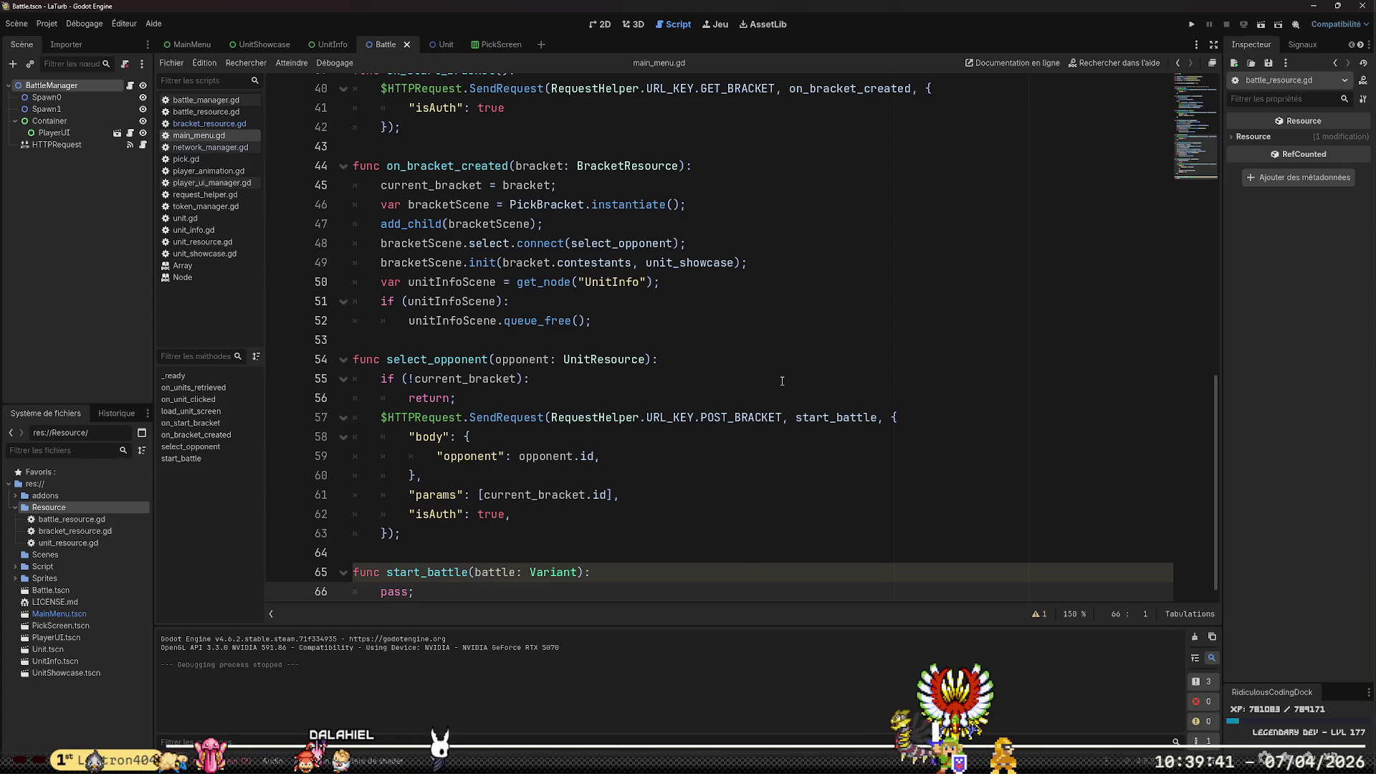
key(Down)
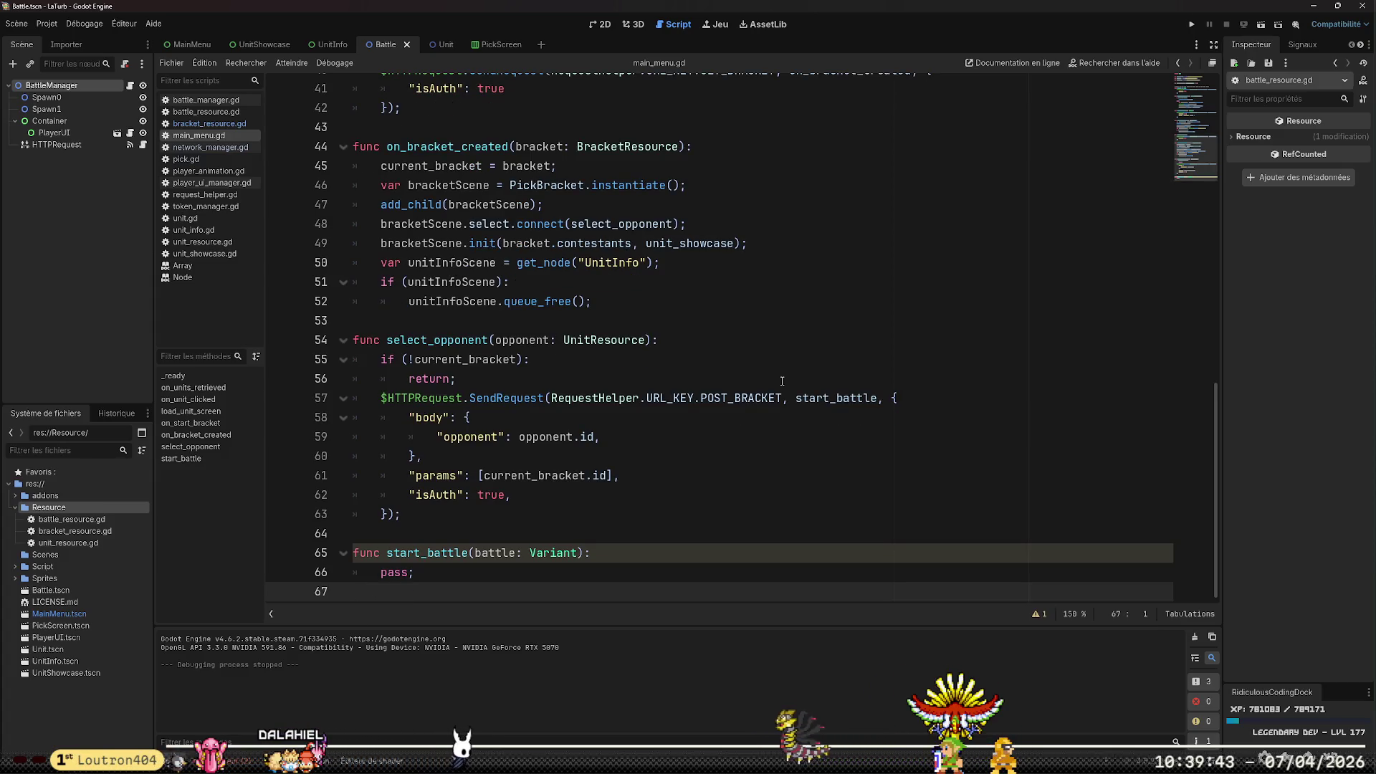
key(Up)
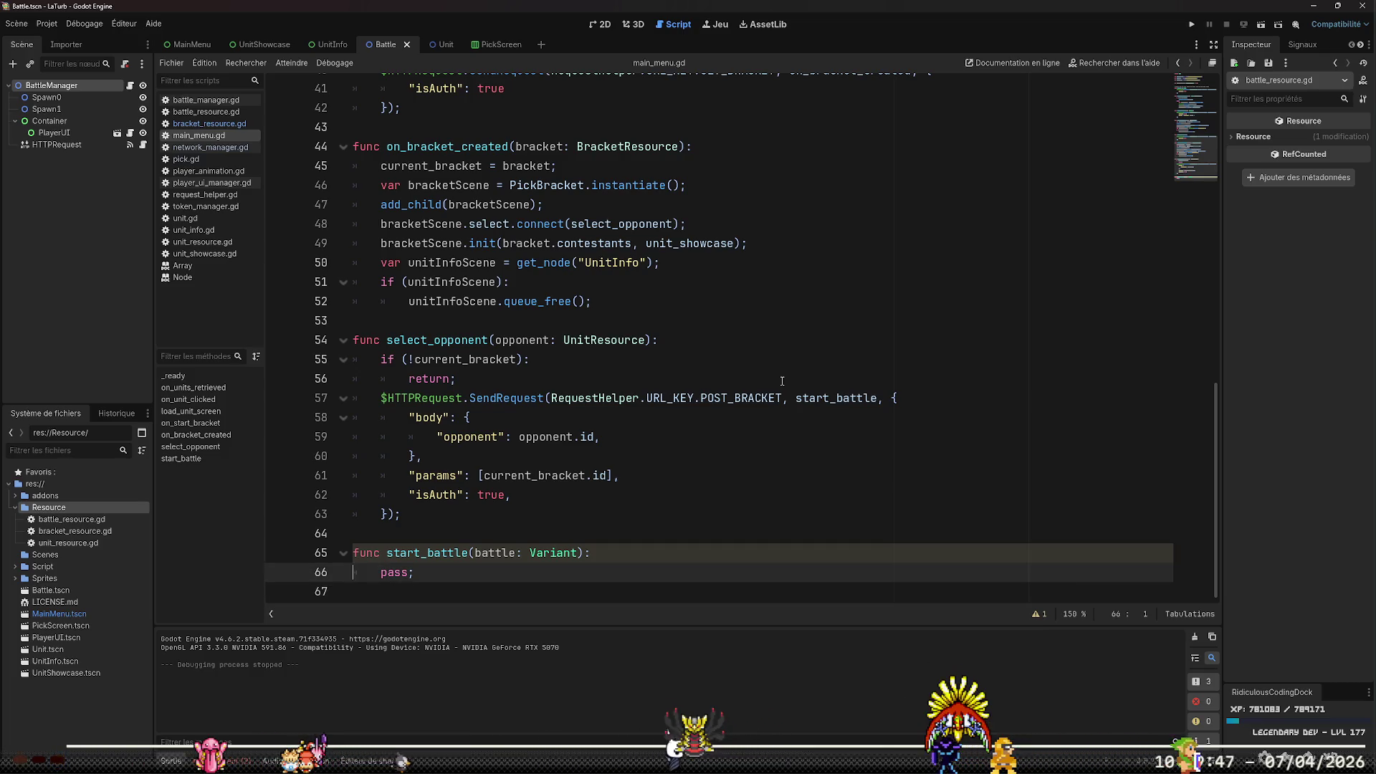
key(Left)
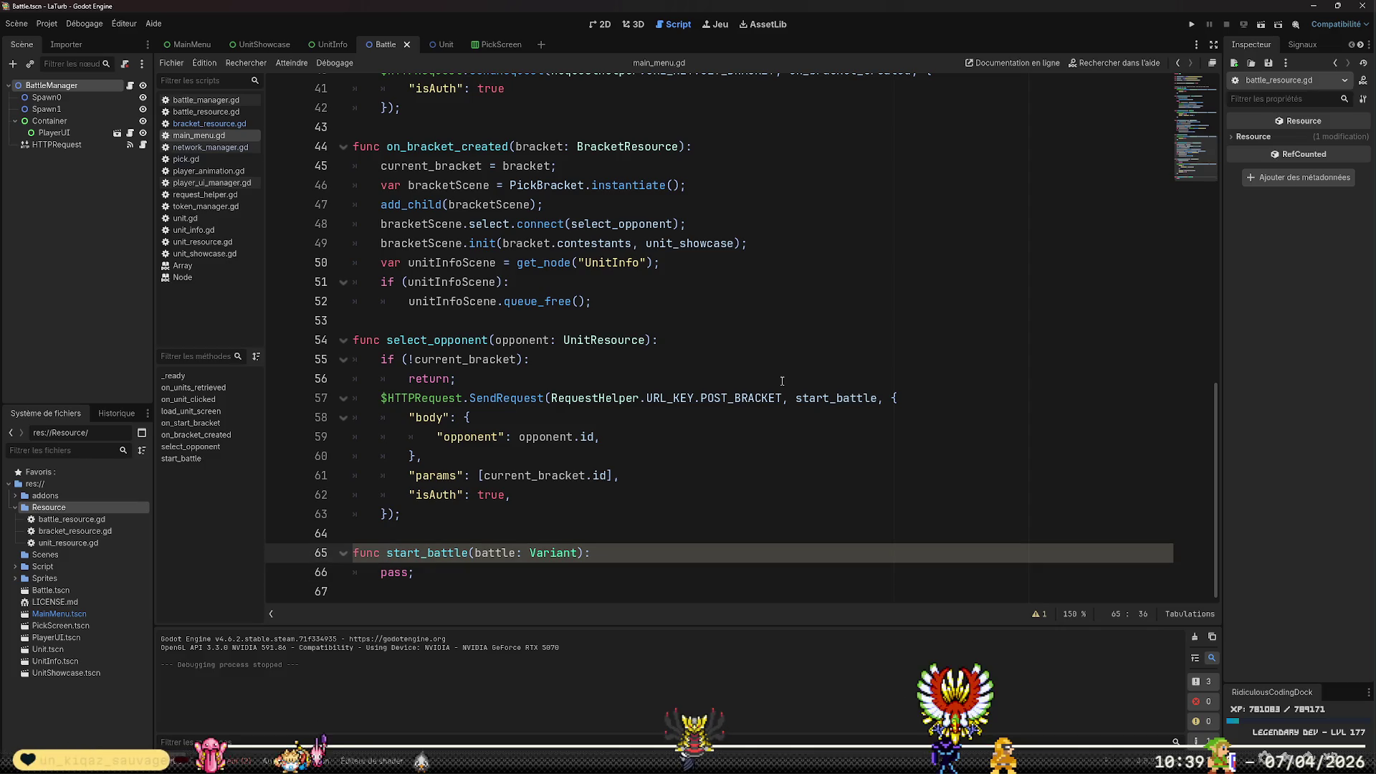
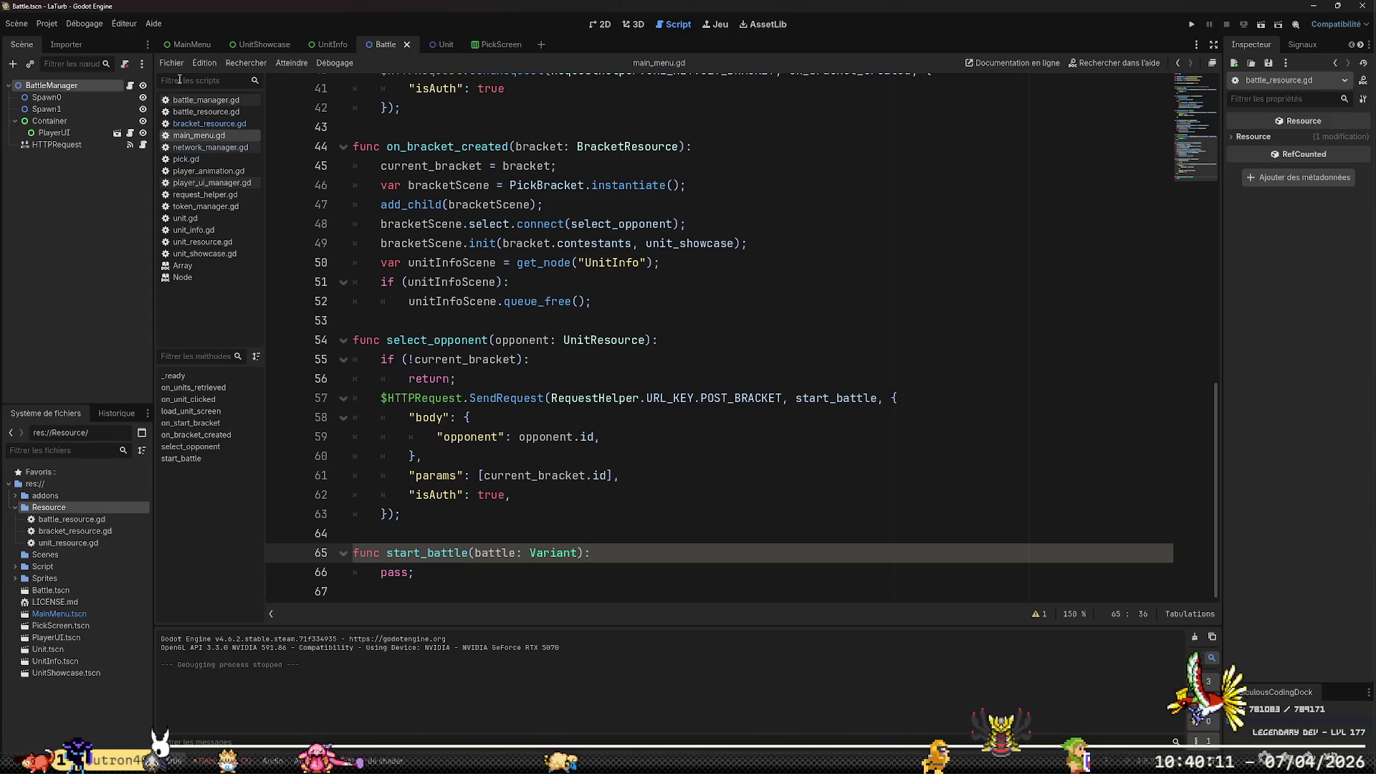
Add var BattleScene = load("res://Battle.tscn"); below the PickBracket line and save main_menu.gd
scroll(594, 391, up, 13)
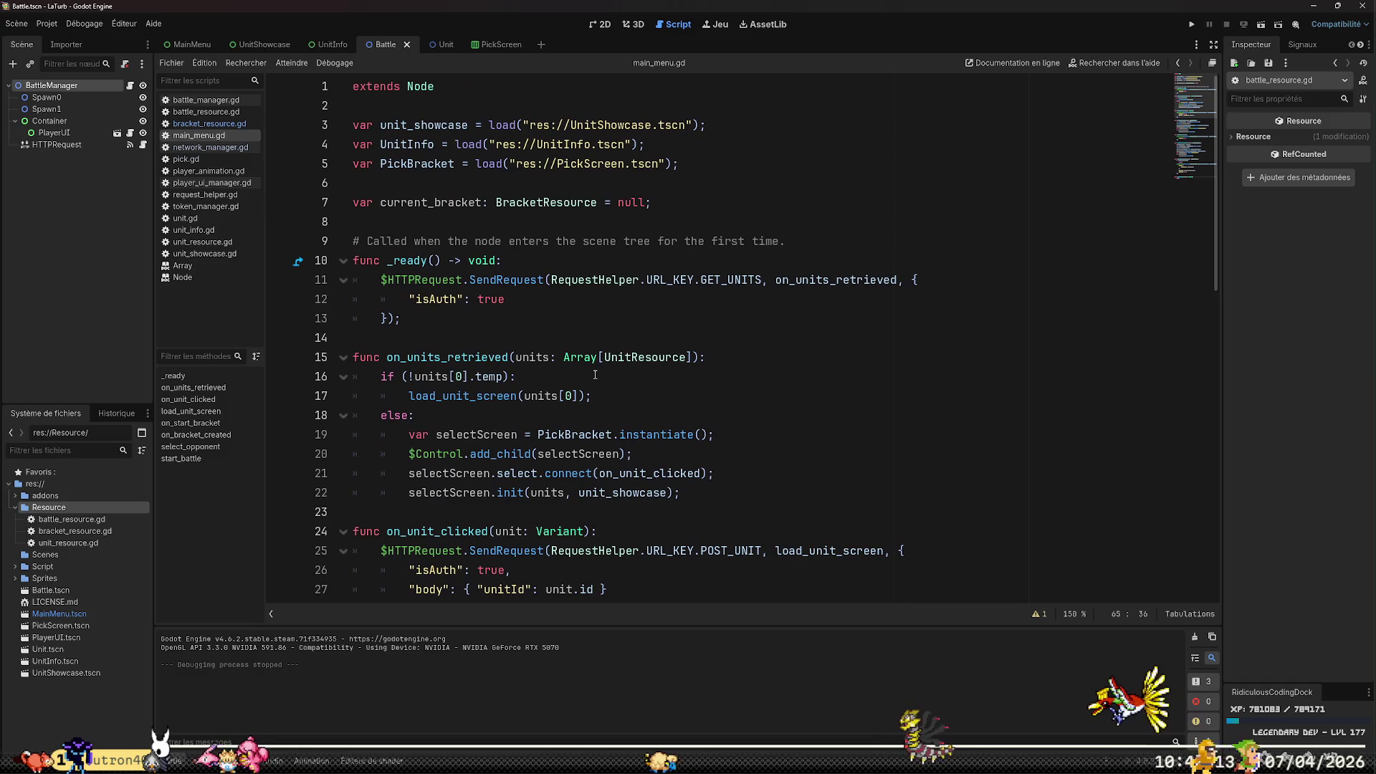
click(750, 138)
key(Down)
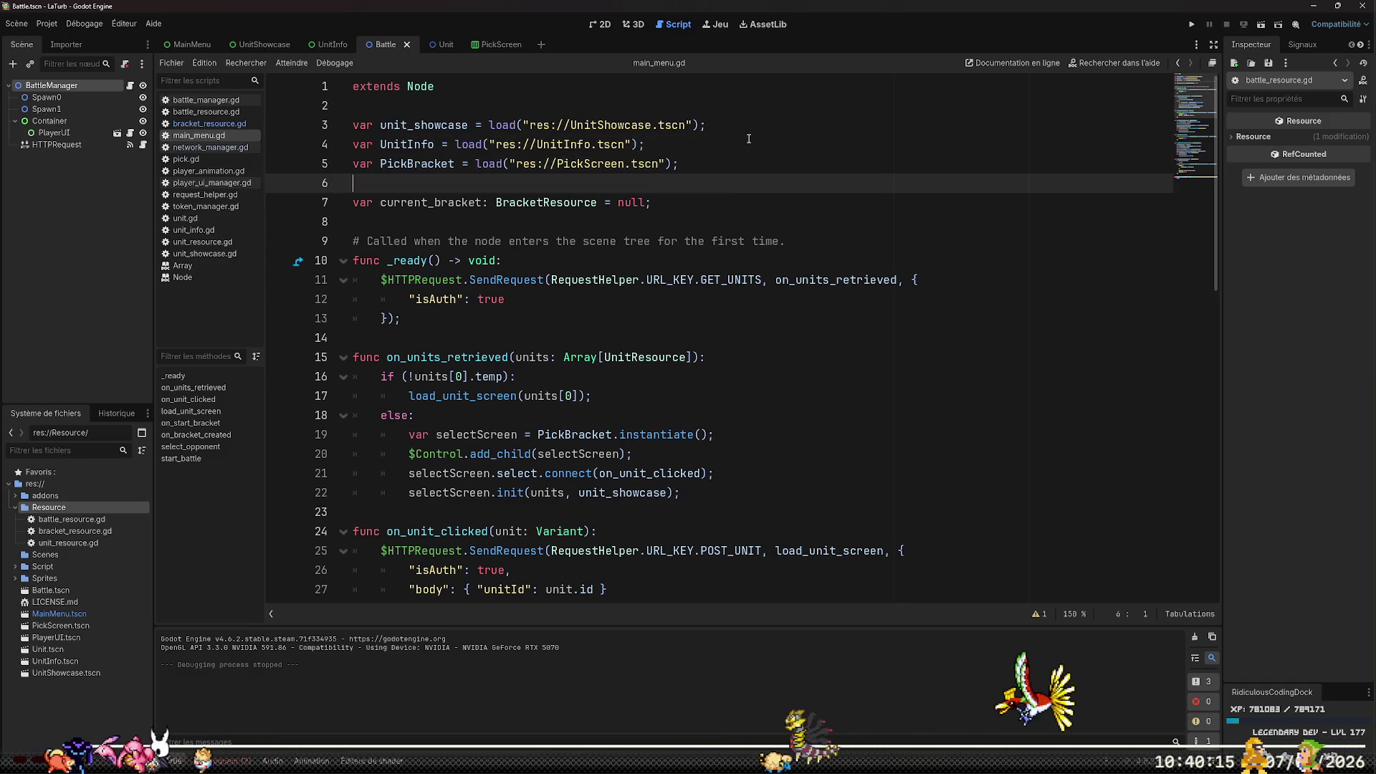
key(Return)
text(@)
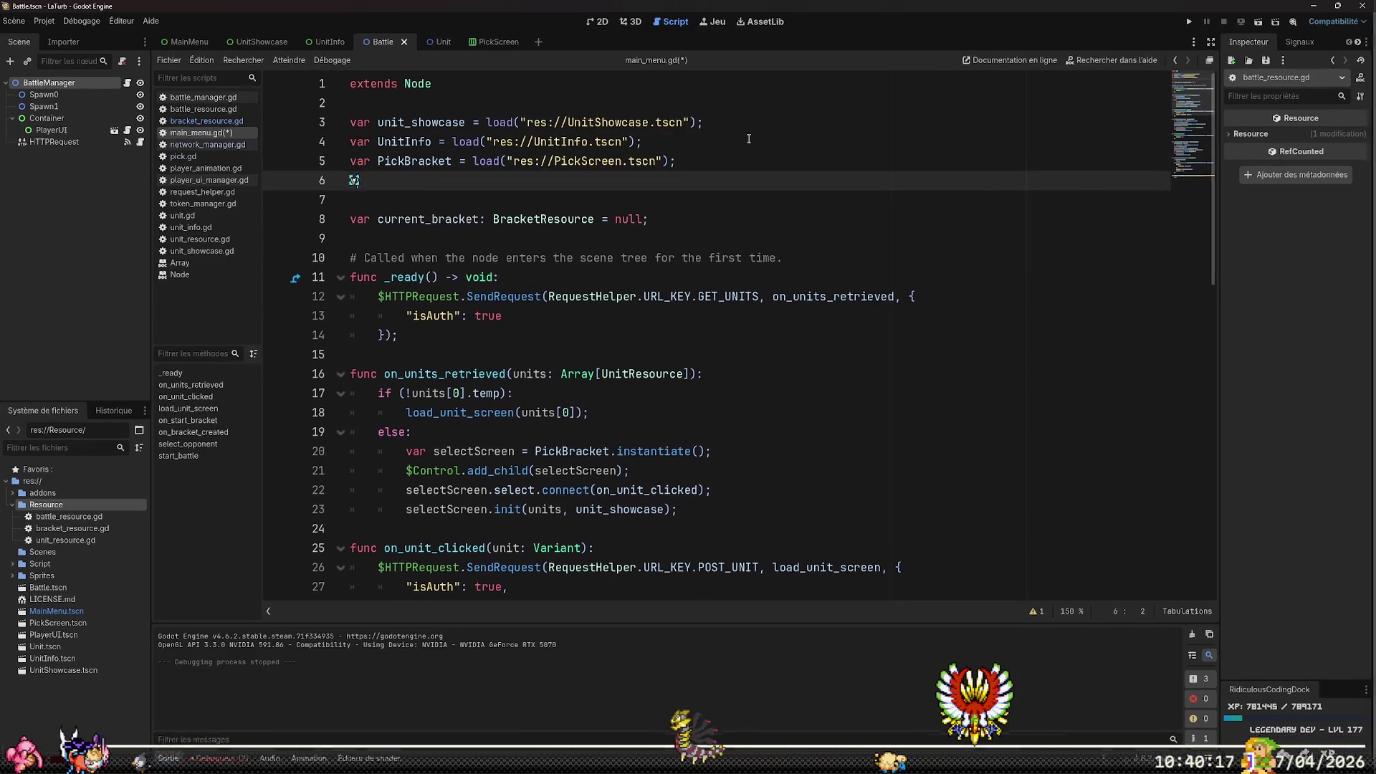
text(var Battle)
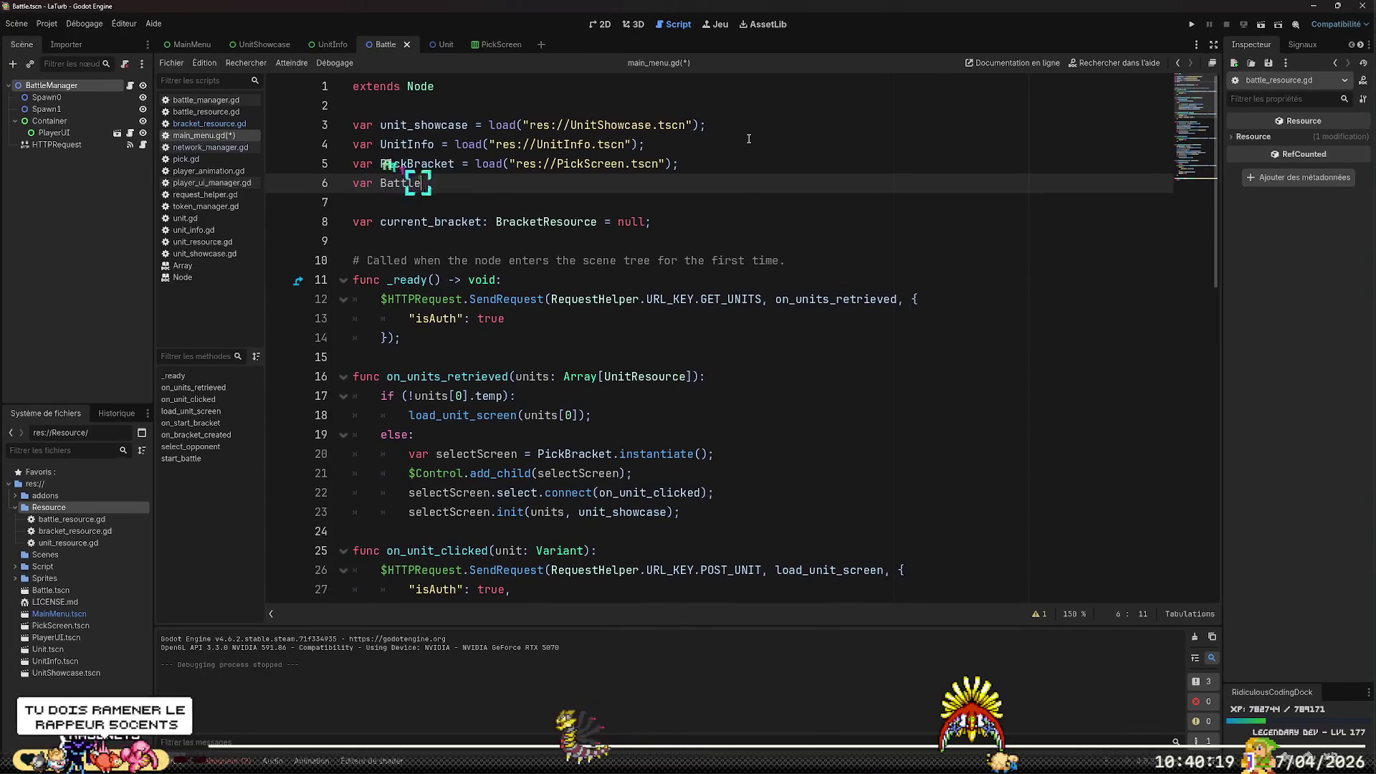
text(Scene = loa)
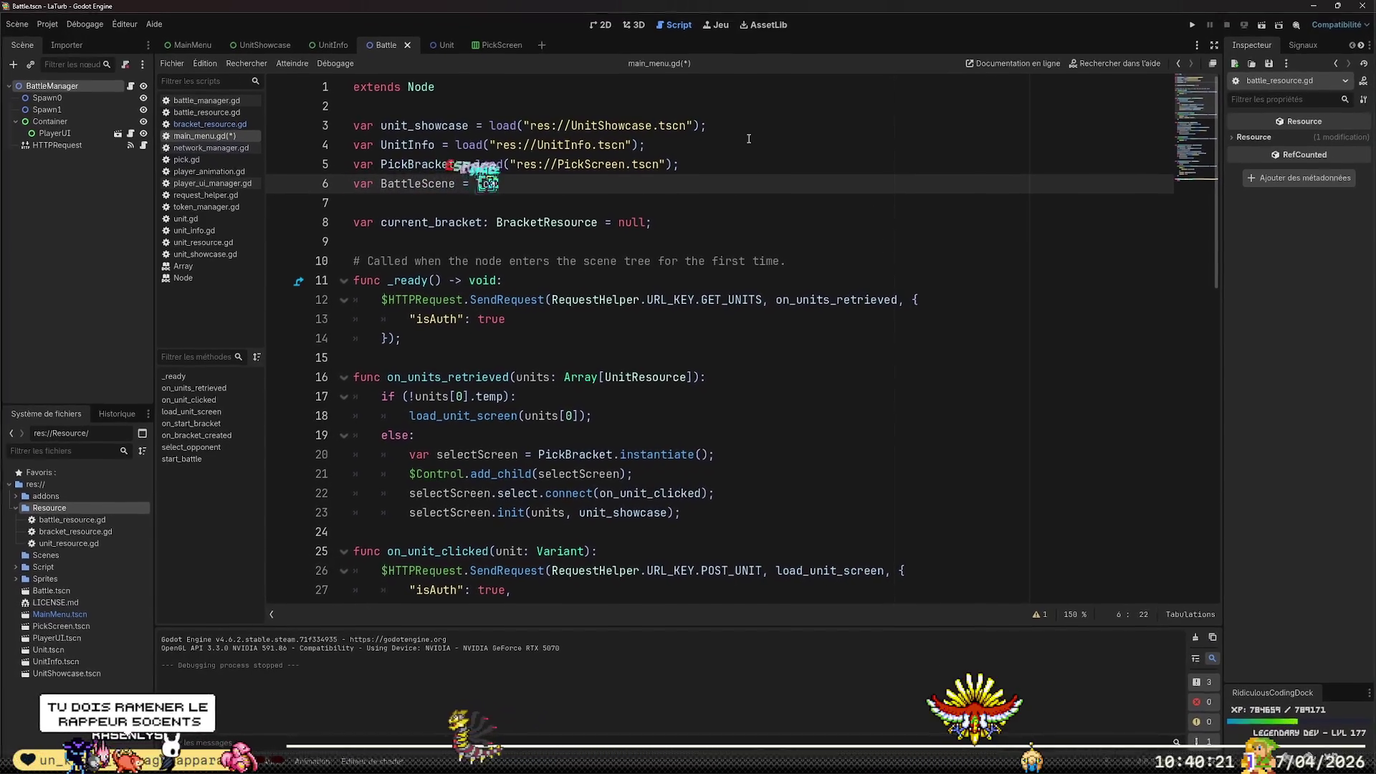
text(d(")
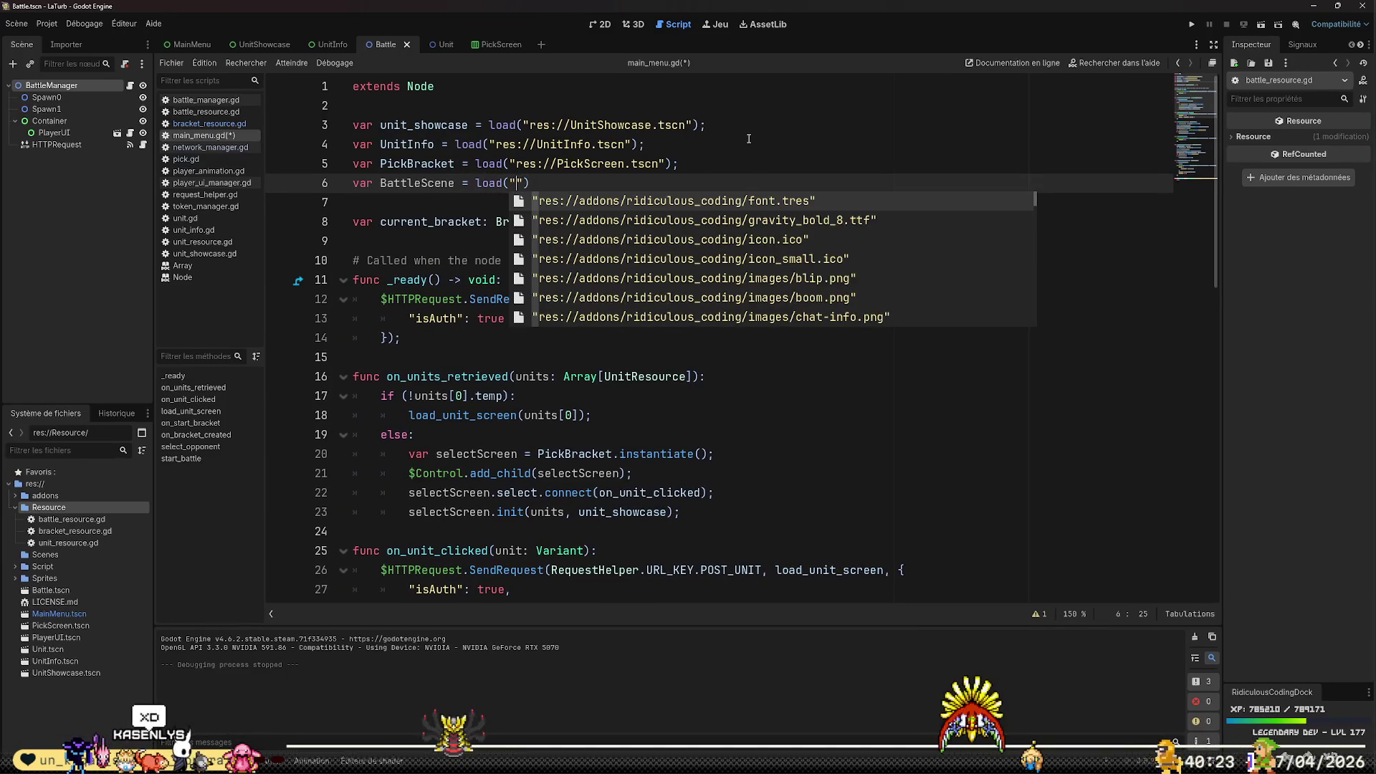
text(res)
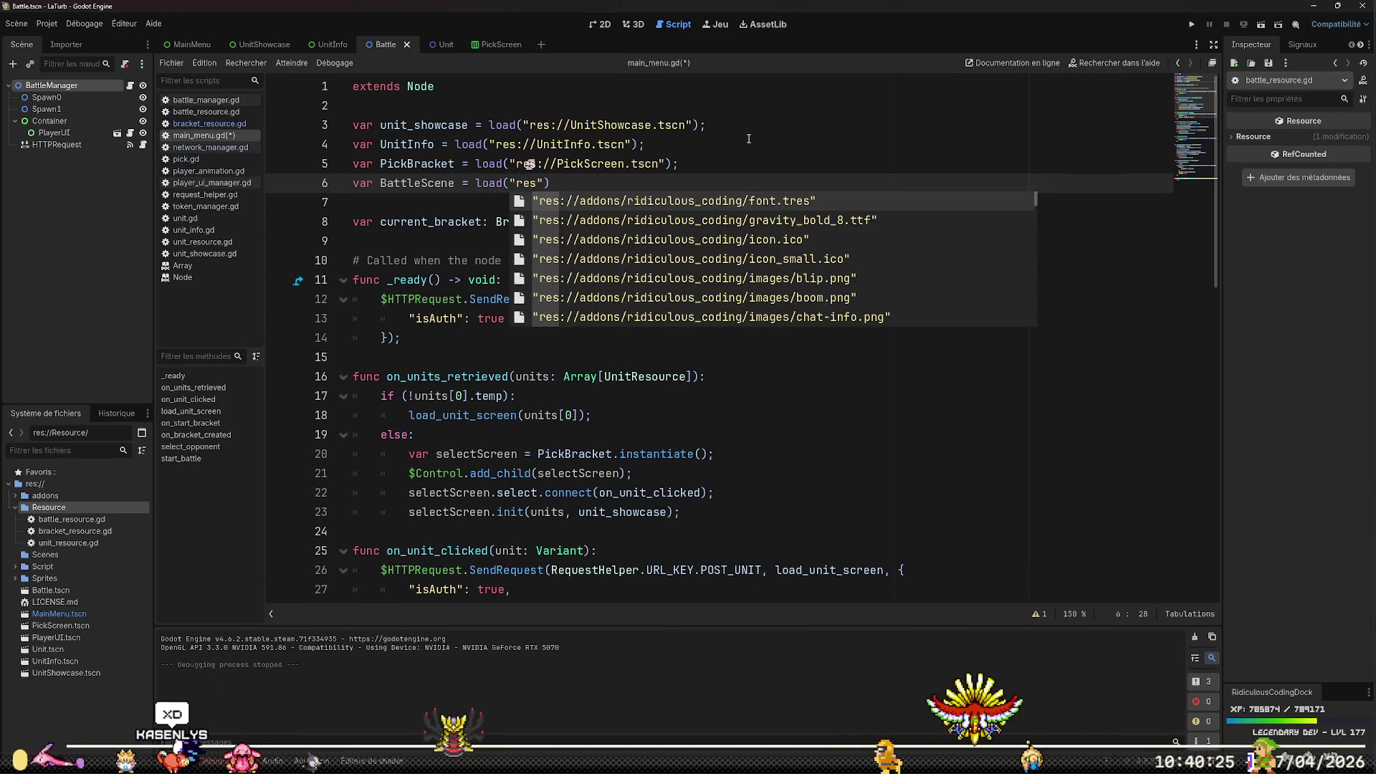
text(://)
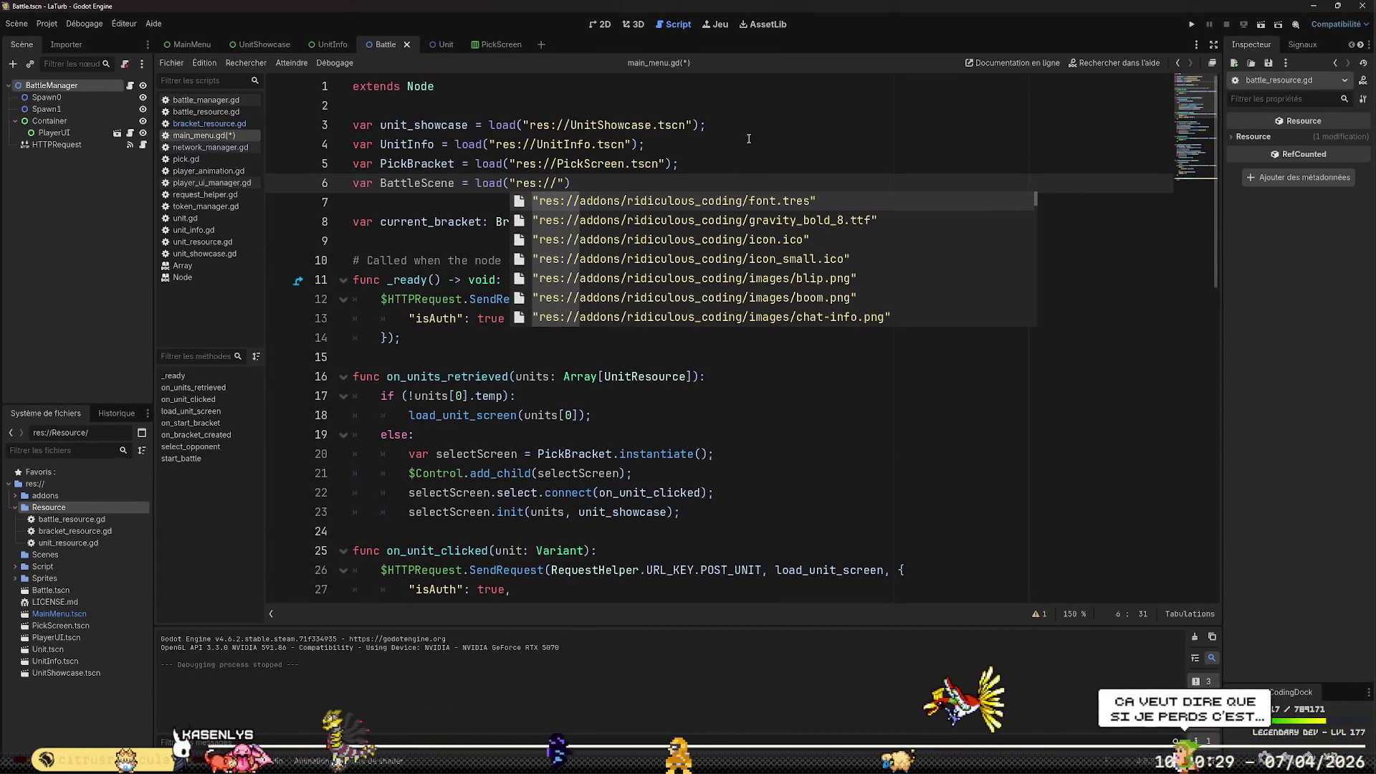
text(ba)
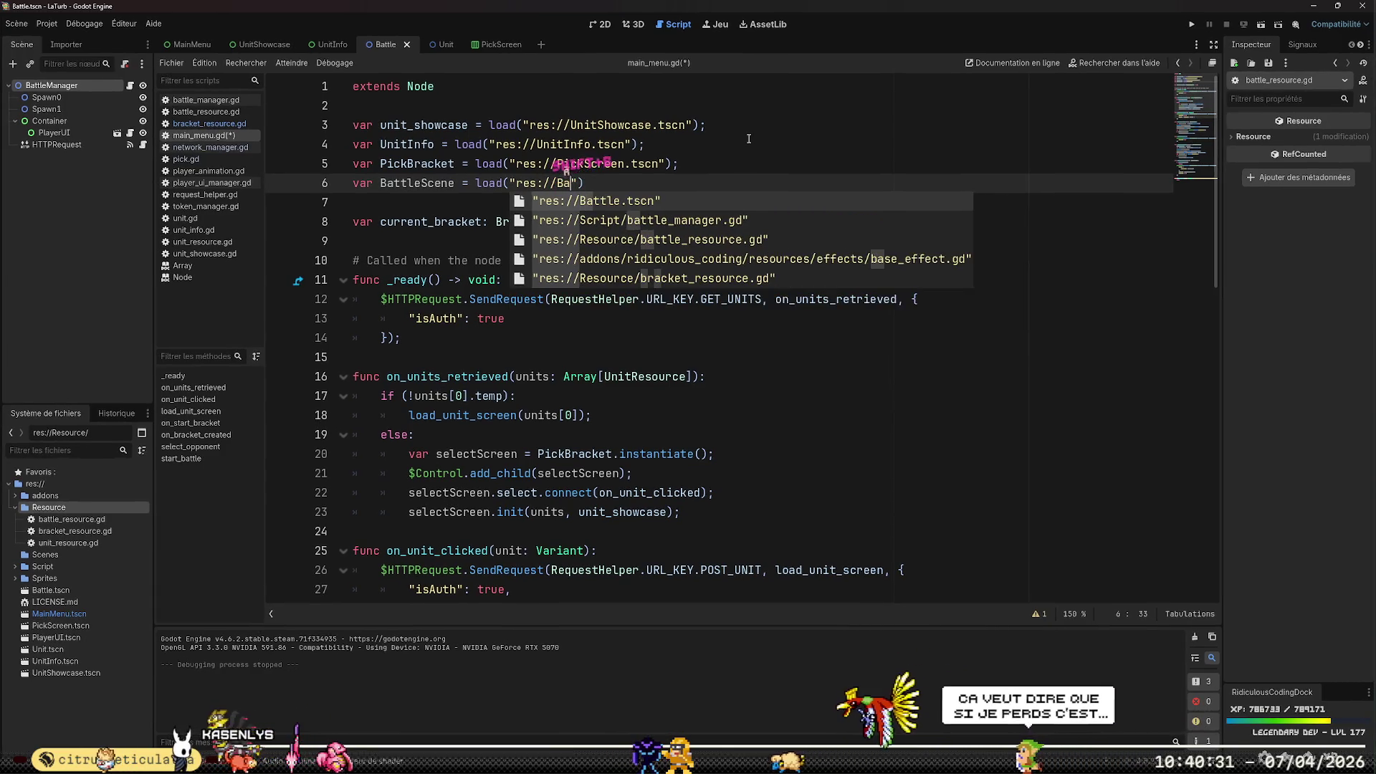
key(Tab)
text())
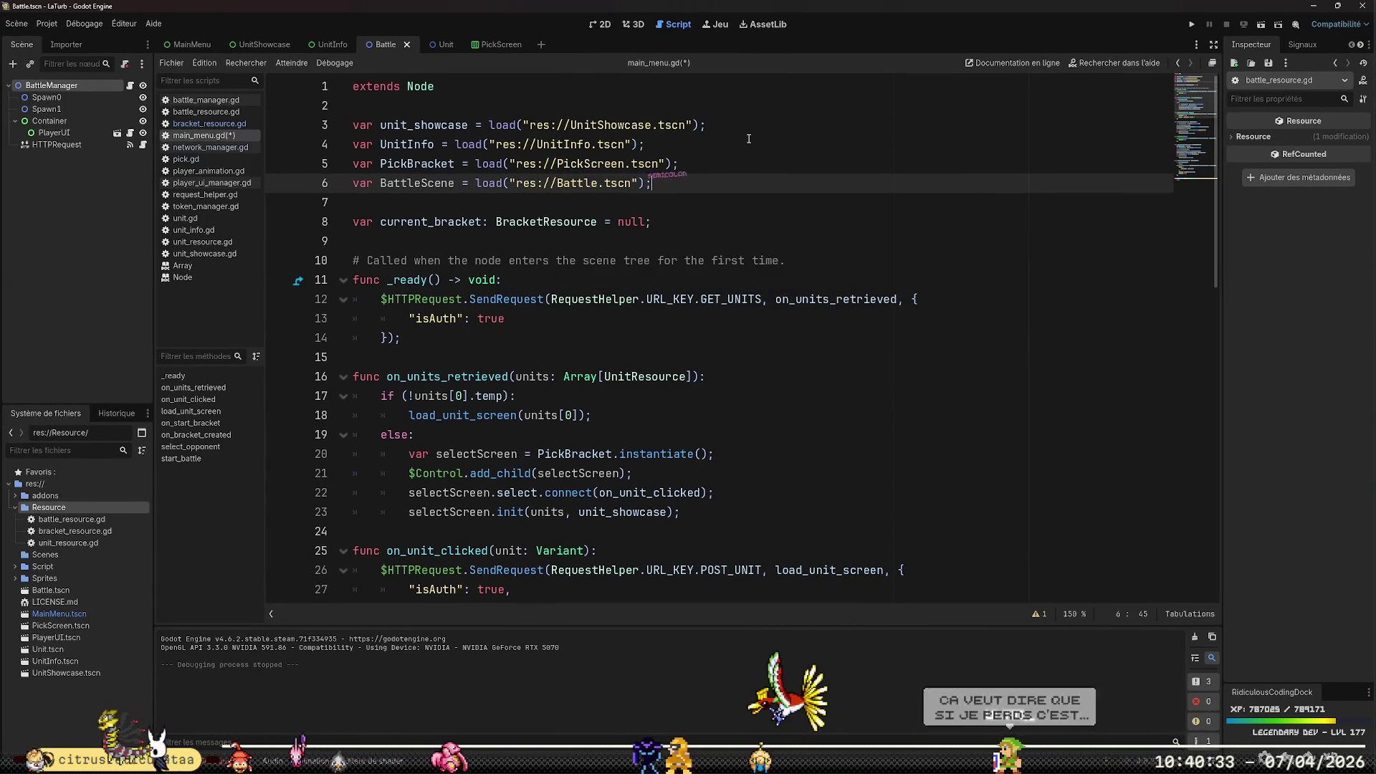
text(;)
key(ctrl+s)
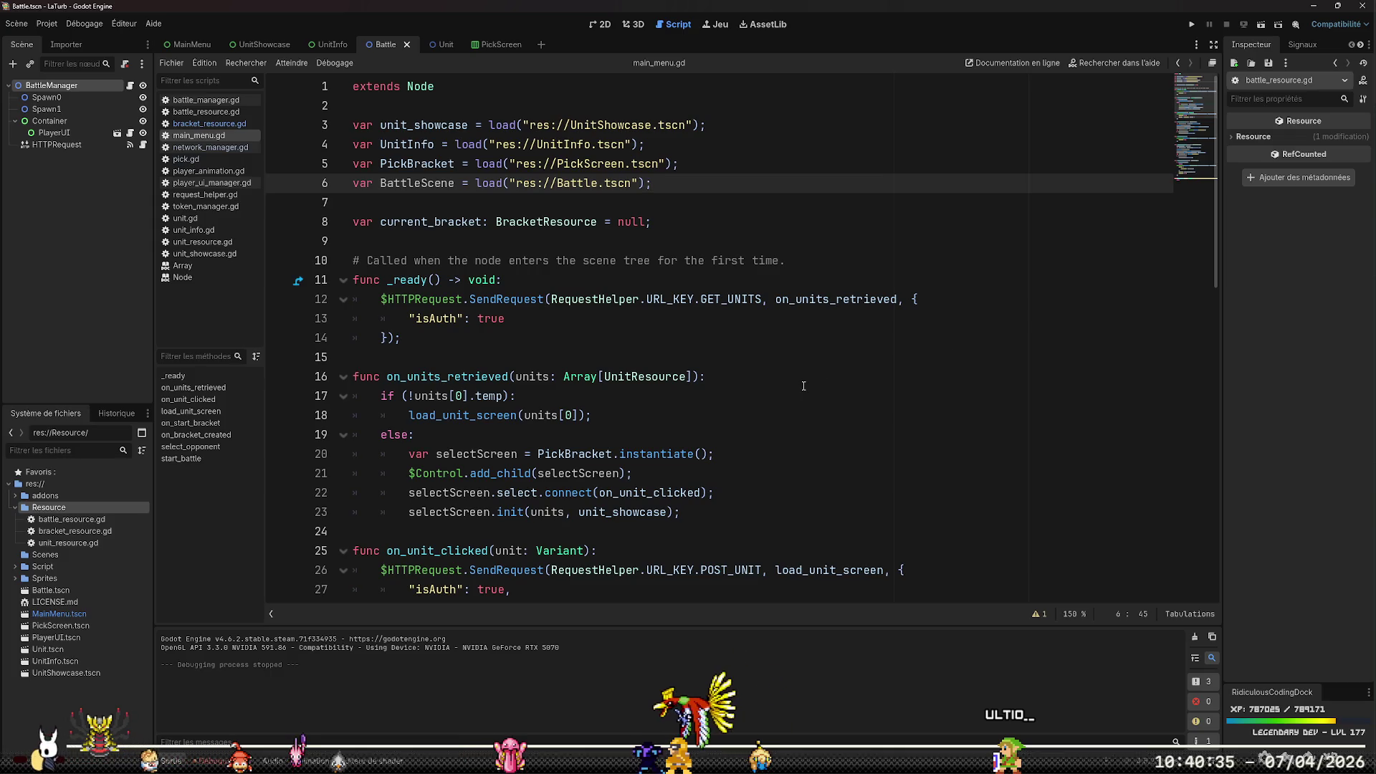
Insert an empty line after line 66, at the top of start_battle above pass
scroll(761, 415, down, 14)
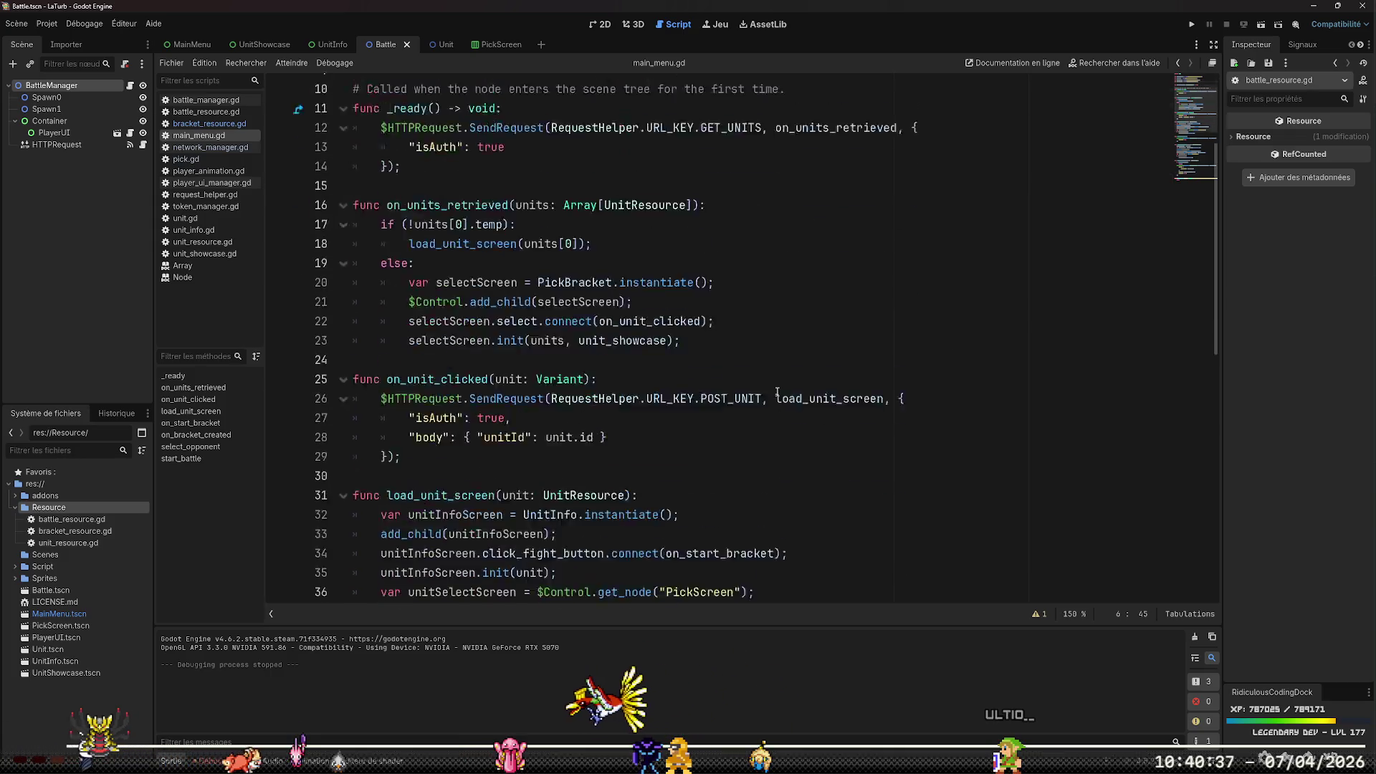
click(781, 563)
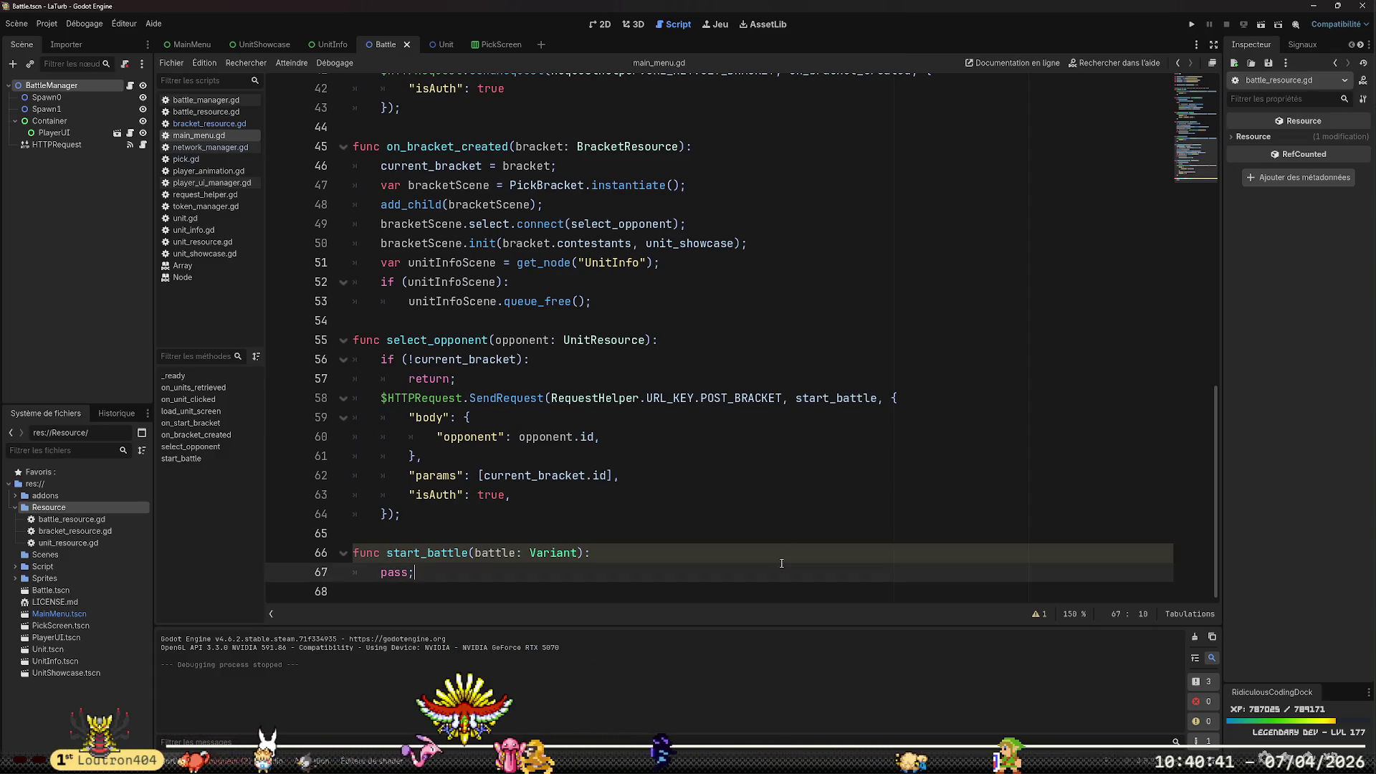
key(Up)
key(Up)
key(Down)
key(Down)
key(Down)
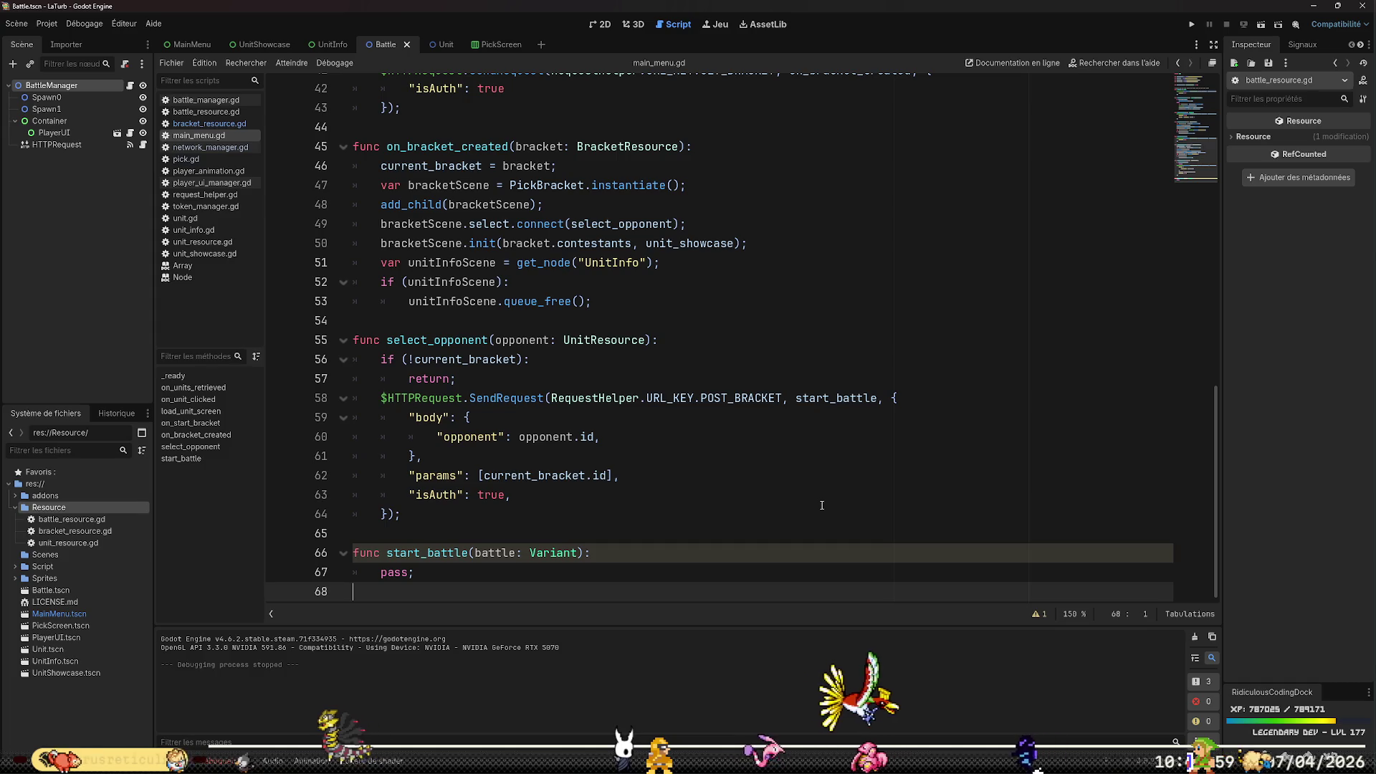
key(Up)
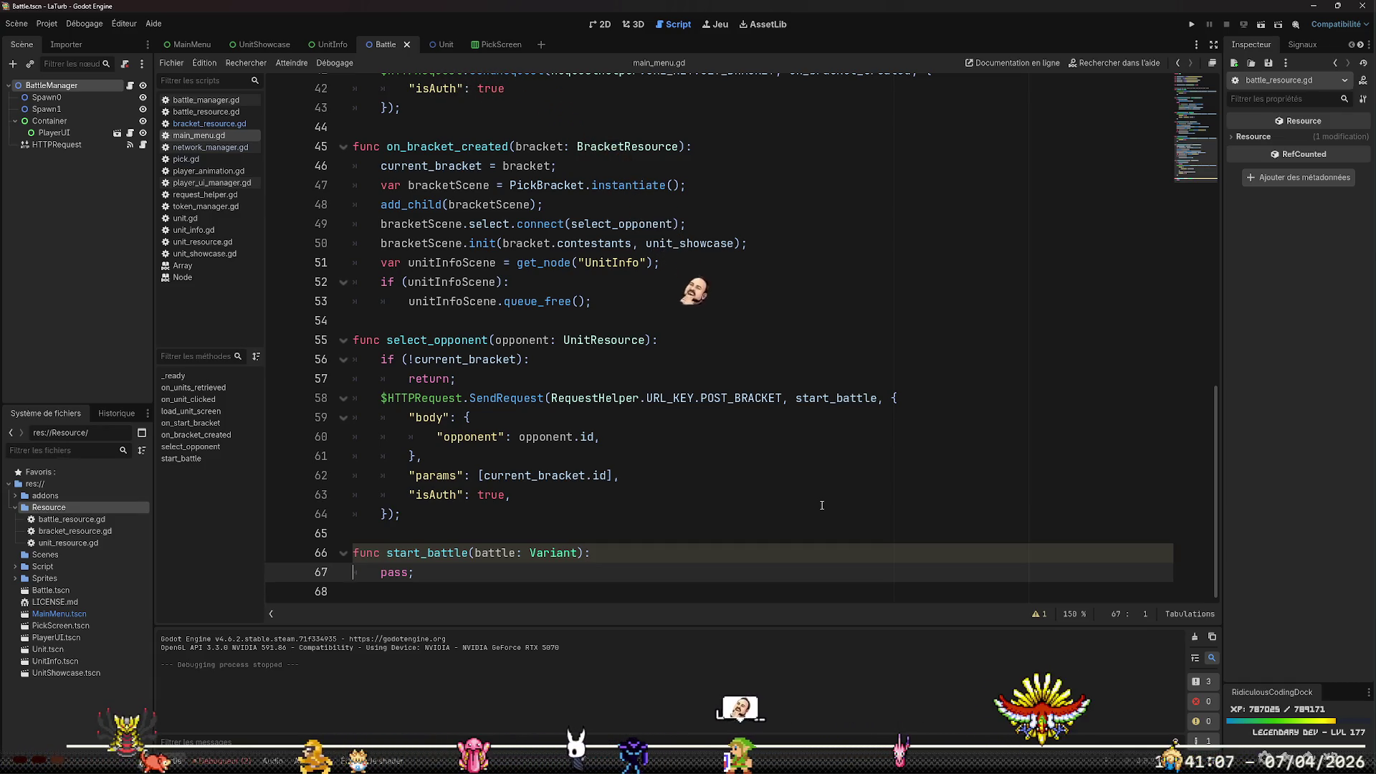
key(Down)
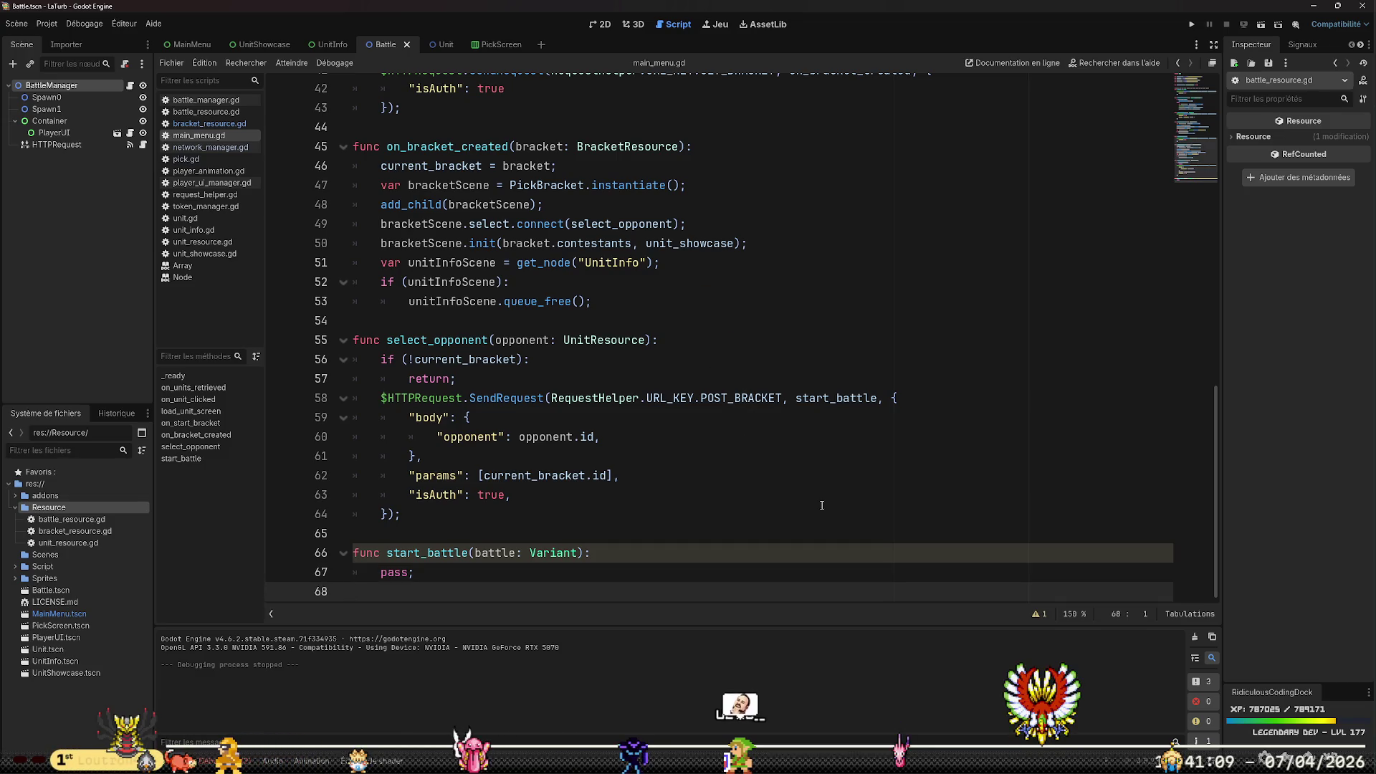
key(Up)
key(Up)
key(End)
key(Return)
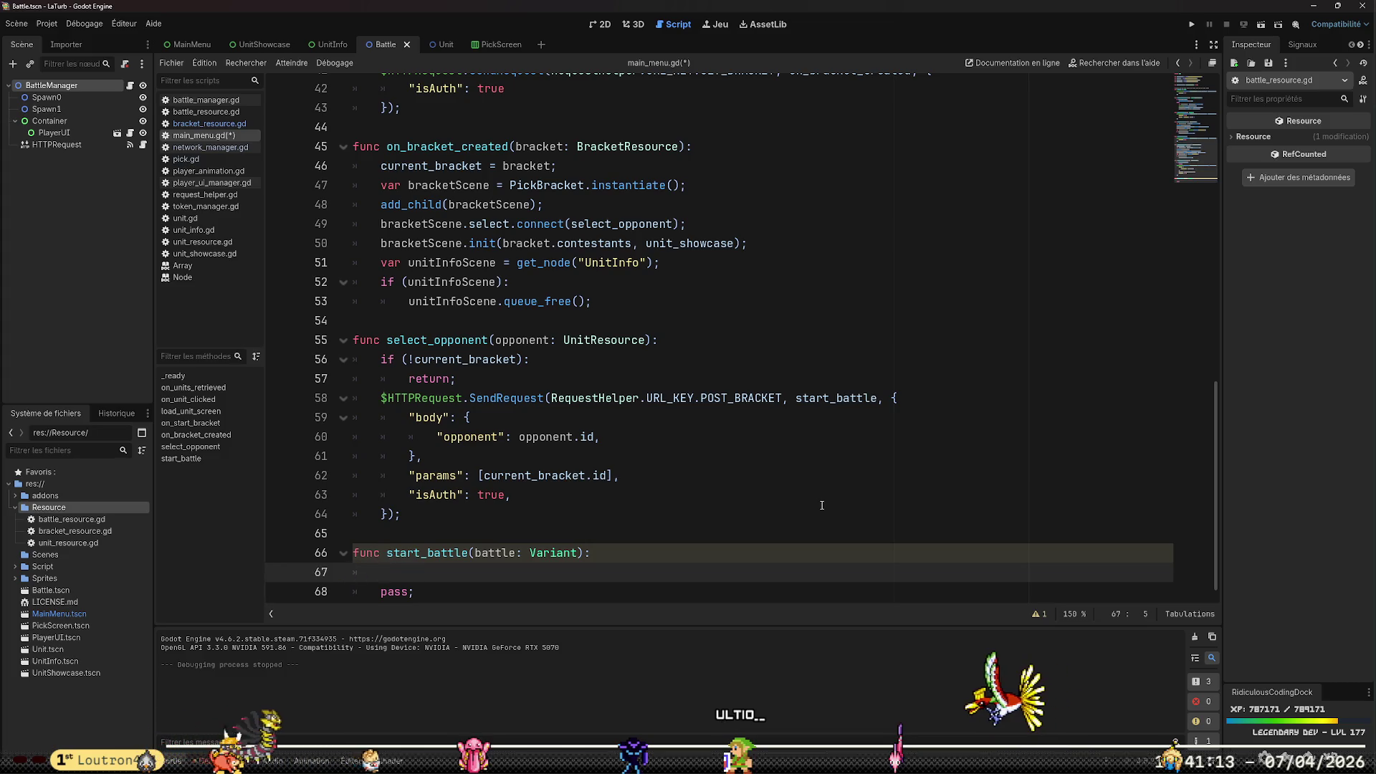
Type var battle_scene in start_battle and inspect the unit_showcase and UnitInfo declarations above
text(var battle)
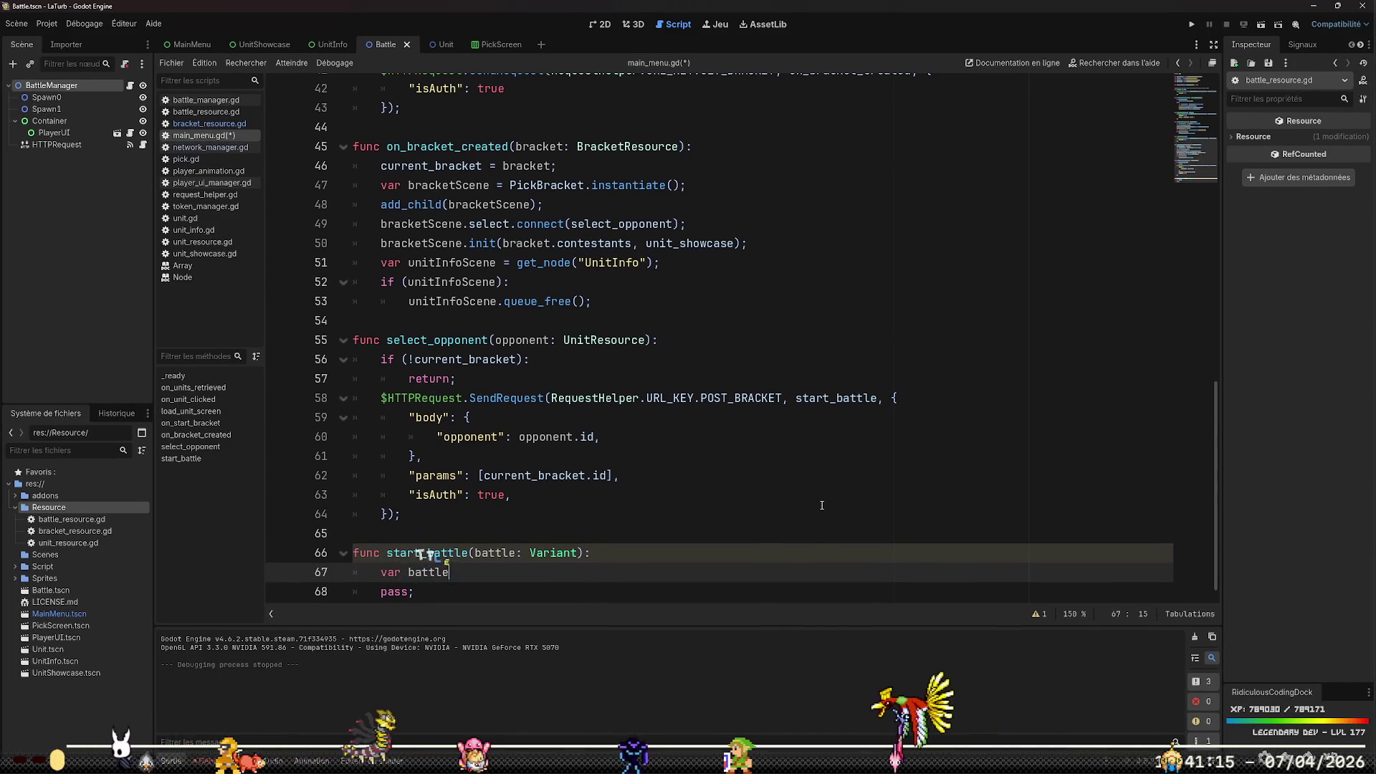
text(_scene)
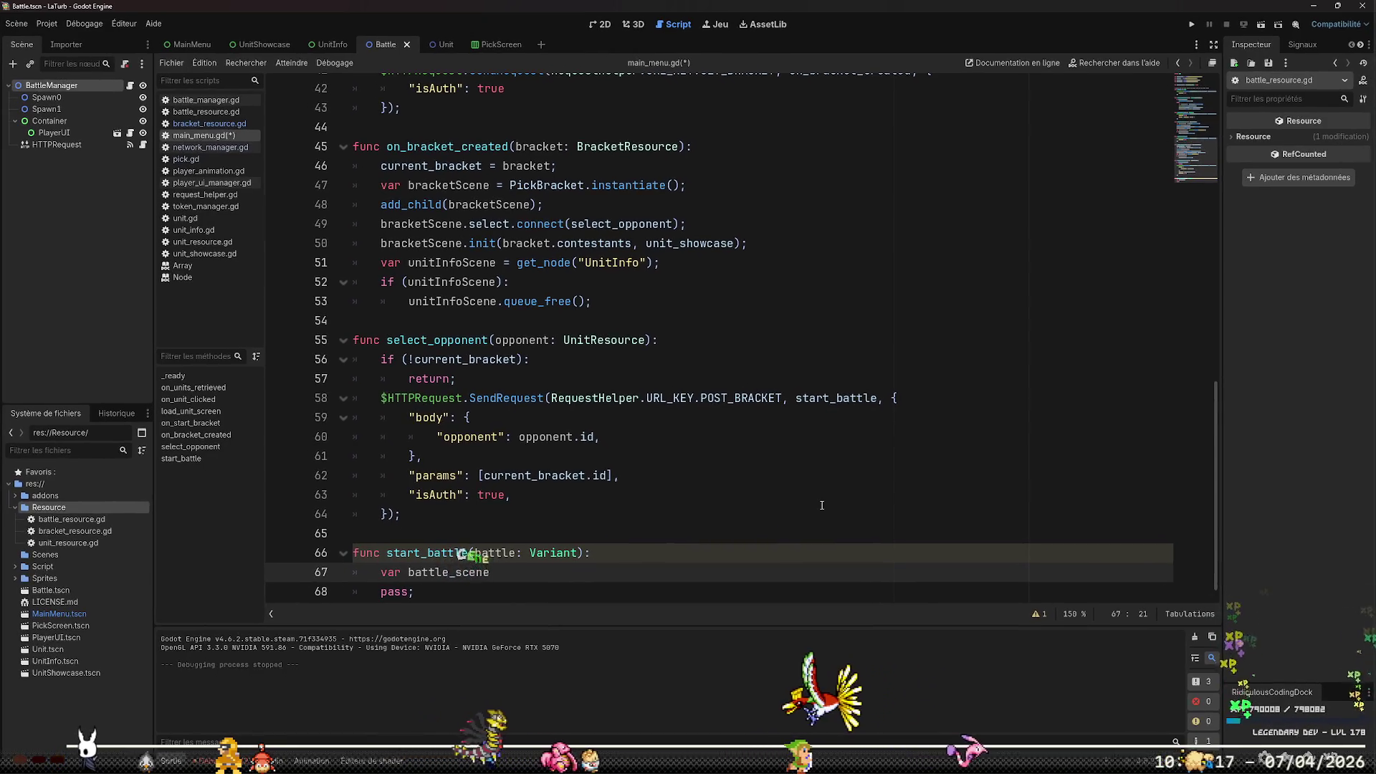
scroll(822, 505, up, 10)
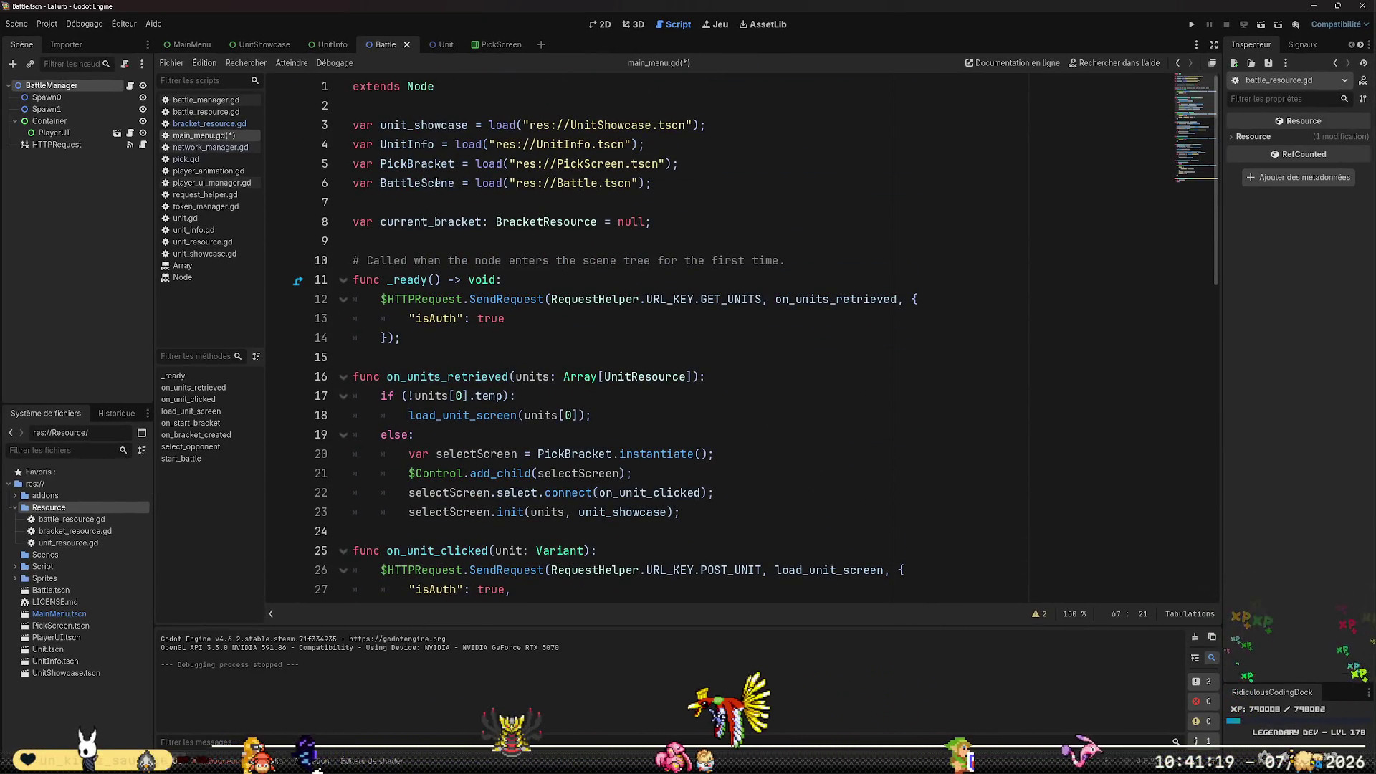
scroll(436, 183, down, 4)
scroll(352, 125, up, 4)
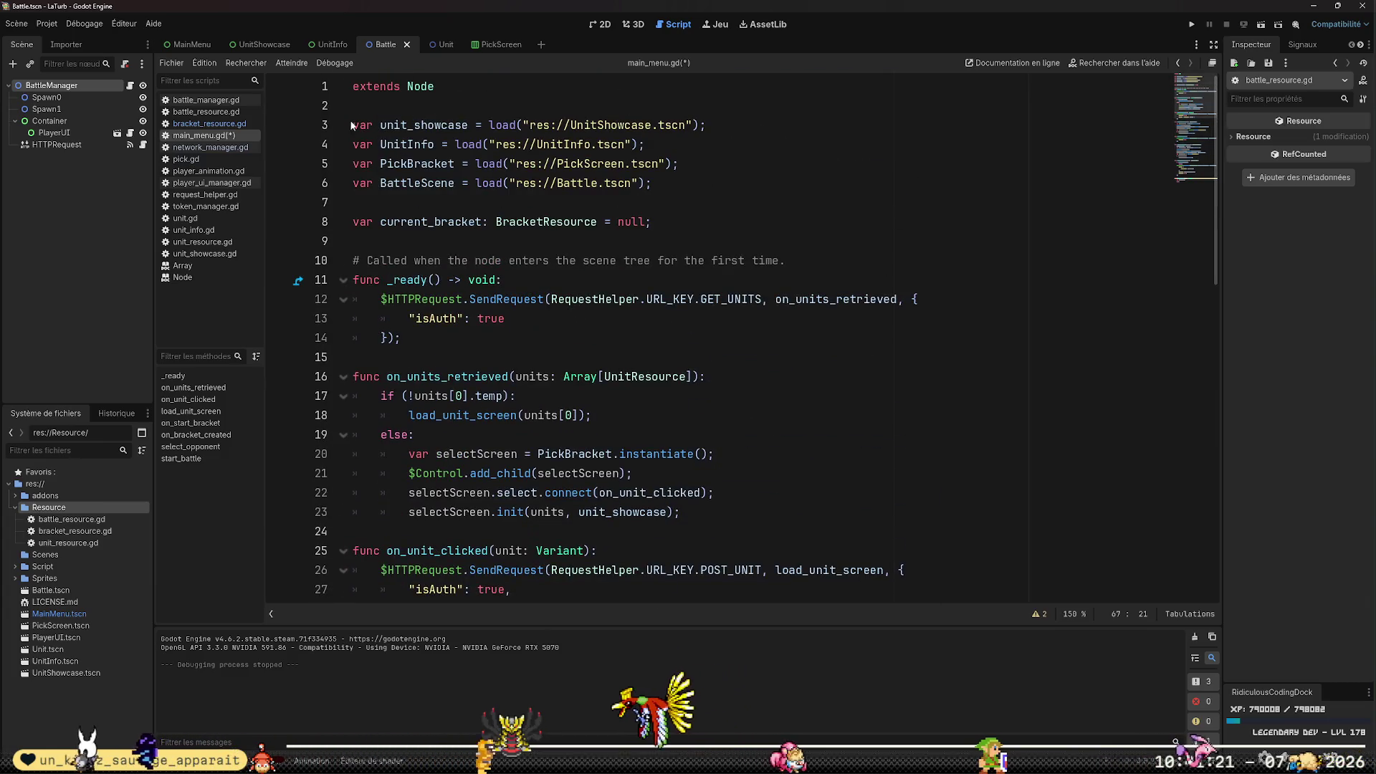
double_click(423, 124)
double_click(398, 144)
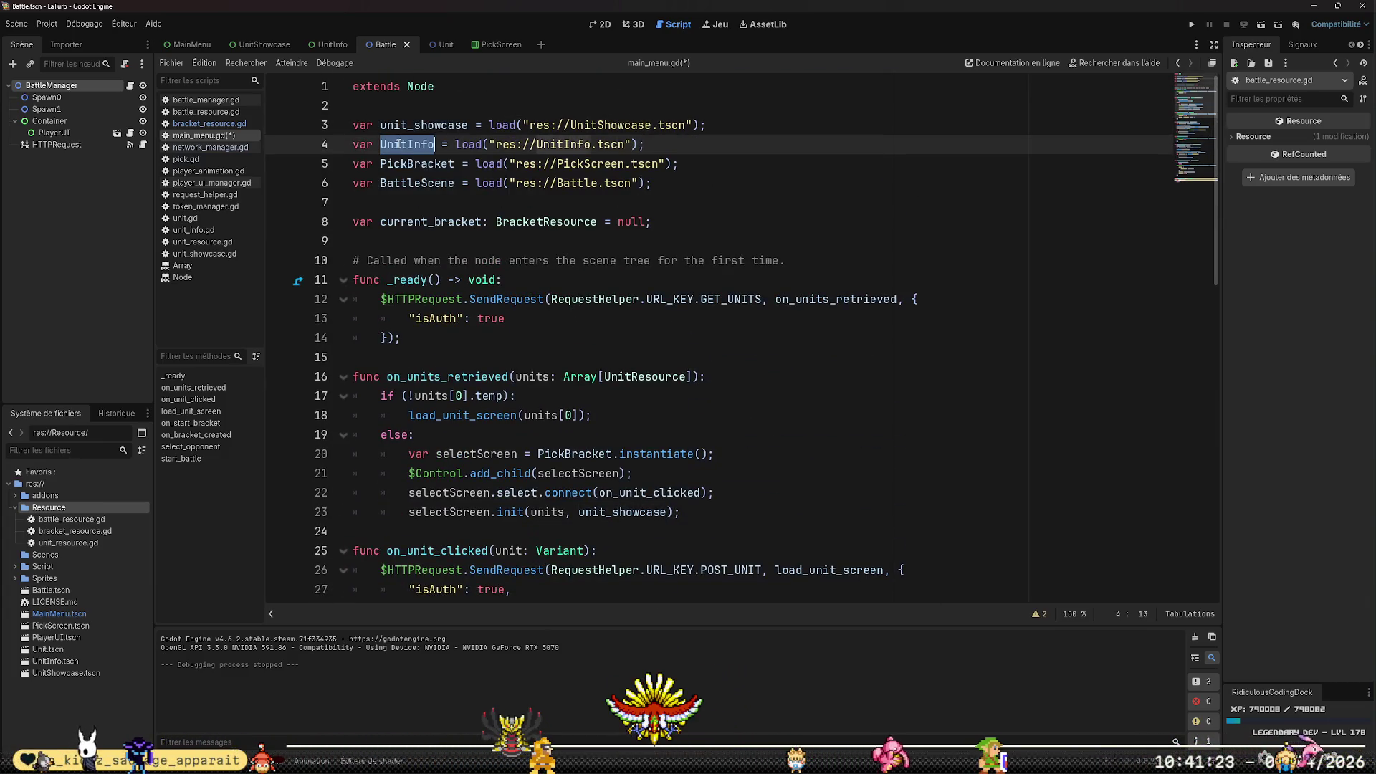
click(881, 265)
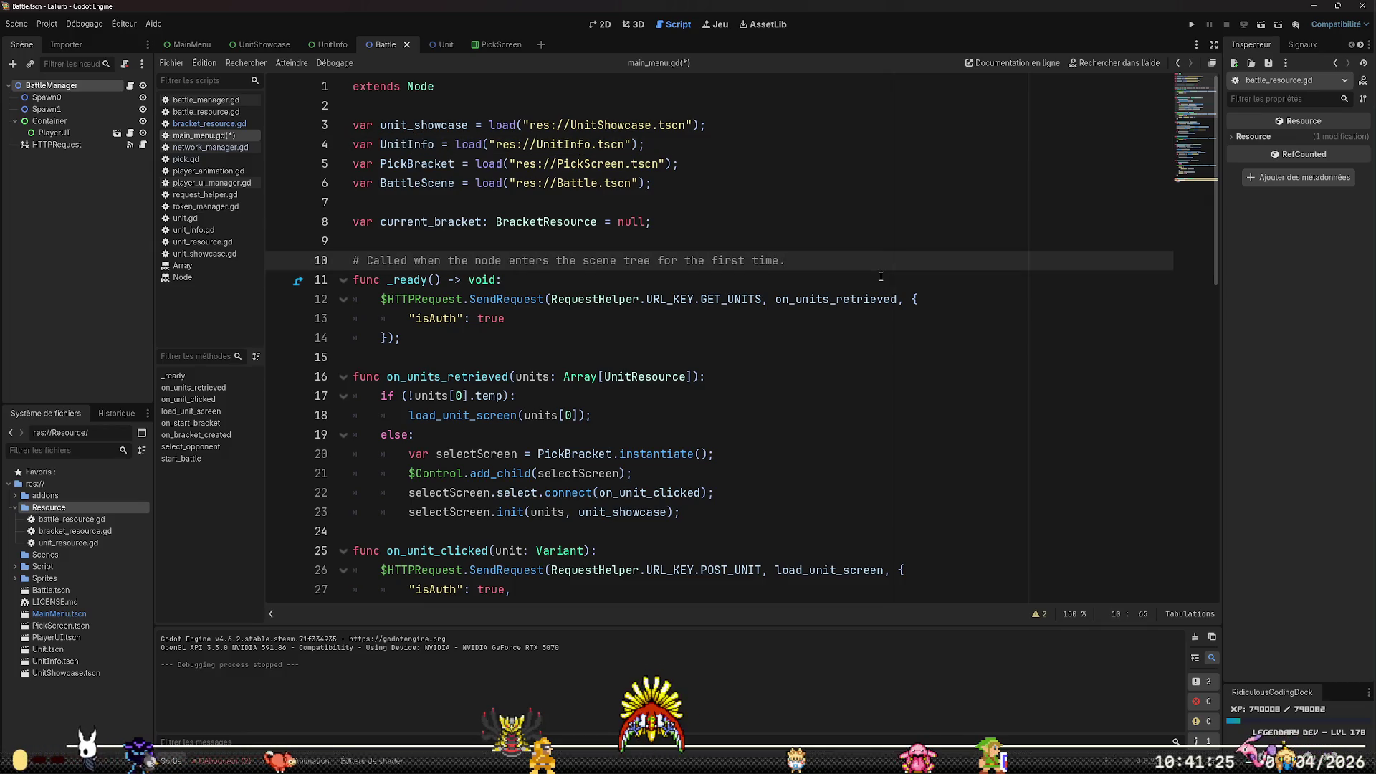
scroll(880, 287, down, 10)
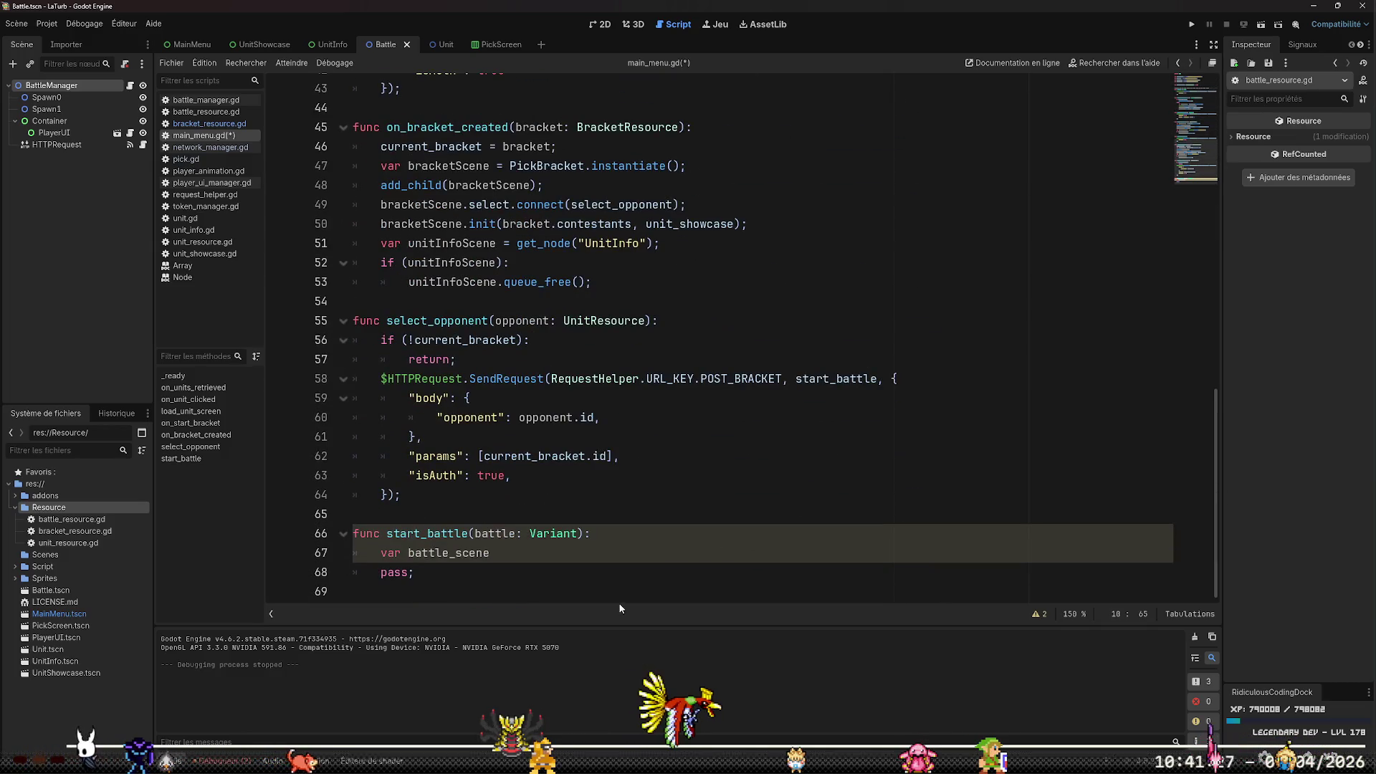
Complete the line as var battle_scene = BattleScene.instantiate();
click(628, 572)
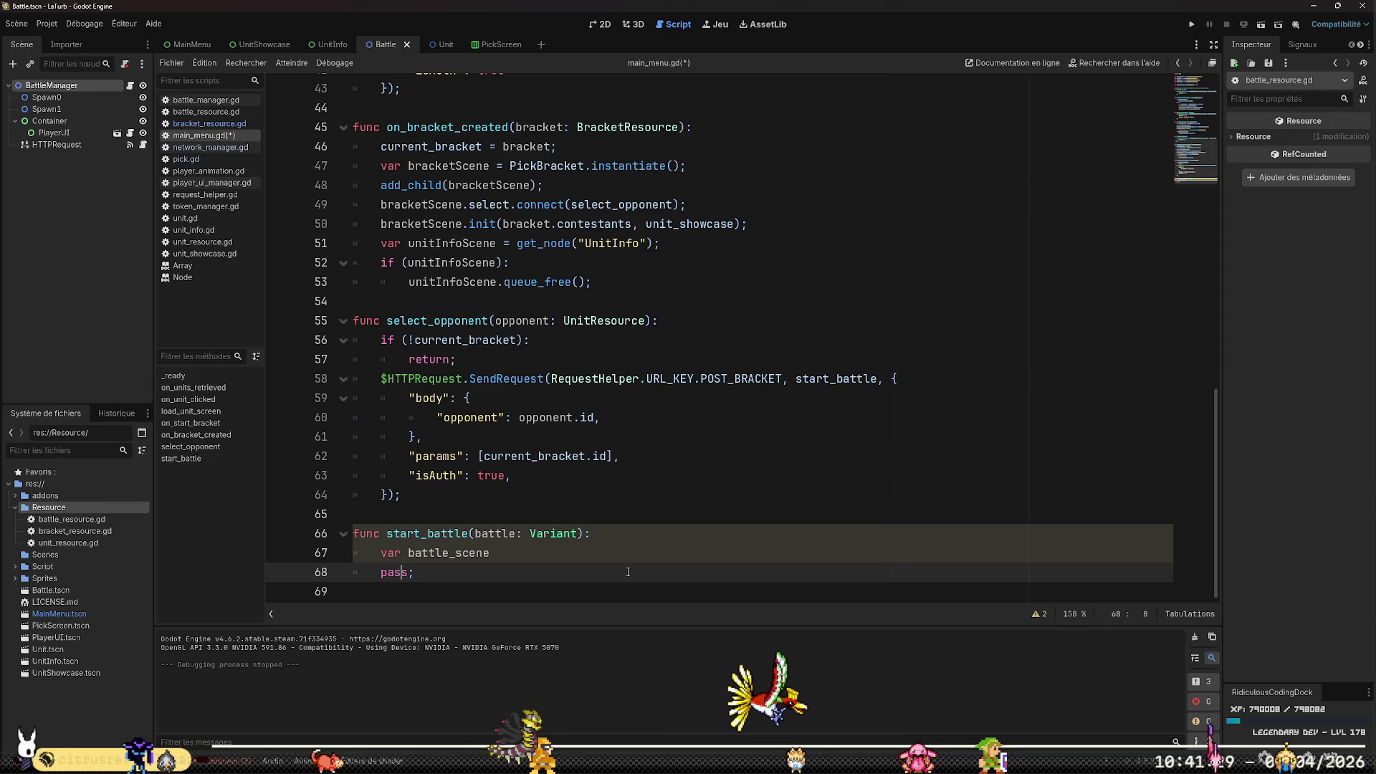
key(Up)
key(End)
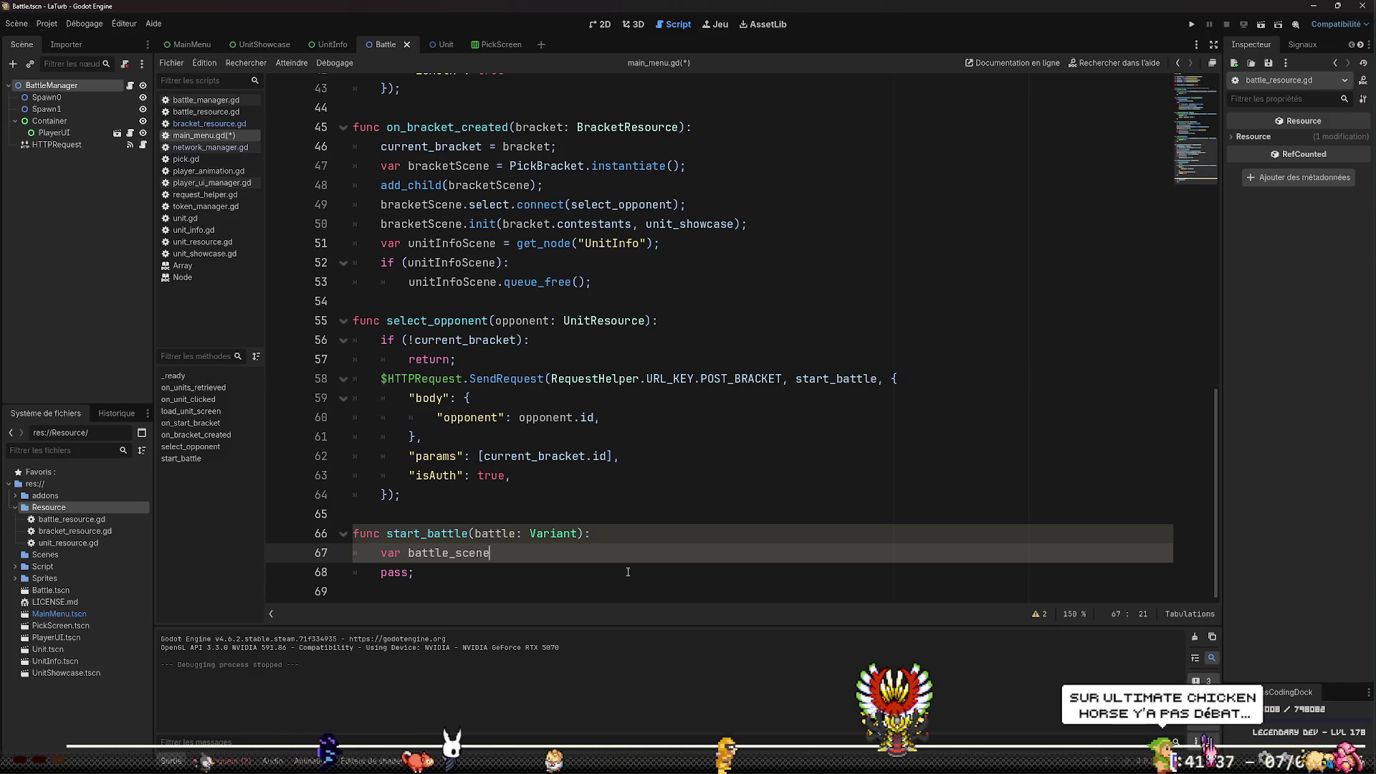
scroll(693, 435, up, 14)
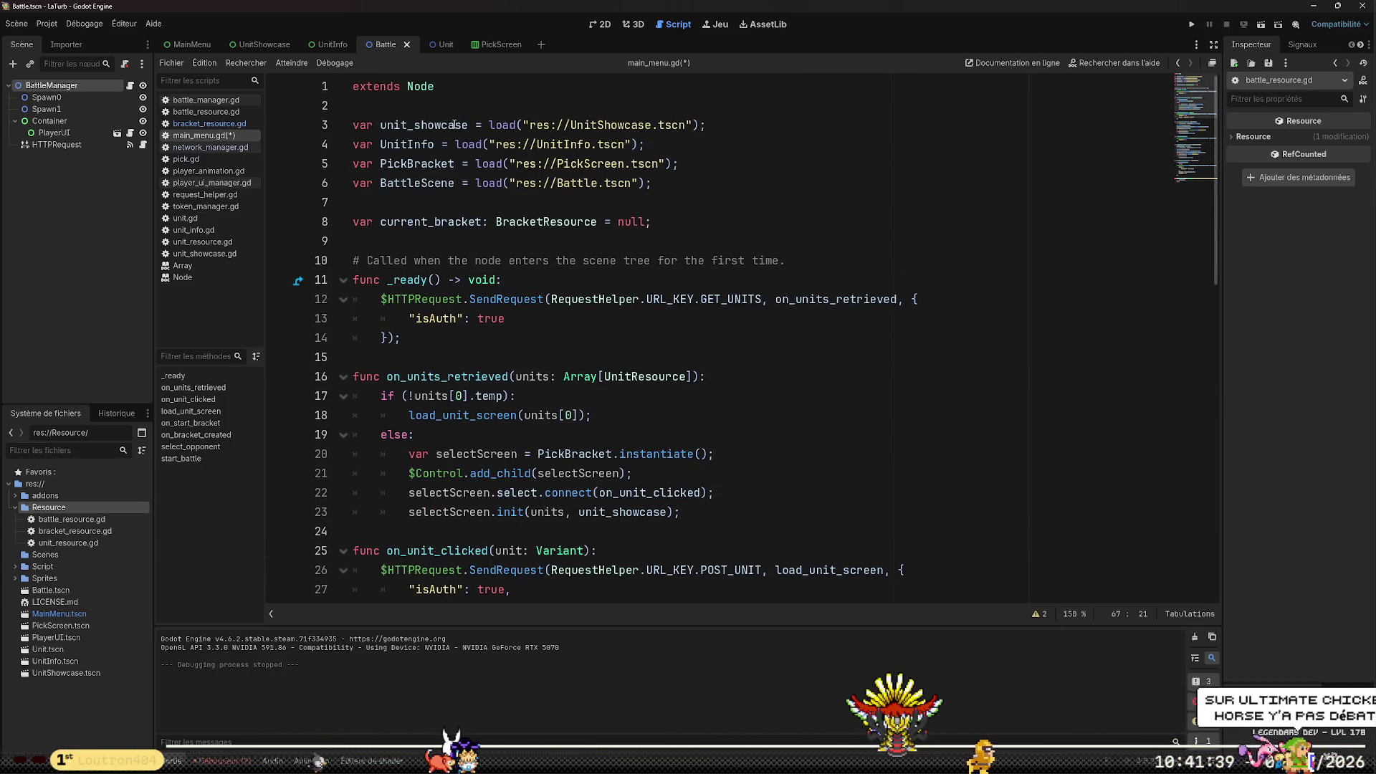
double_click(423, 124)
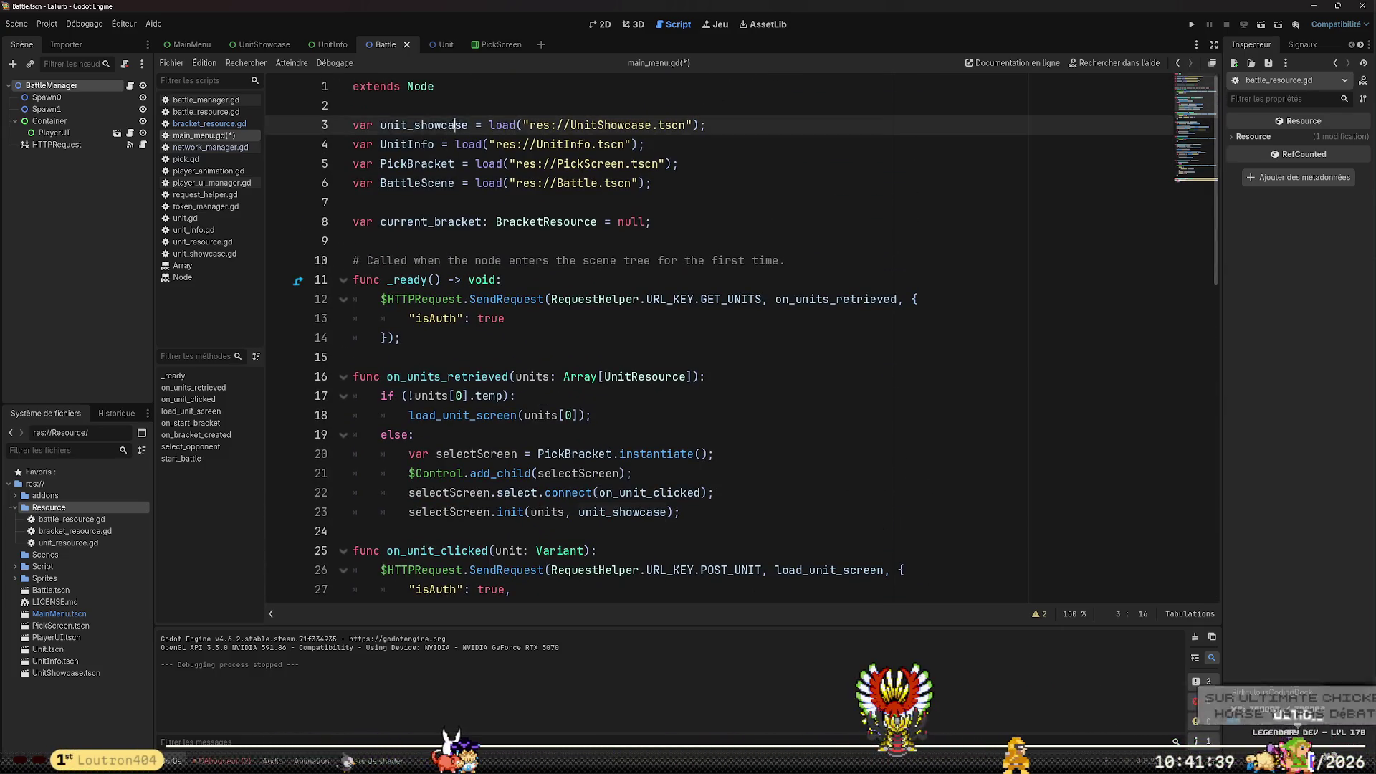
click(627, 345)
scroll(824, 427, down, 14)
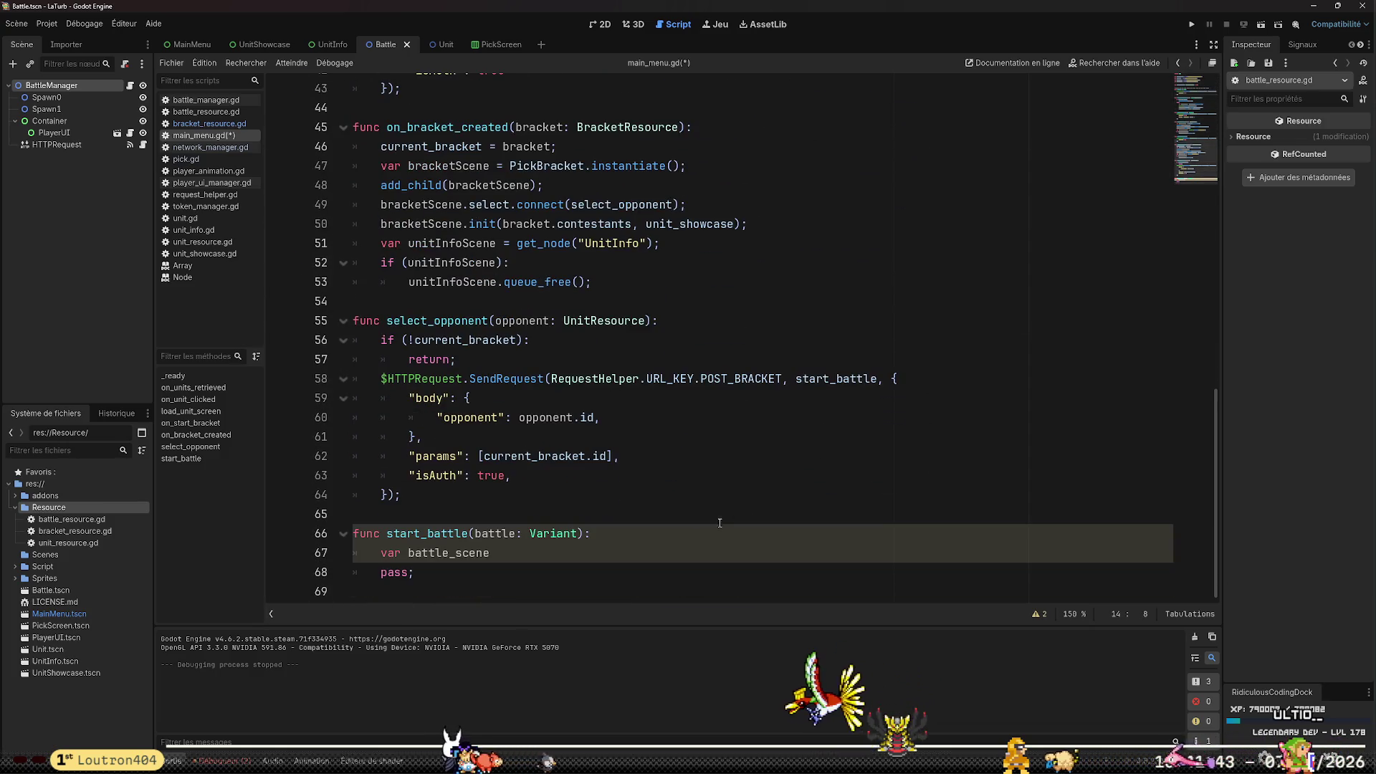
click(683, 550)
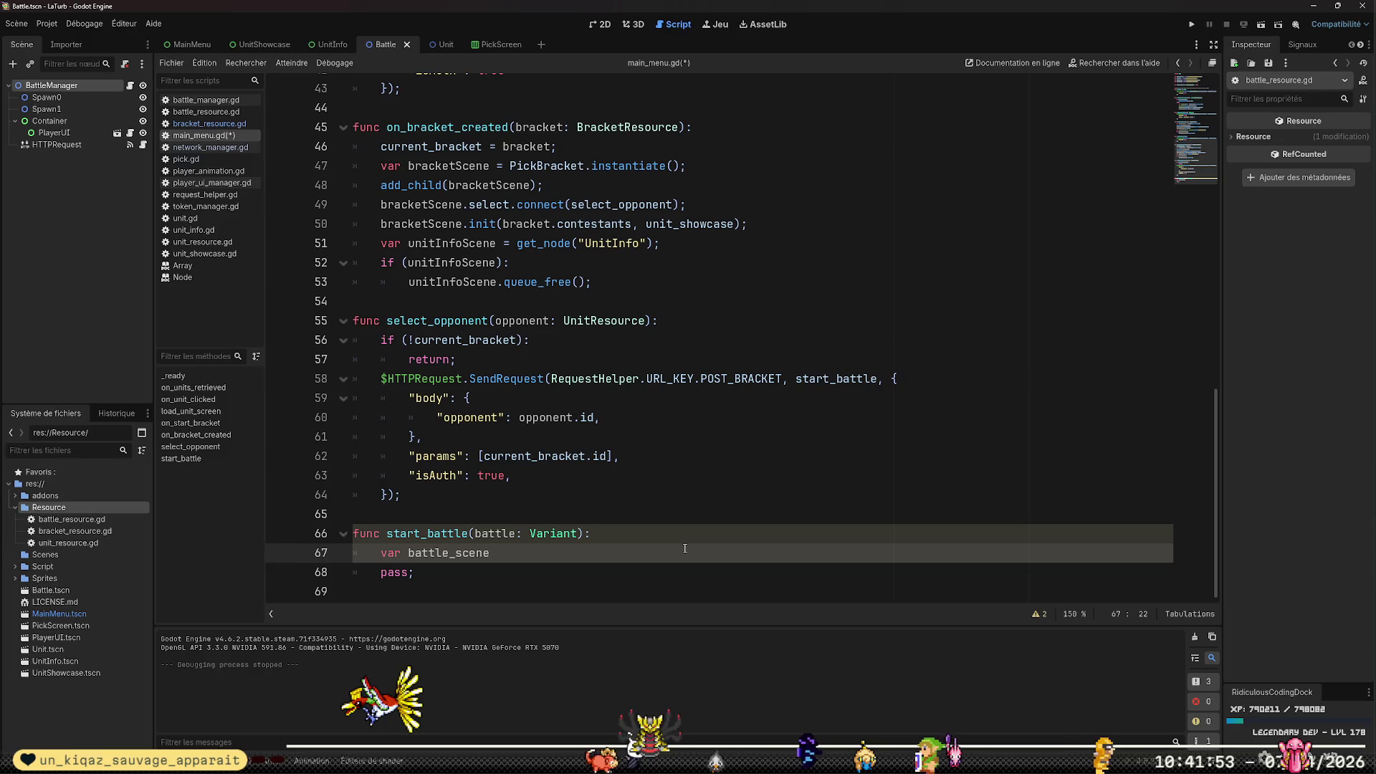
text(=)
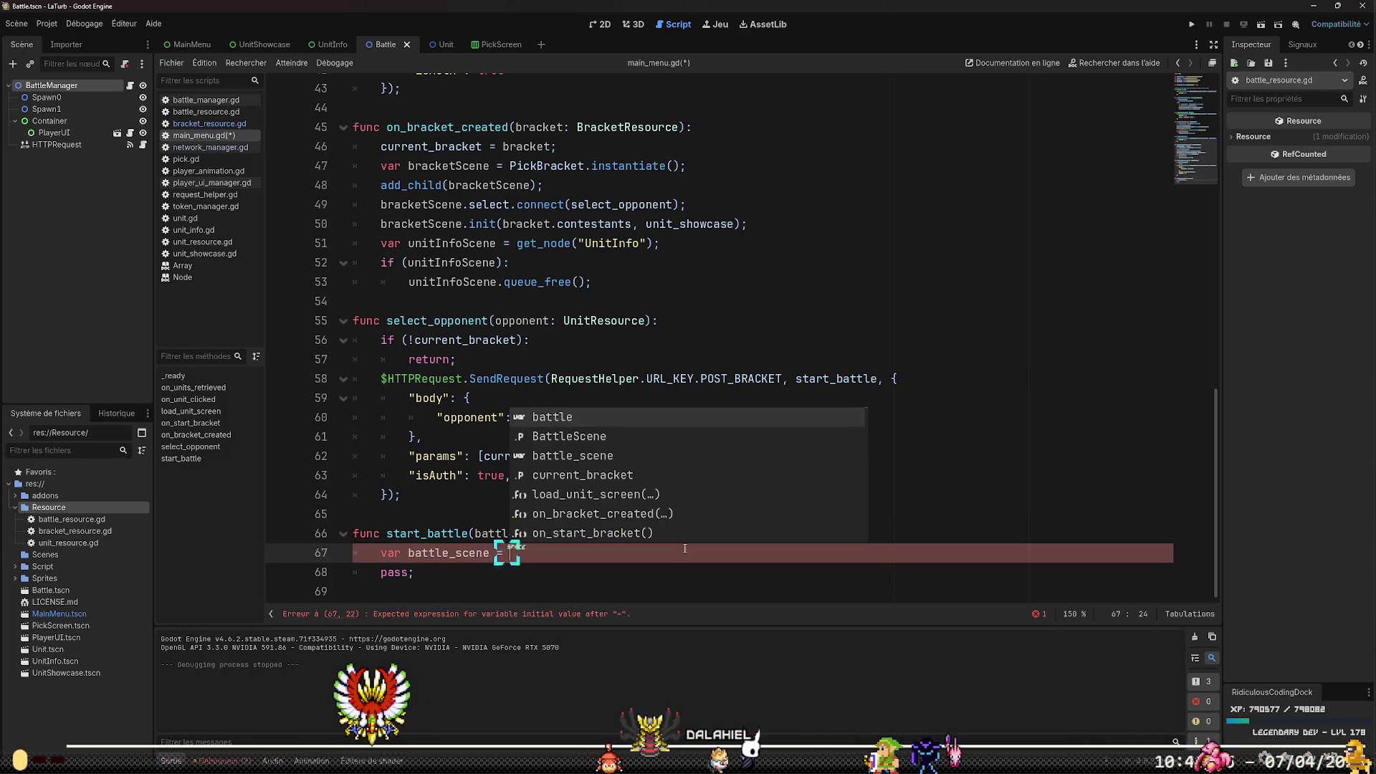
text( Bat)
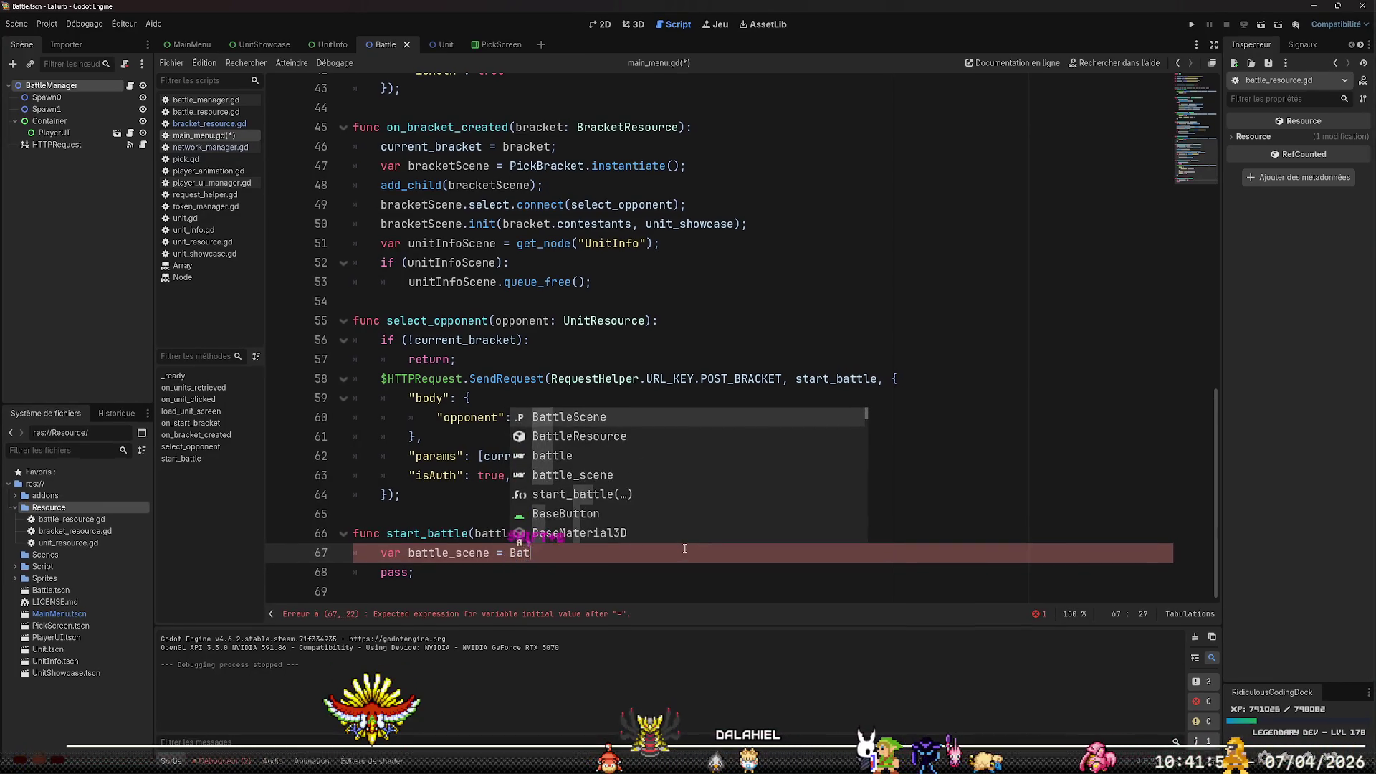
key(Return)
text(.)
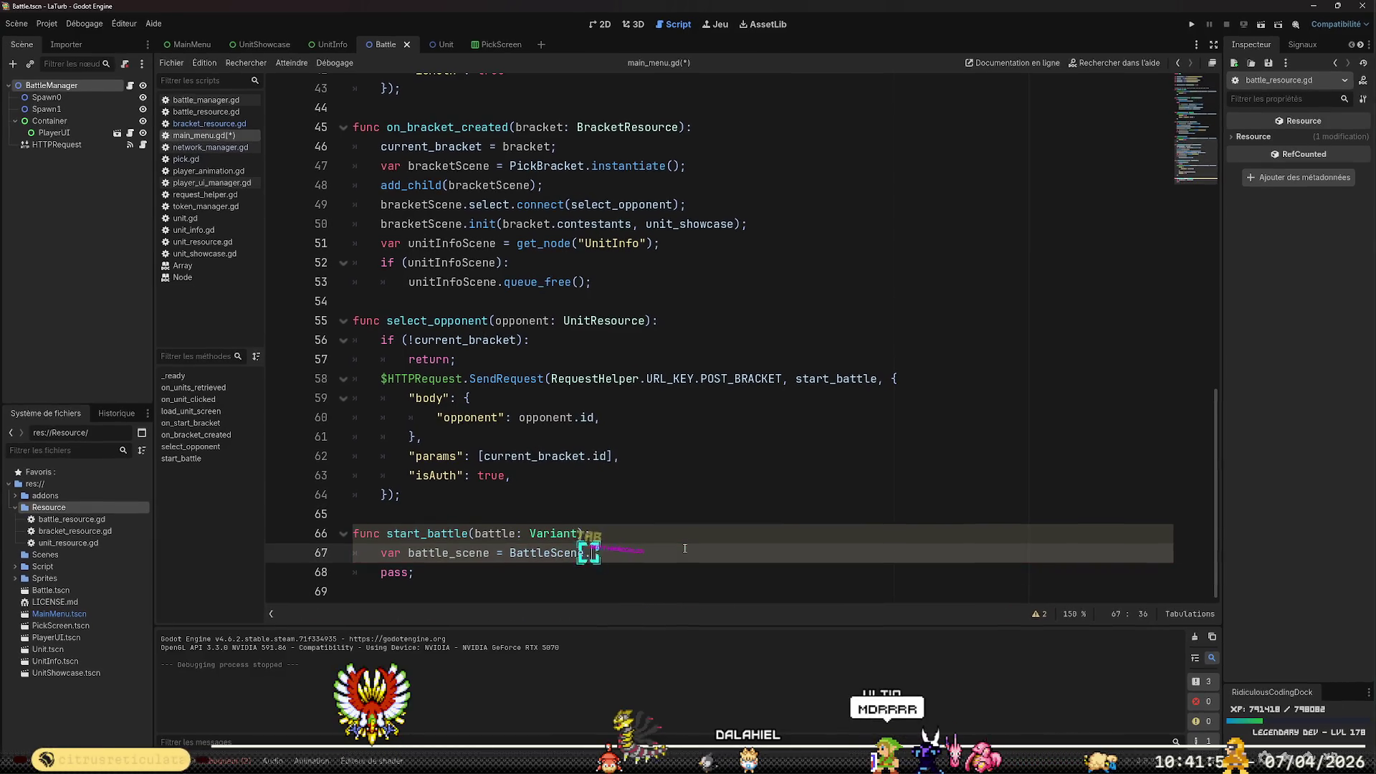
text(instantiate())
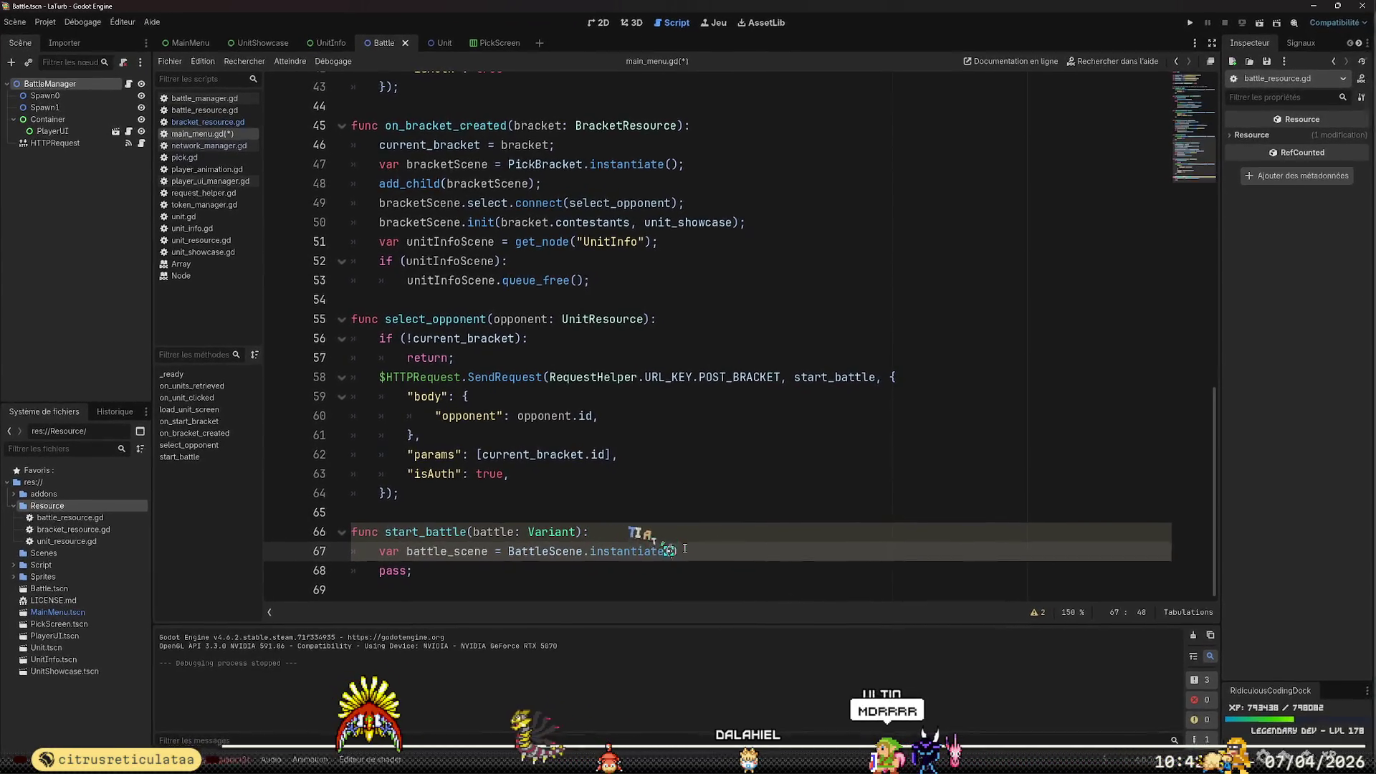
text(;)
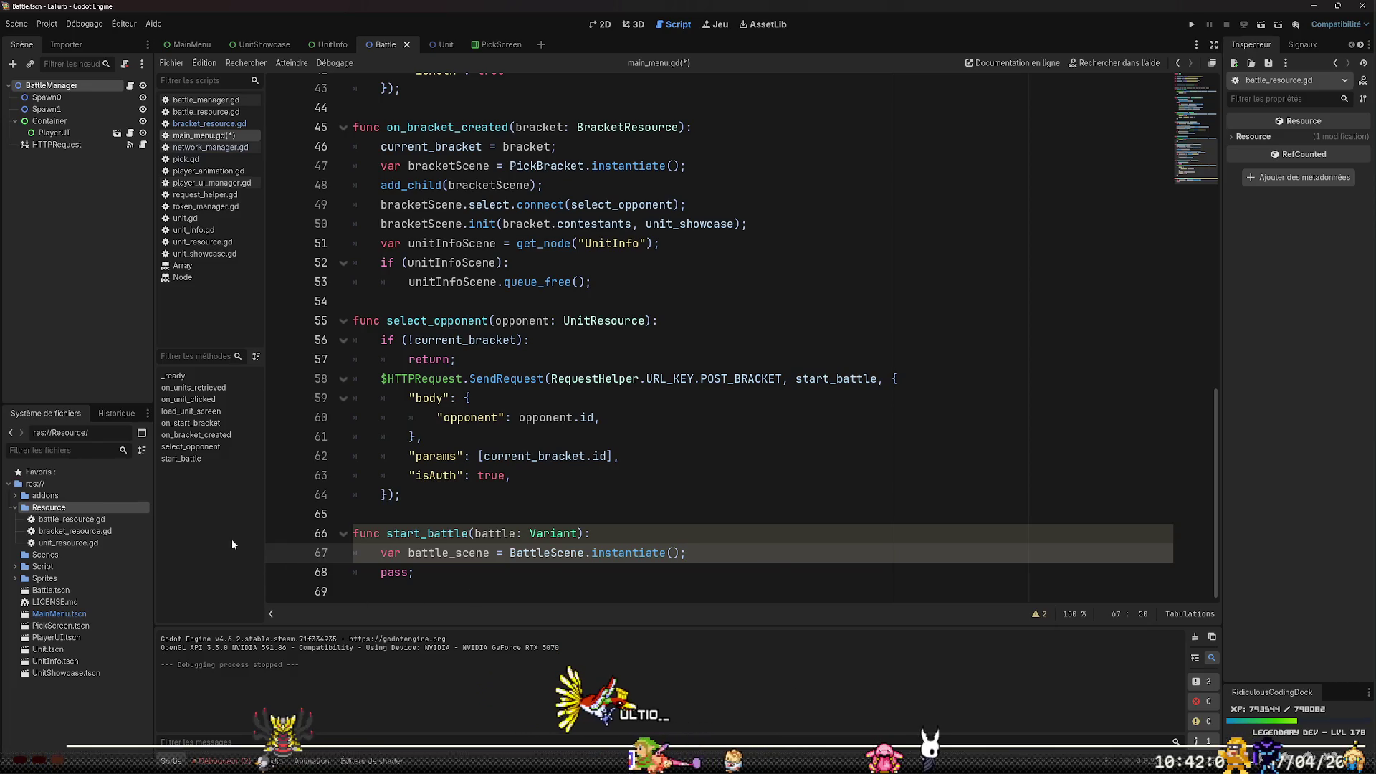
Open battle_manager.gd and read through its code
click(198, 103)
scroll(752, 462, up, 4)
click(805, 394)
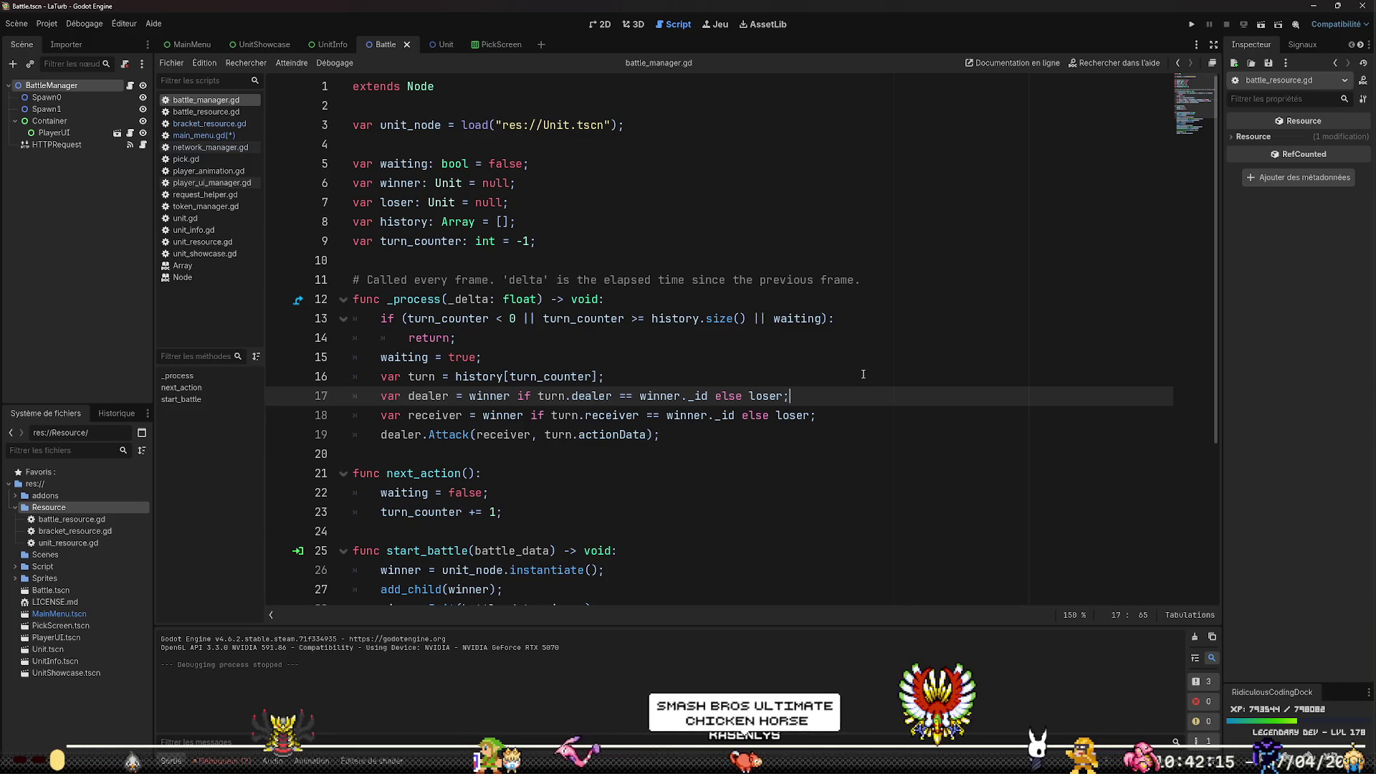
scroll(868, 374, down, 4)
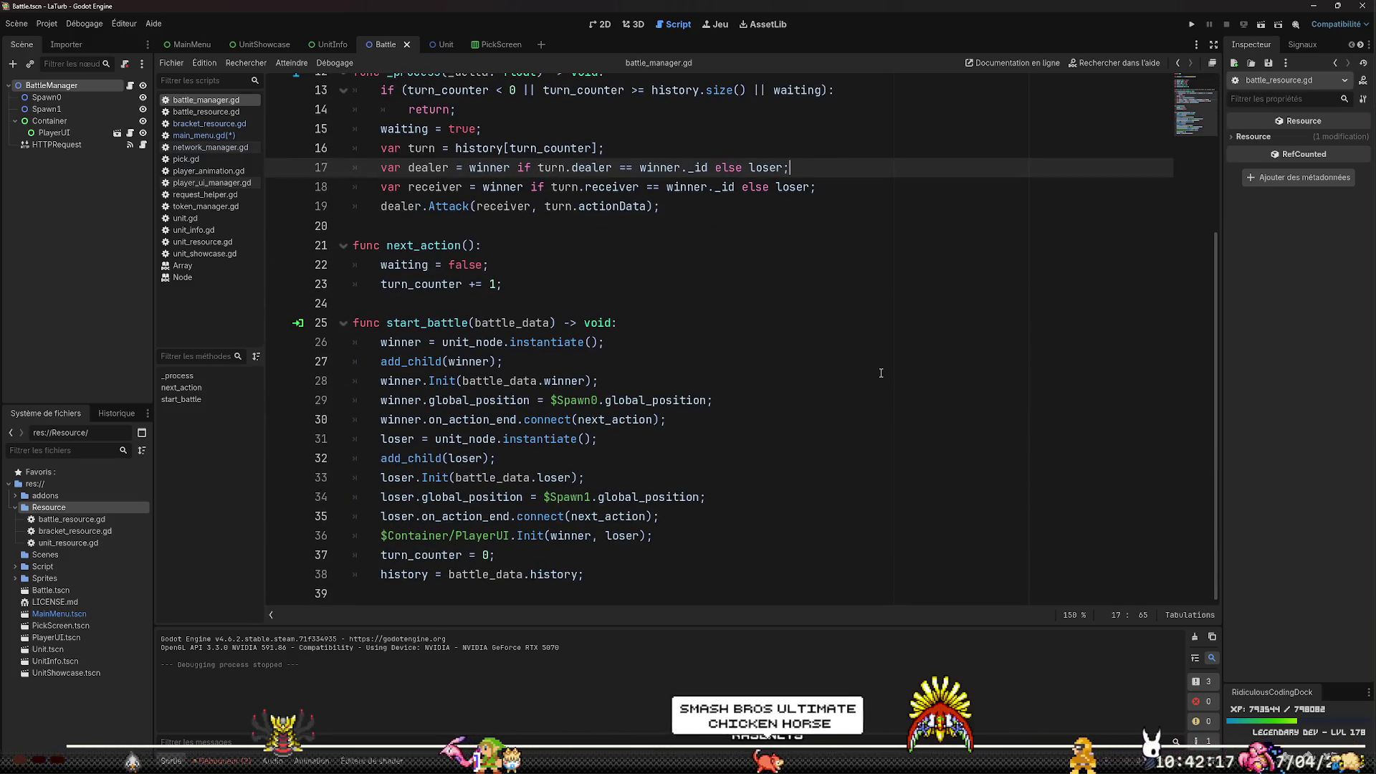
scroll(878, 373, up, 4)
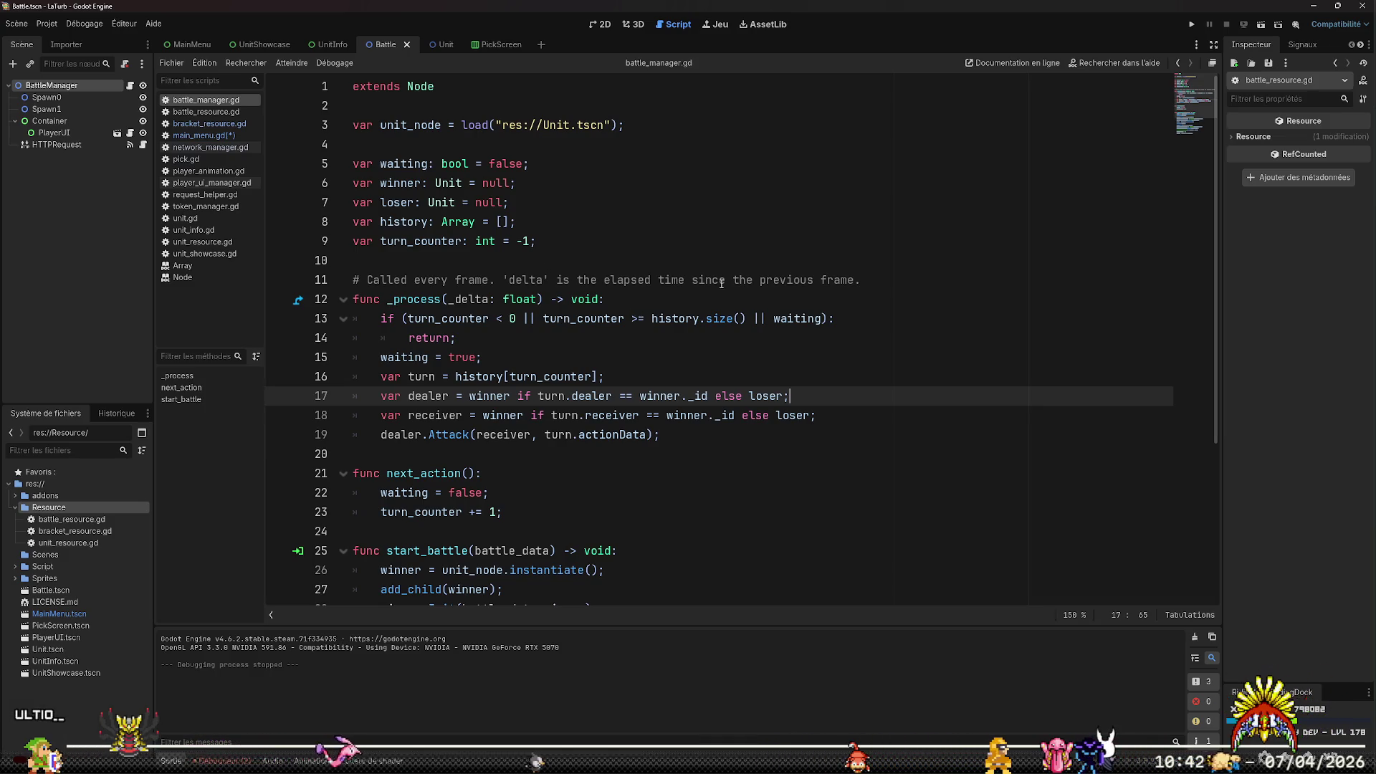
drag(631, 243, 662, 232)
click(661, 234)
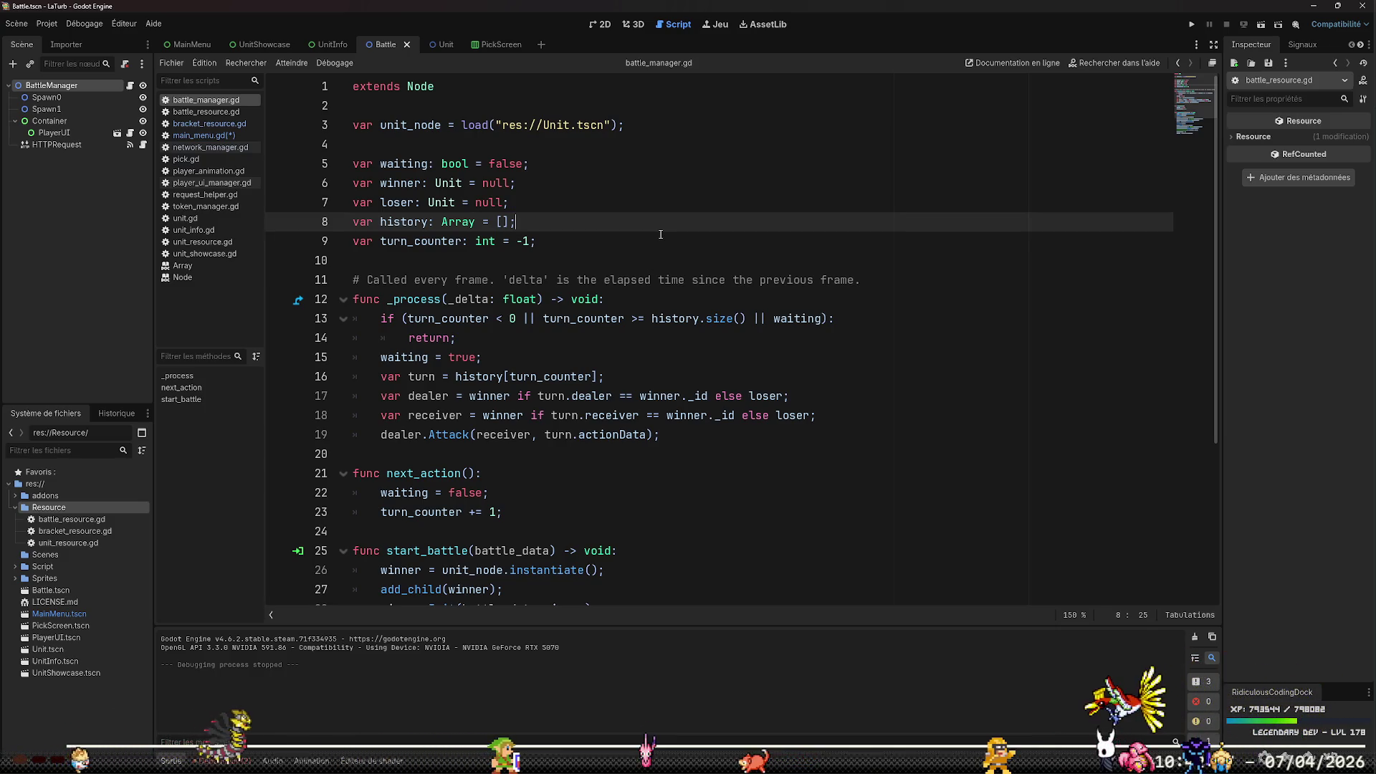
key(Down)
key(Down)
key(Down)
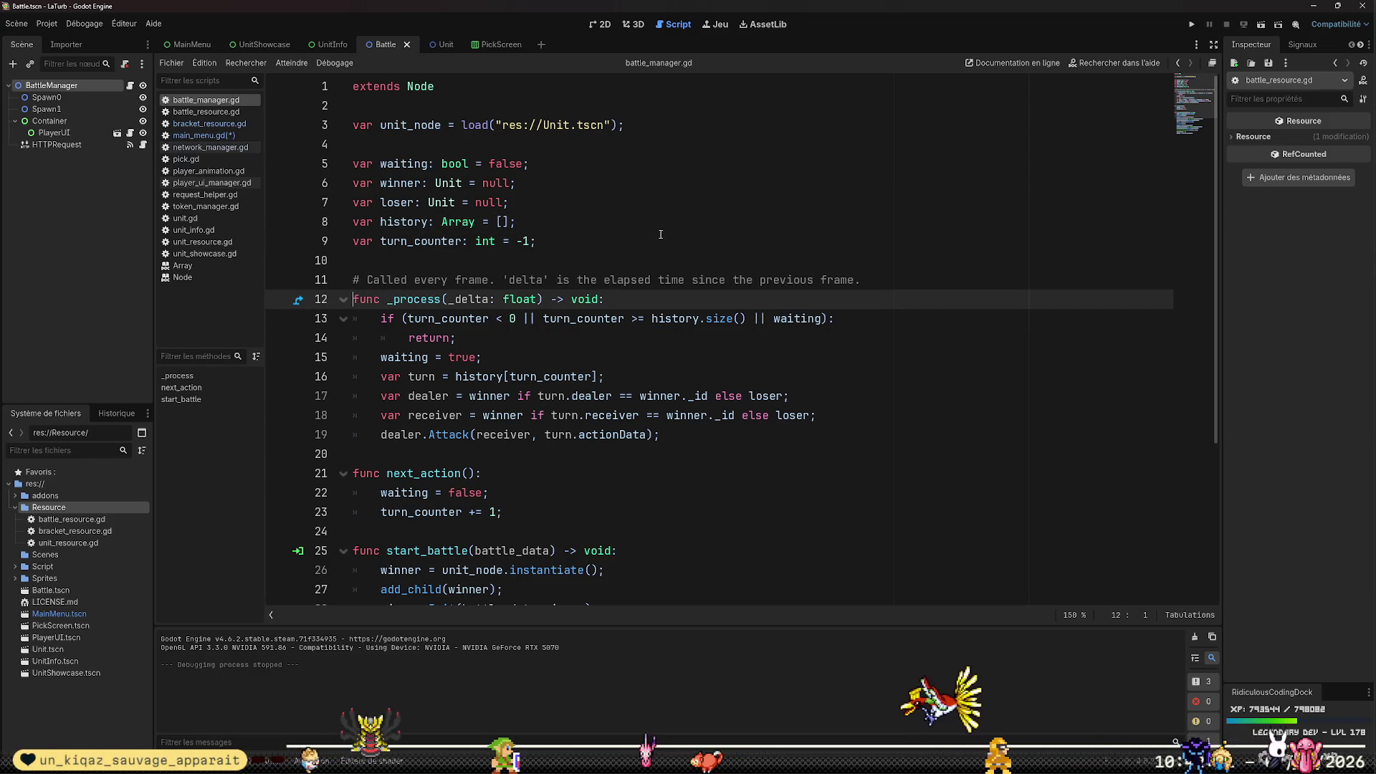
scroll(660, 235, down, 4)
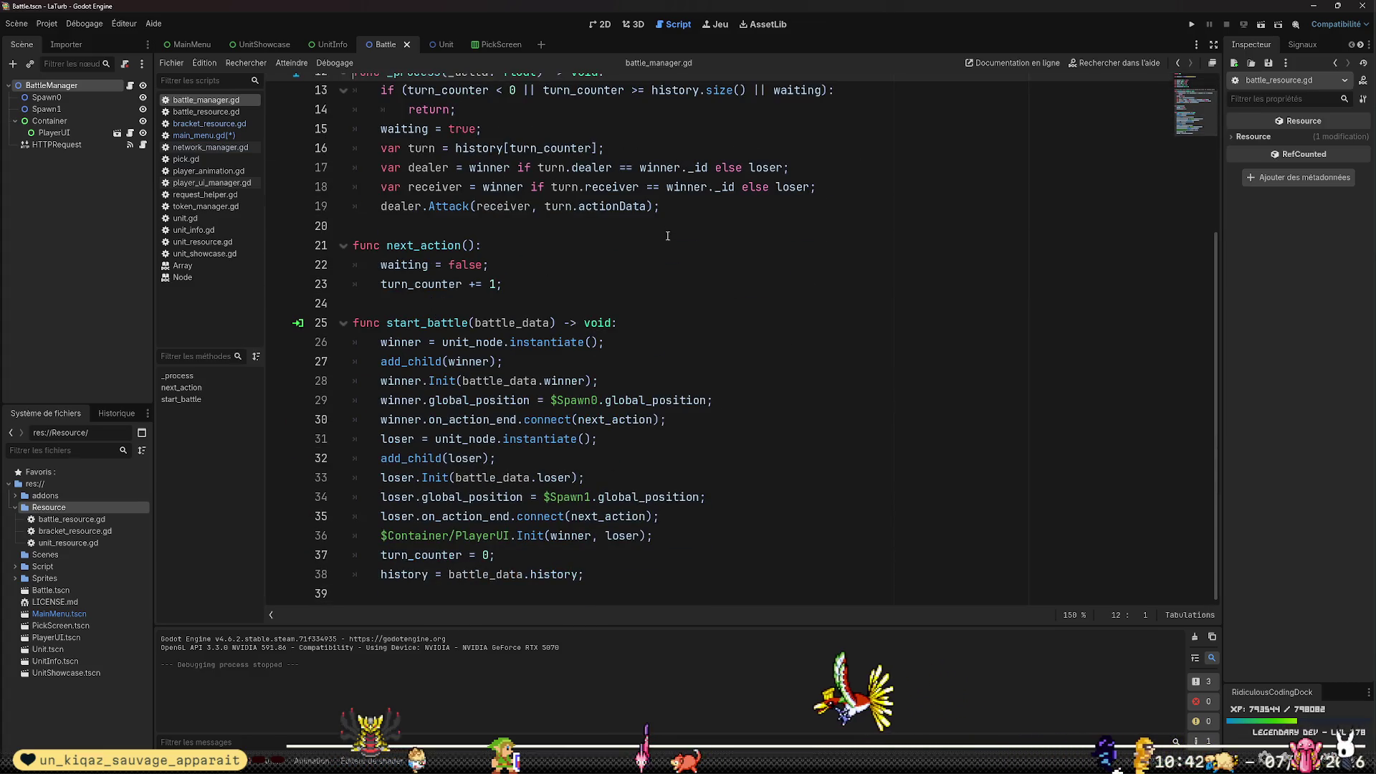
click(670, 303)
scroll(716, 301, up, 2)
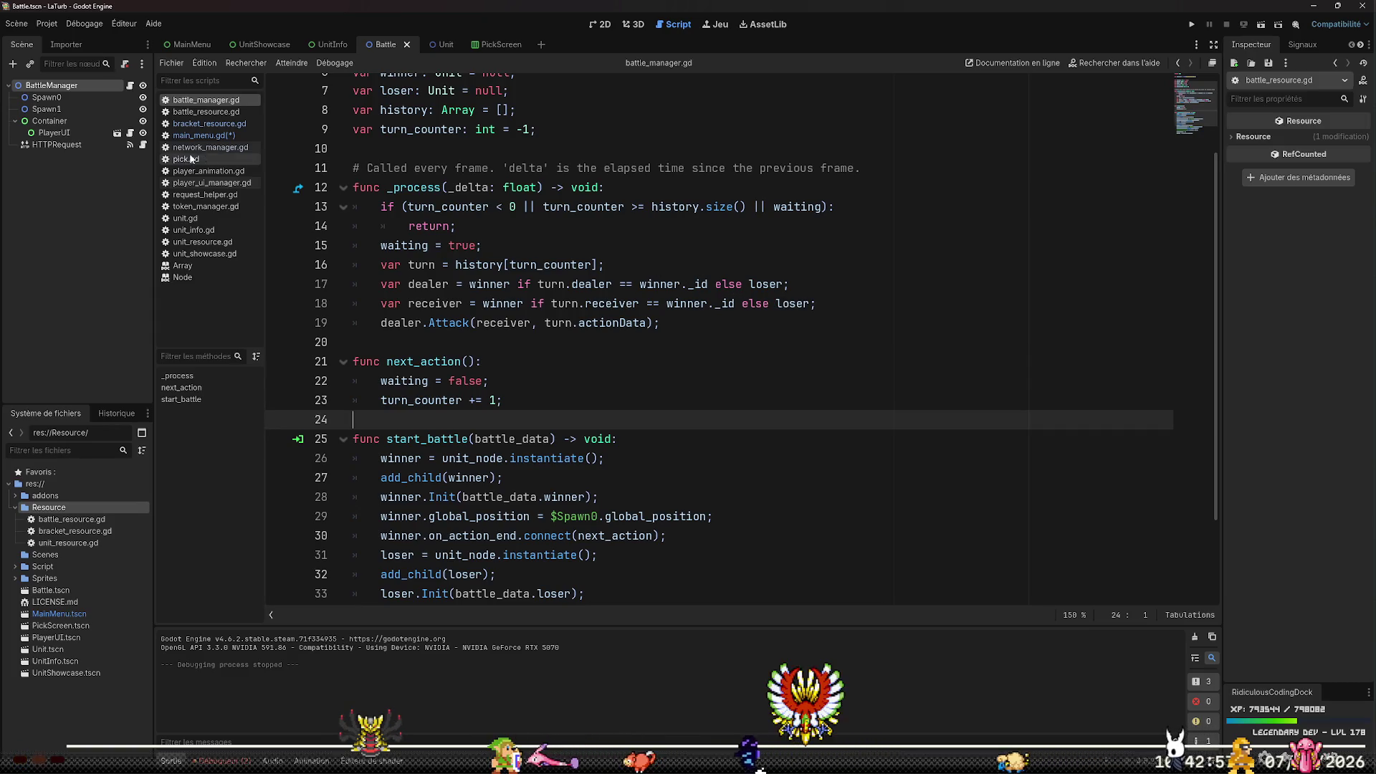
View the HTTPRequest and PlayerUI node scripts, then return to BattleManager's start_battle
click(143, 145)
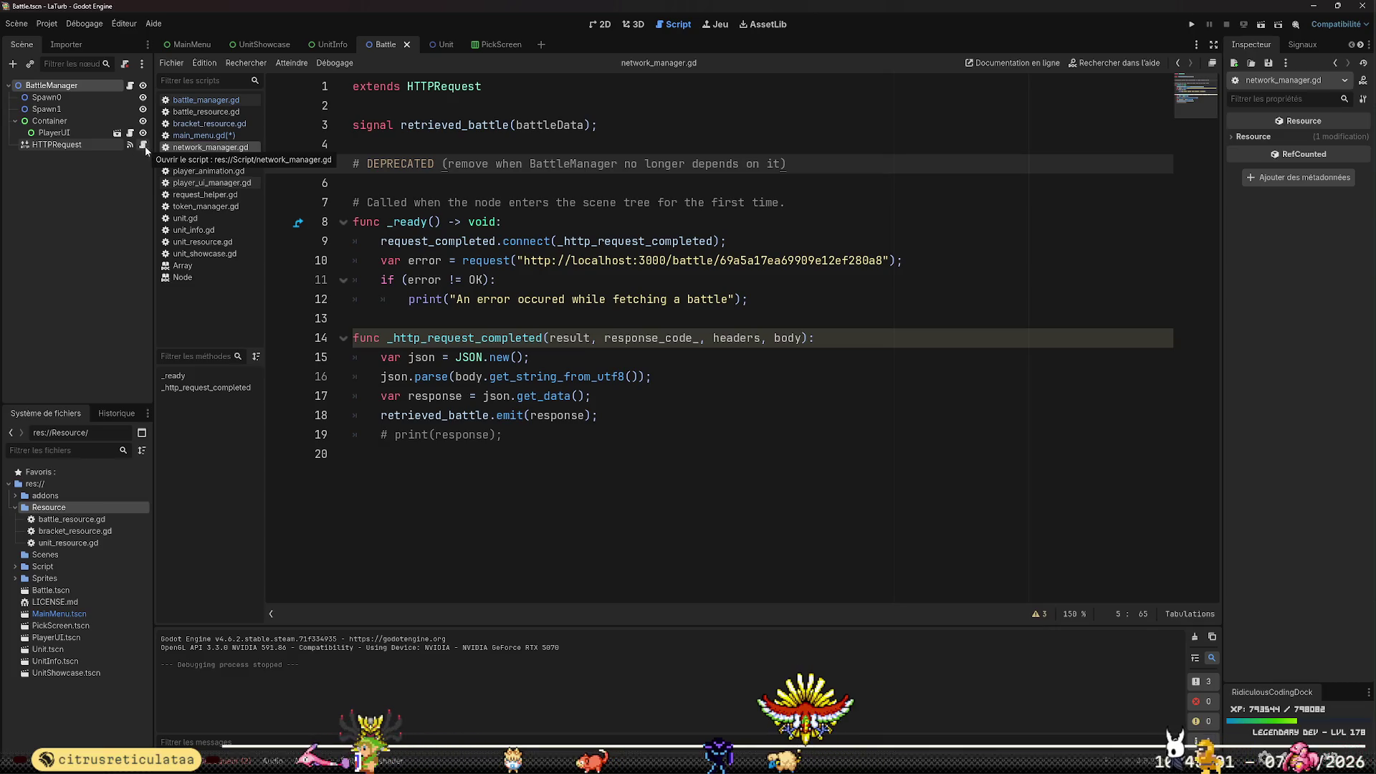
click(130, 133)
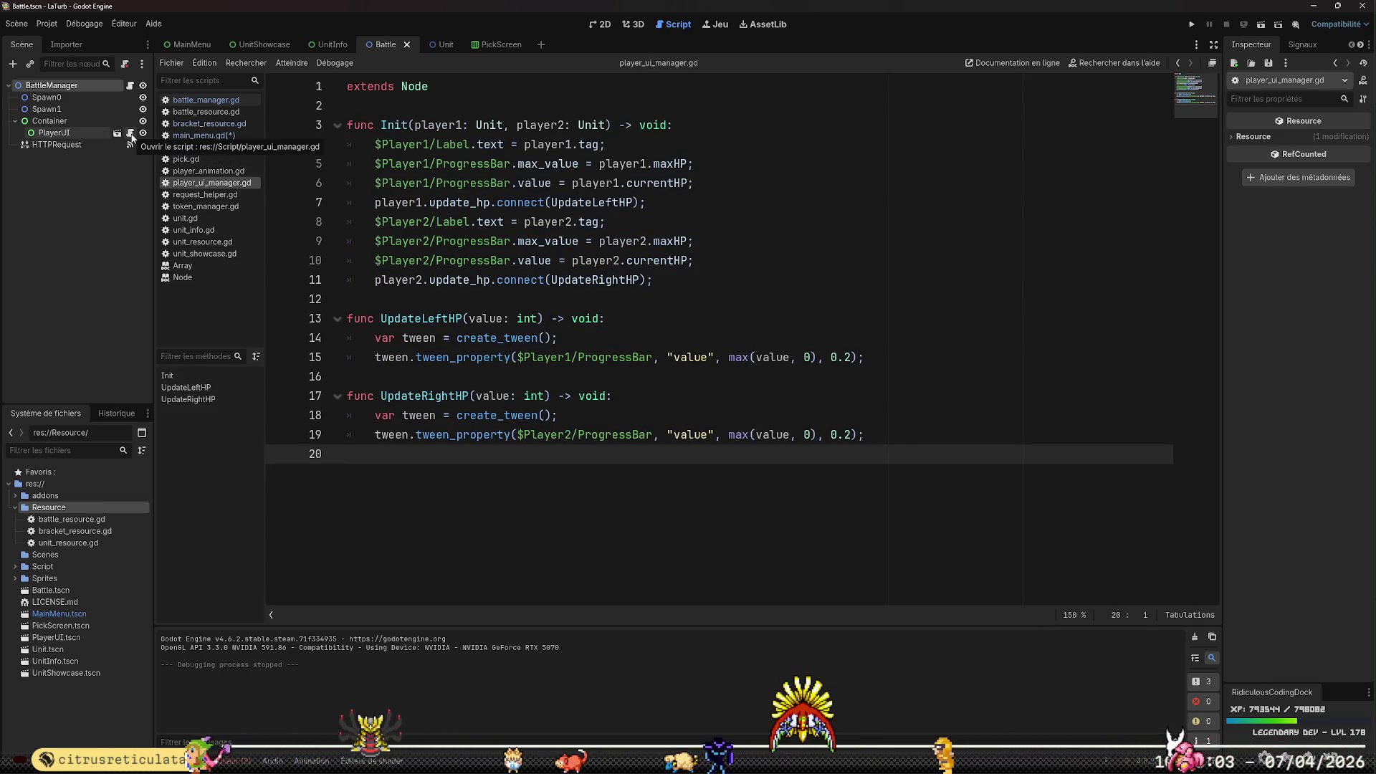
click(130, 86)
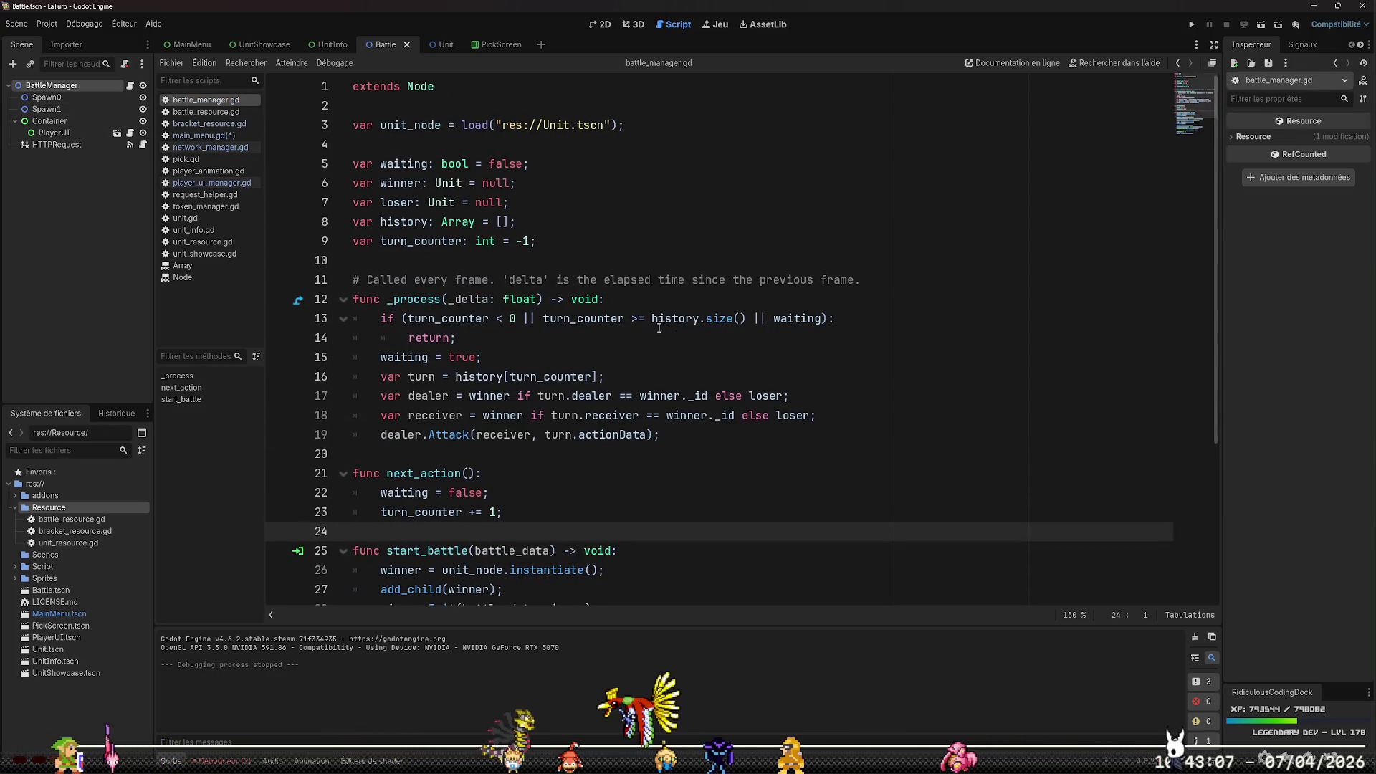
scroll(789, 435, down, 4)
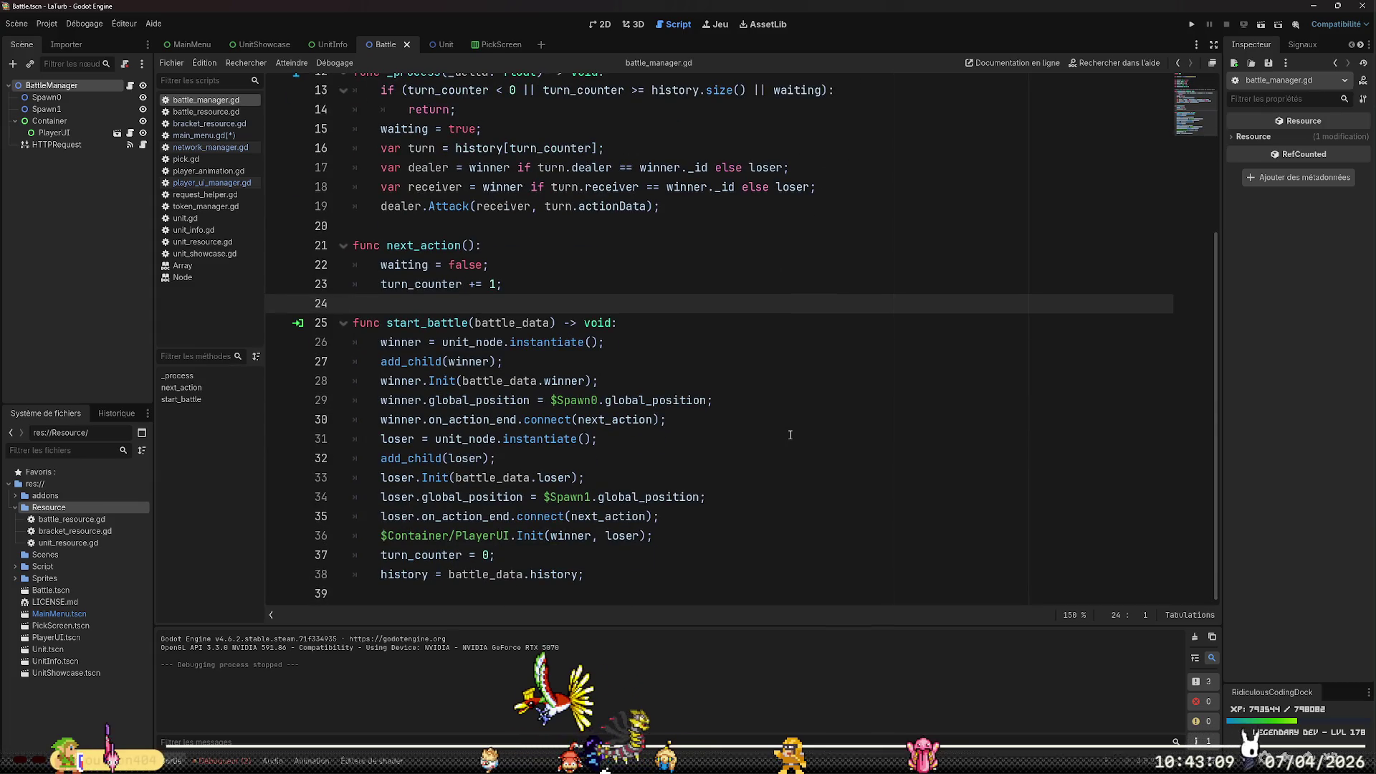
Test-run the Battle scene with F6, close the game, then bring up network_manager.gd
key(F6)
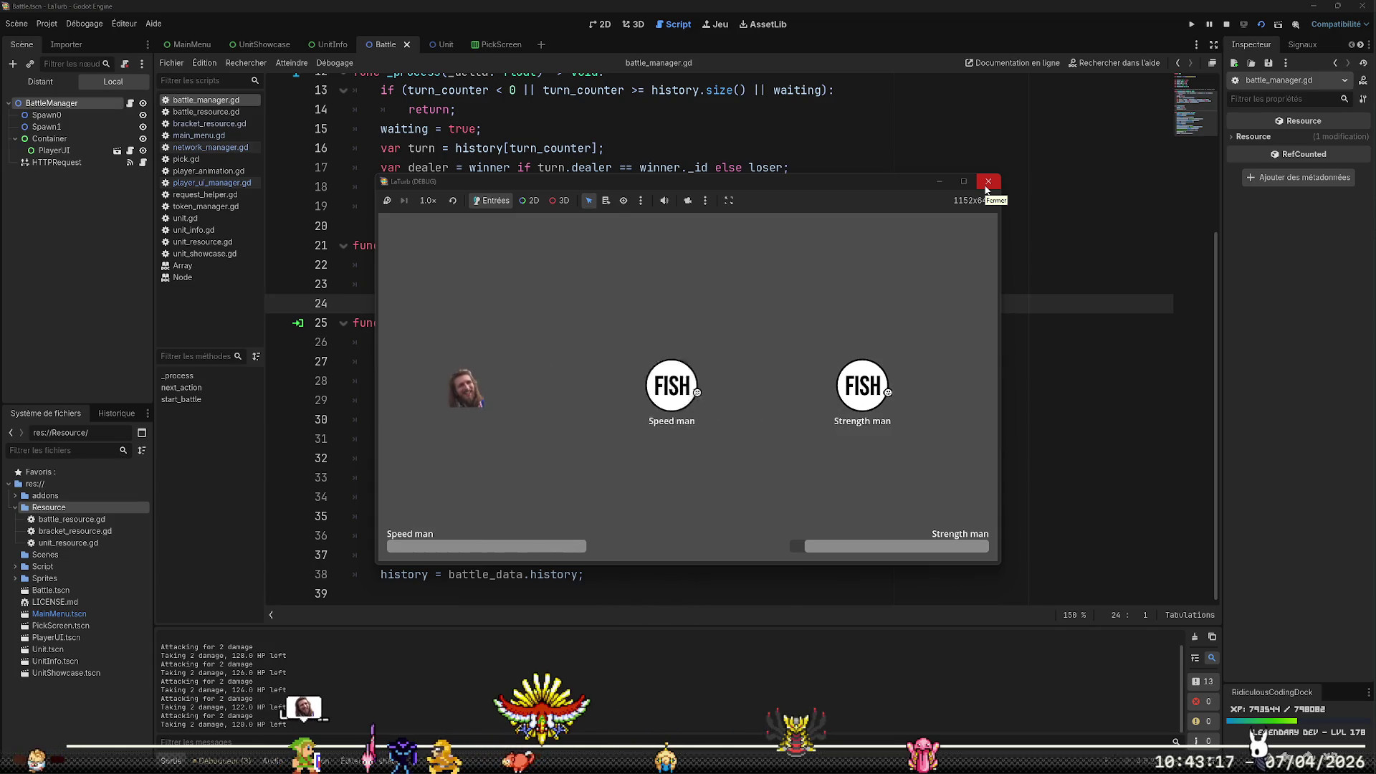
click(987, 189)
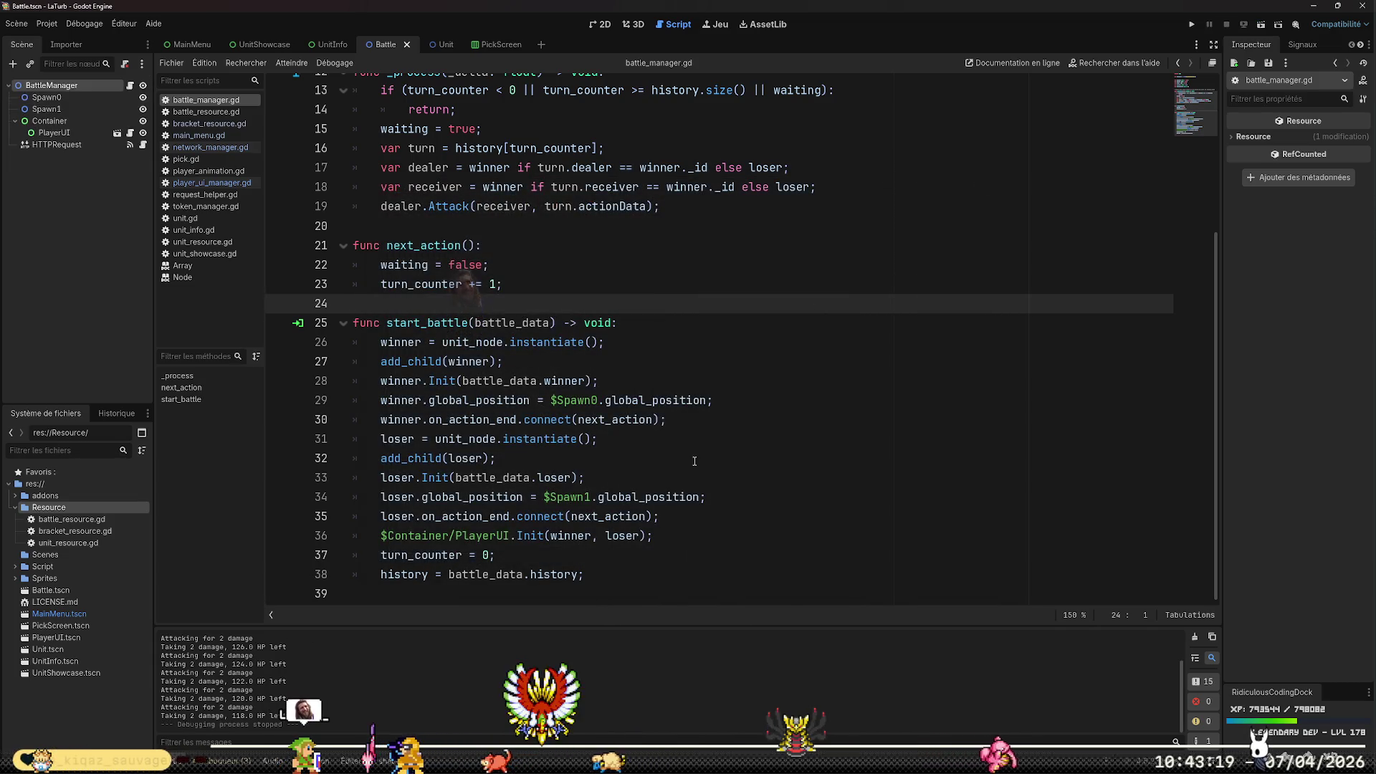
scroll(706, 452, up, 2)
scroll(707, 452, up, 3)
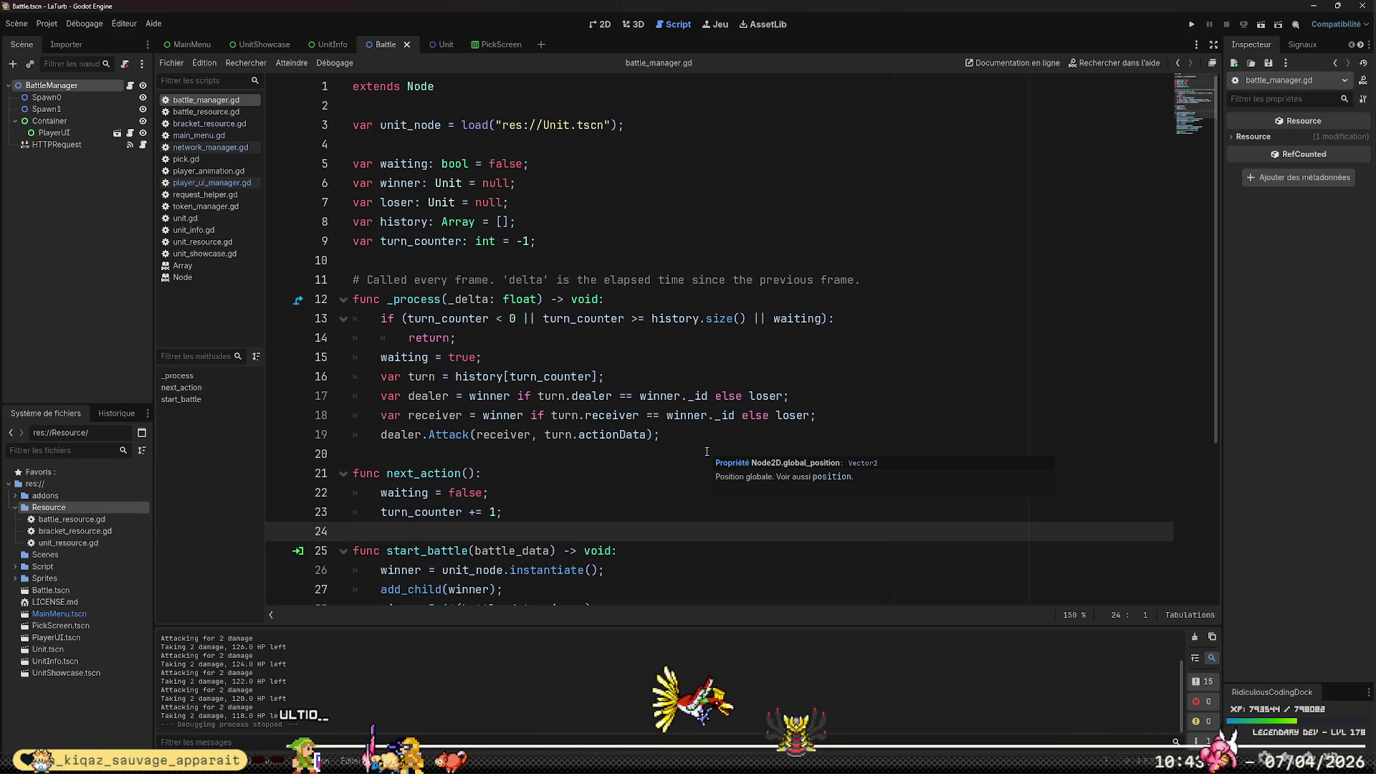
scroll(717, 450, down, 1)
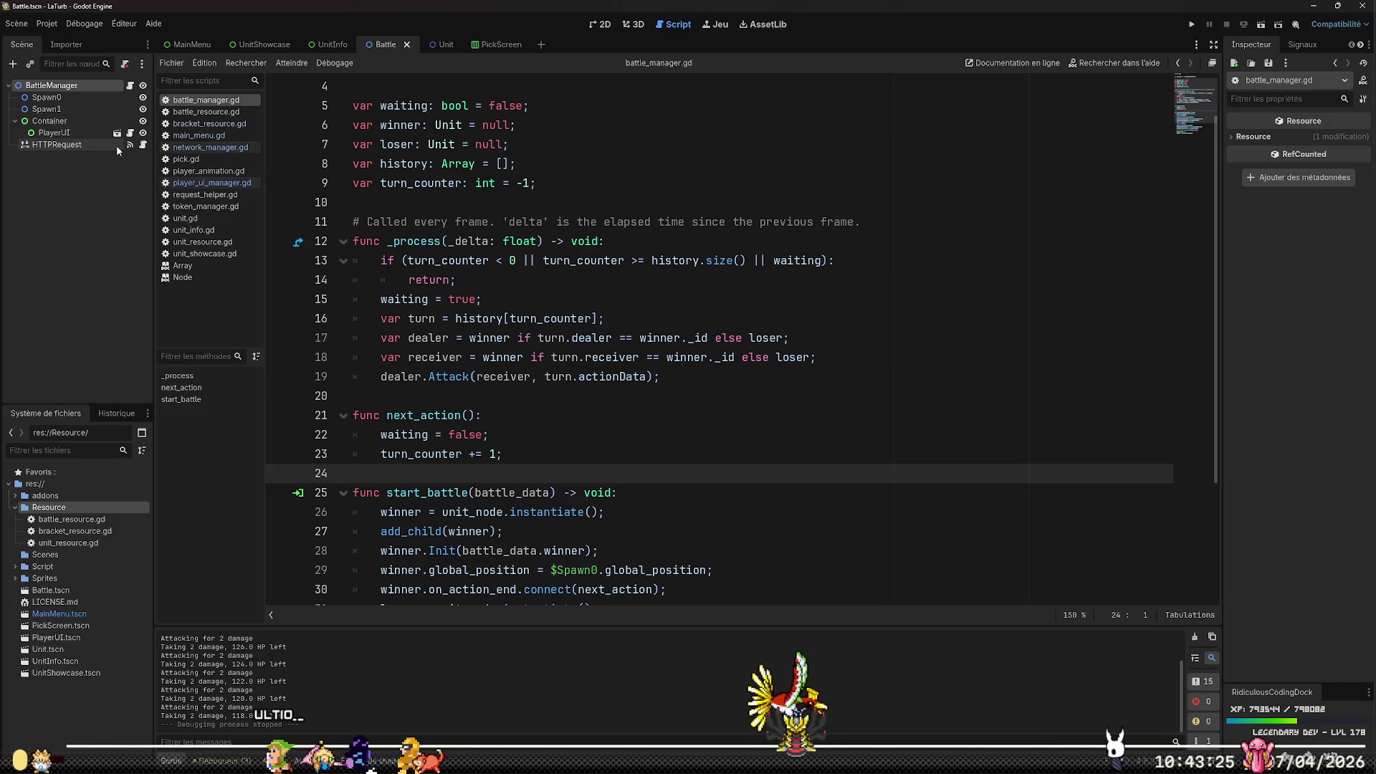
click(142, 146)
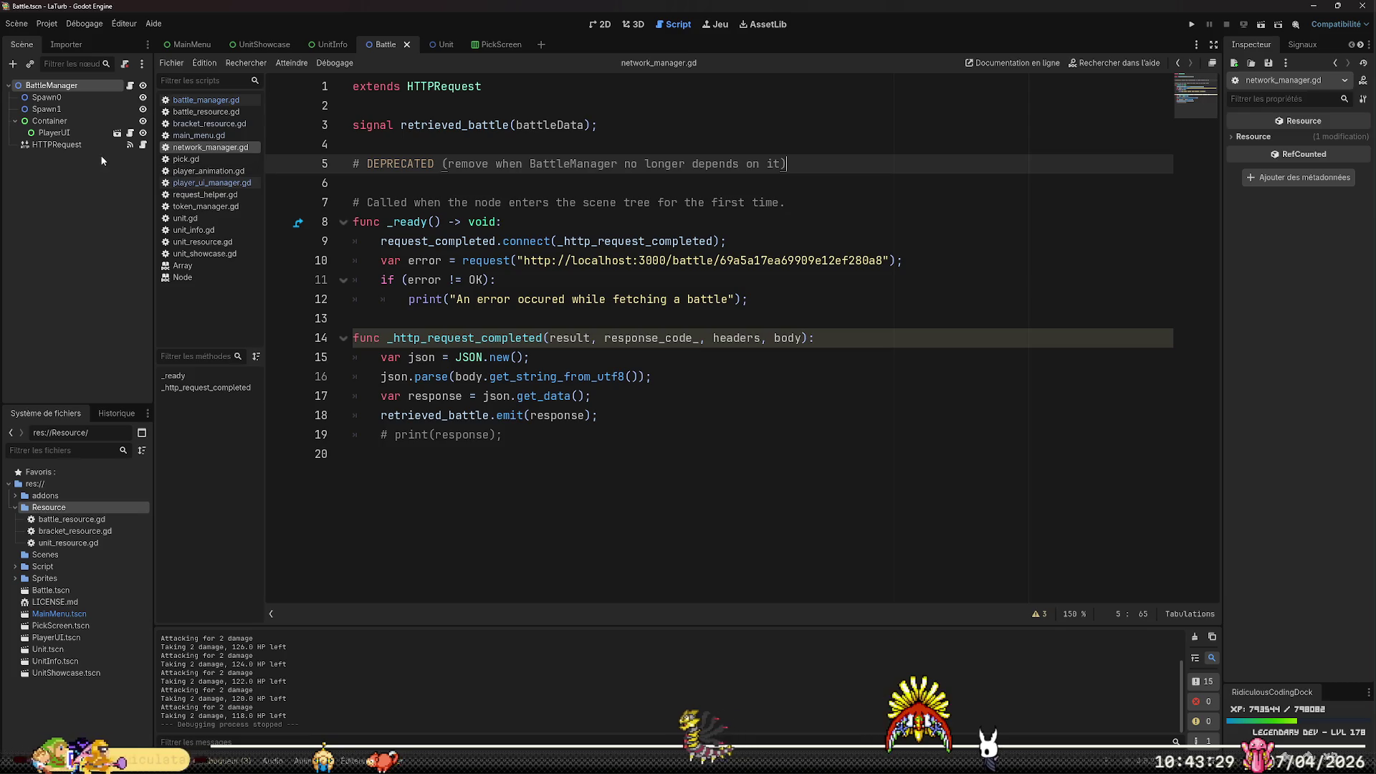
Delete the HTTPRequest node from the Battle scene and reopen battle_manager.gd
click(82, 144)
right_click(80, 140)
click(128, 454)
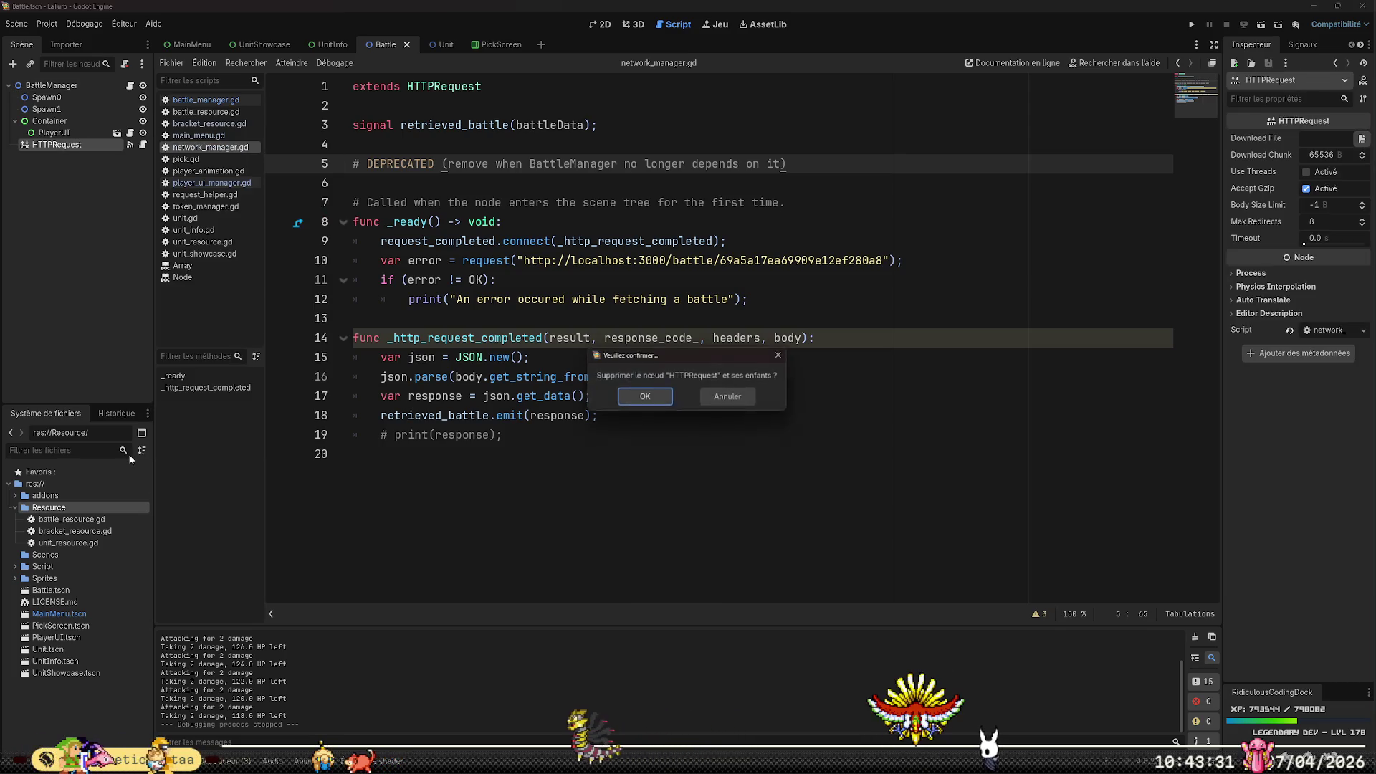
click(641, 400)
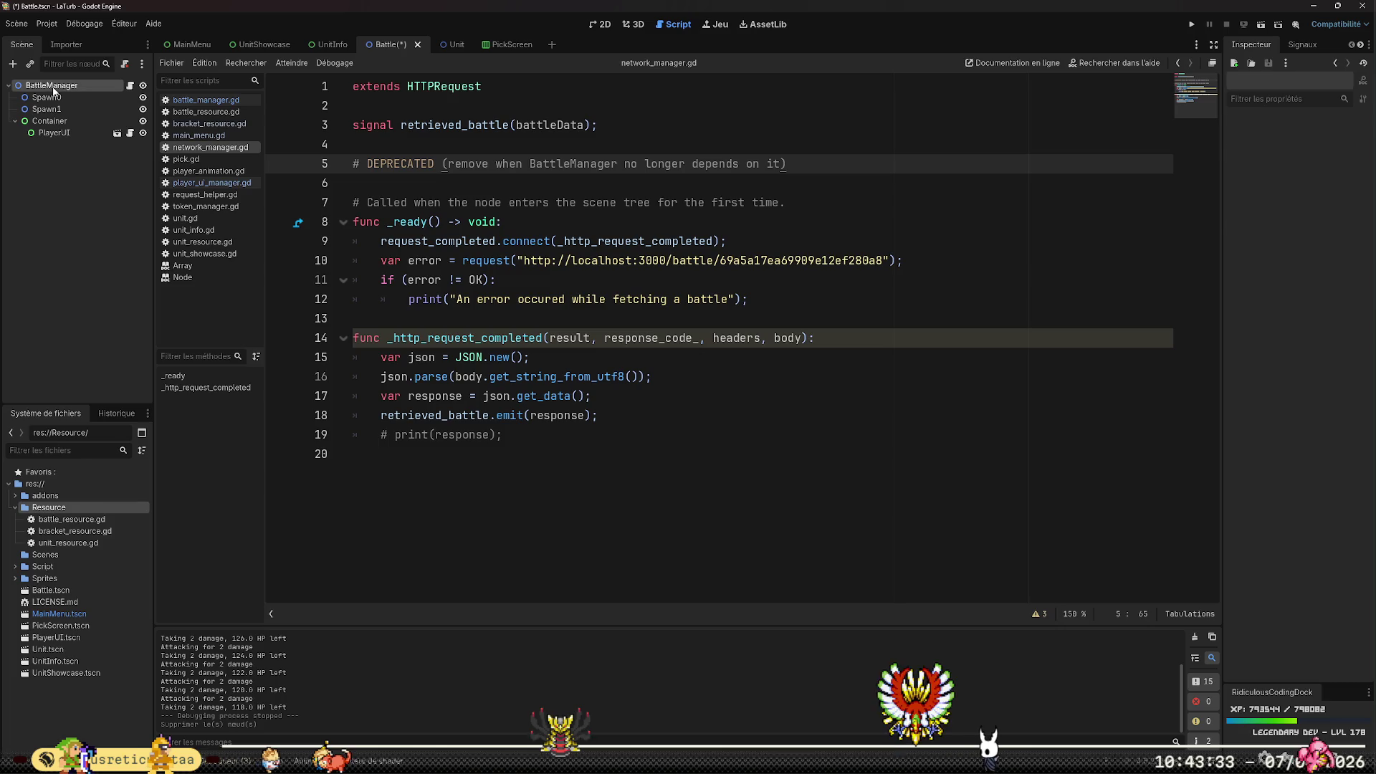
click(129, 86)
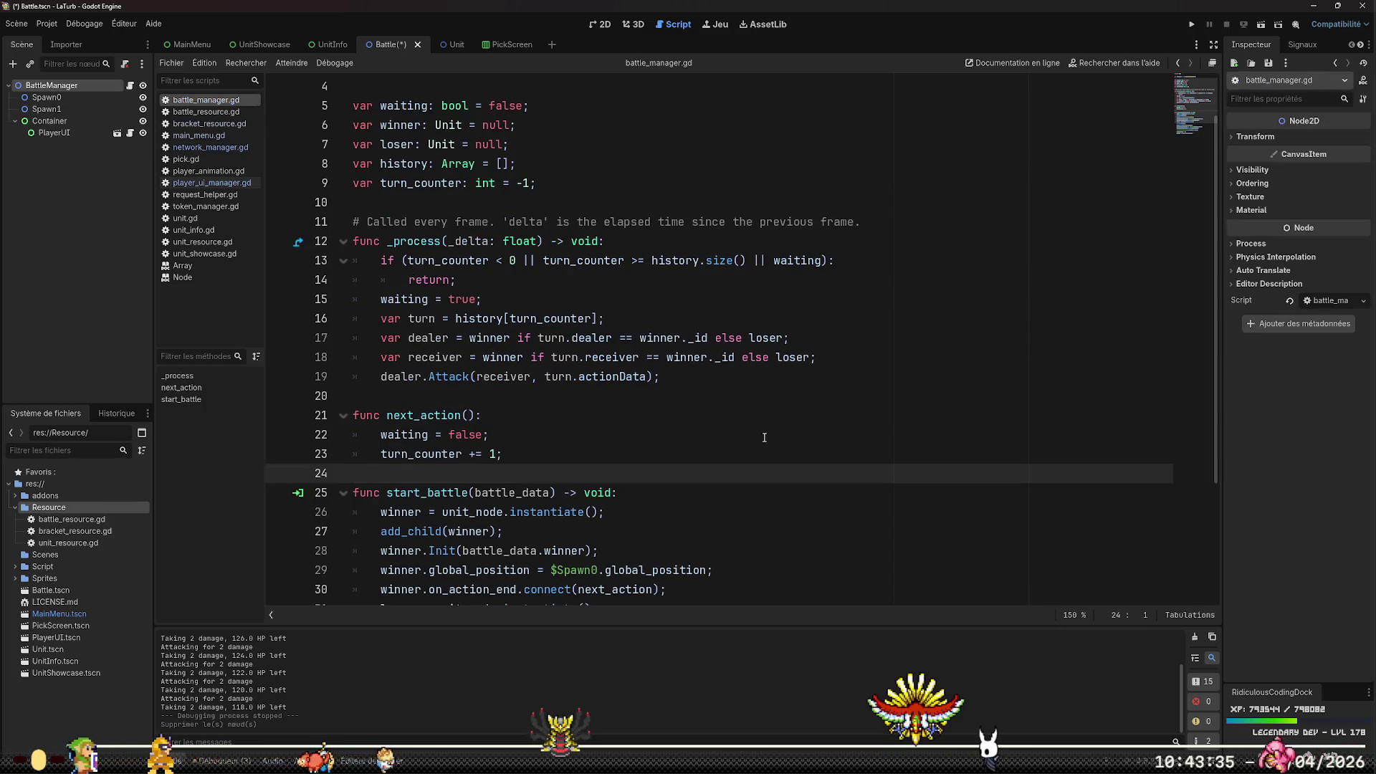
scroll(806, 439, up, 4)
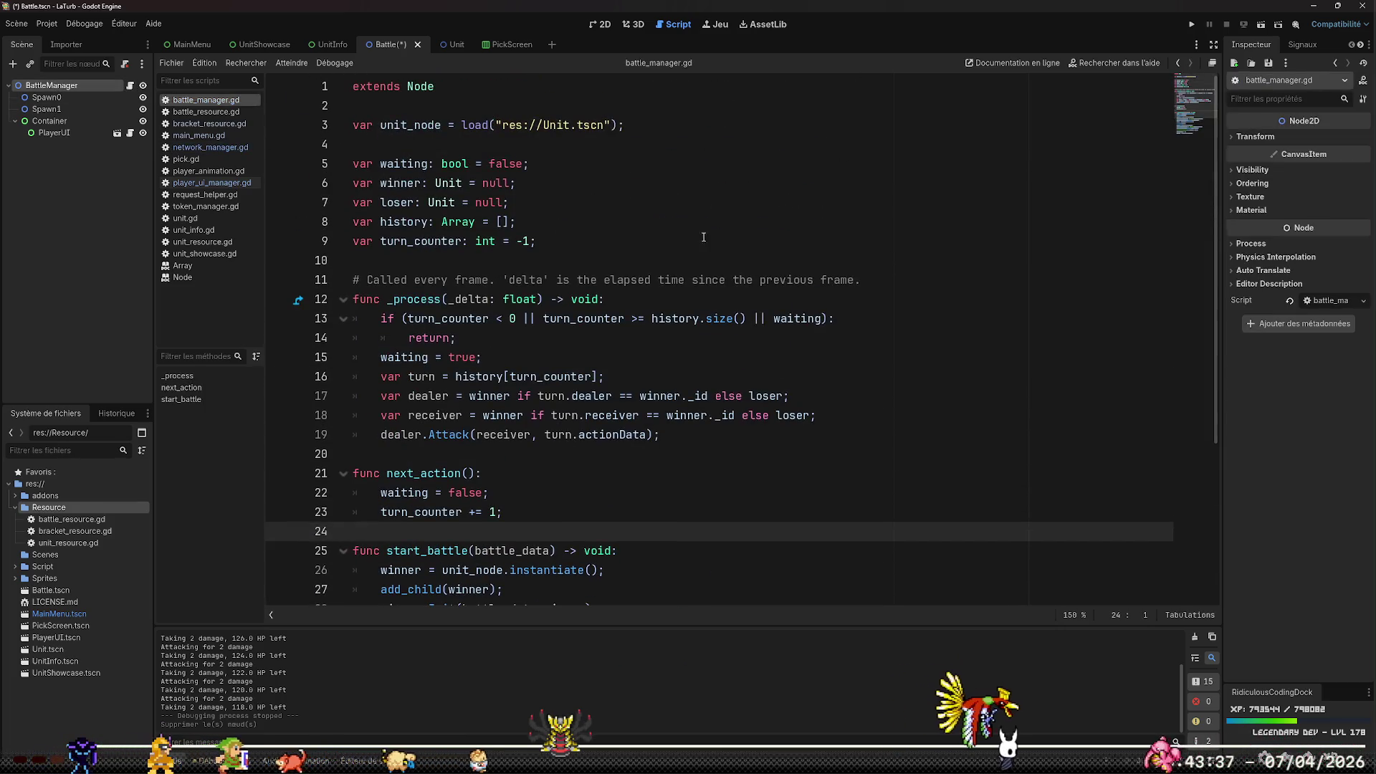
Add class_name BattleManager below extends Node in battle_manager.gd
click(675, 115)
key(Return)
key(Return)
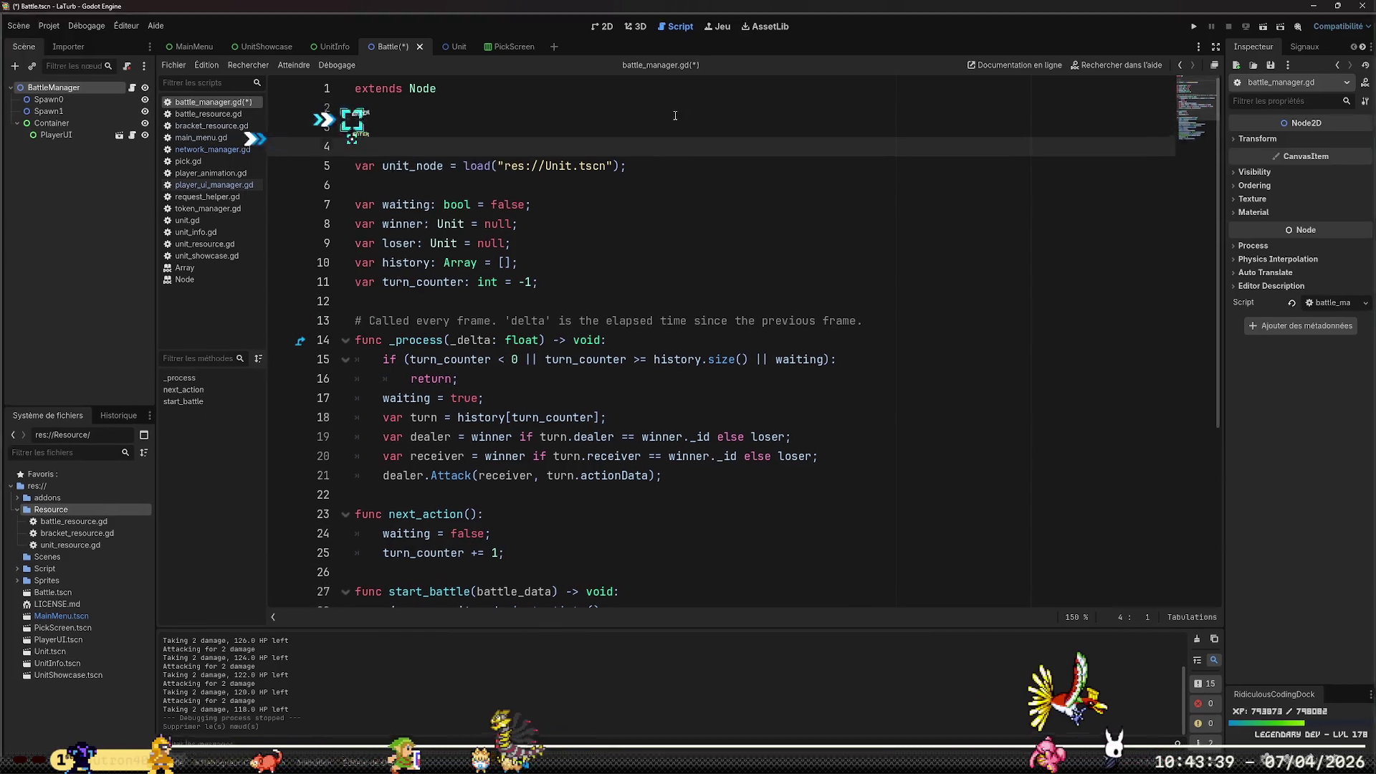
key(Up)
text(class_name)
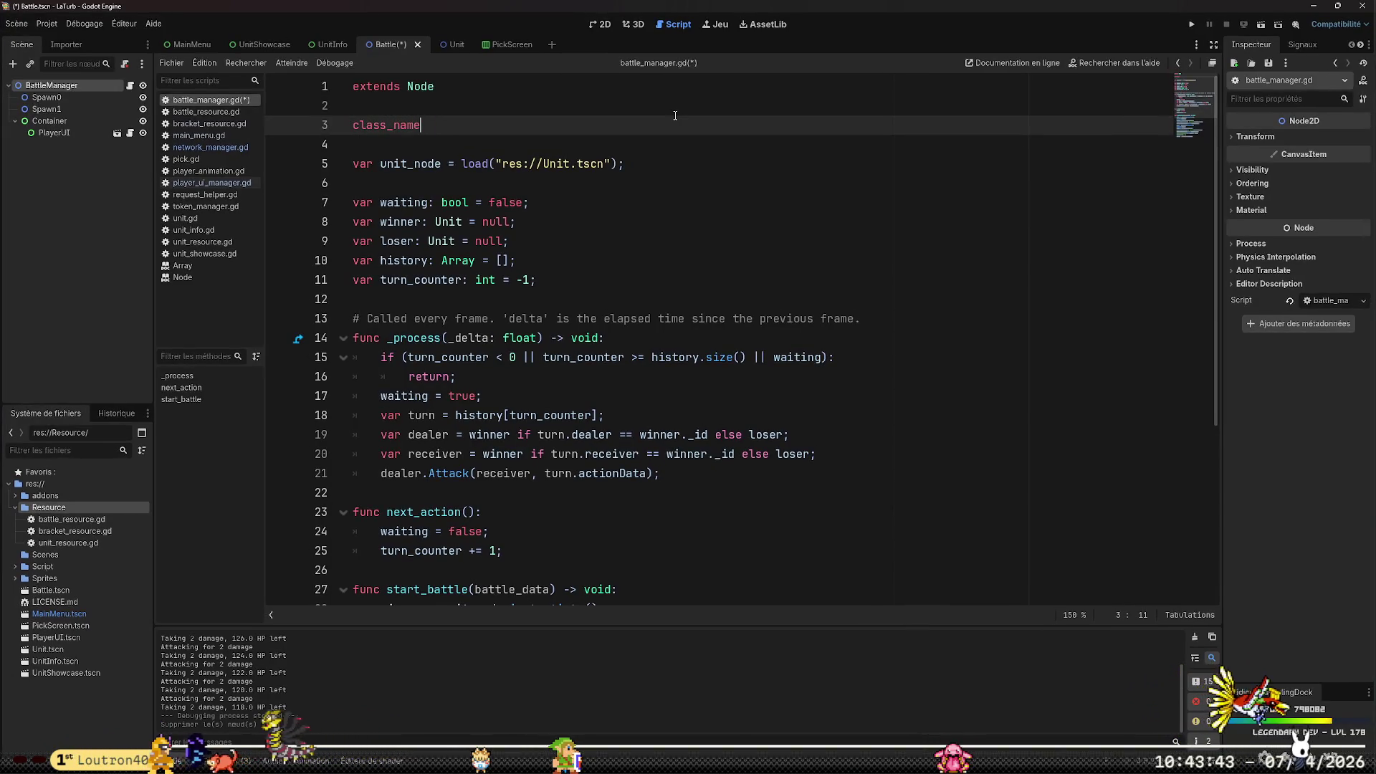
text( Battle)
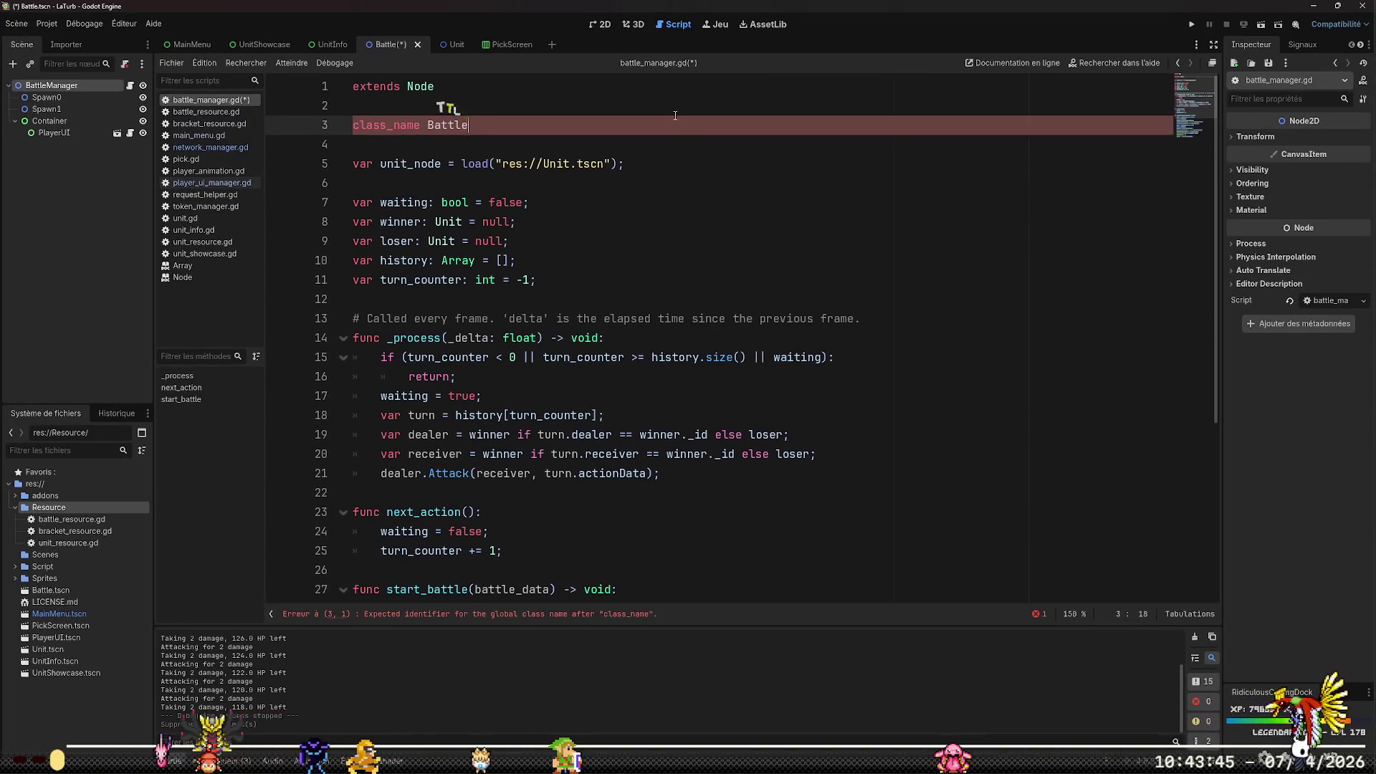
text(Manager)
key(Down)
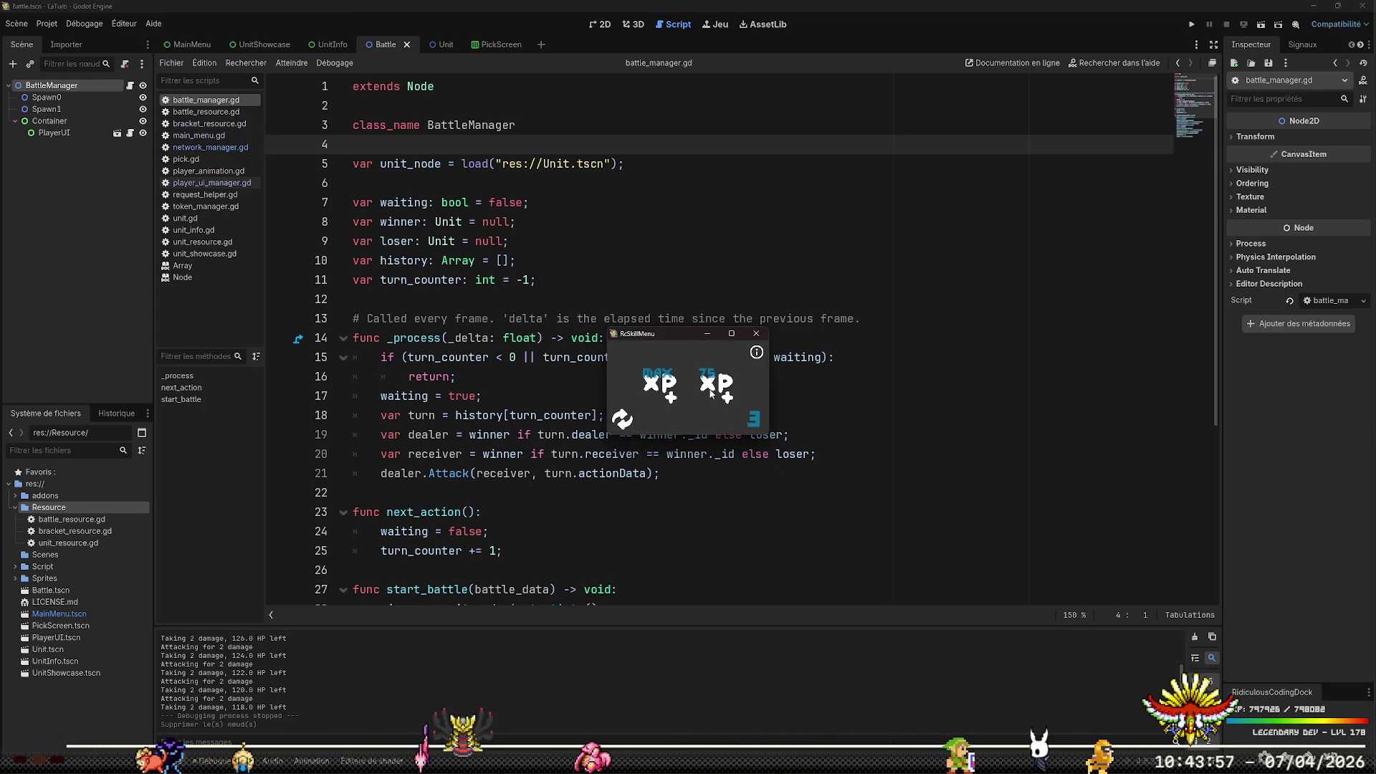
Close the skill menu window and switch to network_manager.gd
click(754, 337)
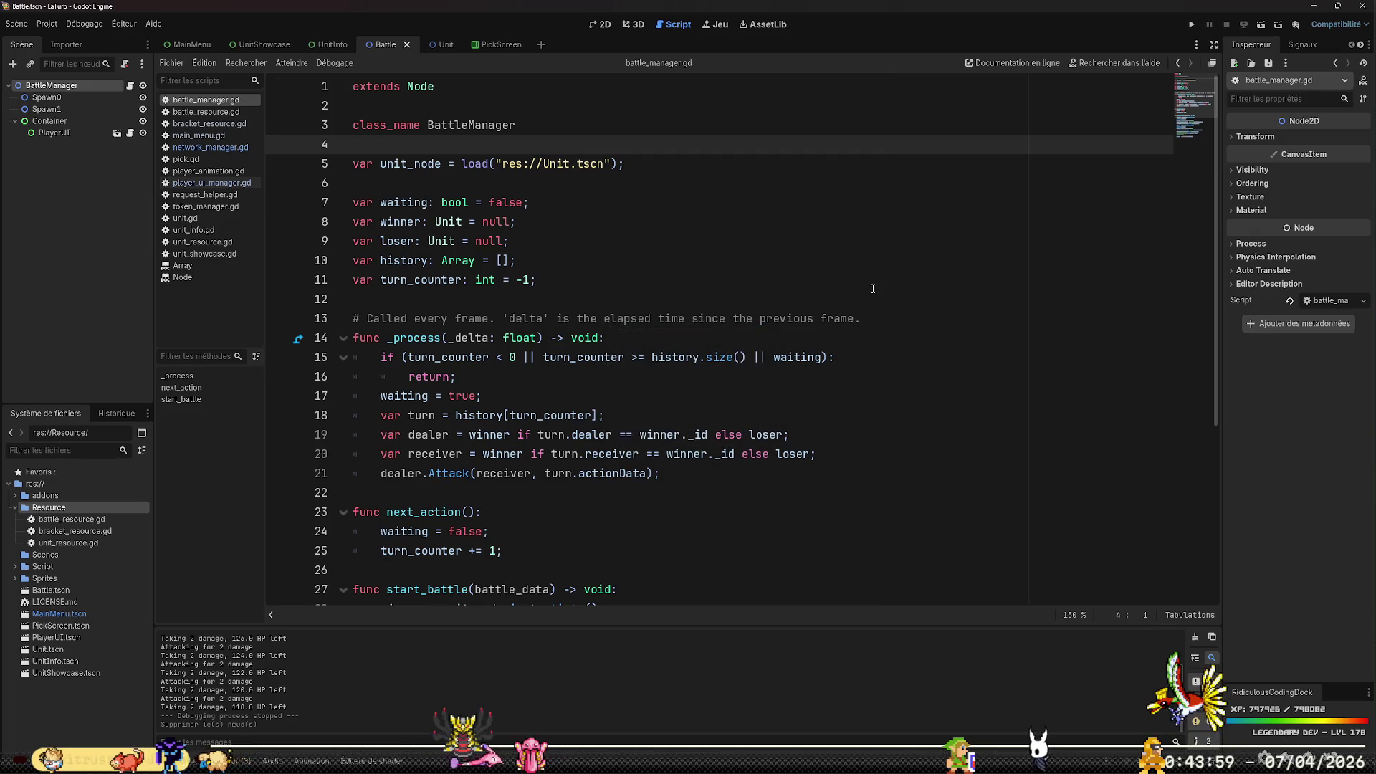
click(950, 280)
scroll(951, 228, down, 5)
click(766, 397)
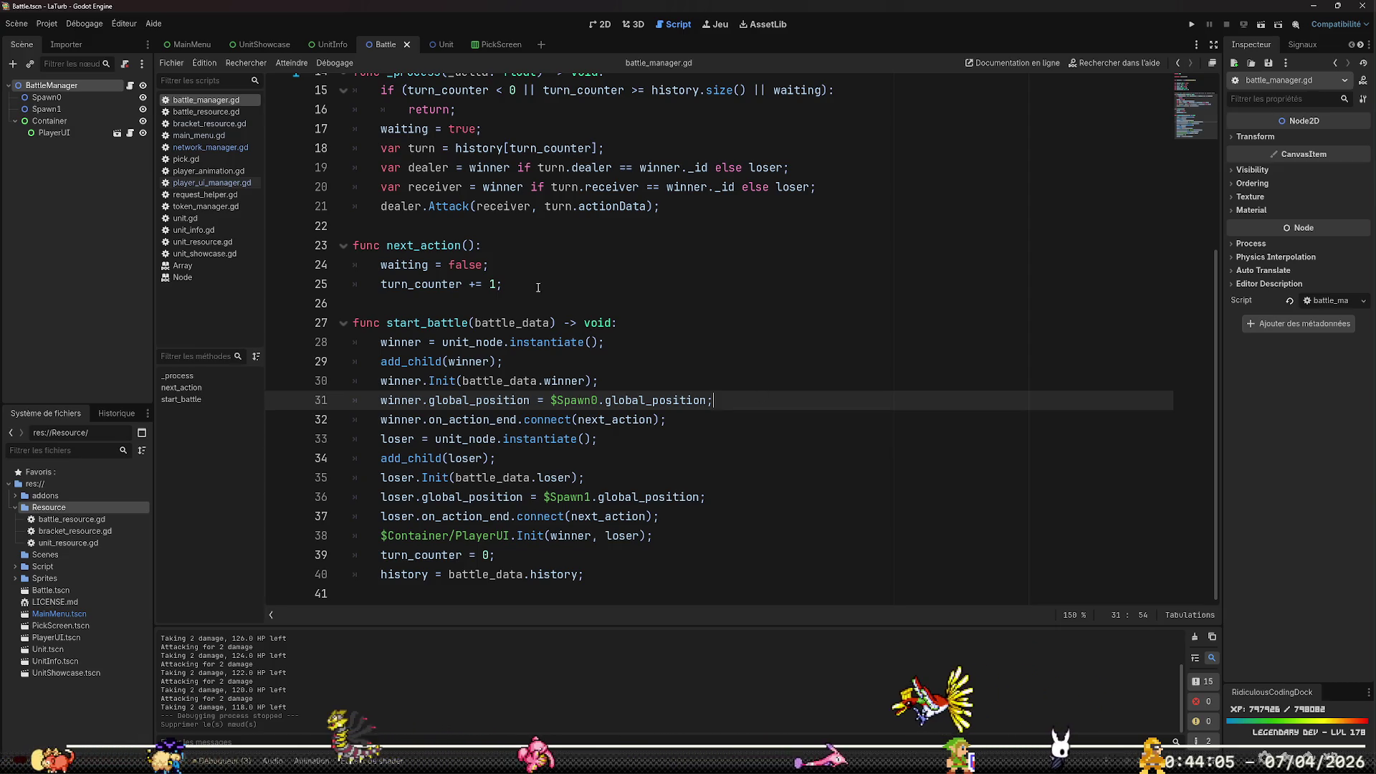
click(231, 150)
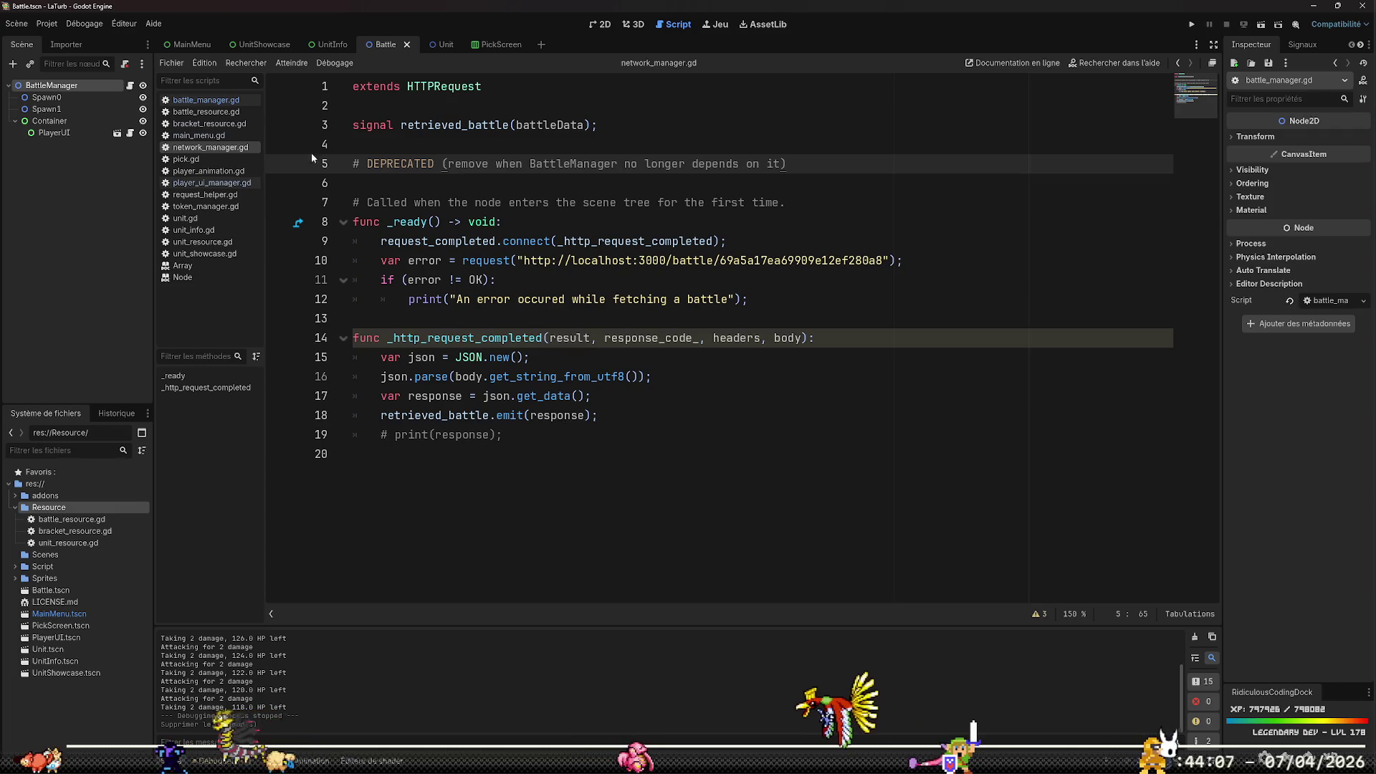
Add add_child(battle_scene); after the instantiation in main_menu.gd and save
click(199, 136)
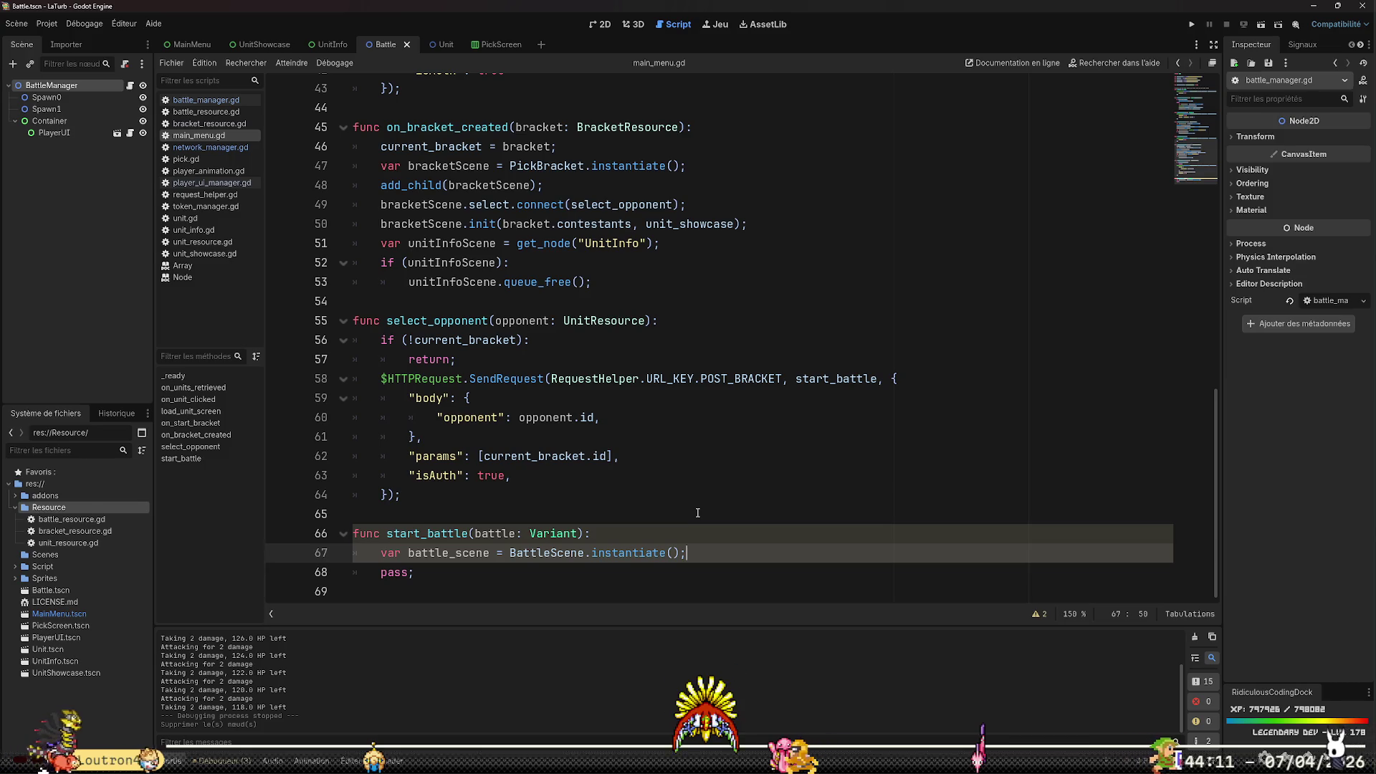
key(Return)
text(b)
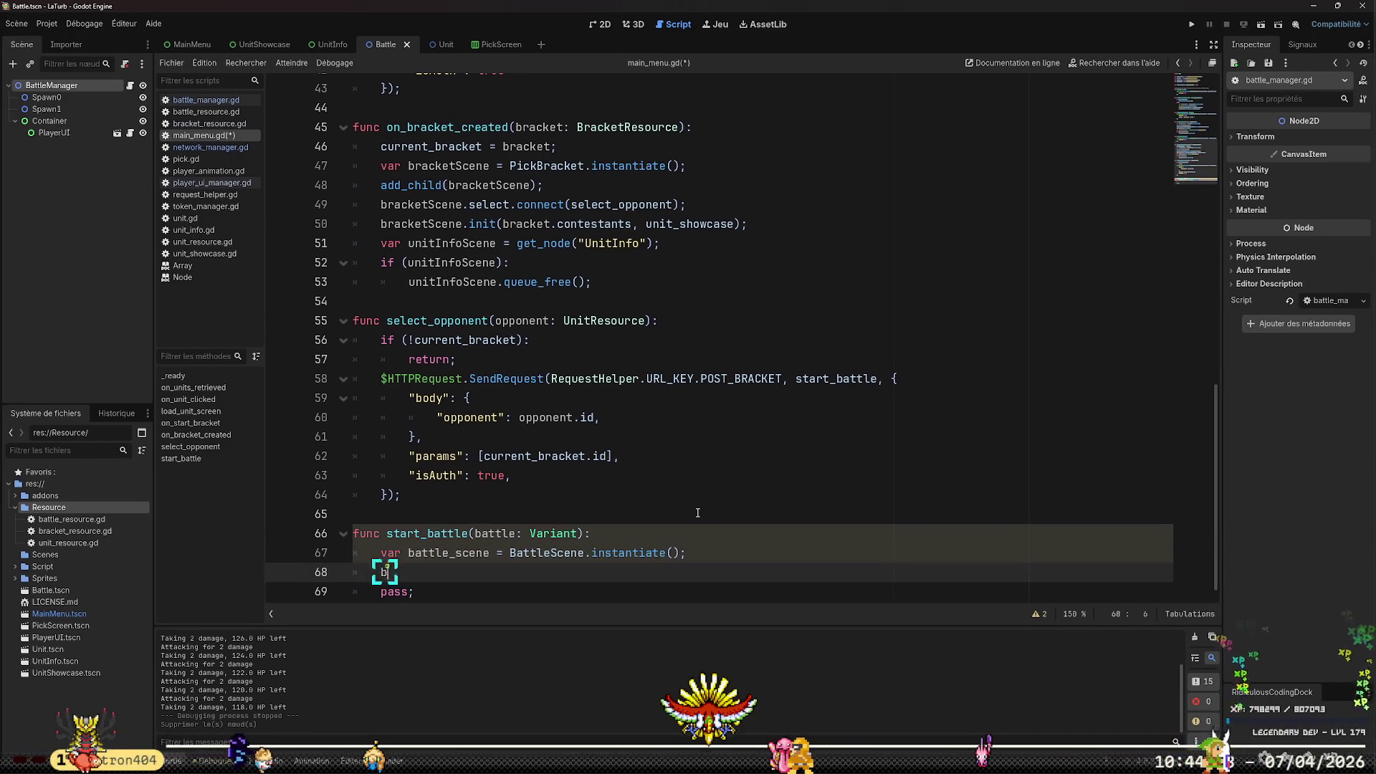
text(attle)
key(Tab)
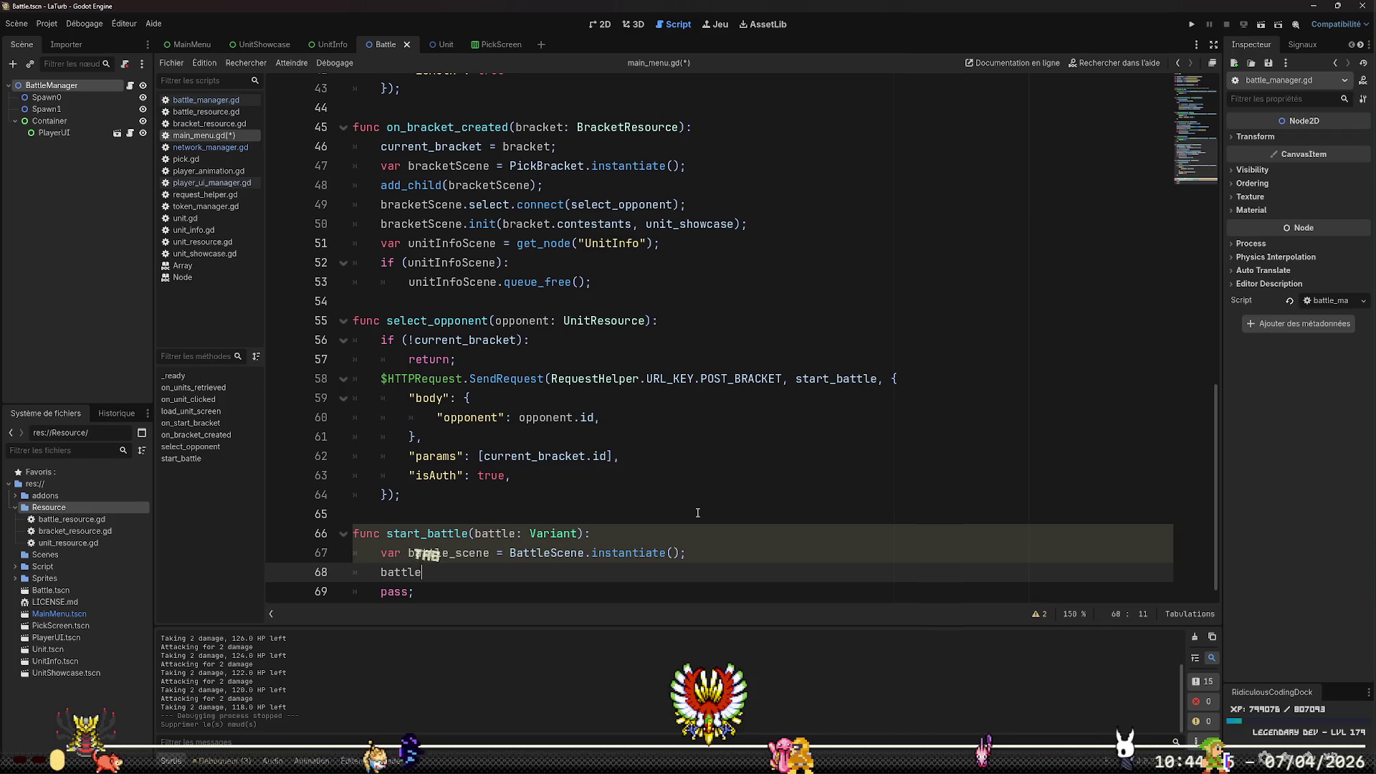
key(BackSpace)
key(BackSpace)
key(BackSpace)
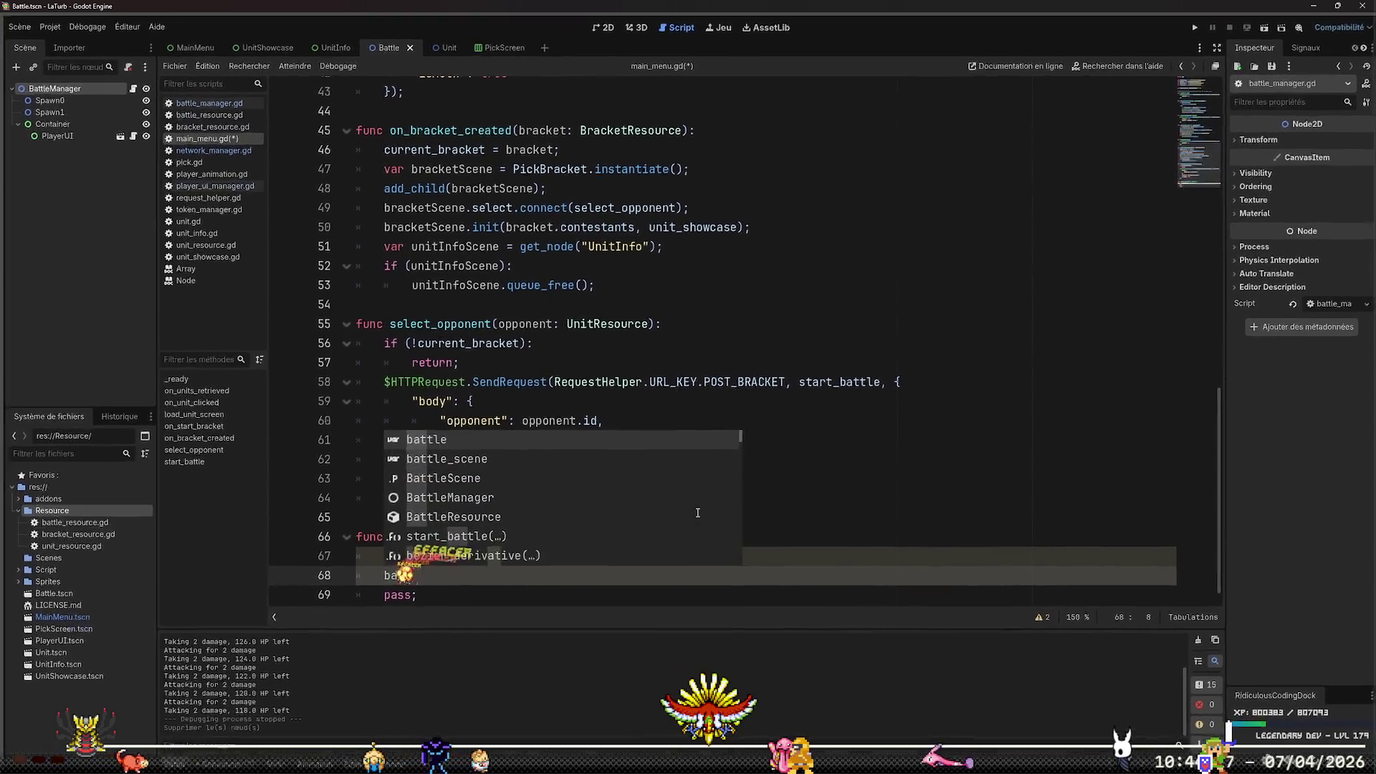
text(add_child)
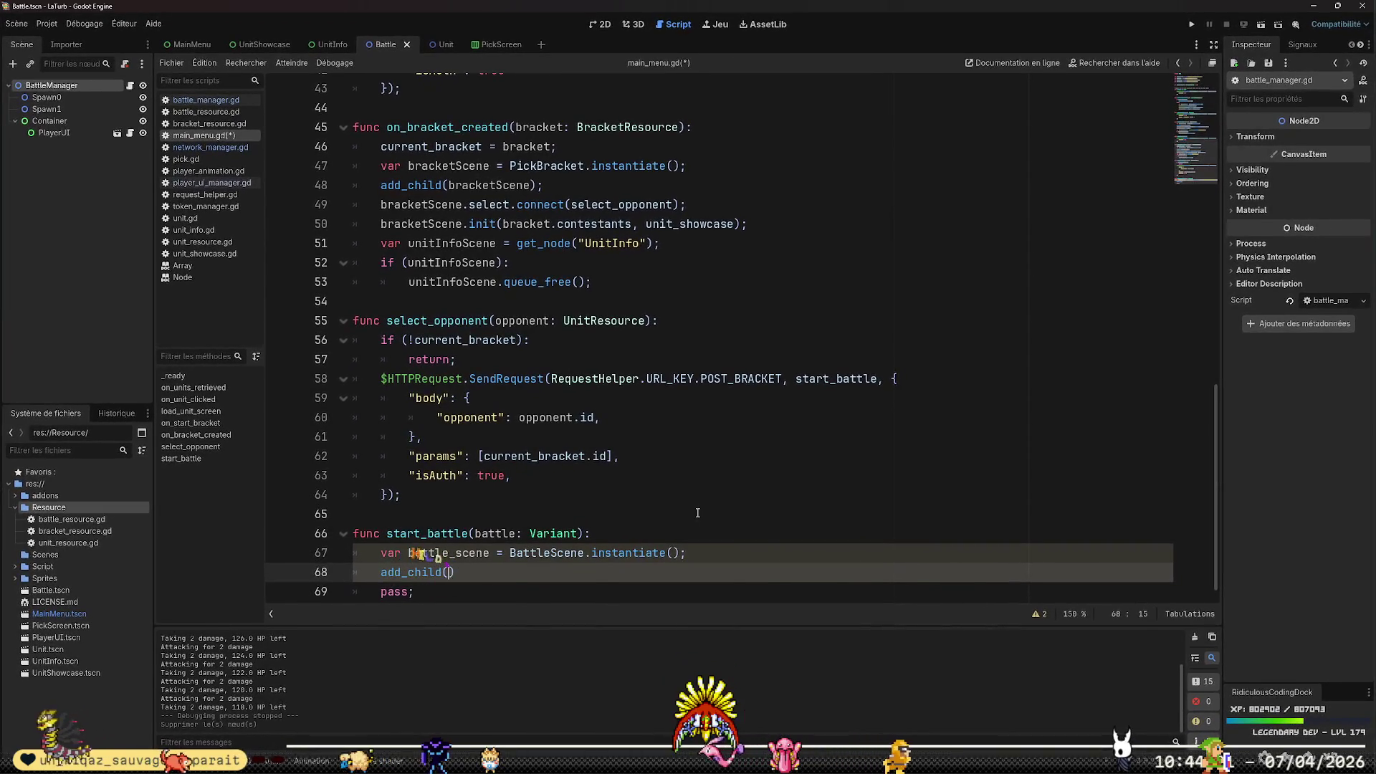
text((battle)
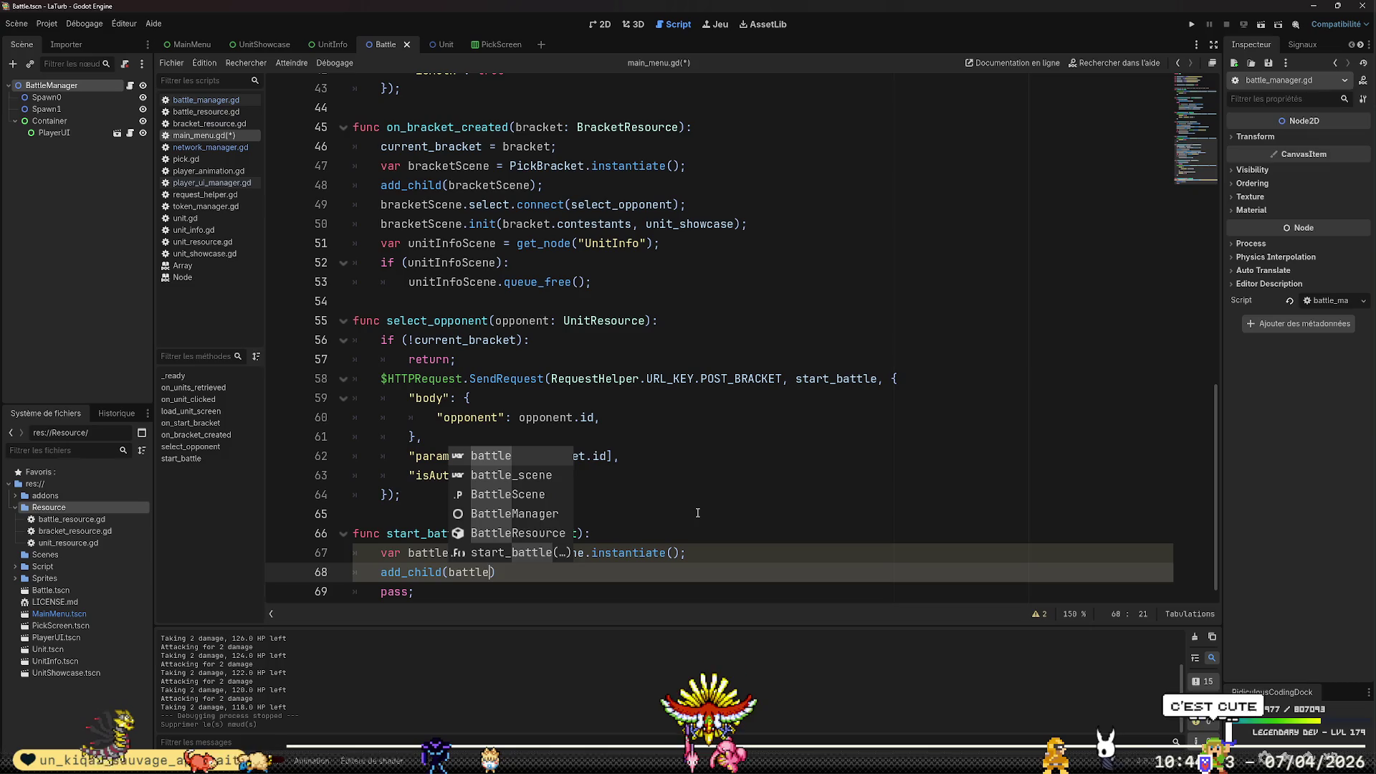
text(_scene)
key(Down)
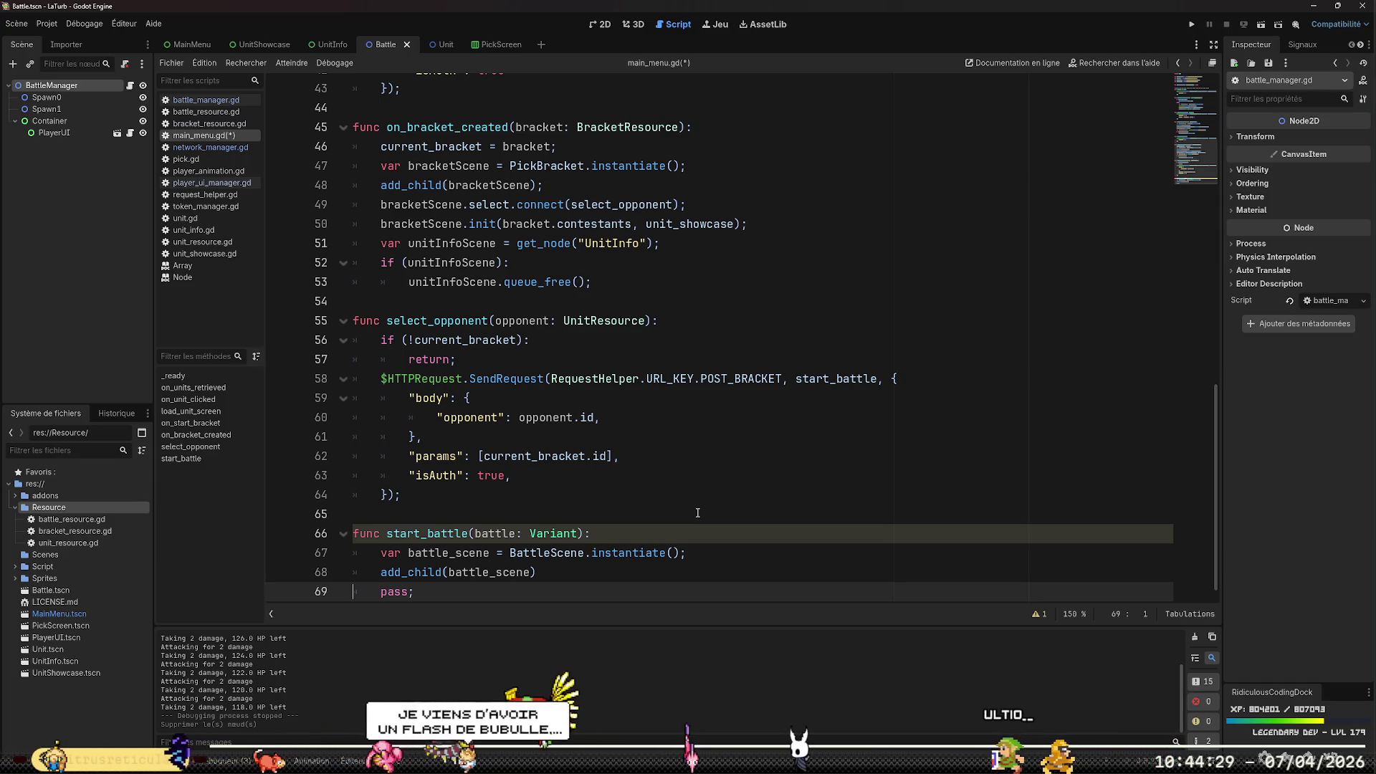
key(Up)
key(End)
text(;)
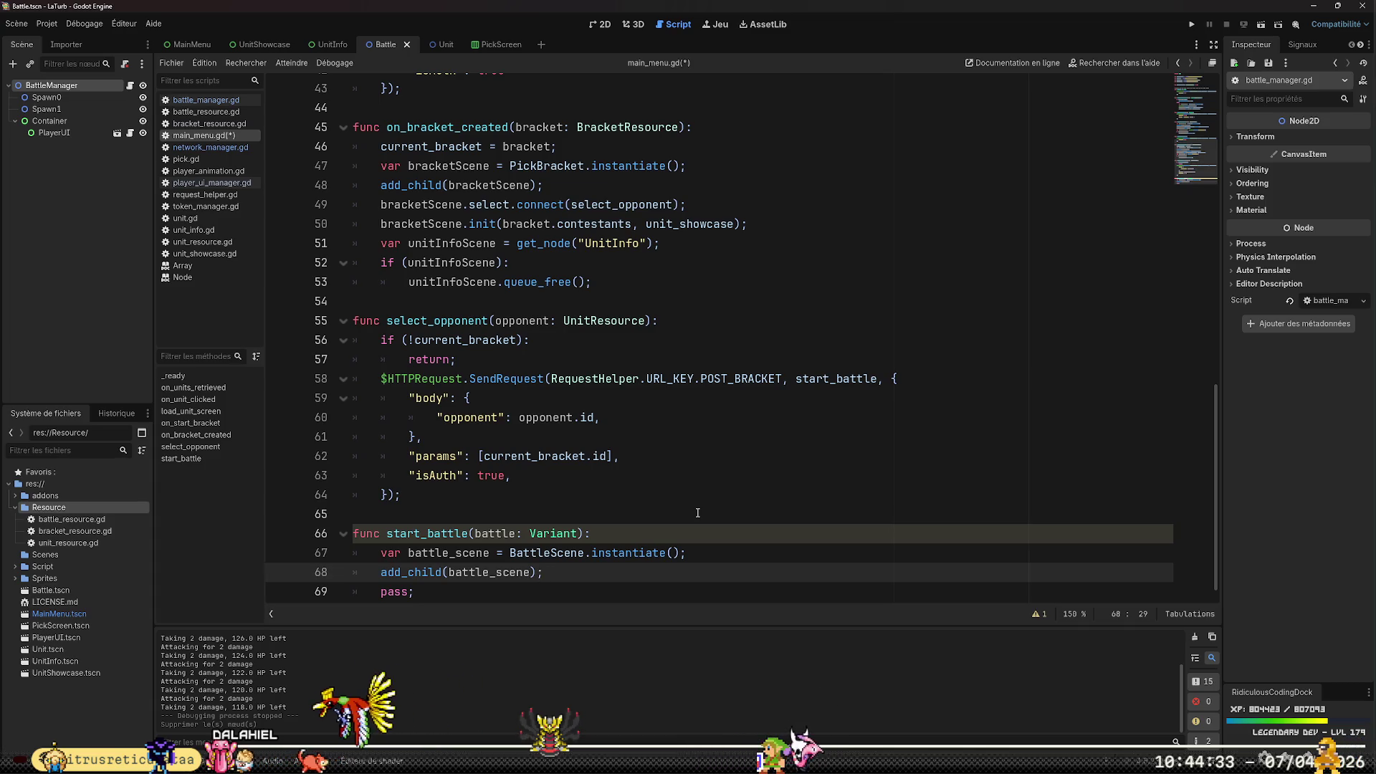
key(ctrl+s)
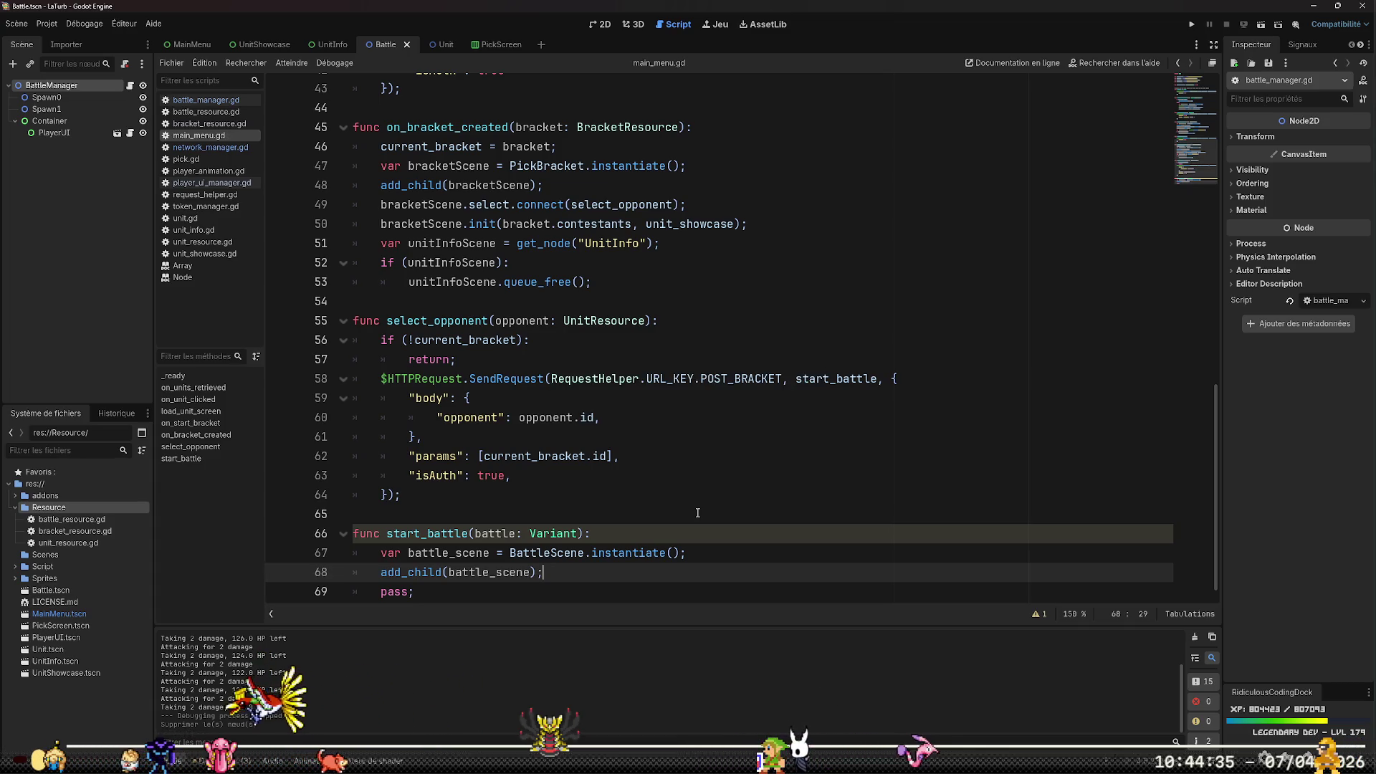
Add battle_scene.start_battle(battle);, remove the leftover pass, and save
key(Up)
key(End)
key(Return)
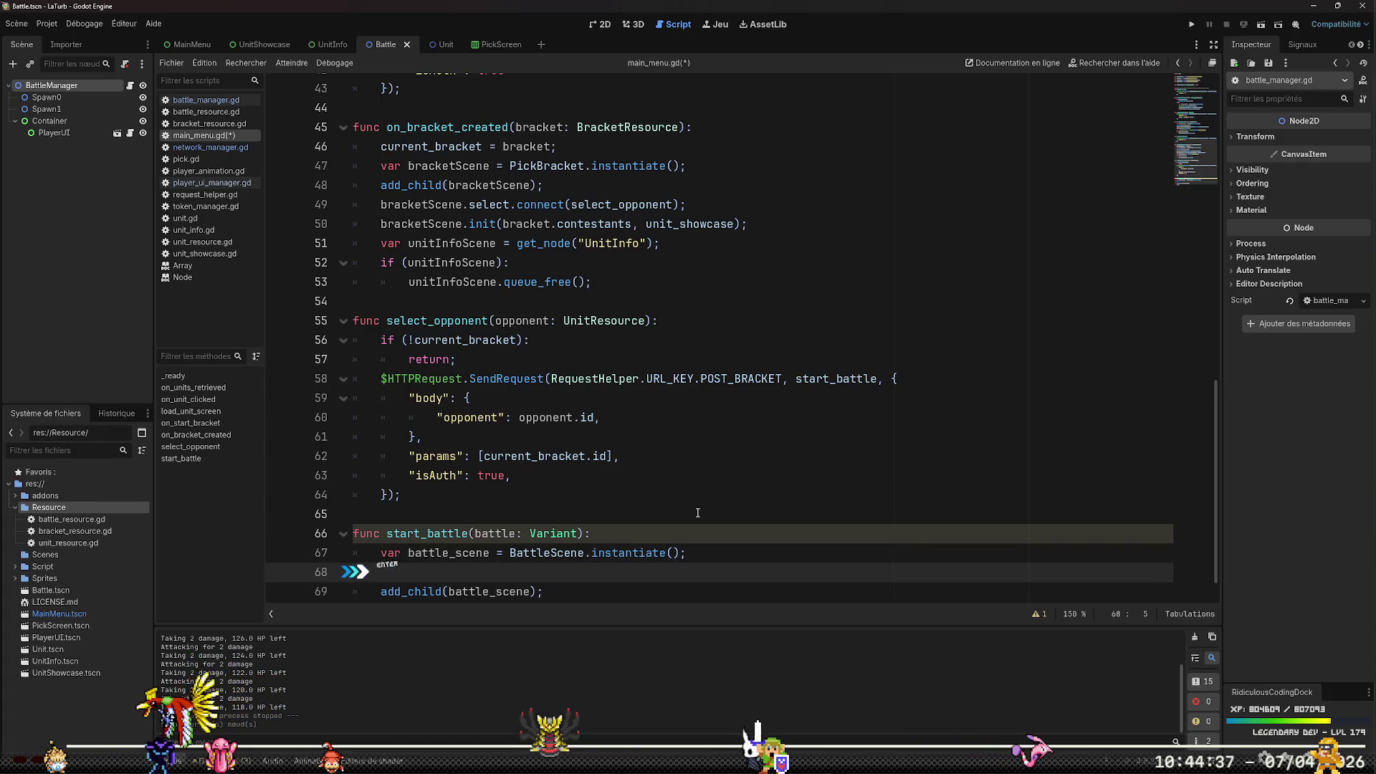
key(ctrl+z)
key(Down)
key(Return)
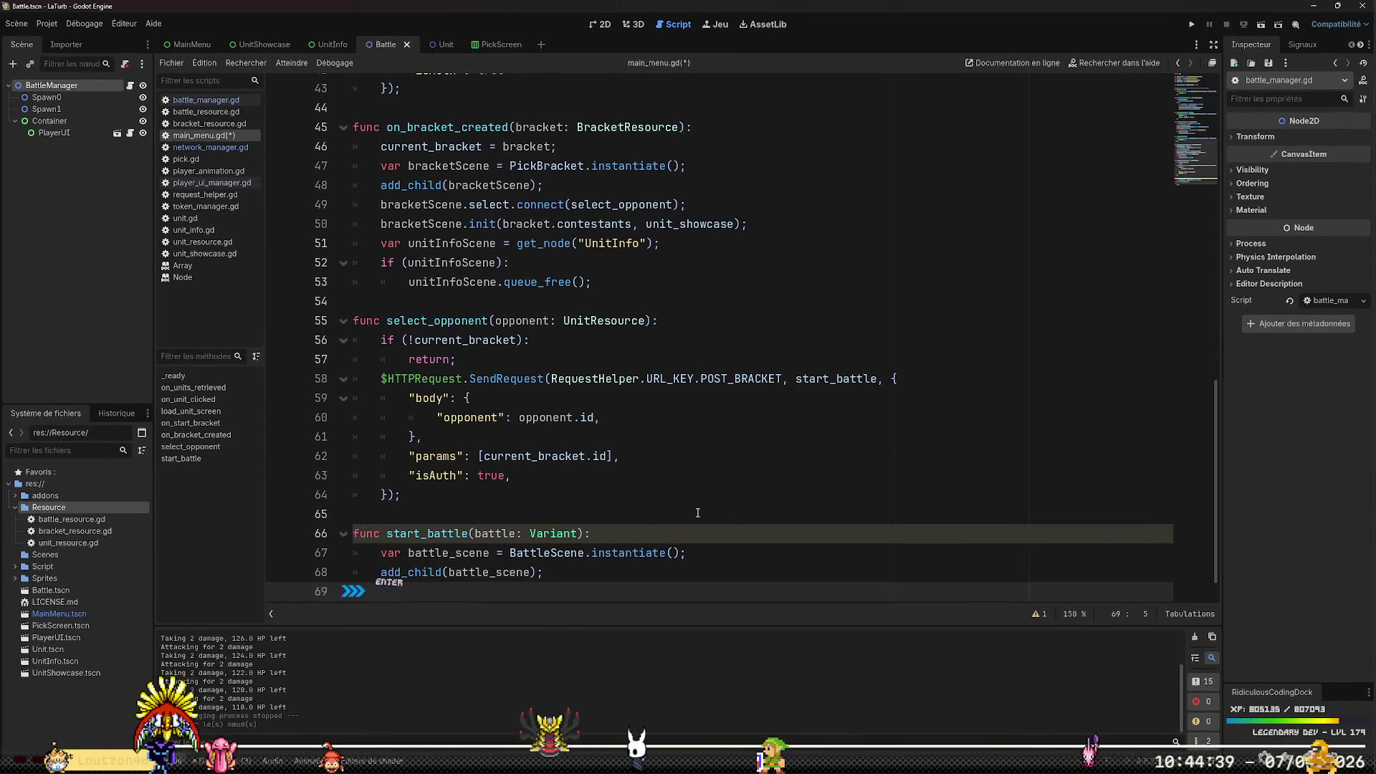
text(battle_scene.)
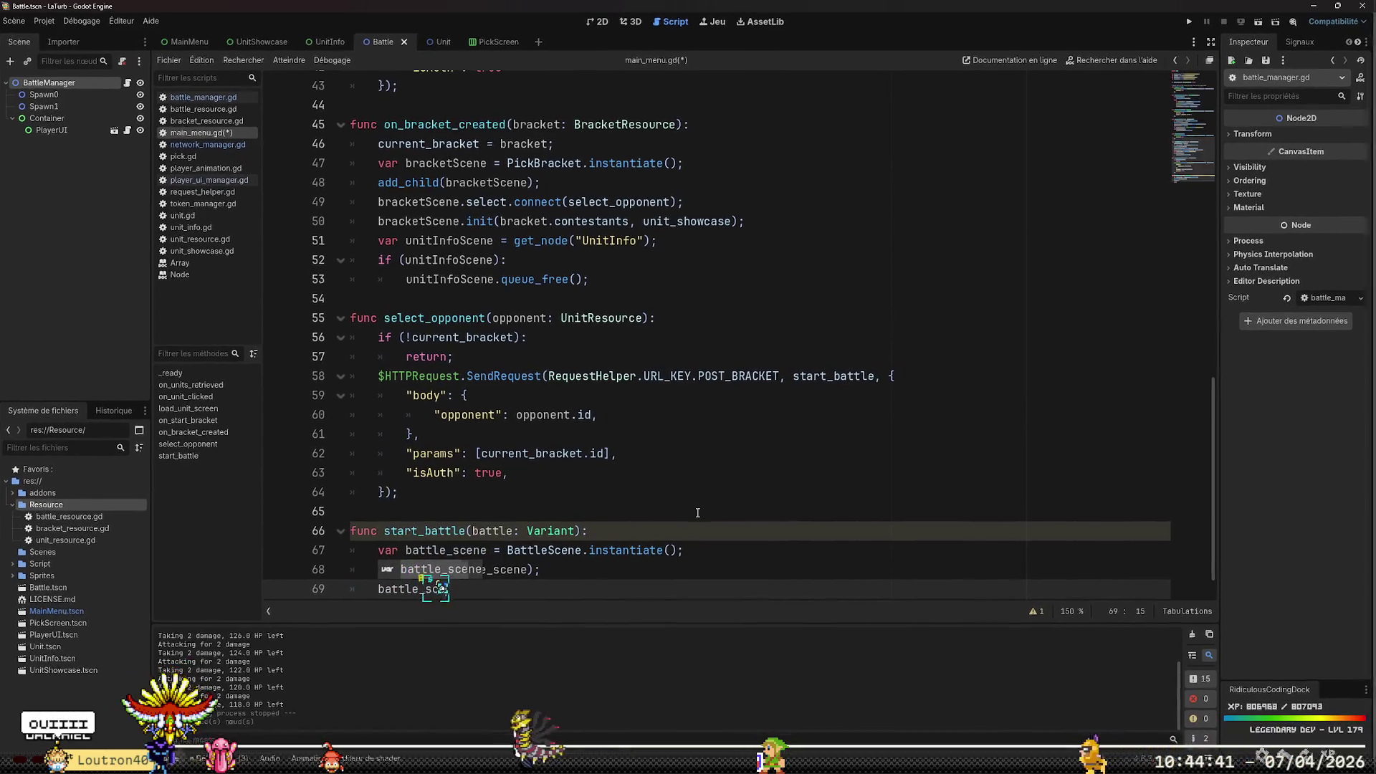
text(start)
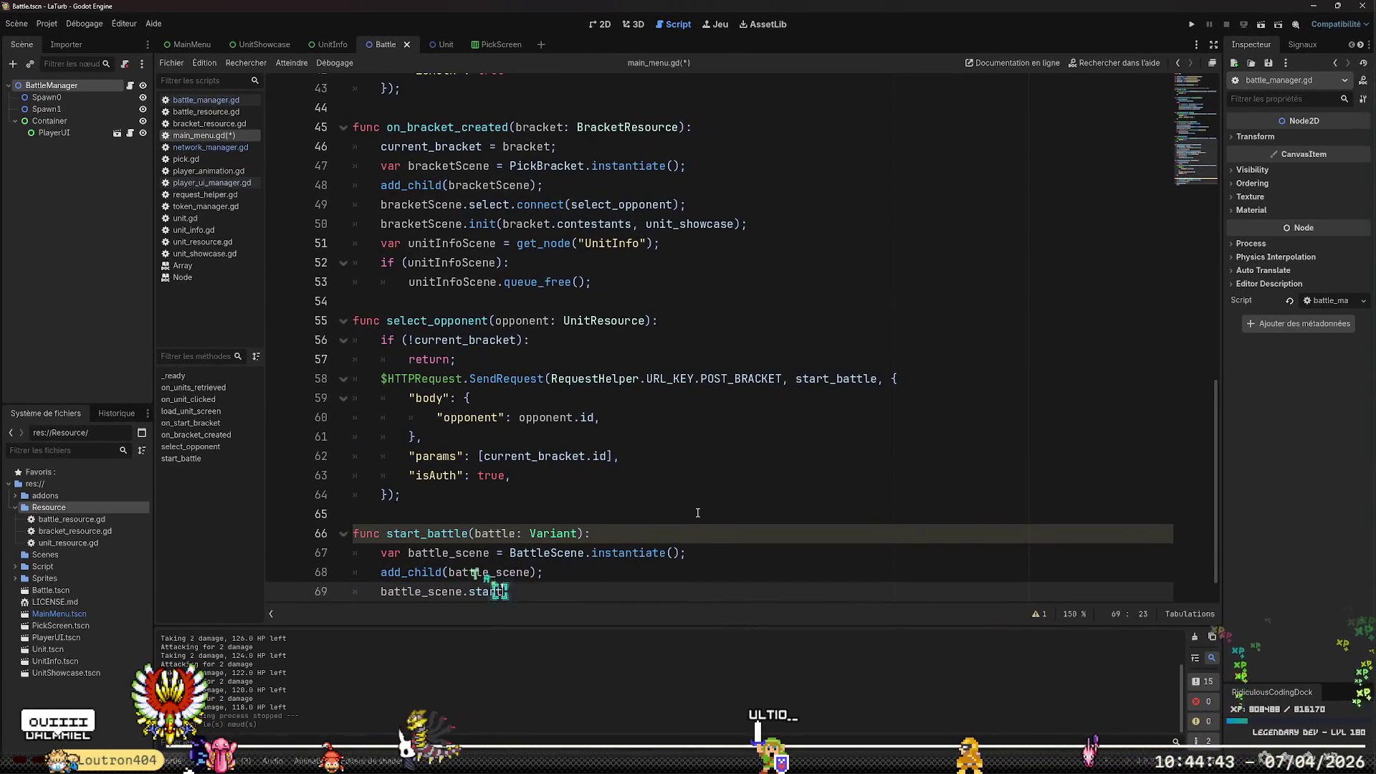
text(_battle()
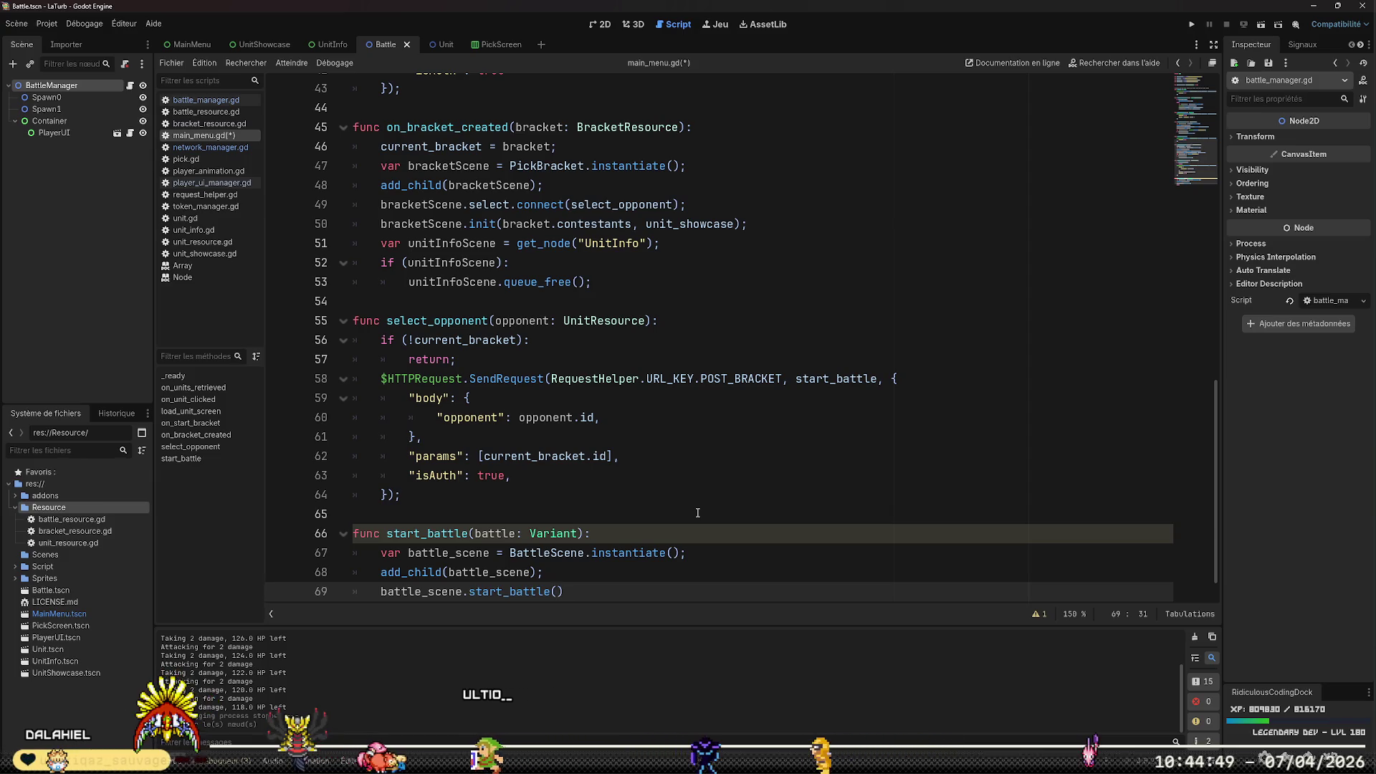
text(battle))
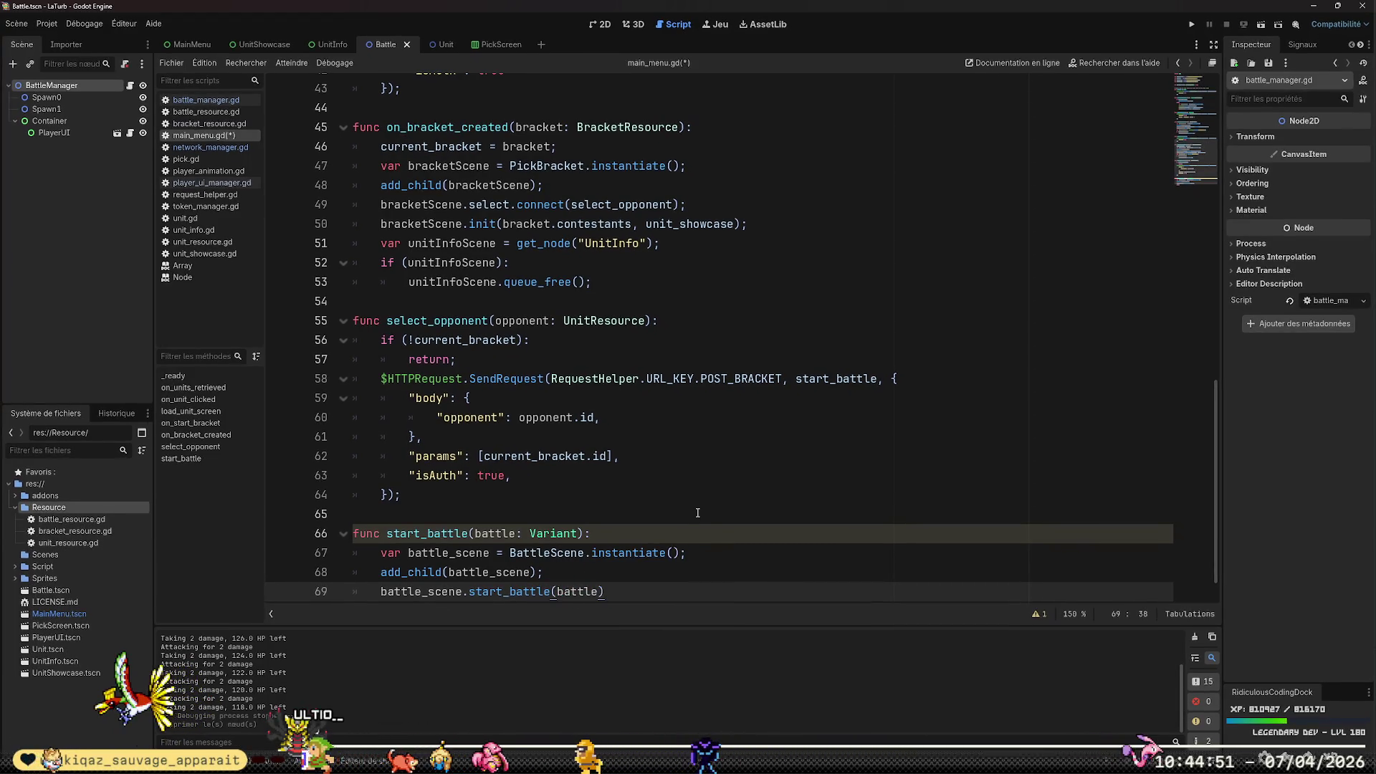
text(;)
key(Down)
key(Home)
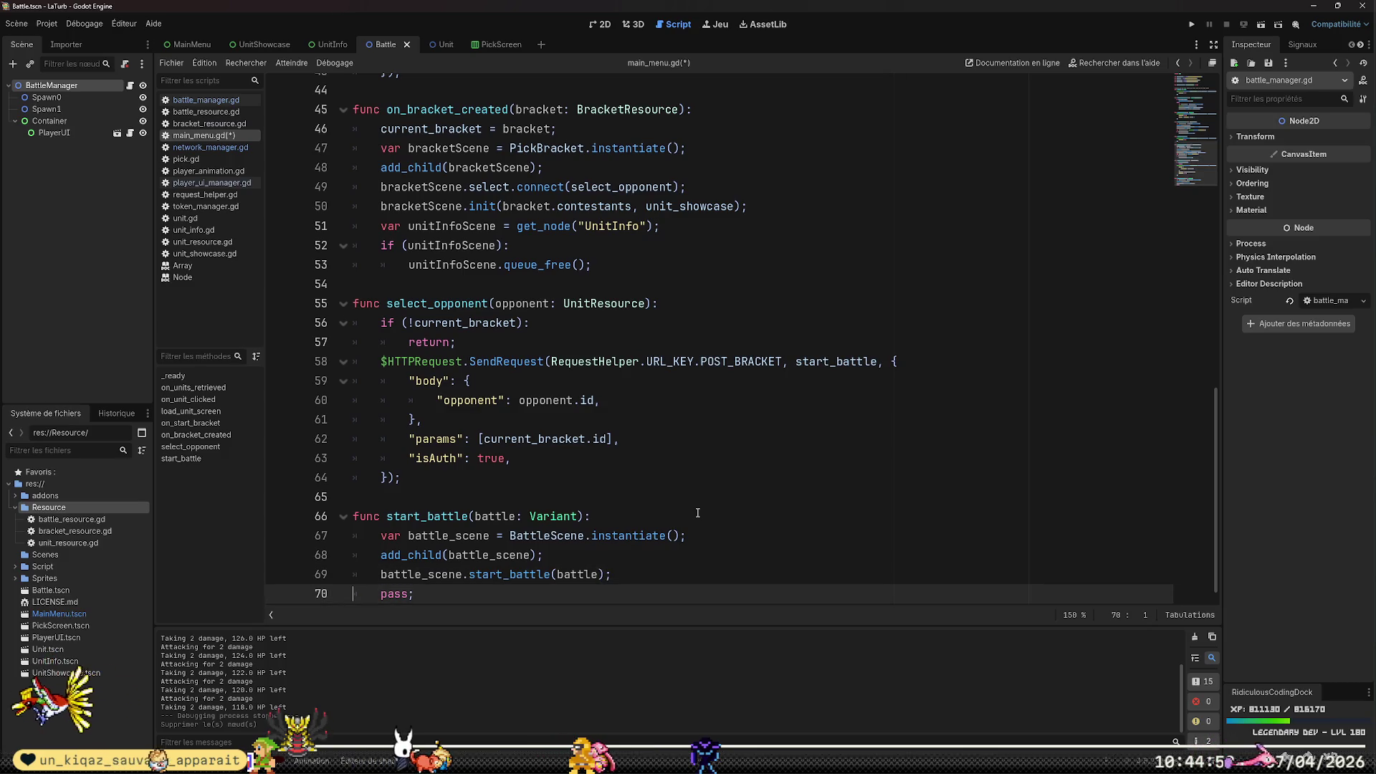
key(shift+End)
key(BackSpace)
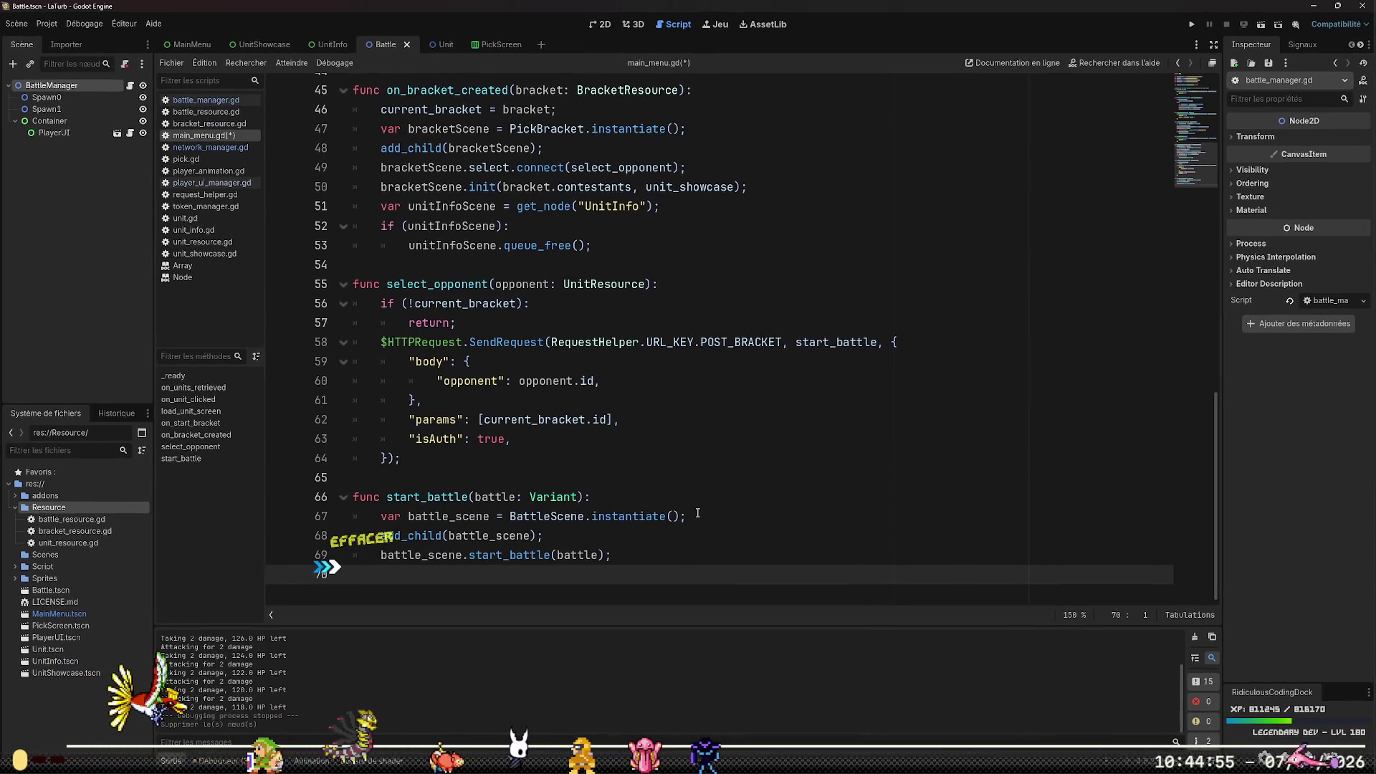
key(BackSpace)
key(Up)
key(Home)
key(Home)
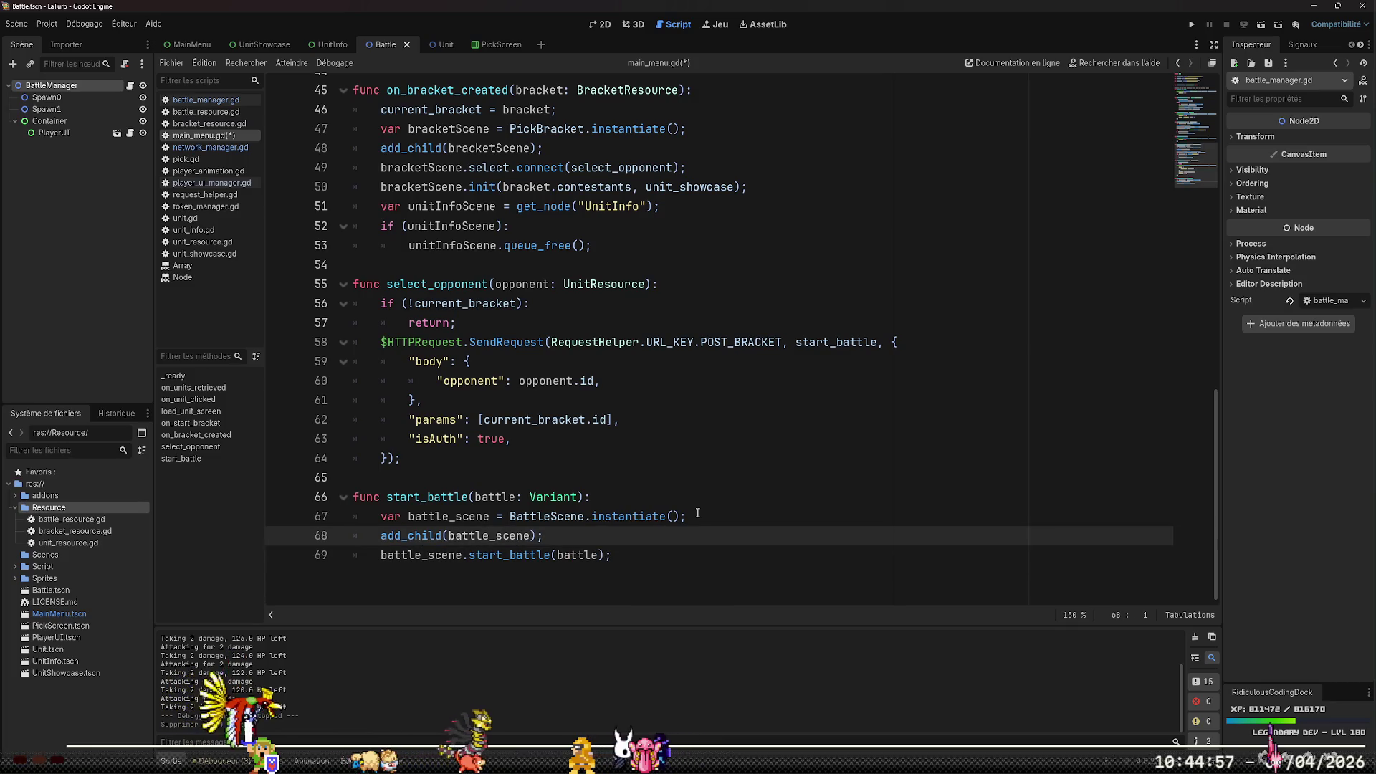
key(ctrl+s)
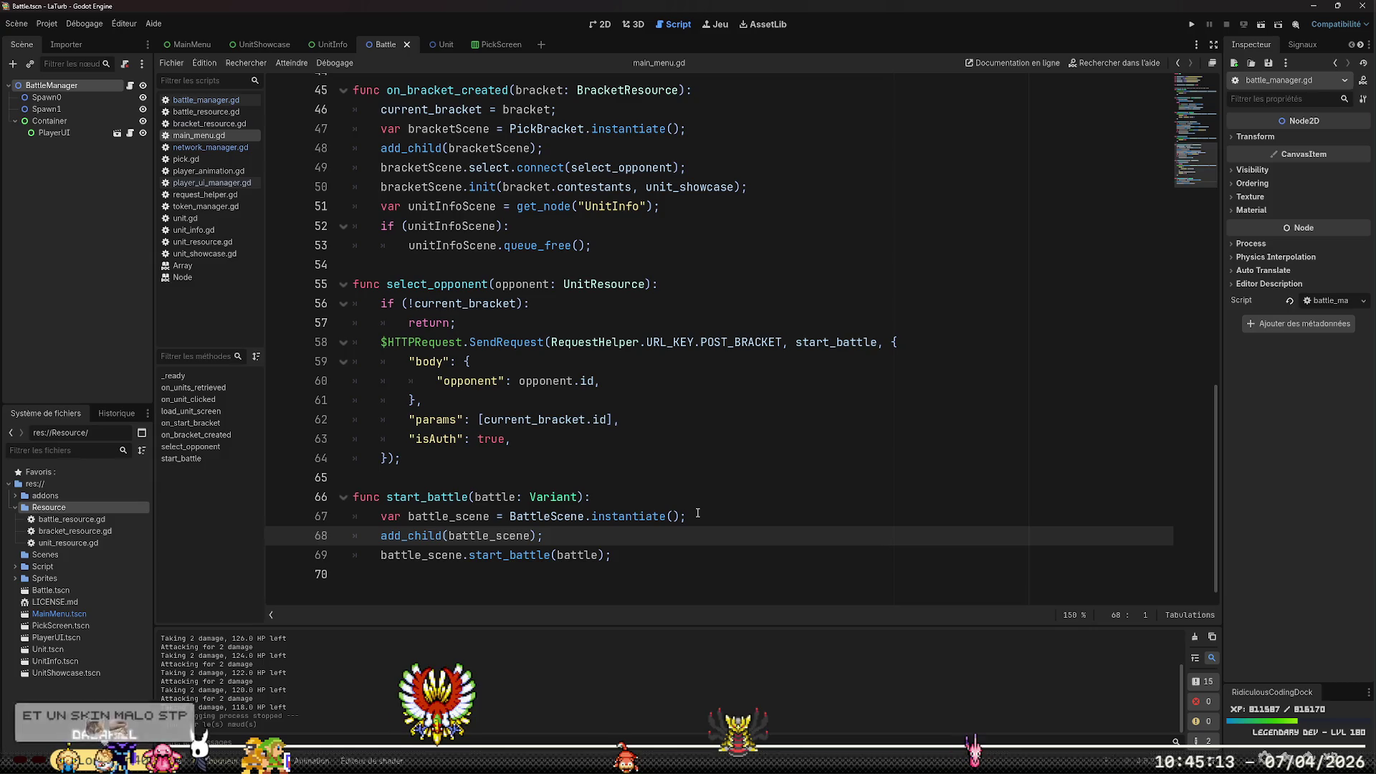
Review the new start_battle lines, then place the caret after PickScreen on line 36
key(Up)
key(Up)
key(Up)
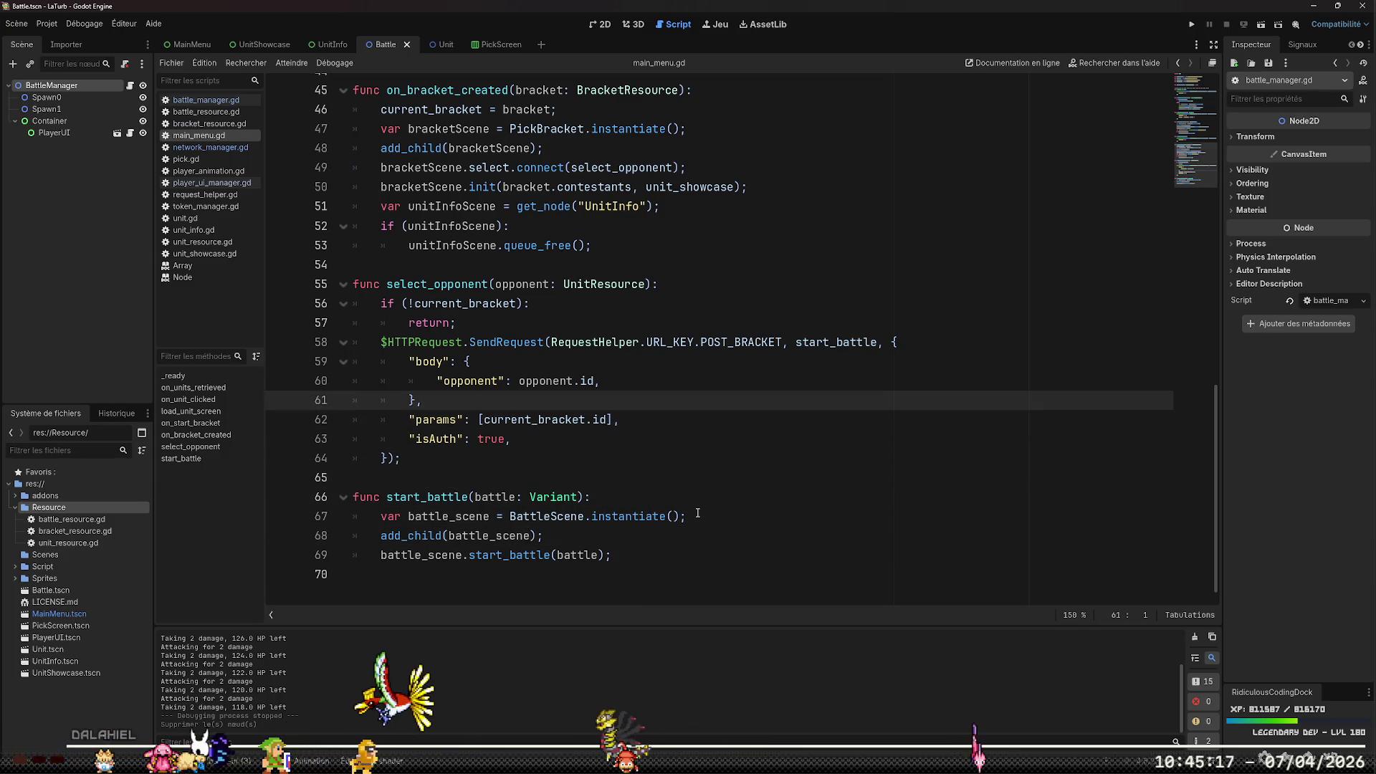
key(Down)
key(Down)
key(Down)
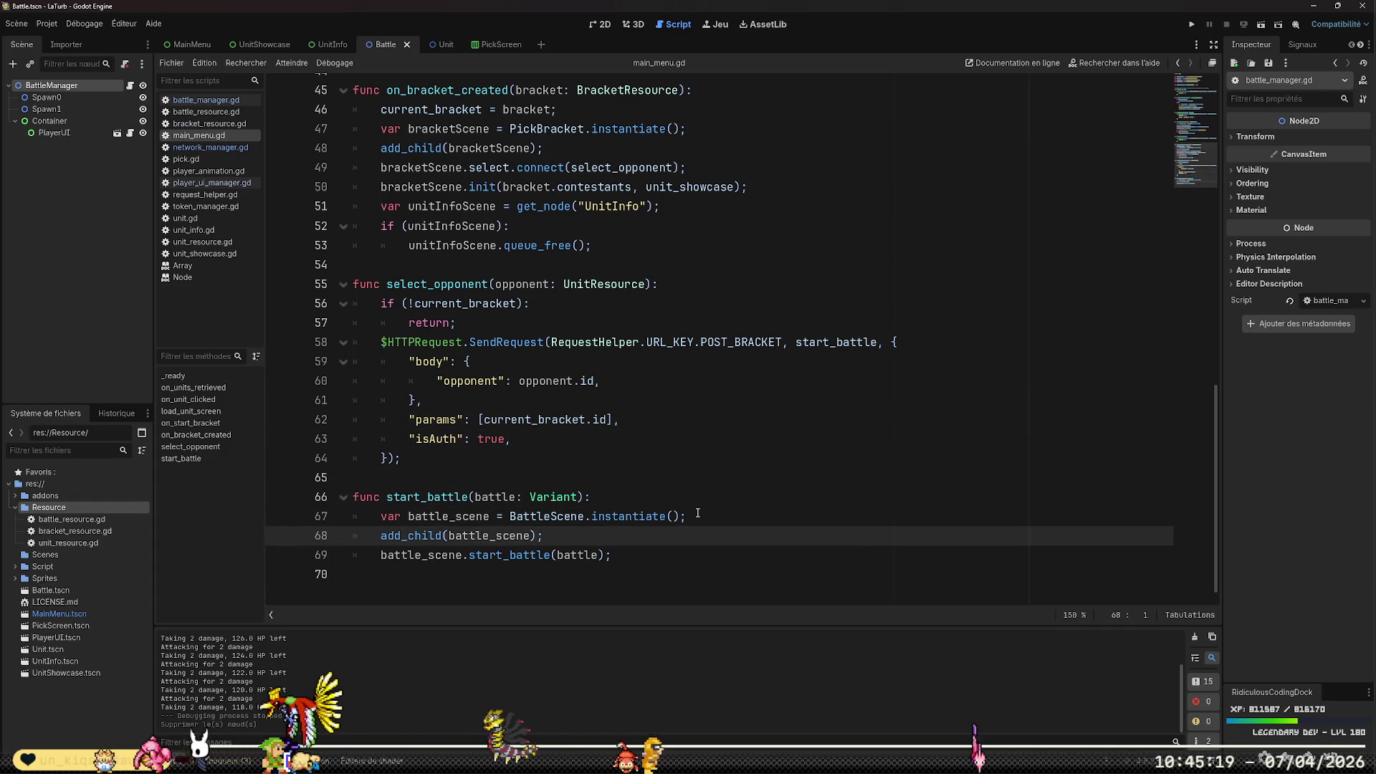
key(Down)
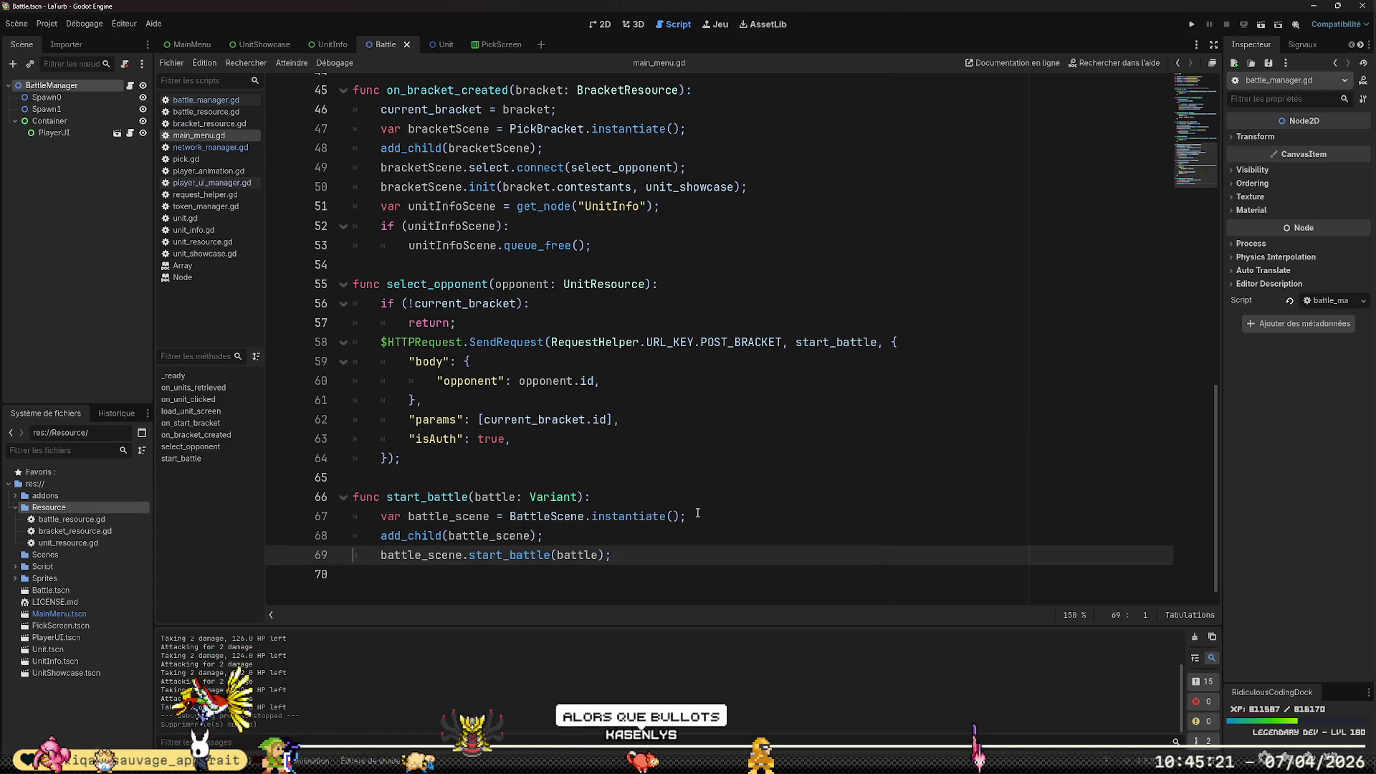
key(Down)
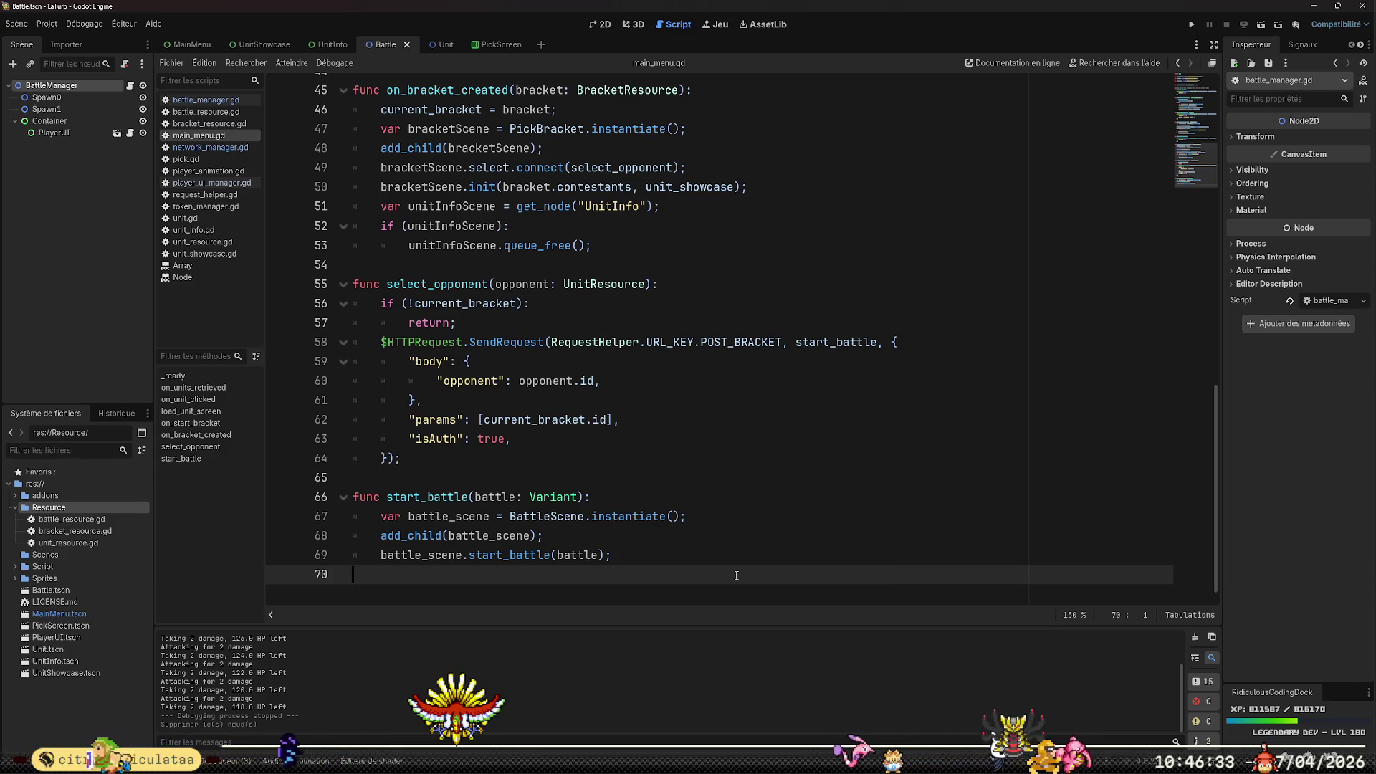
scroll(736, 576, up, 10)
click(742, 477)
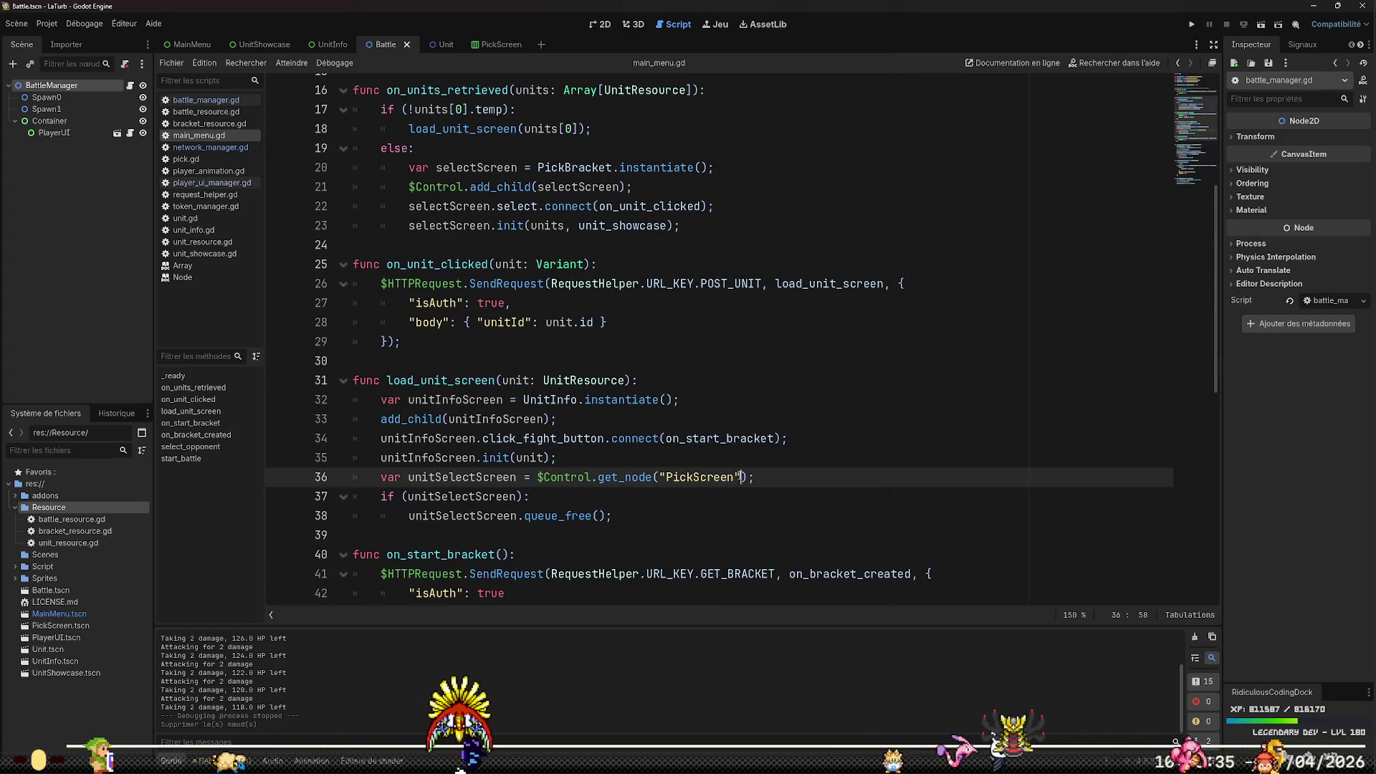
Copy the PickScreen cleanup lines 36–38 into start_battle after the start_battle call
key(Home)
key(Home)
key(shift+Down)
key(shift+Down)
key(shift+End)
key(ctrl+c)
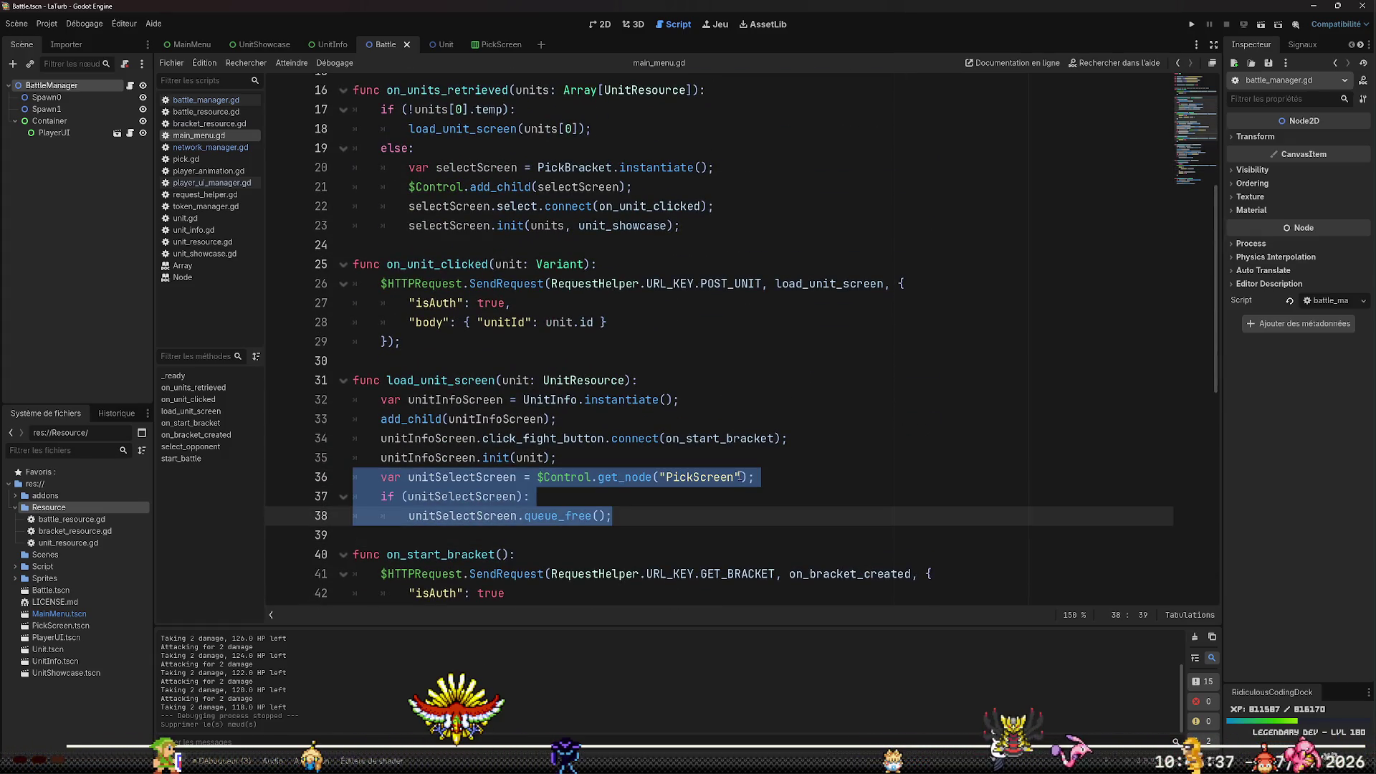
scroll(660, 578, down, 10)
click(660, 578)
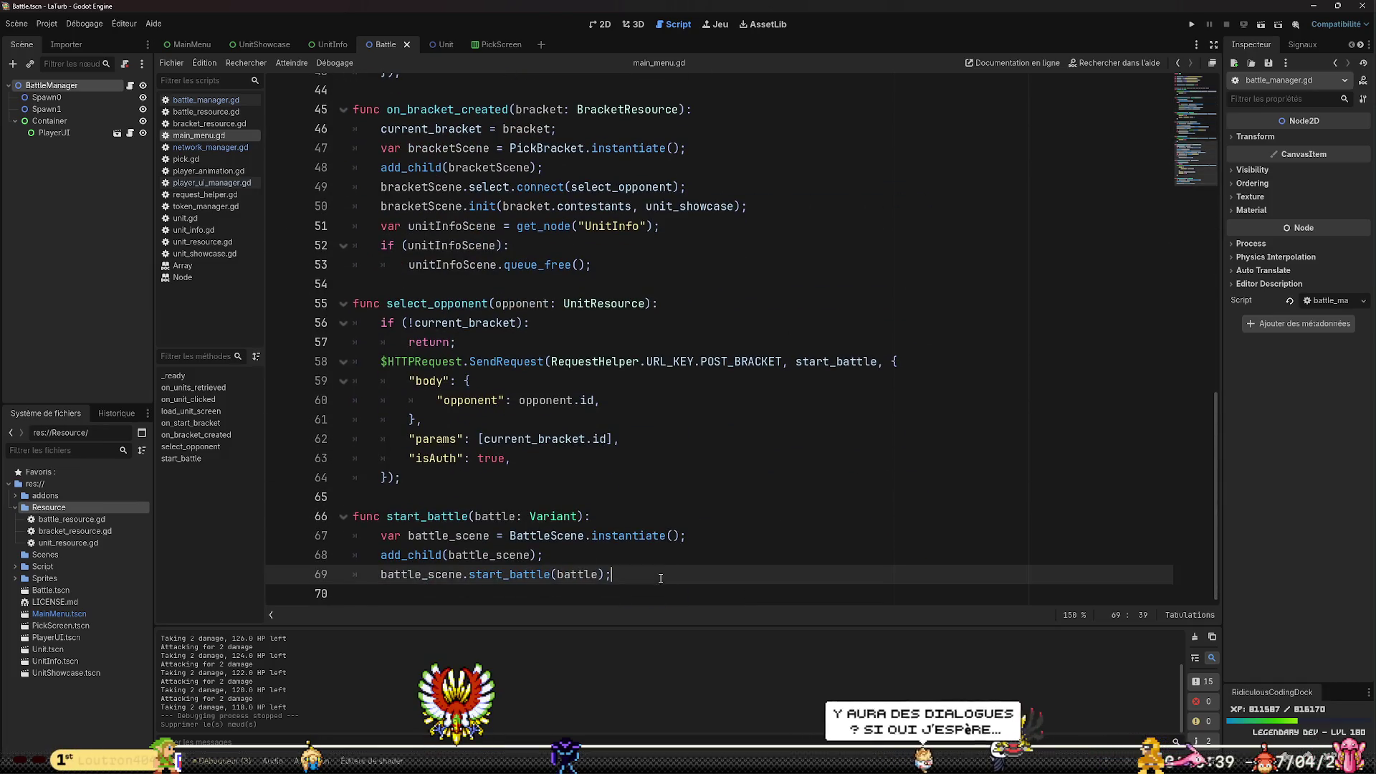
key(Return)
key(ctrl+v)
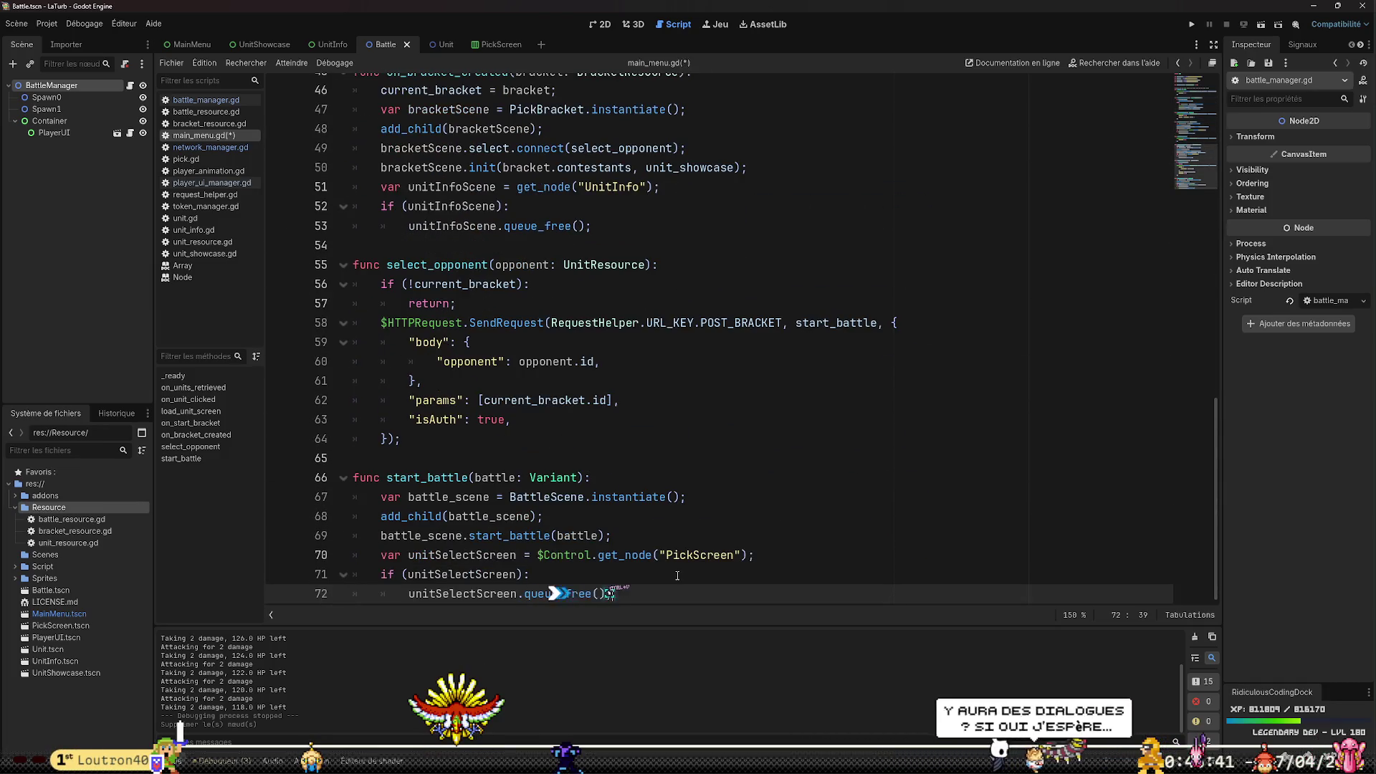
Move the start_battle call below the cleanup lines and save main_menu.gd
key(Up)
key(Up)
key(Left)
key(Left)
key(Left)
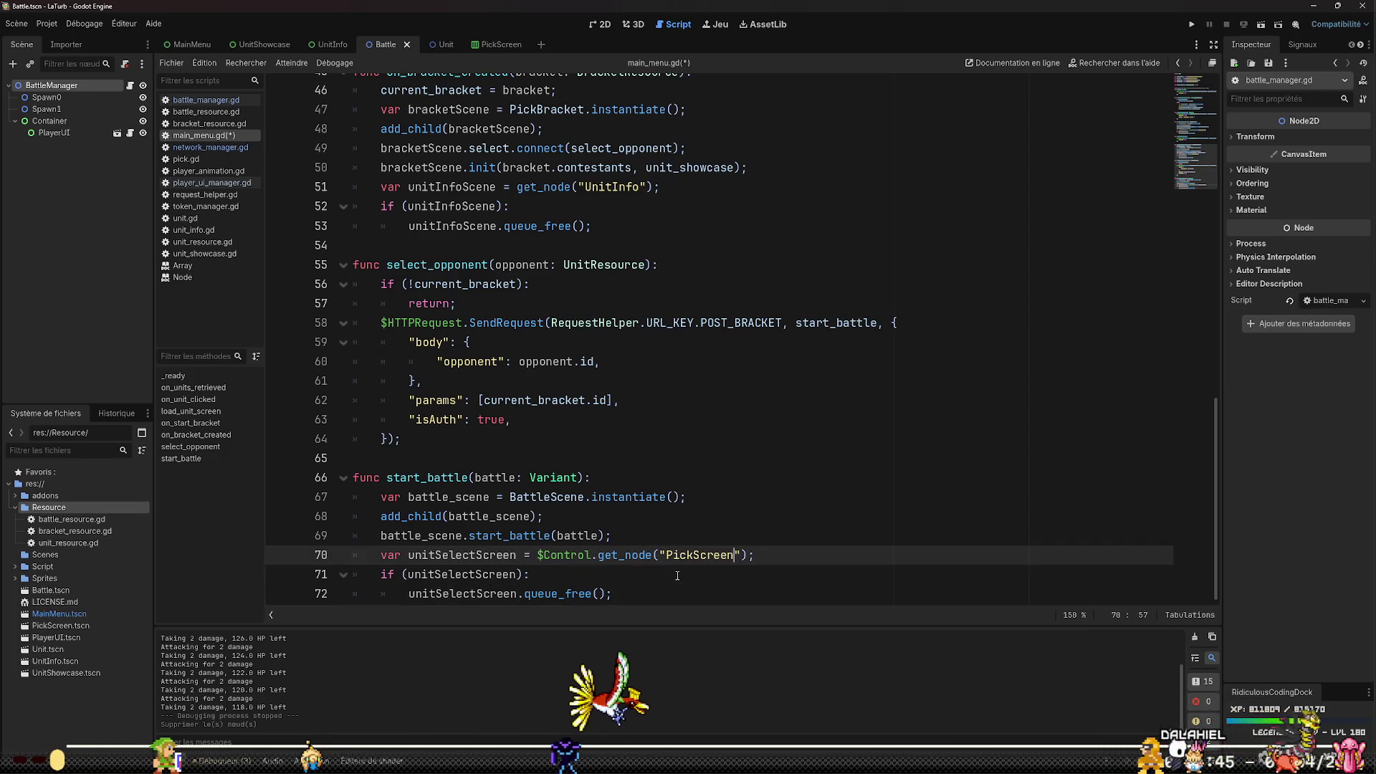
key(Down)
key(Down)
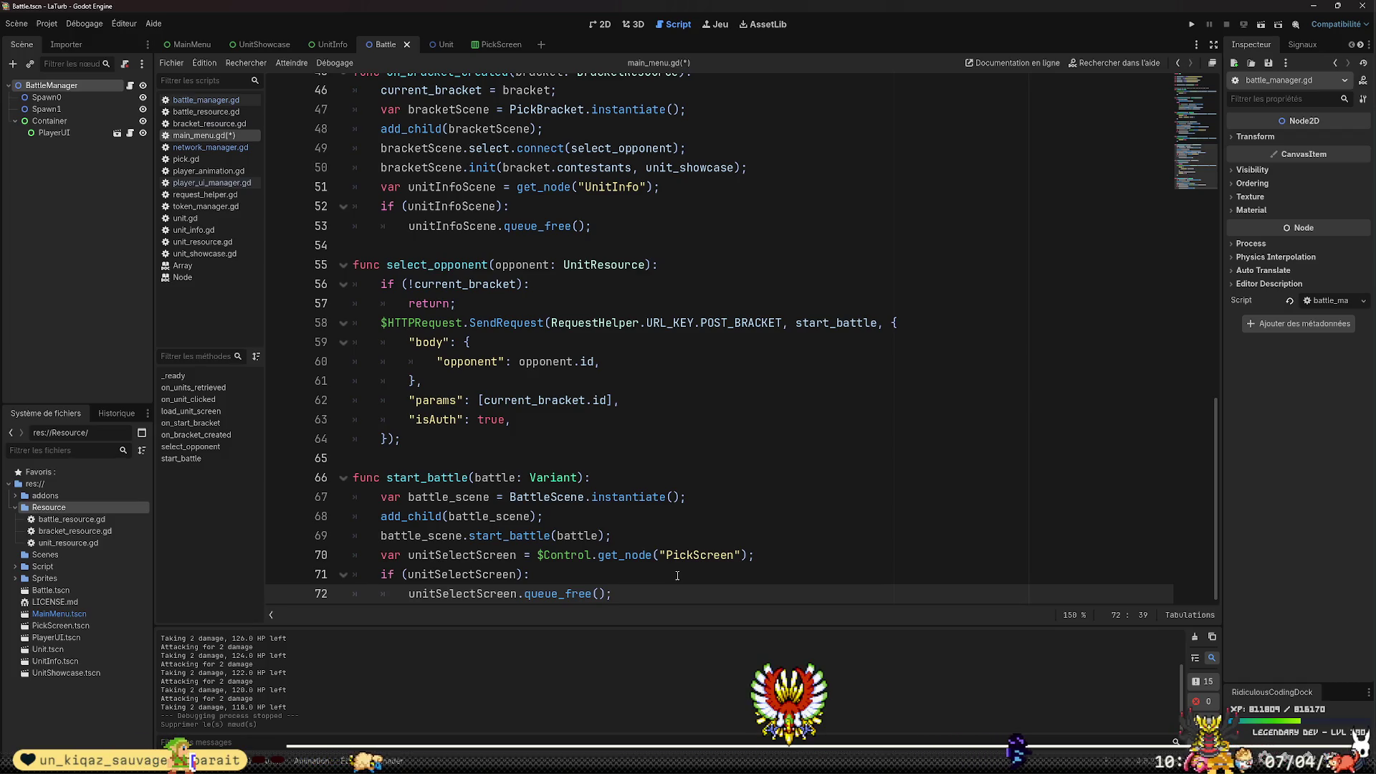
key(Up)
key(Up)
key(Up)
key(alt+Down)
key(alt+Down)
key(alt+Down)
key(ctrl+s)
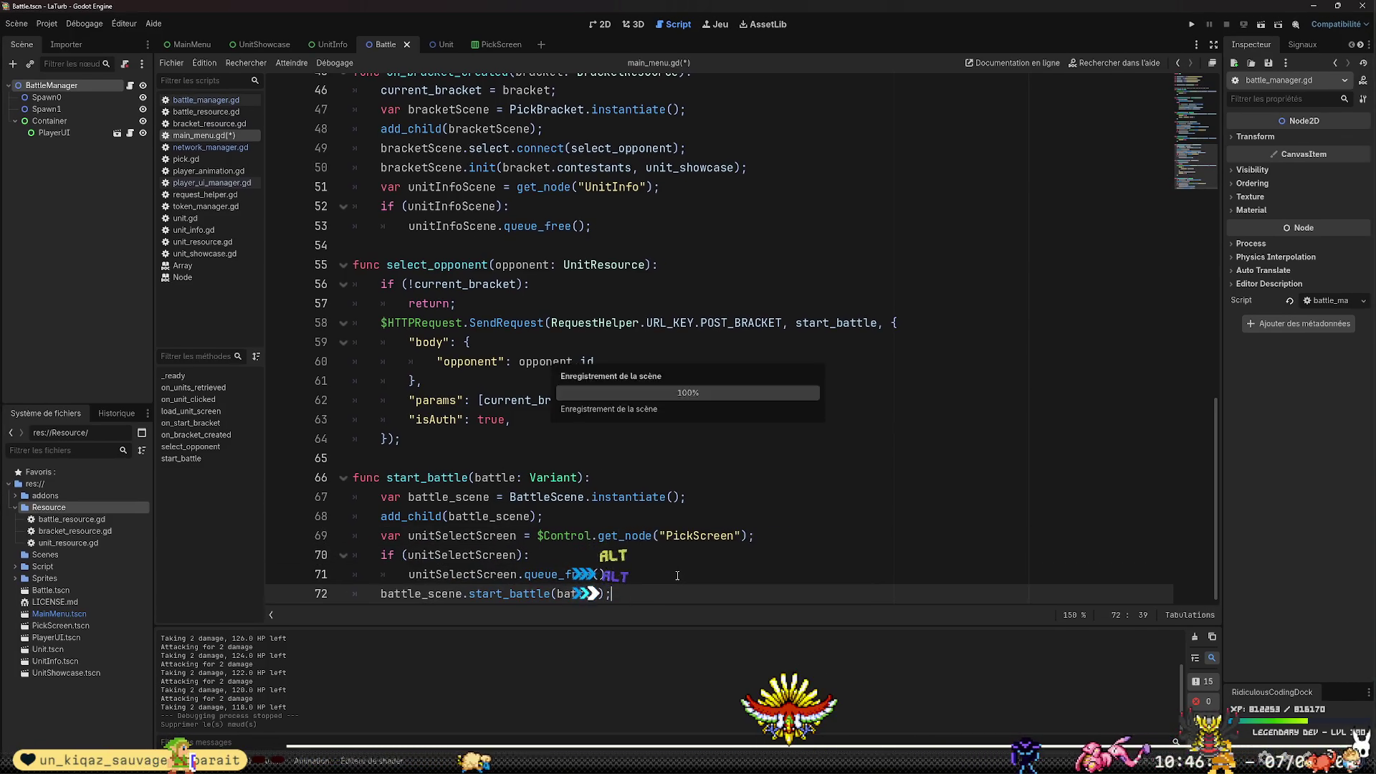
key(Return)
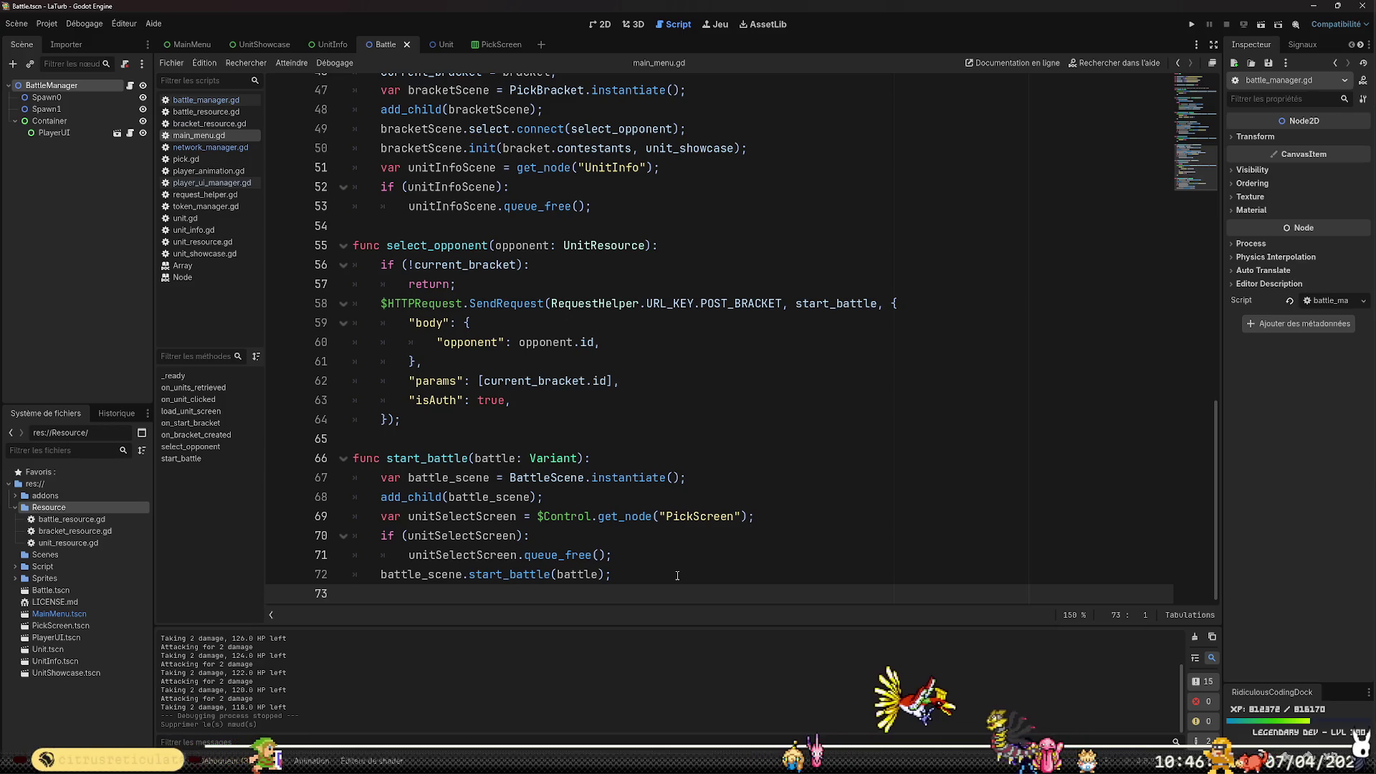
Look over select_opponent and start_battle, then launch the project in a debug window
scroll(733, 538, up, 1)
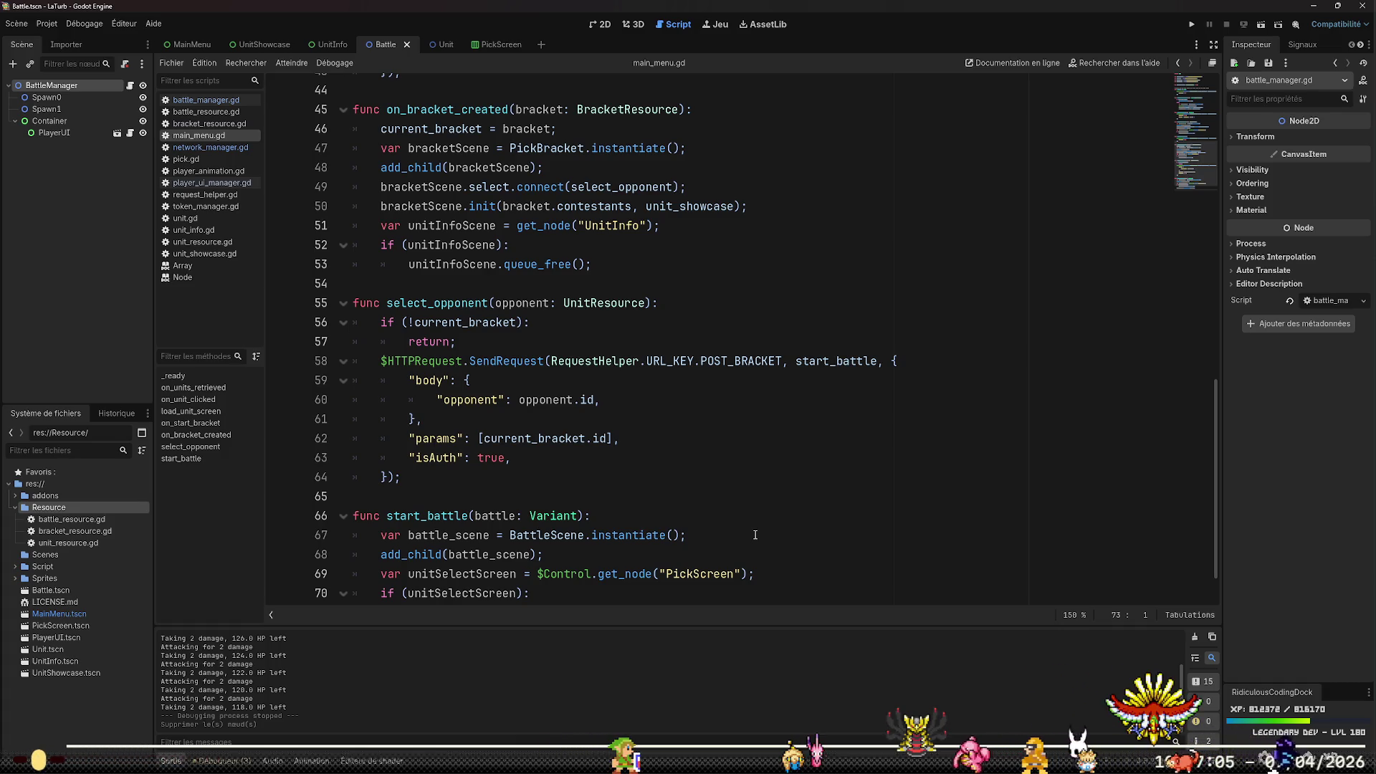
scroll(798, 516, up, 2)
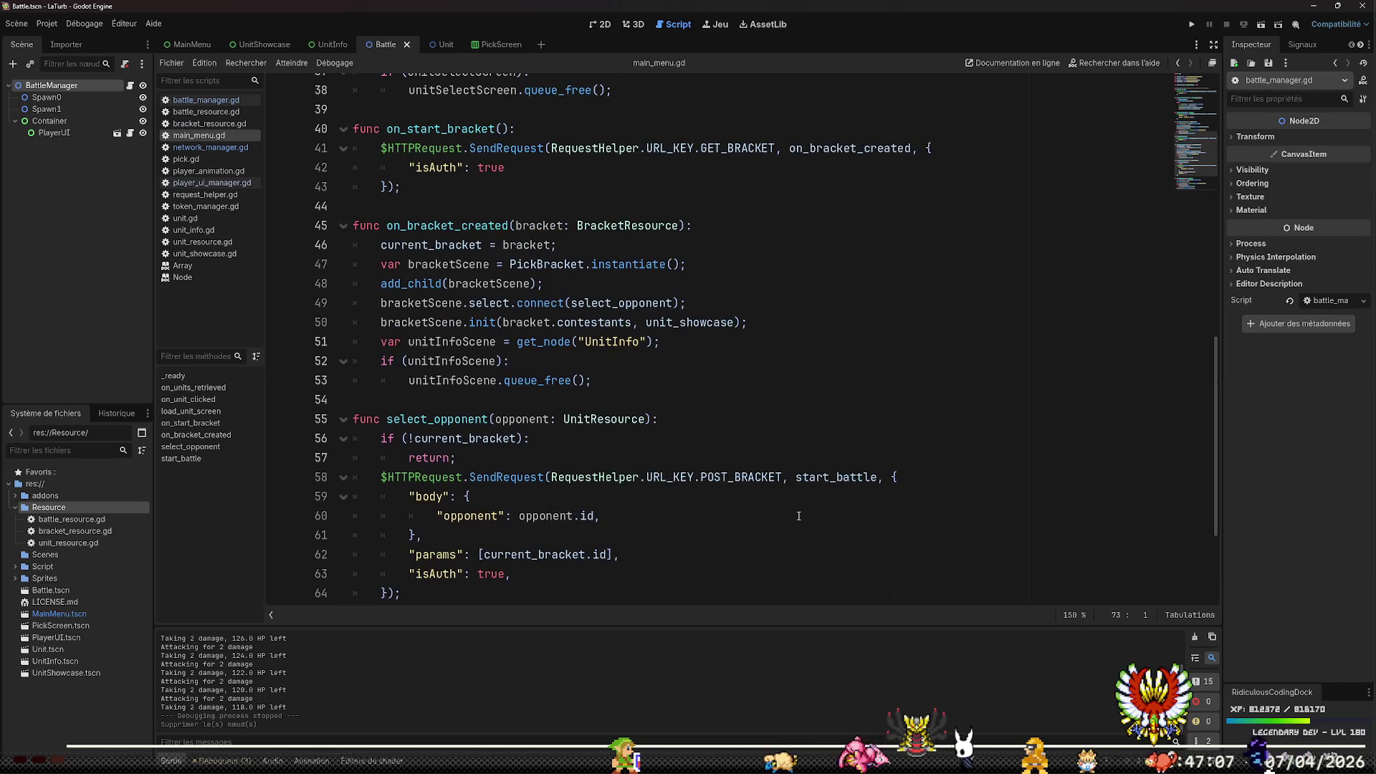
scroll(797, 478, down, 3)
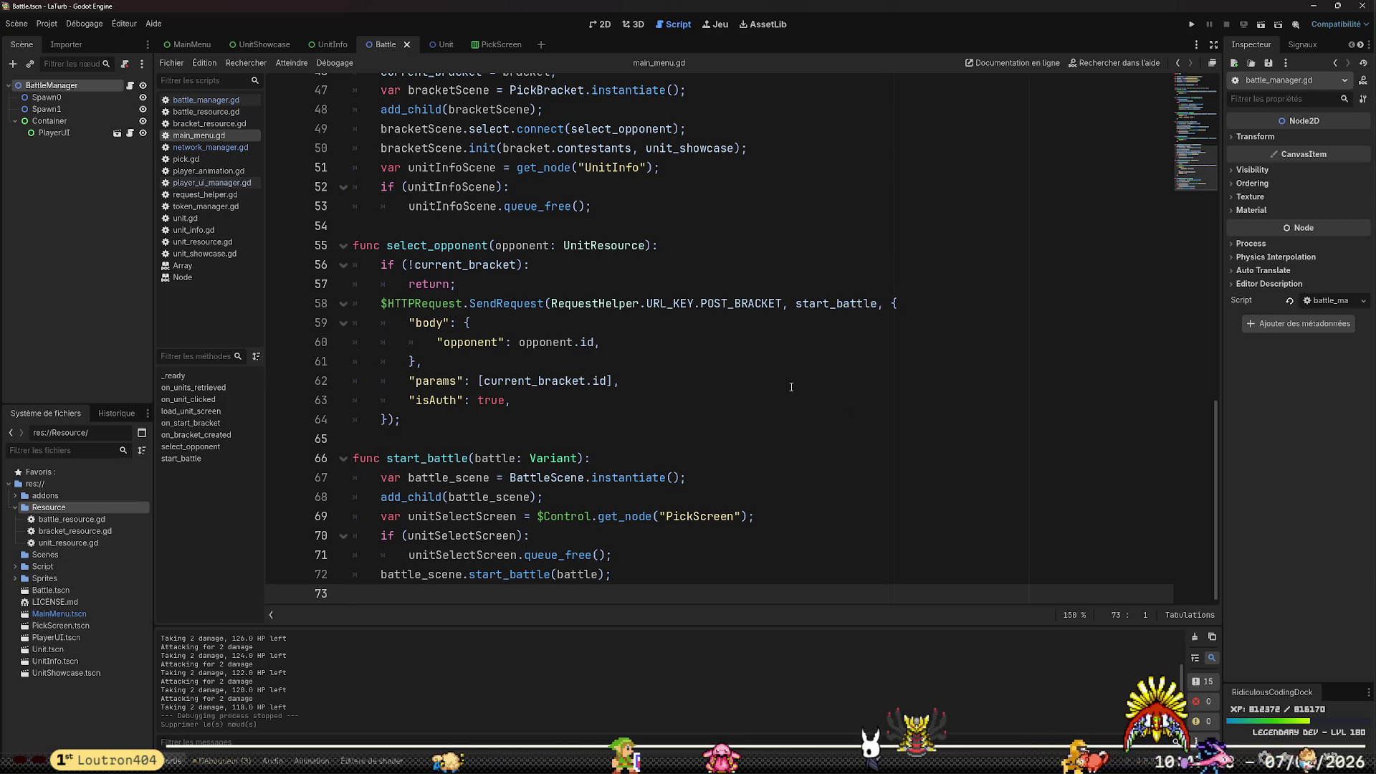
click(1191, 26)
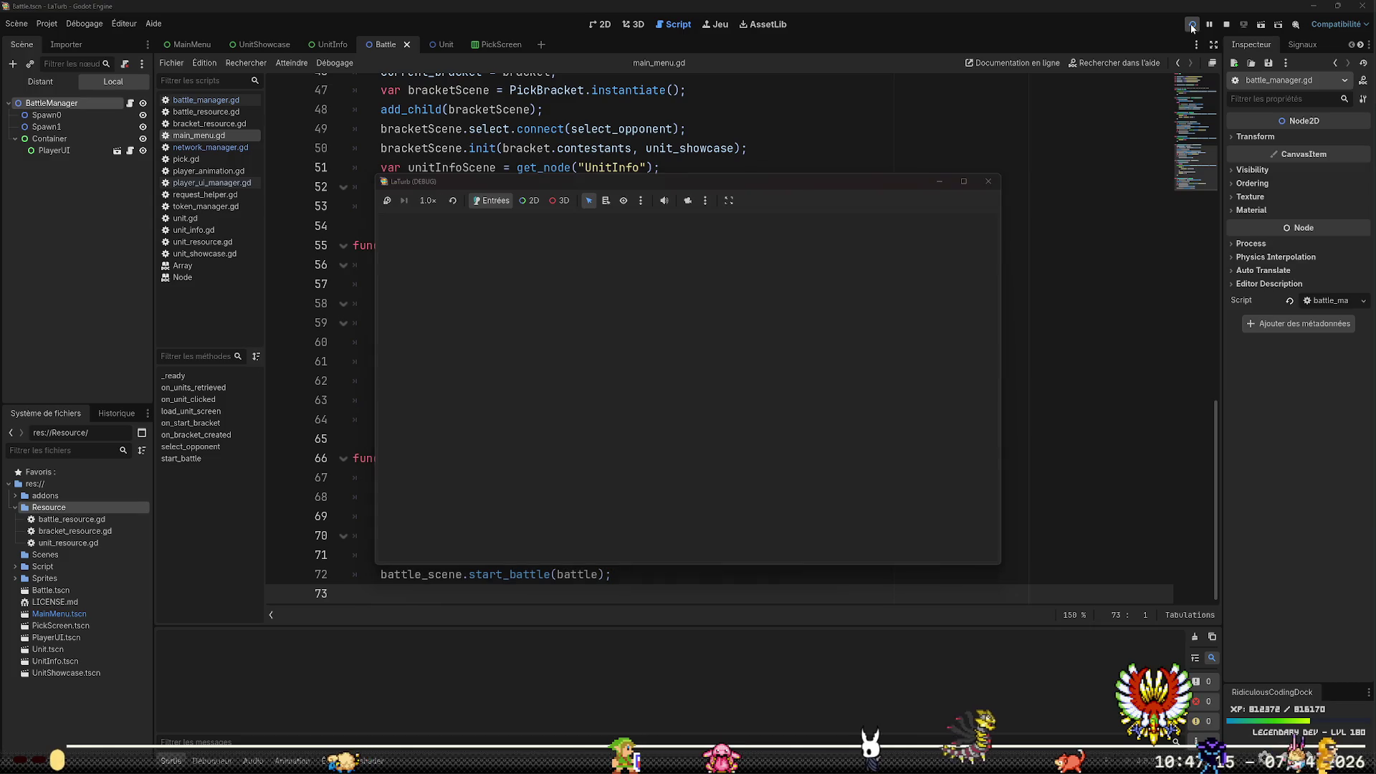
Start a FIGHT, check the PickScreen error in Erreurs, then pick Speed man as opponent
click(569, 530)
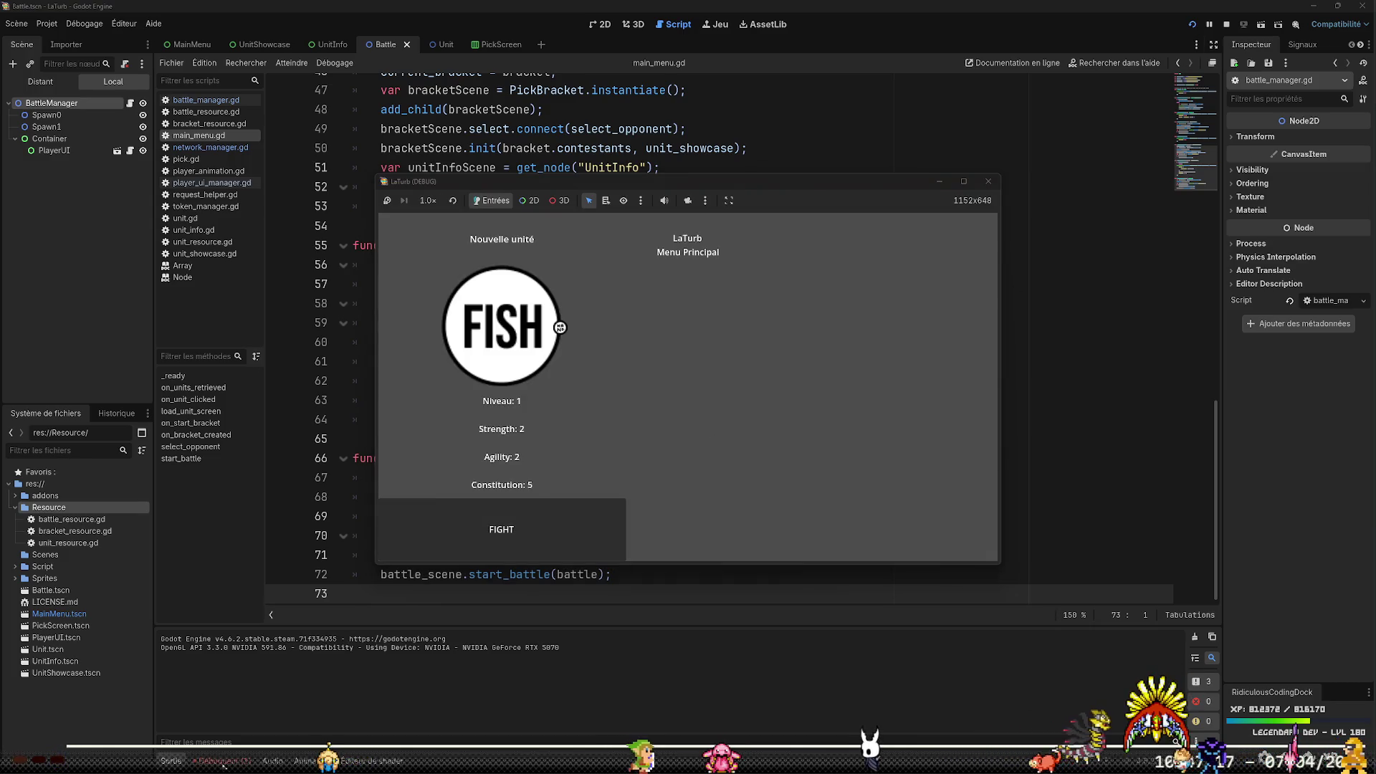
click(249, 586)
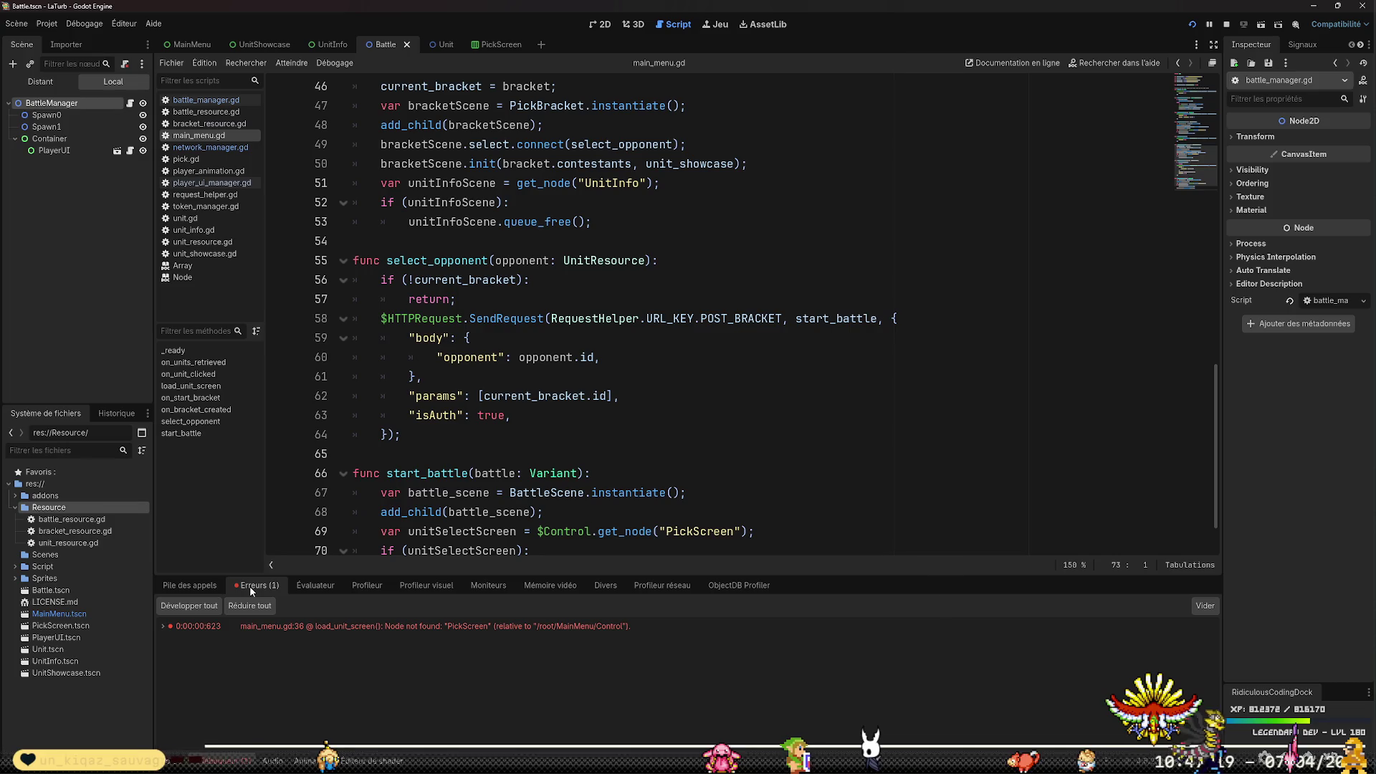
click(179, 760)
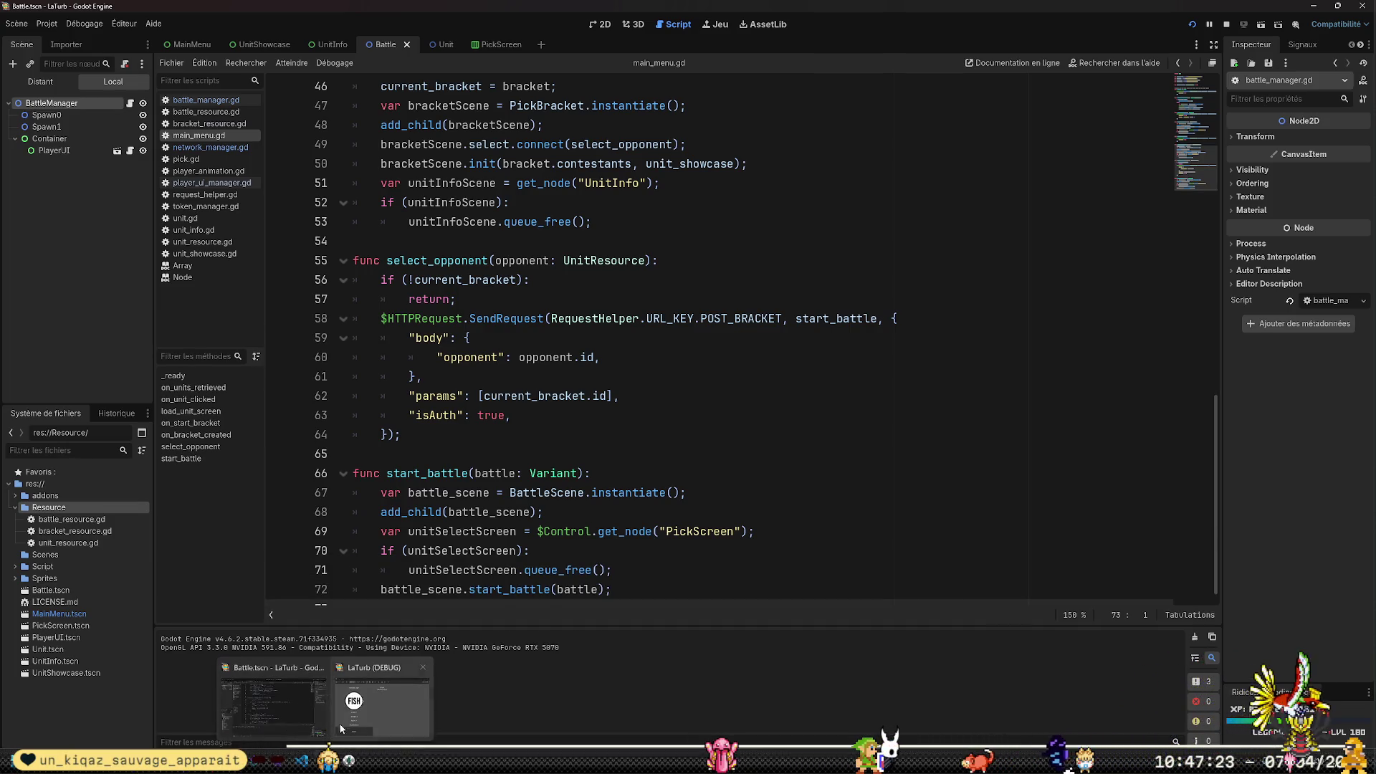
click(326, 699)
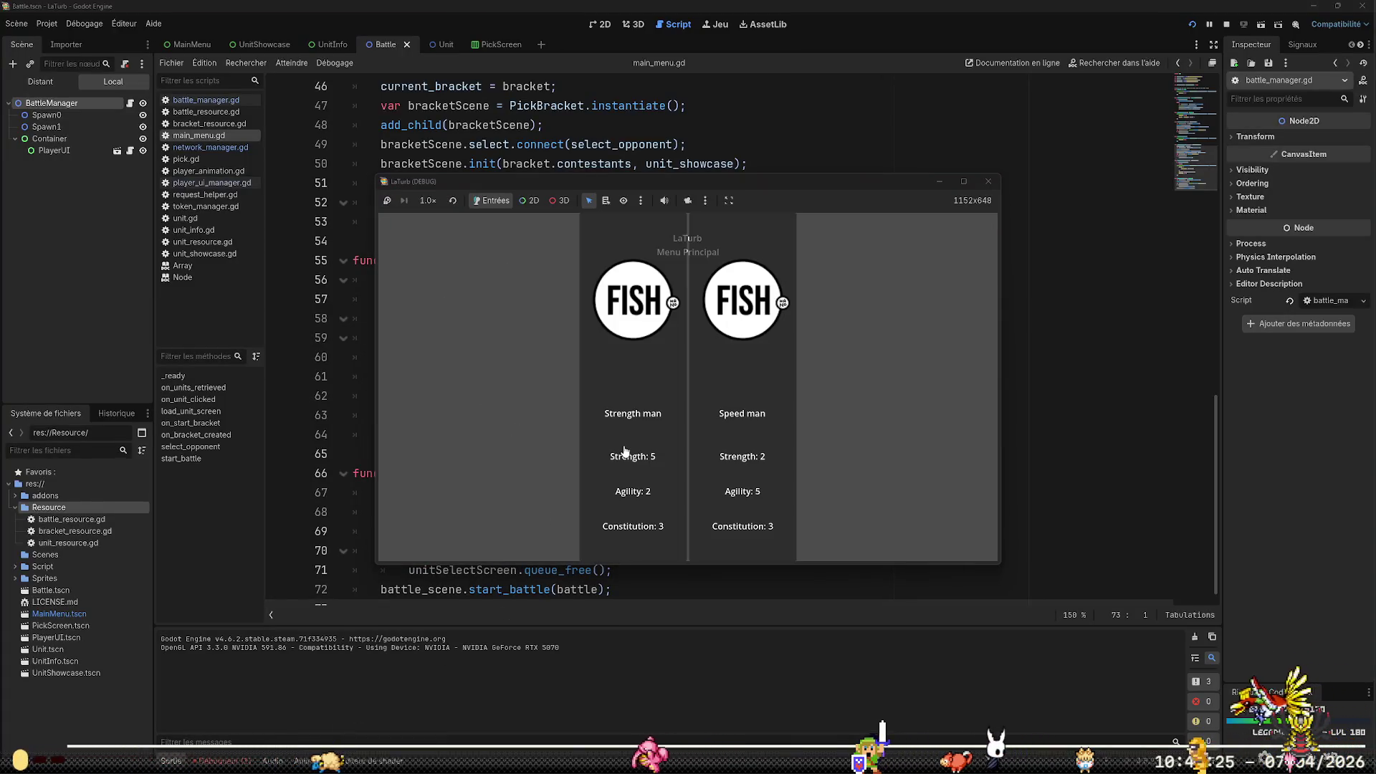
click(748, 422)
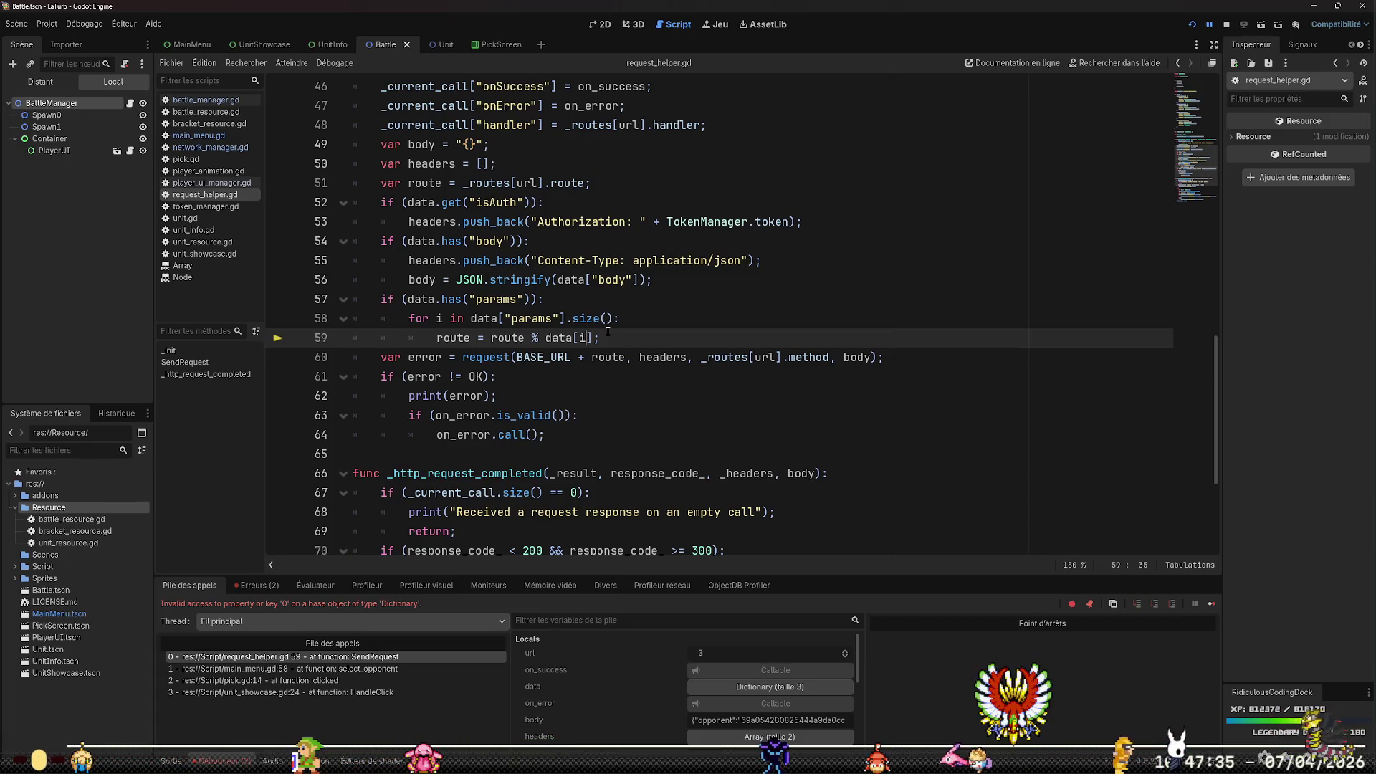
Change line 59 to use data["params"][i], save request_helper.gd, and stop the debug session
key(BackSpace)
text("params"][)
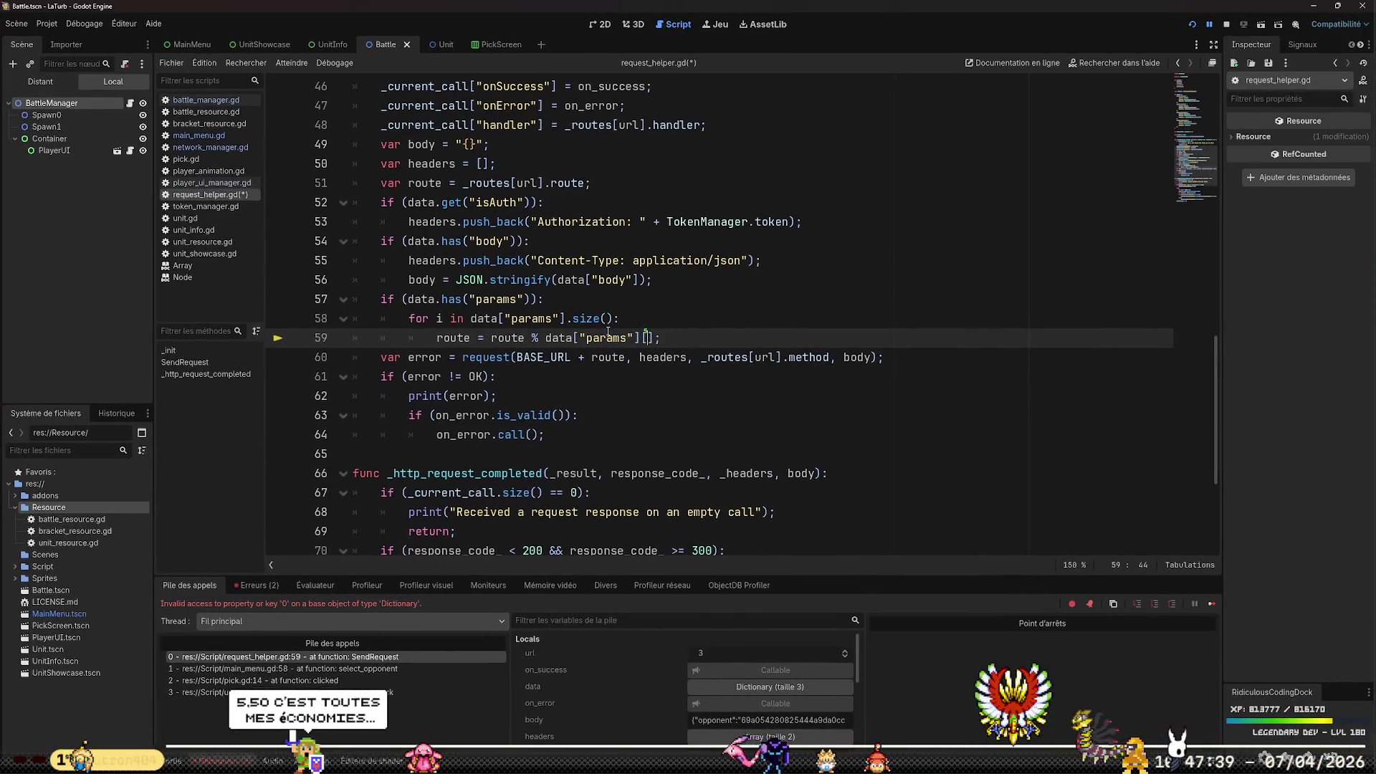
key(End)
key(ctrl+s)
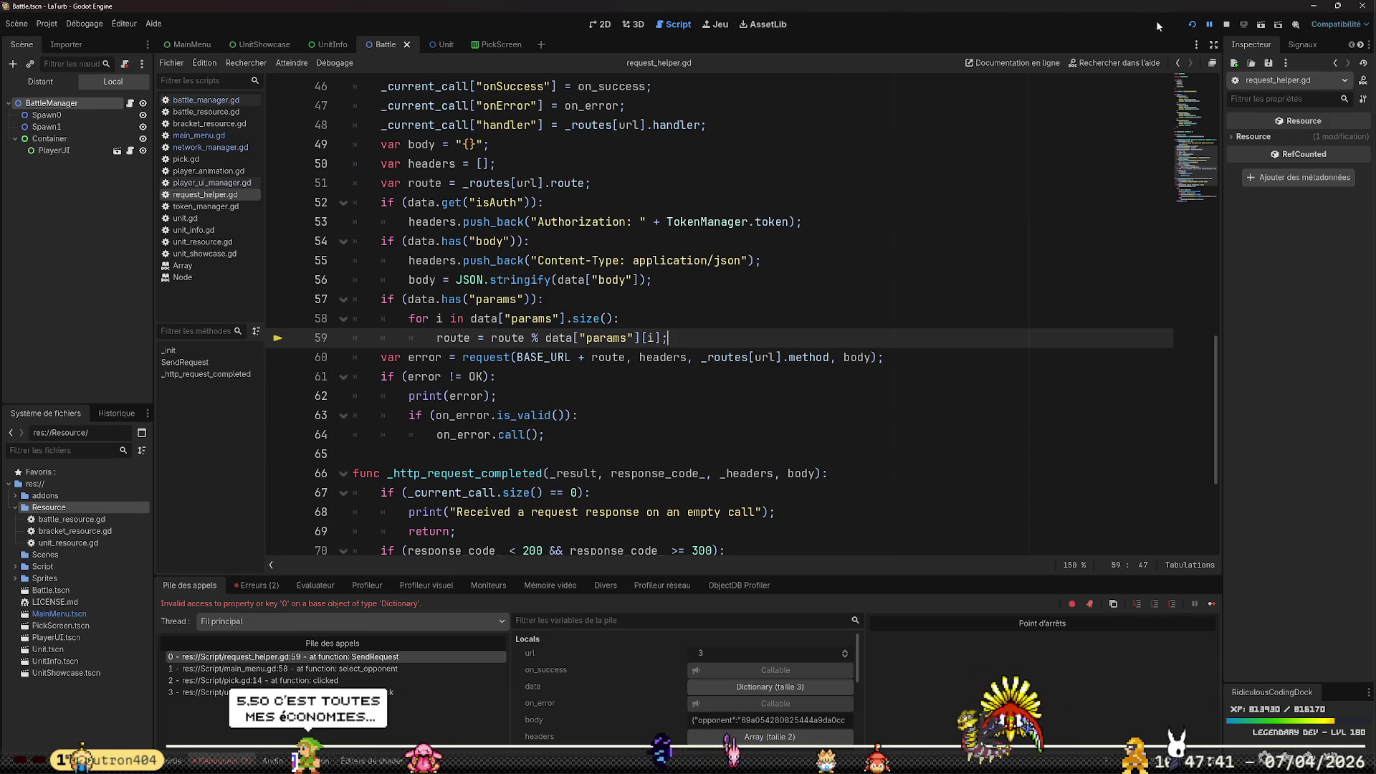
click(1223, 23)
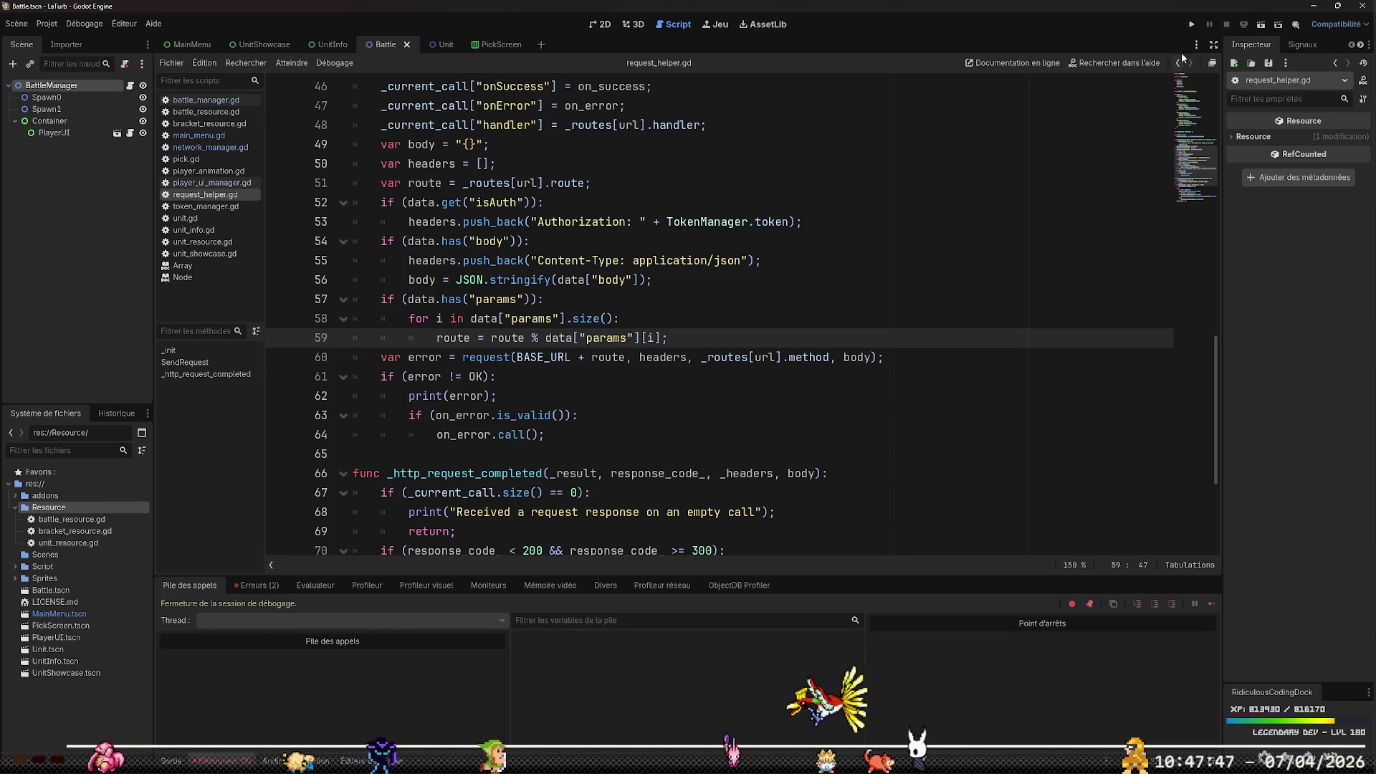
Relaunch the game and start a FIGHT, which now breaks at battle_manager.gd line 30
click(1191, 28)
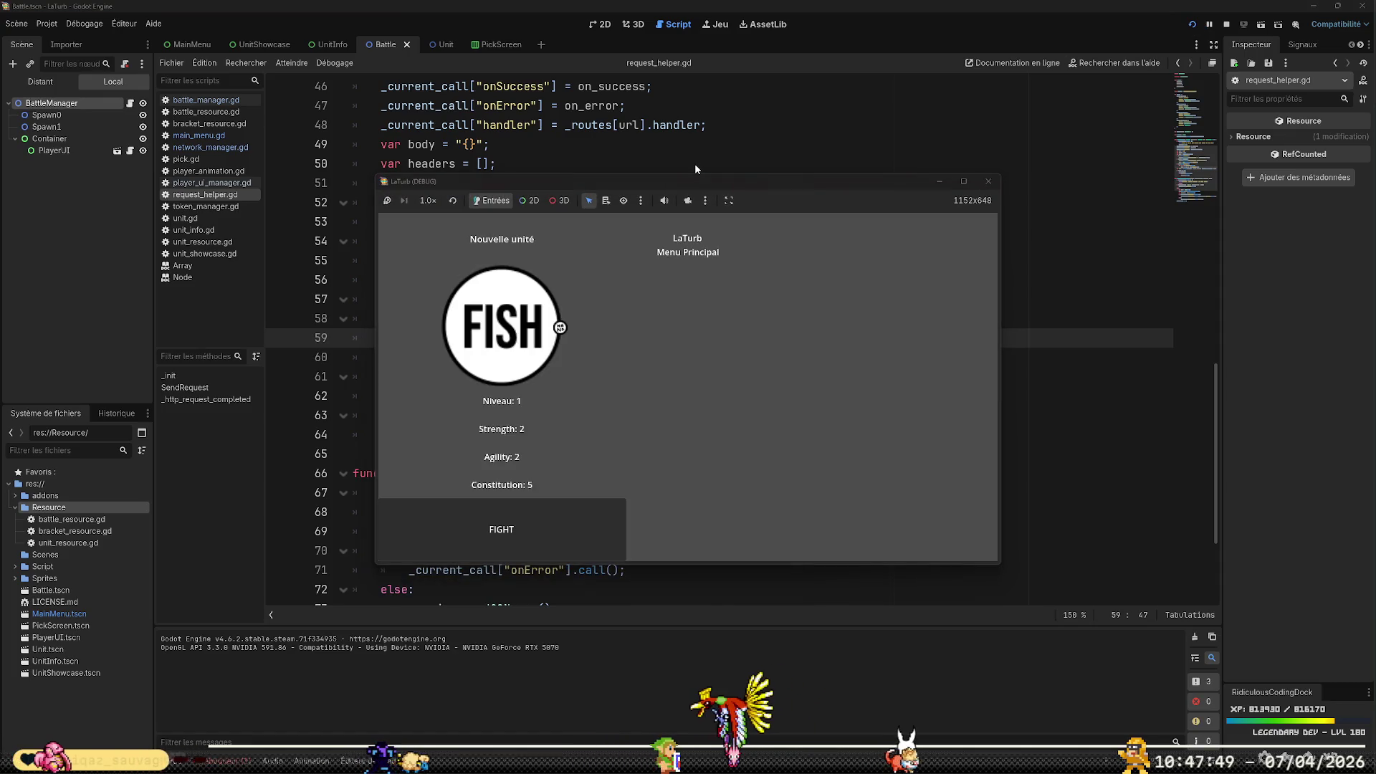
click(587, 543)
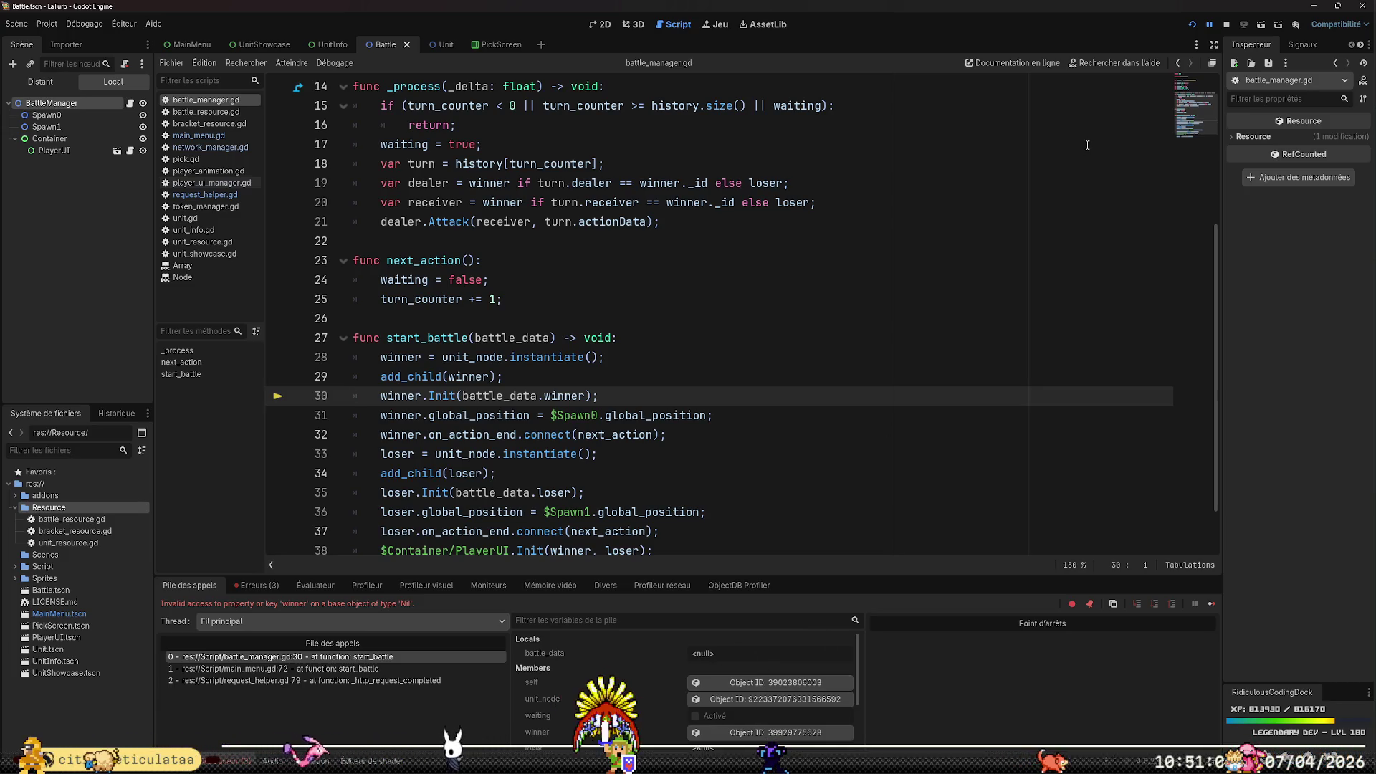
Scroll down battle_manager.gd, then go back to network_manager.gd
scroll(1082, 152, down, 1)
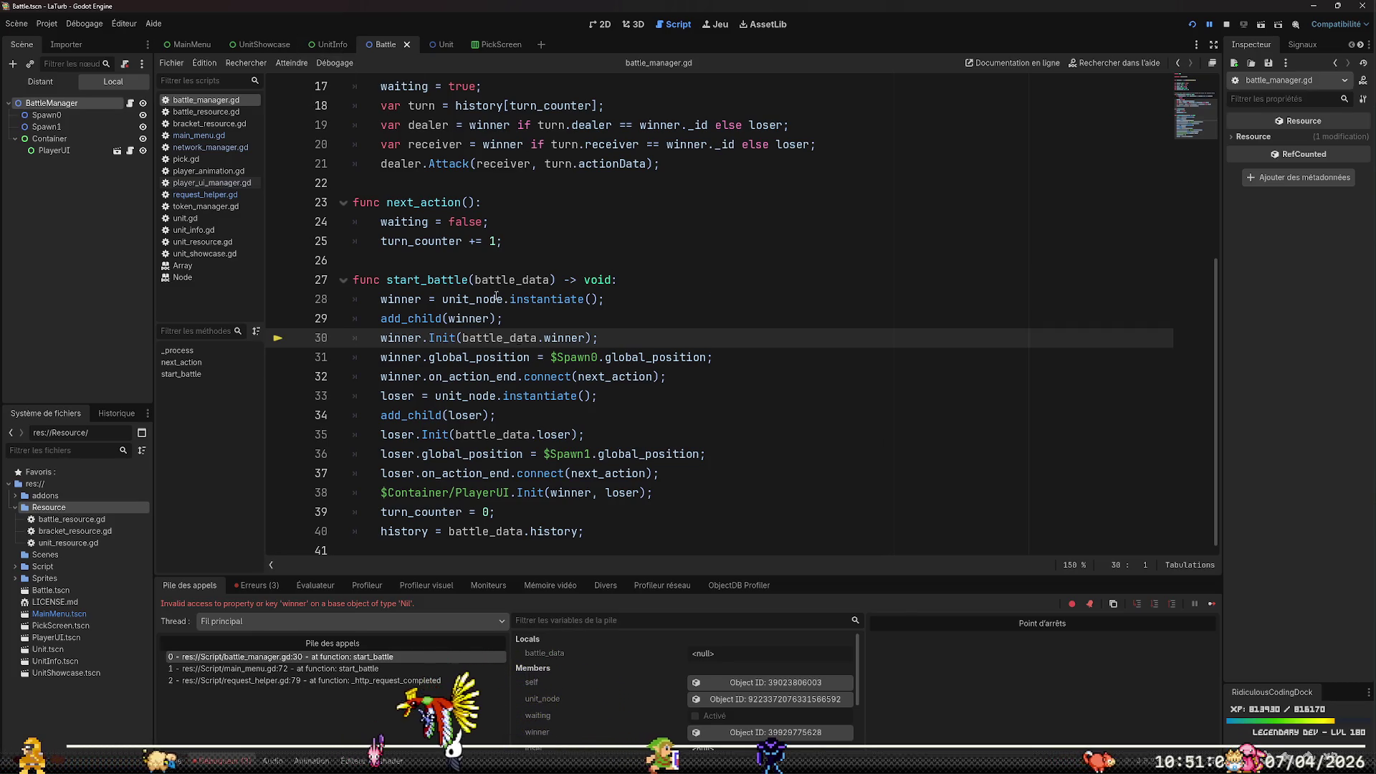
key(alt+Left)
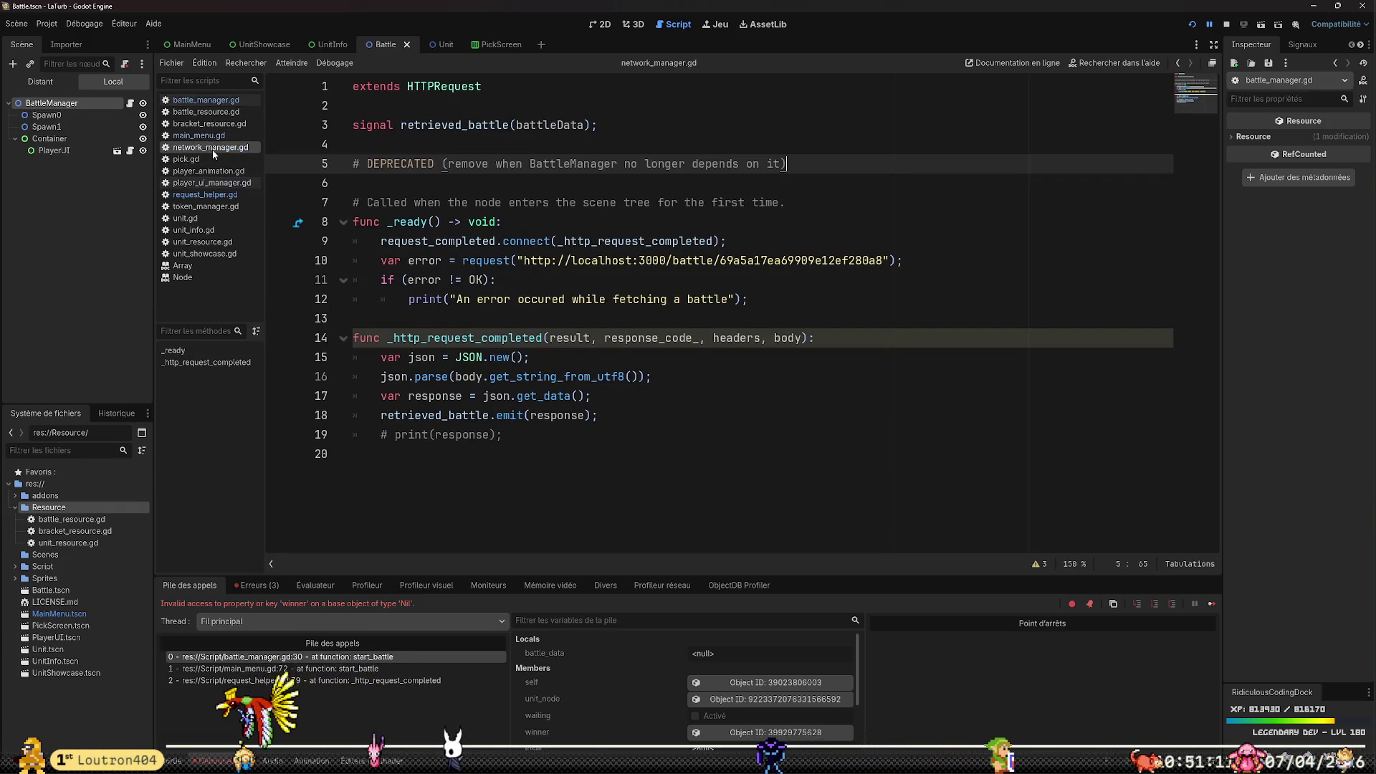
Delete network_manager.gd from the Script folder in the FileSystem dock and confirm
right_click(212, 149)
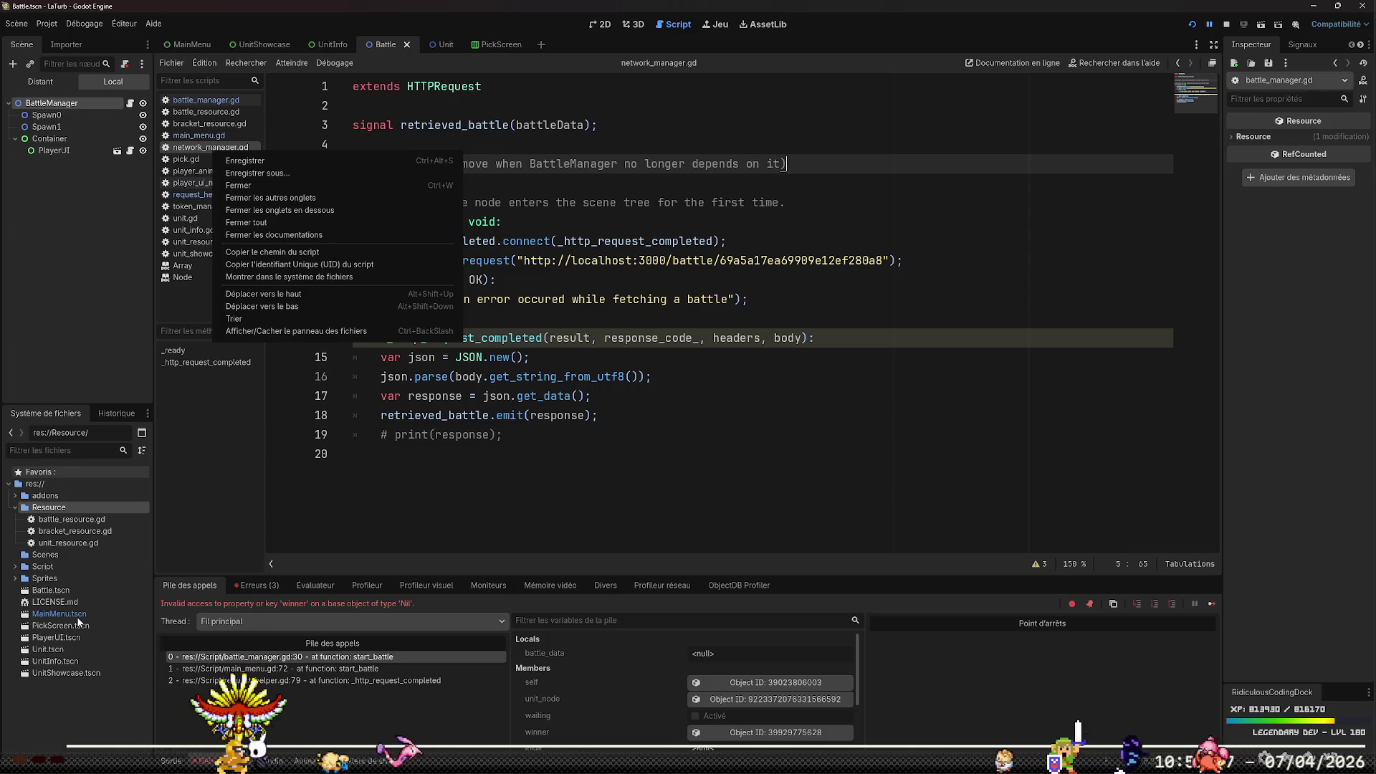
click(17, 579)
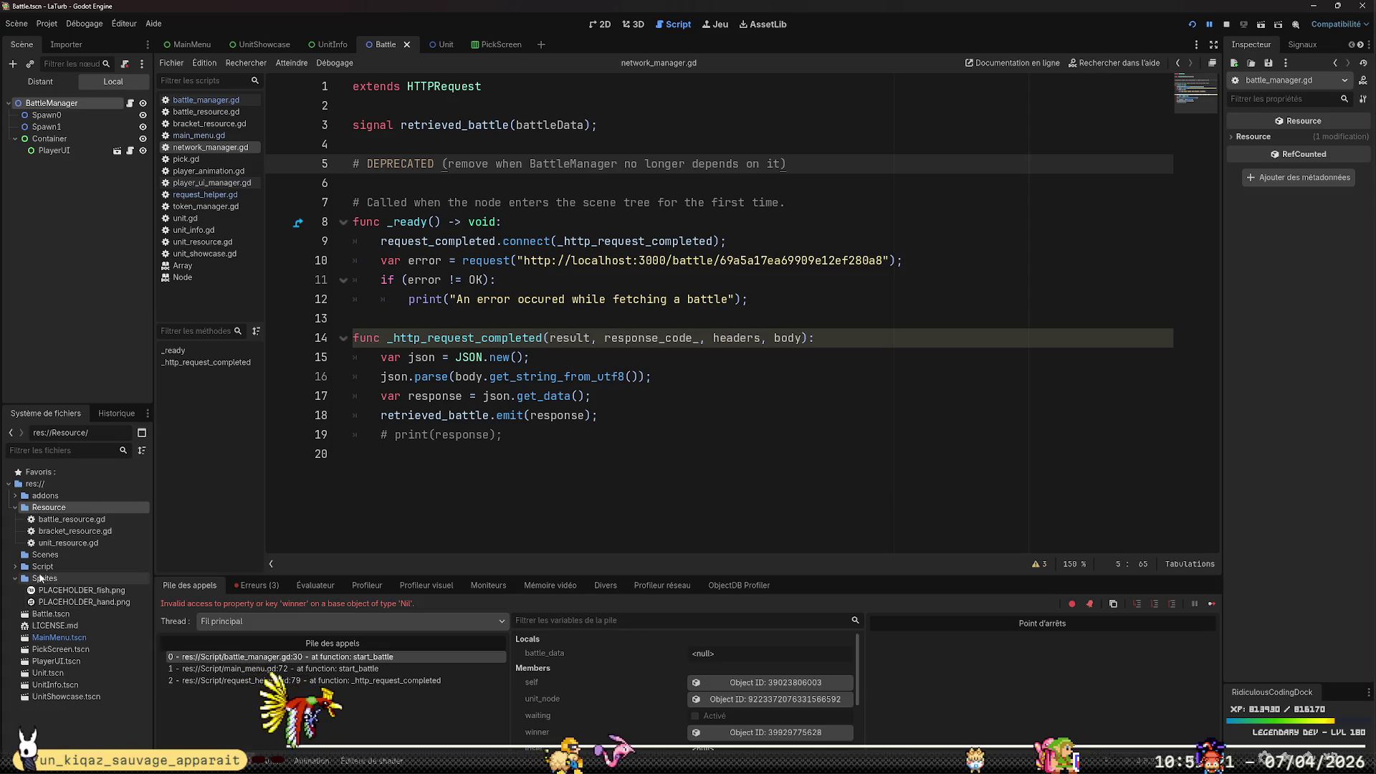
click(15, 566)
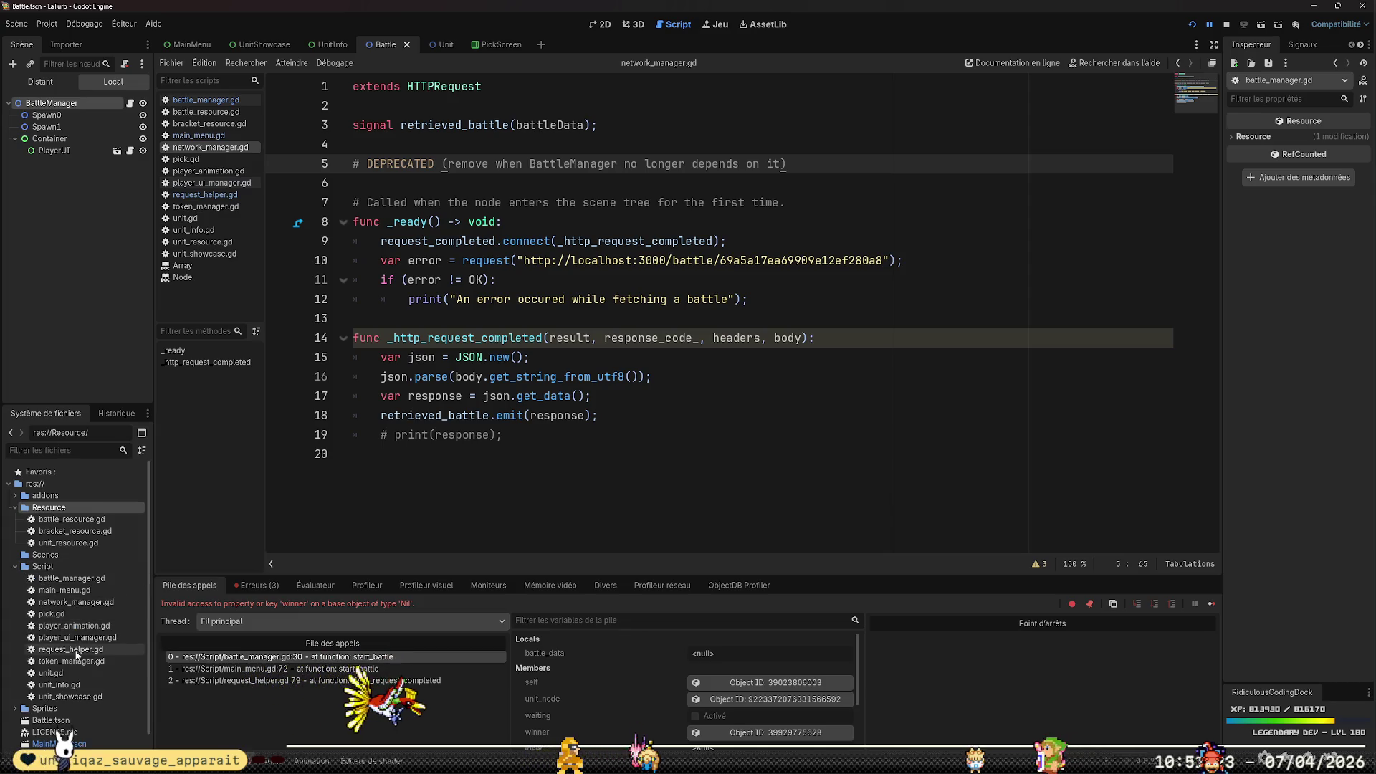
right_click(78, 604)
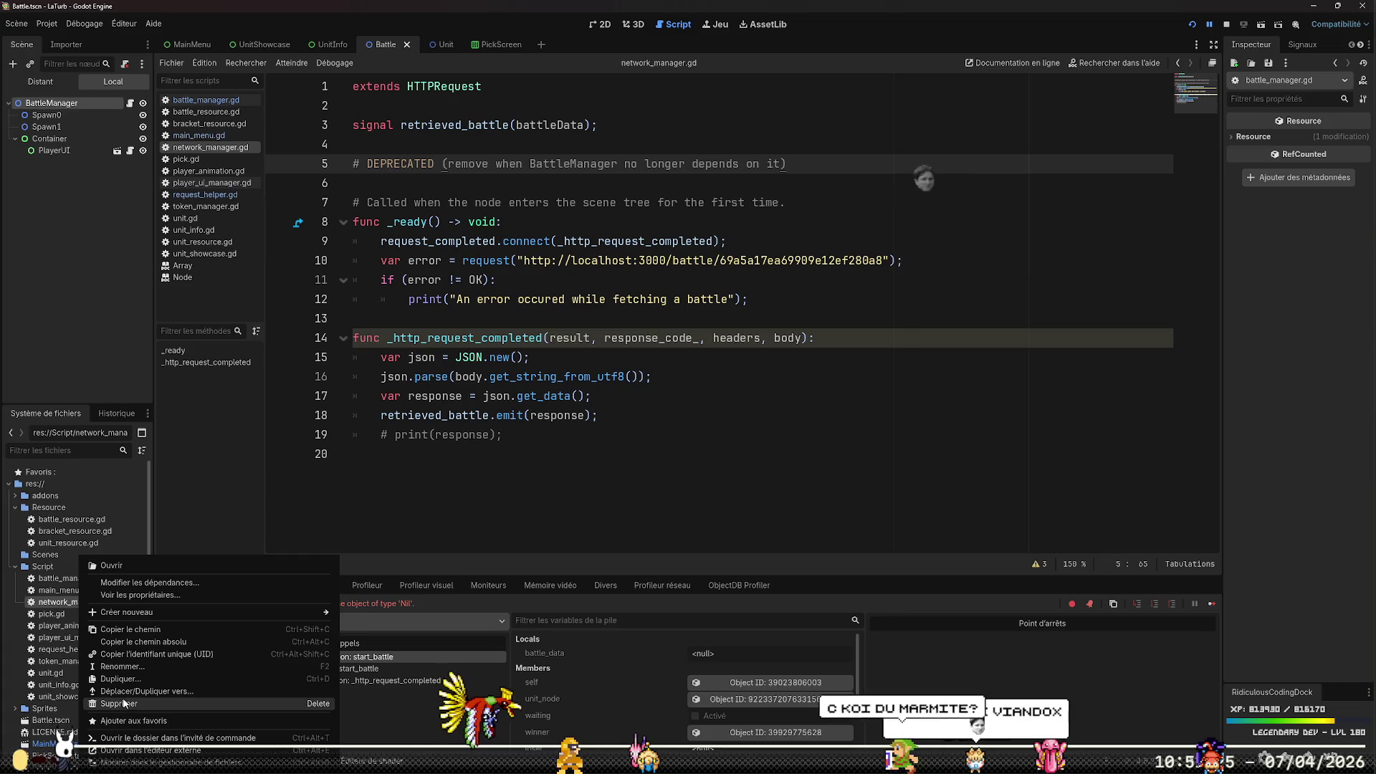
click(115, 688)
key(Return)
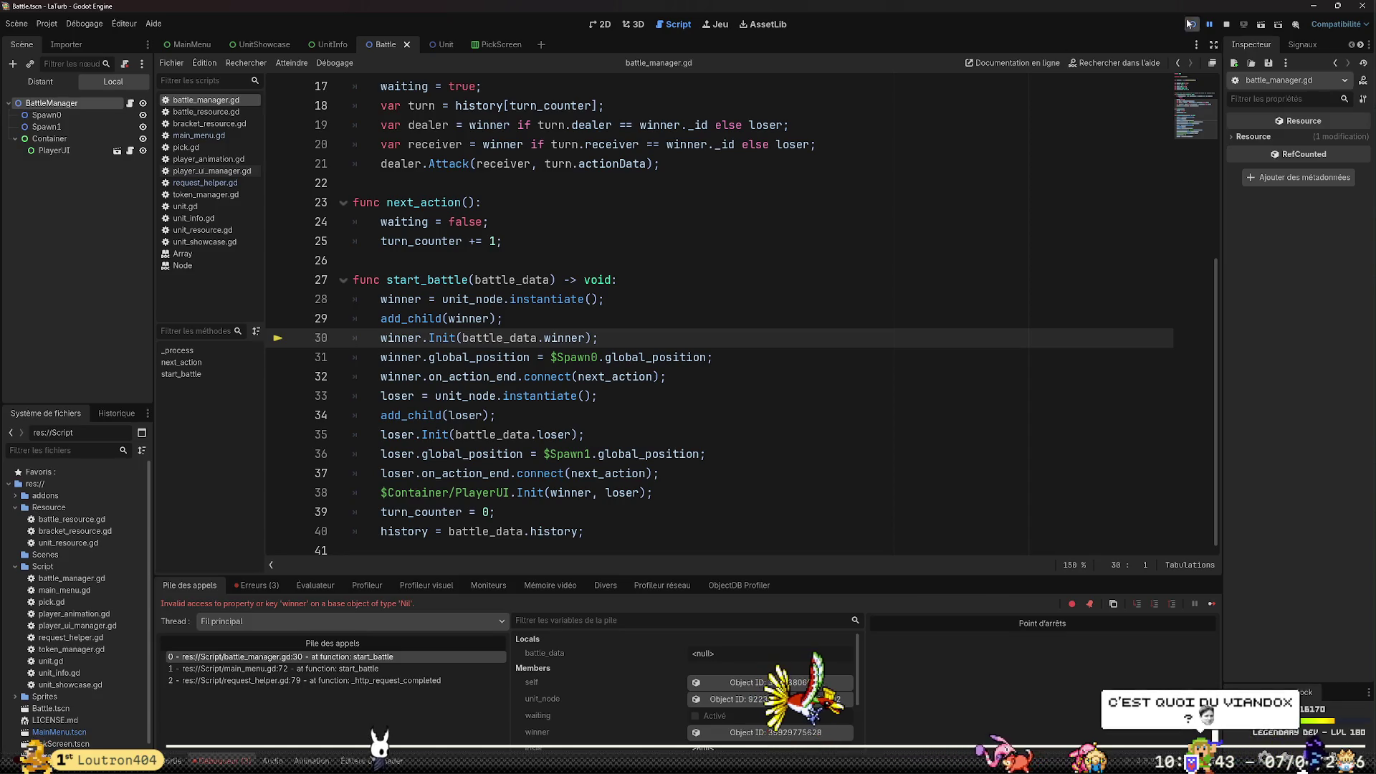
Stop the debug run and scroll request_helper.gd to its _http_request_completed handler
click(1224, 26)
click(885, 373)
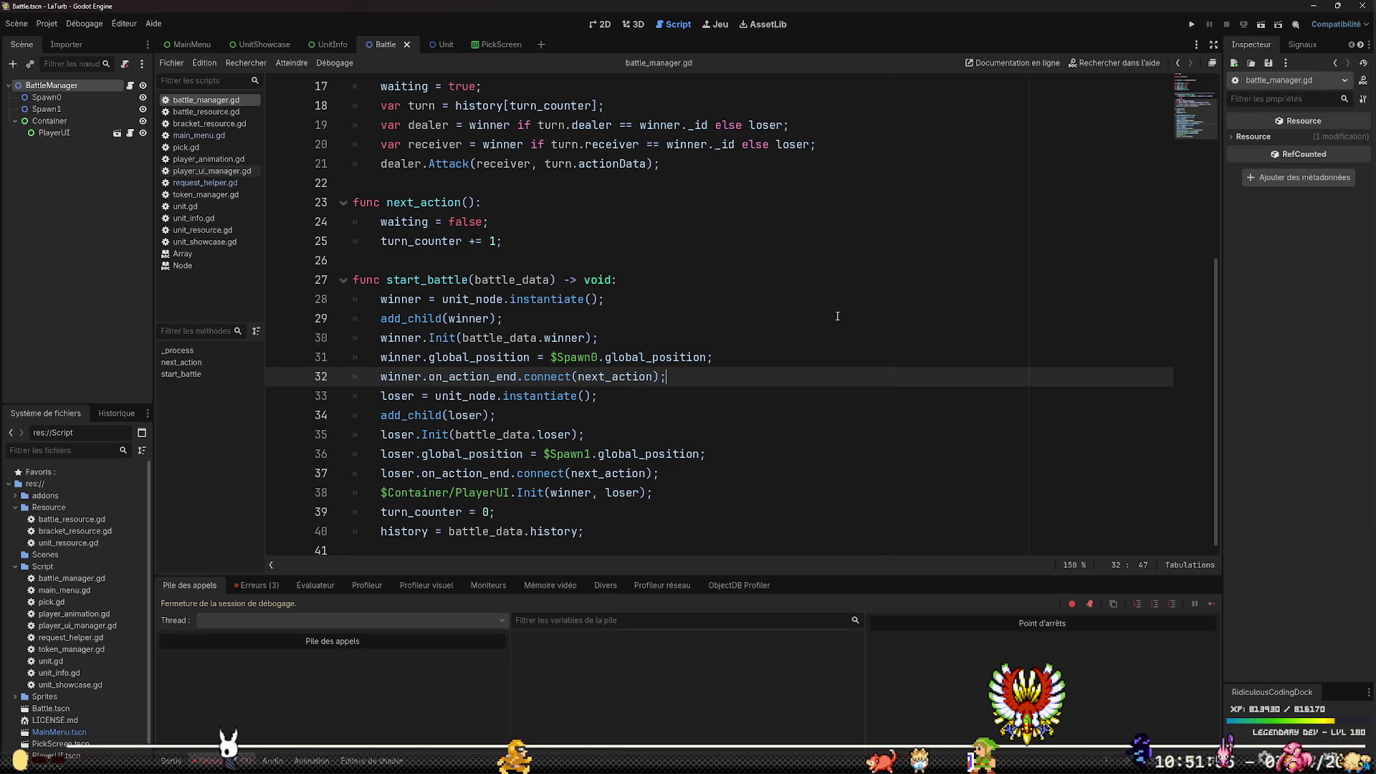
click(229, 185)
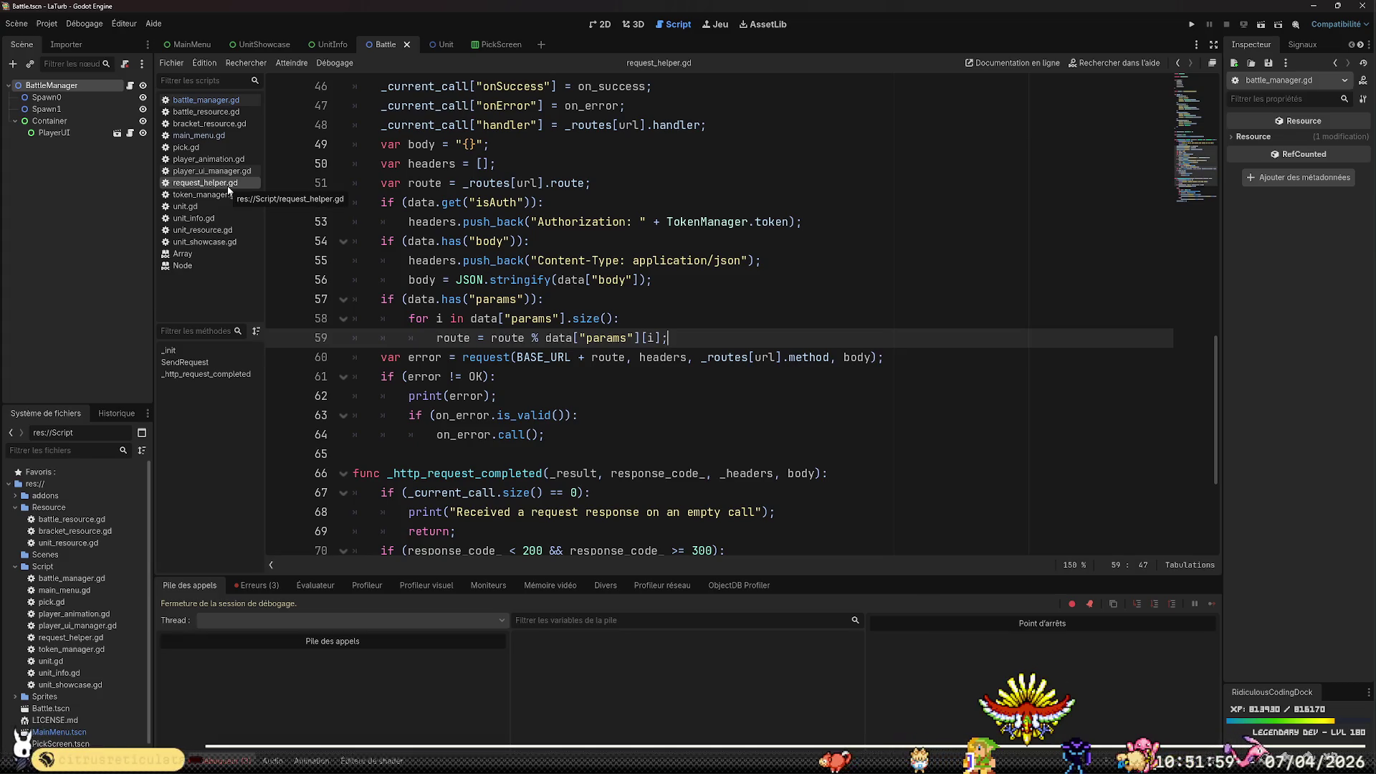
scroll(752, 331, down, 4)
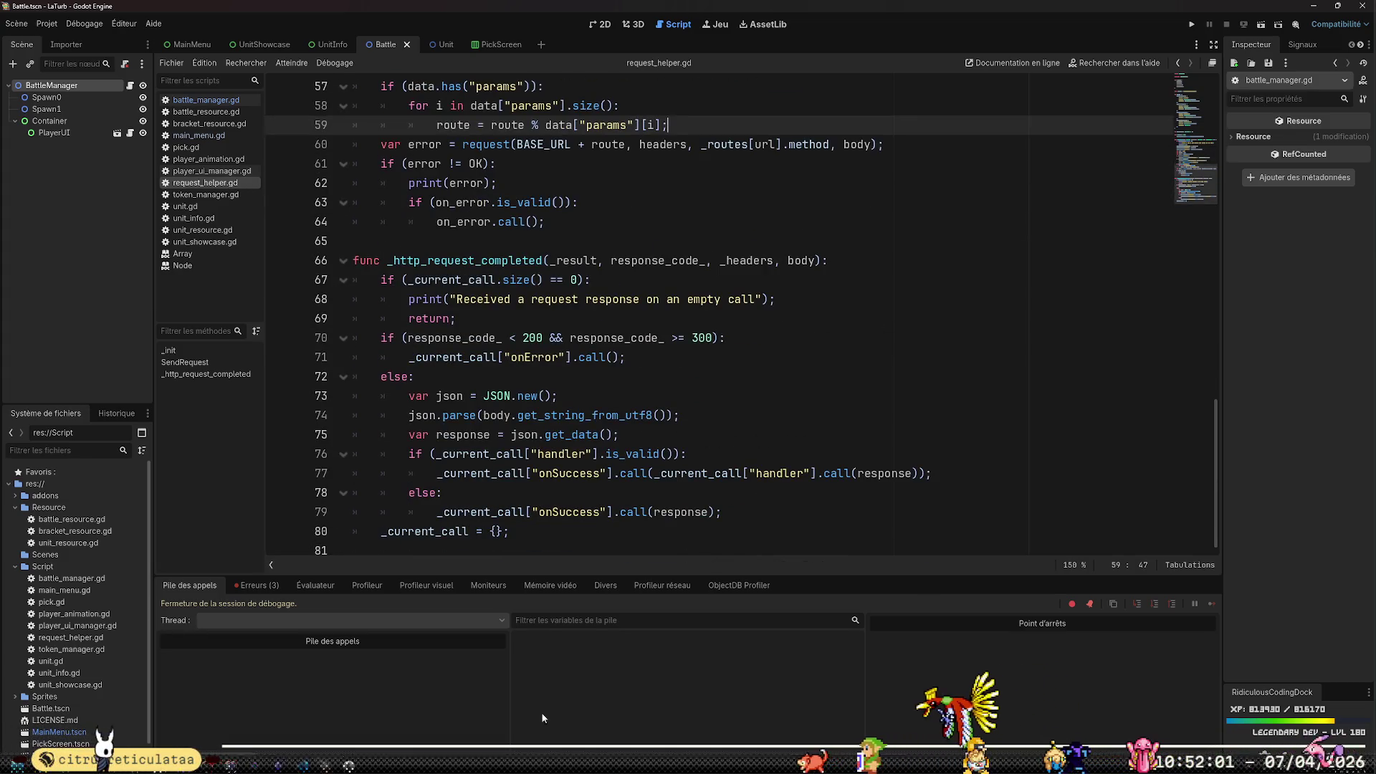
key(alt+Tab)
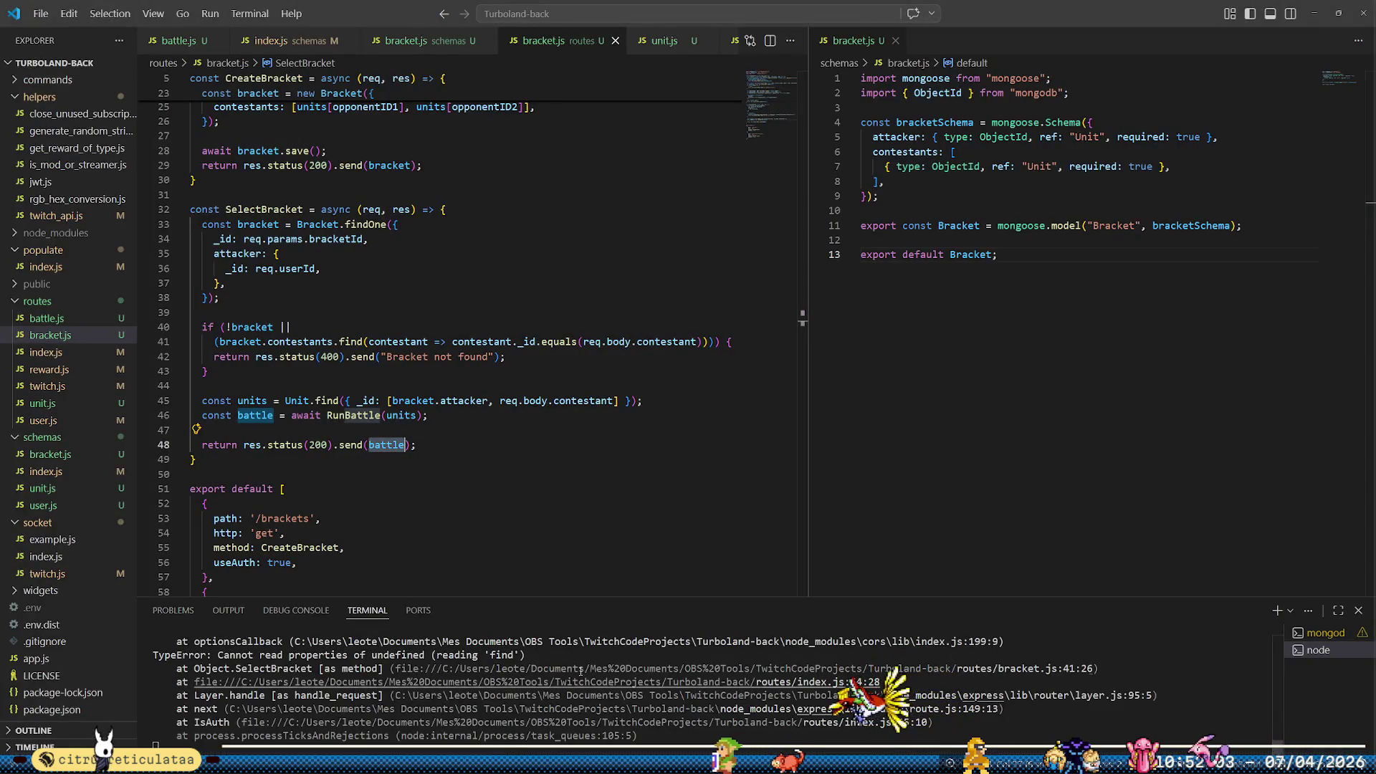
Enlarge the VS Code terminal to read the SelectBracket TypeError and URIError traces
drag(630, 599, 629, 557)
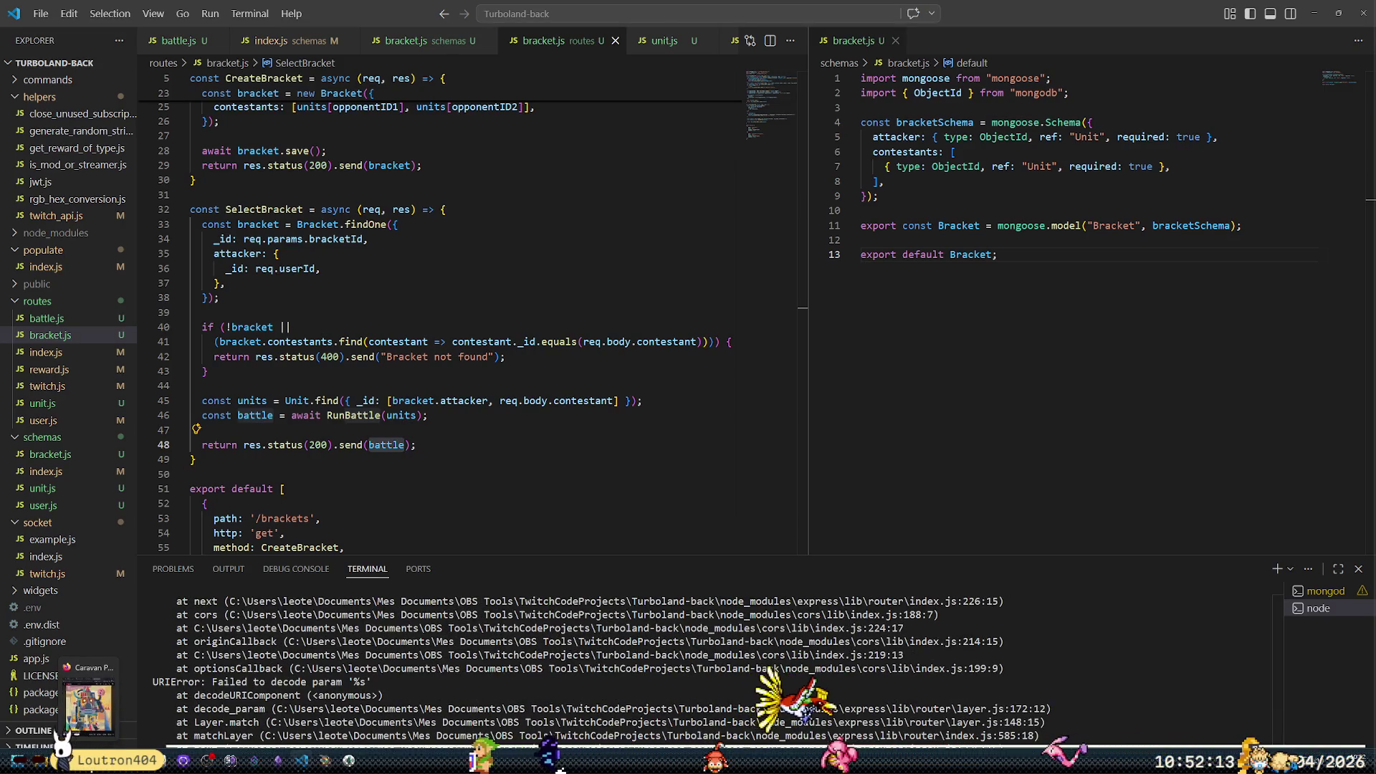
key(alt+Tab)
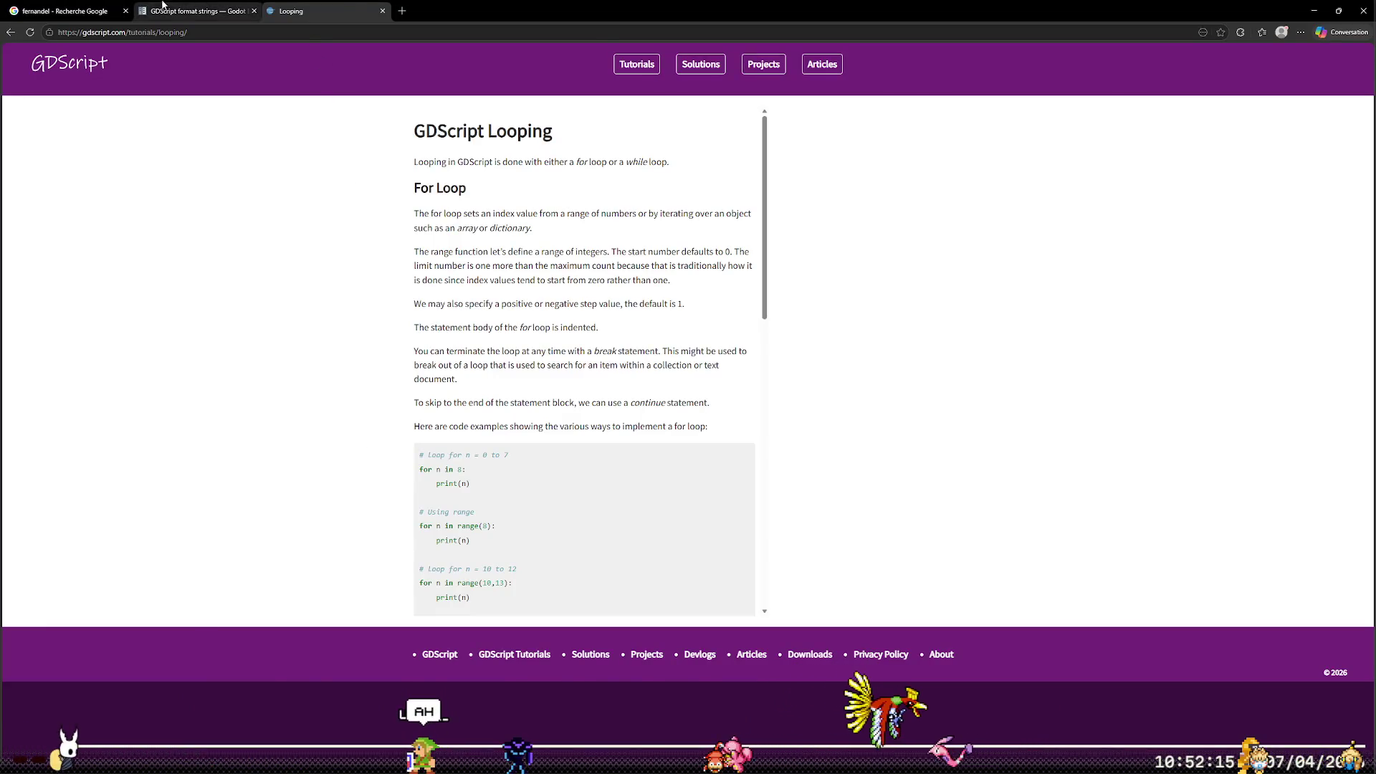
Read the 'GDScript format strings' documentation page, then return to Godot
click(195, 10)
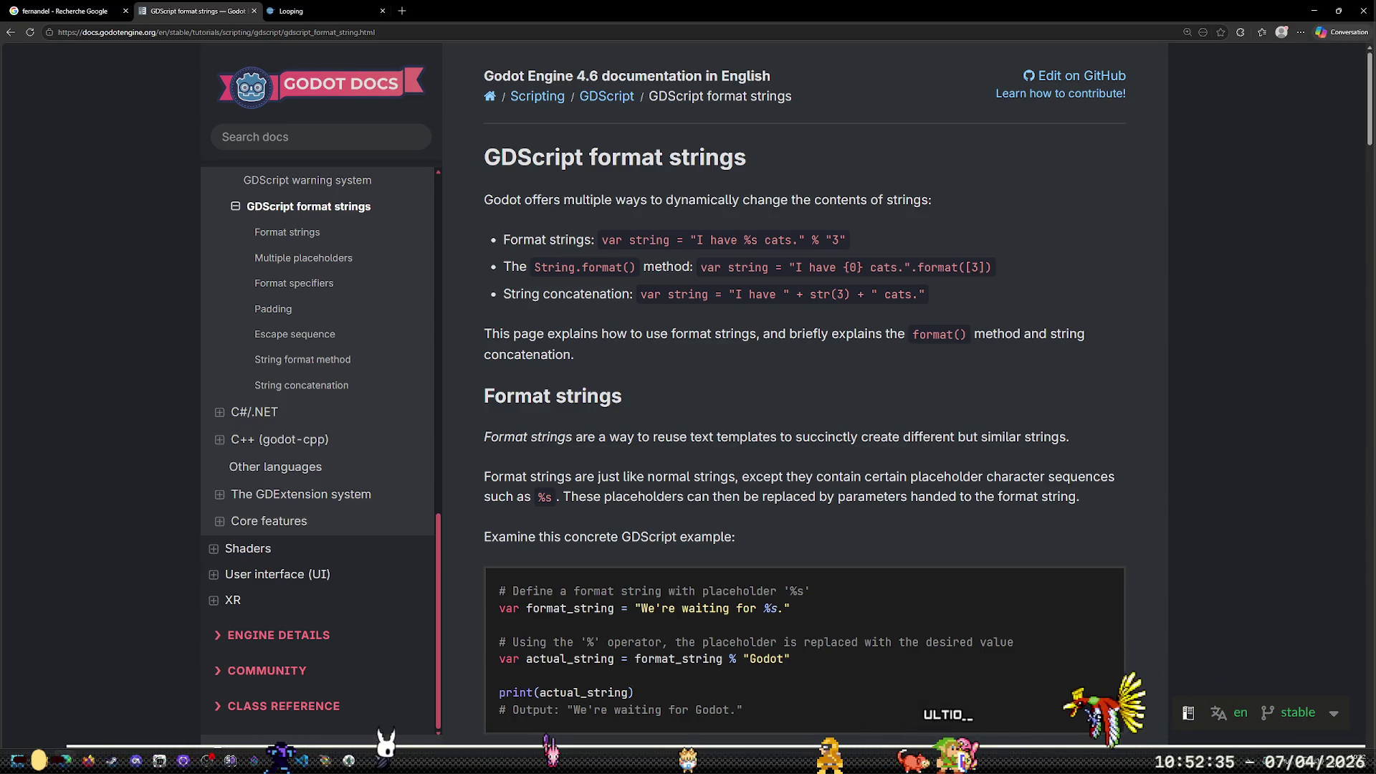
key(alt+Tab)
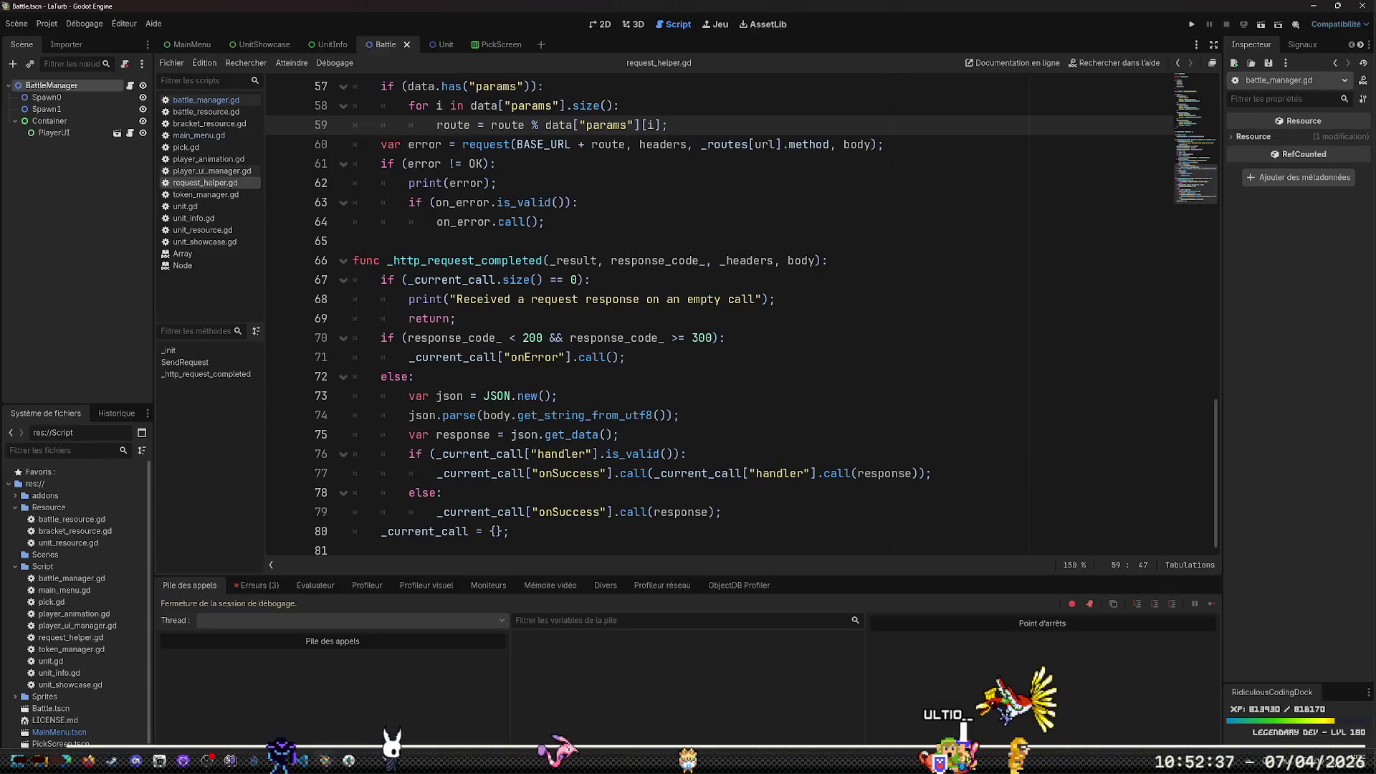
click(703, 396)
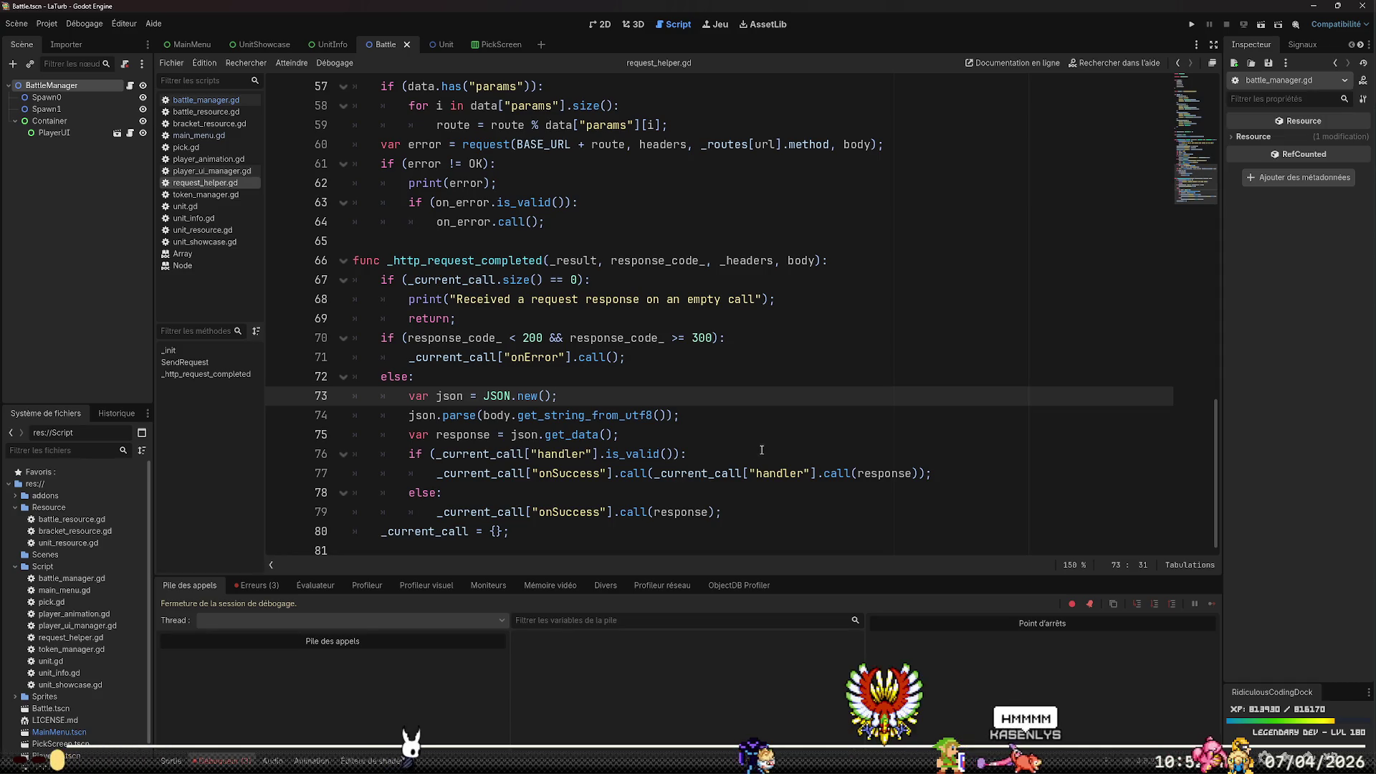
scroll(762, 450, up, 15)
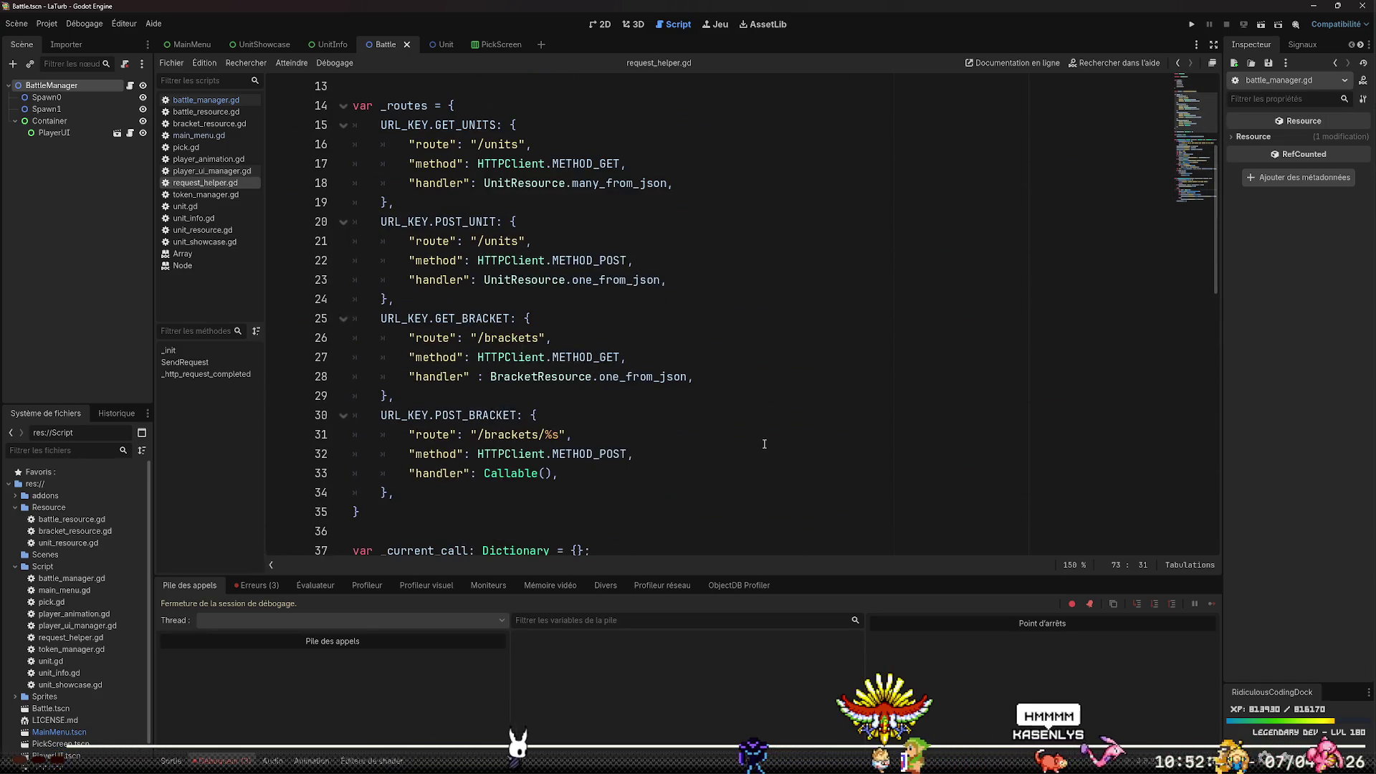
scroll(764, 444, down, 1)
click(555, 376)
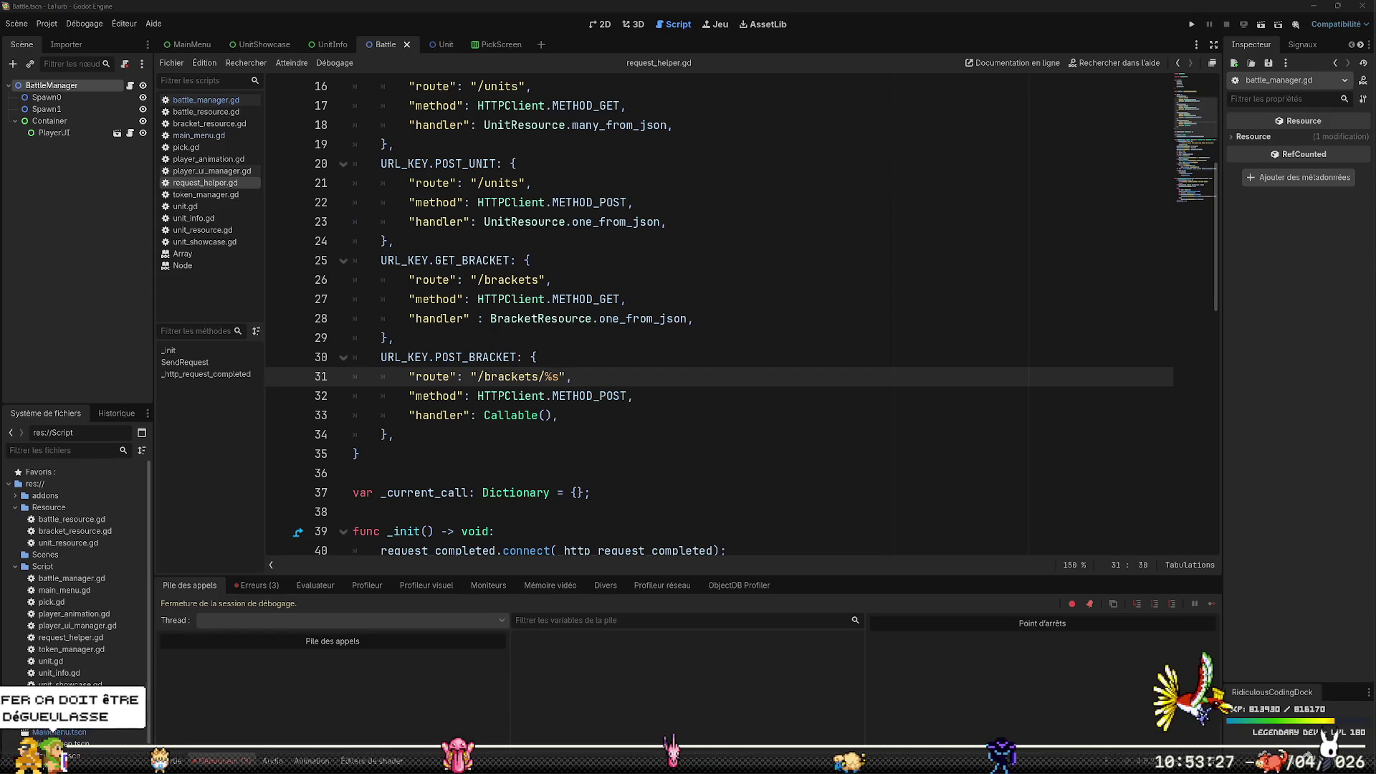
key(alt+Tab)
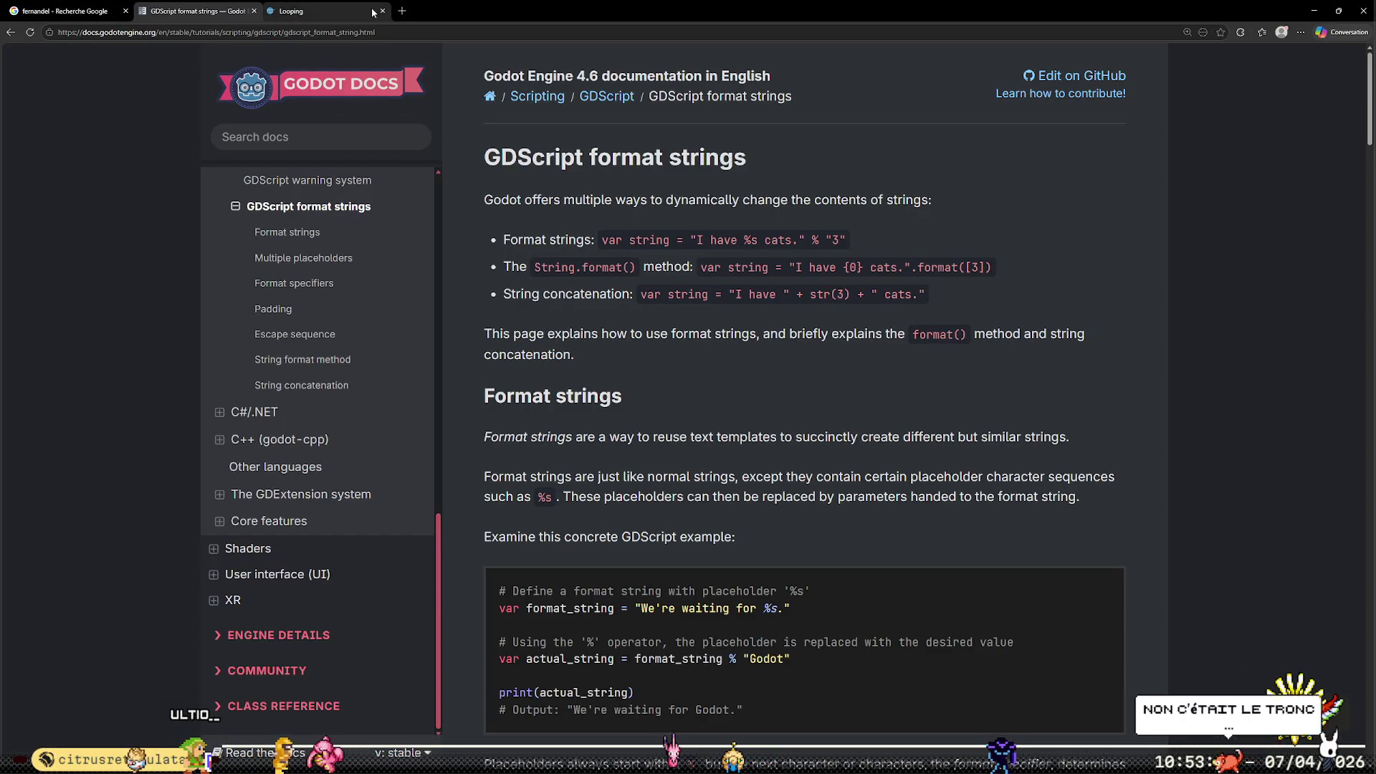
Load the copied Discord image link in a new Edge tab
click(401, 9)
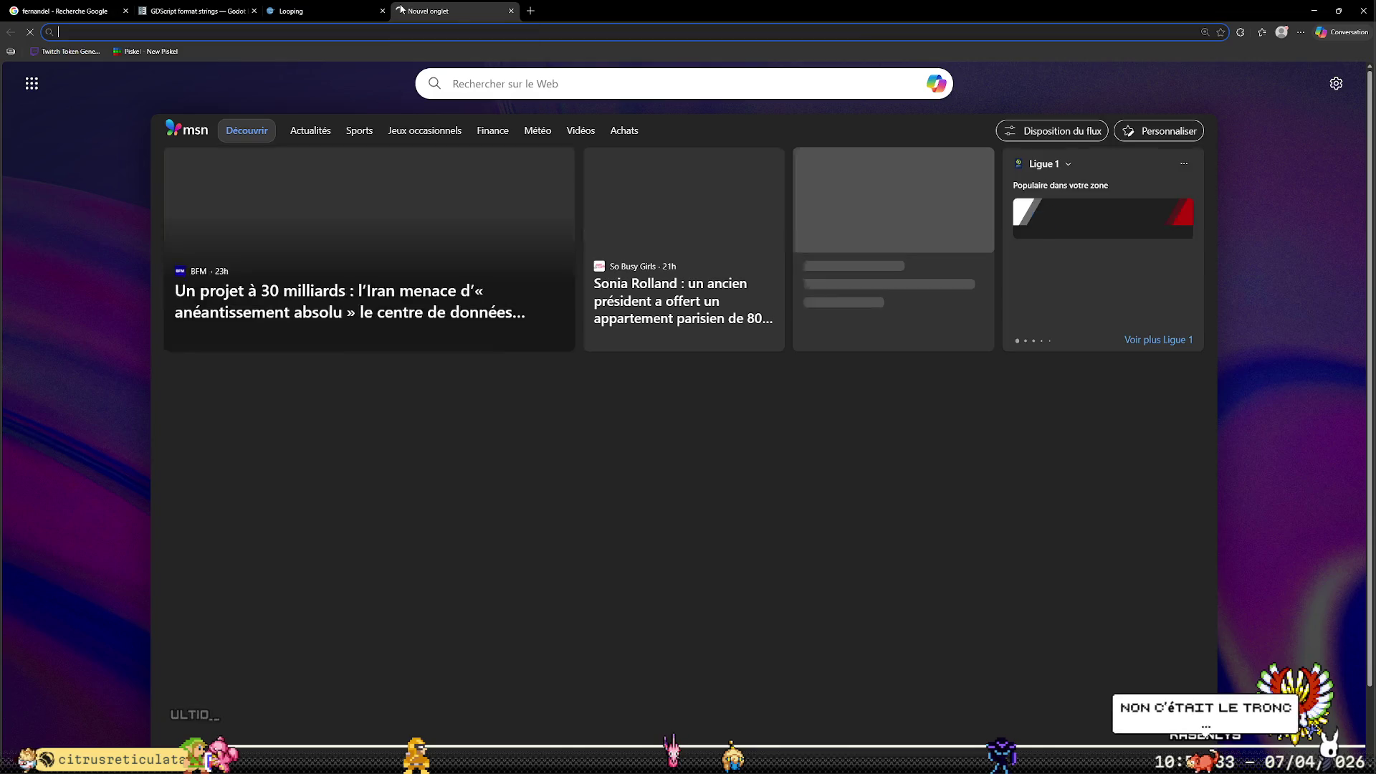
key(ctrl+v)
key(Return)
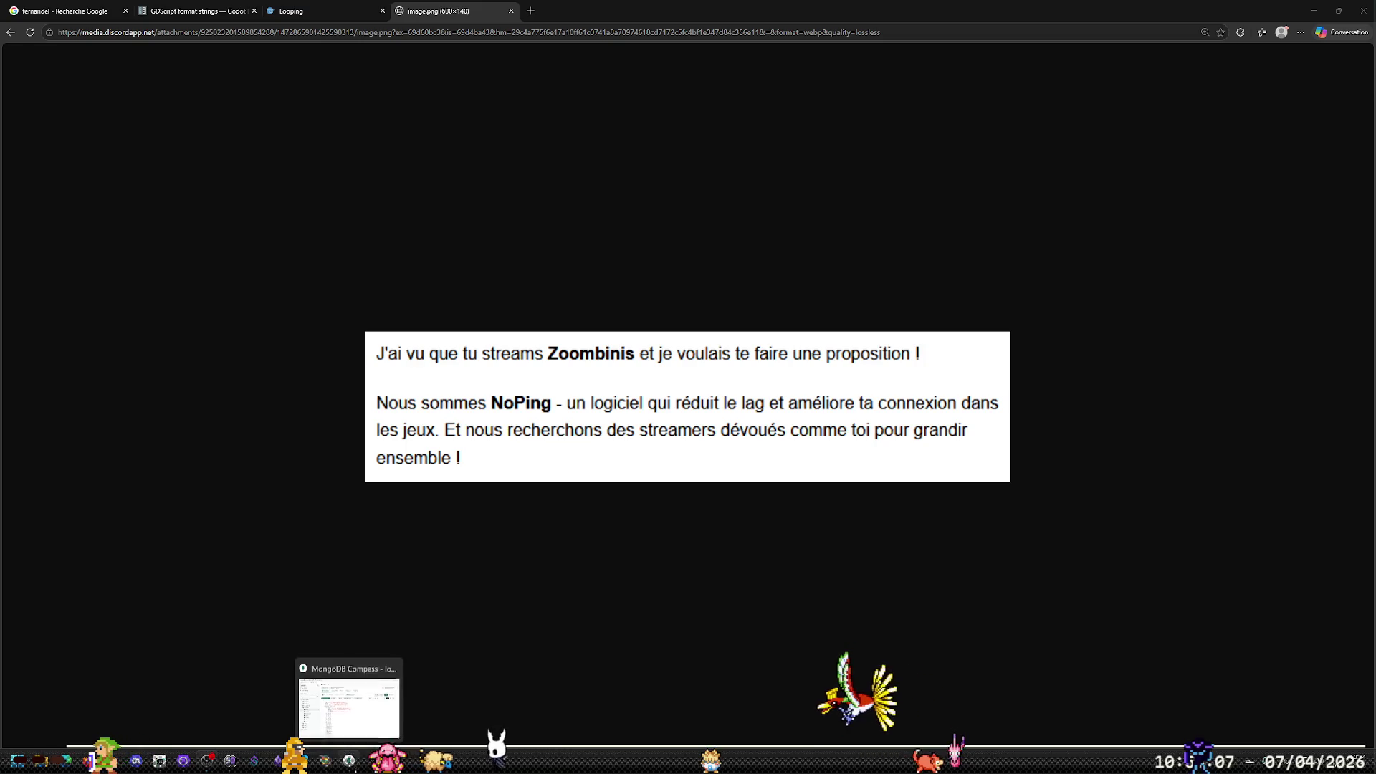
Search Google for 'noping', open the NoPing website from the results, and scroll through it
click(530, 11)
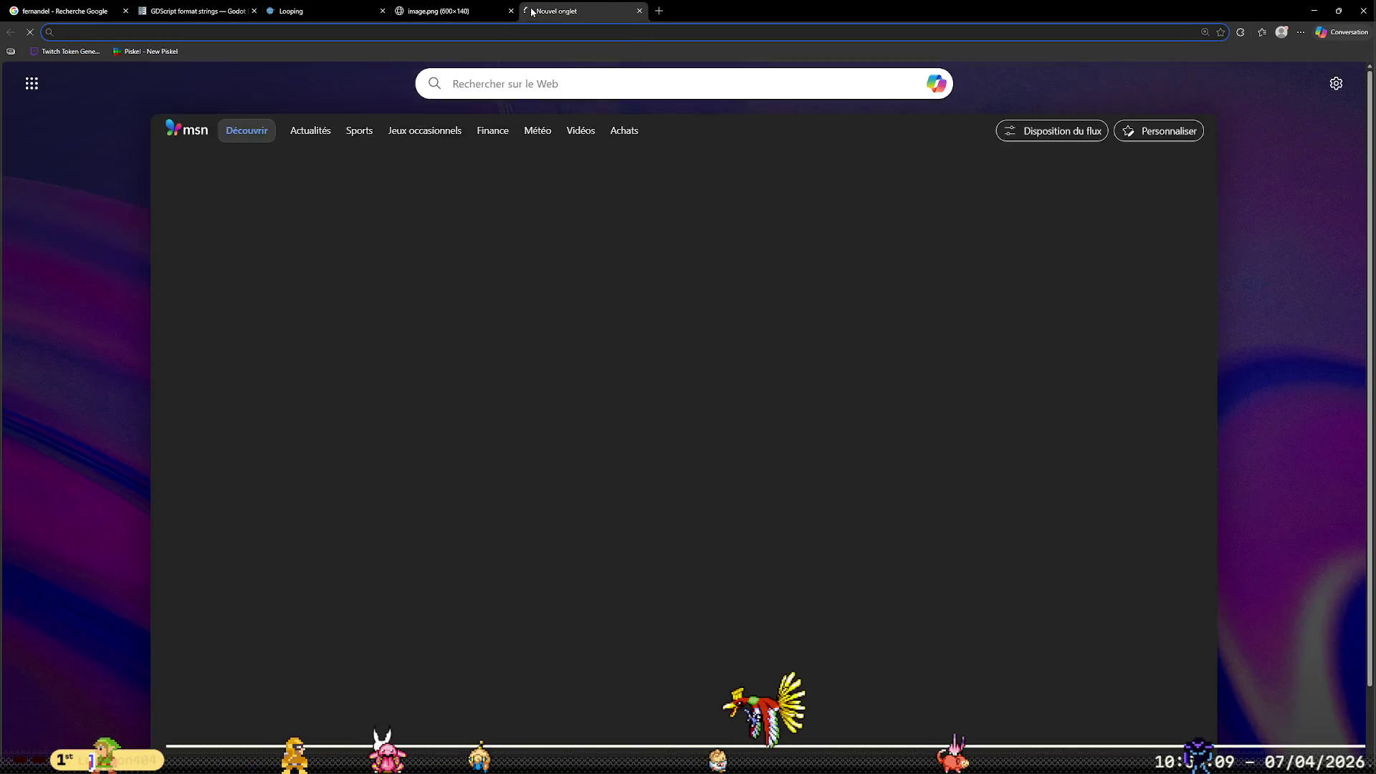
text(noping)
key(Return)
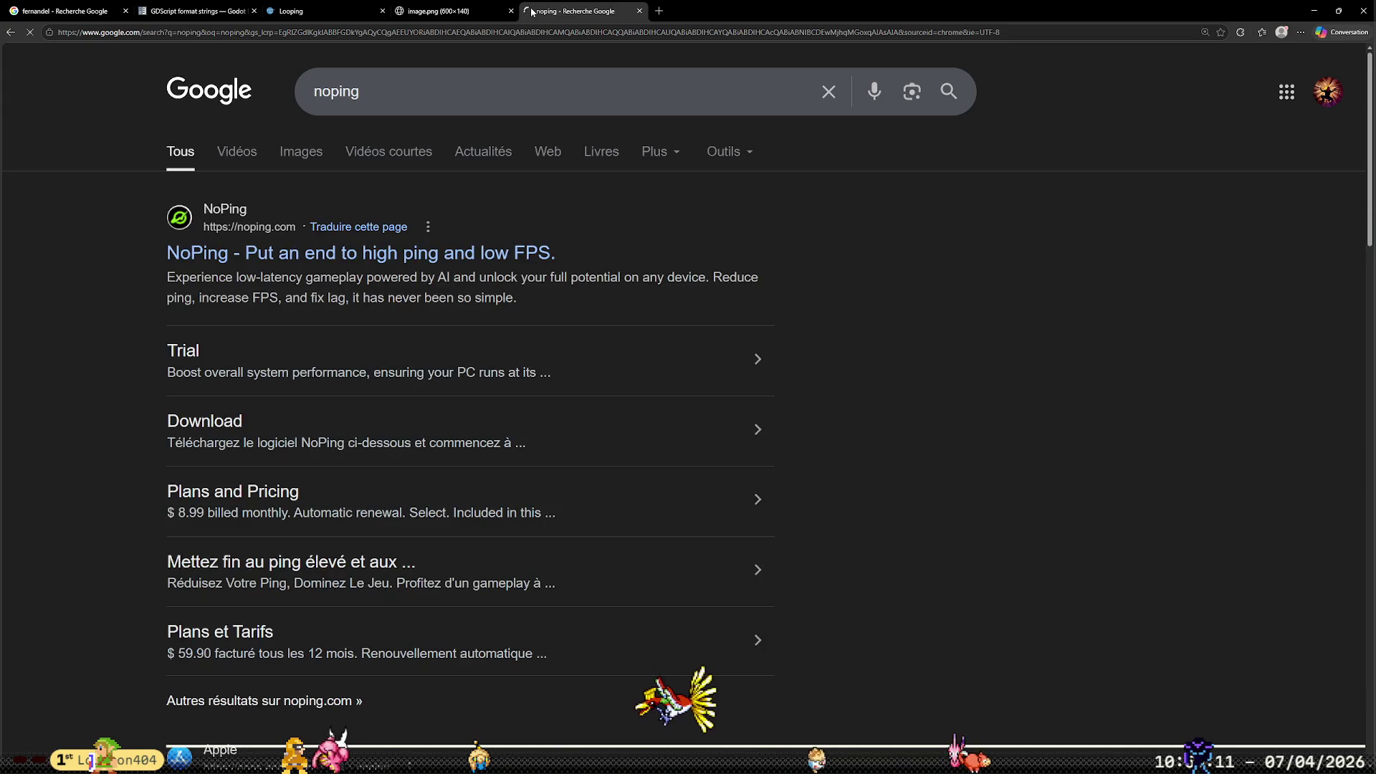
click(444, 267)
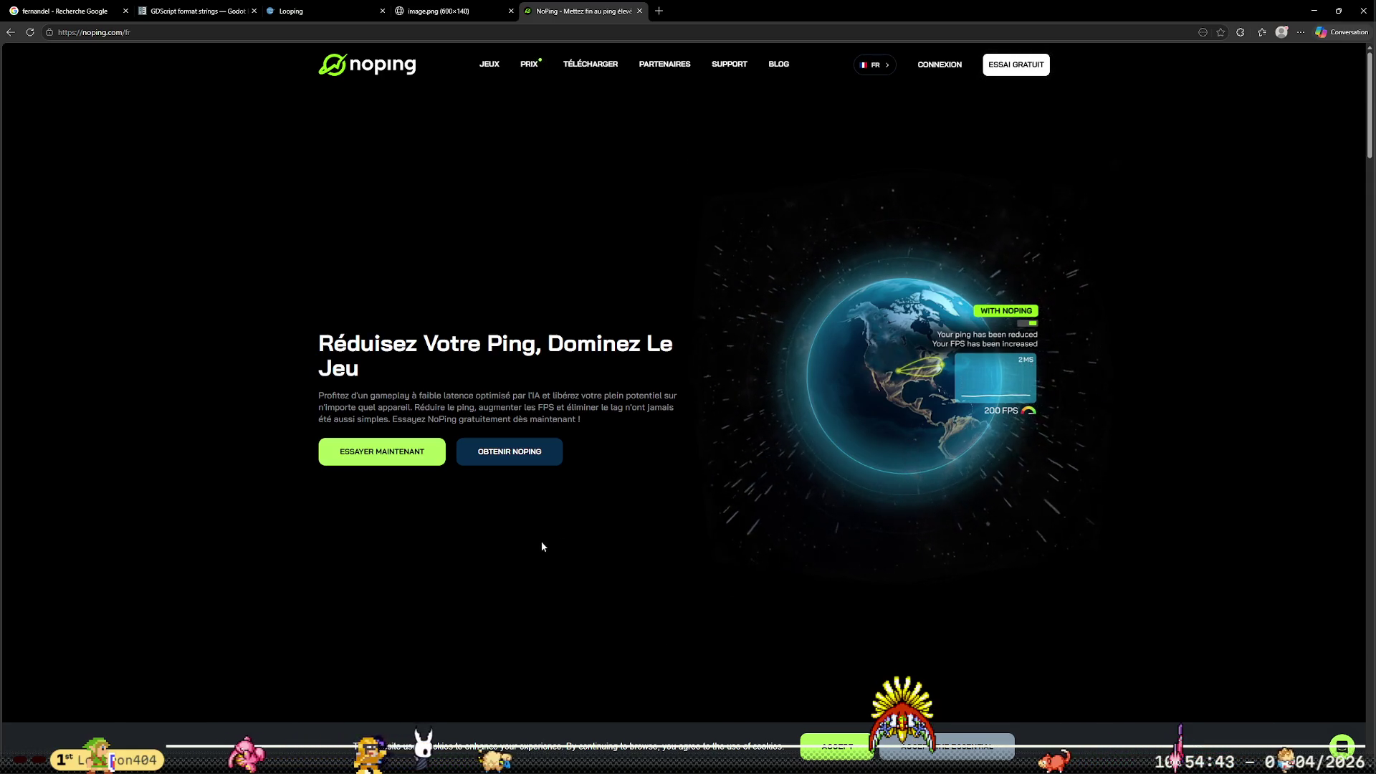
scroll(595, 527, down, 5)
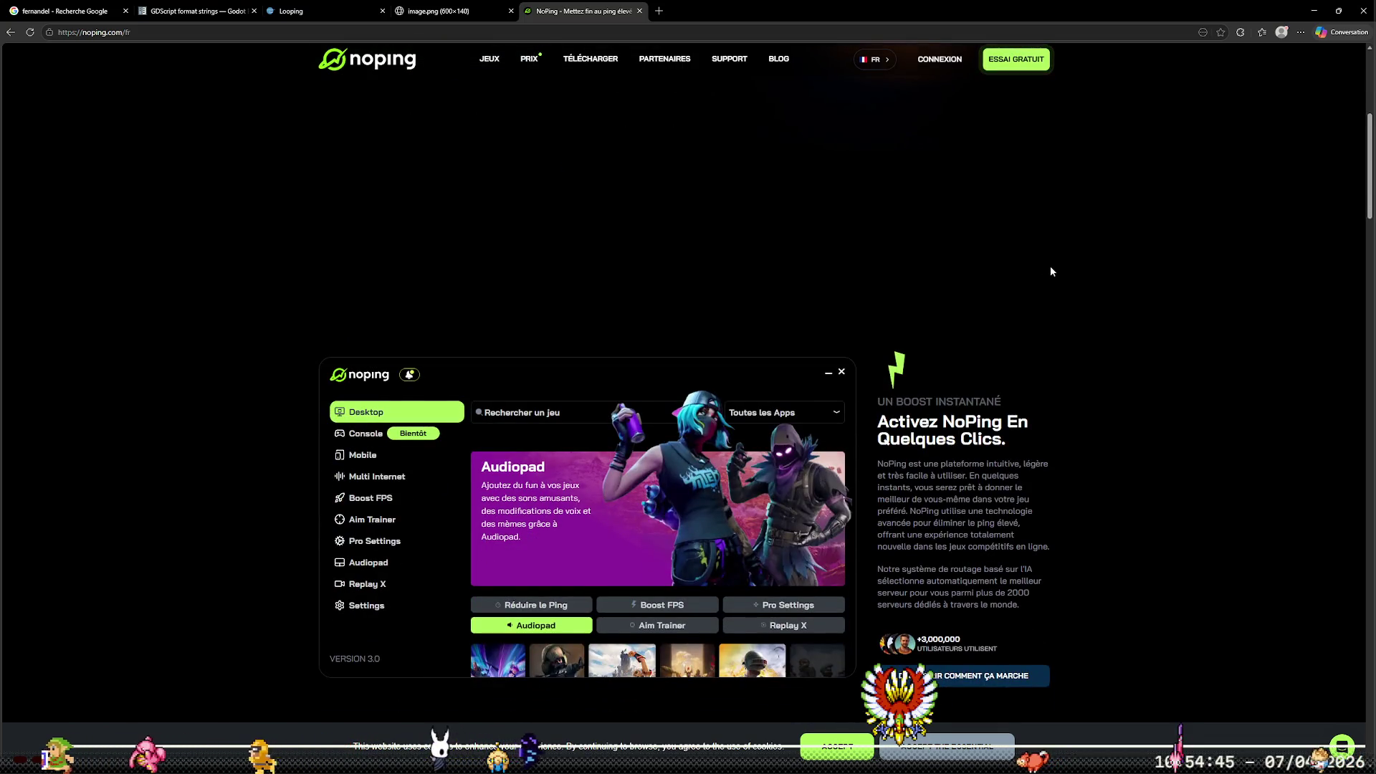
scroll(1051, 271, down, 5)
scroll(1039, 287, down, 5)
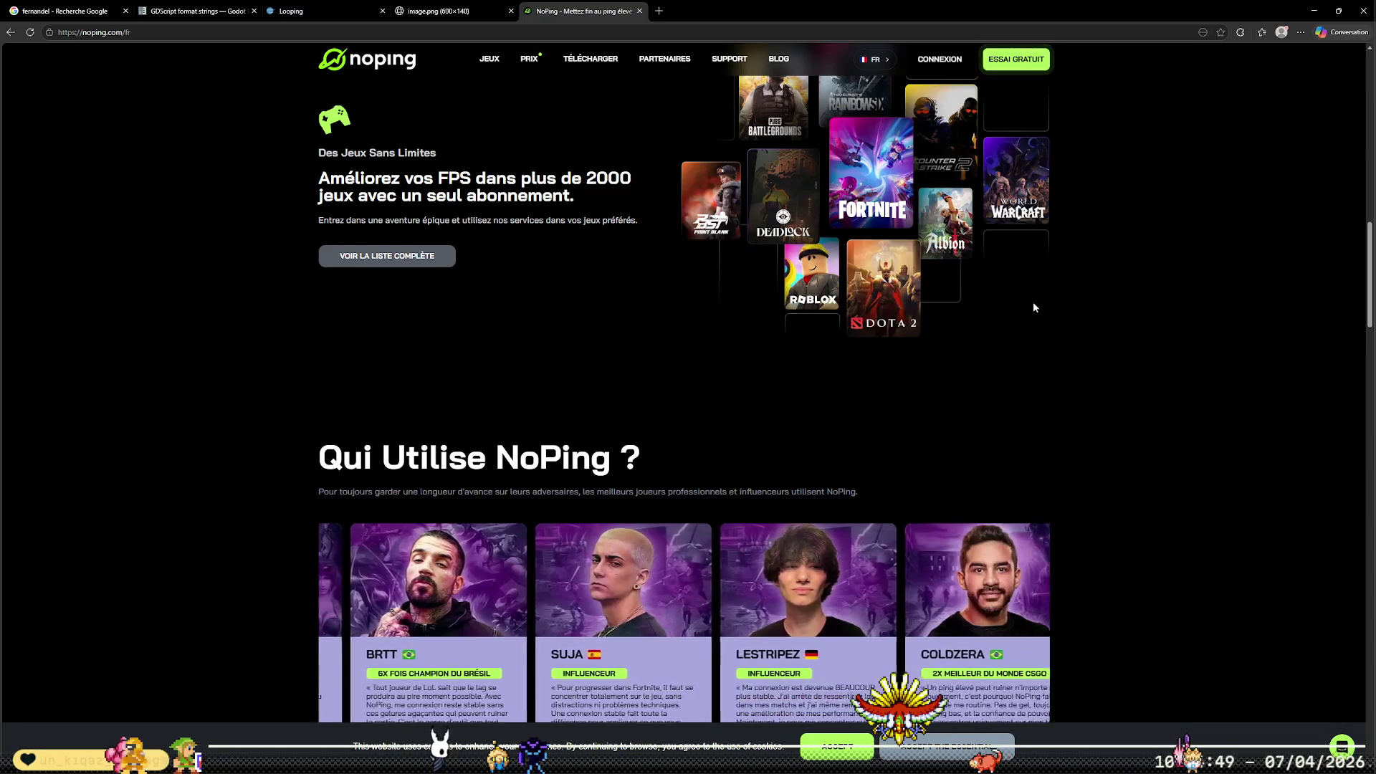
scroll(1035, 301, down, 3)
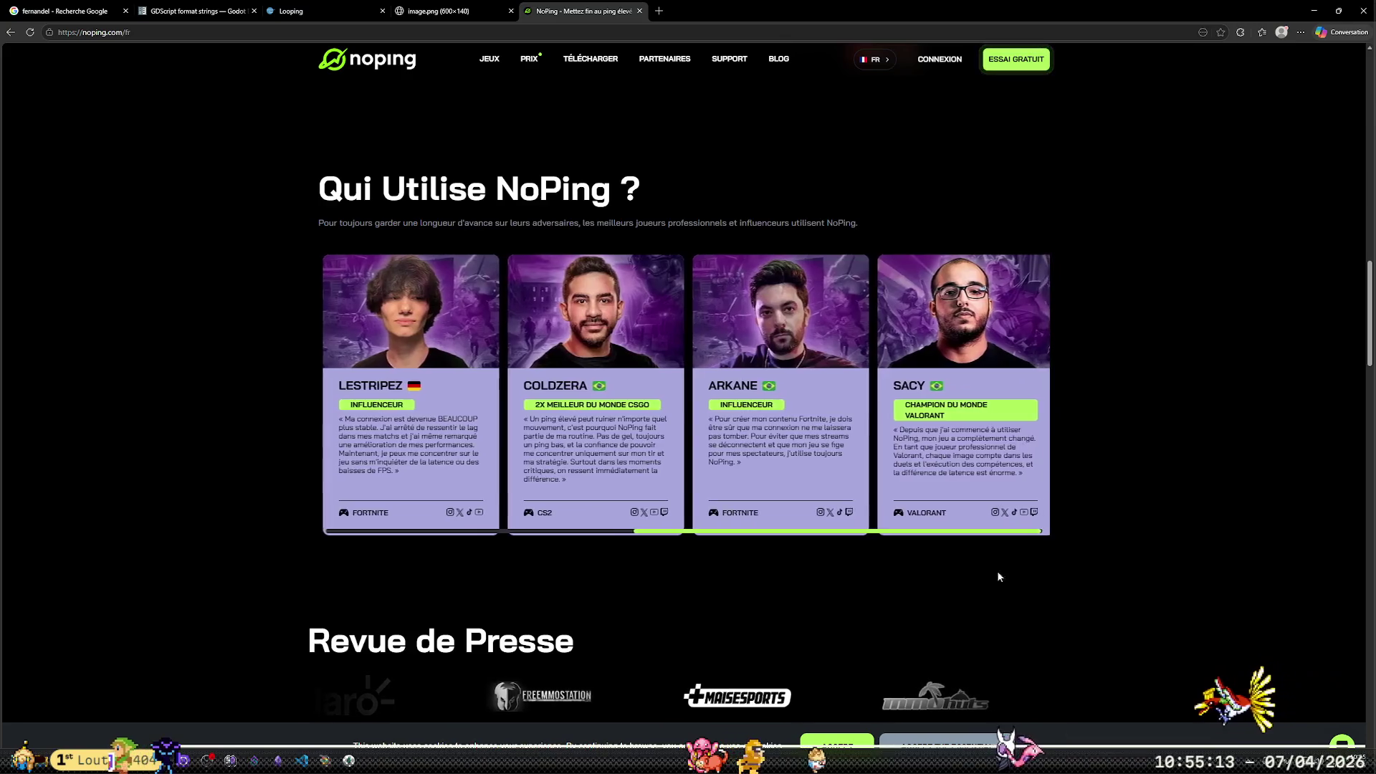
scroll(1002, 586, down, 4)
scroll(1072, 588, down, 2)
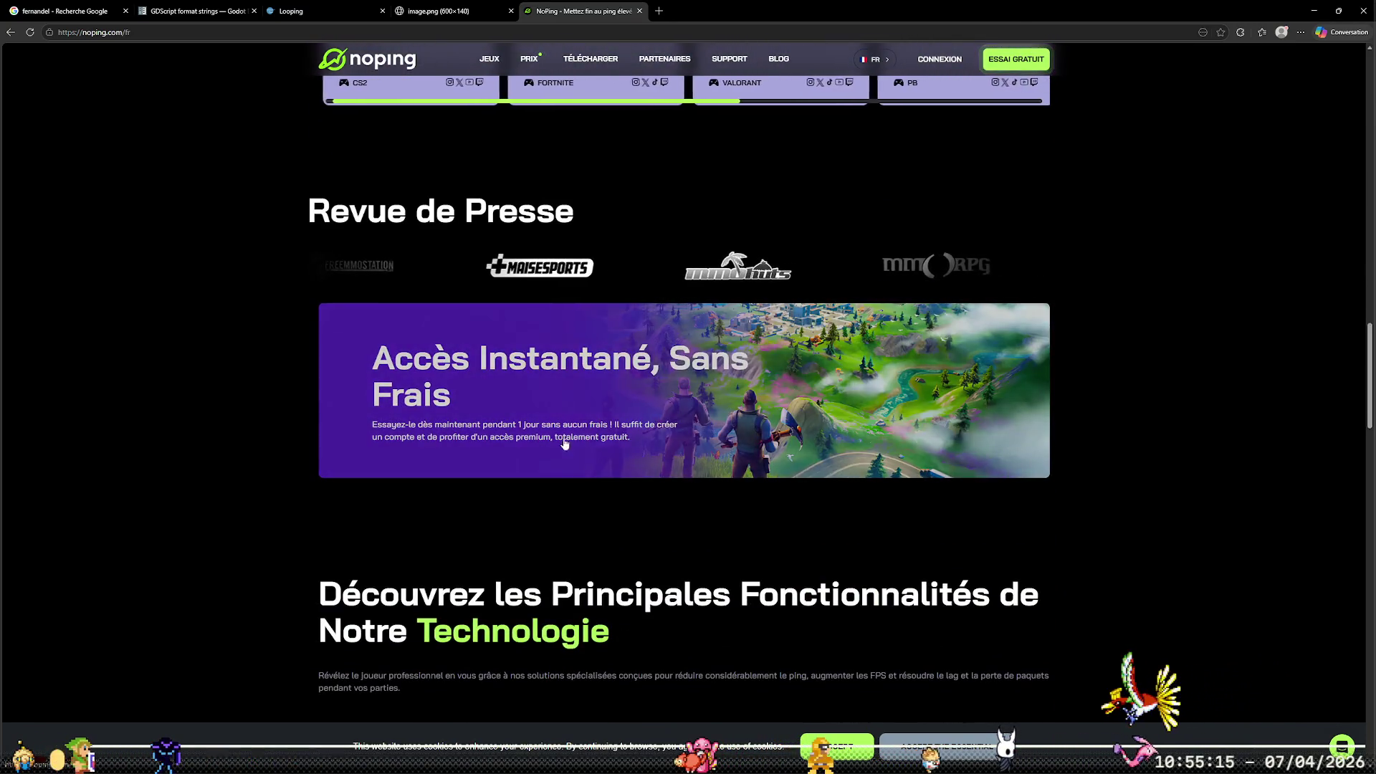
scroll(563, 444, down, 5)
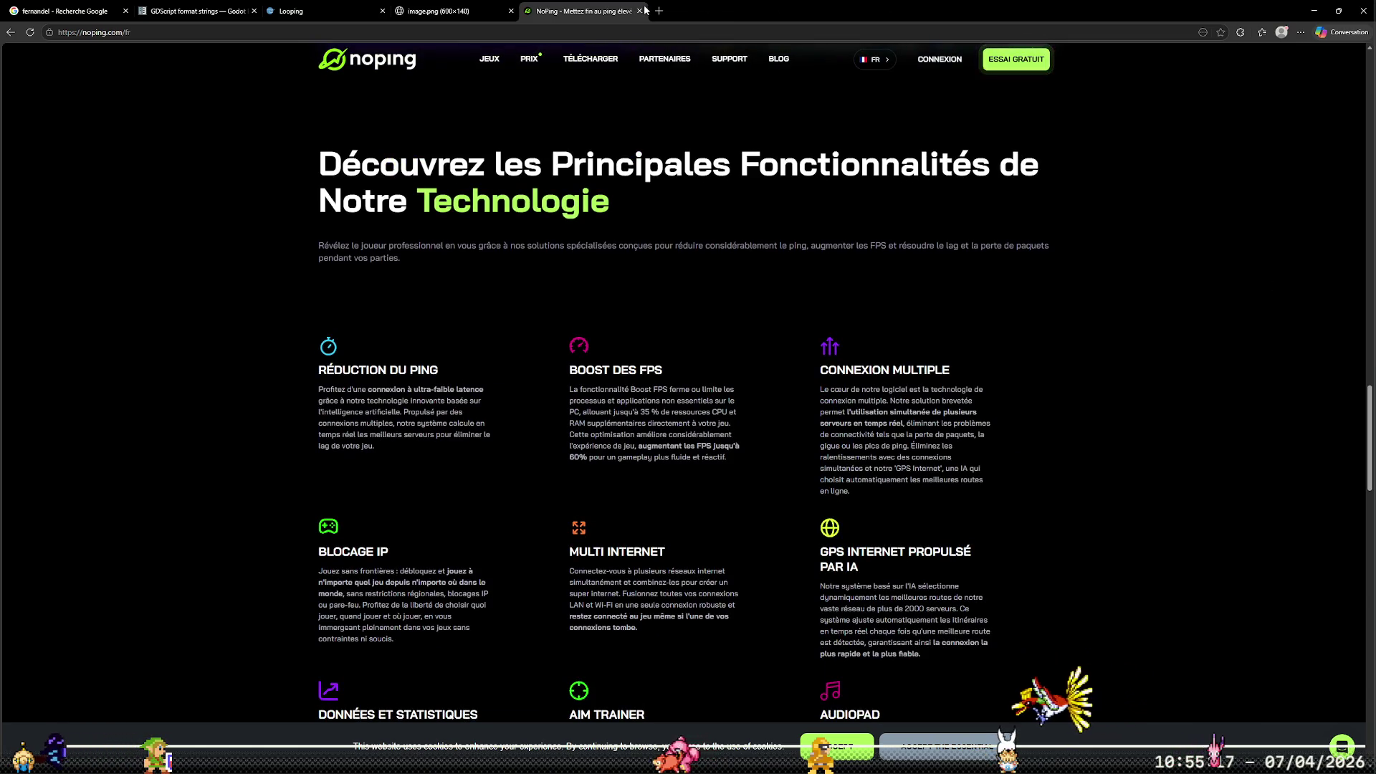
Close the NoPing and Discord image tabs and return to the Godot editor
click(640, 11)
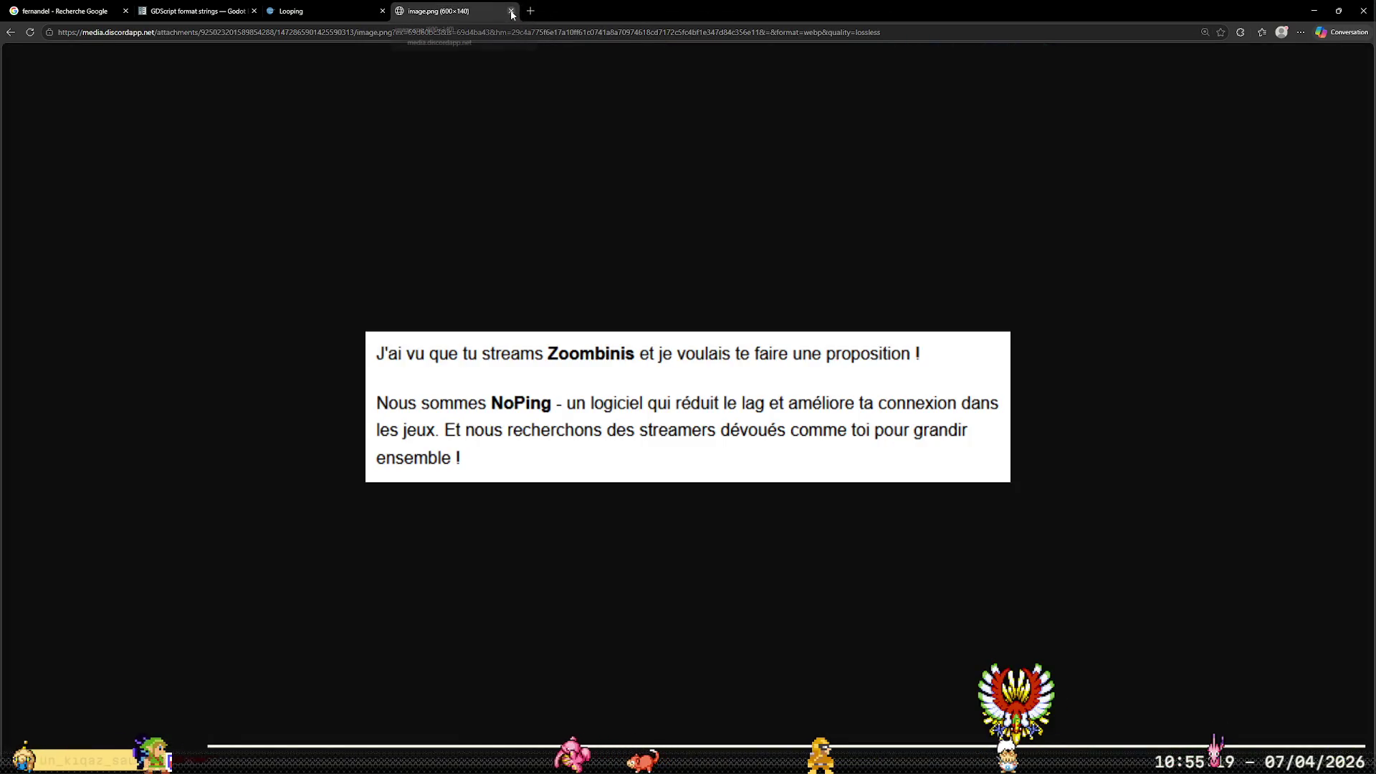
click(511, 12)
click(324, 761)
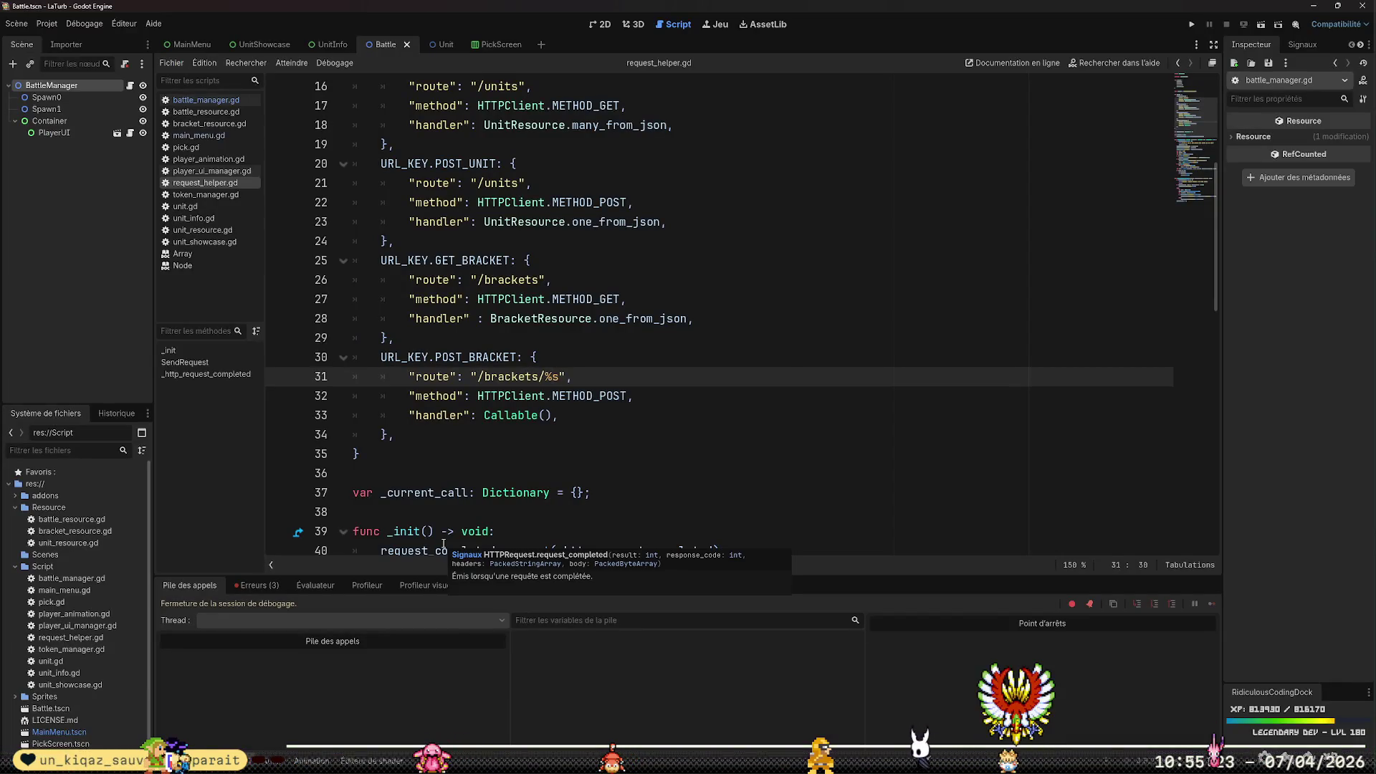
Add a breakpoint on the request call at line 60 of SendRequest
scroll(444, 545, down, 8)
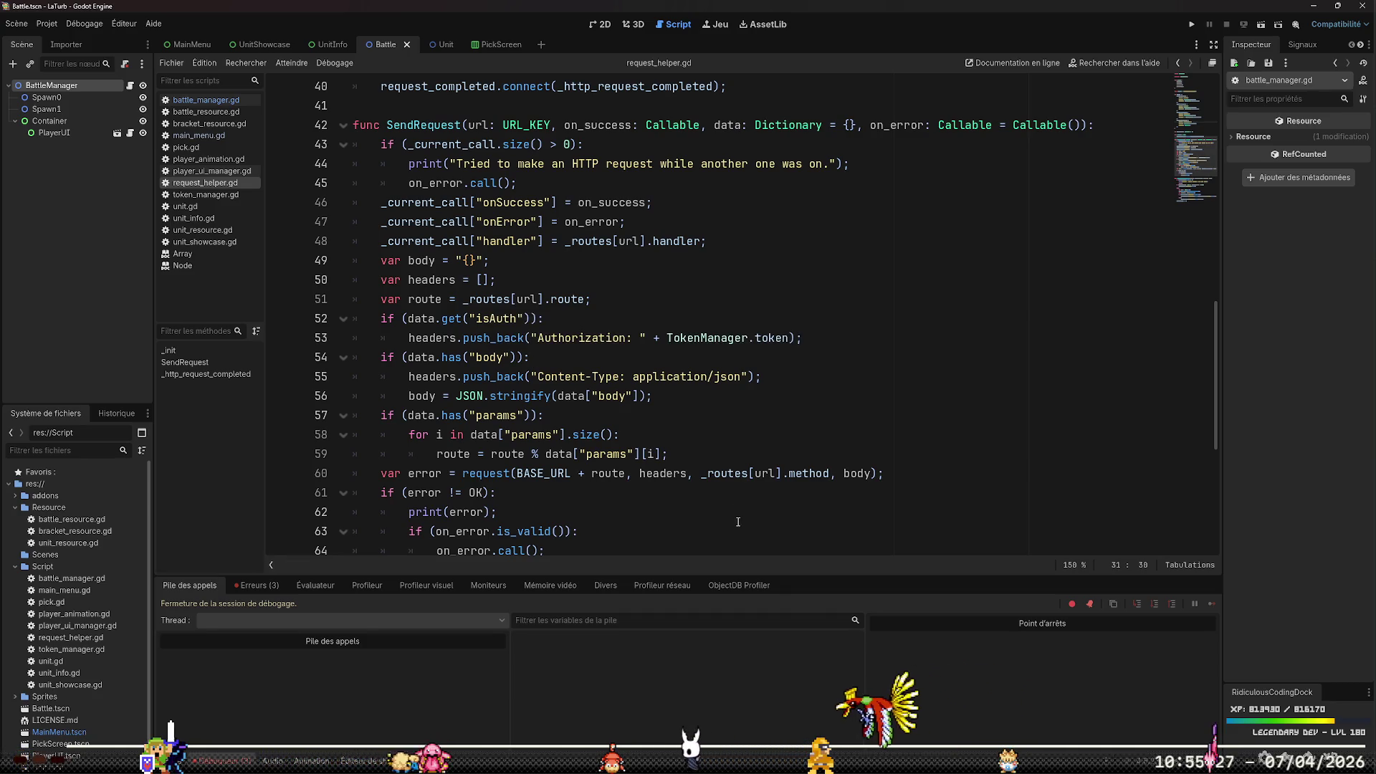
scroll(360, 399, down, 2)
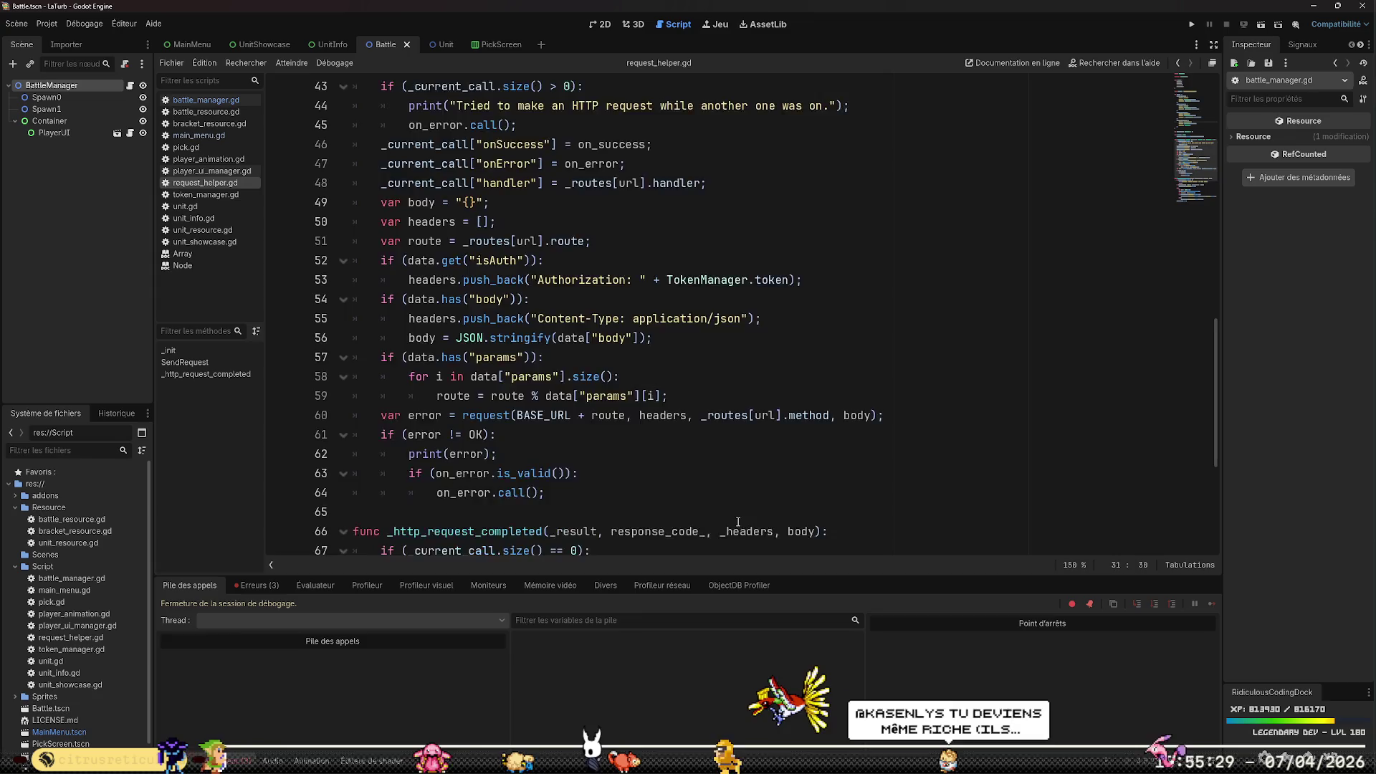
click(277, 358)
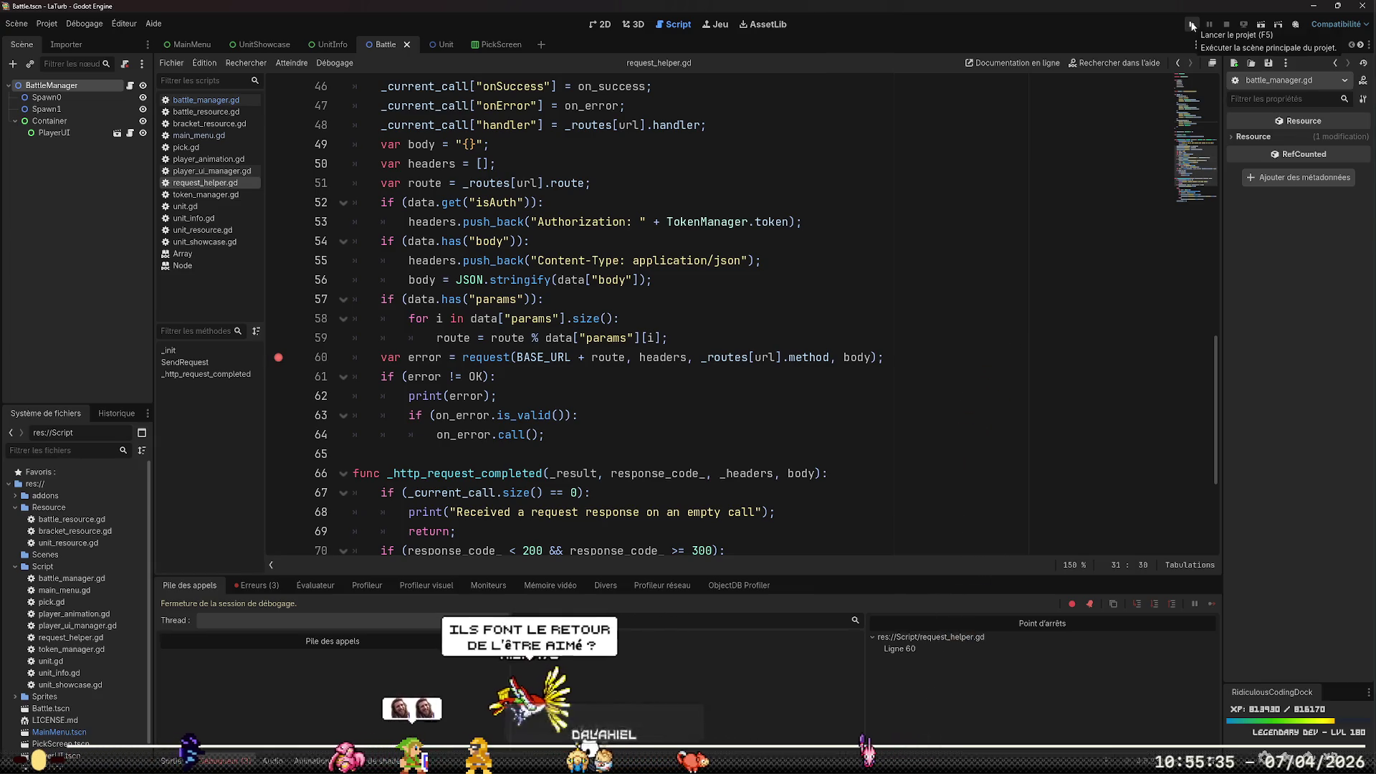
Run the game, check Locals at the first /units break, and continue execution
click(1191, 26)
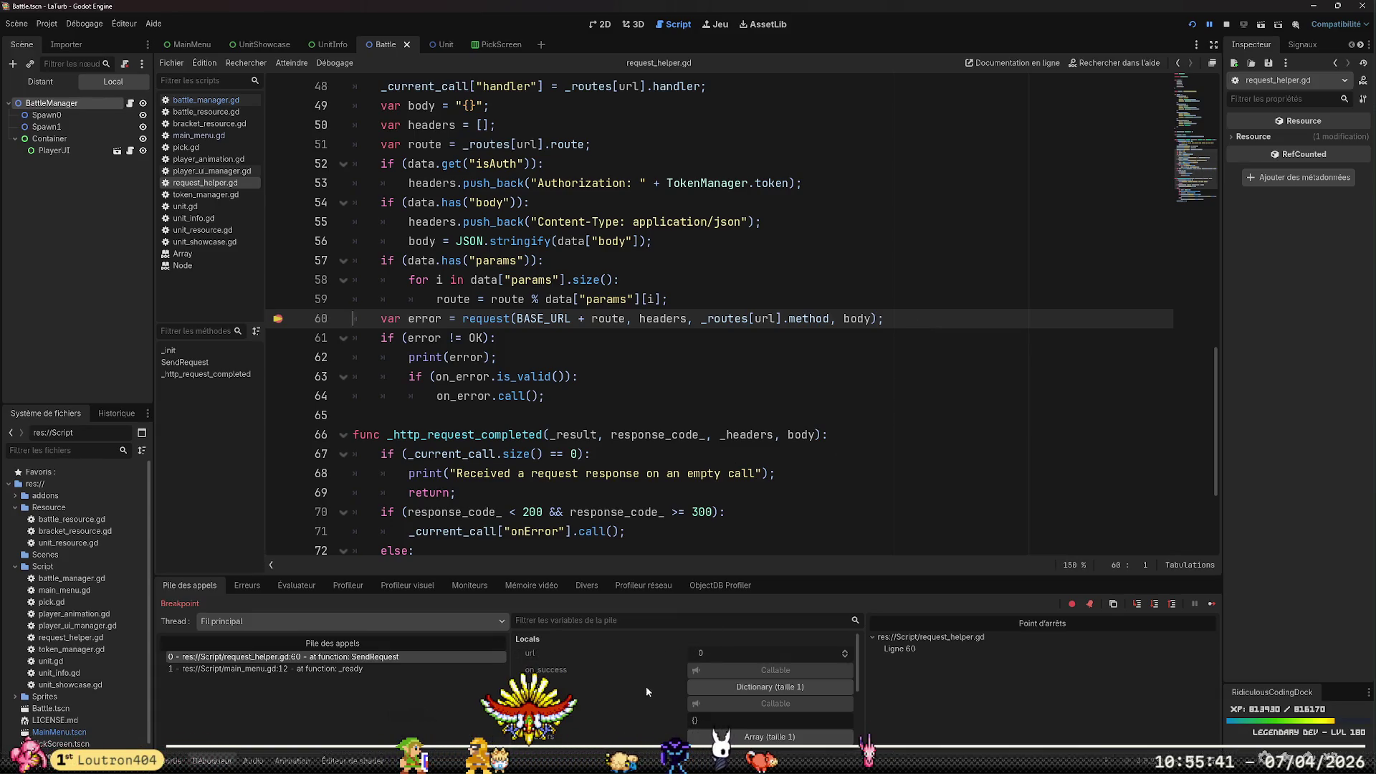
scroll(636, 694, down, 2)
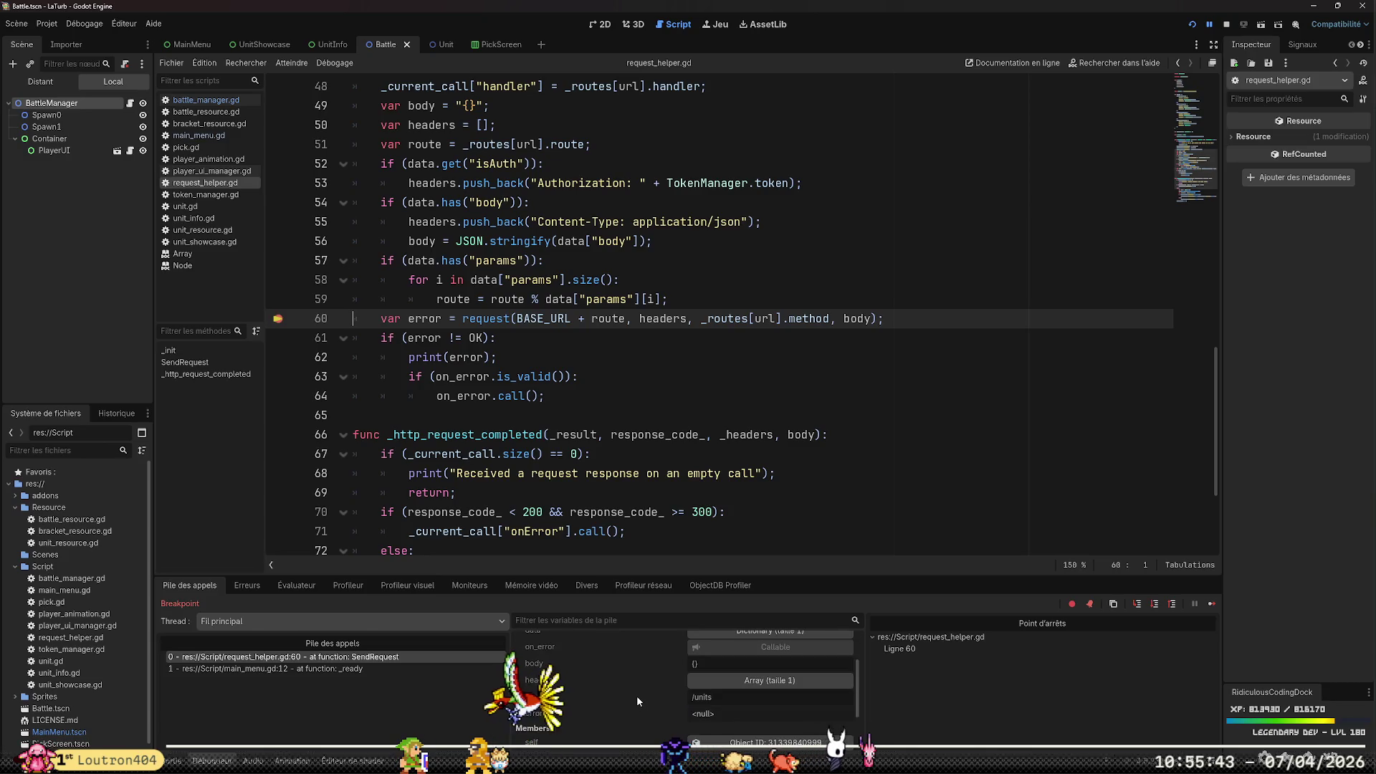
click(1209, 24)
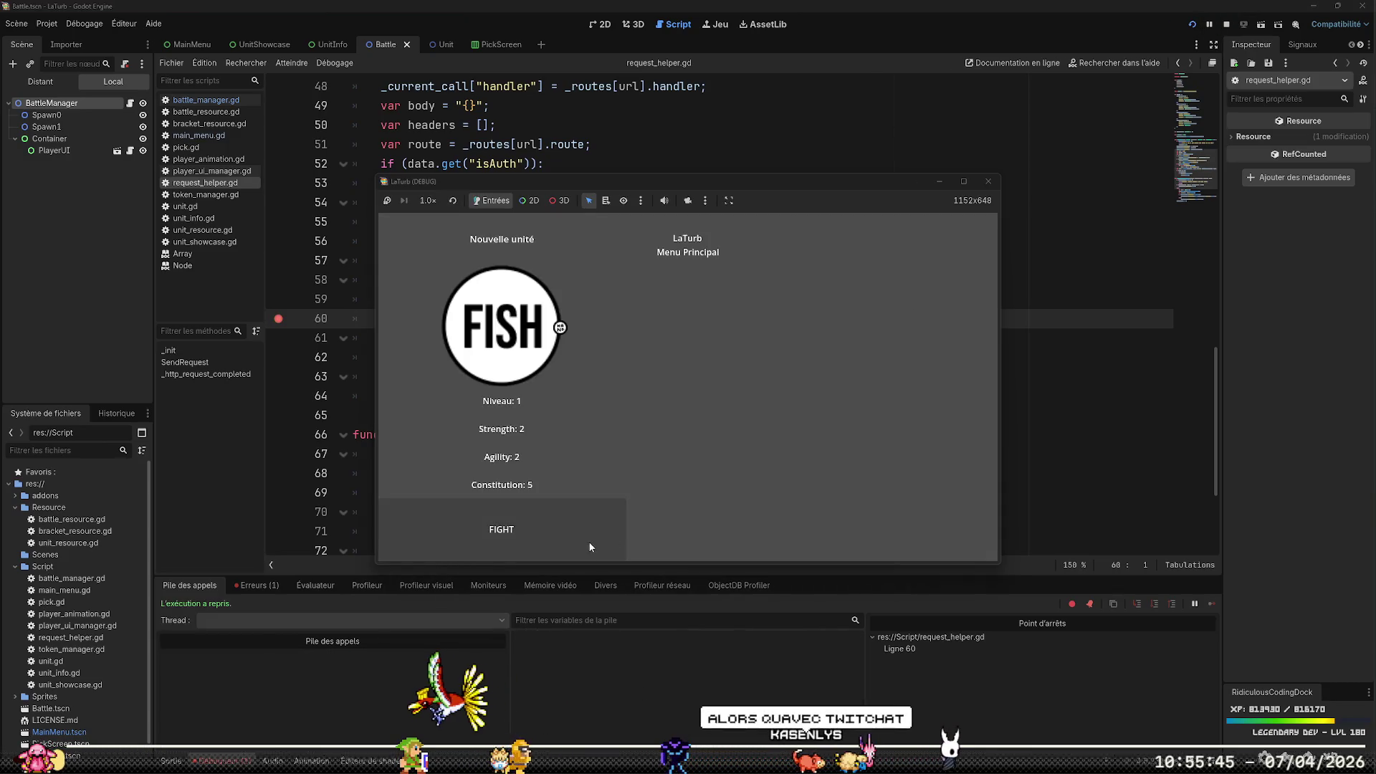
Choose the unit and an opponent, then check the /brackets/ route and body at the line 60 breakpoint
click(588, 540)
key(F12)
click(746, 397)
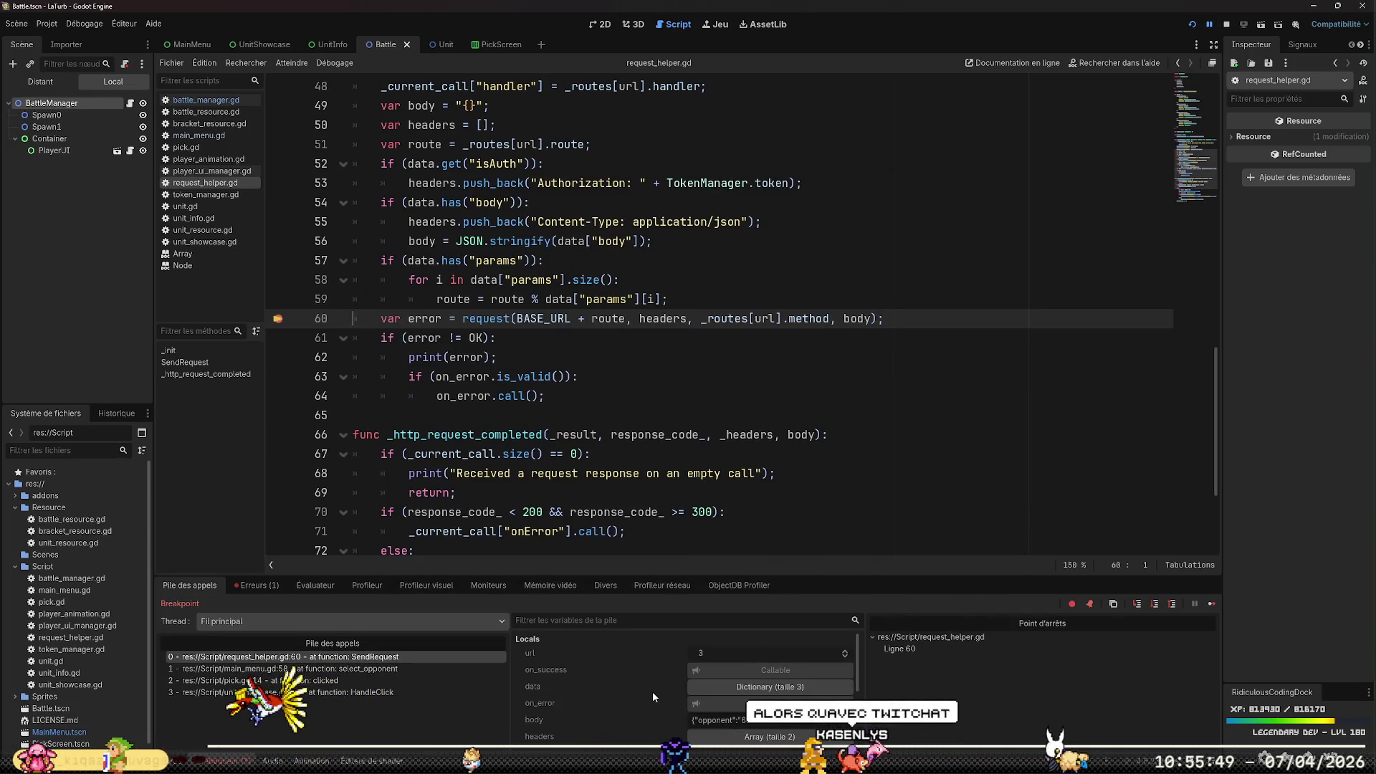
scroll(652, 690, down, 2)
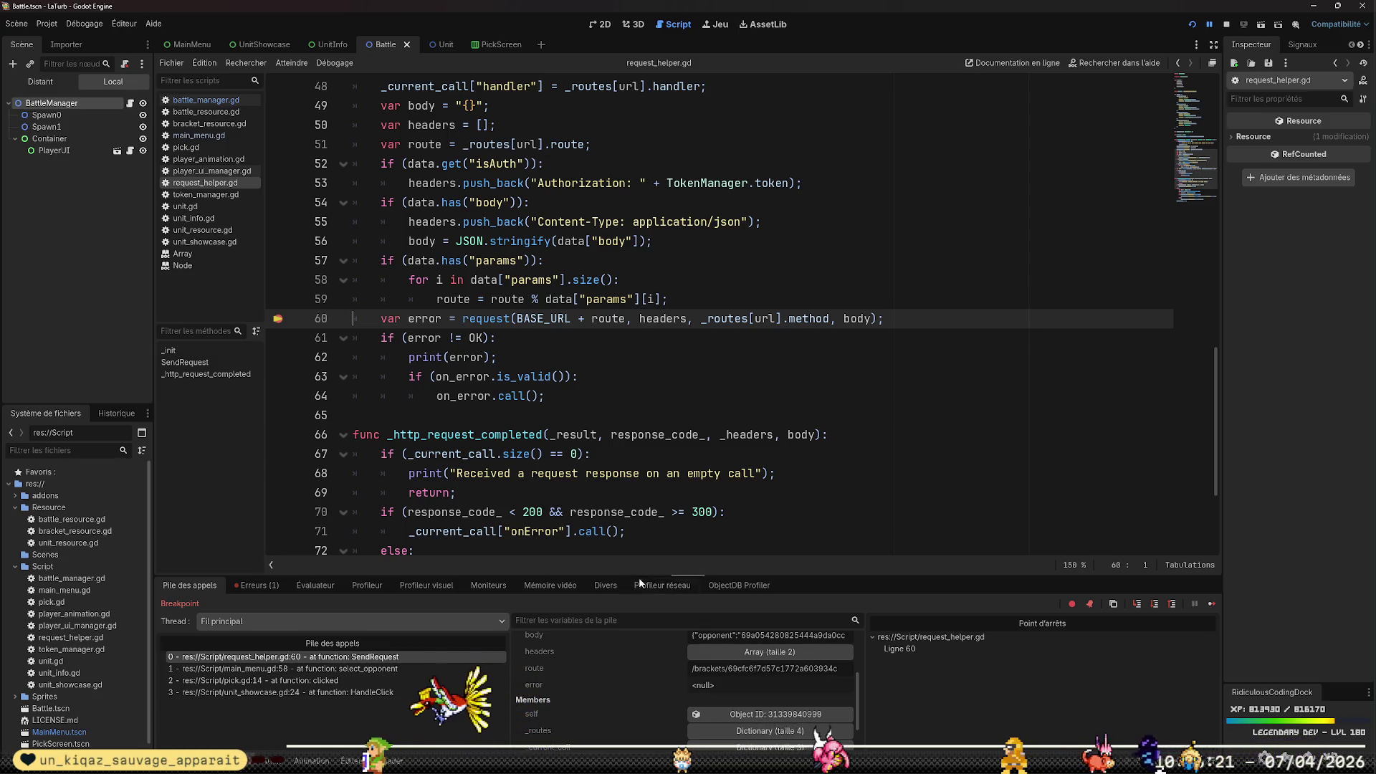
scroll(817, 688, up, 2)
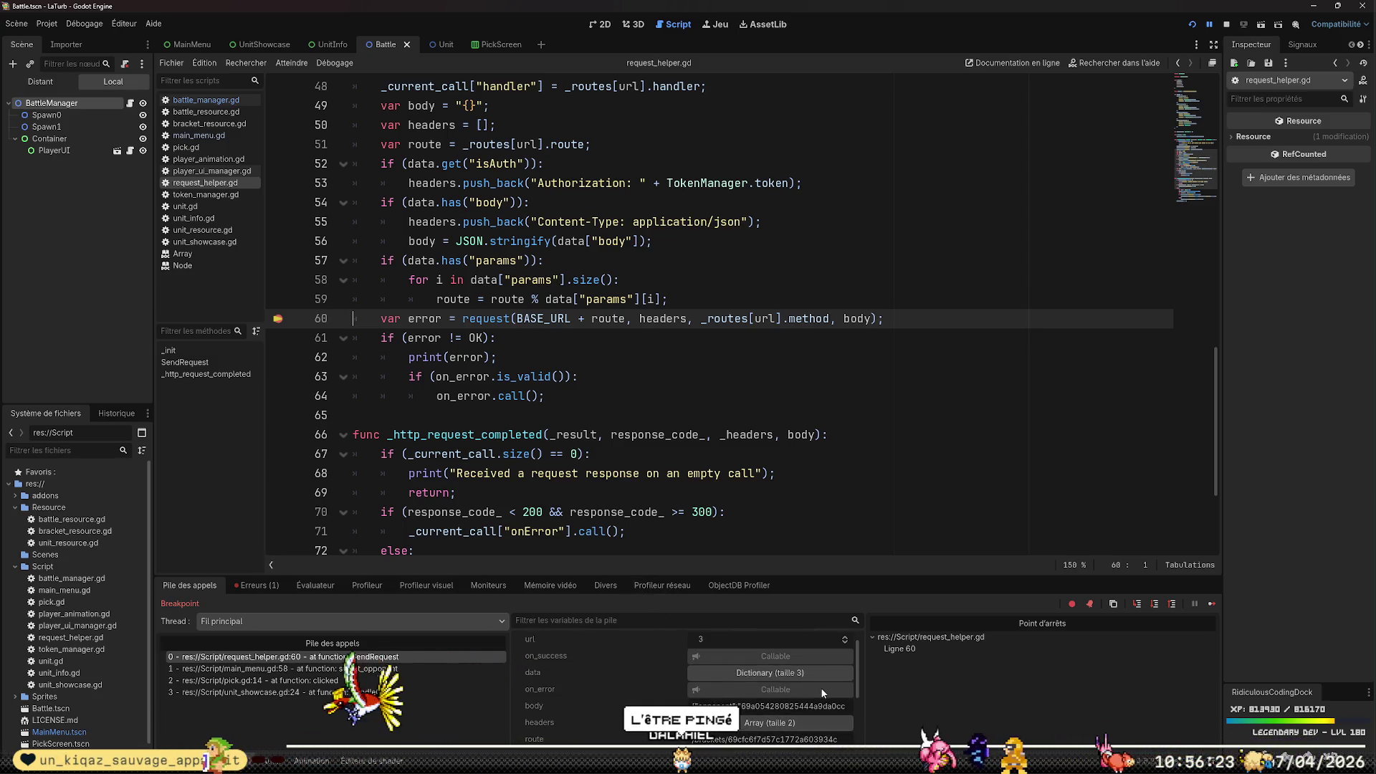
scroll(773, 706, down, 1)
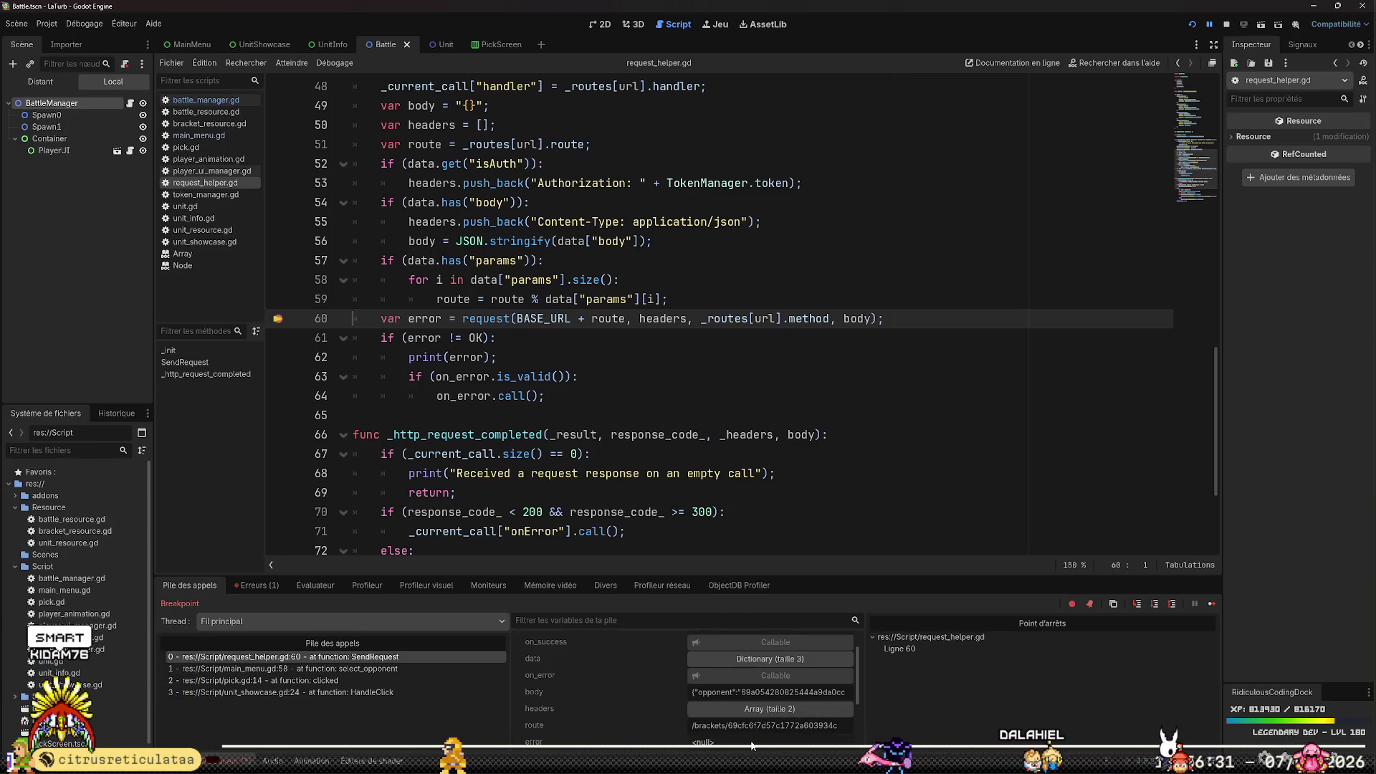
scroll(769, 728, down, 5)
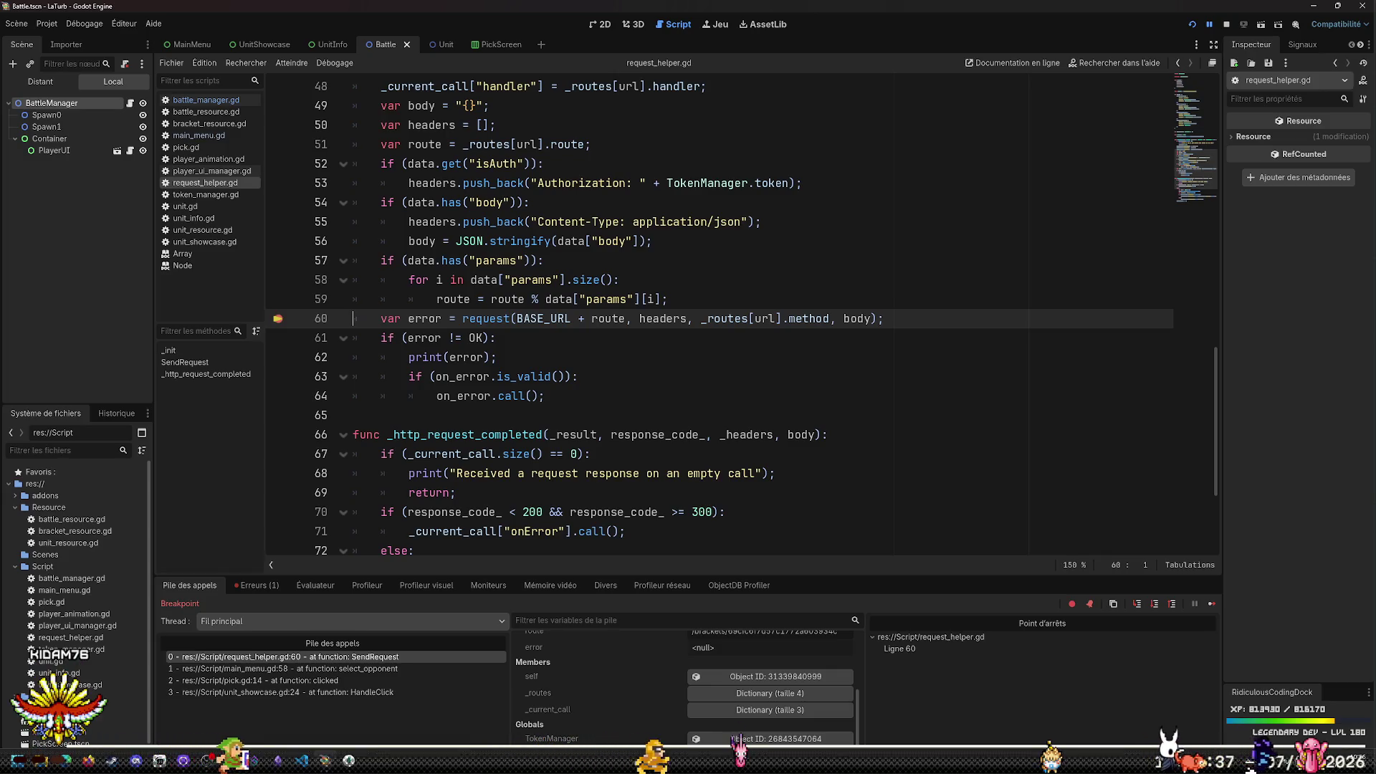
click(302, 761)
scroll(399, 650, up, 1)
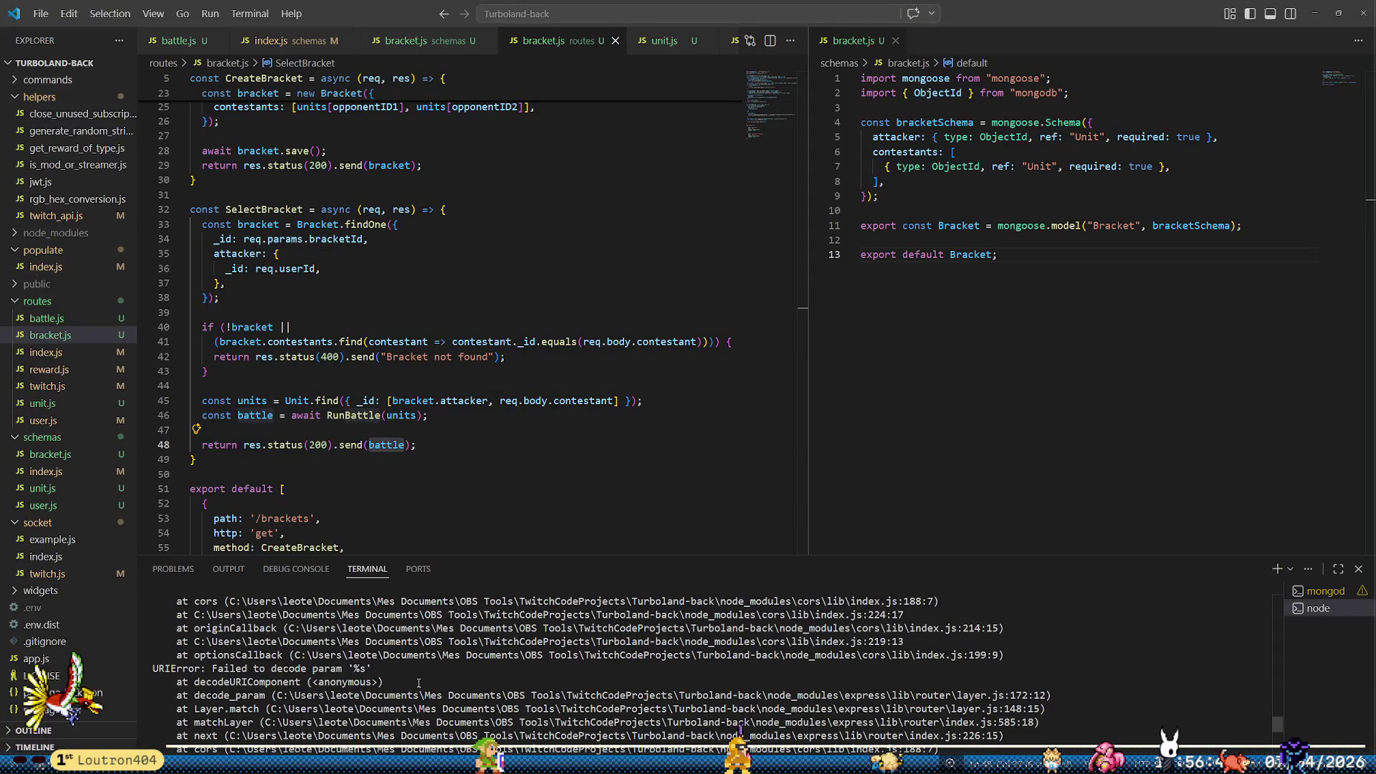
scroll(419, 683, down, 3)
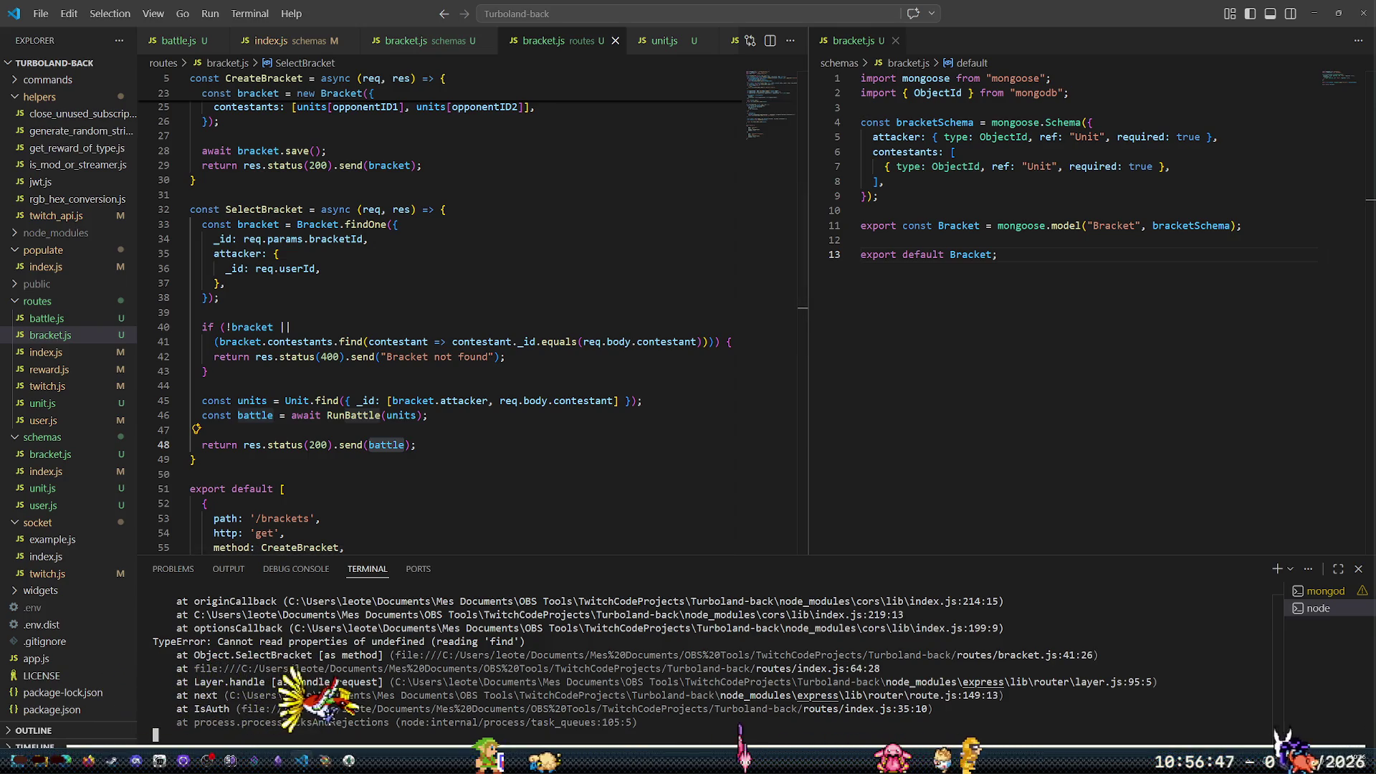
click(325, 760)
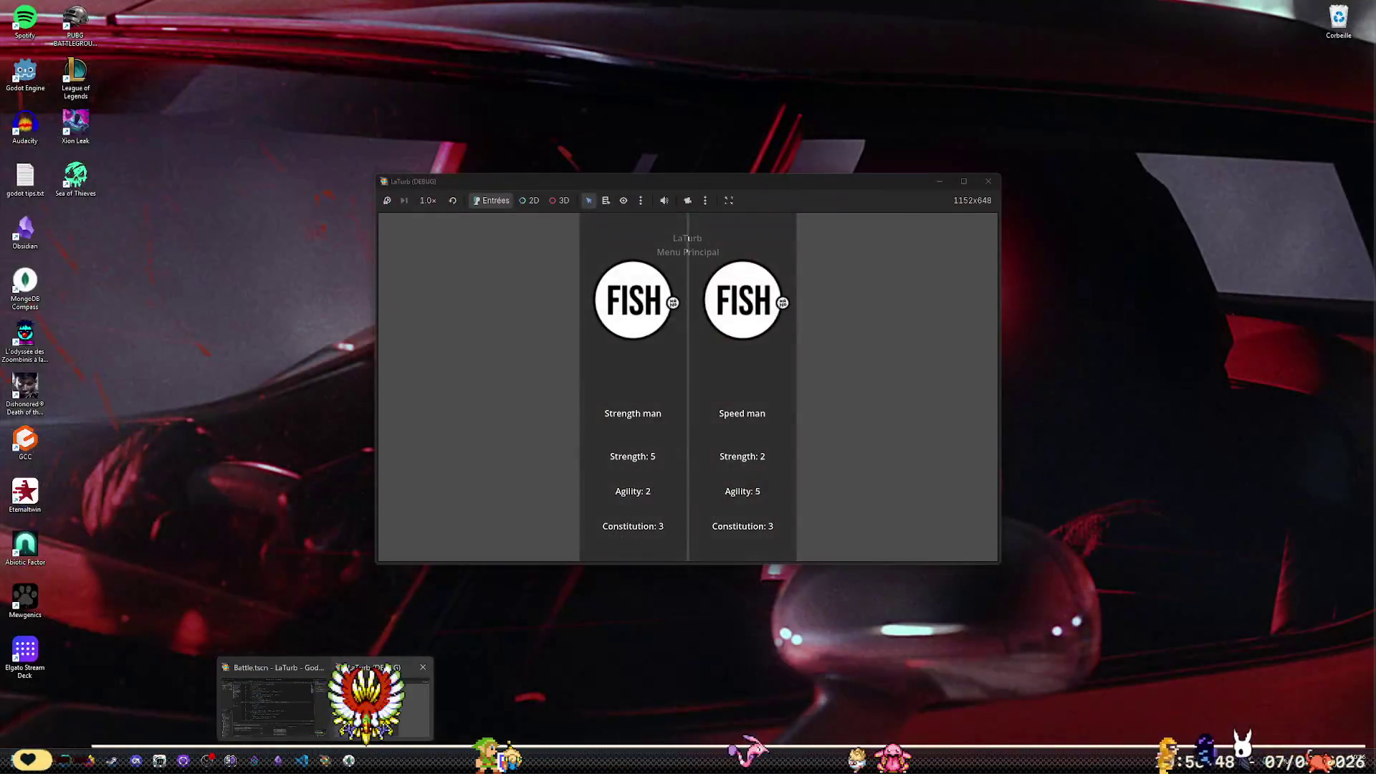
click(373, 702)
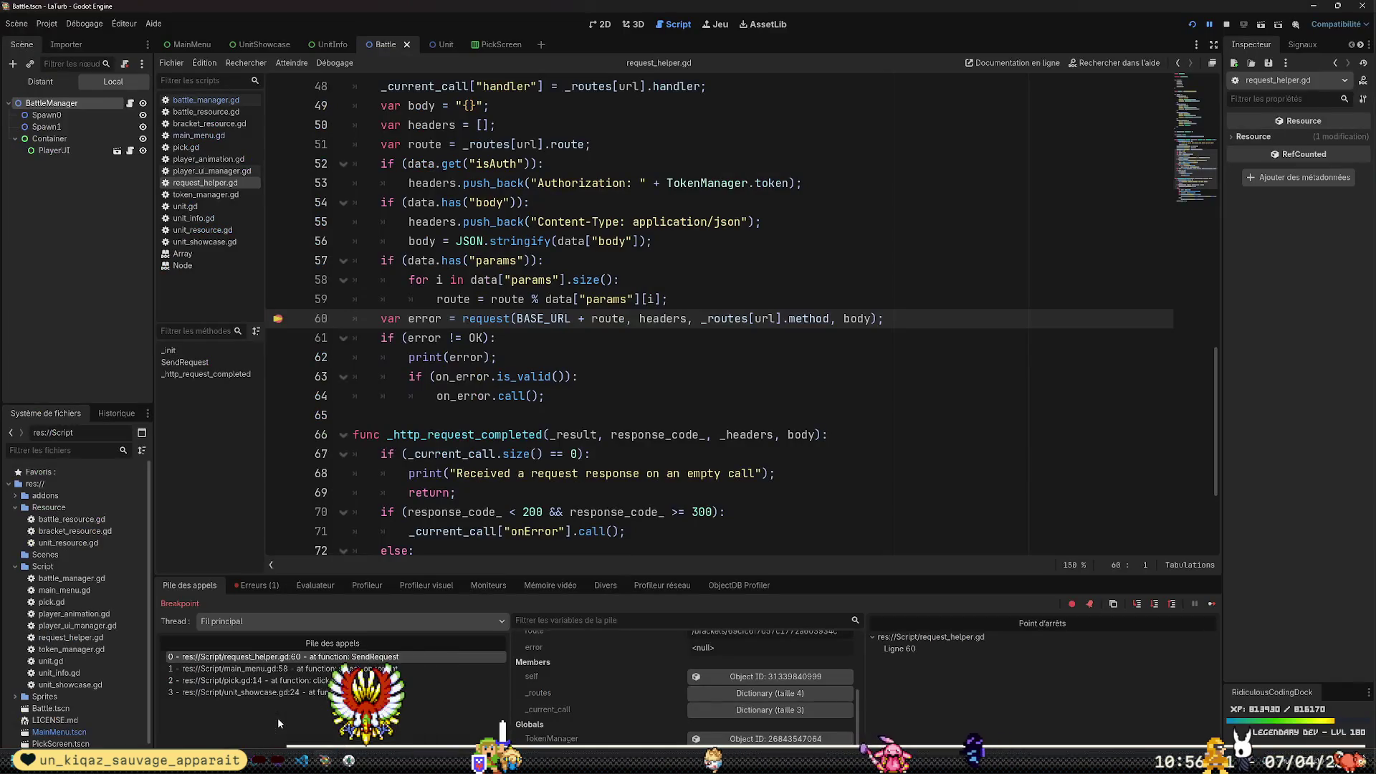
Stop the debug session and remove the line 60 breakpoint in request_helper.gd
key(F12)
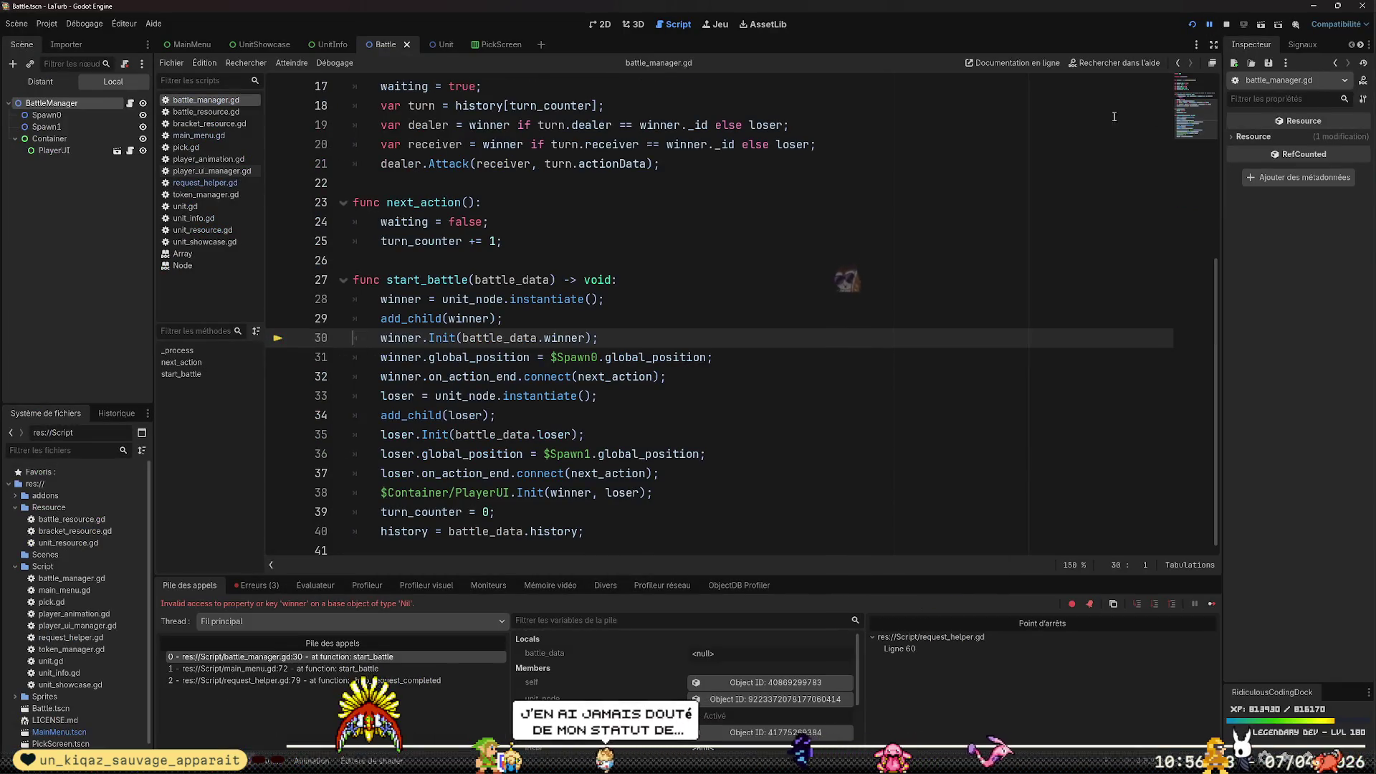
key(F8)
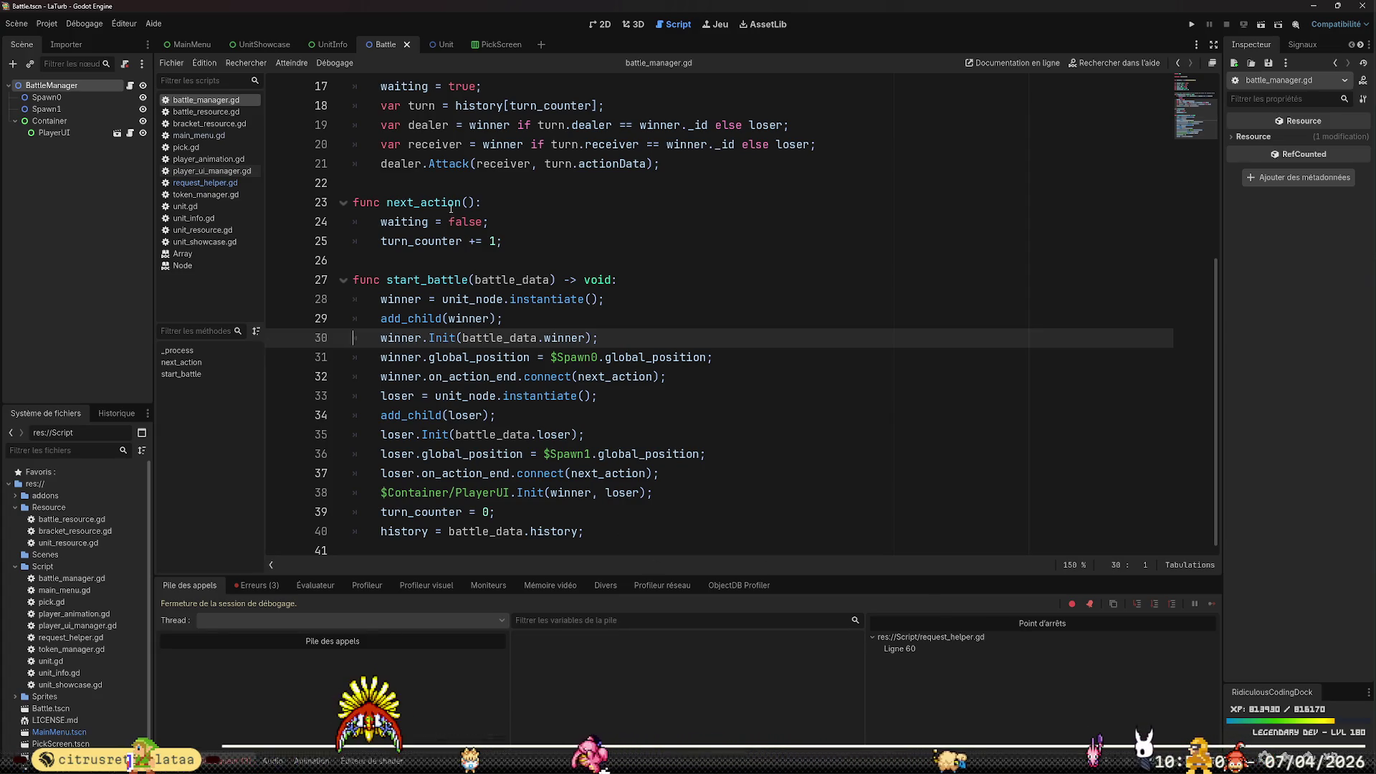
click(216, 181)
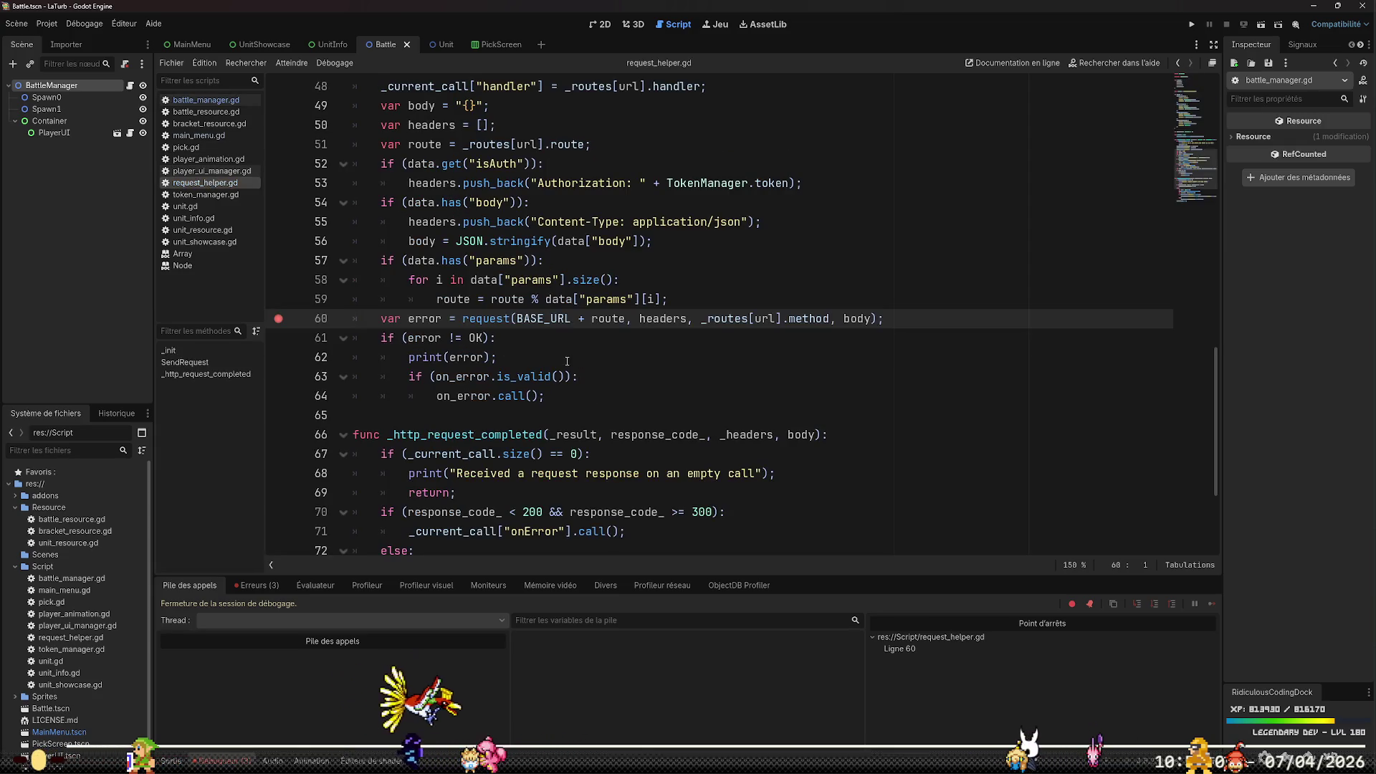
click(506, 361)
mouse_move(507, 368)
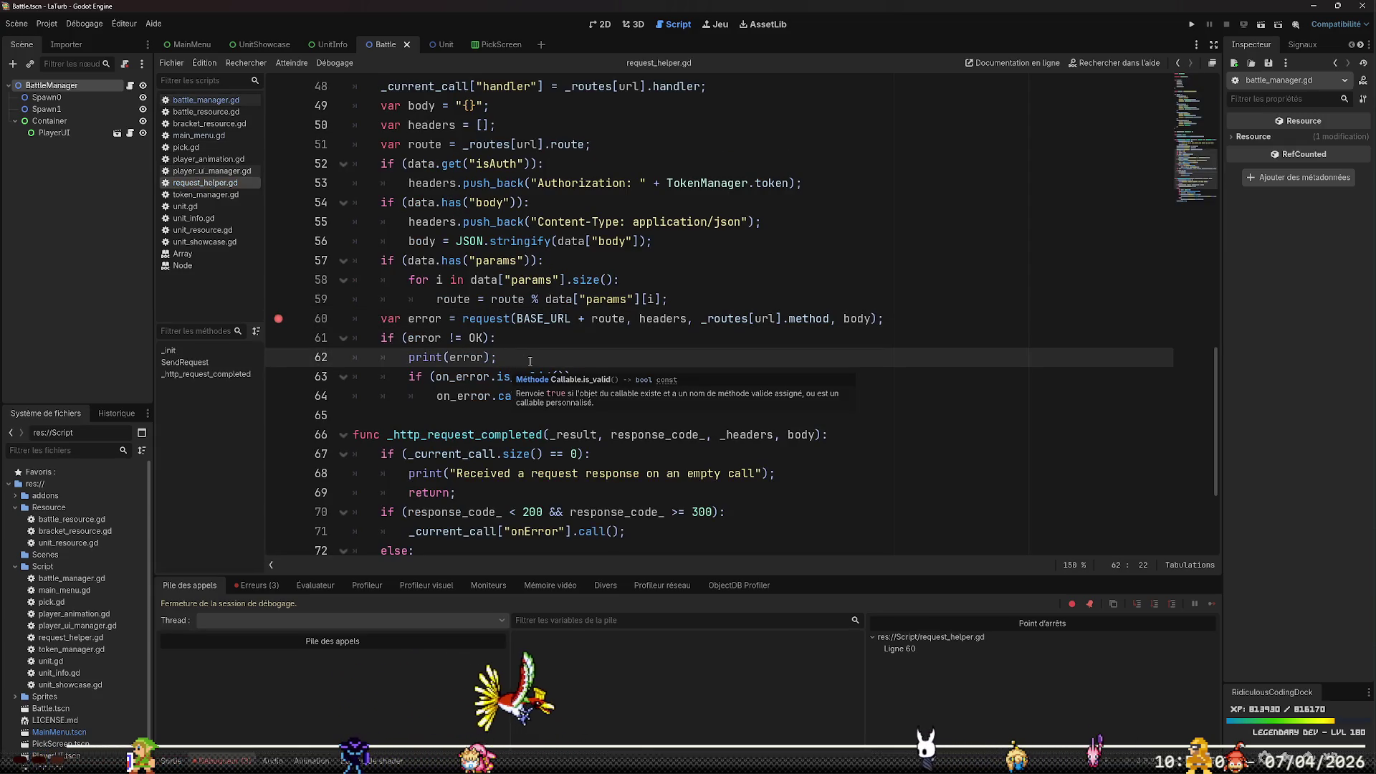
click(278, 319)
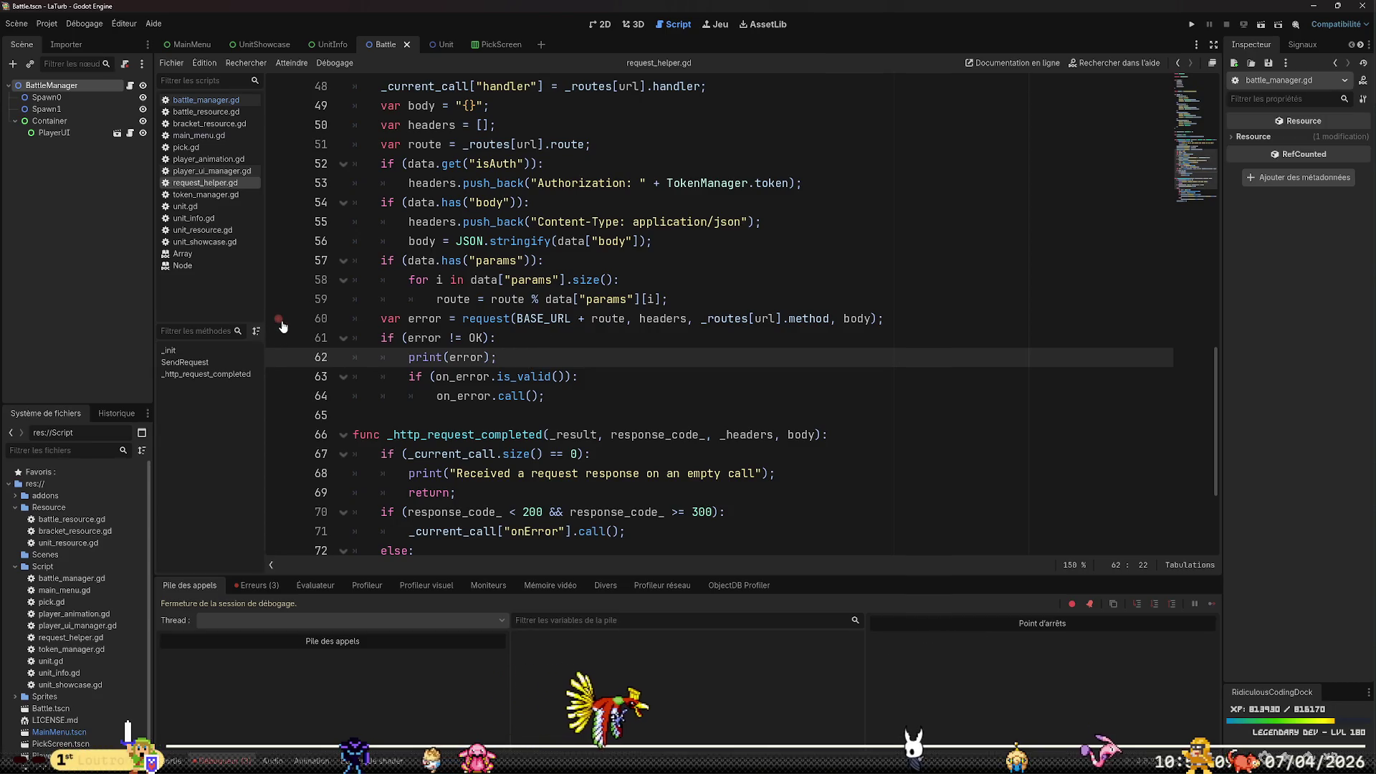
click(516, 315)
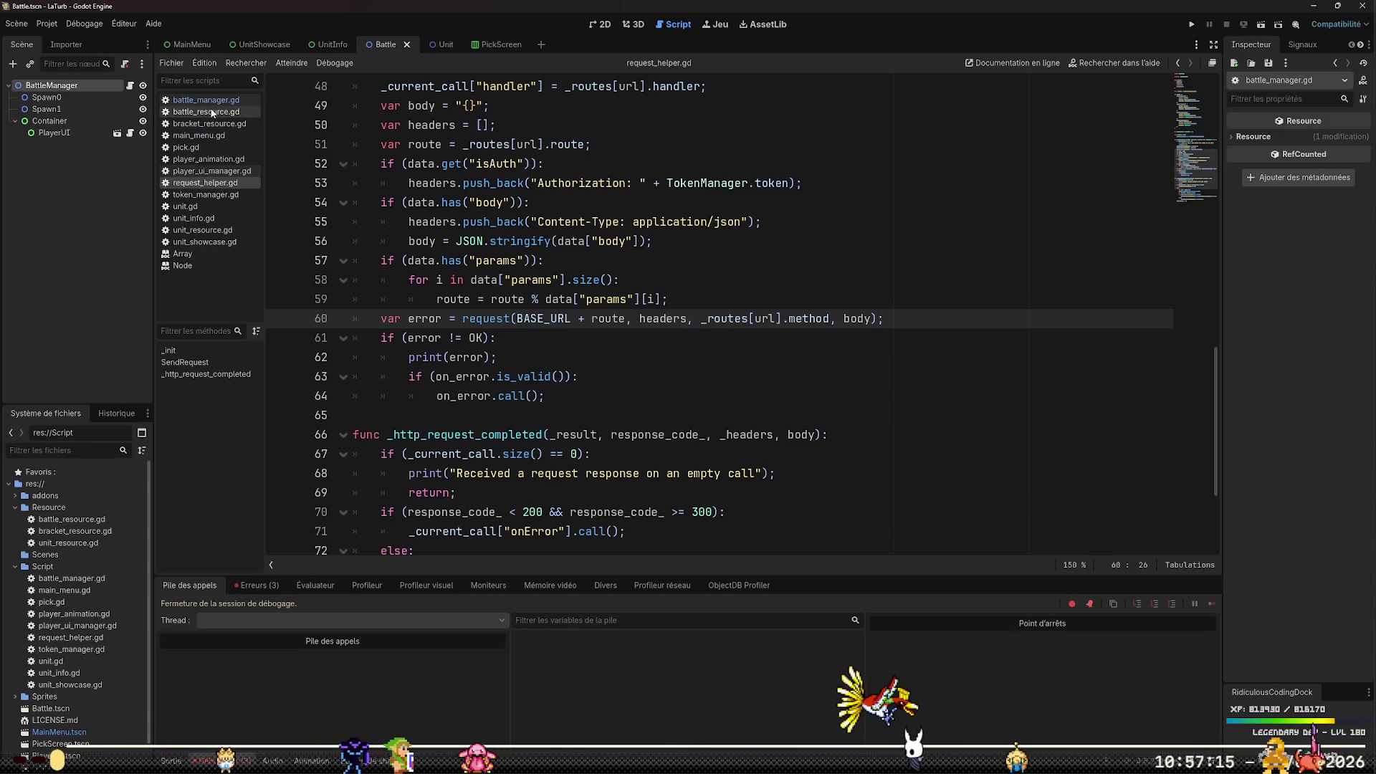
Show select_opponent's request body in main_menu.gd, then bring bracket.js forward in VS Code
click(200, 136)
scroll(836, 450, down, 1)
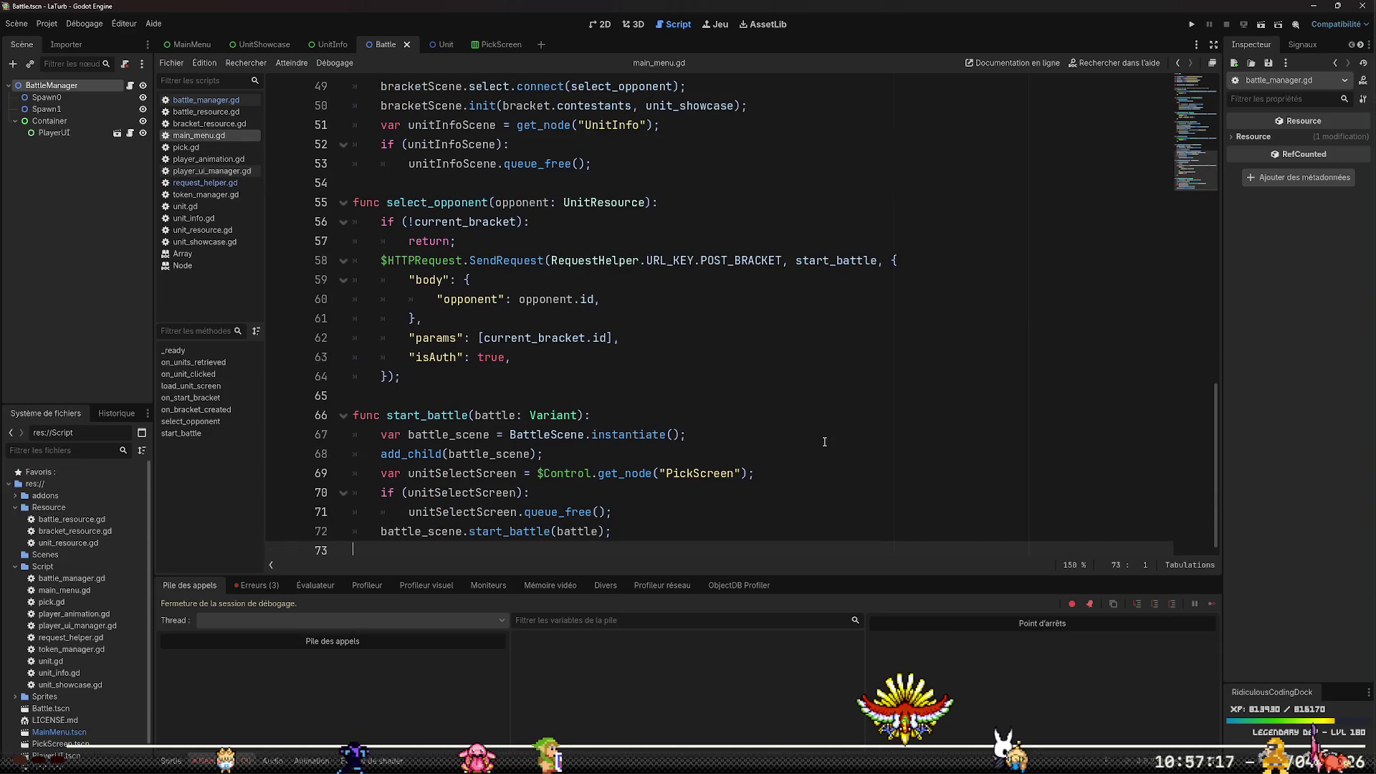
click(645, 280)
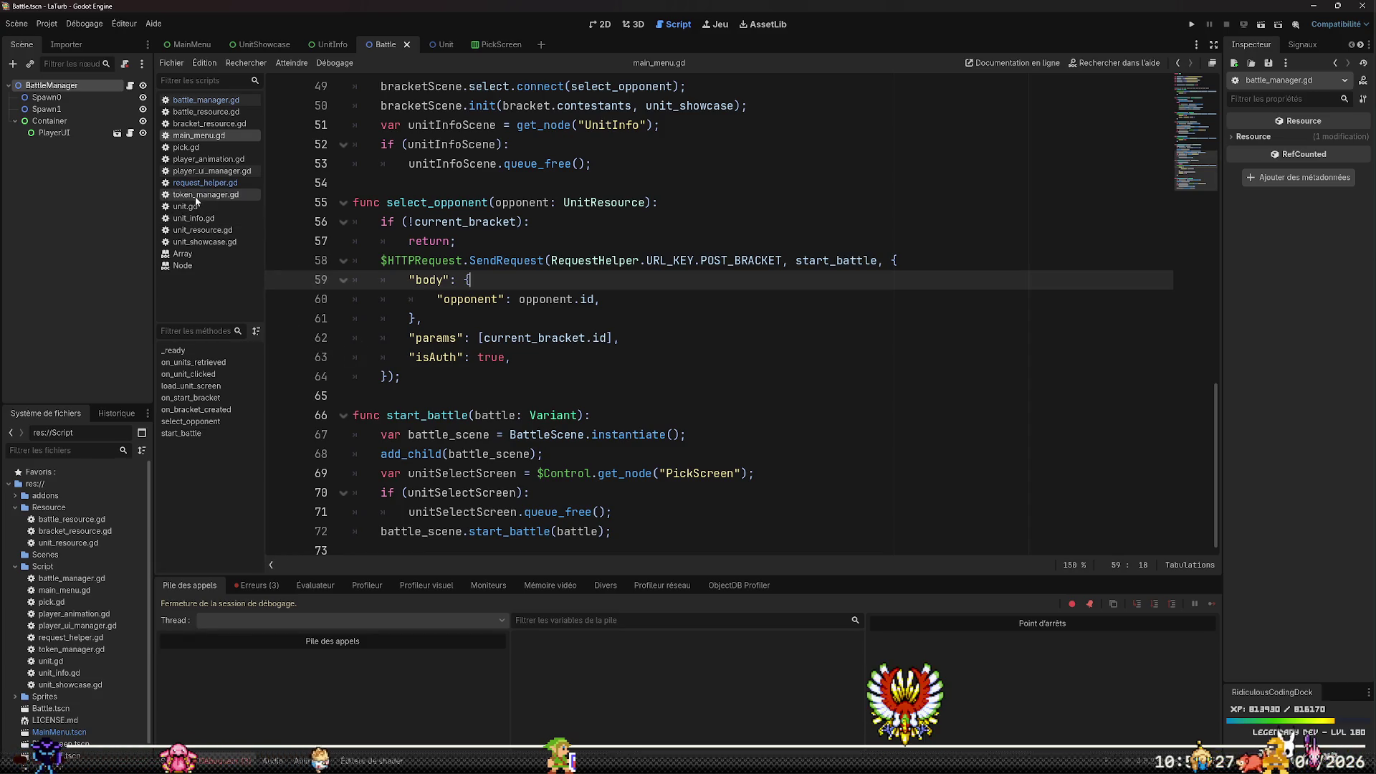
mouse_move(301, 759)
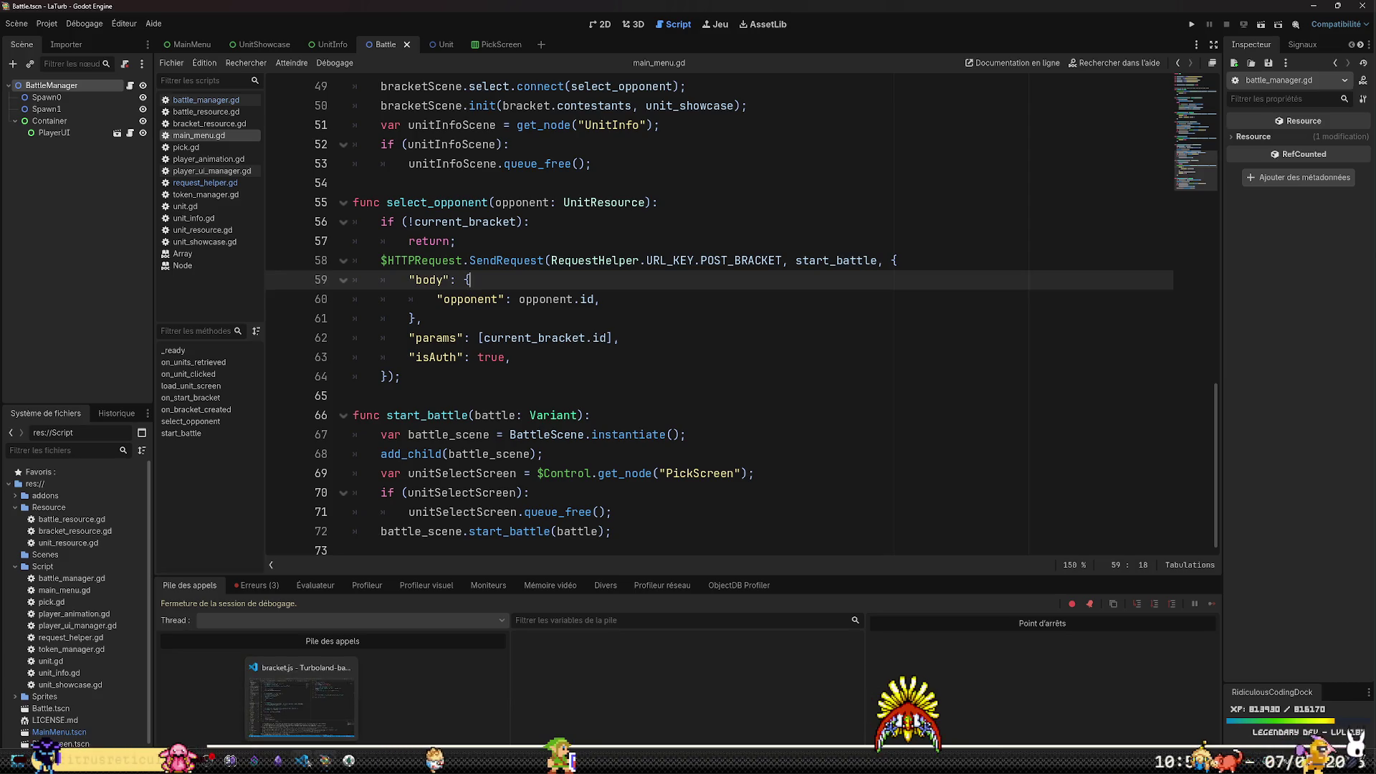
click(302, 698)
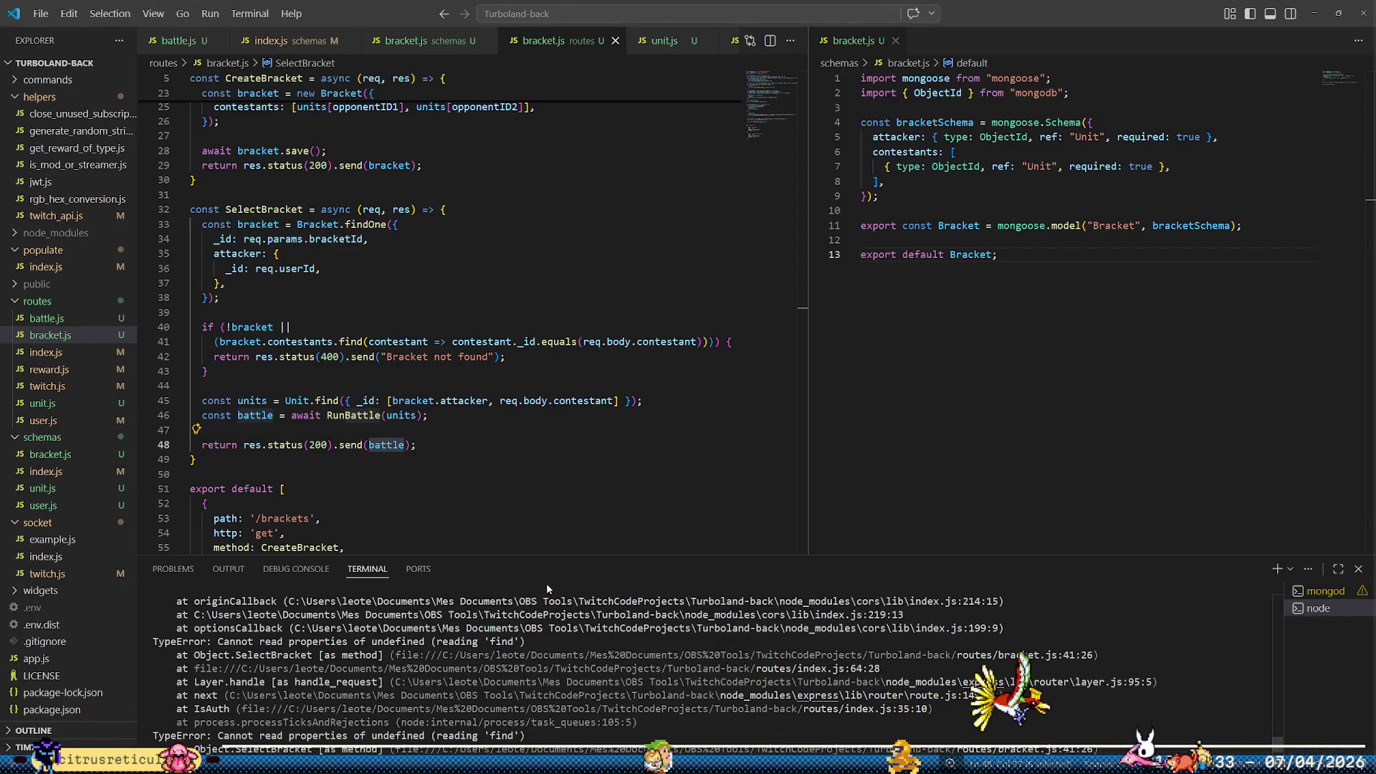
Save bracket.js so nodemon restarts the server, and enlarge the terminal to read its log
click(573, 353)
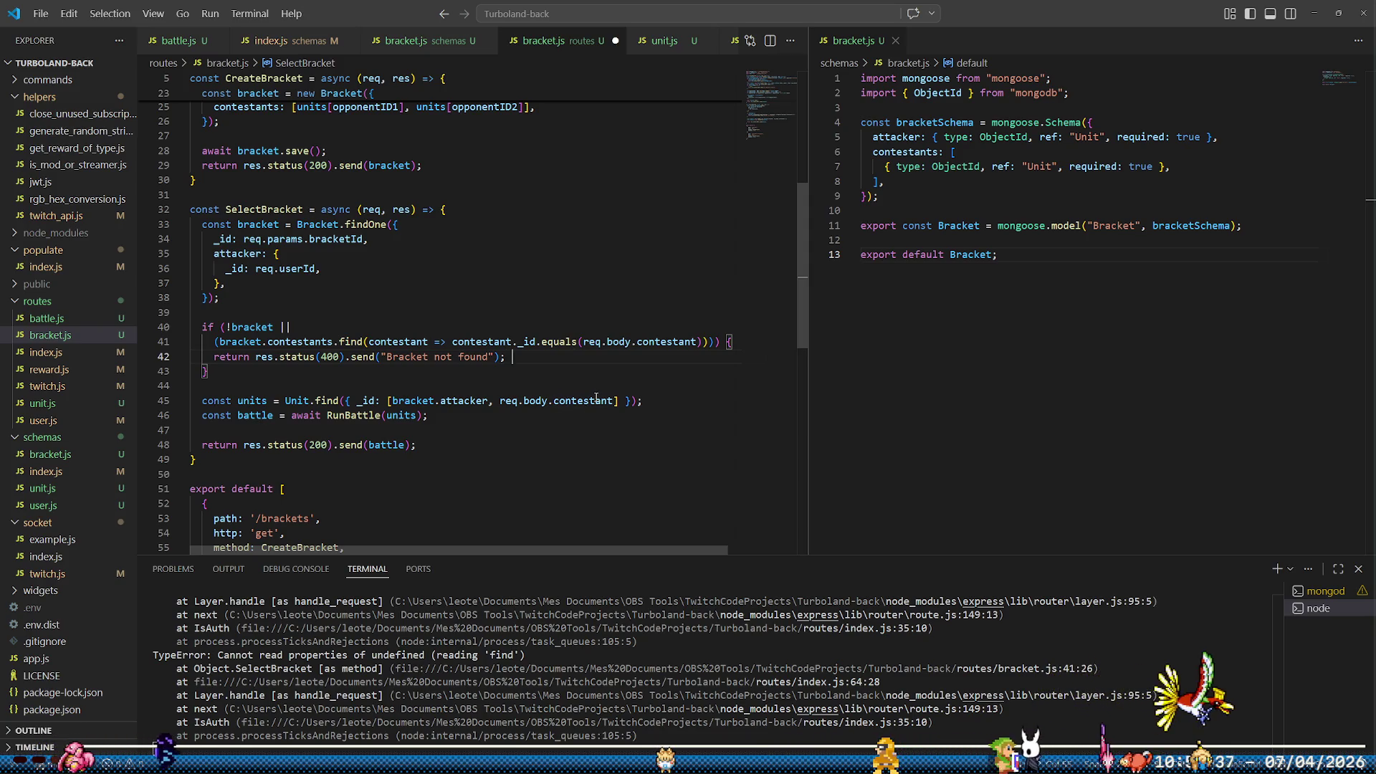
key(ctrl+s)
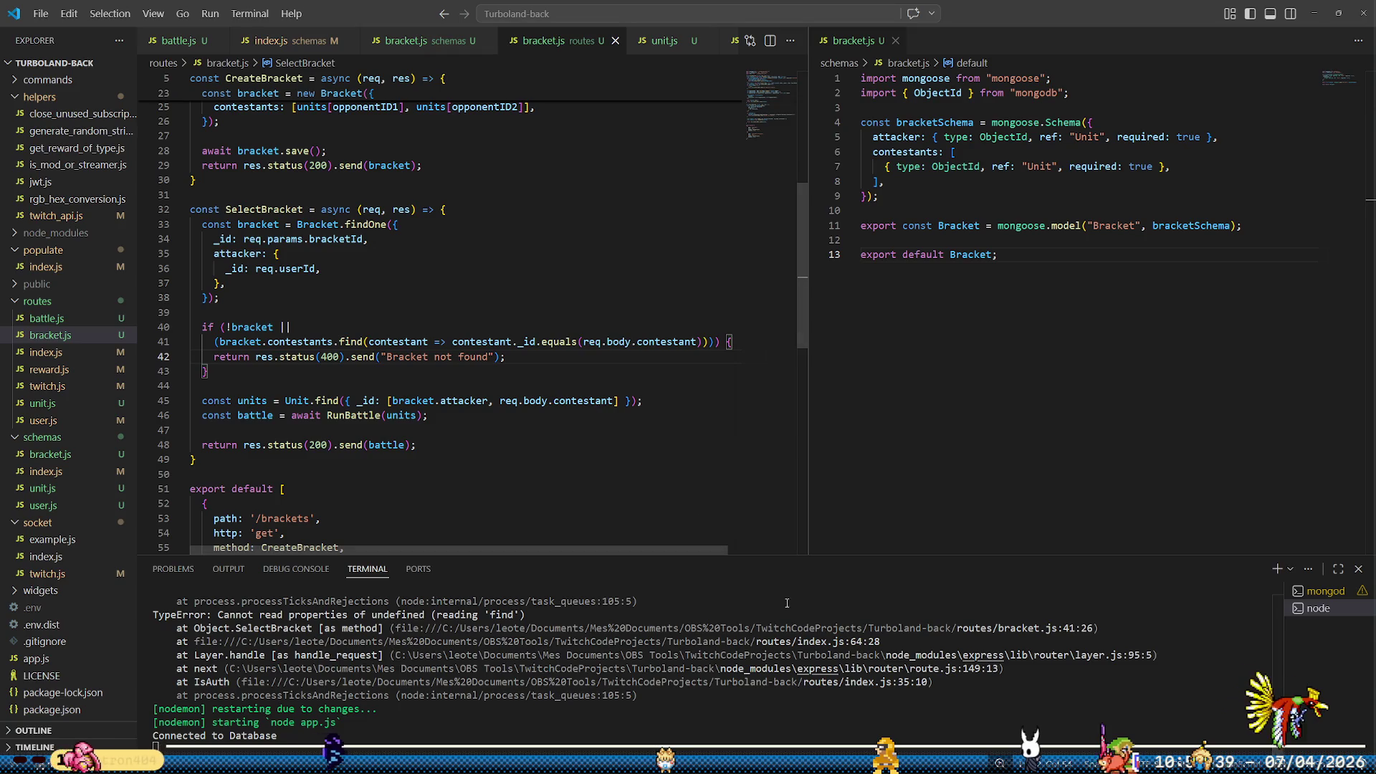
mouse_move(777, 558)
mouse_down()
mouse_move(716, 301)
mouse_move(719, 214)
mouse_up()
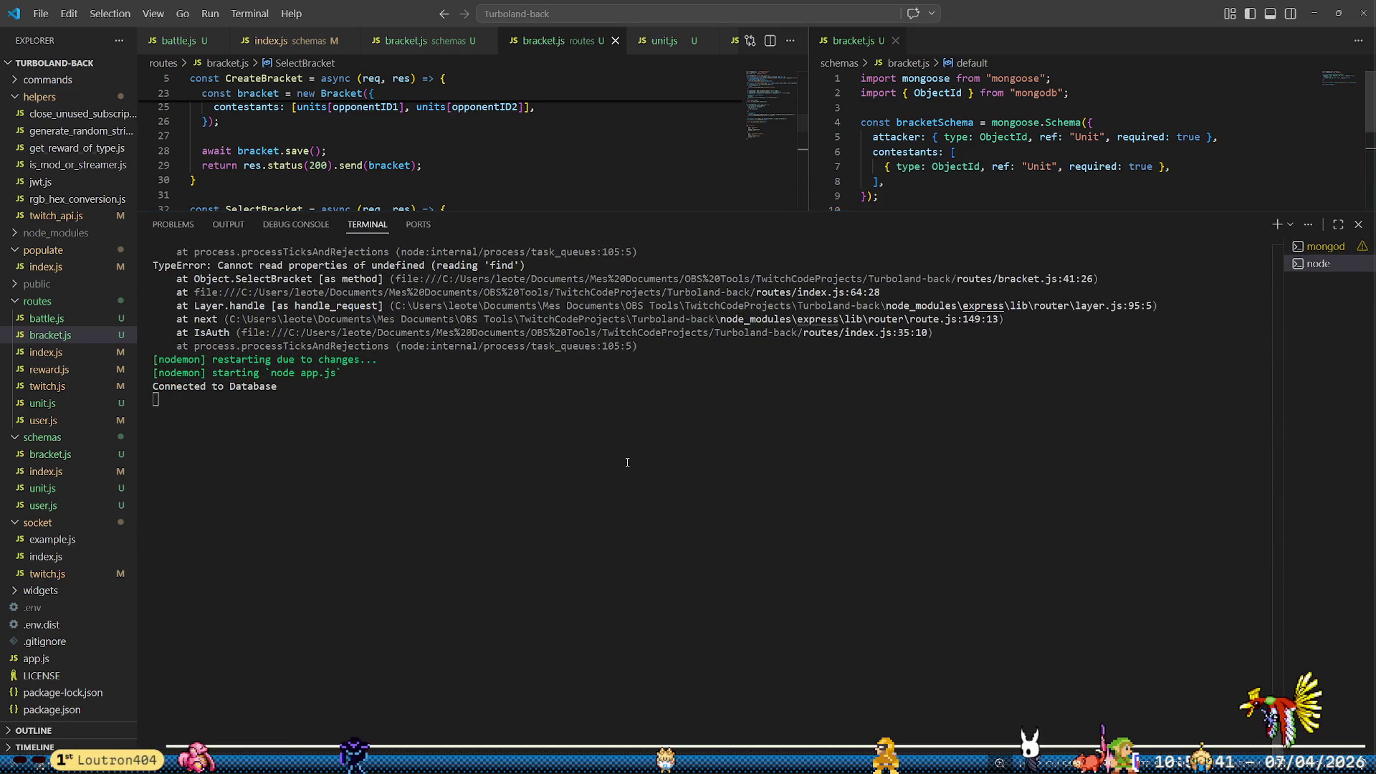
mouse_move(326, 756)
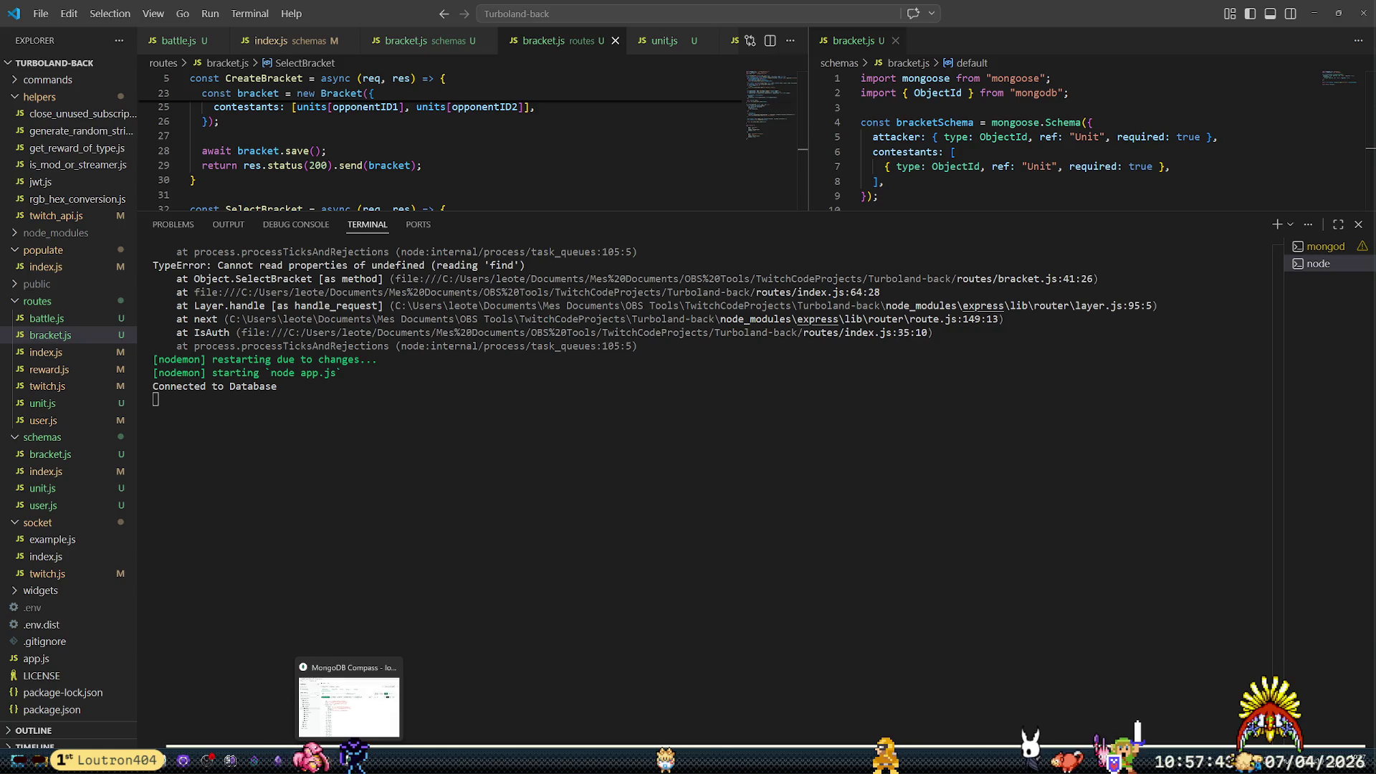
click(332, 733)
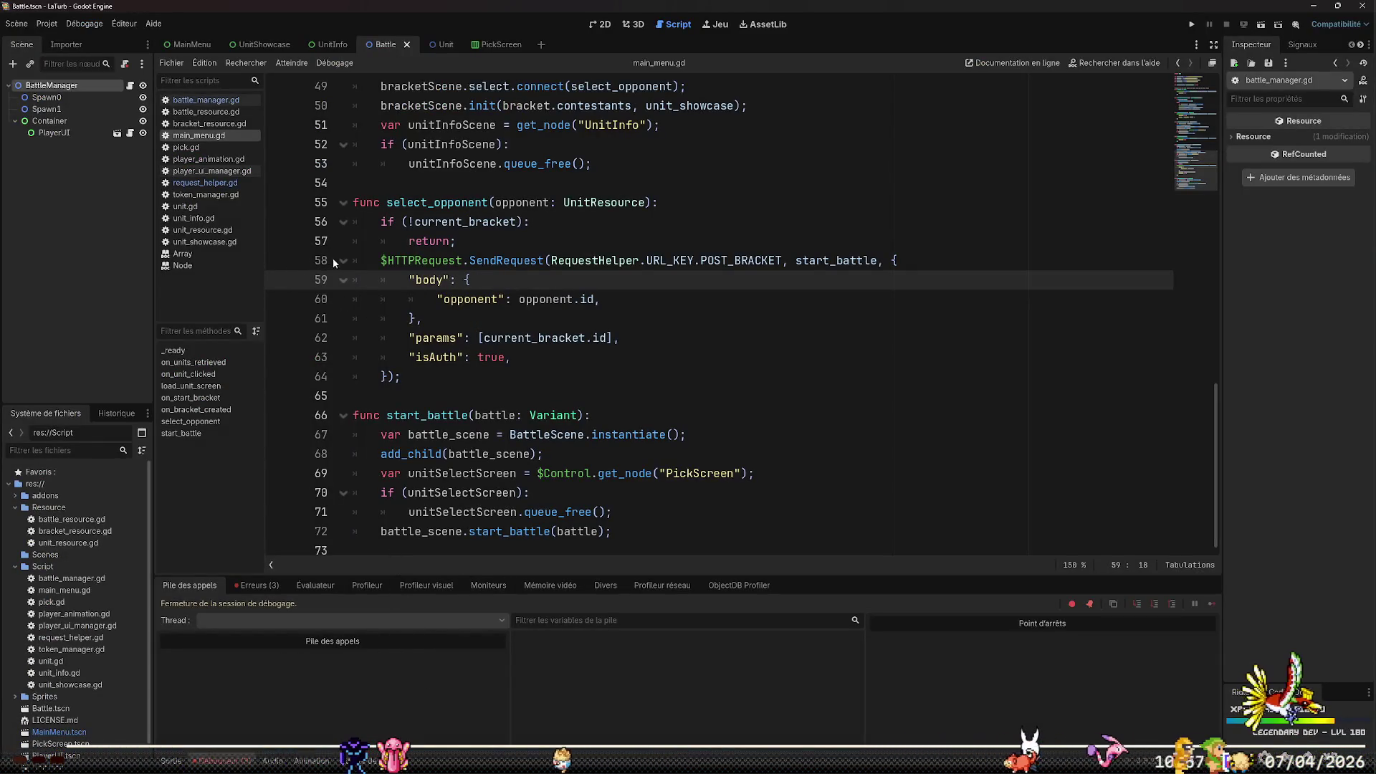
Add a breakpoint on the SendRequest line 58 of main_menu.gd
click(400, 260)
click(279, 261)
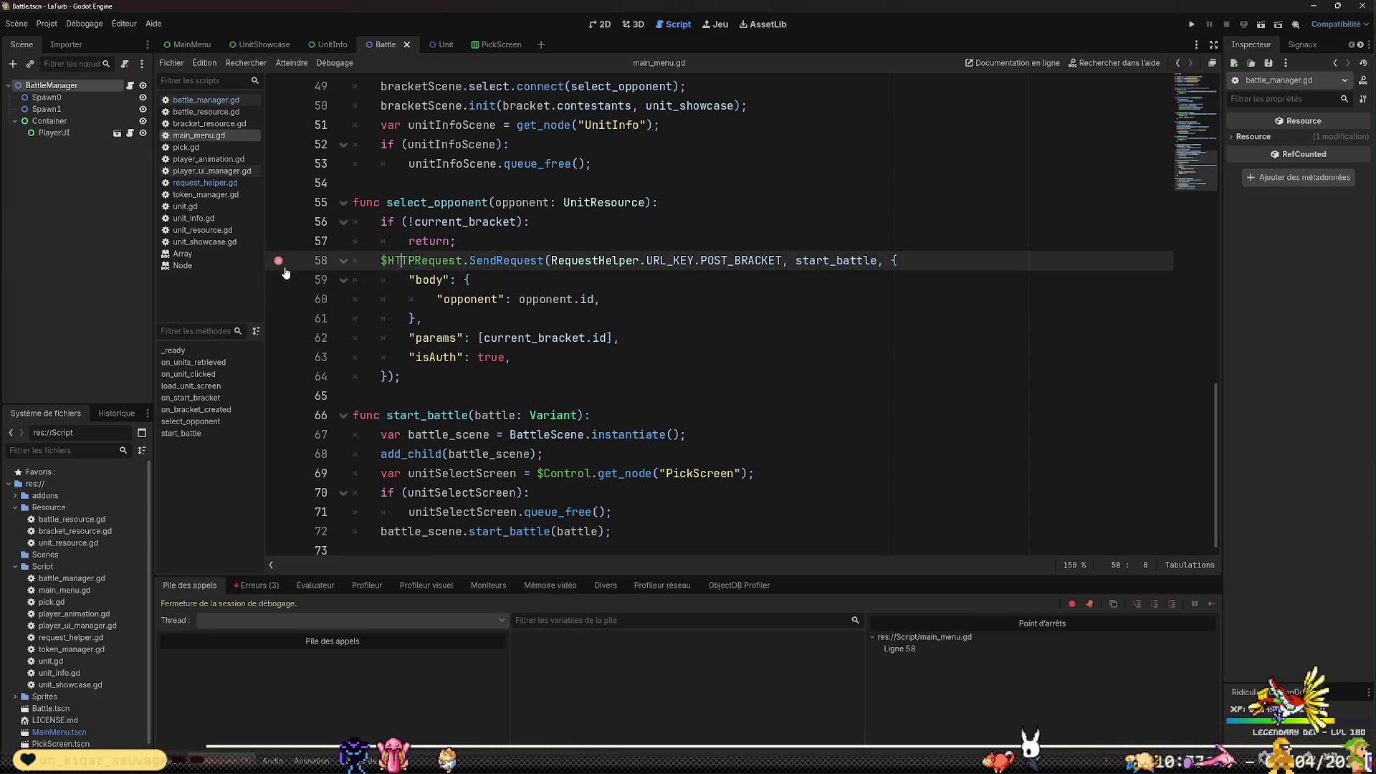
click(205, 99)
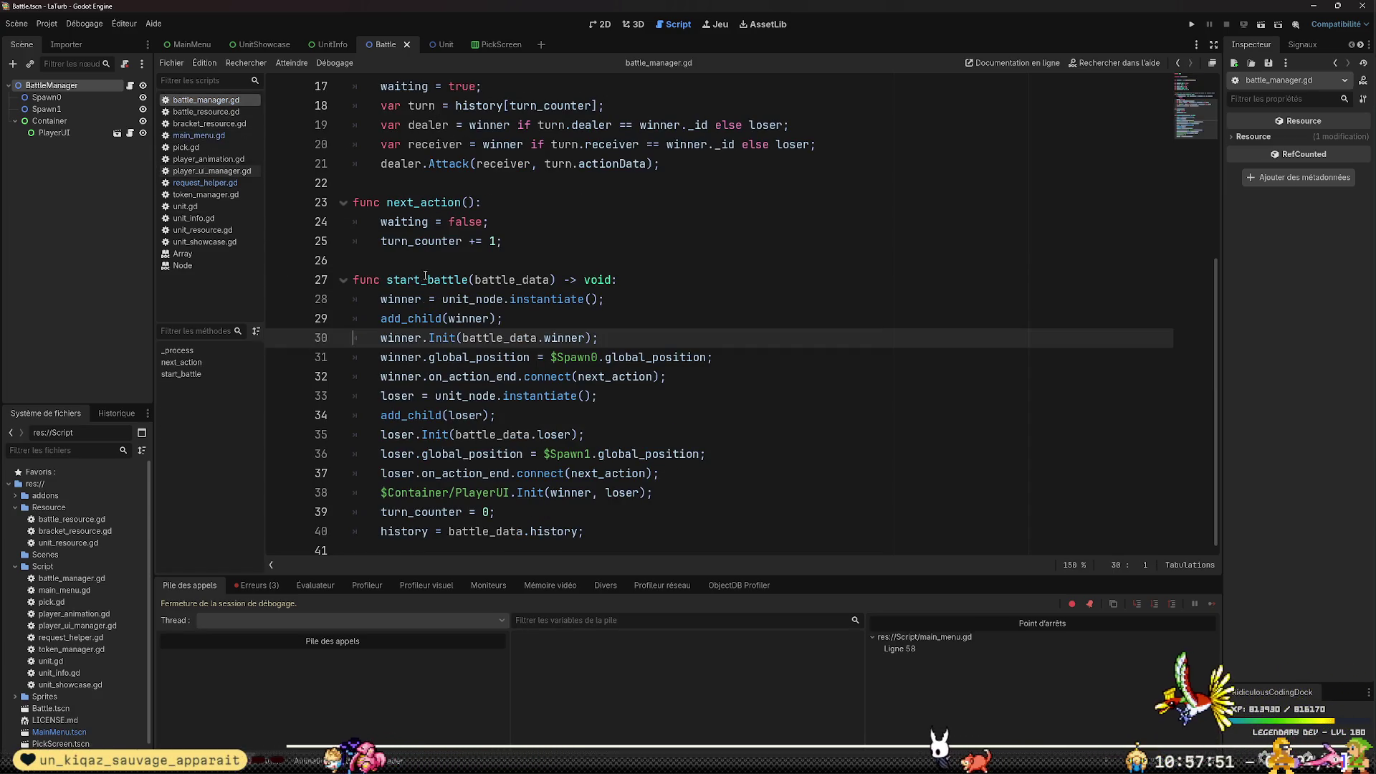
click(205, 182)
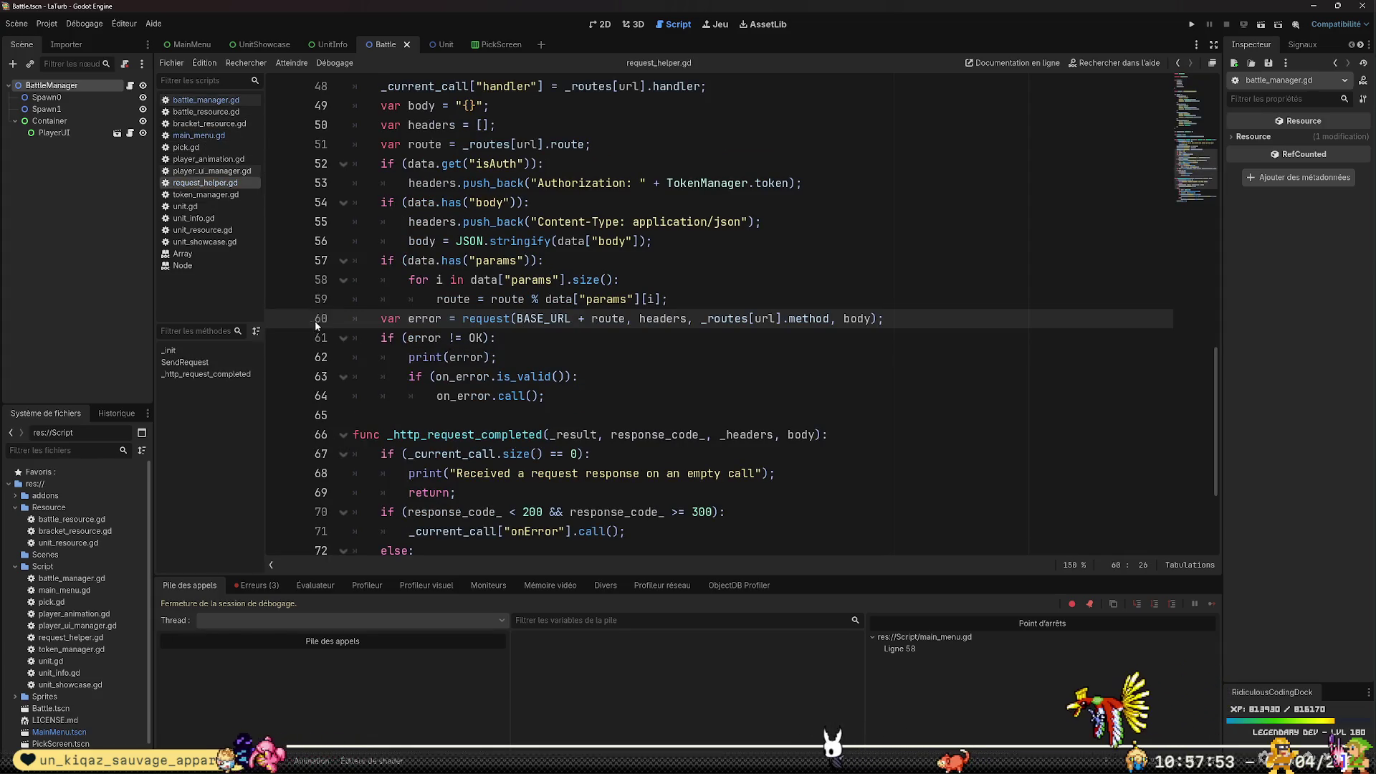
Run the game, pick Strength man, and inspect current_bracket and the opponent unit
click(1192, 26)
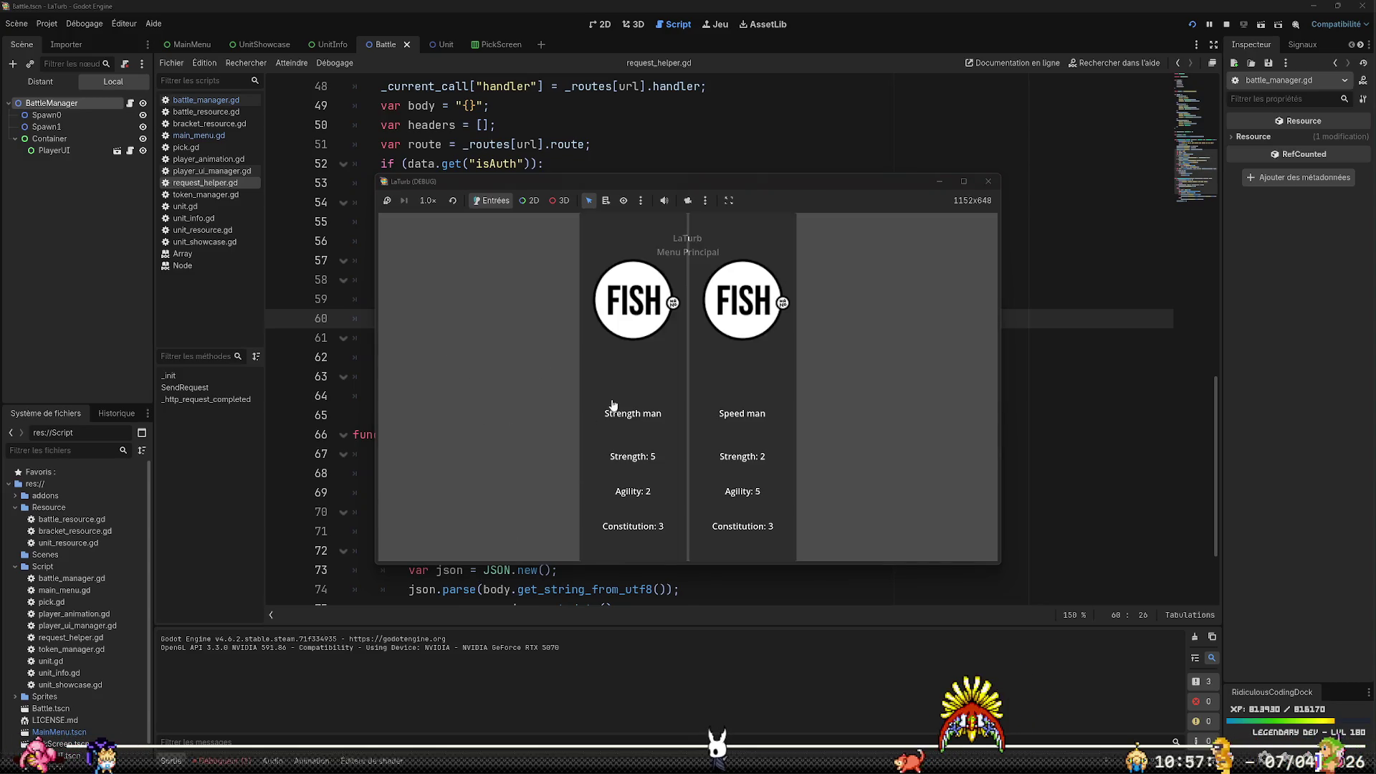
click(613, 406)
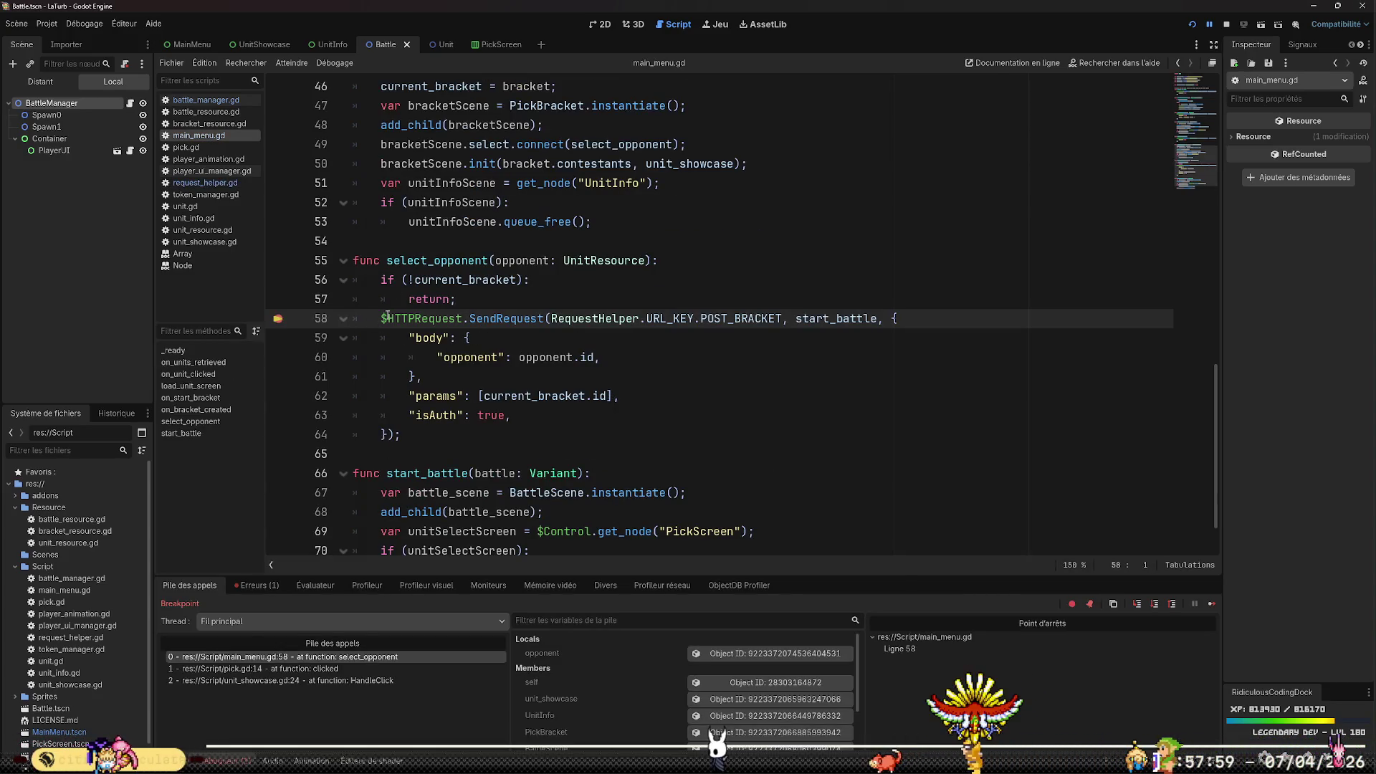
scroll(598, 658, down, 2)
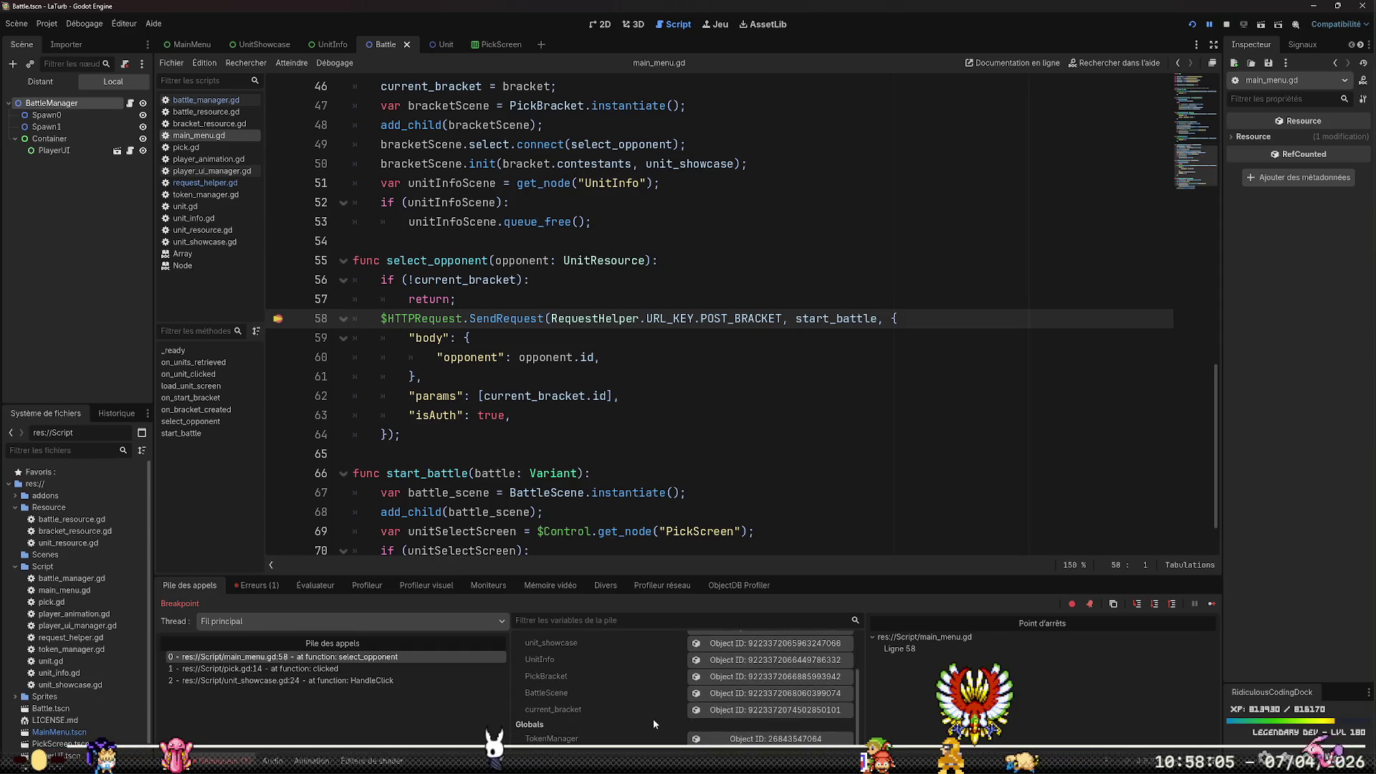
click(722, 713)
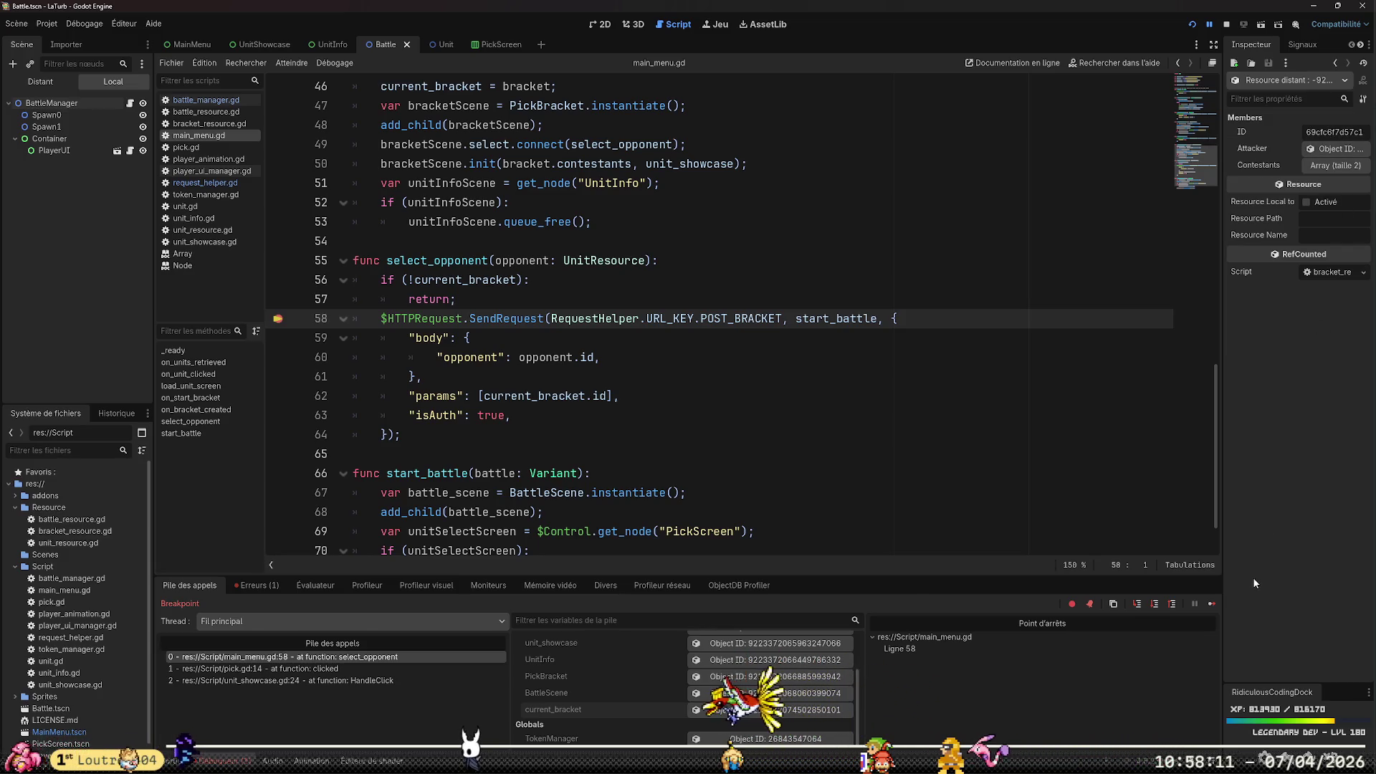
scroll(769, 724, up, 2)
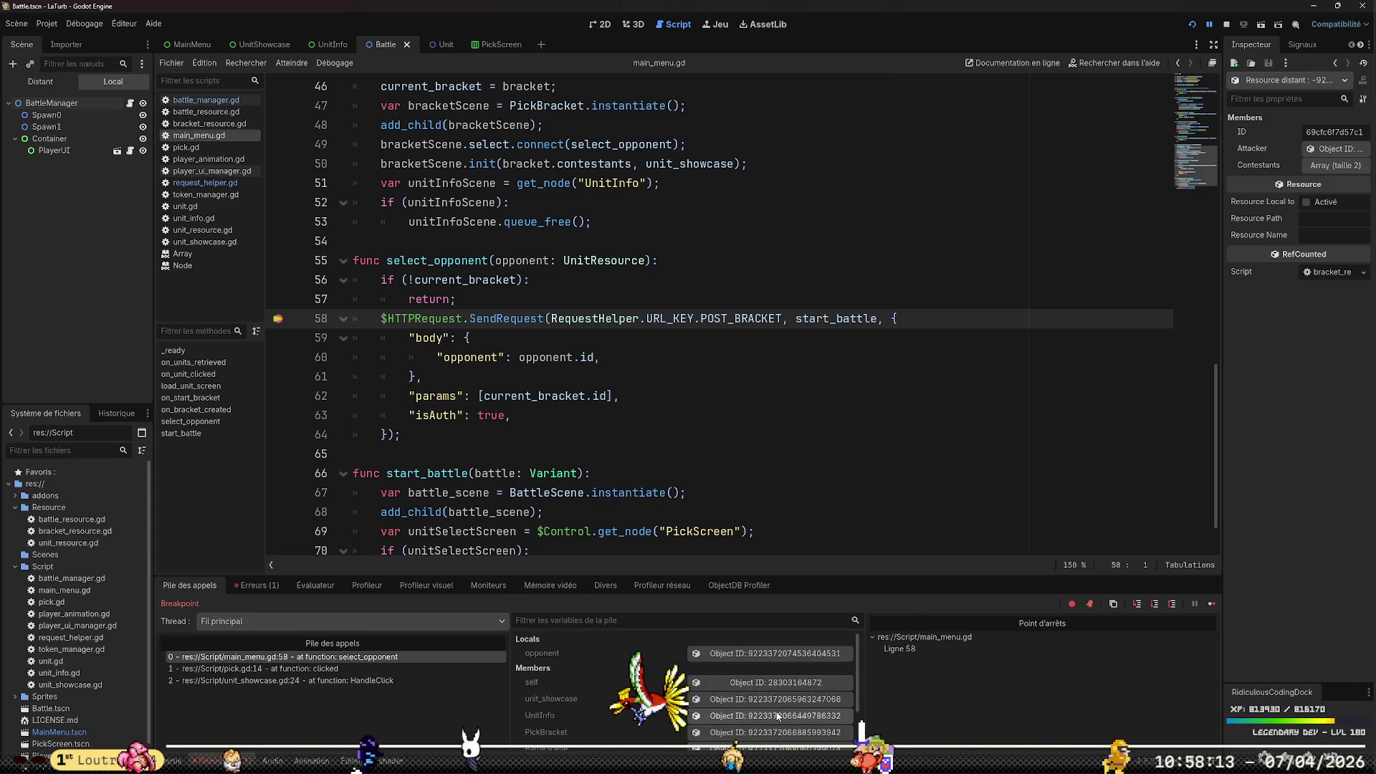
click(780, 656)
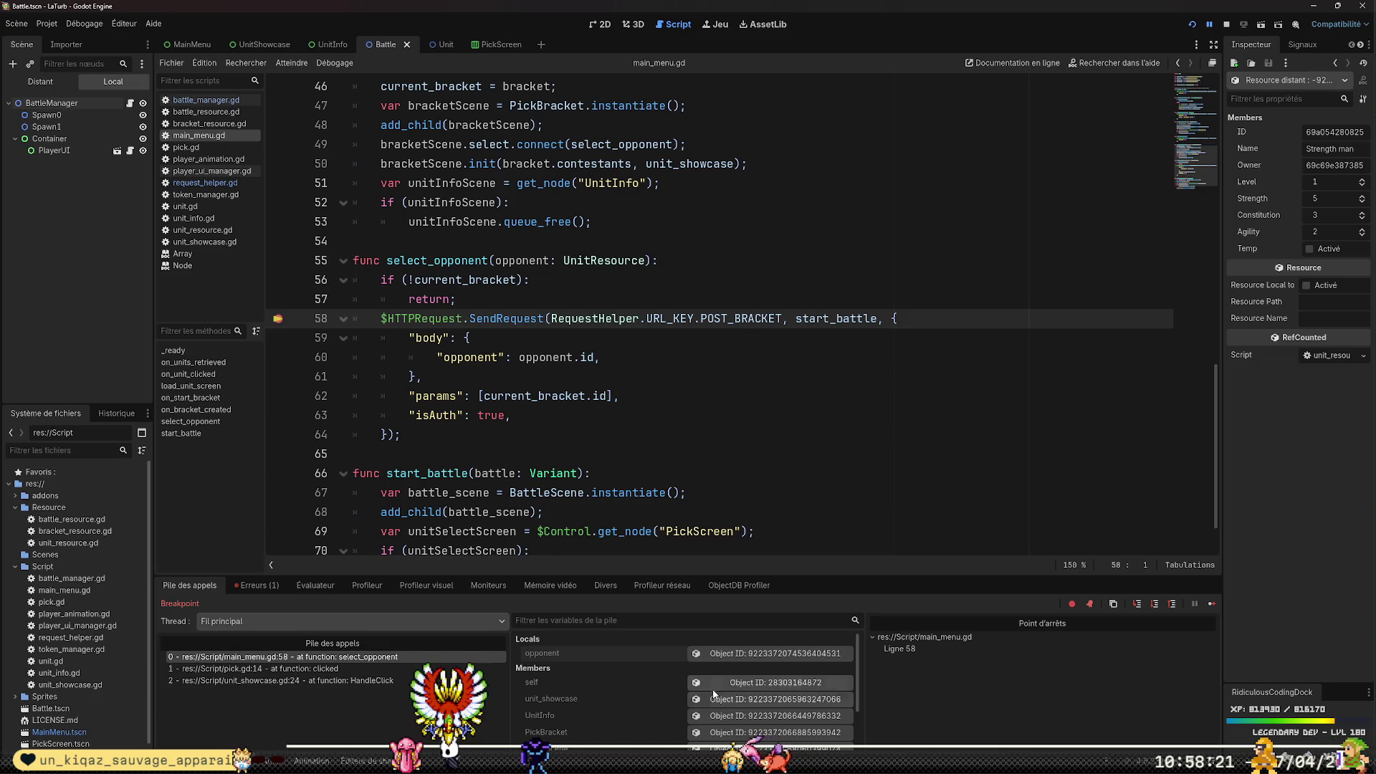
scroll(727, 710, down, 3)
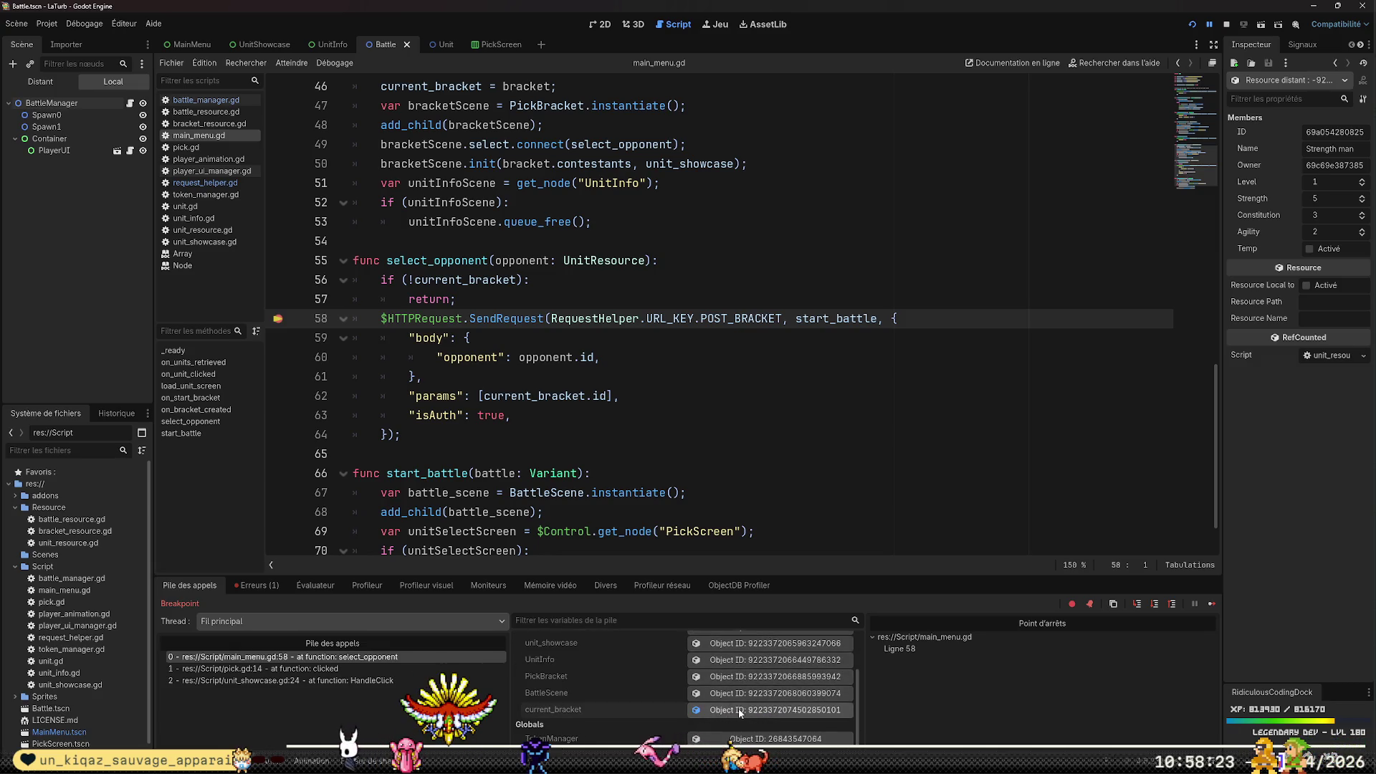
click(740, 711)
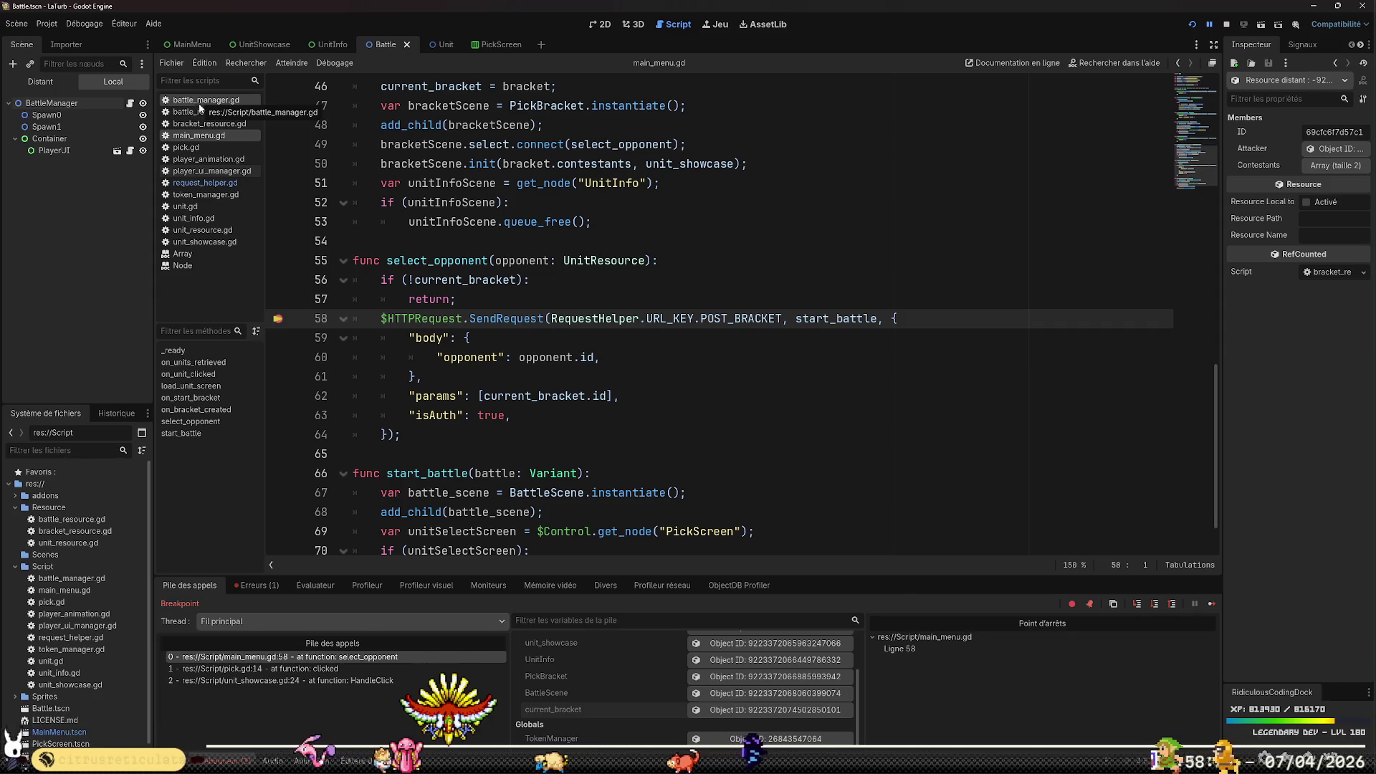
Add breakpoints on lines 60 and 61 of request_helper.gd, resume, and check the headers array
click(194, 184)
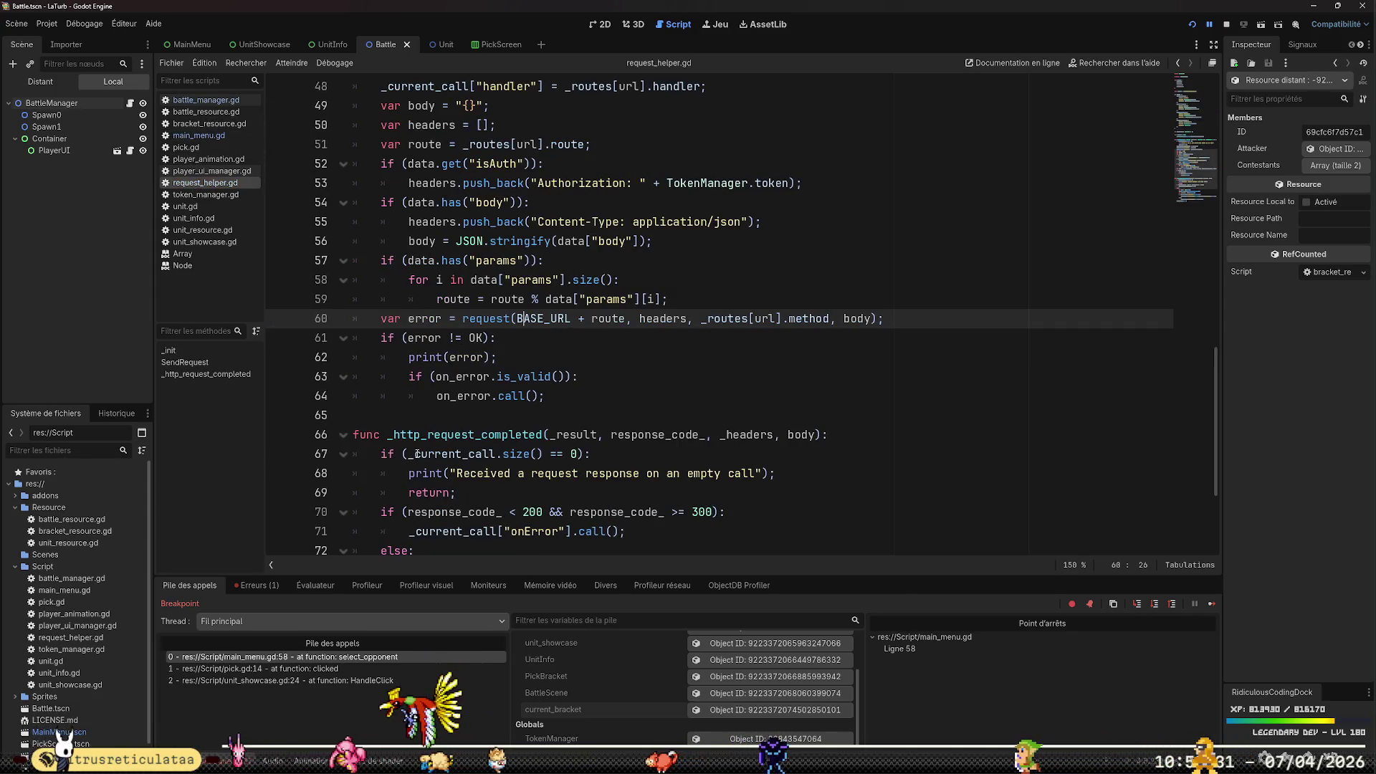
click(278, 318)
click(278, 338)
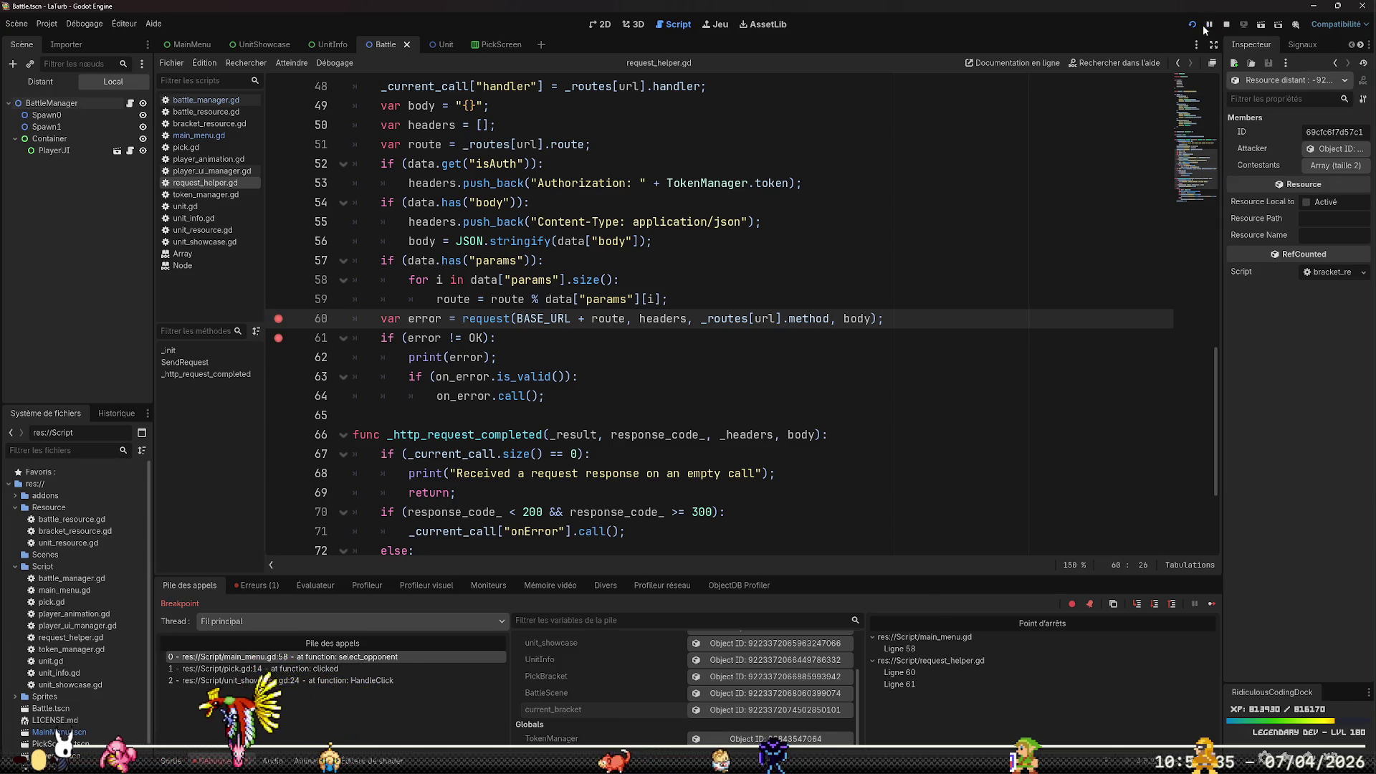
key(F12)
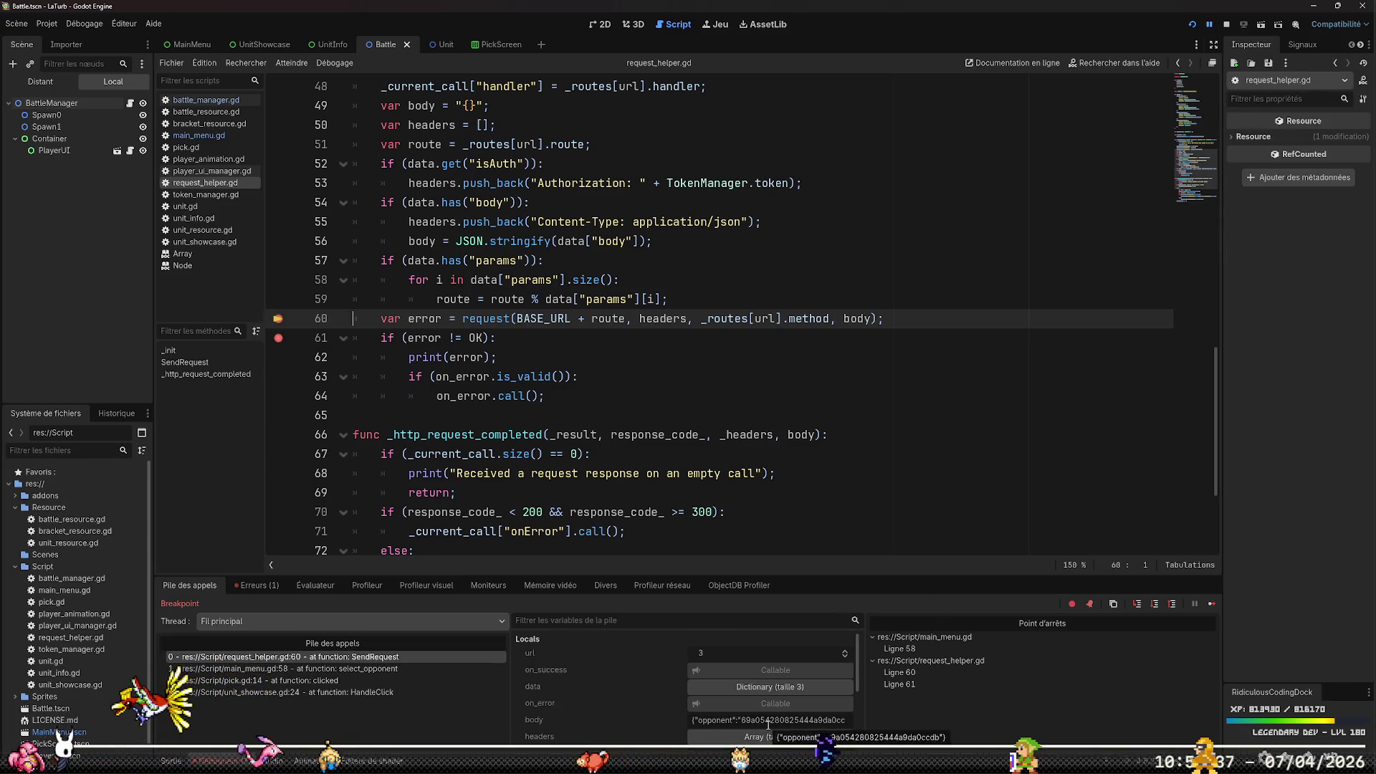
scroll(771, 716, down, 3)
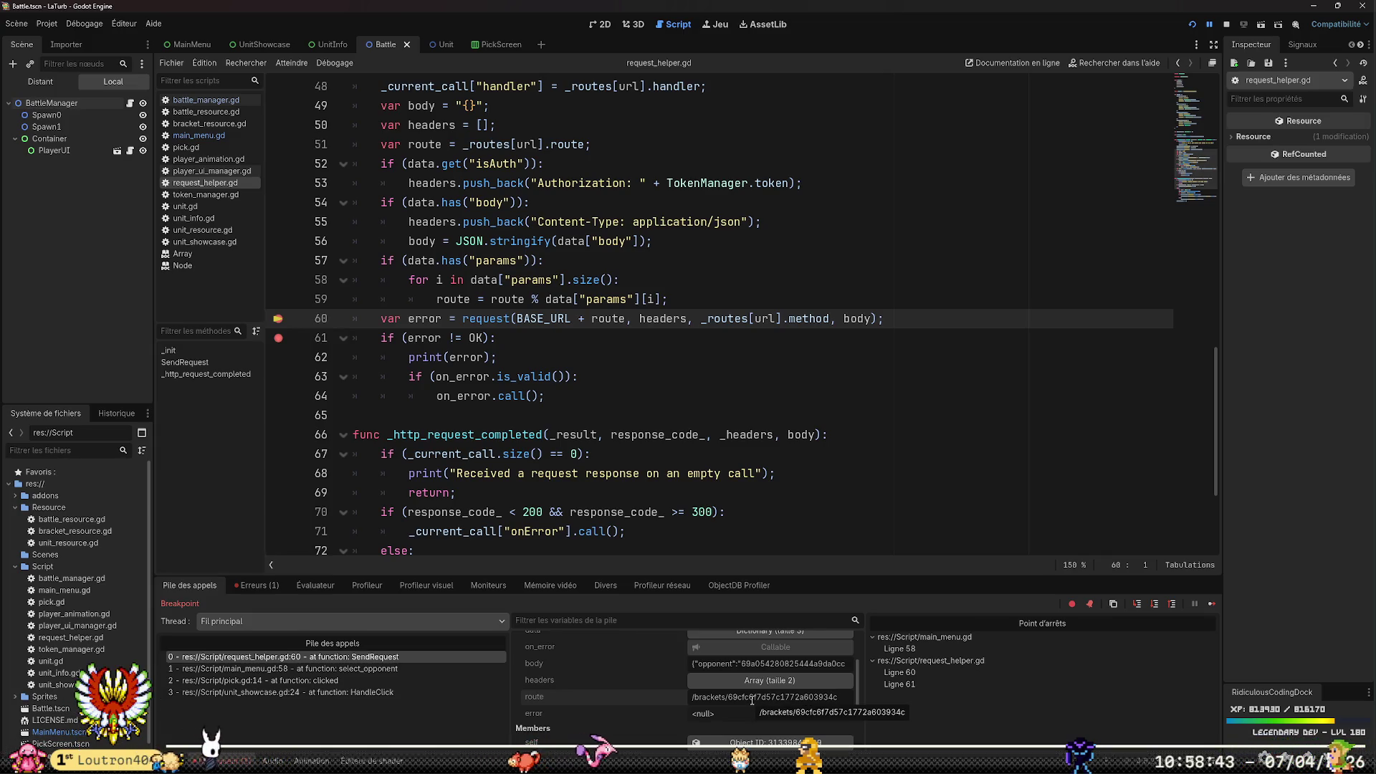
click(757, 681)
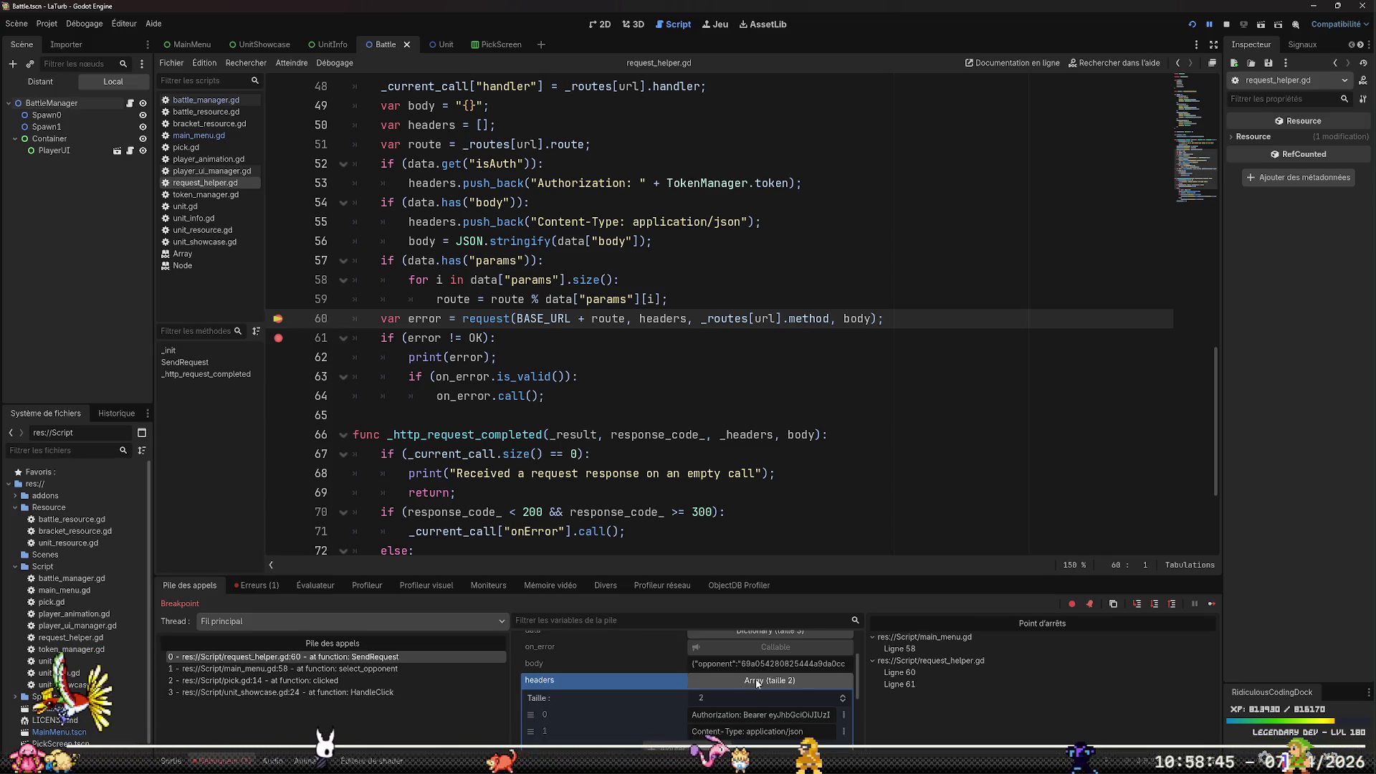
click(757, 681)
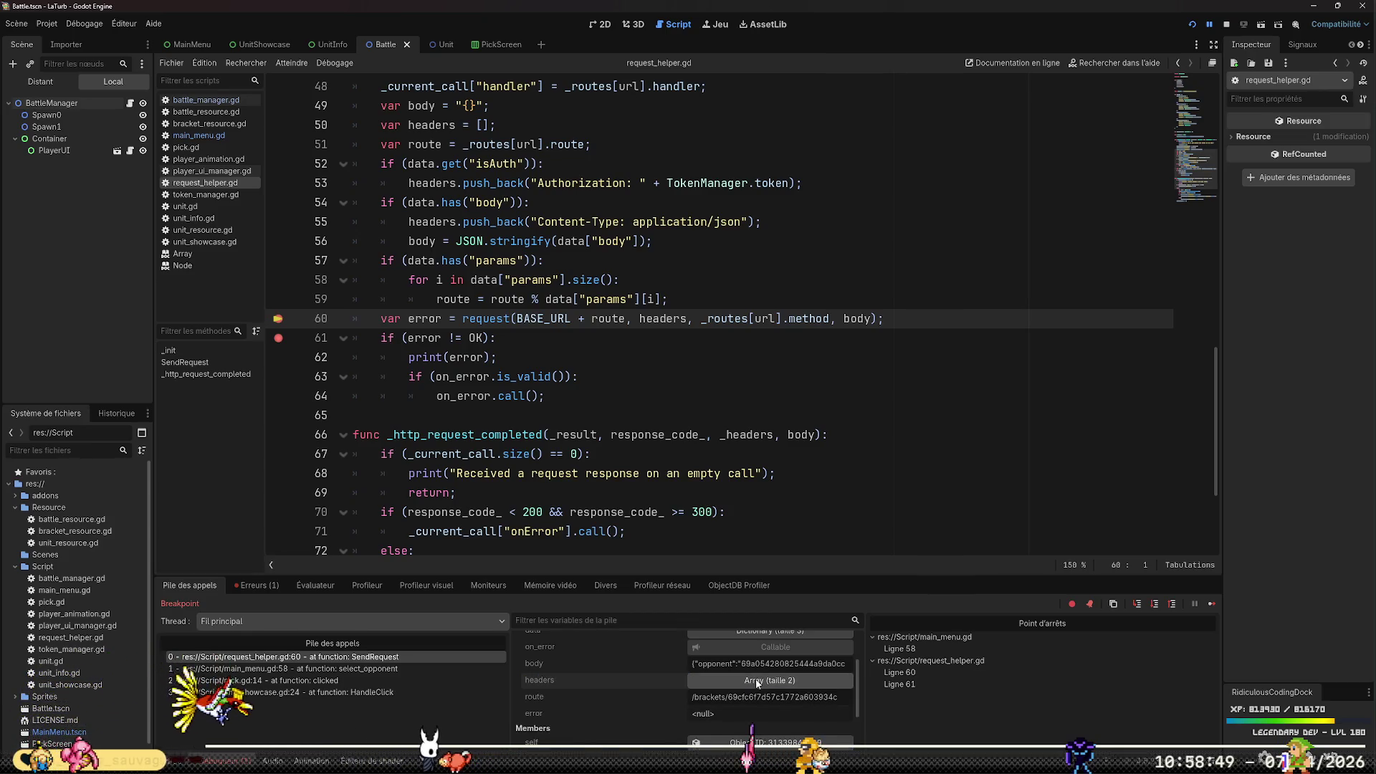
scroll(709, 706, up, 2)
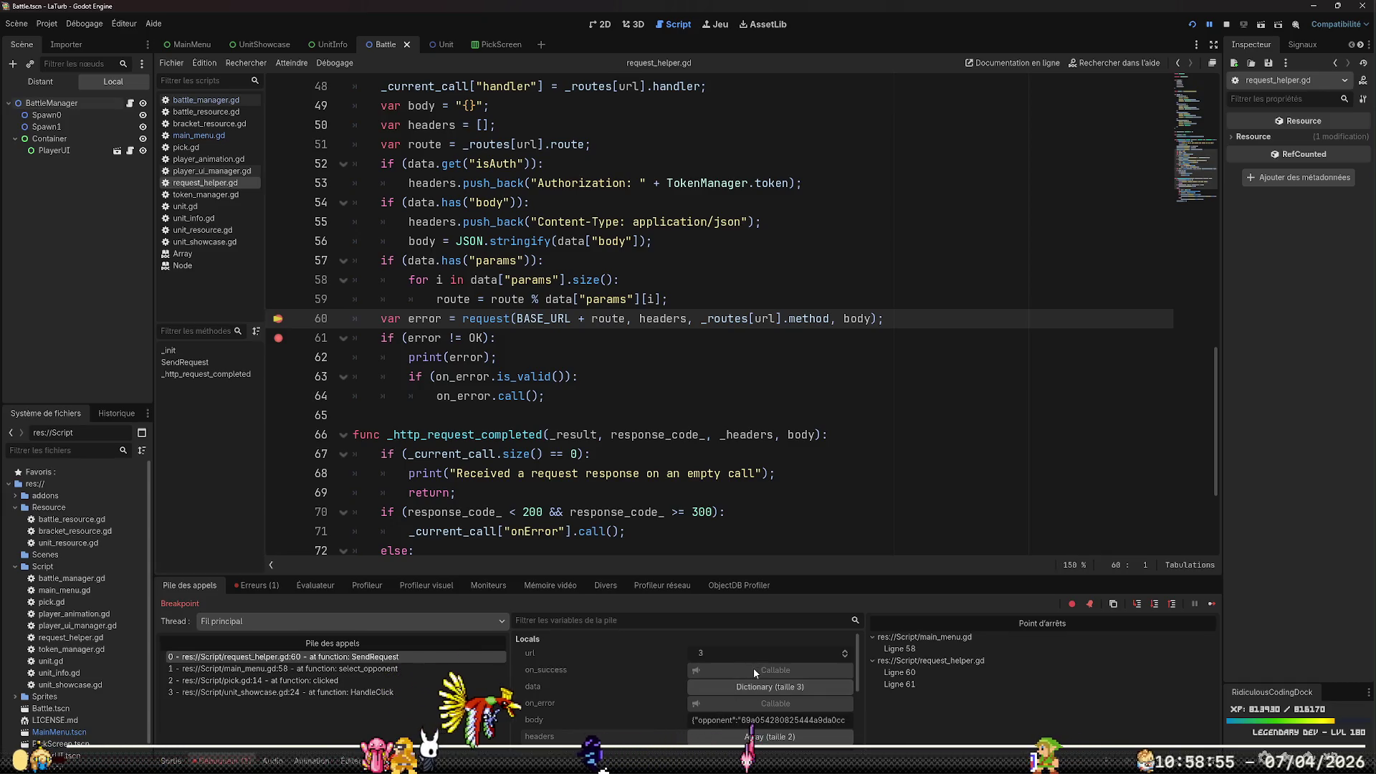
scroll(757, 664, down, 1)
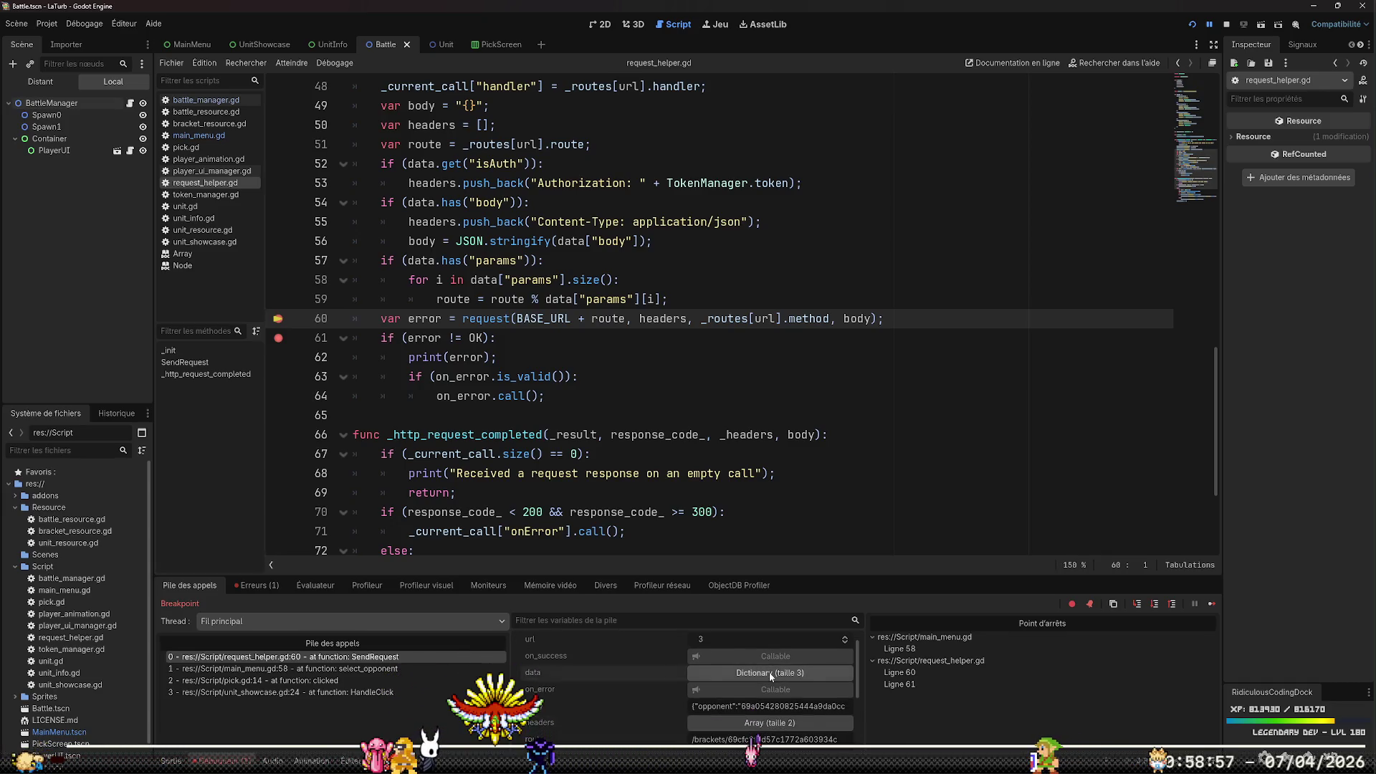
Inspect the request's data, body and params, then step past the request call
click(771, 672)
click(780, 647)
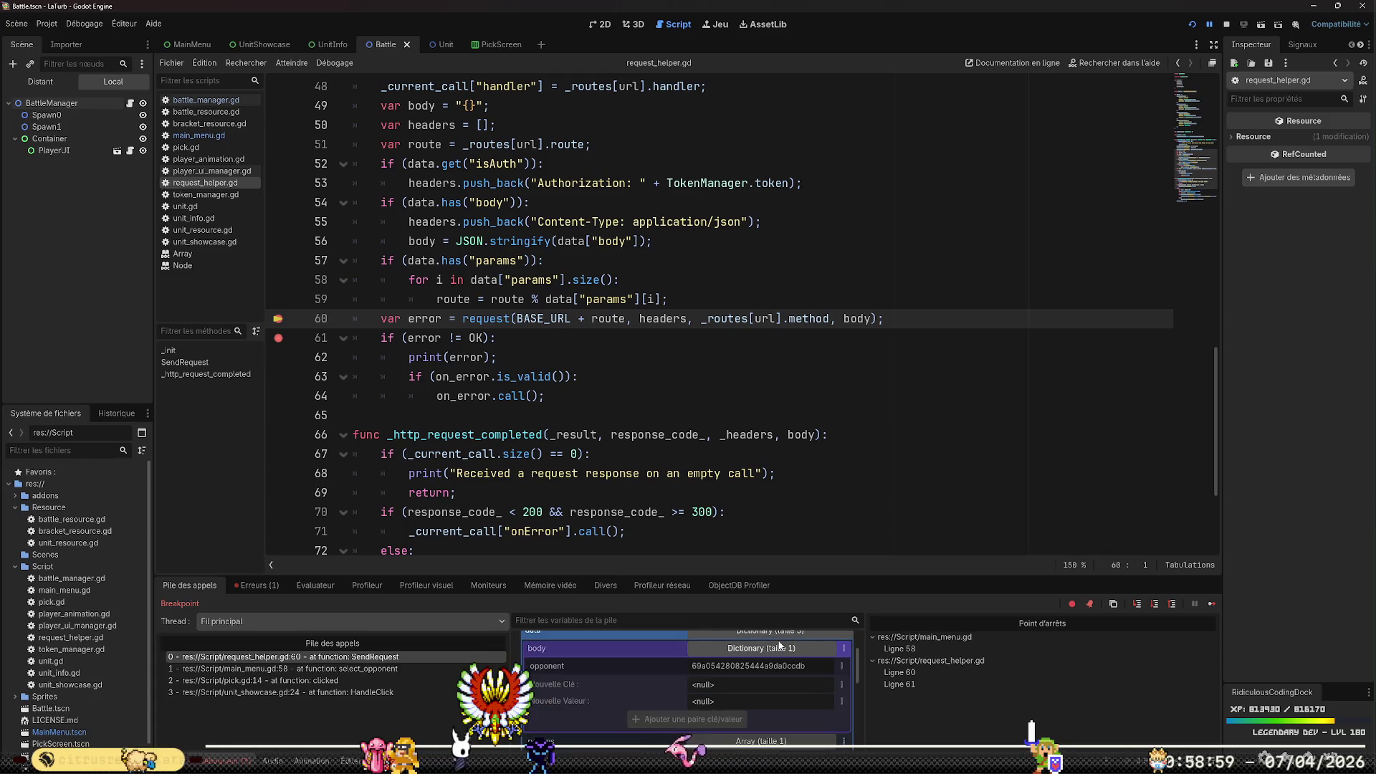
click(780, 648)
click(773, 665)
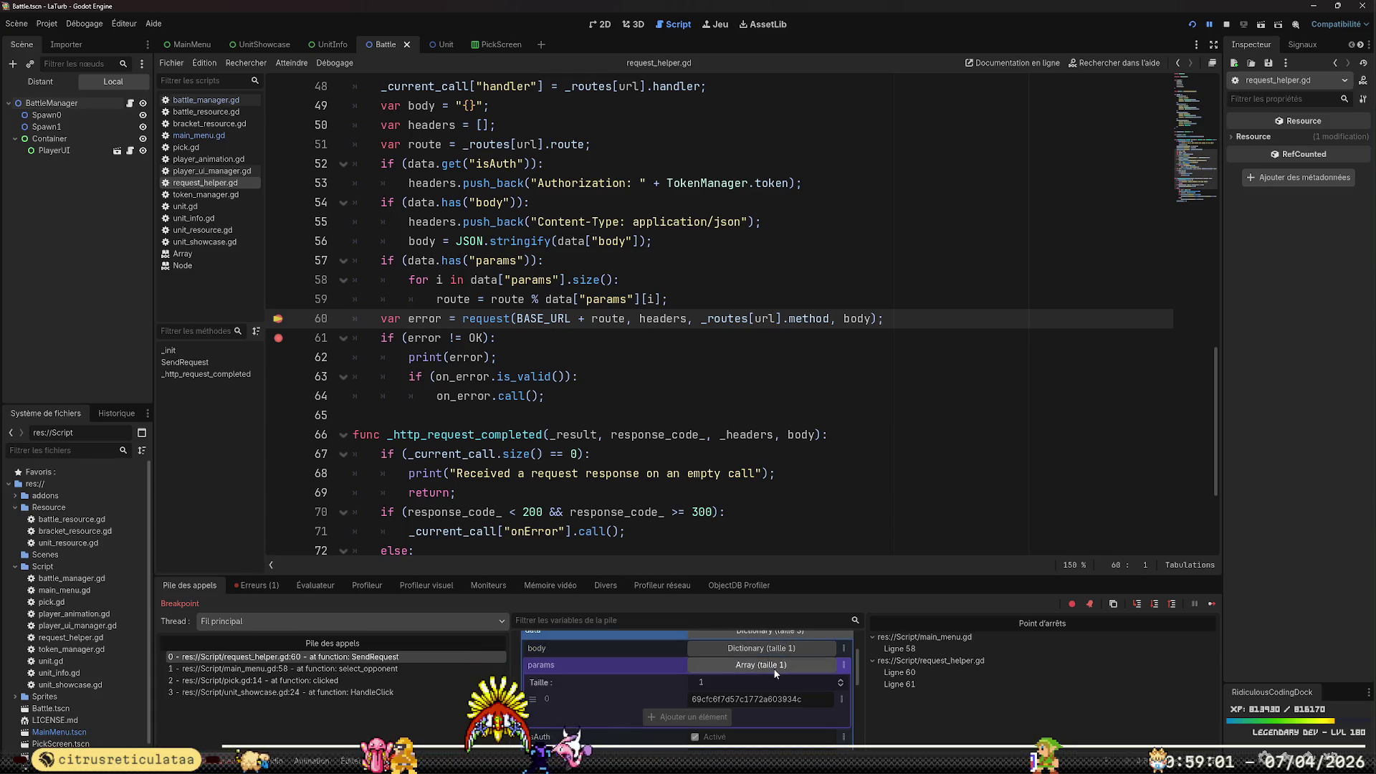
click(774, 665)
click(778, 657)
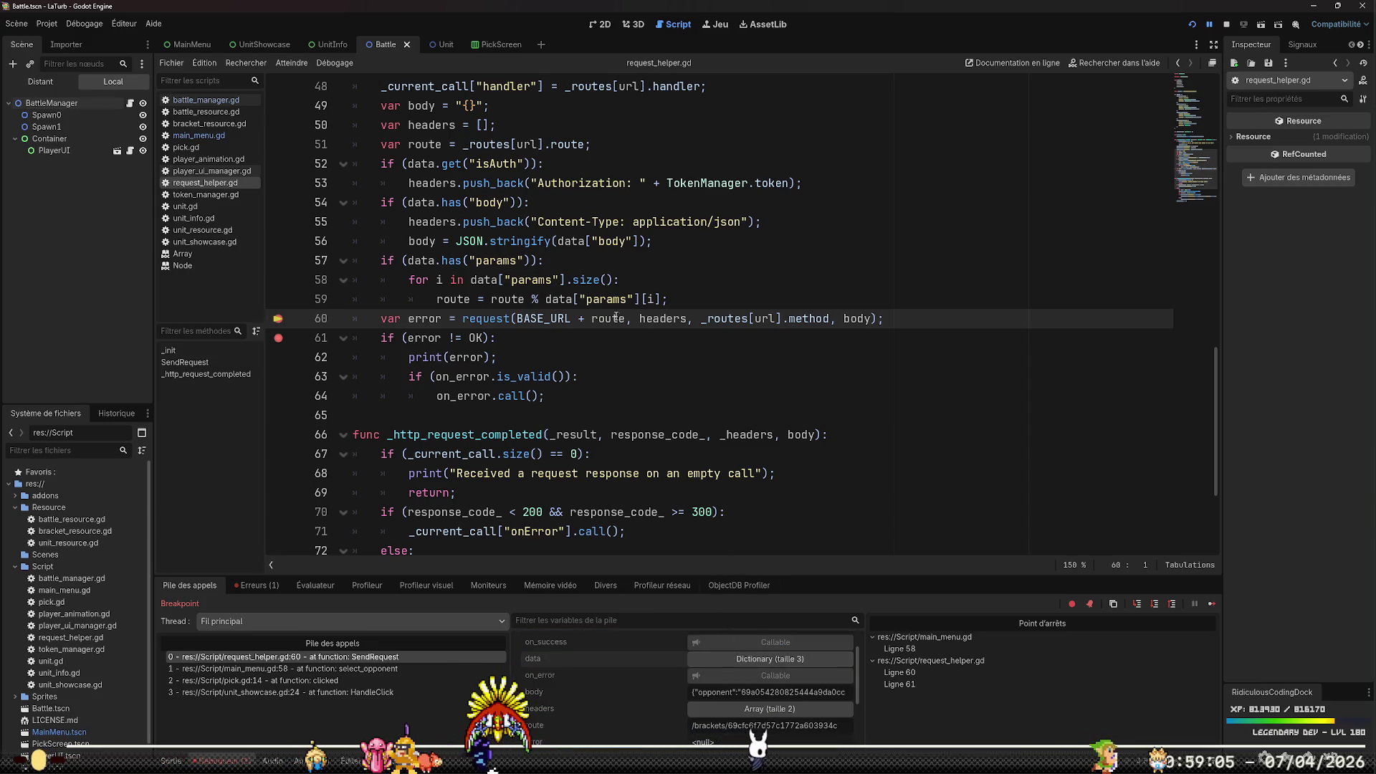
scroll(745, 669, down, 3)
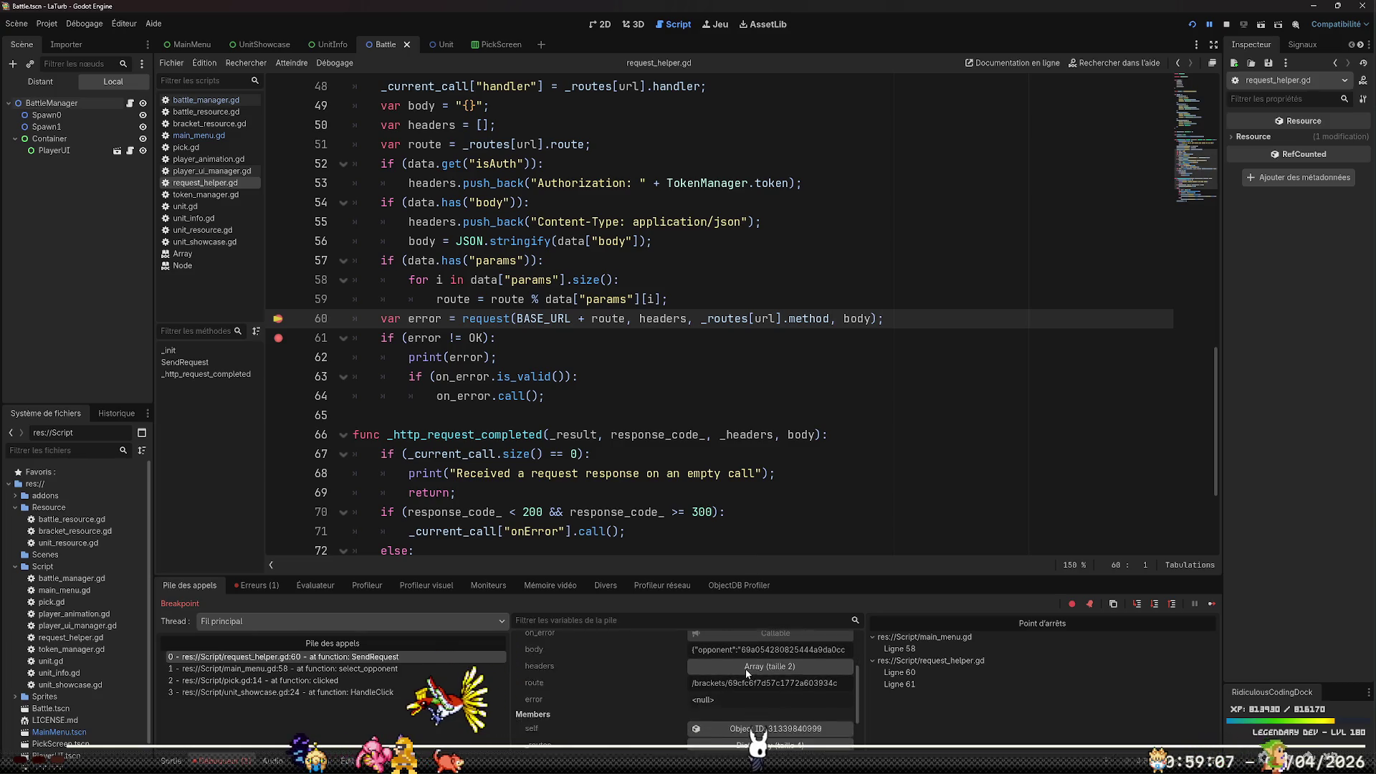
scroll(684, 376, up, 7)
scroll(687, 372, up, 7)
scroll(690, 367, down, 2)
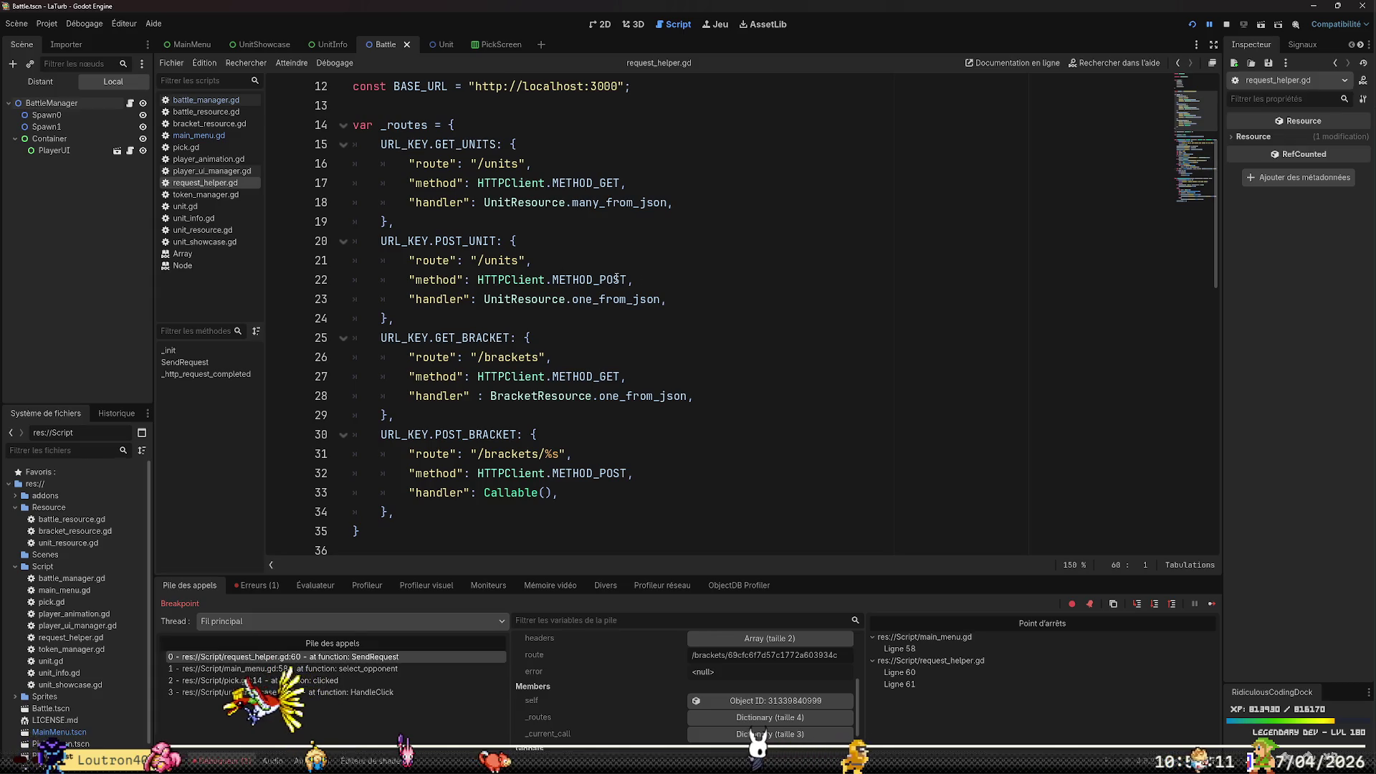
scroll(692, 364, down, 13)
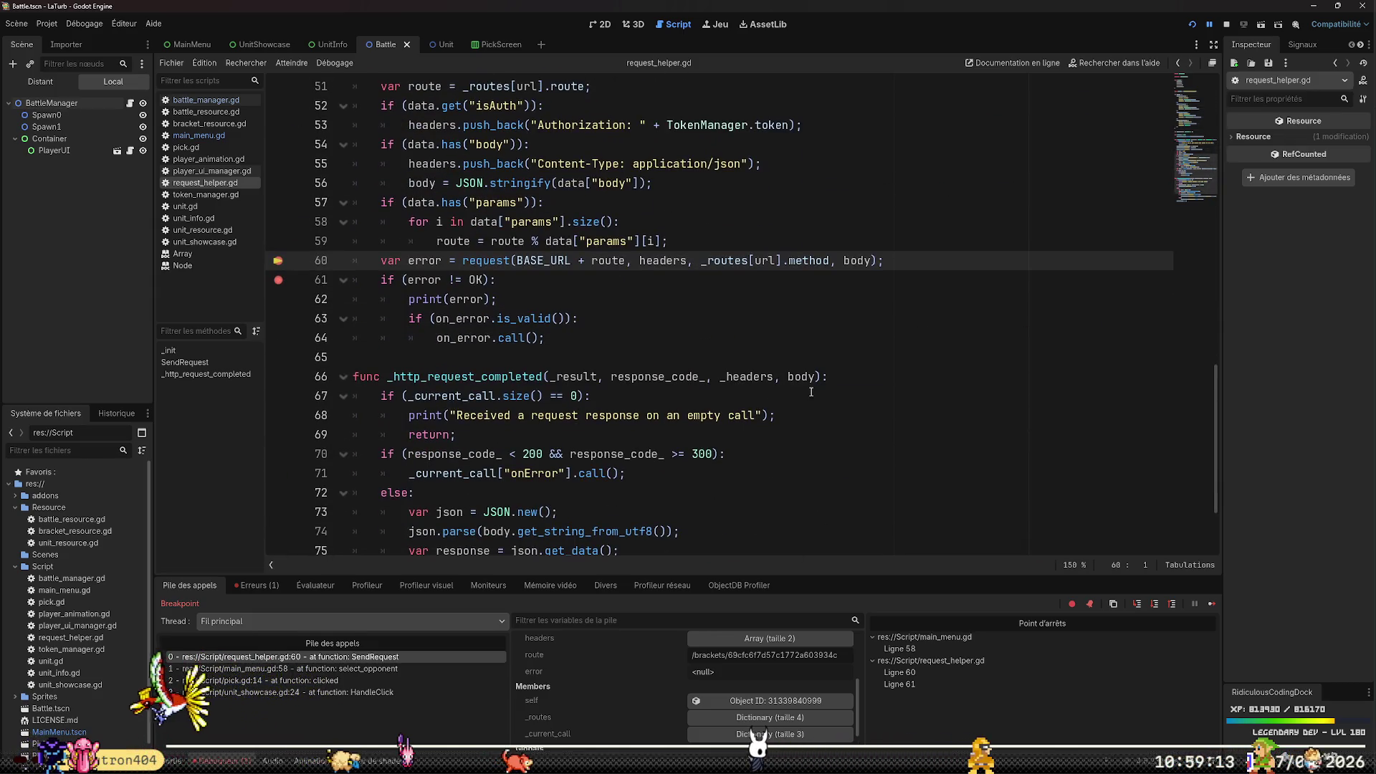
scroll(791, 665, down, 1)
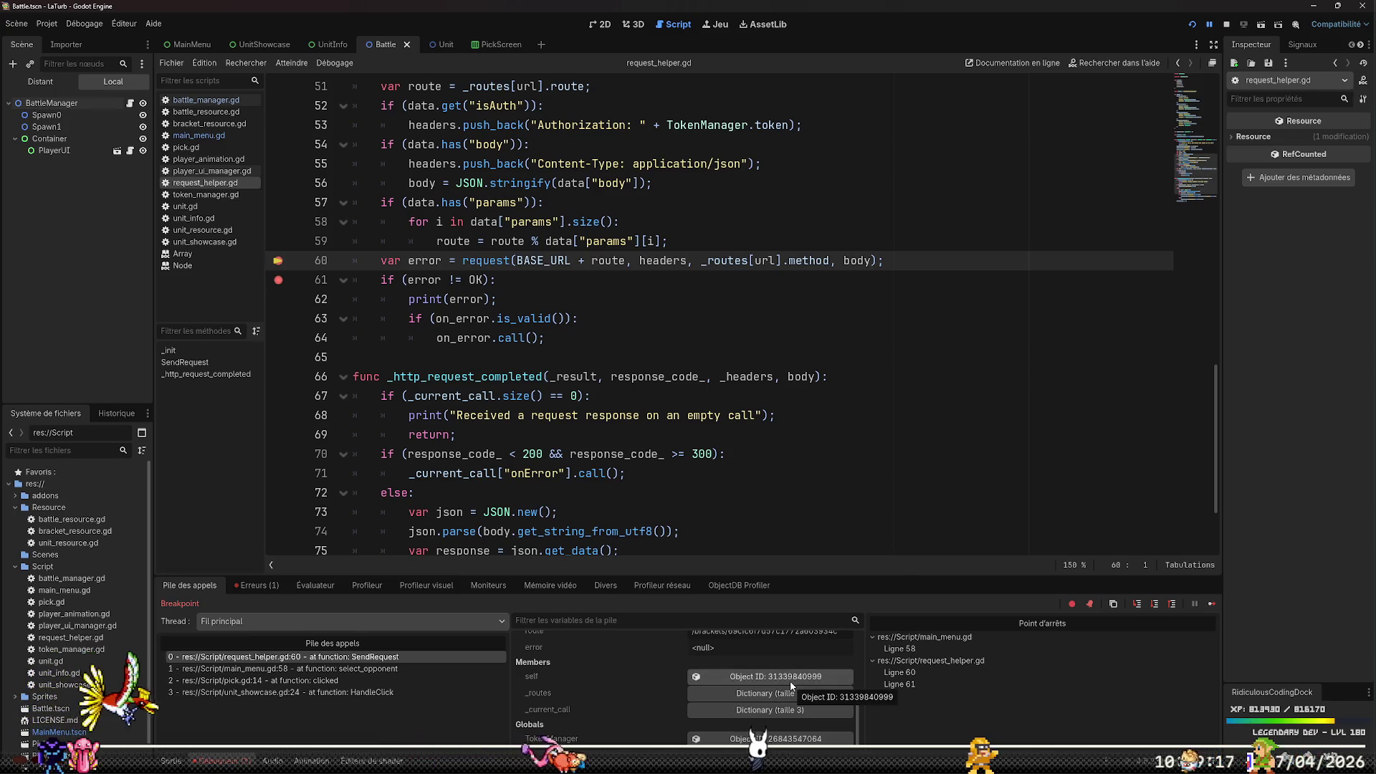
scroll(790, 681, up, 3)
scroll(791, 690, up, 1)
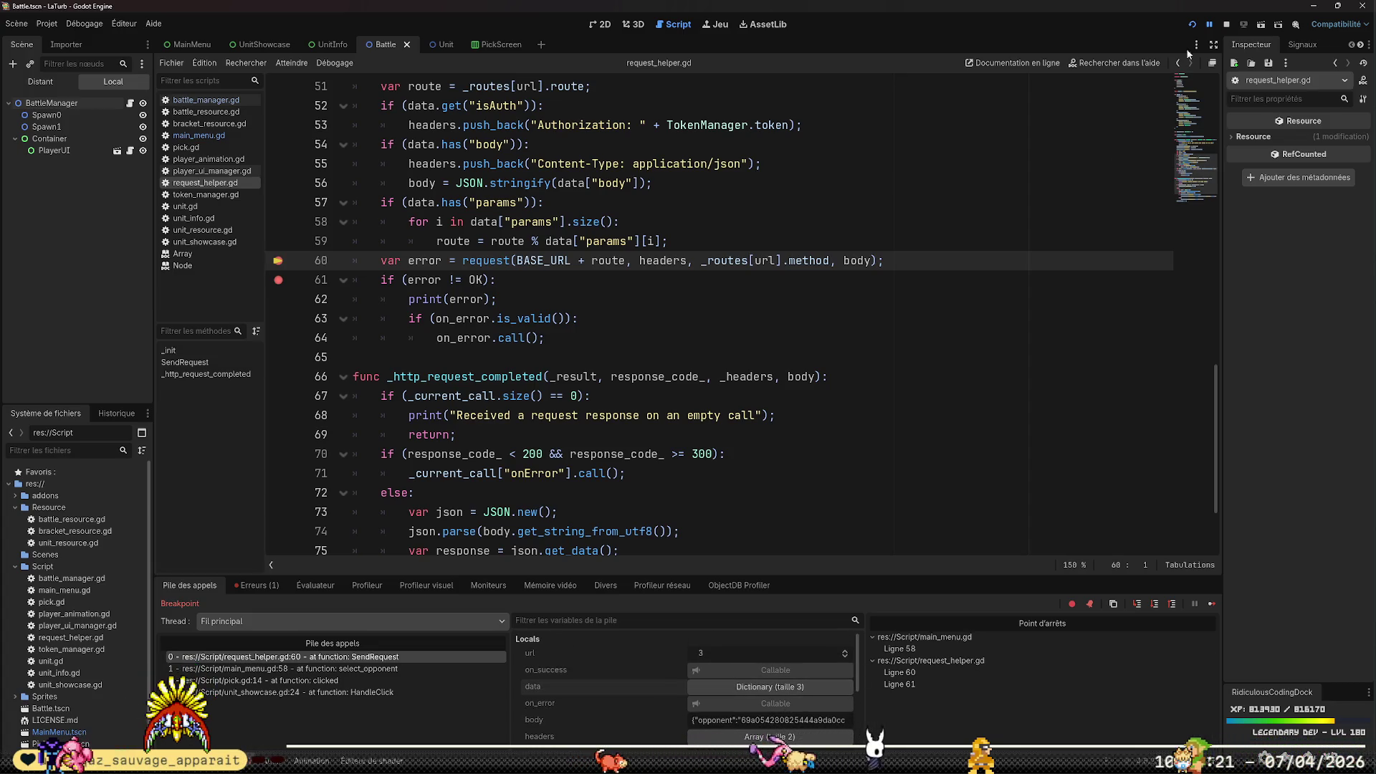
key(F10)
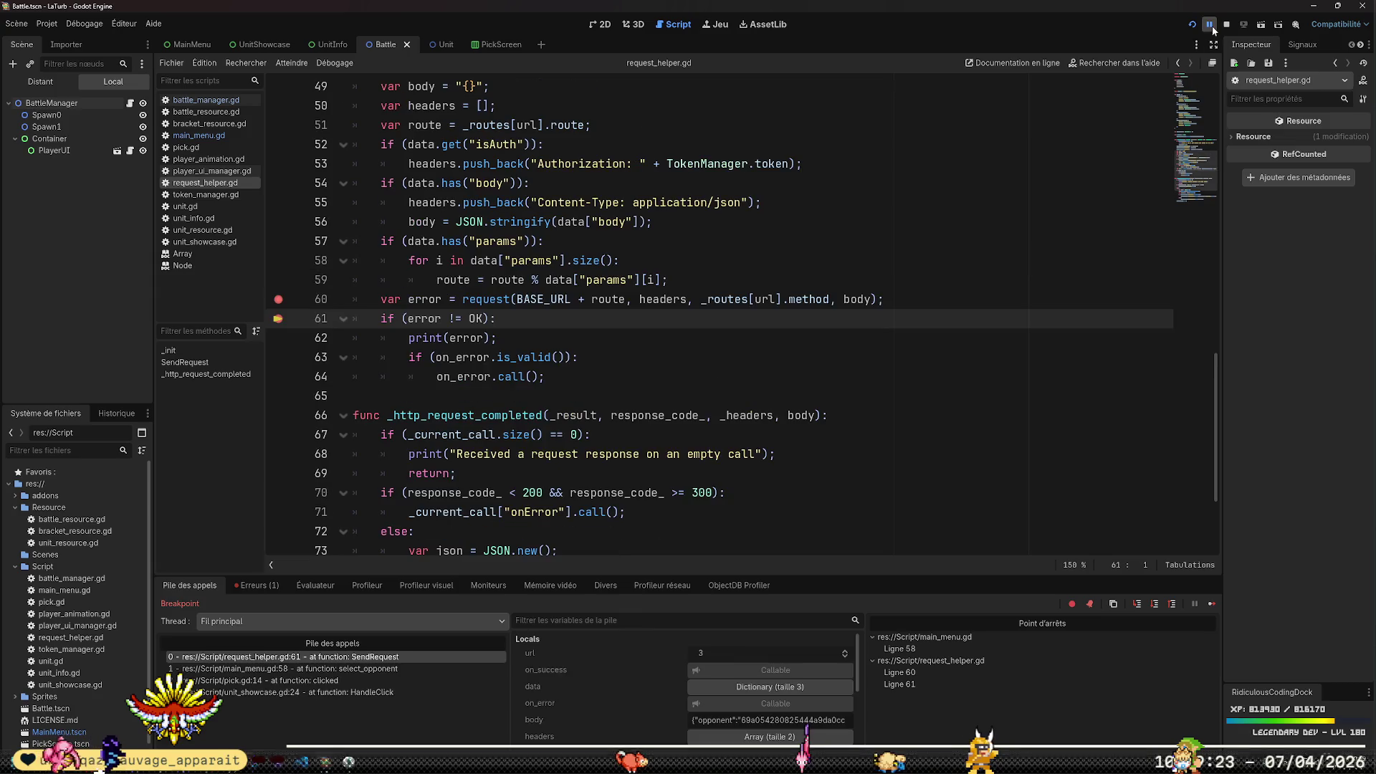
key(alt+Tab)
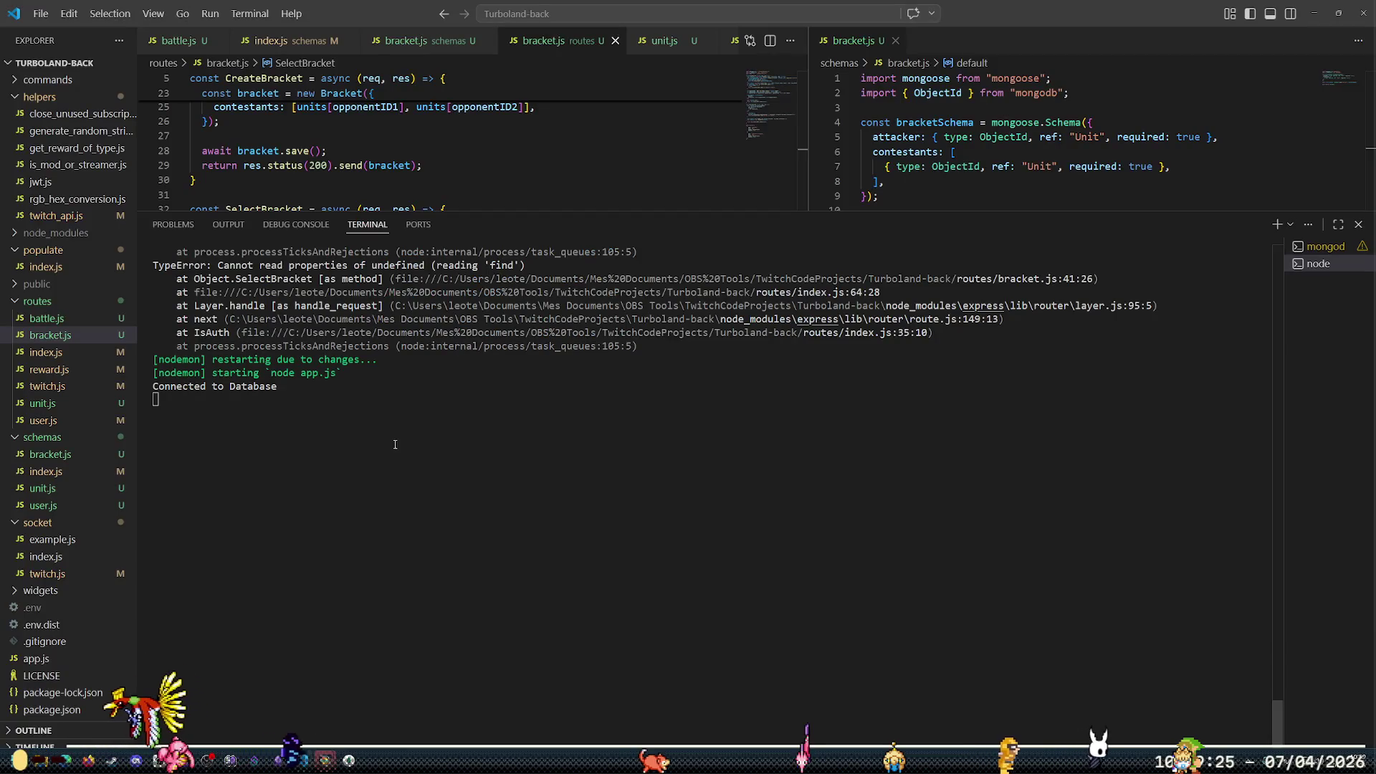
Return to the Godot editor, still paused at request_helper.gd line 61
mouse_move(324, 759)
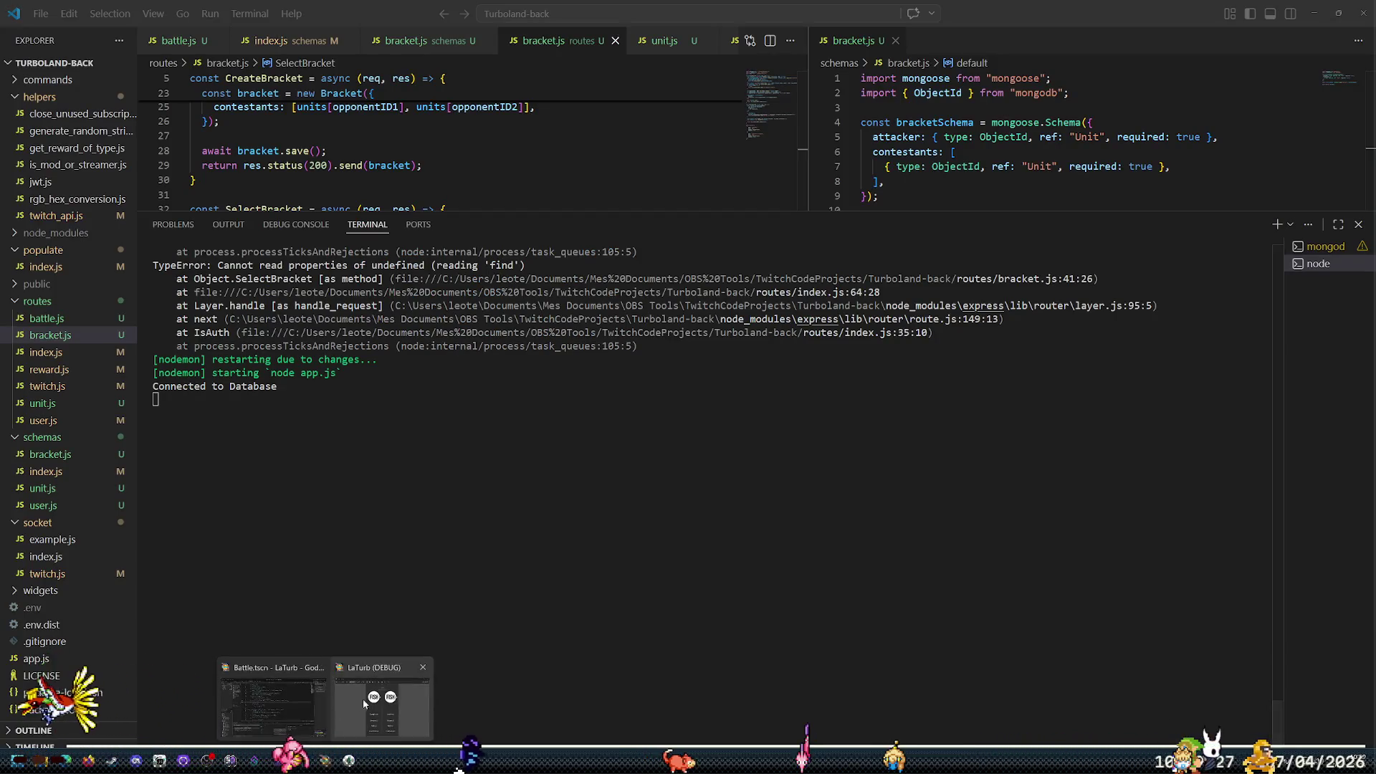
click(369, 656)
click(298, 701)
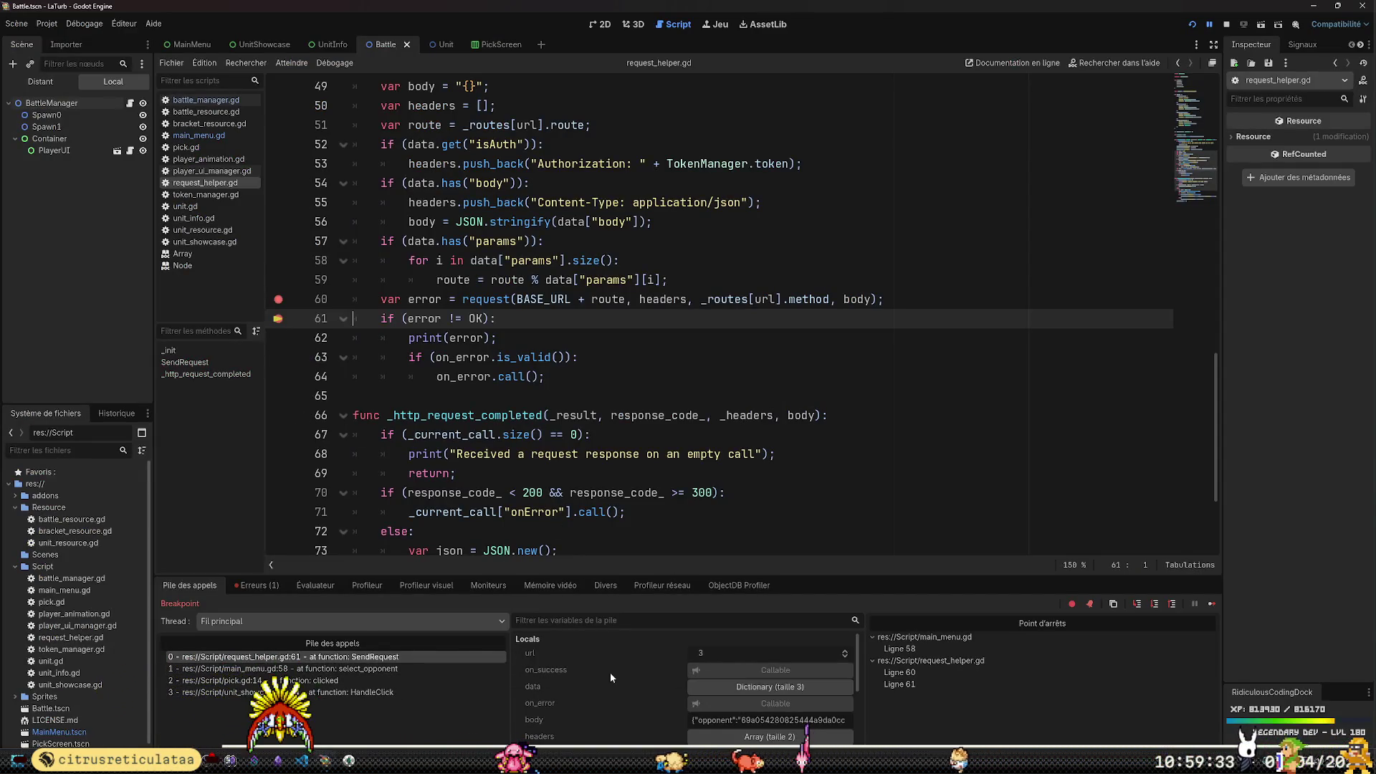
Resume the game so the bracket request is sent, then check the server terminal
click(1211, 604)
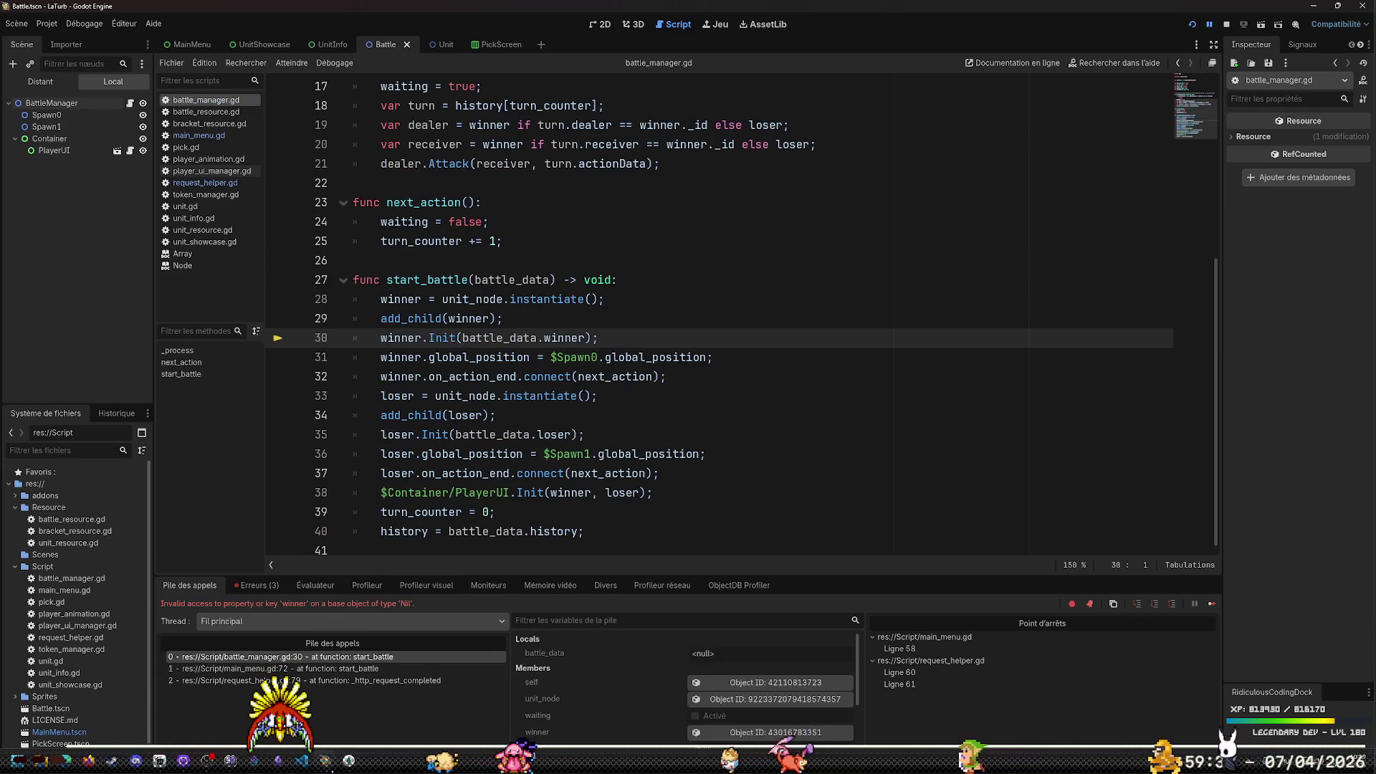
key(alt+Tab)
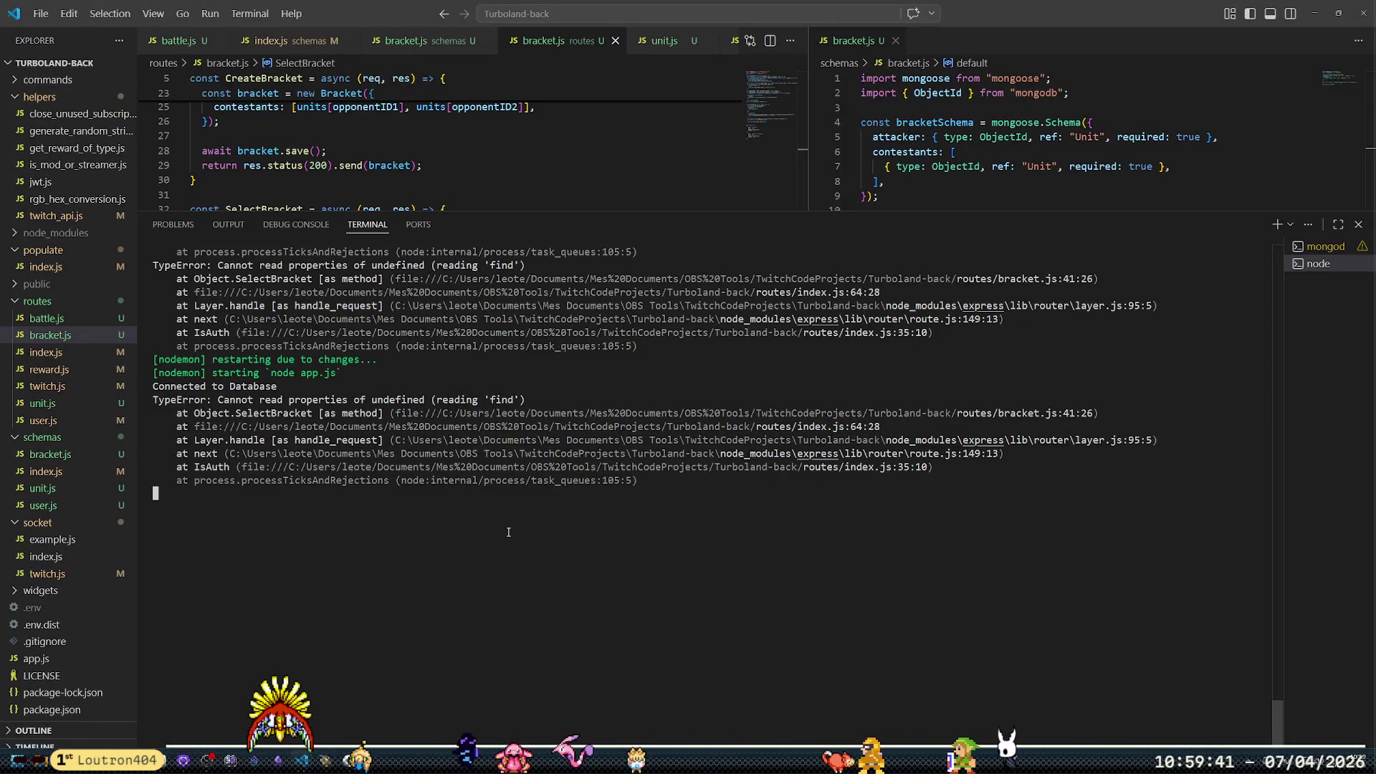
Shrink the terminal and highlight contestant on SelectBracket's line 41 beside the 'find' TypeError
scroll(497, 556, up, 2)
scroll(498, 551, up, 2)
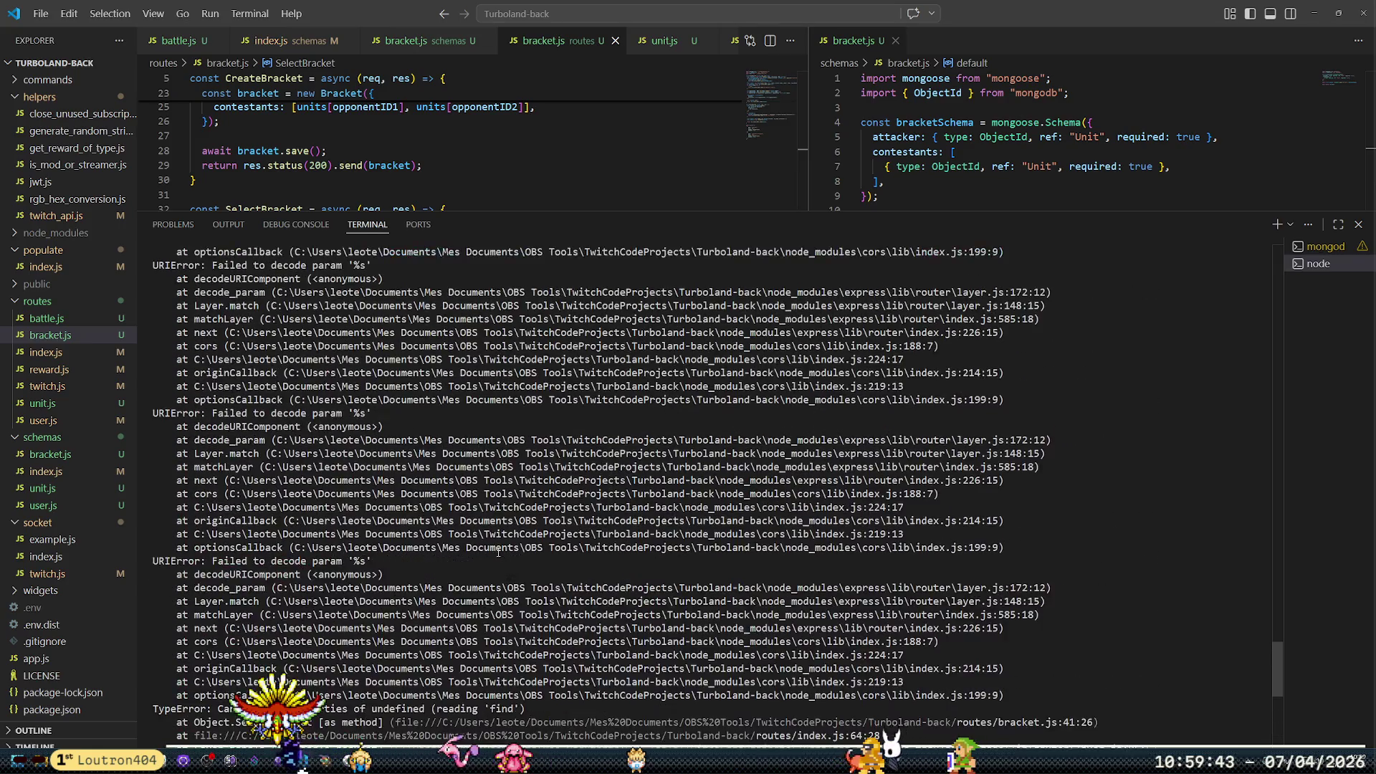
scroll(499, 549, down, 5)
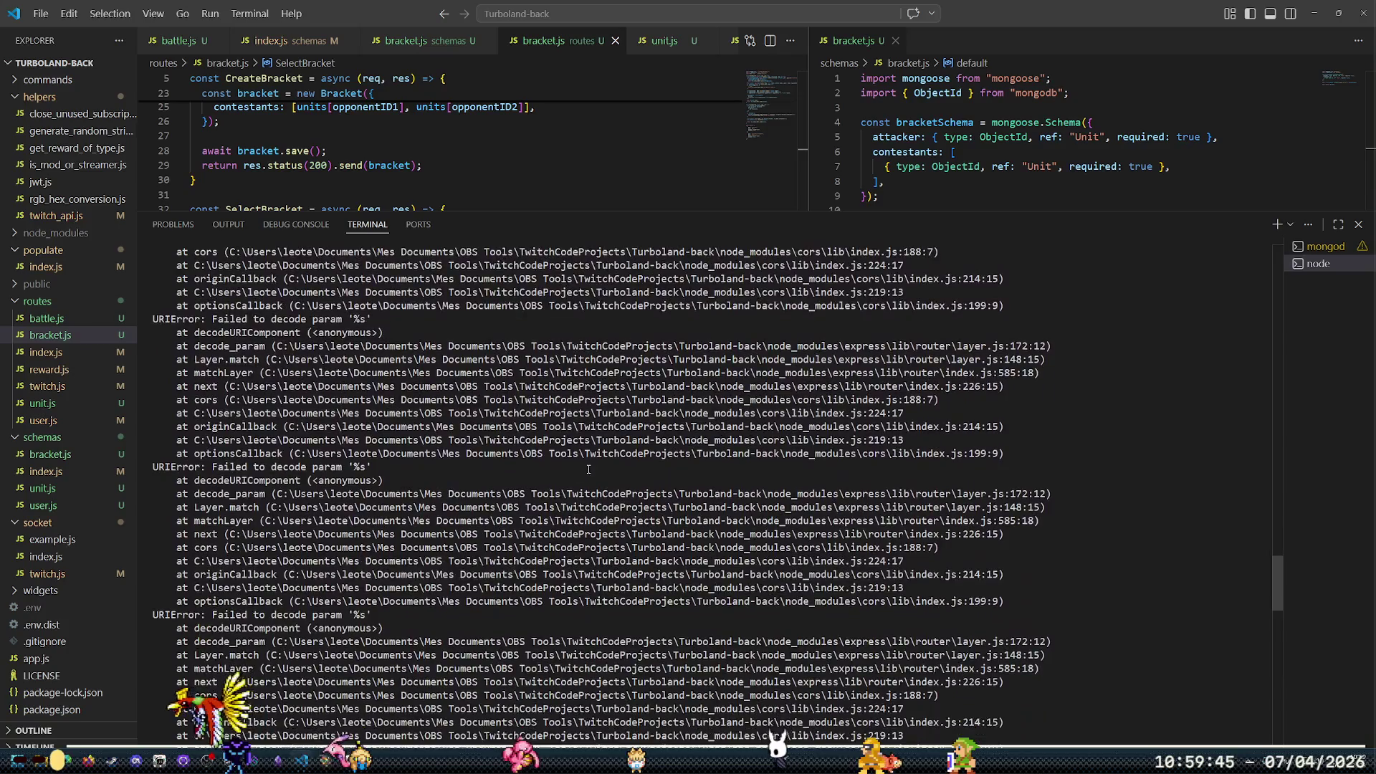
scroll(637, 428, down, 10)
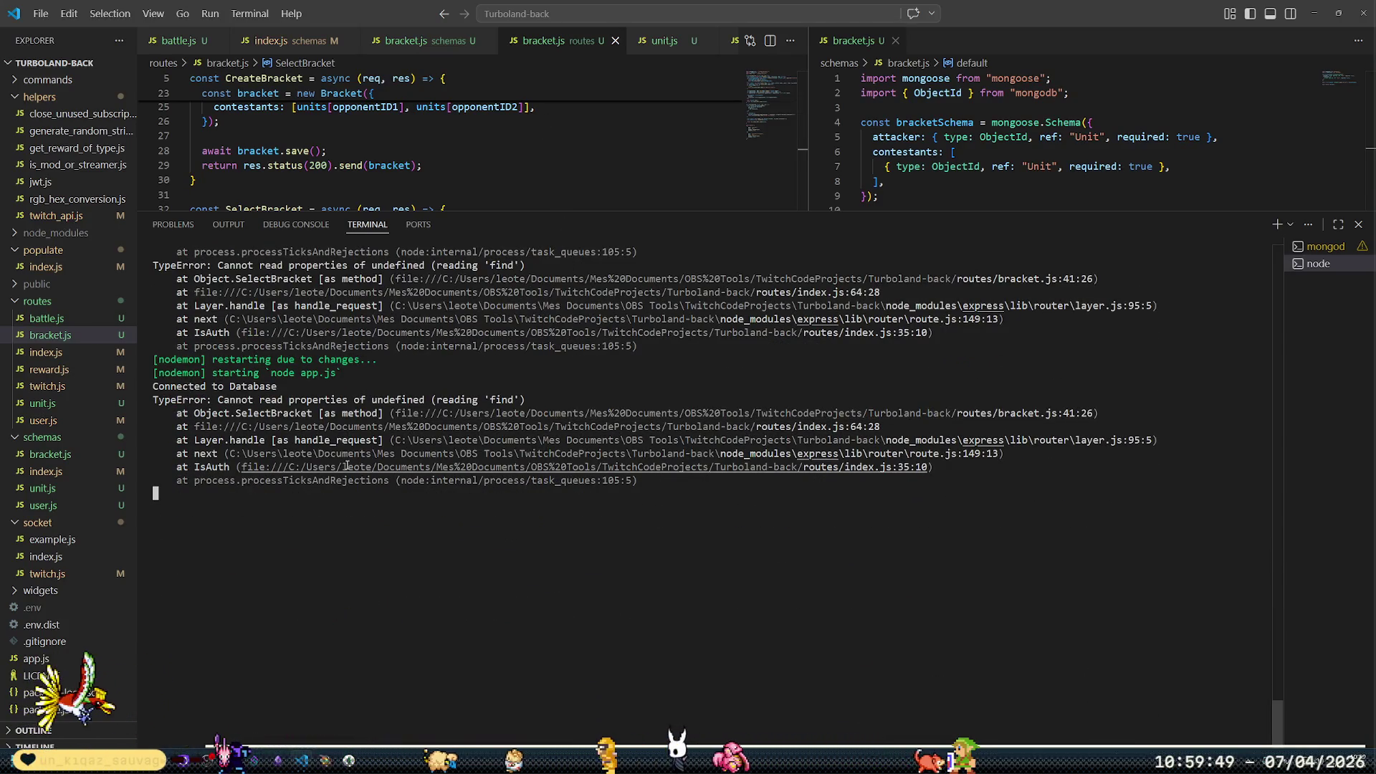
drag(562, 209, 562, 473)
double_click(398, 344)
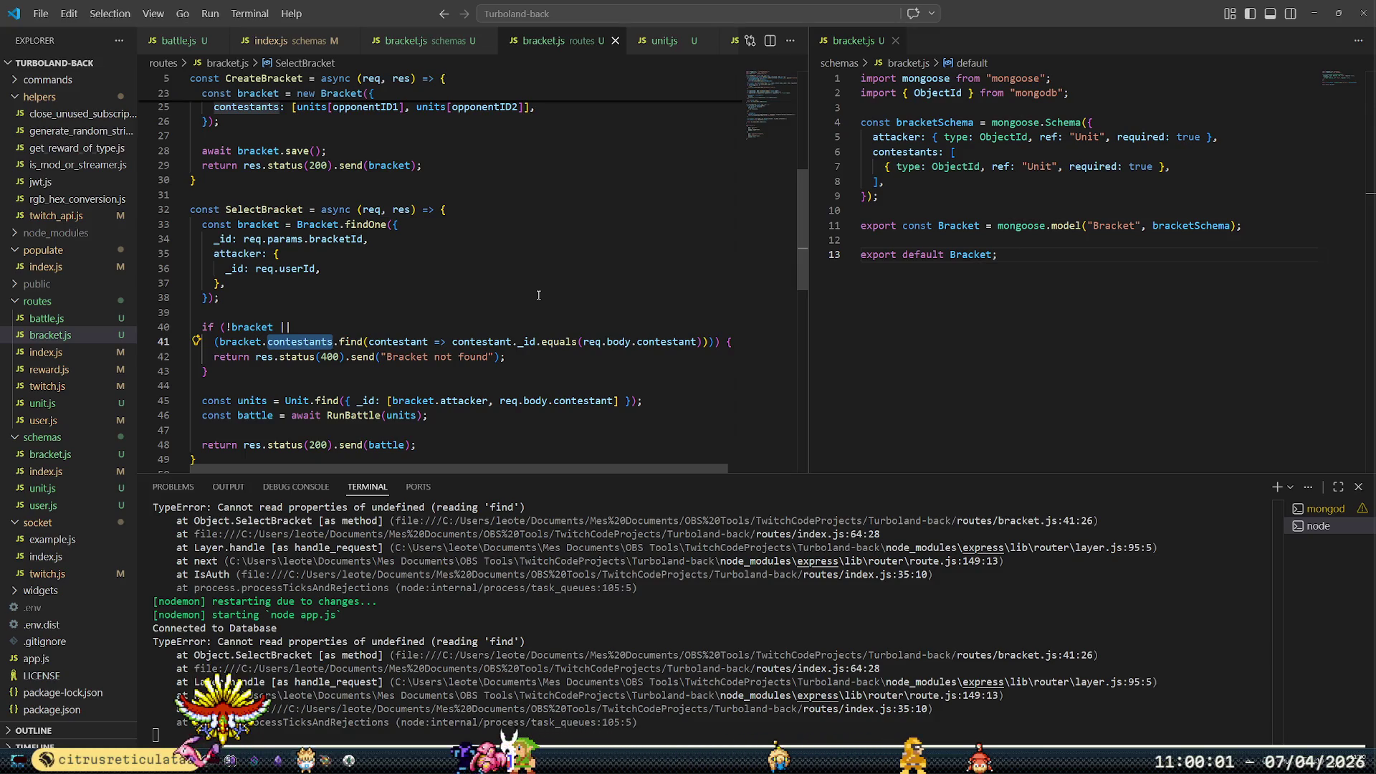
key(alt+Tab)
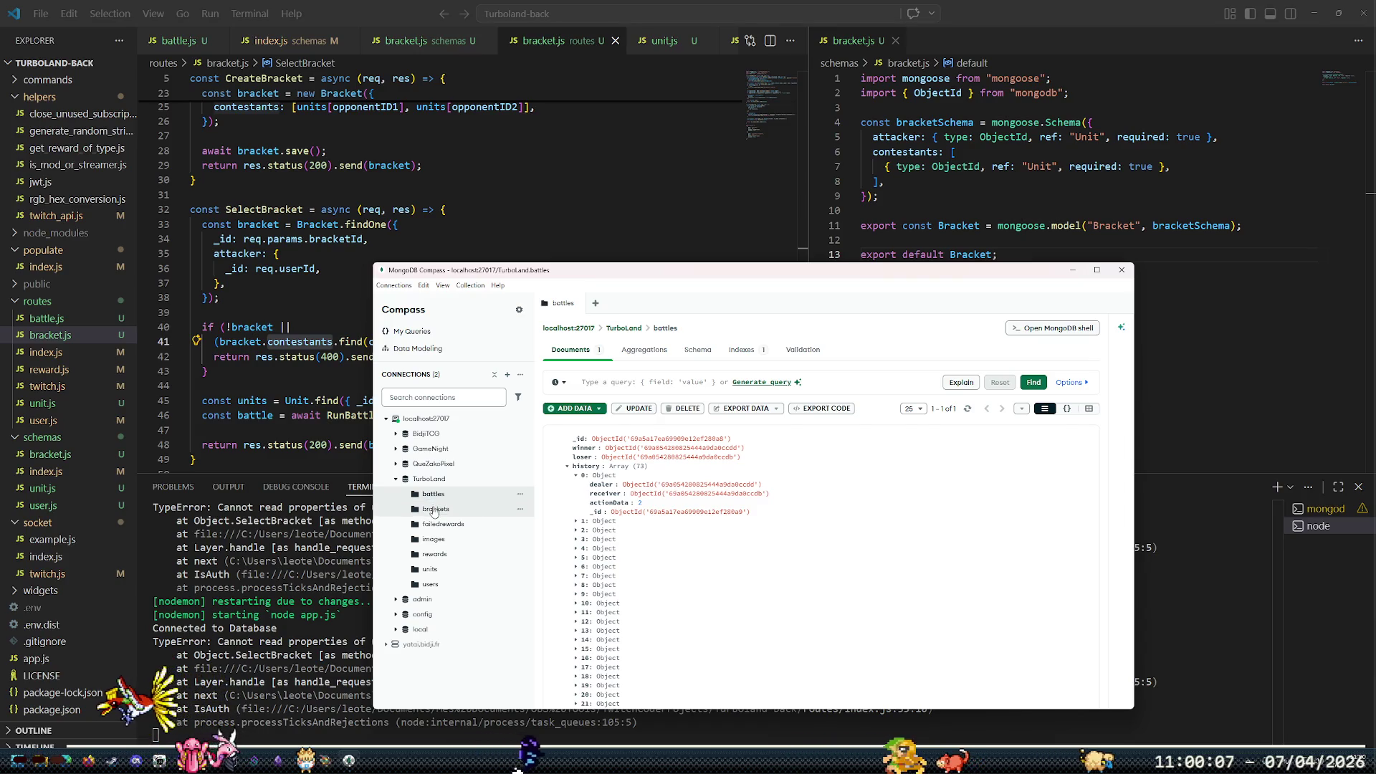
View the brackets document's contestants array, then return to bracket.js
click(434, 509)
click(568, 459)
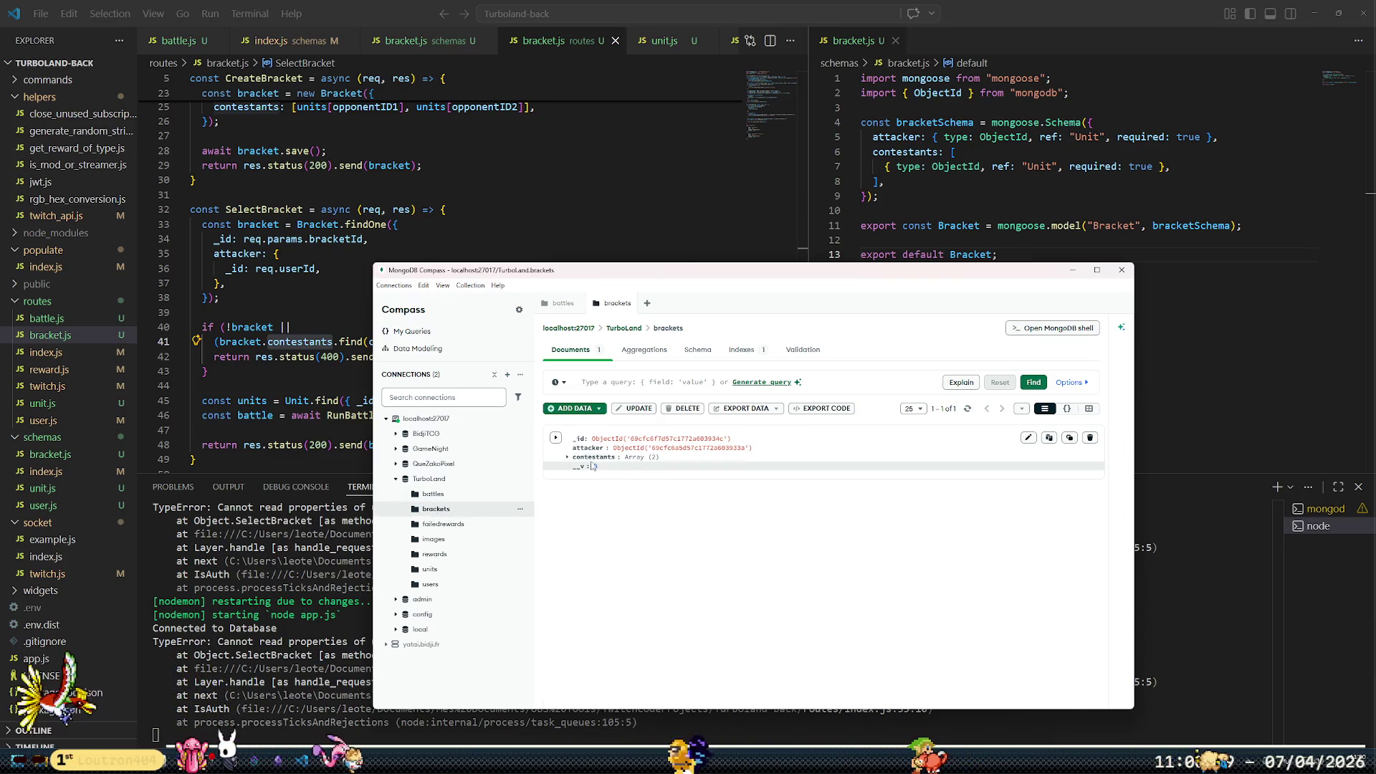
click(342, 340)
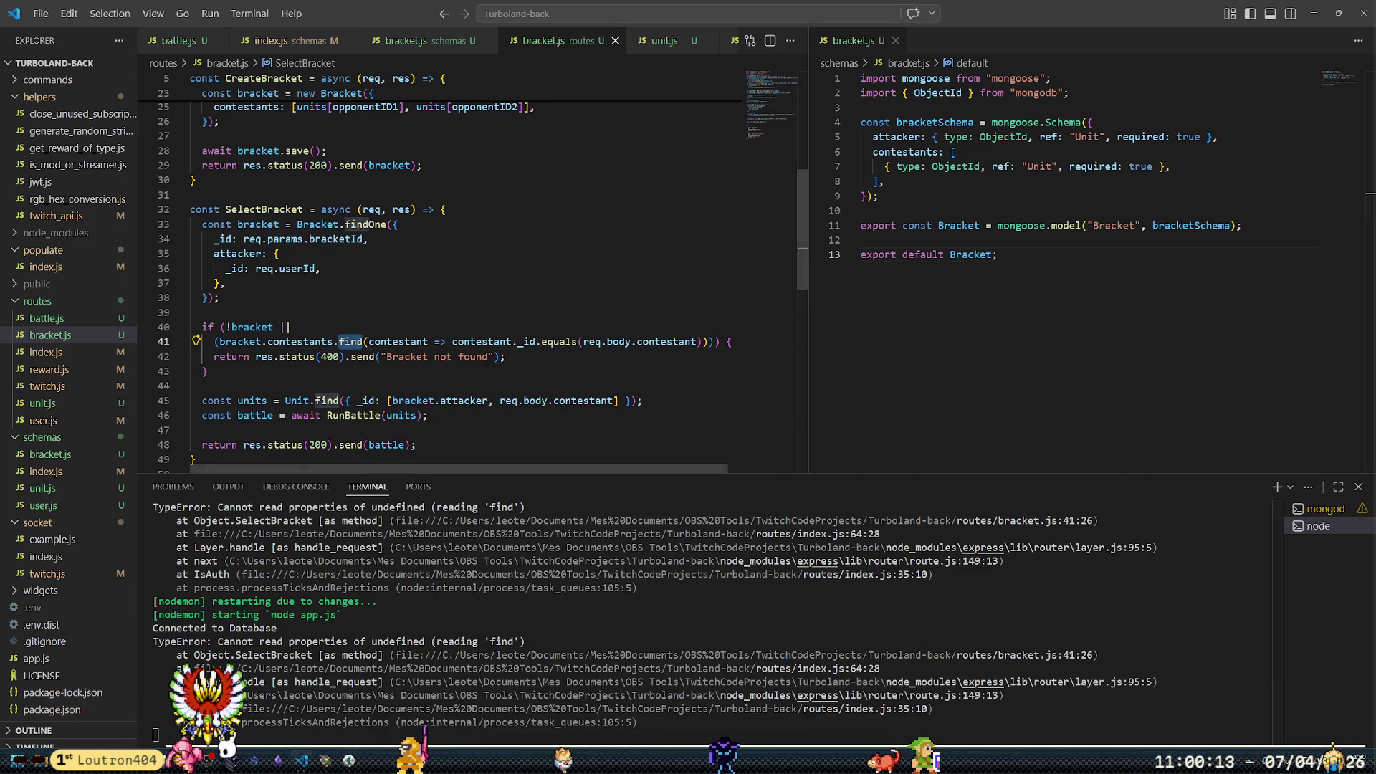
Search Google for 'js array find' in a new Chrome tab
key(alt+Tab)
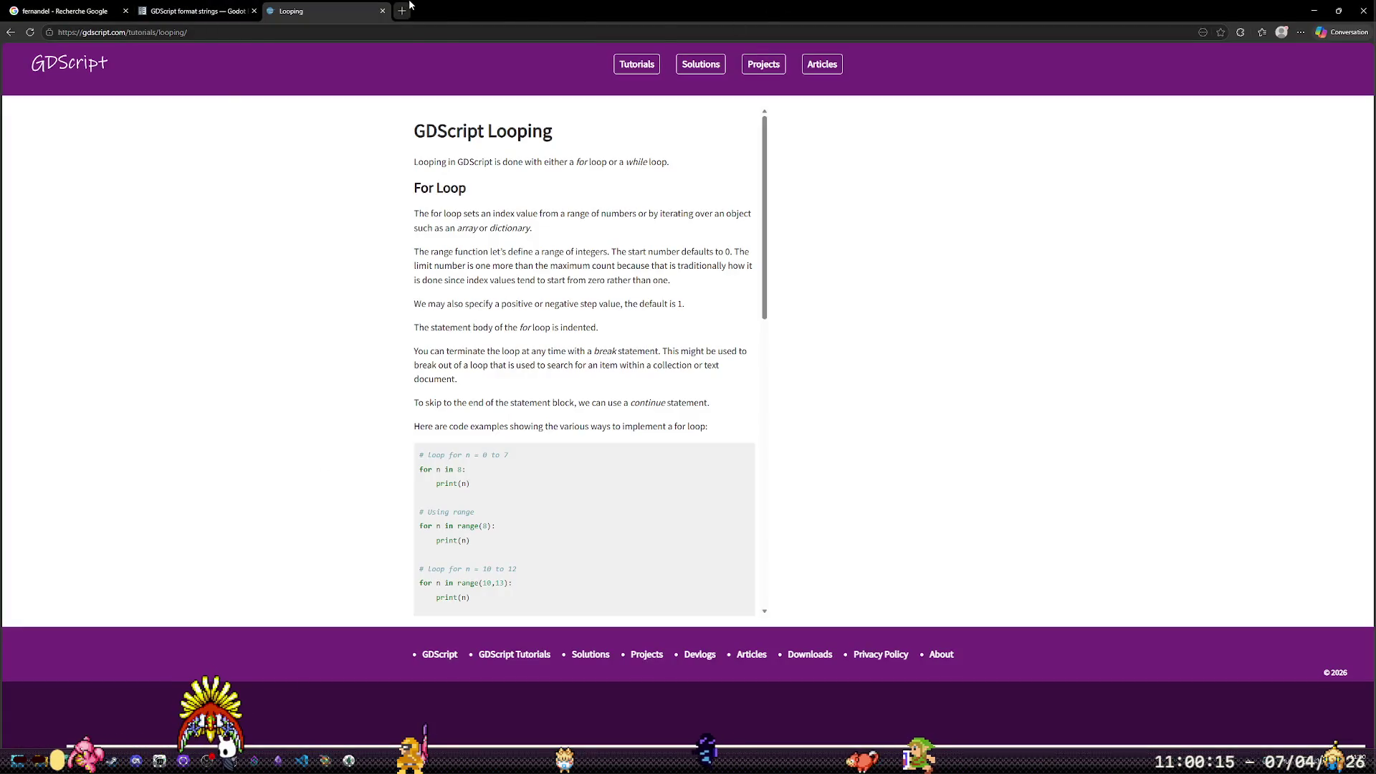
click(410, 5)
text(js array find)
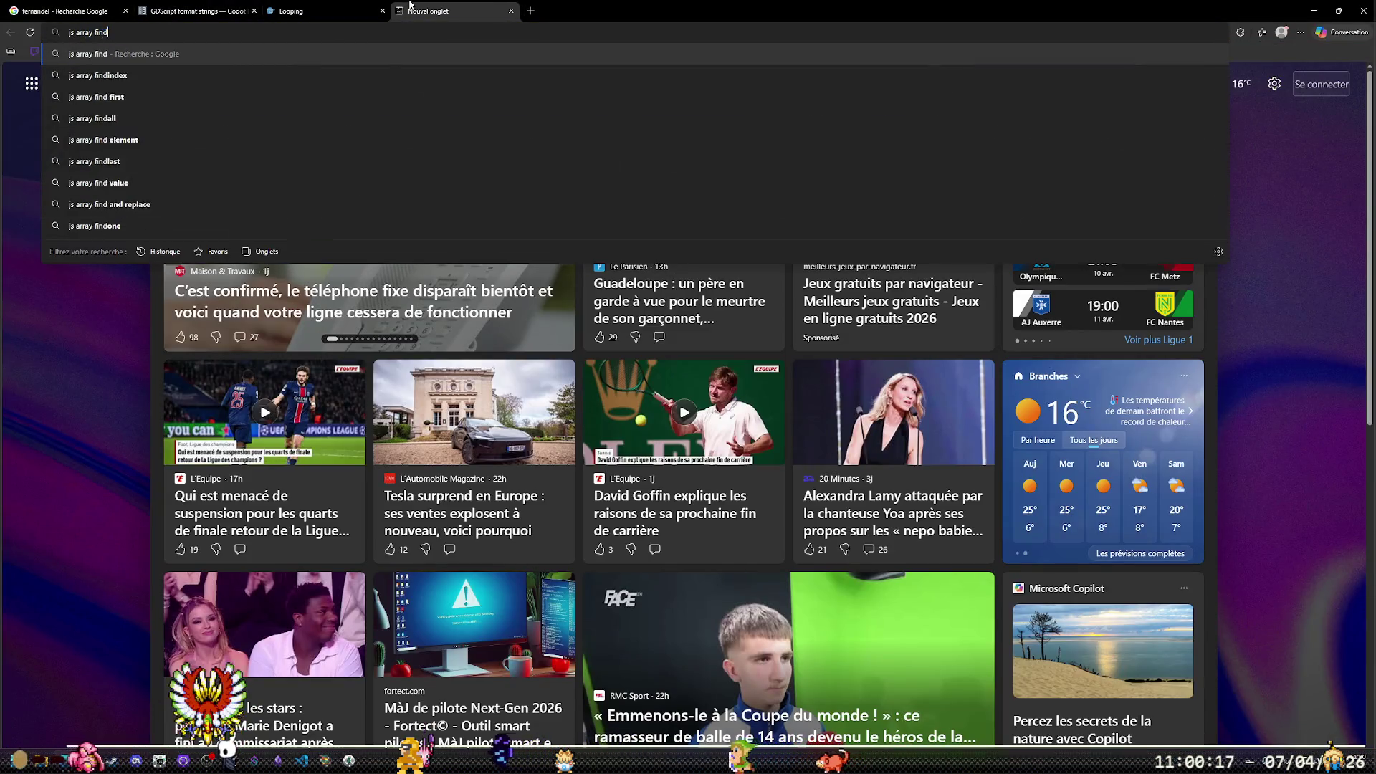
key(Return)
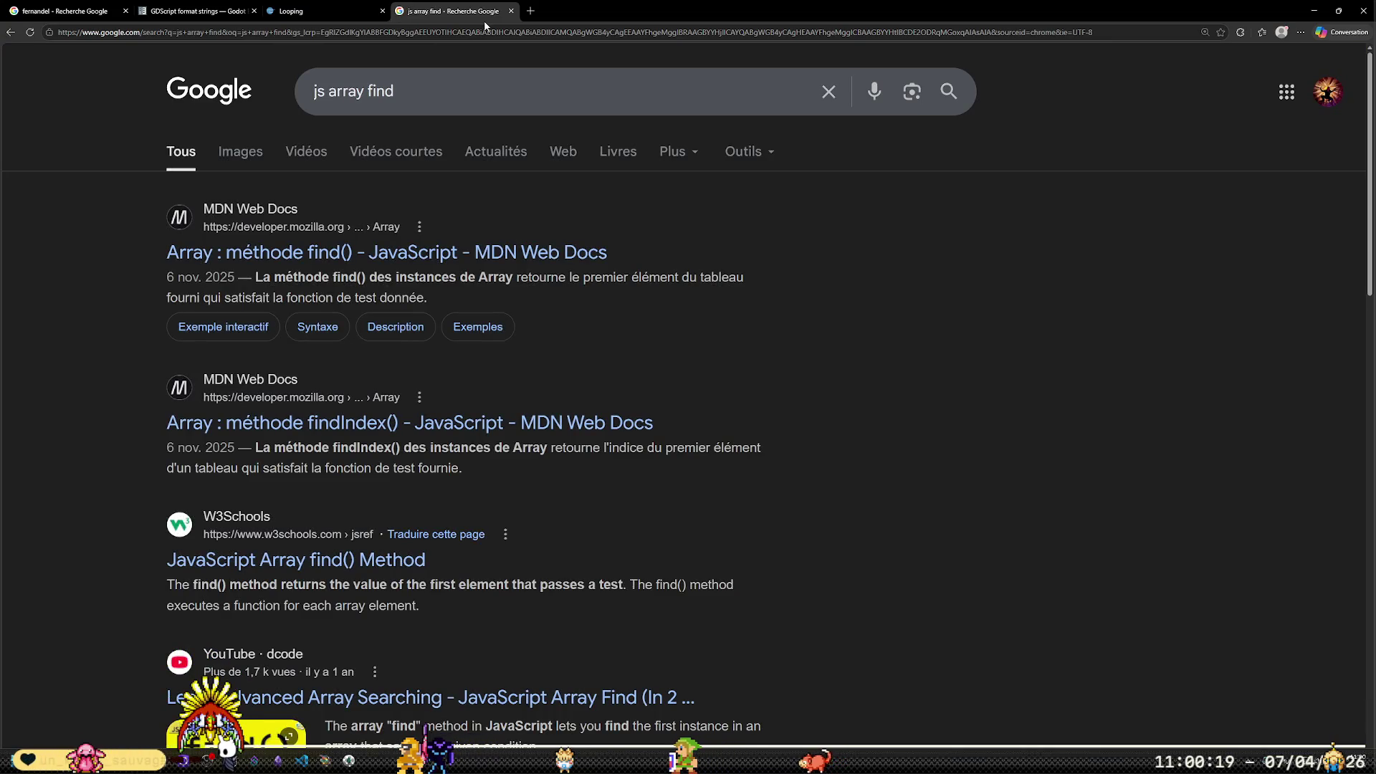
mouse_move(325, 761)
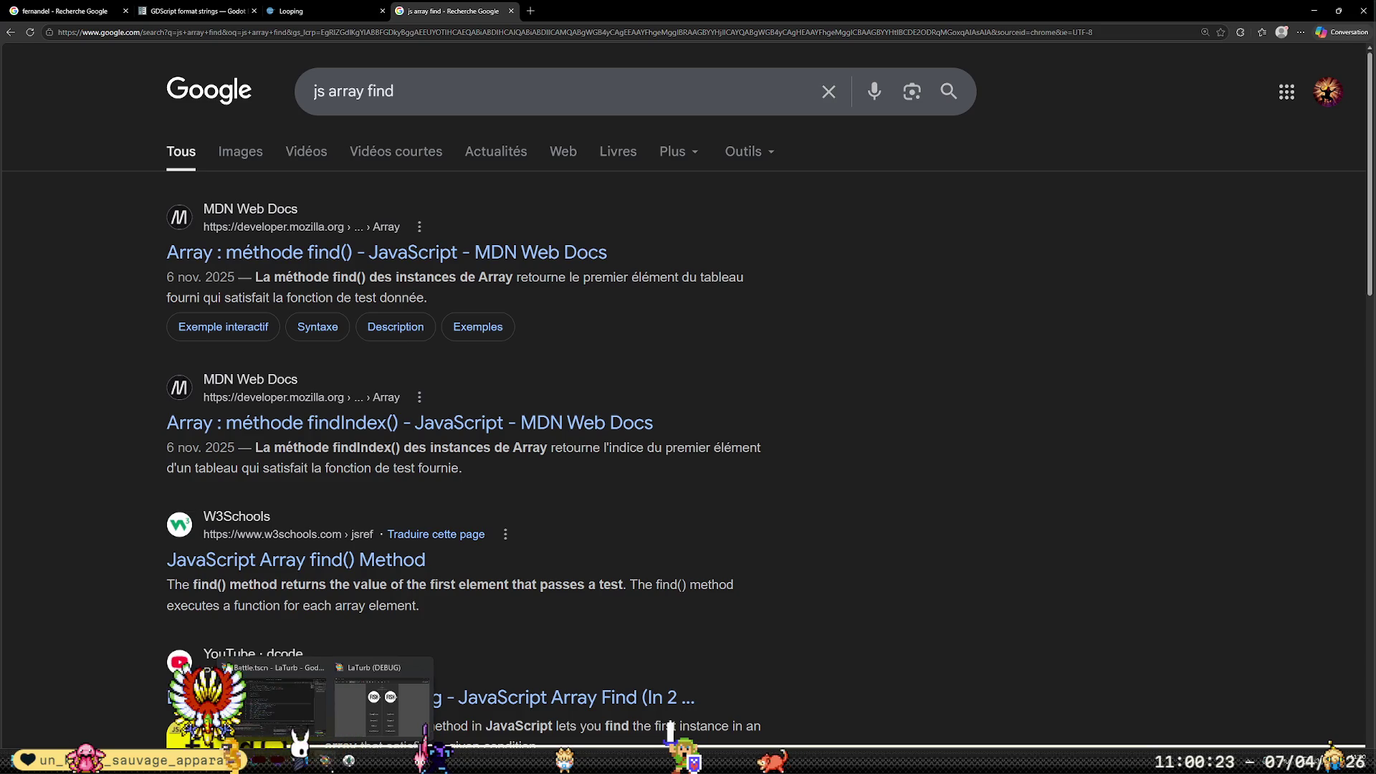
click(302, 761)
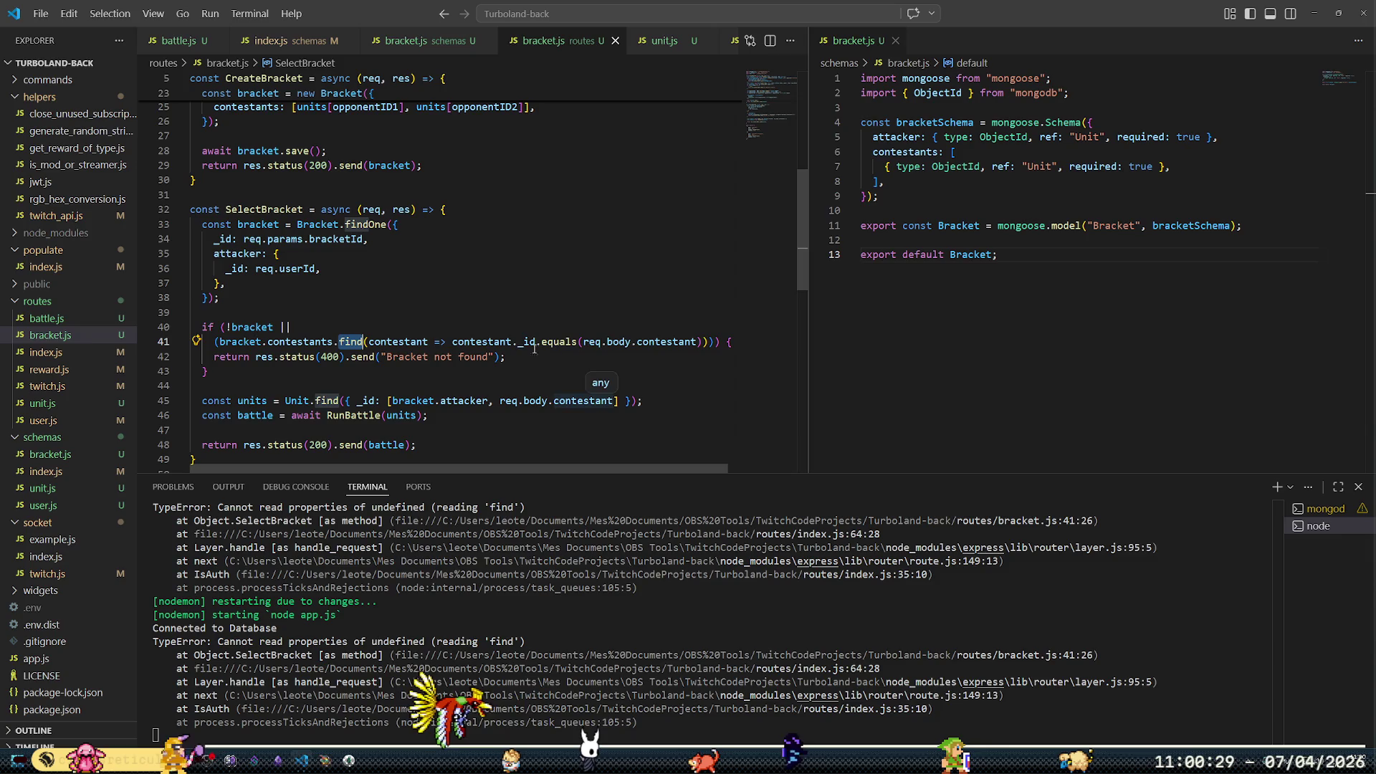
Insert console.log(bracket) on a new line above the bracket validity check
click(251, 329)
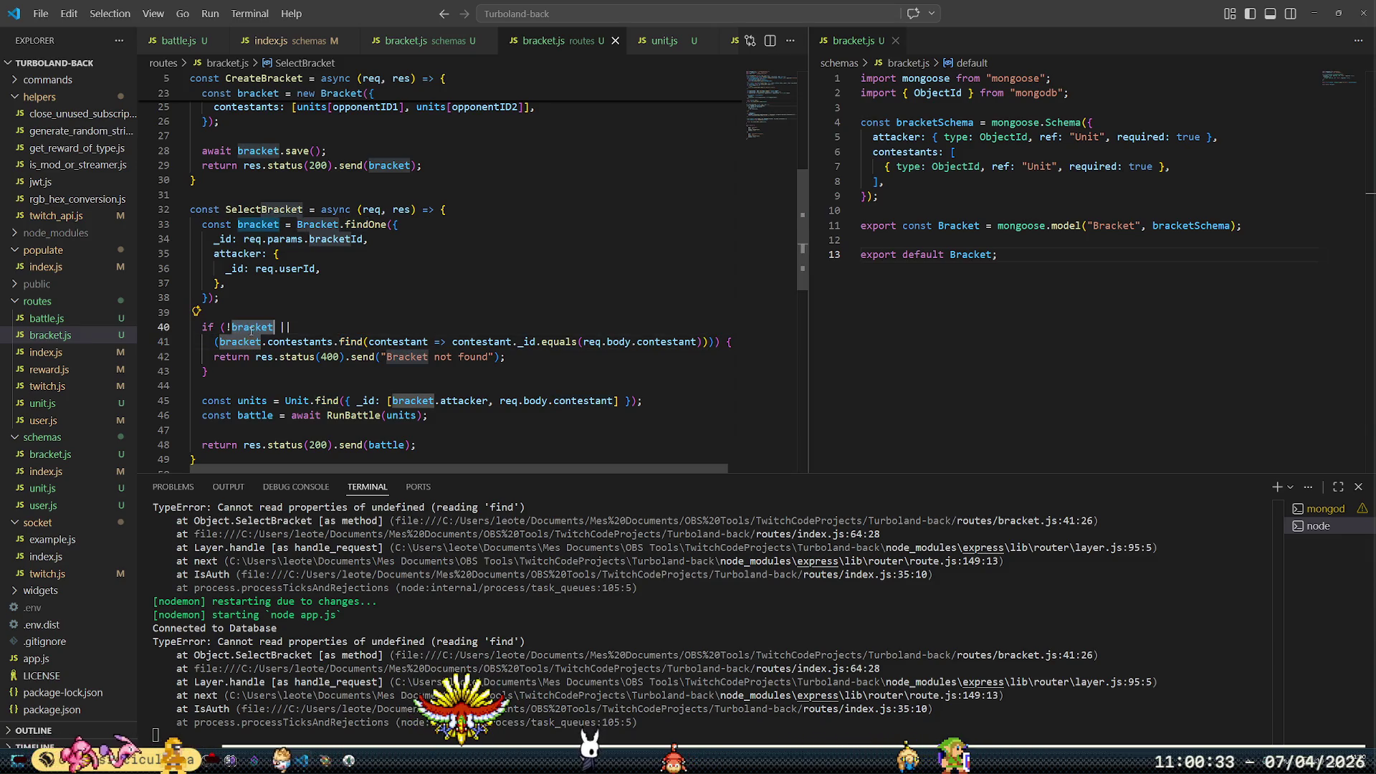
double_click(251, 329)
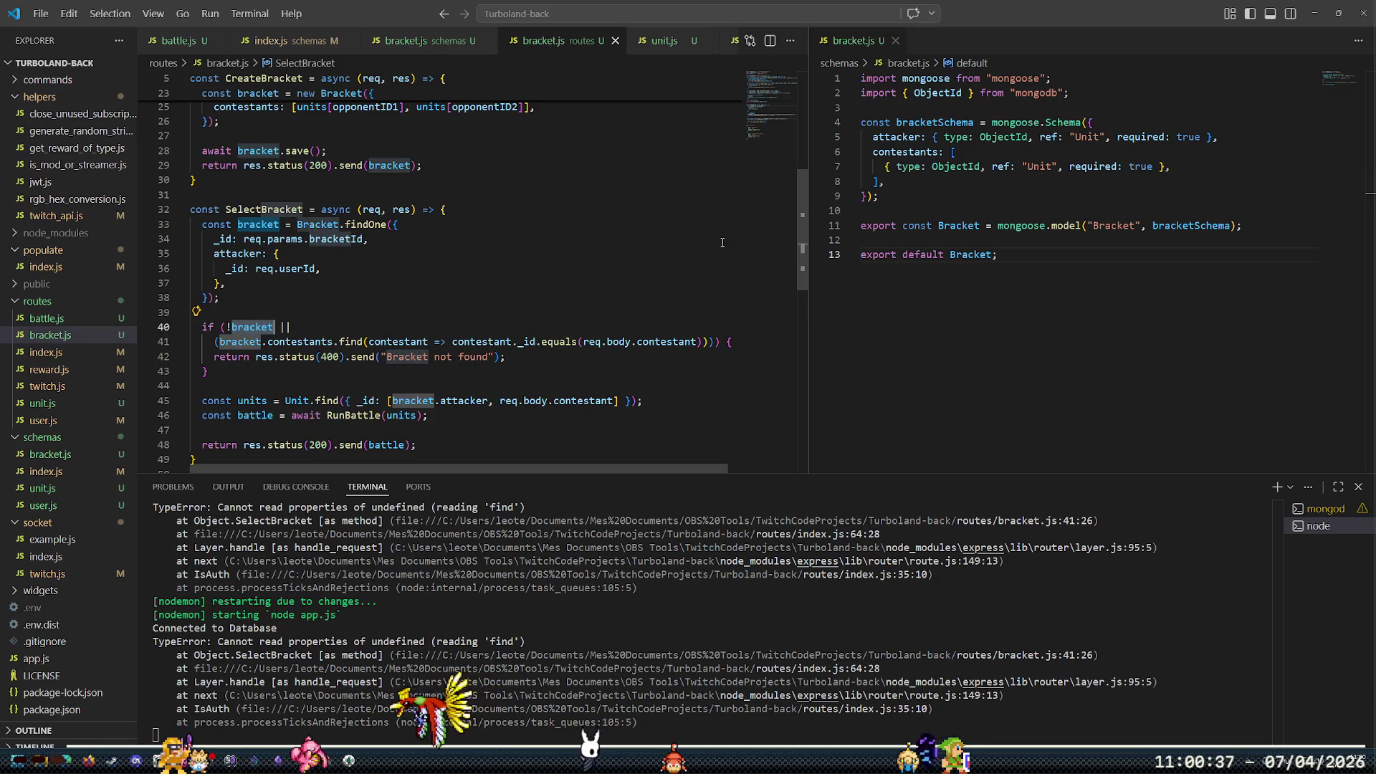
key(Down)
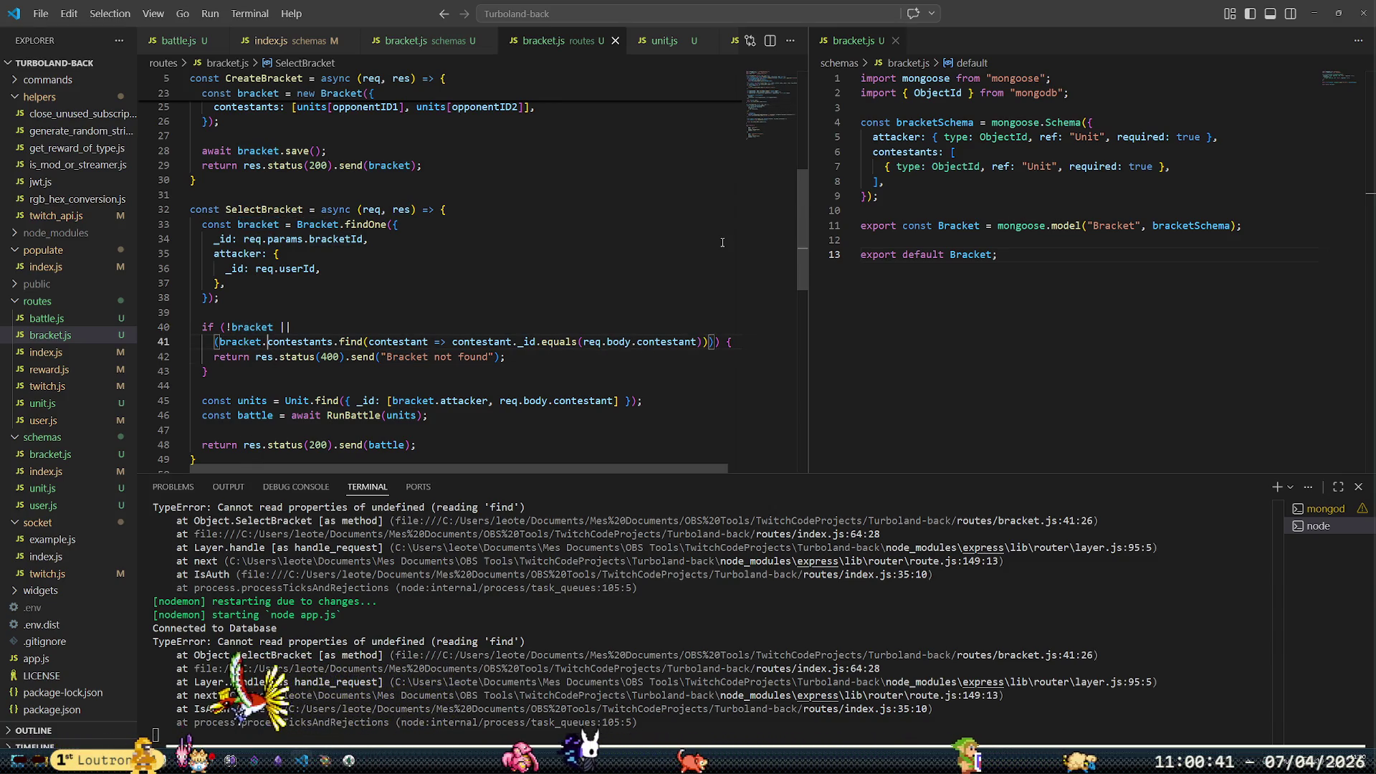
key(Up)
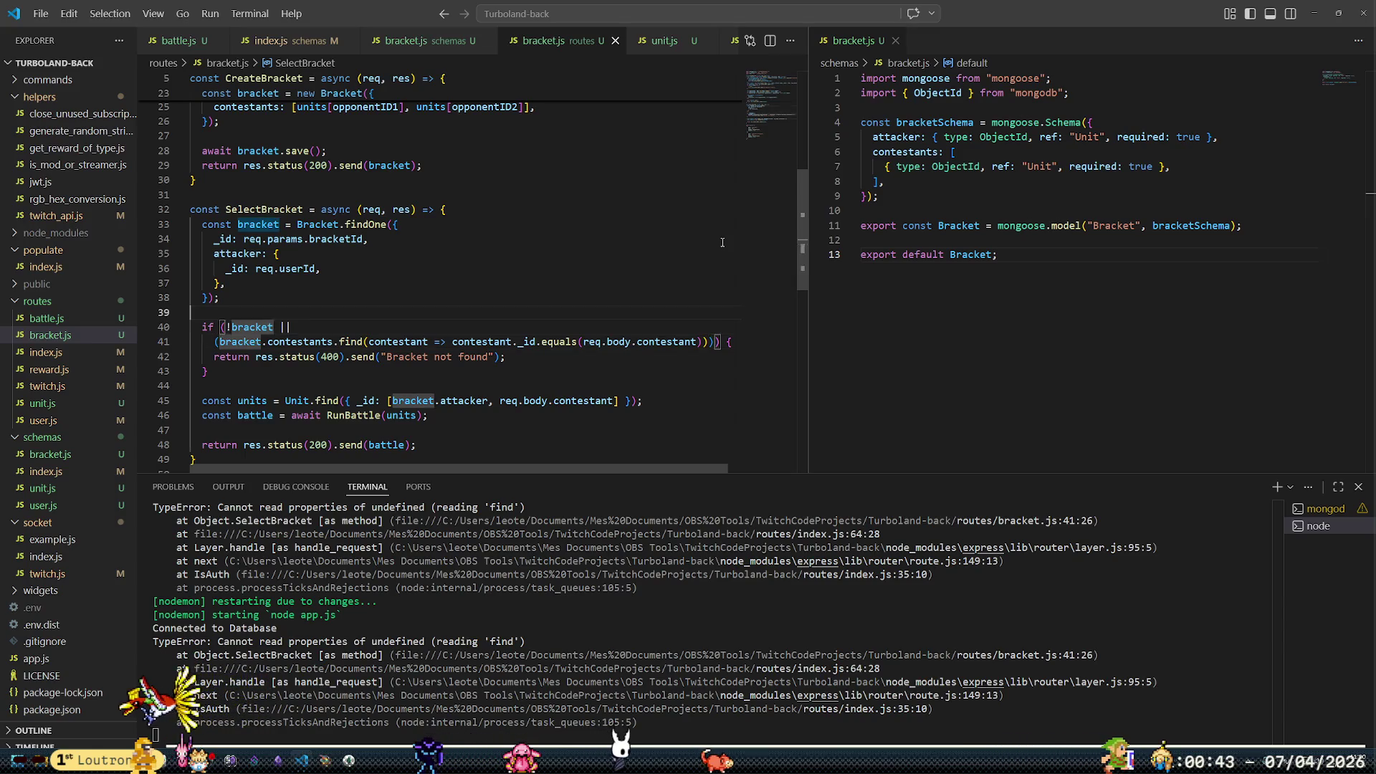
key(ctrl+shift+Return)
text(console)
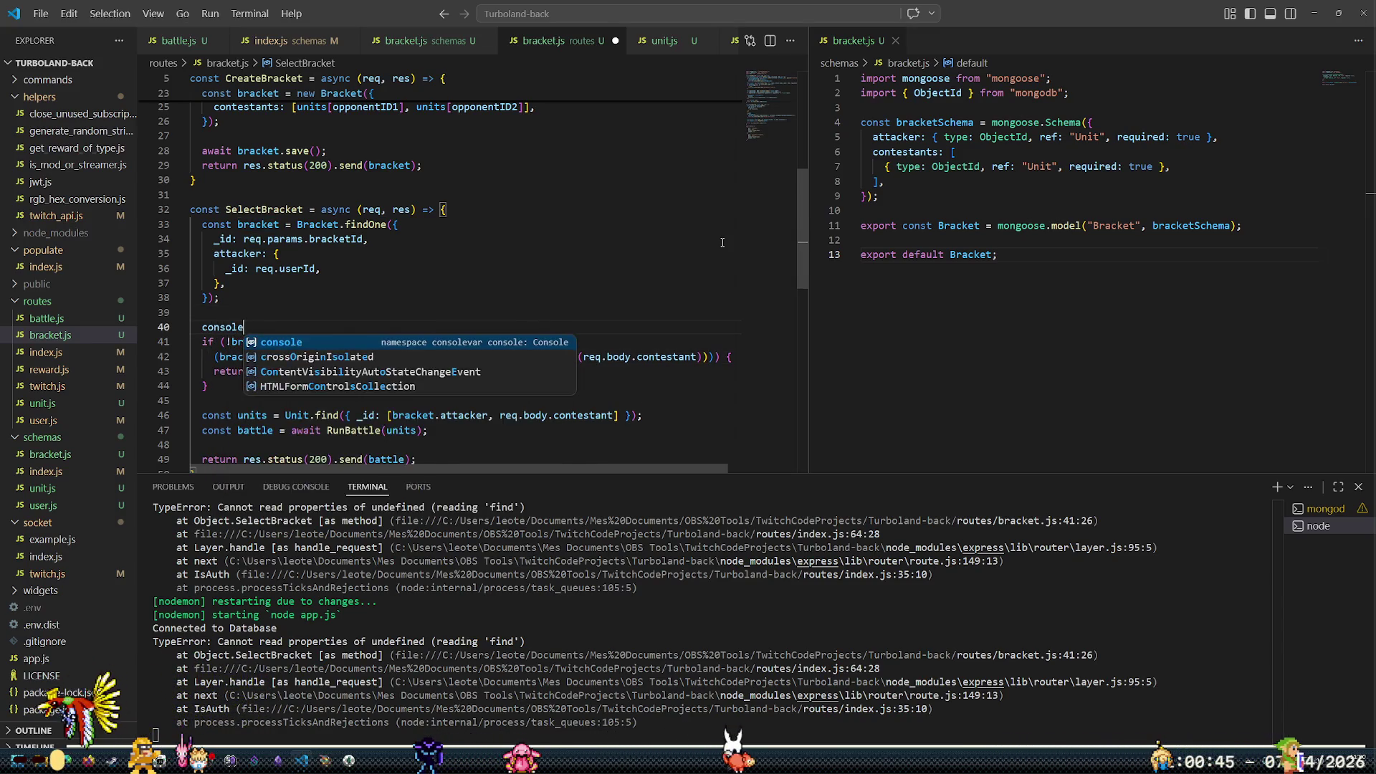
text(.log(br)
key(Return)
Save the route file to restart the server and glance at the stored bracket in Compass
key(ctrl+s)
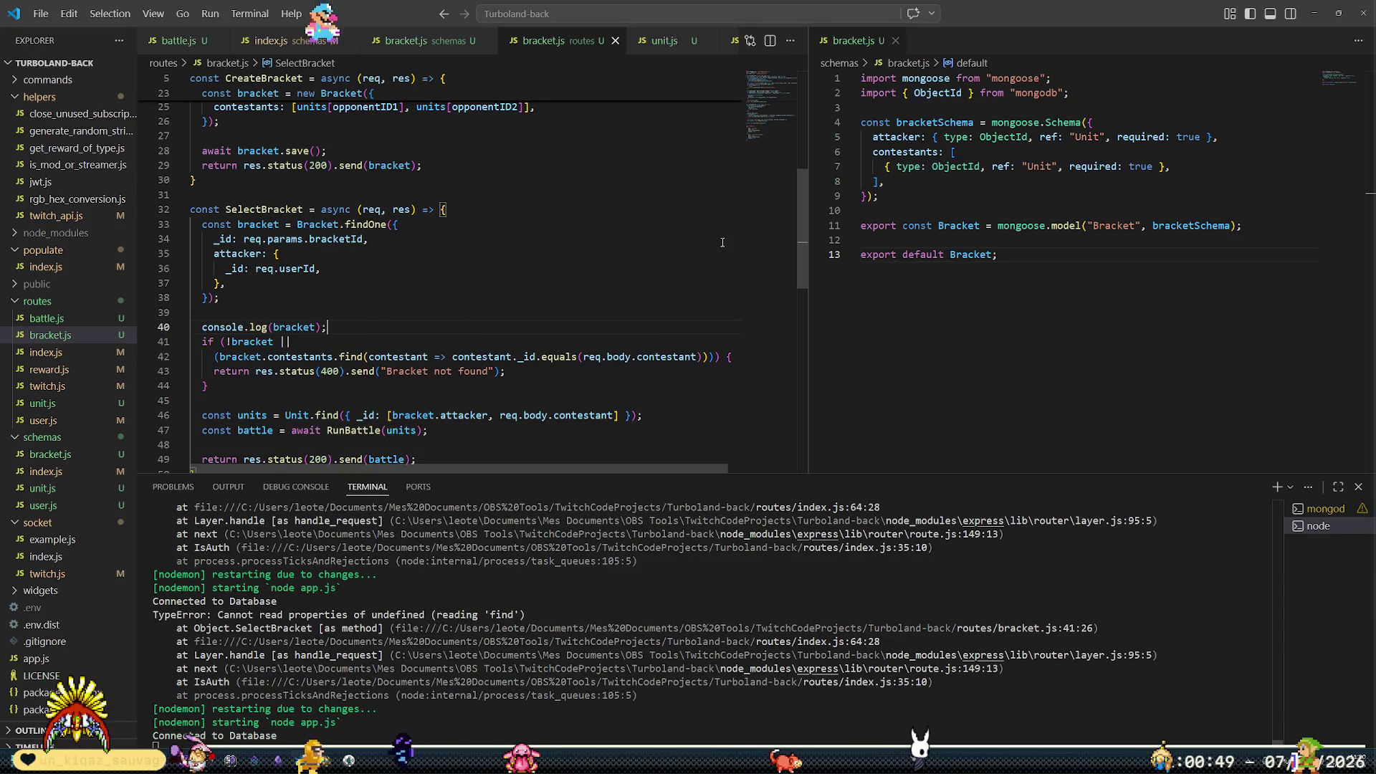
click(349, 761)
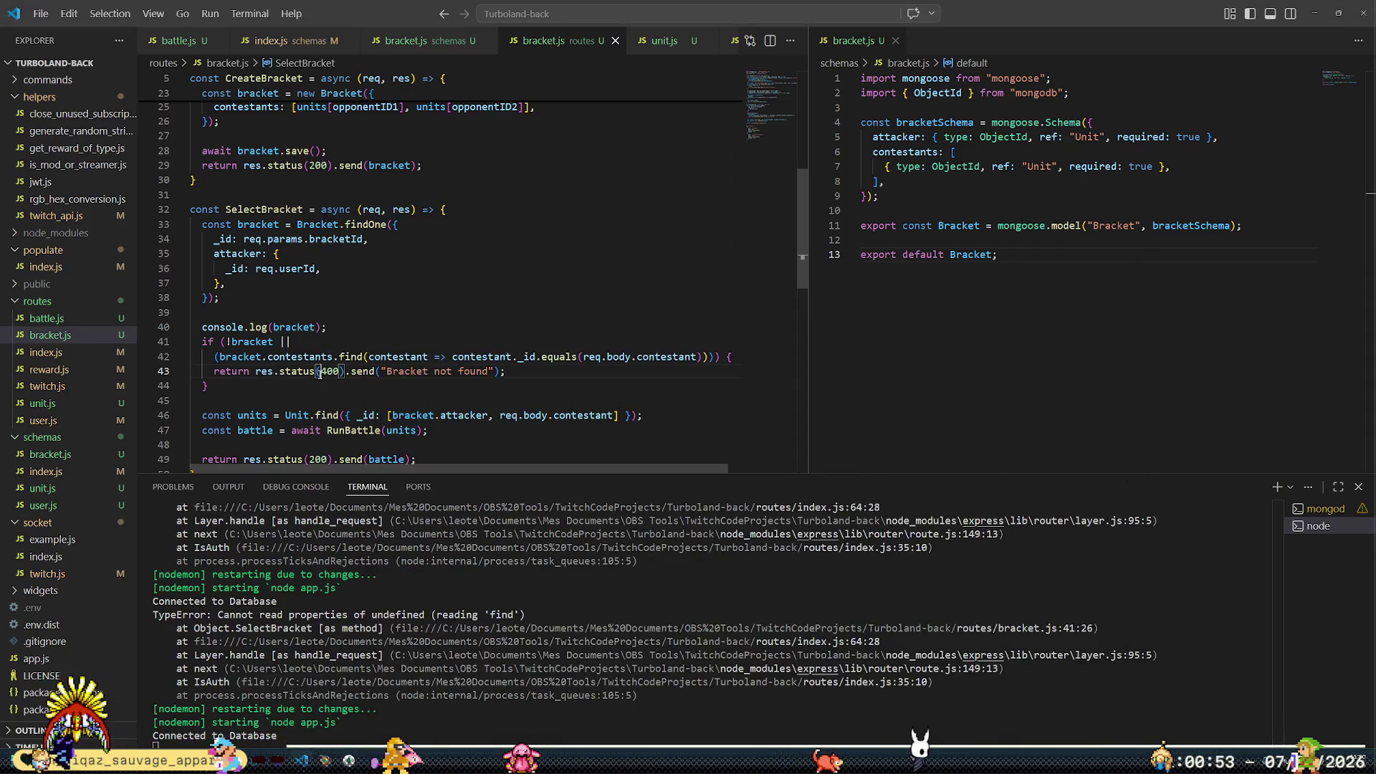
click(320, 371)
Close the running game and remove the line 61 breakpoint in request_helper.gd
mouse_move(326, 761)
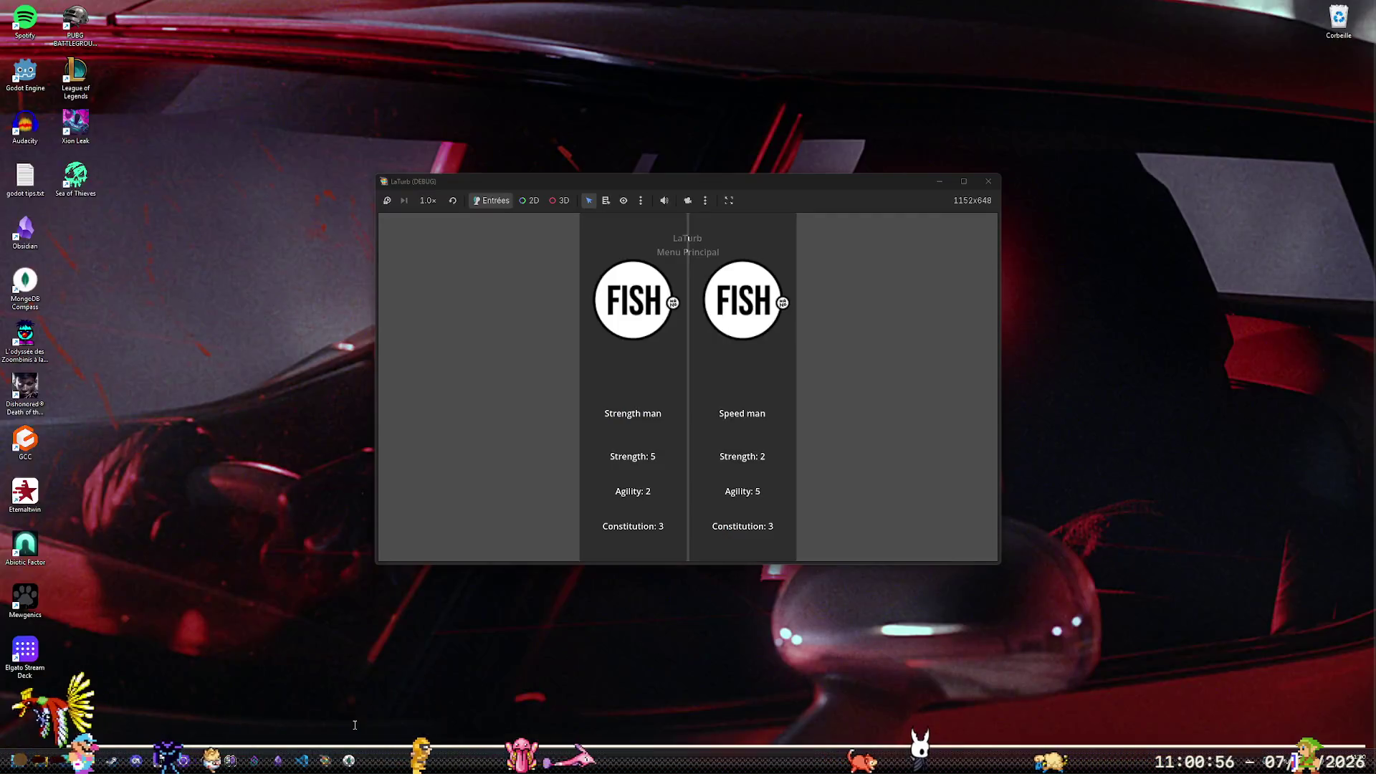
click(382, 702)
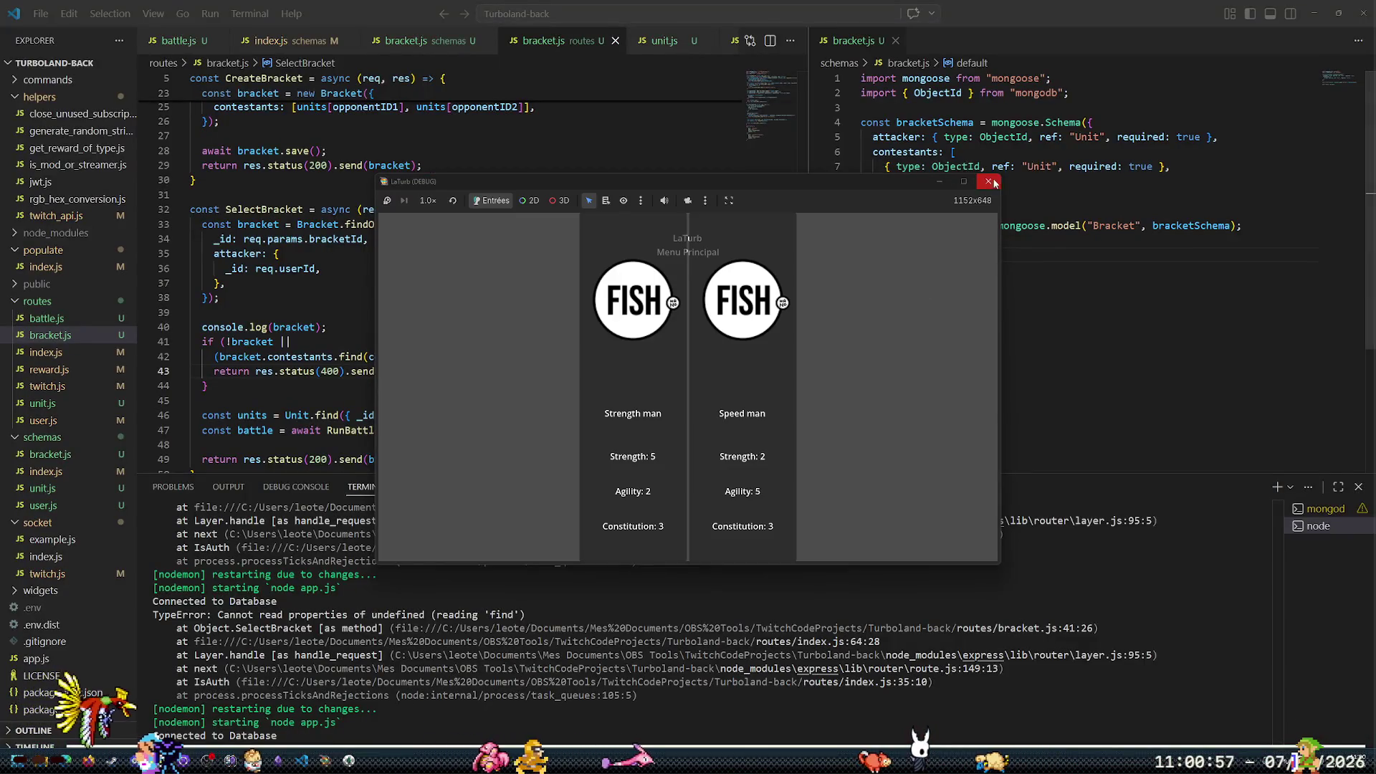
click(991, 183)
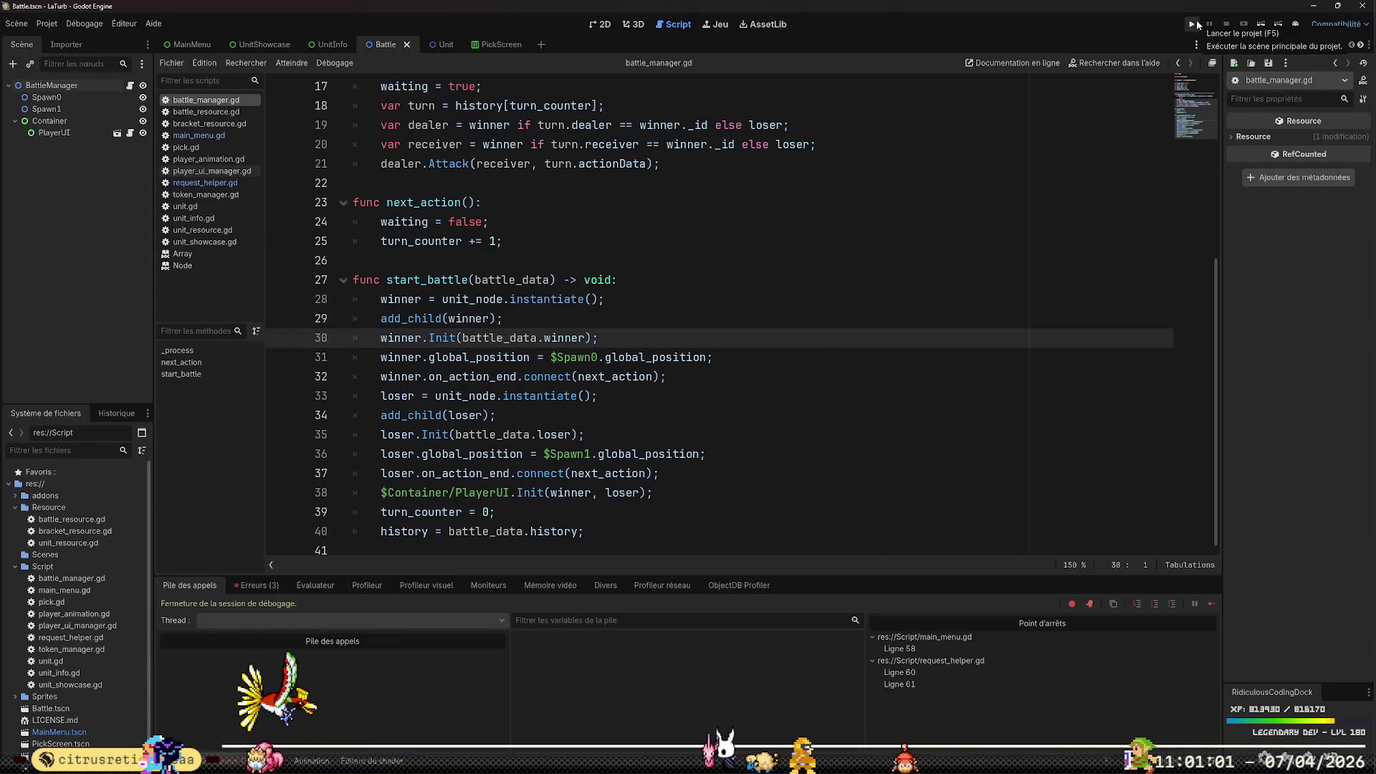
click(205, 183)
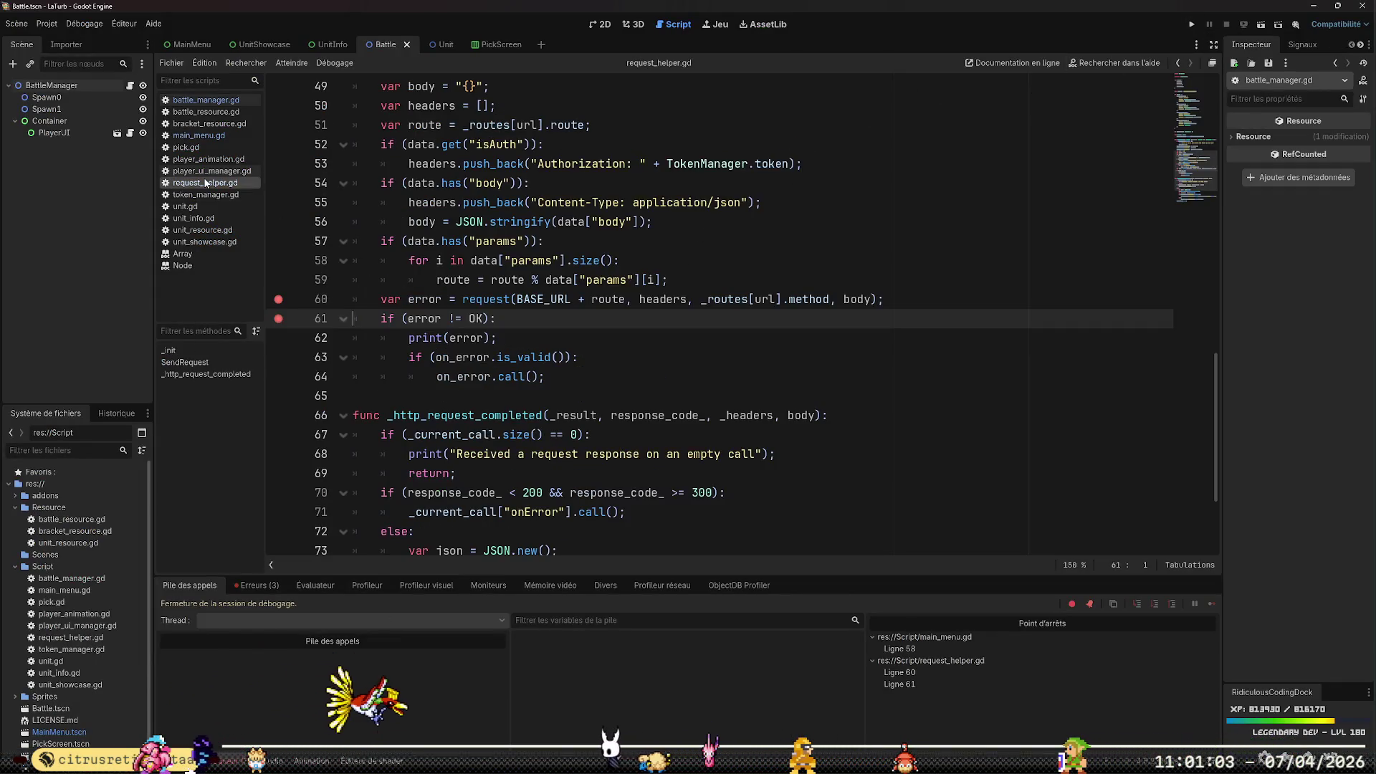
click(277, 320)
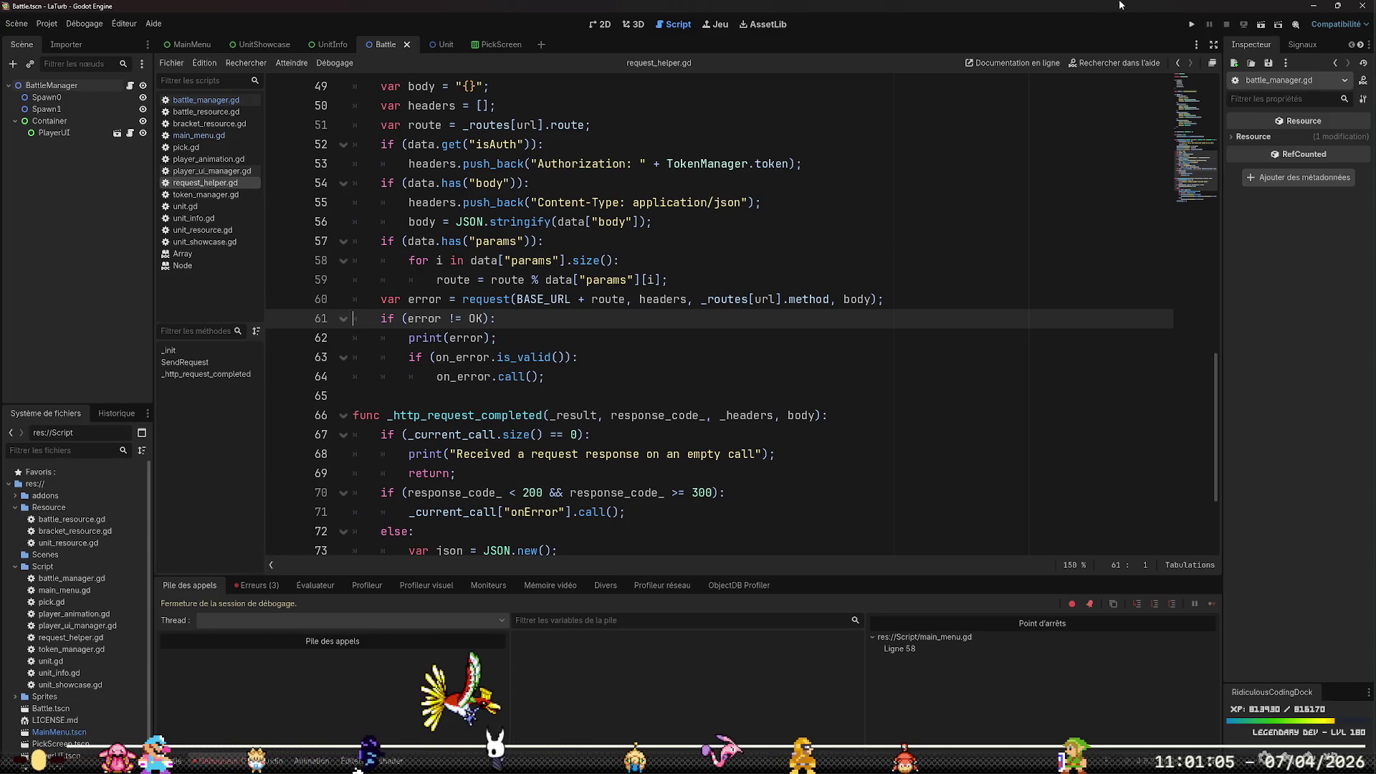
Rerun the game, start the FIGHT, continue past line 58, and view the logged bracket in the server terminal
click(1191, 24)
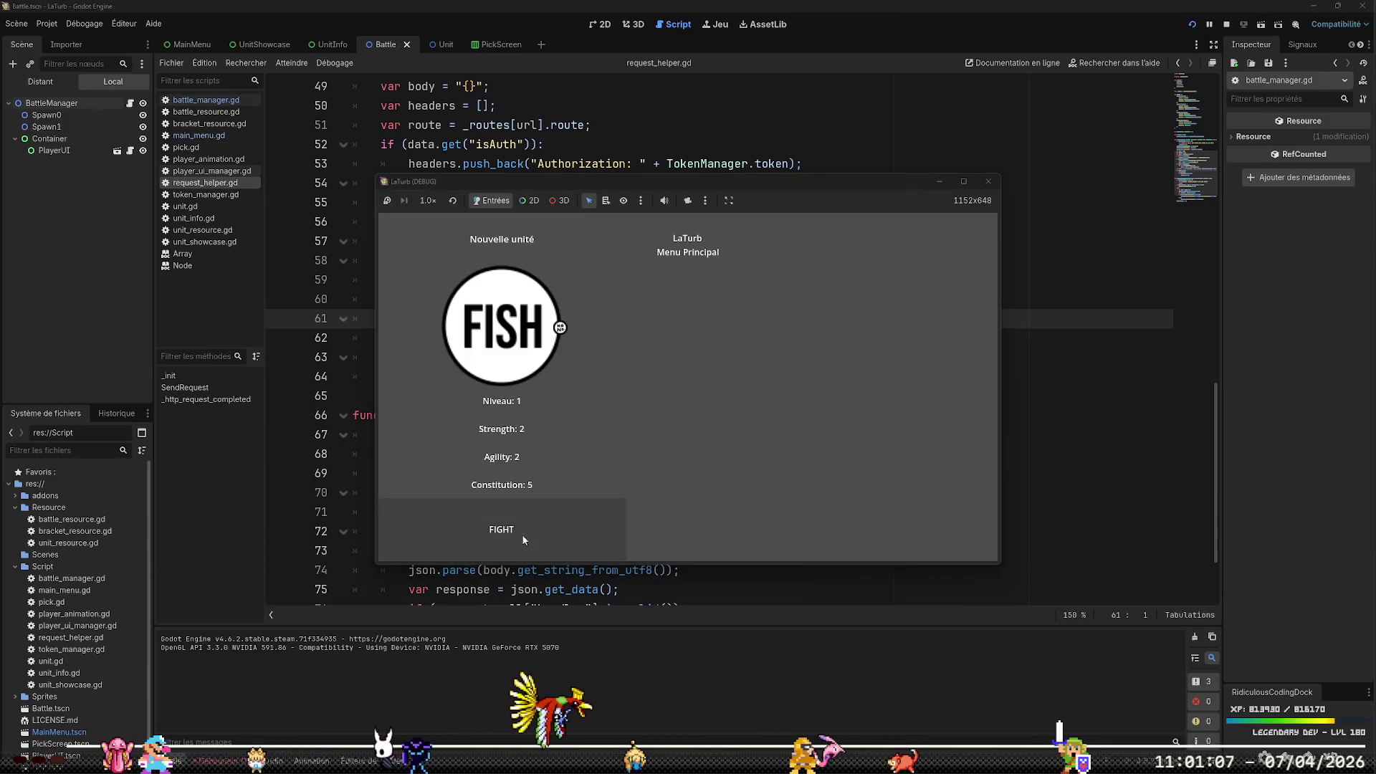
click(610, 384)
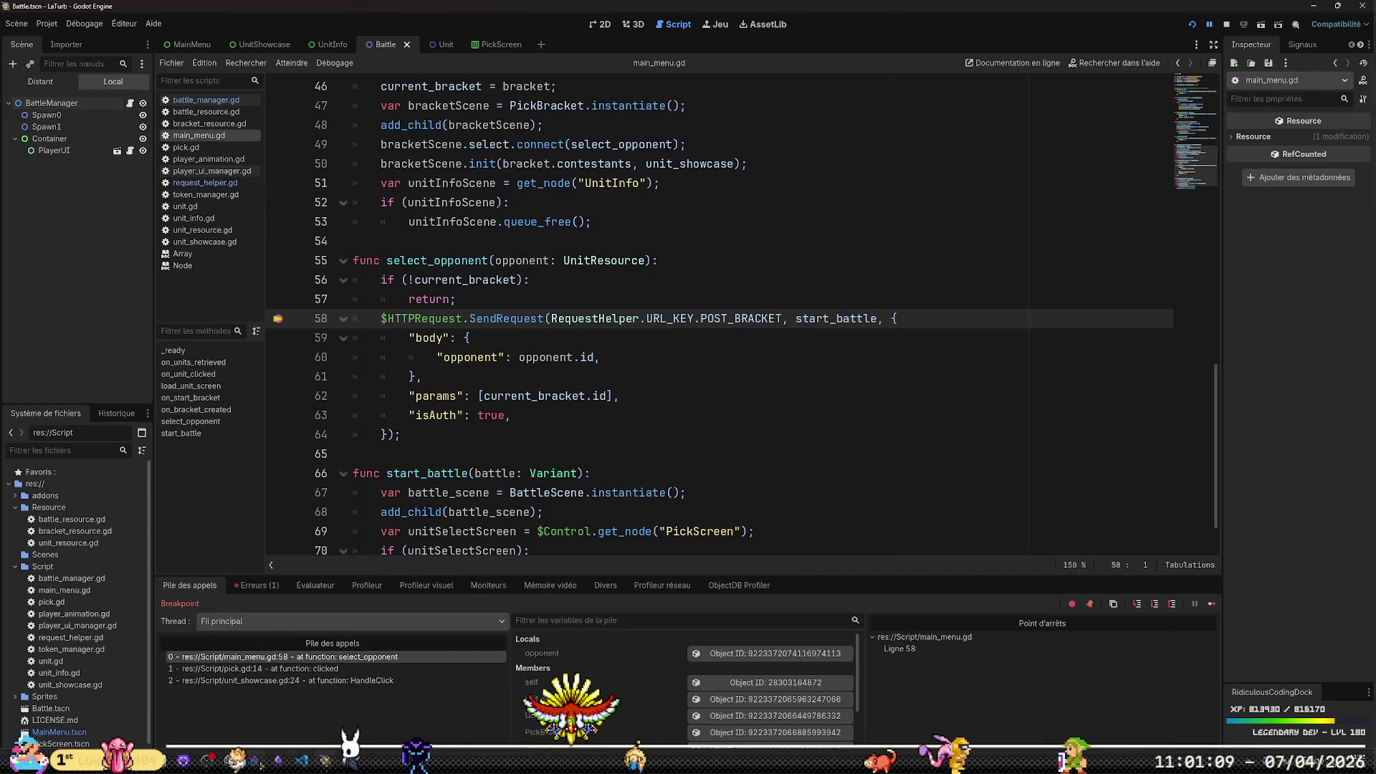
click(300, 759)
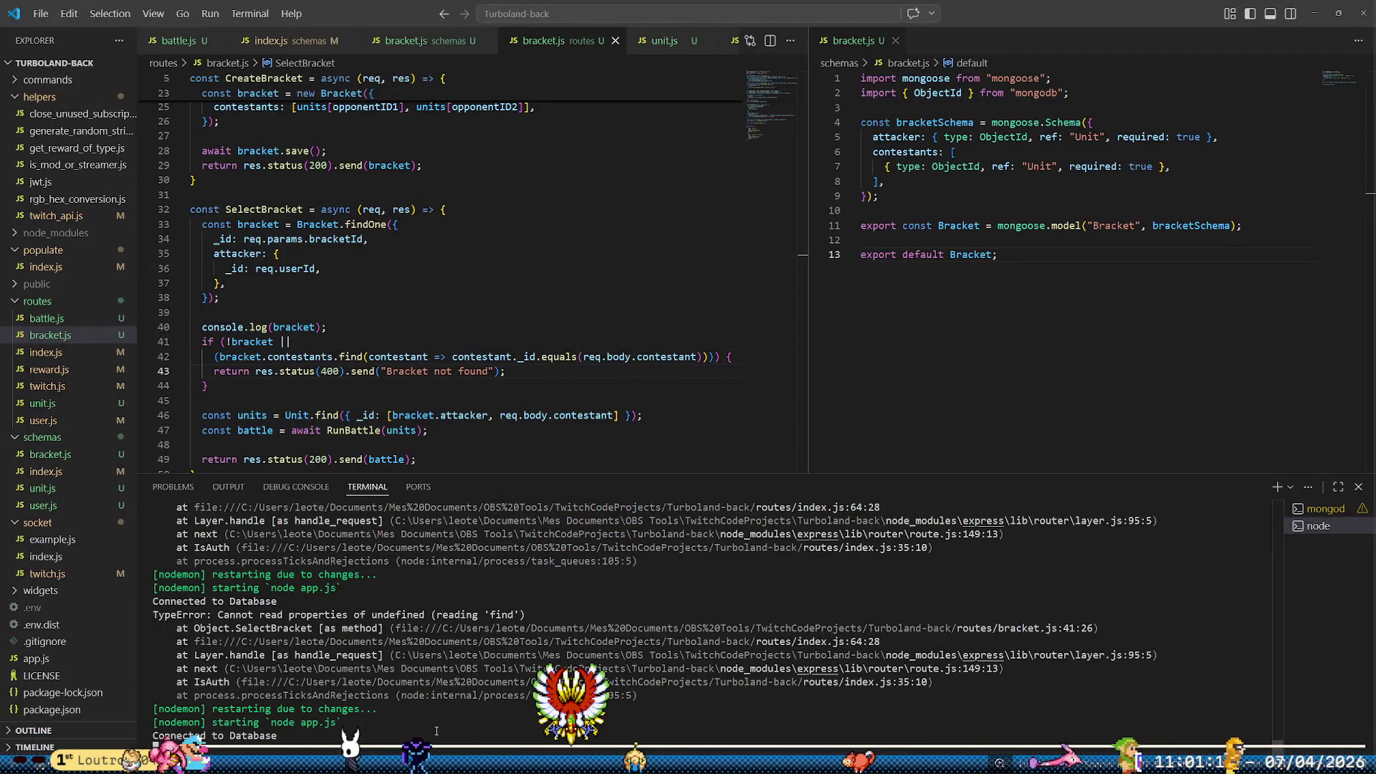
mouse_move(326, 759)
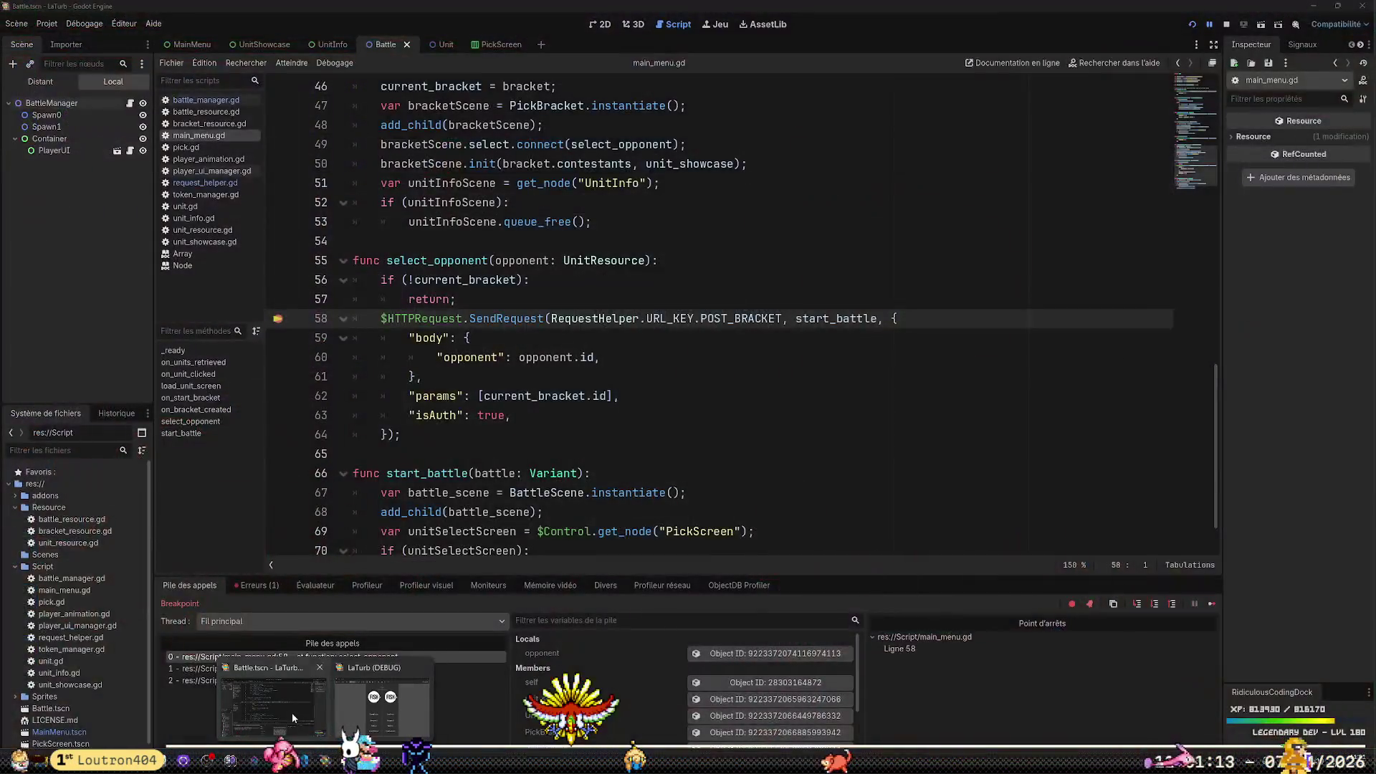
click(291, 713)
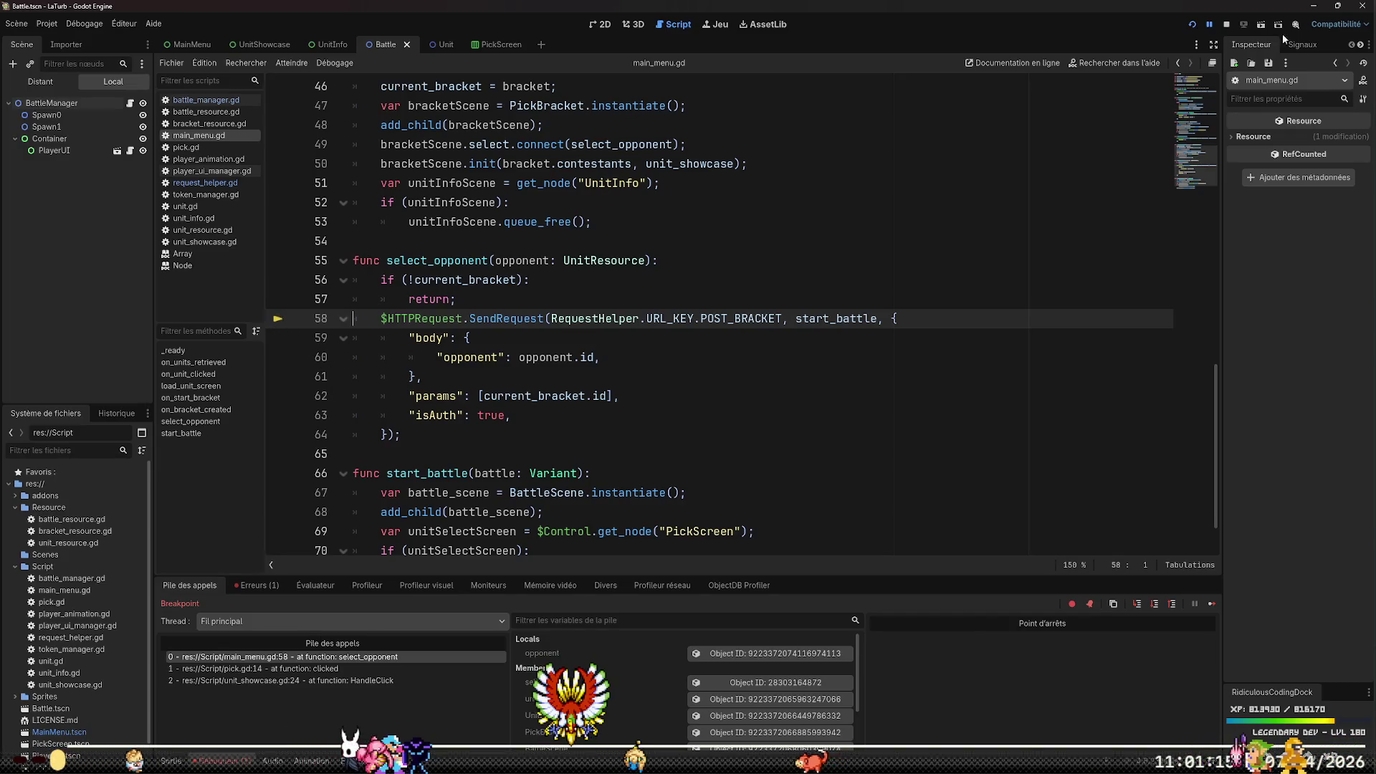
click(1211, 25)
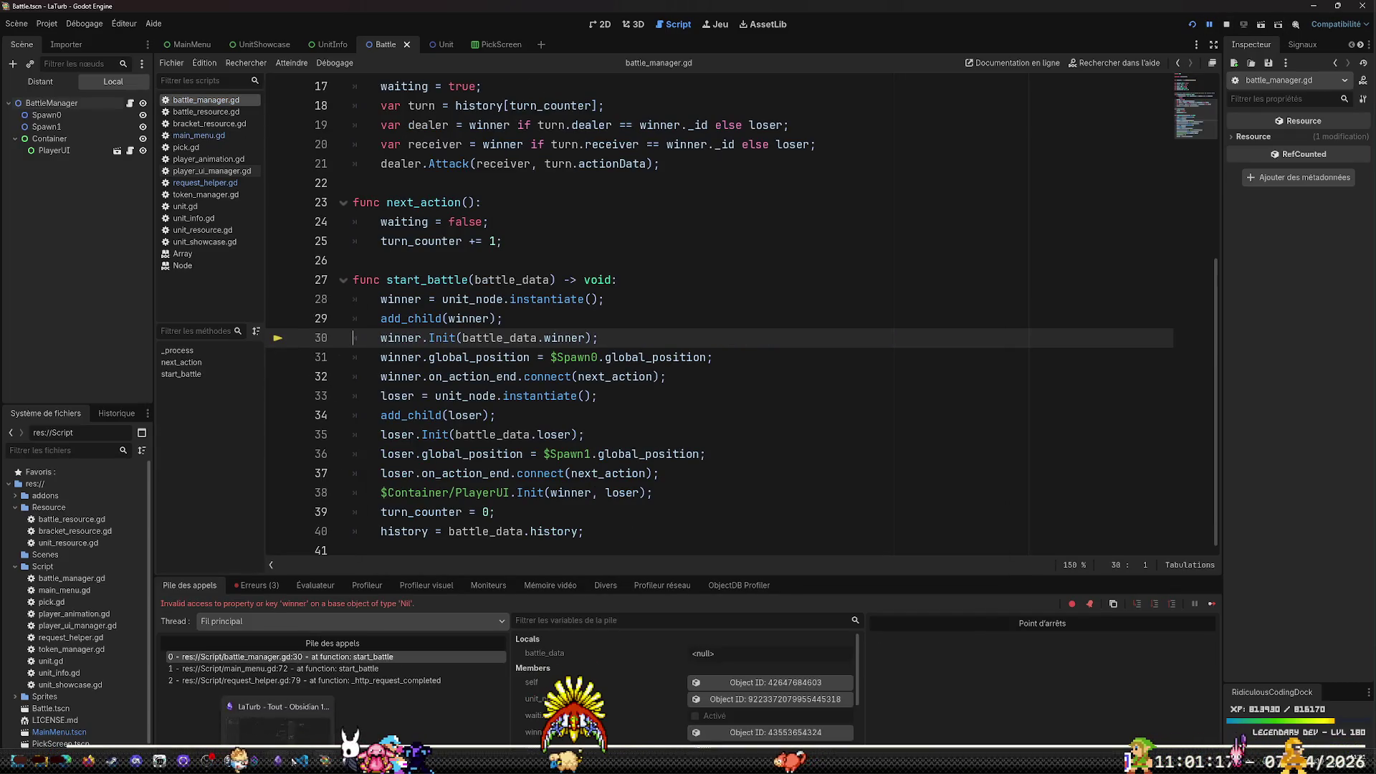
key(alt+Tab)
scroll(558, 624, up, 5)
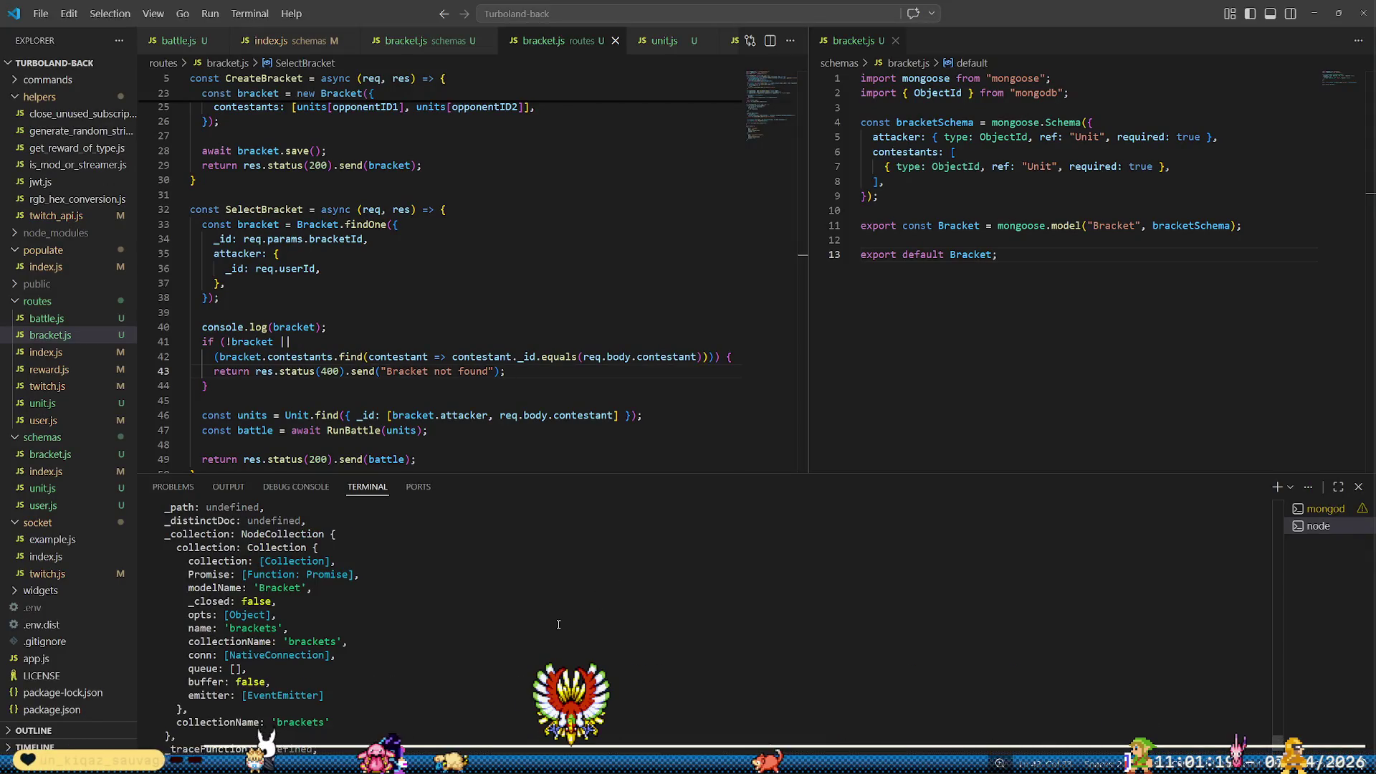
Add 'await' before Bracket.findOne and Unit.find, and delete the console.log(bracket) line
scroll(558, 624, up, 2)
click(297, 224)
text(await)
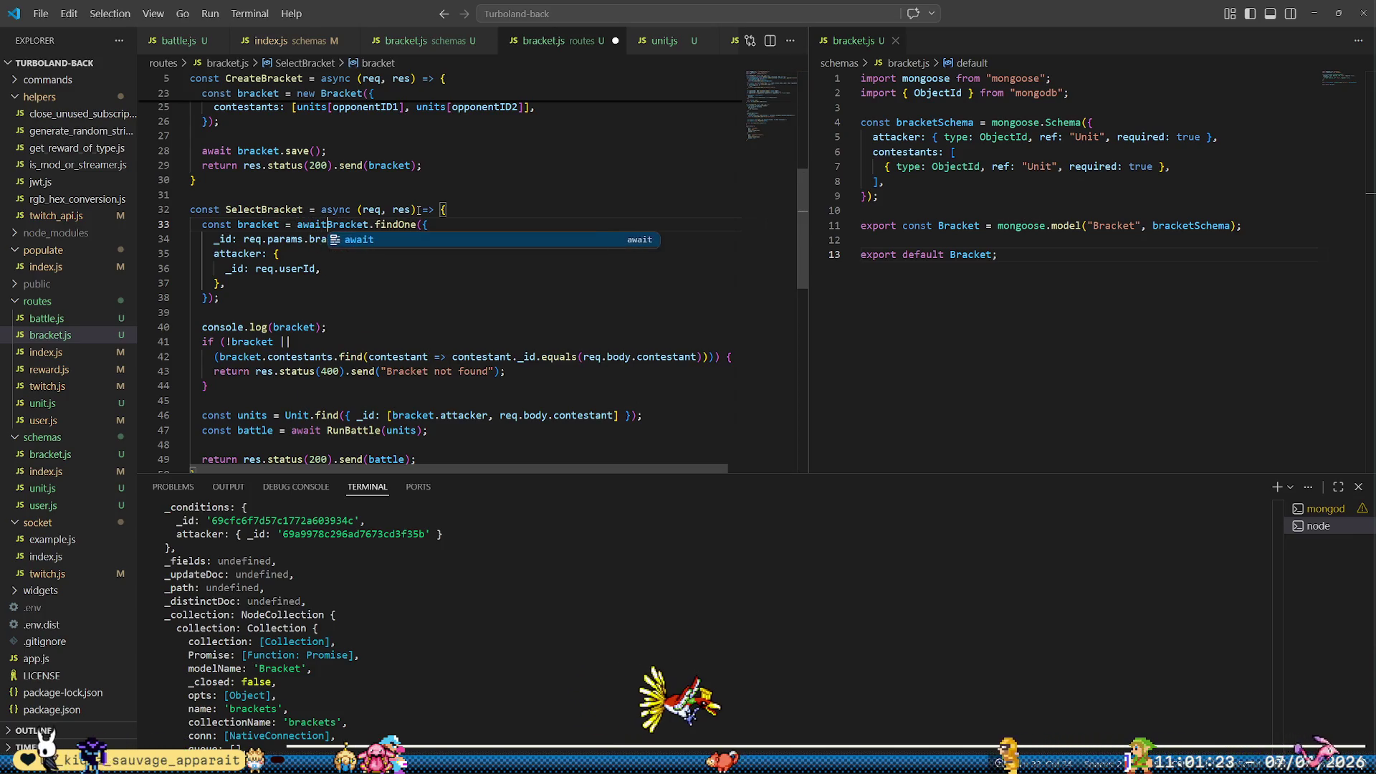
key(Down)
key(Down)
key(Down)
key(Down)
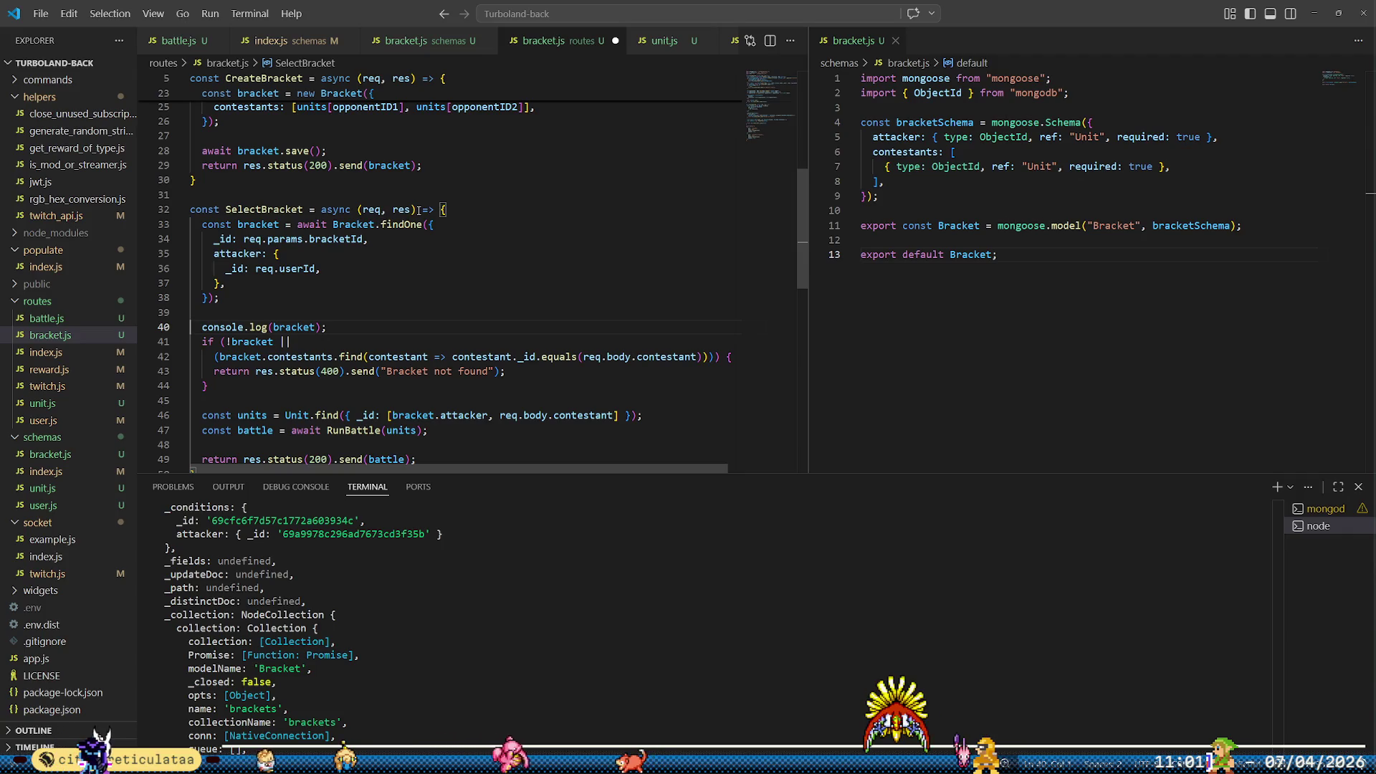
key(shift+Down)
key(BackSpace)
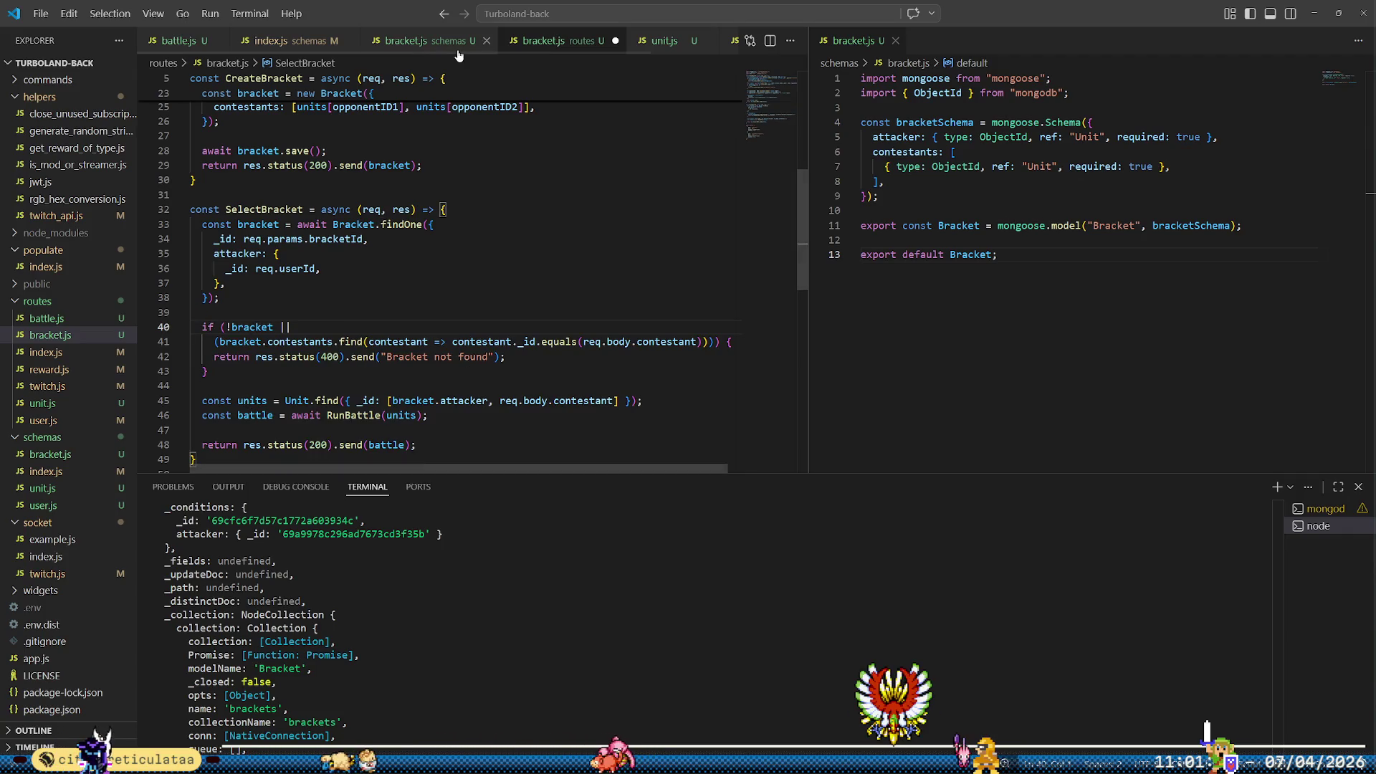
scroll(234, 357, down, 1)
click(285, 347)
text(a)
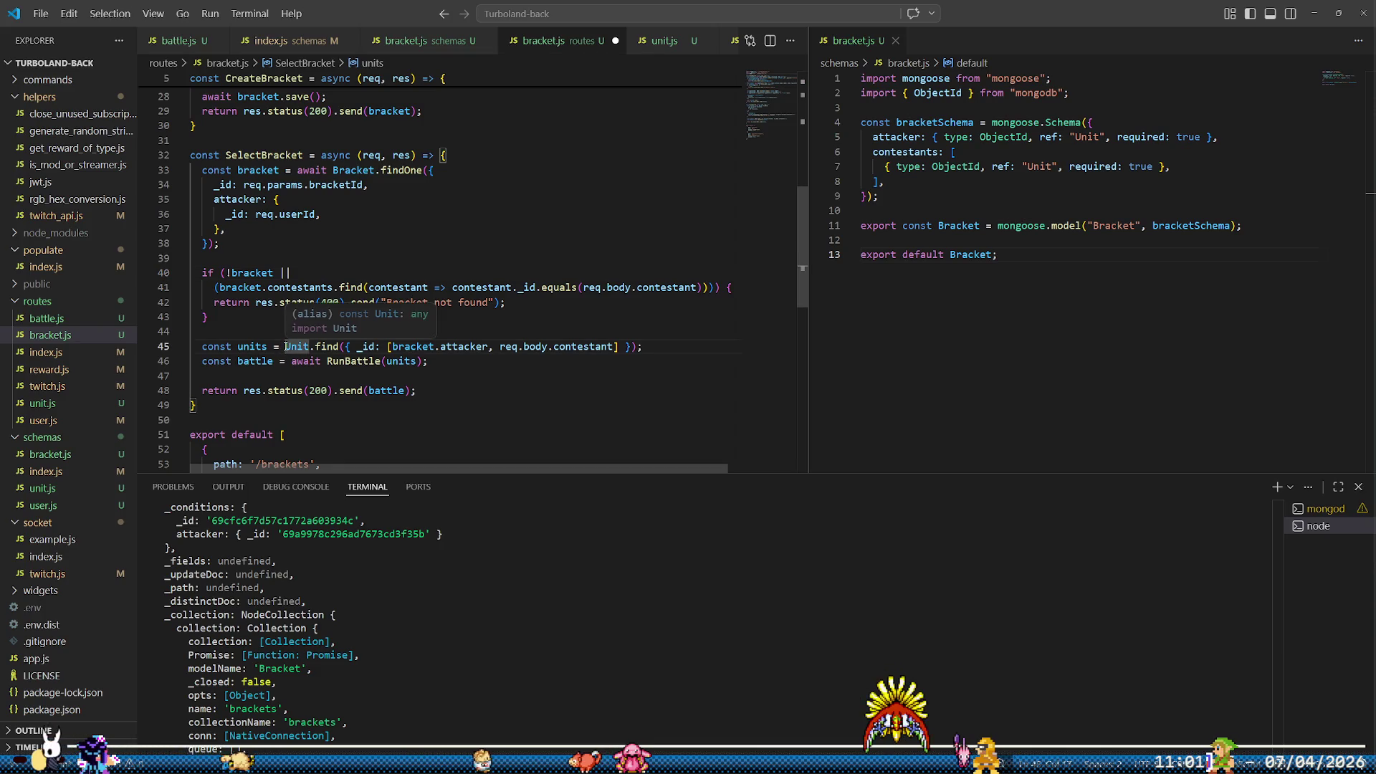
text(wait Unit.find)
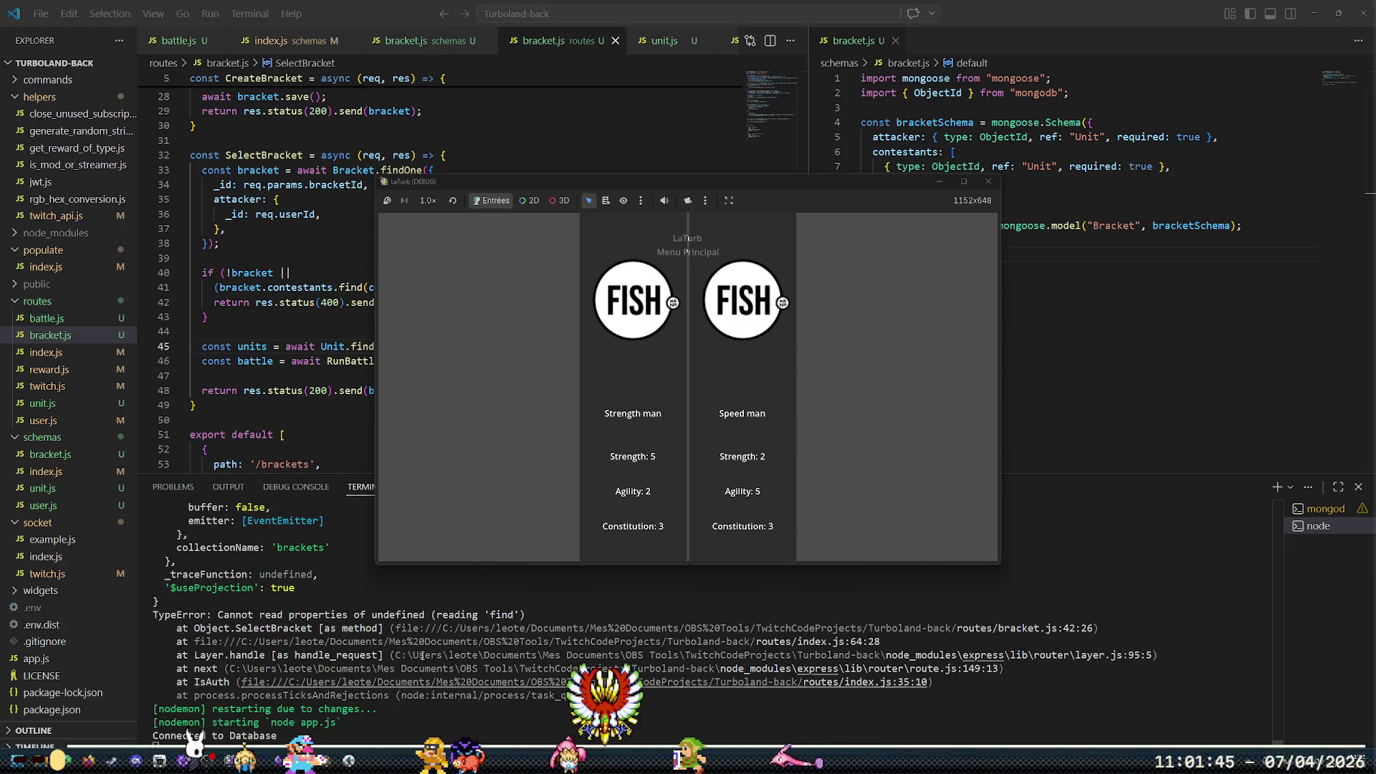
Close the old game window, relaunch the game, and start the FIGHT
click(987, 182)
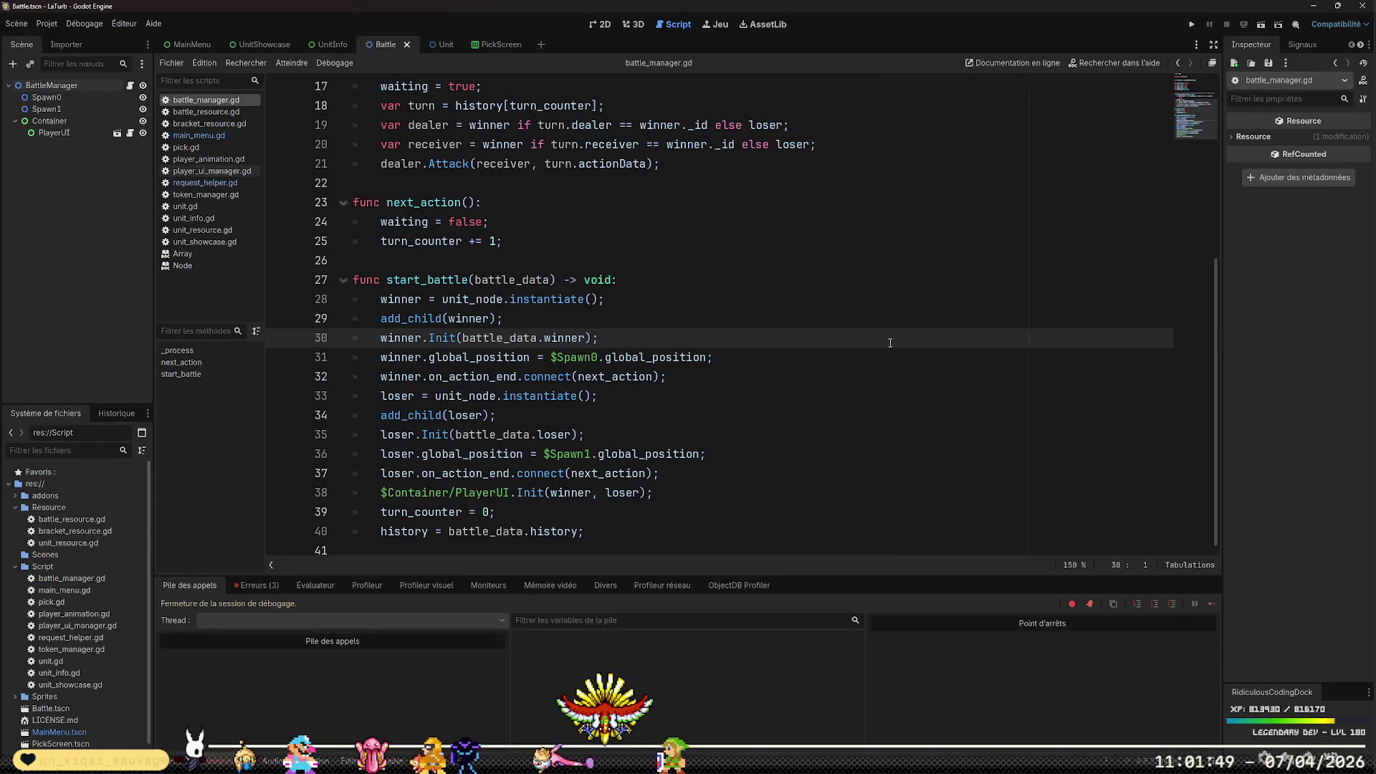
click(1191, 25)
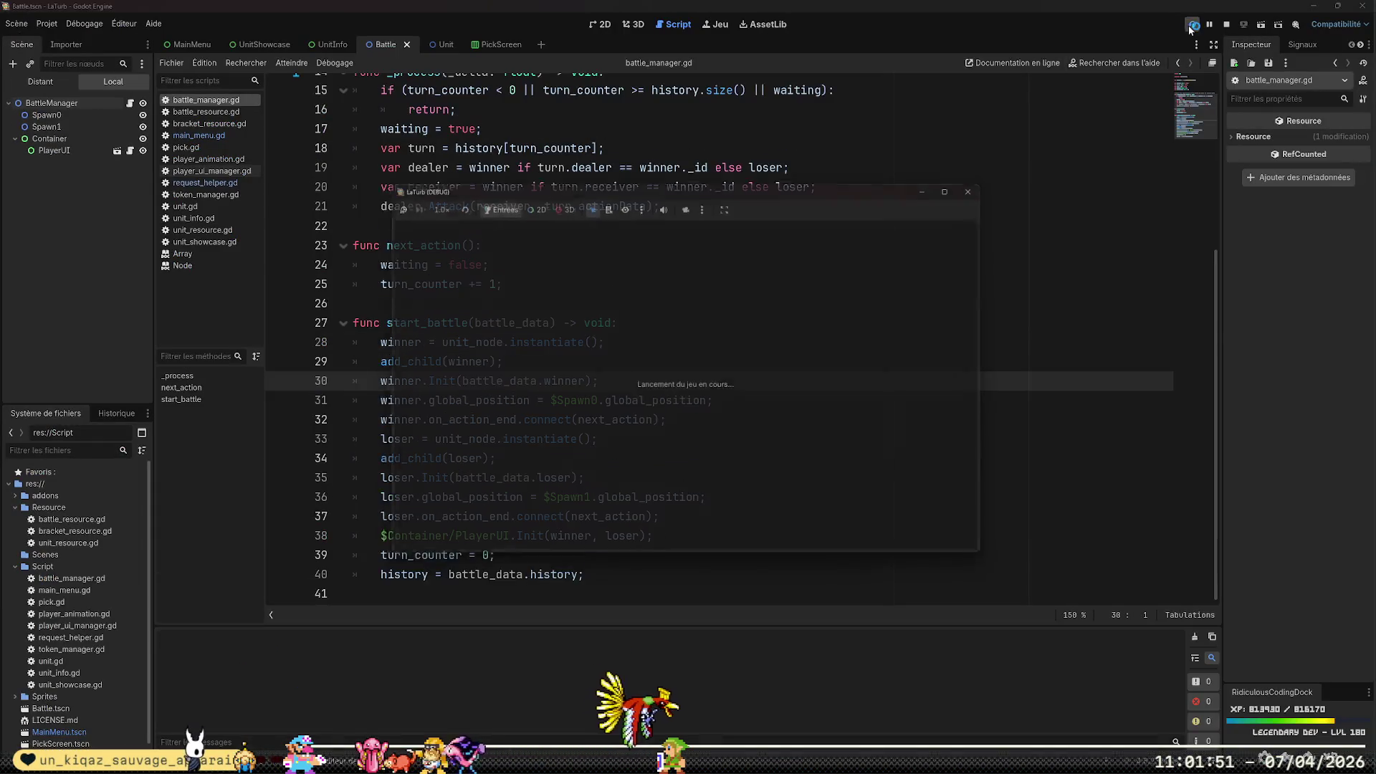
click(552, 534)
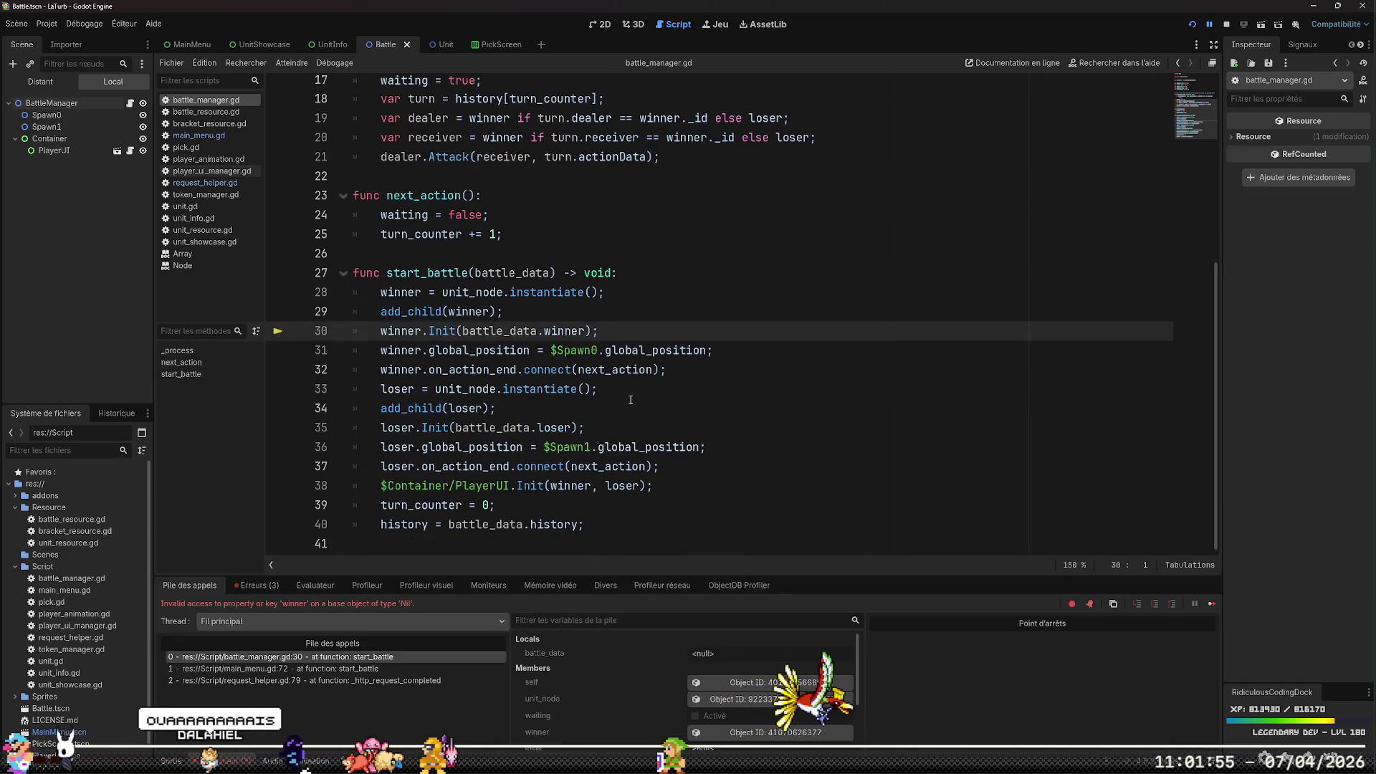
Check the server terminal output, then return to Godot and stop the debug session
key(alt+Tab)
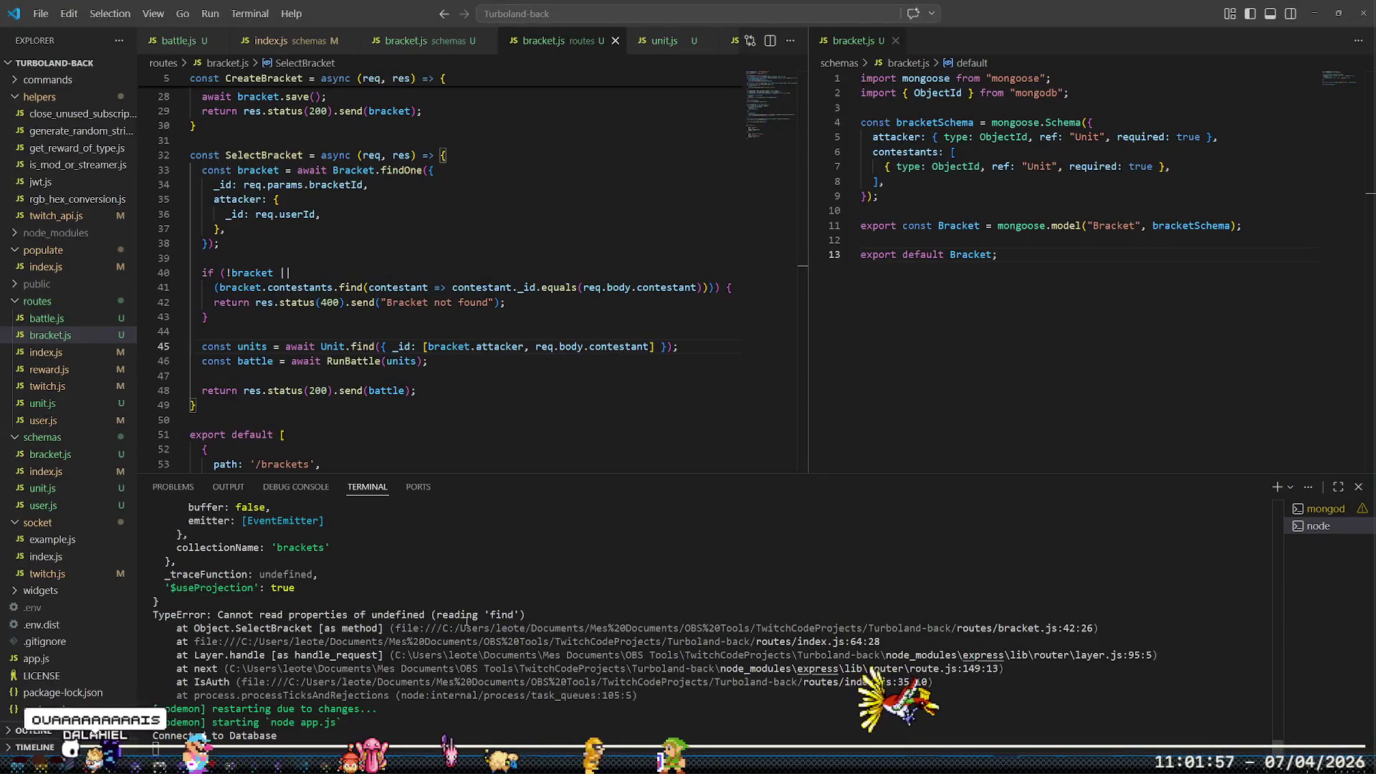
mouse_move(326, 760)
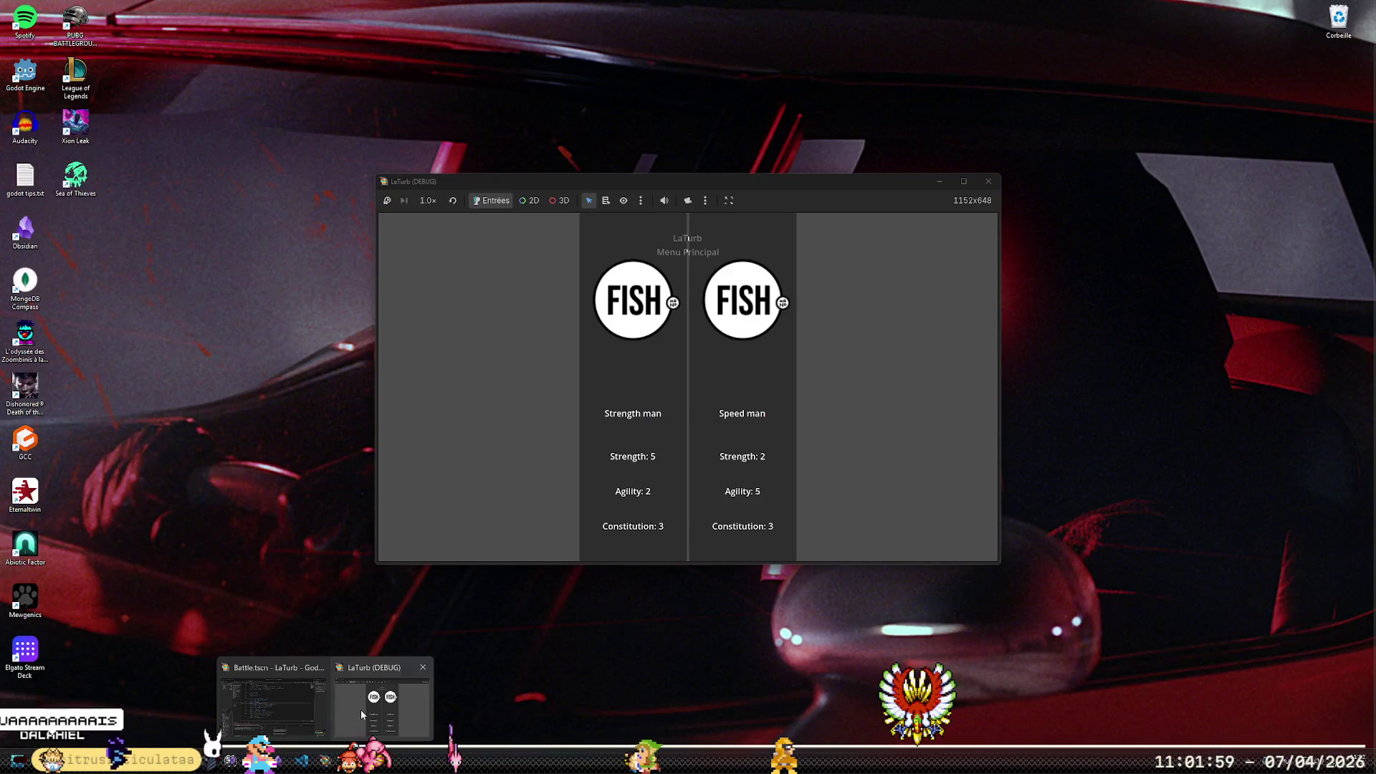
click(360, 710)
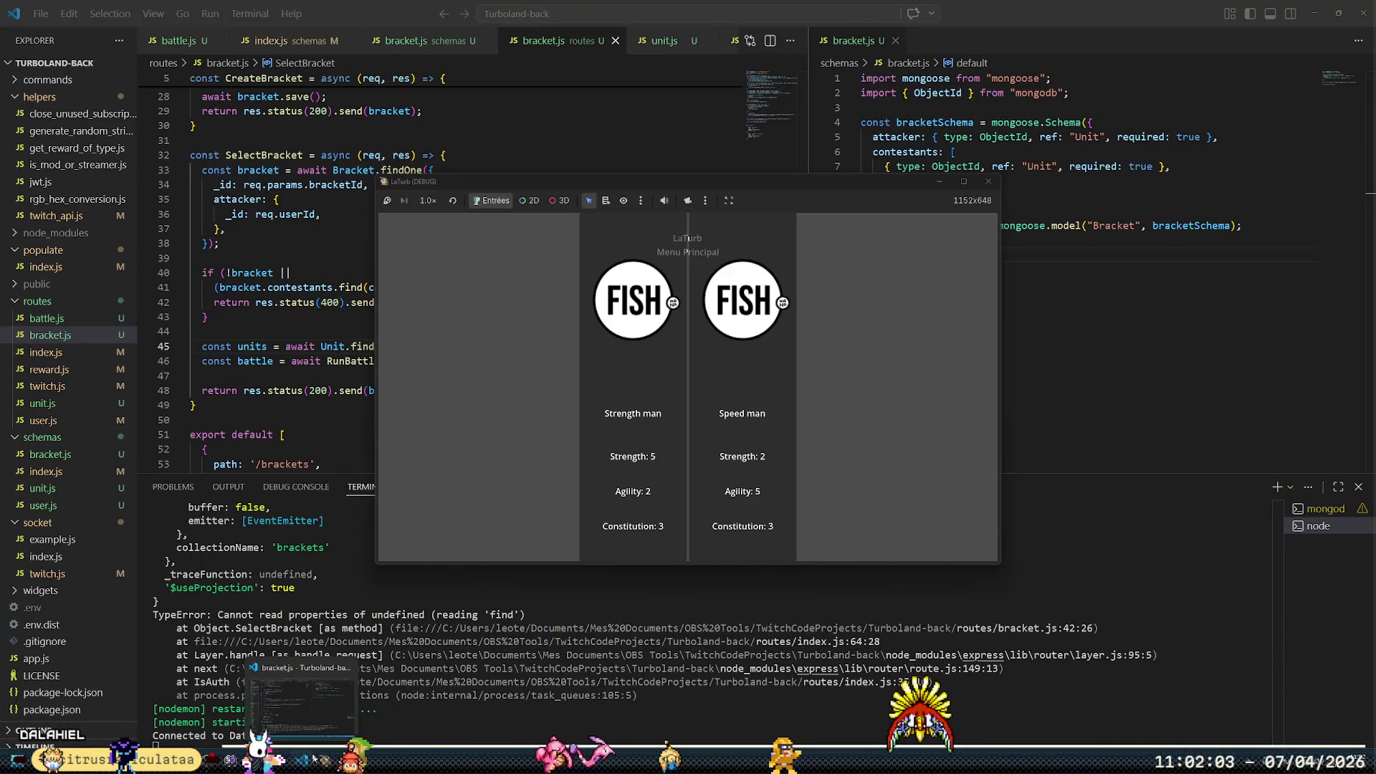
mouse_move(326, 759)
click(272, 706)
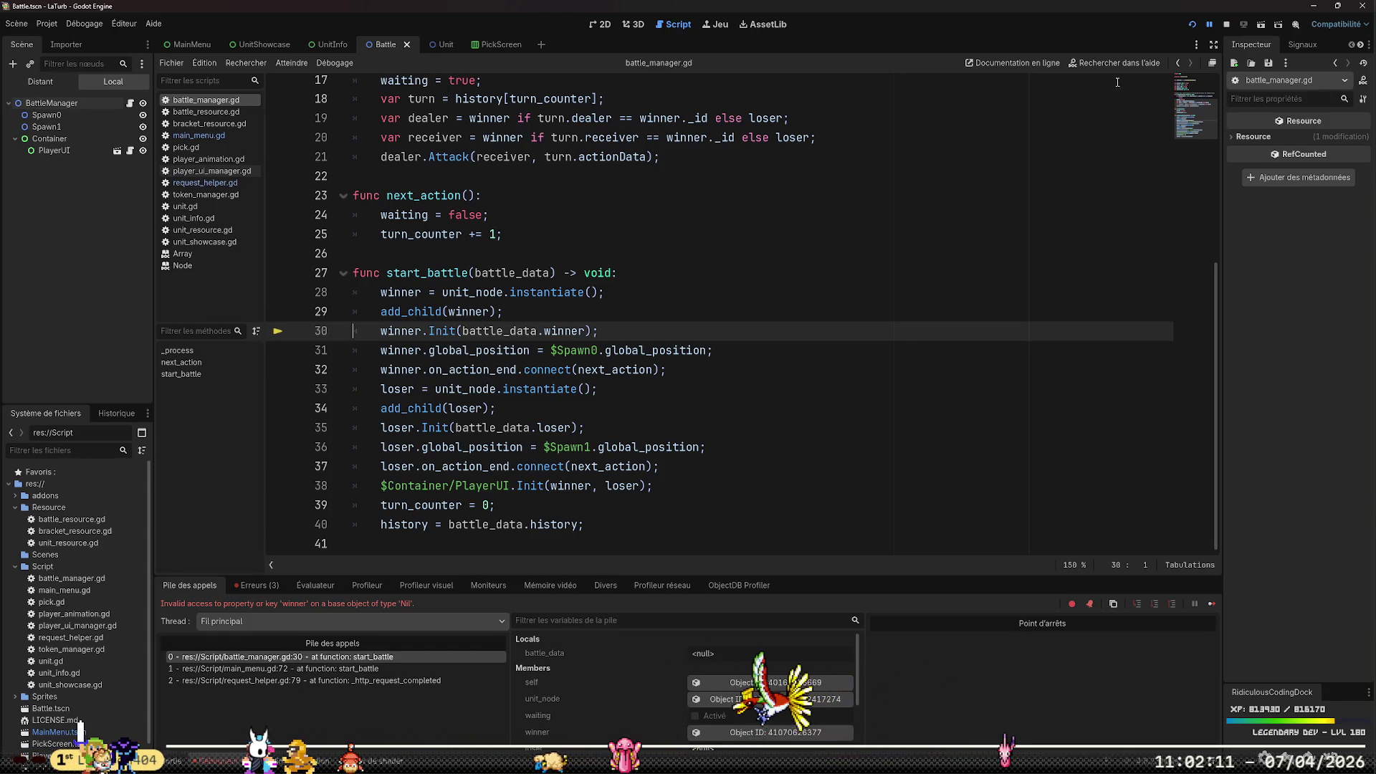
click(1226, 25)
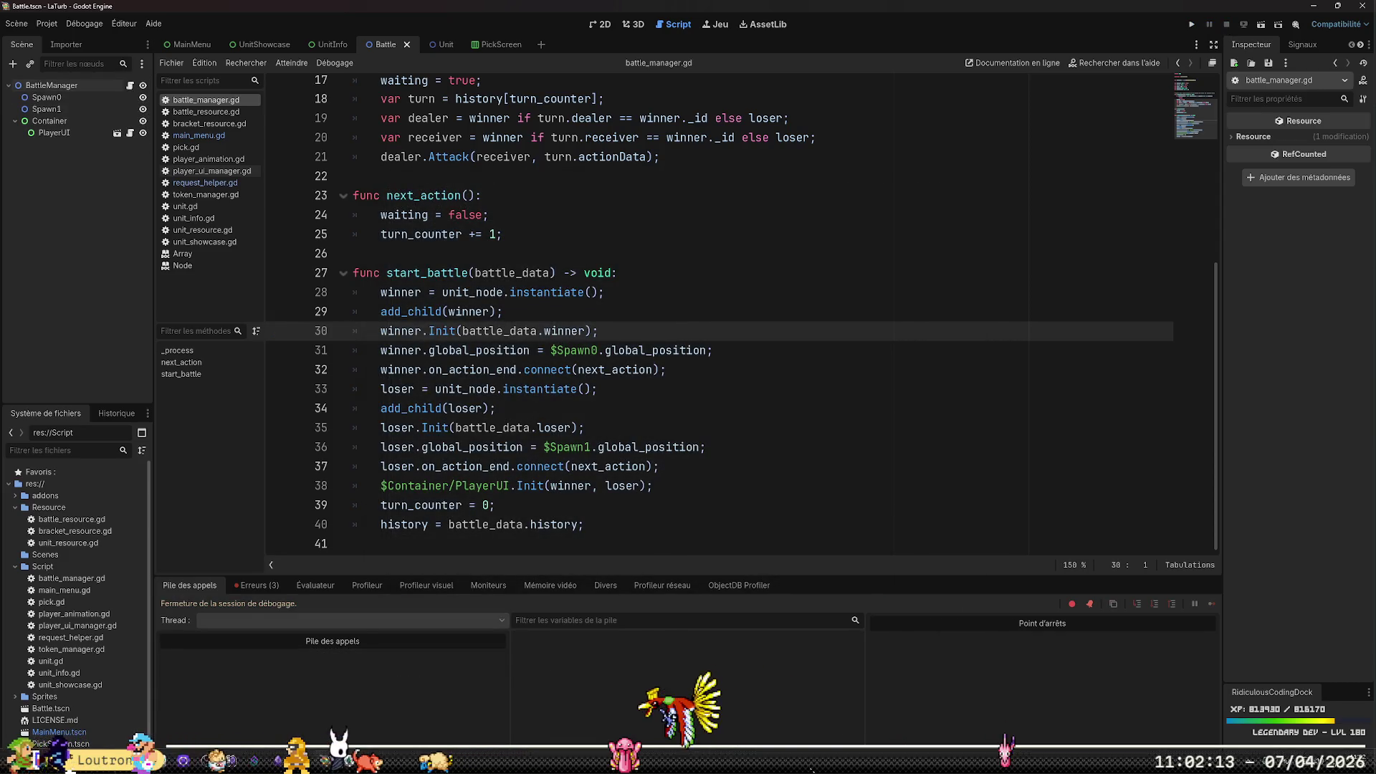